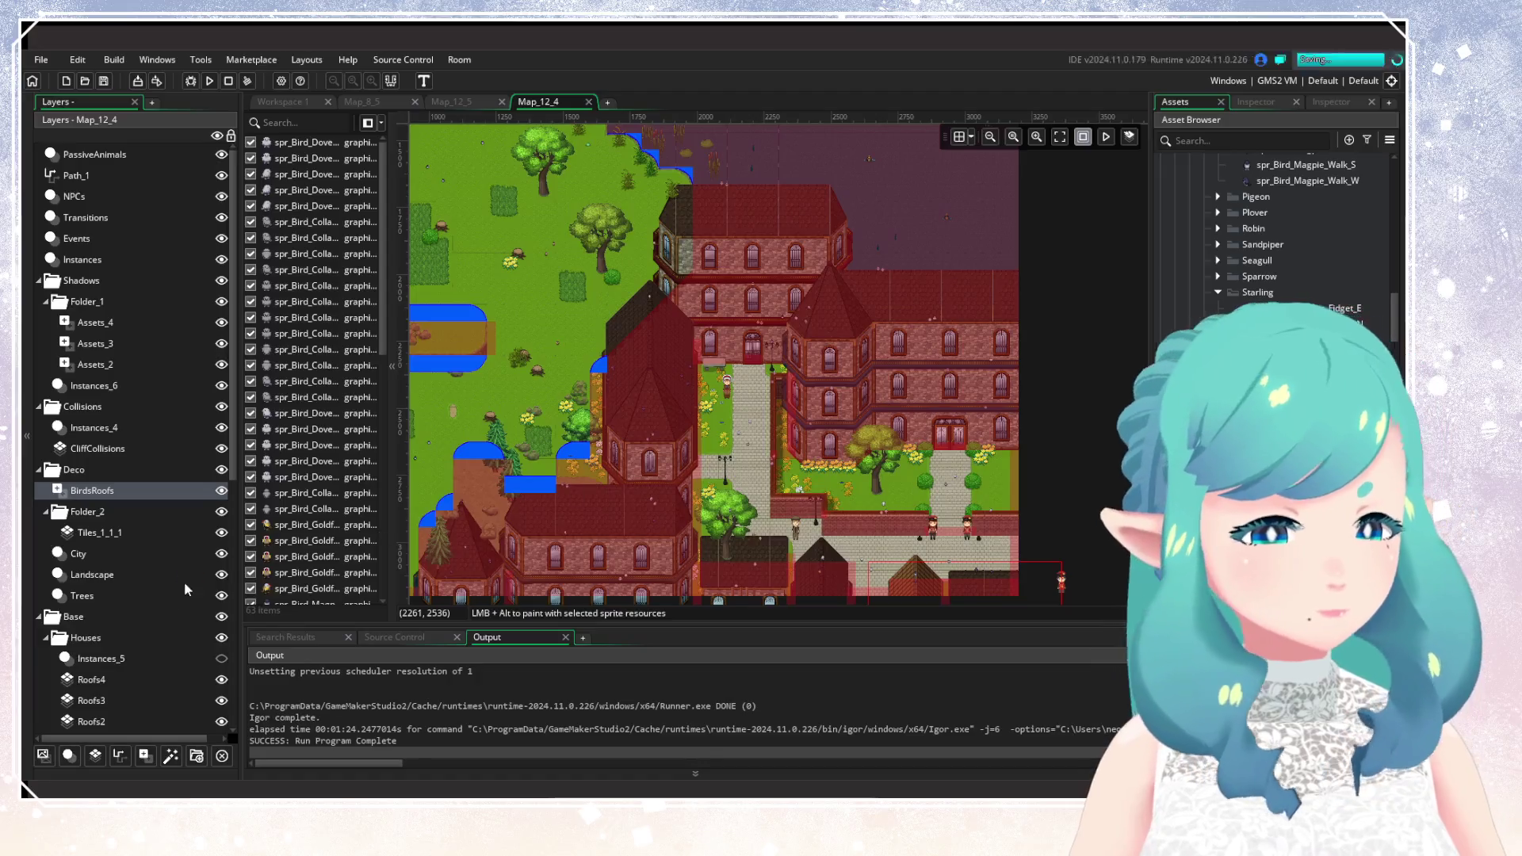
Pan the Map_12_4 room across the town buildings, then build and run the game.
mouse_move(641, 504)
mouse_down()
mouse_move(704, 441)
mouse_move(736, 433)
mouse_up()
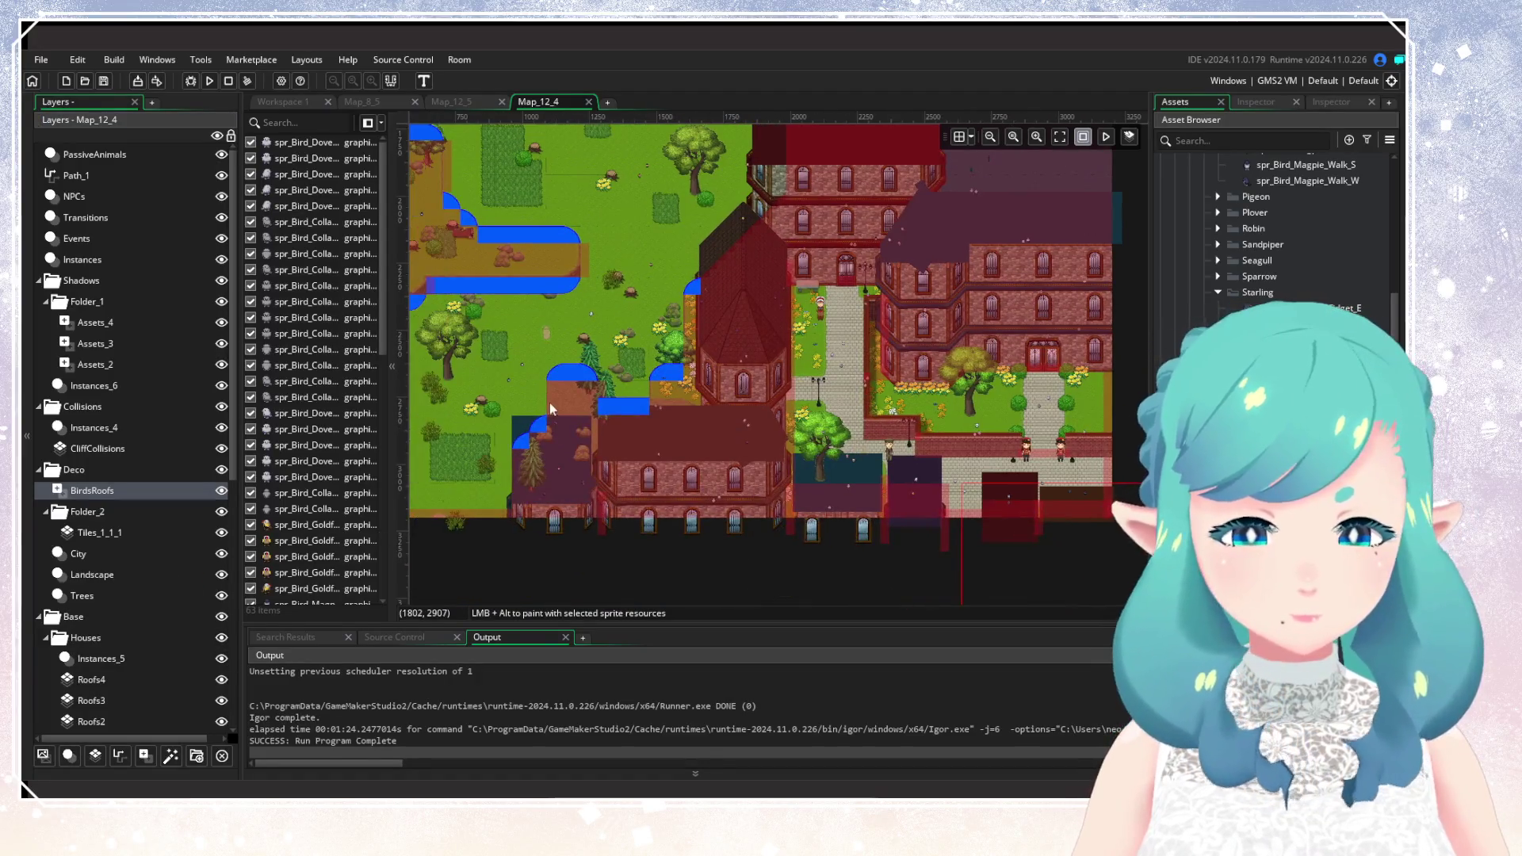
mouse_move(701, 487)
mouse_down()
mouse_move(655, 413)
mouse_move(634, 444)
mouse_move(679, 426)
mouse_up()
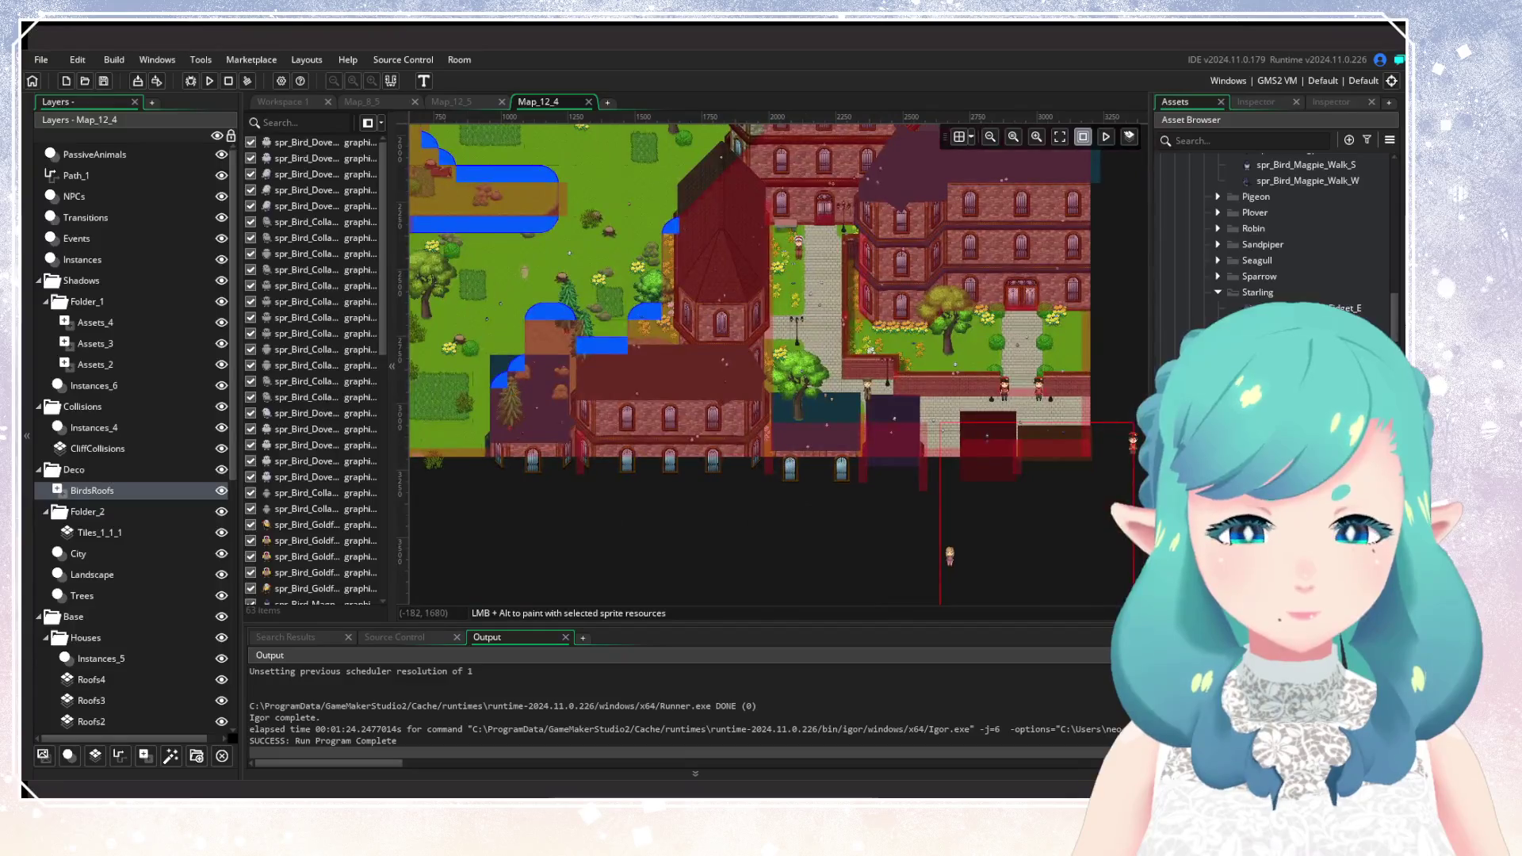
click(210, 82)
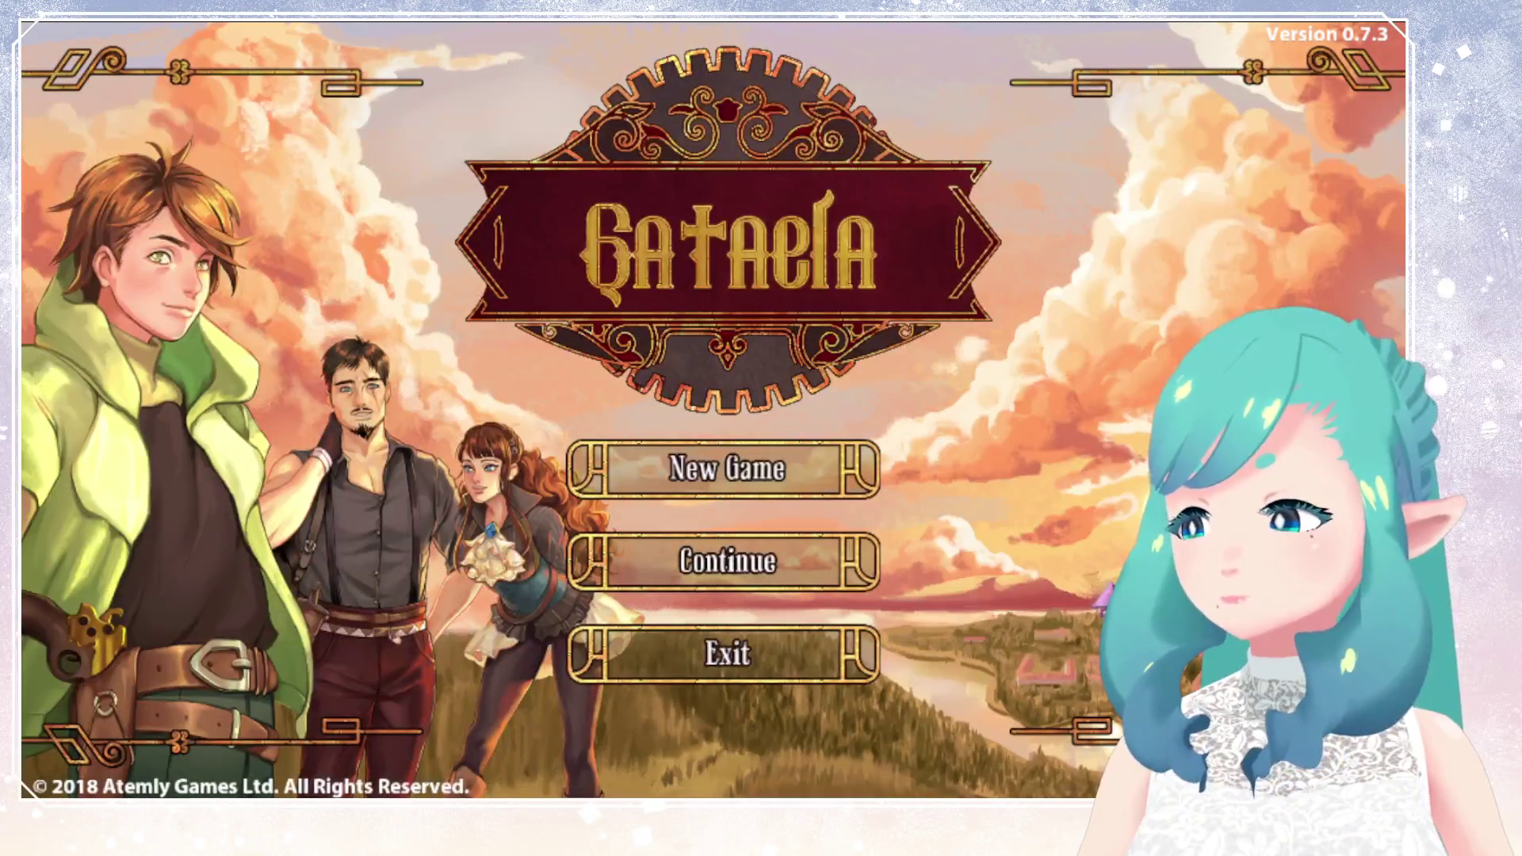
Load the saved game via Continue and walk the character north and east through the meadow into town.
key(Down)
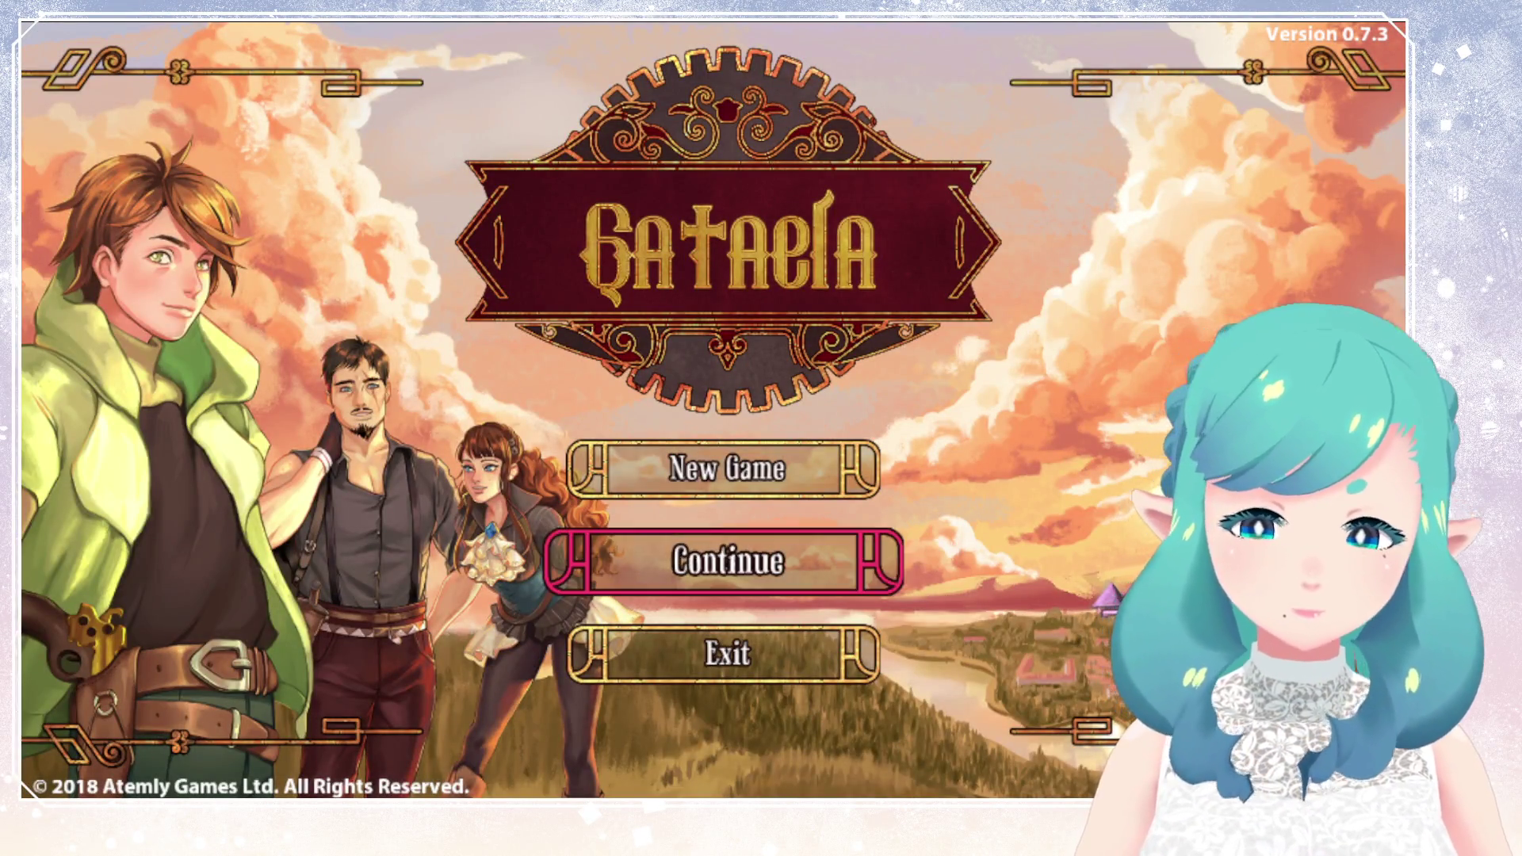
key(Return)
key(Return)
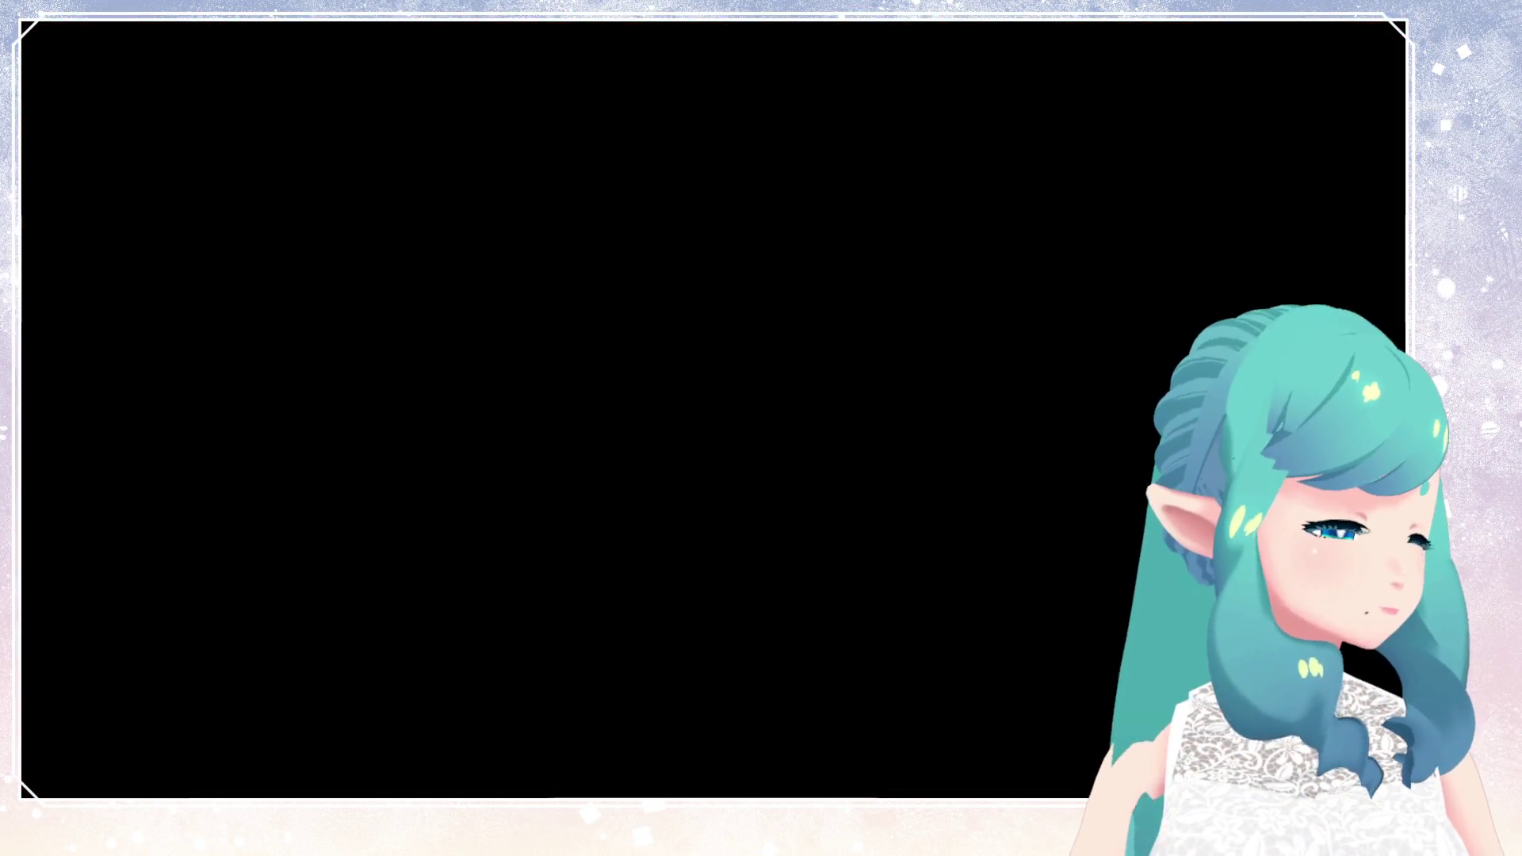
key(Up)
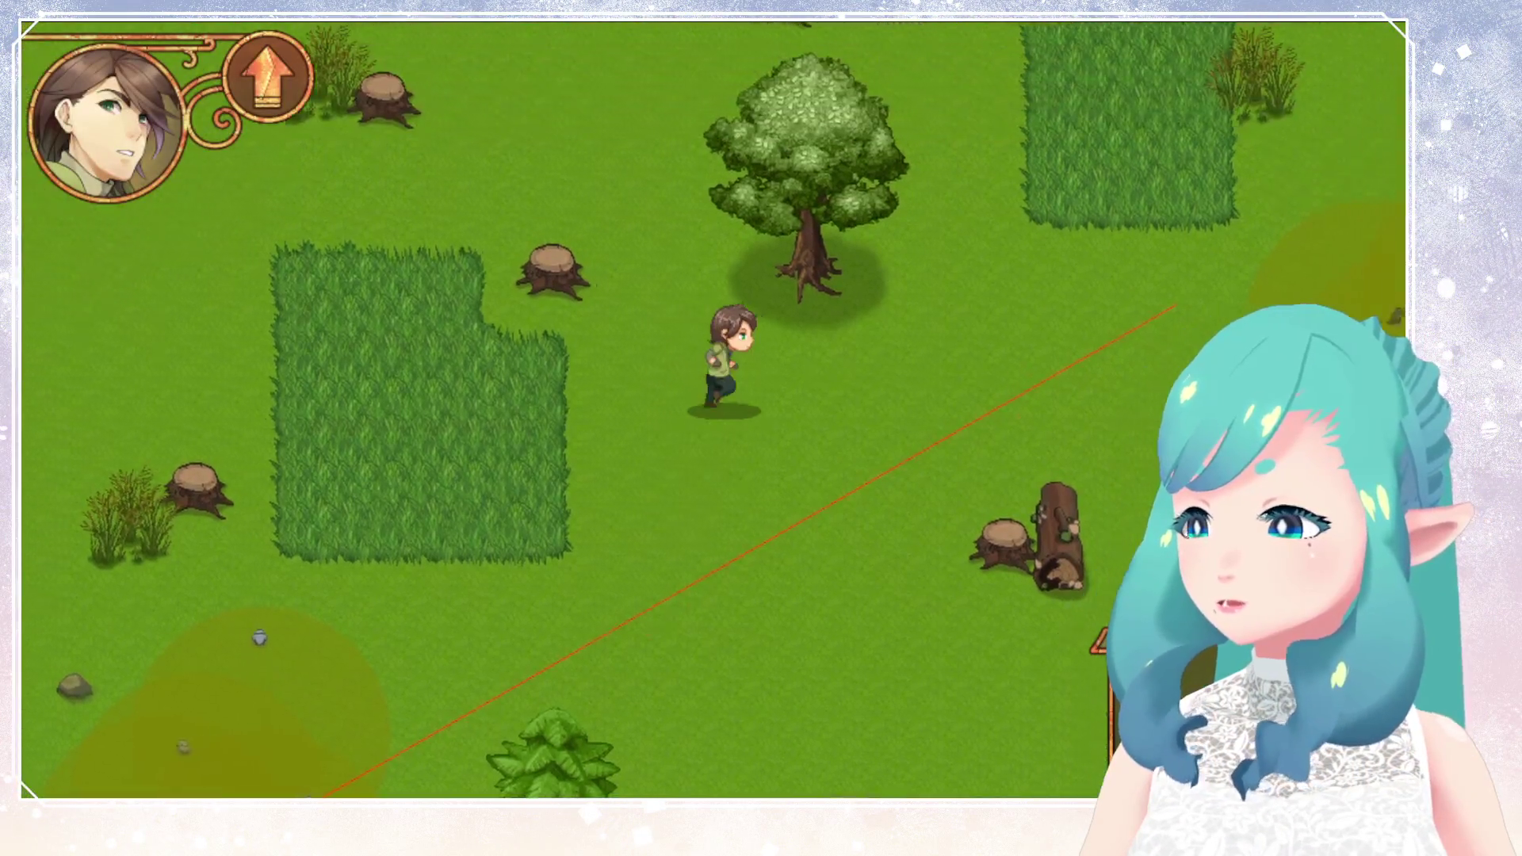
key(Right)
key(Up)
key(Up)
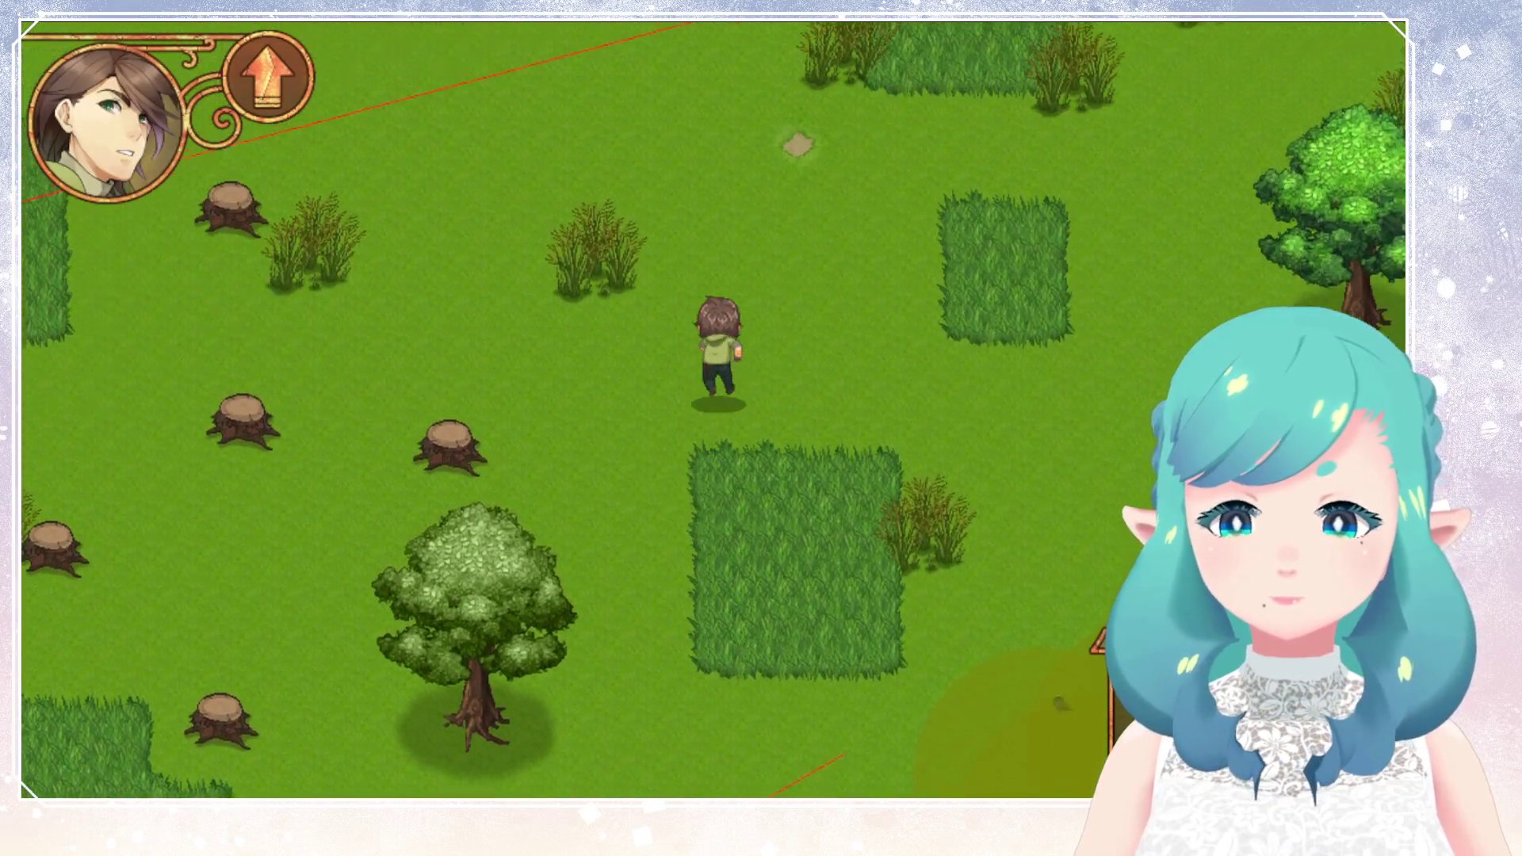
key(Right)
key(Right)
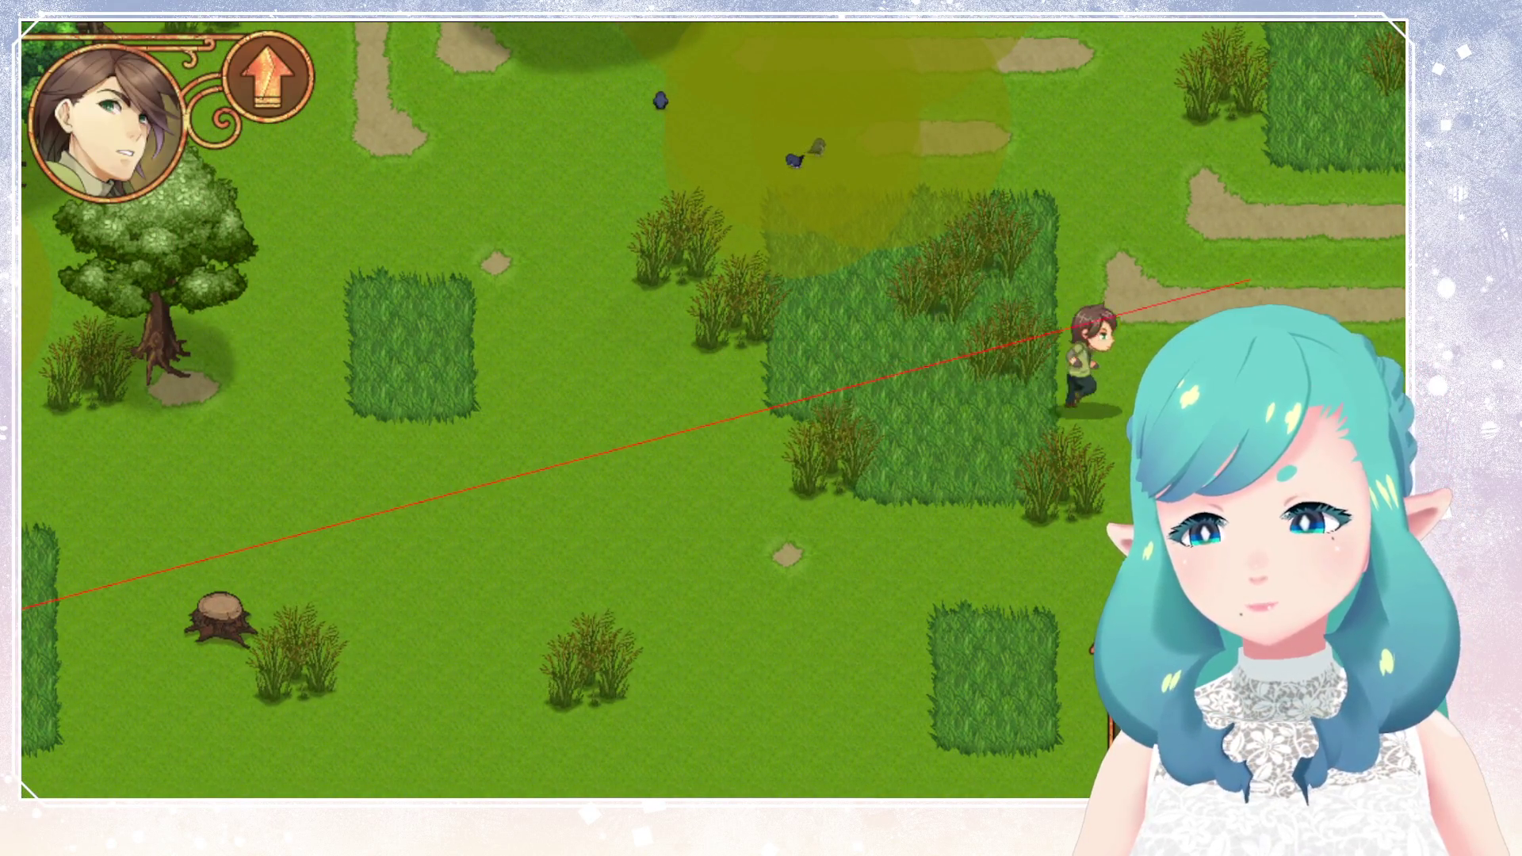
key(Up)
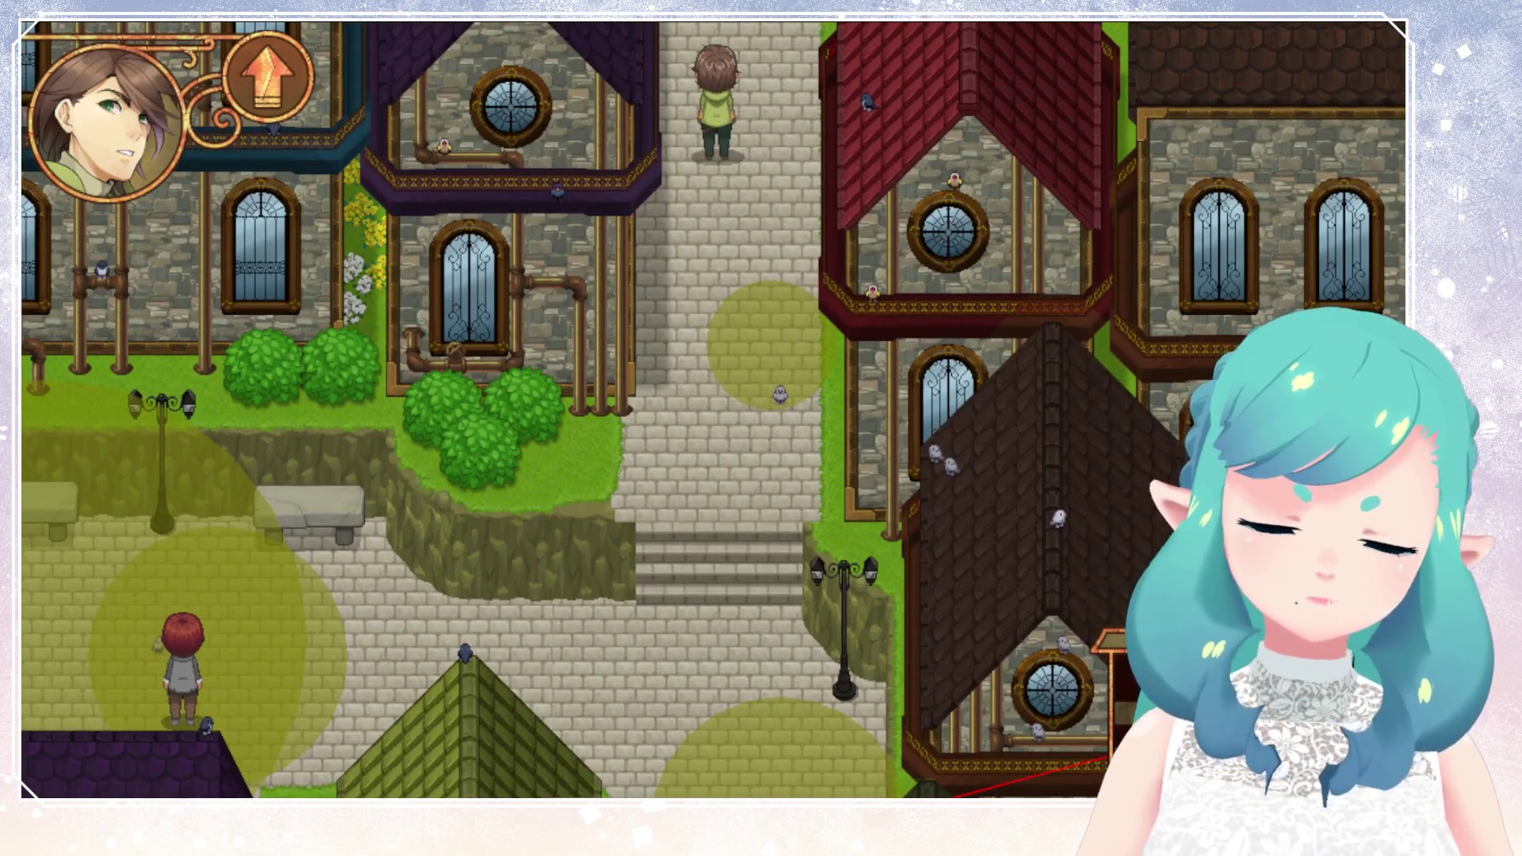
key(Up)
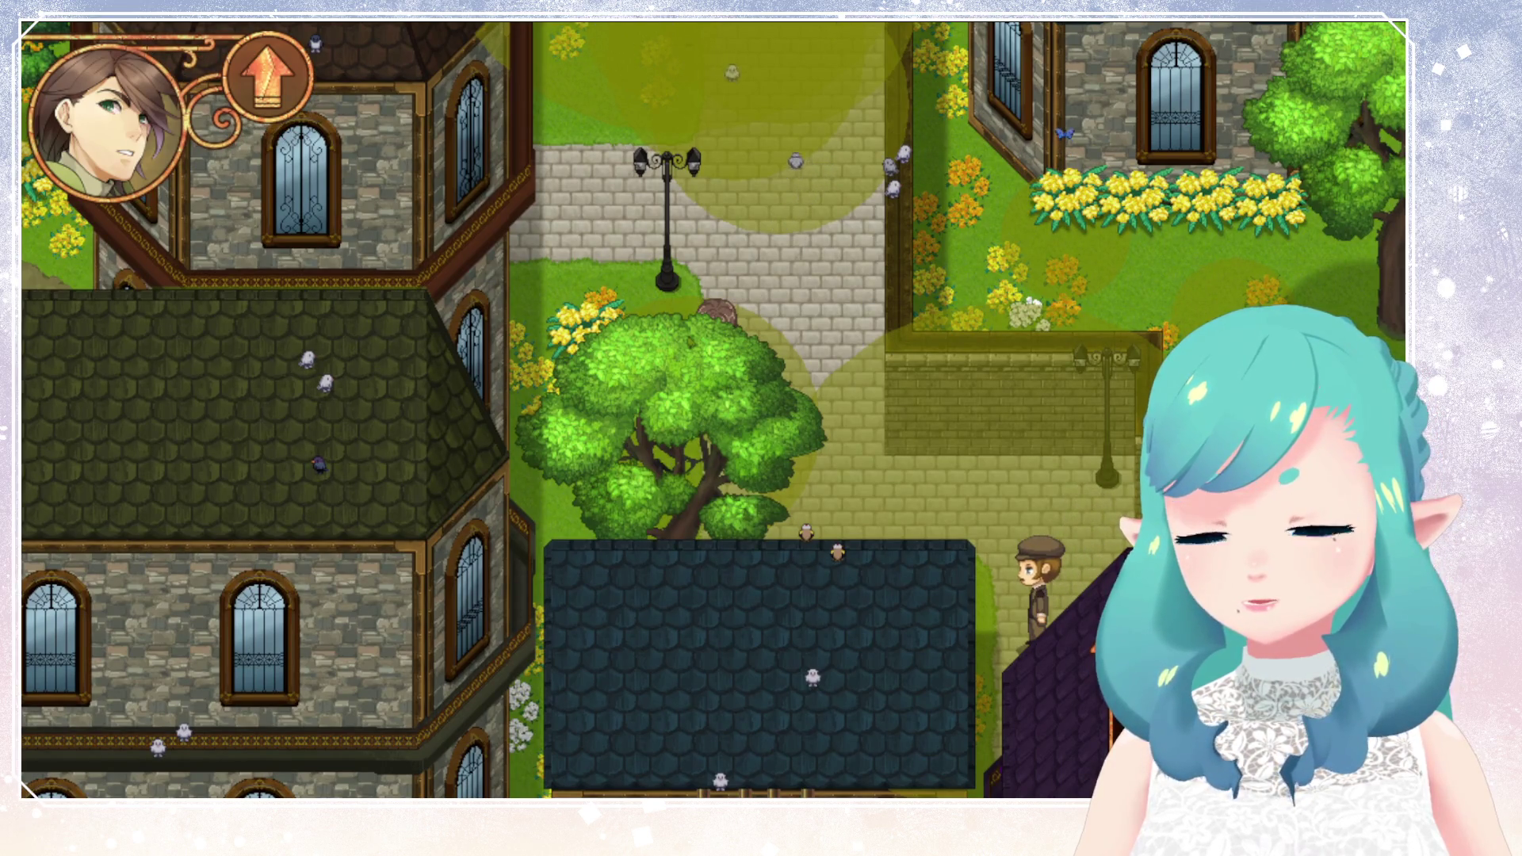
Walk the character up the town path, then south into the neighbouring square.
key(Up)
key(Up)
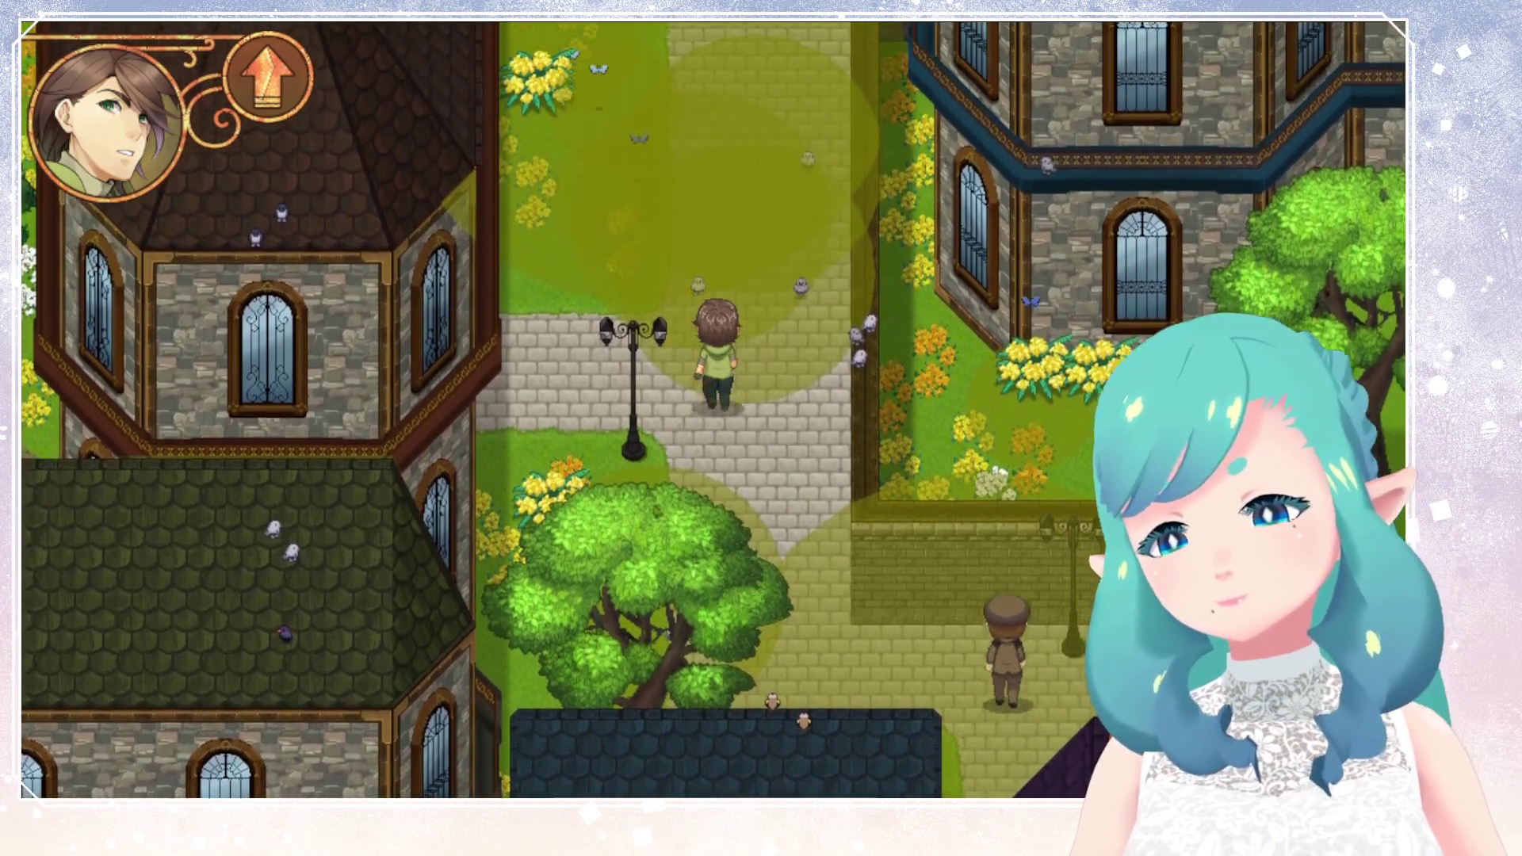
key(Up)
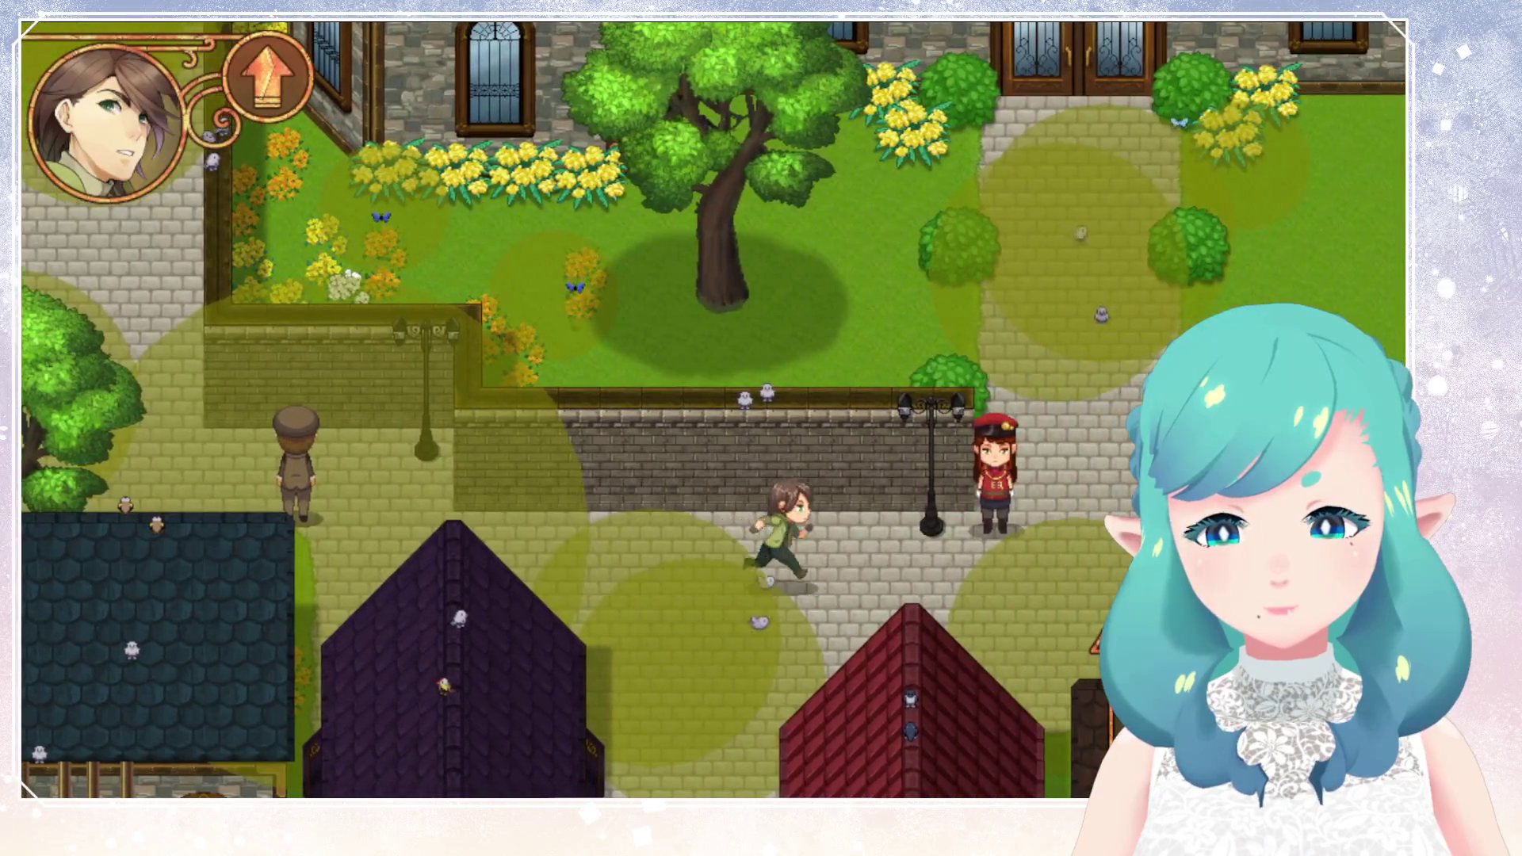
key(Down)
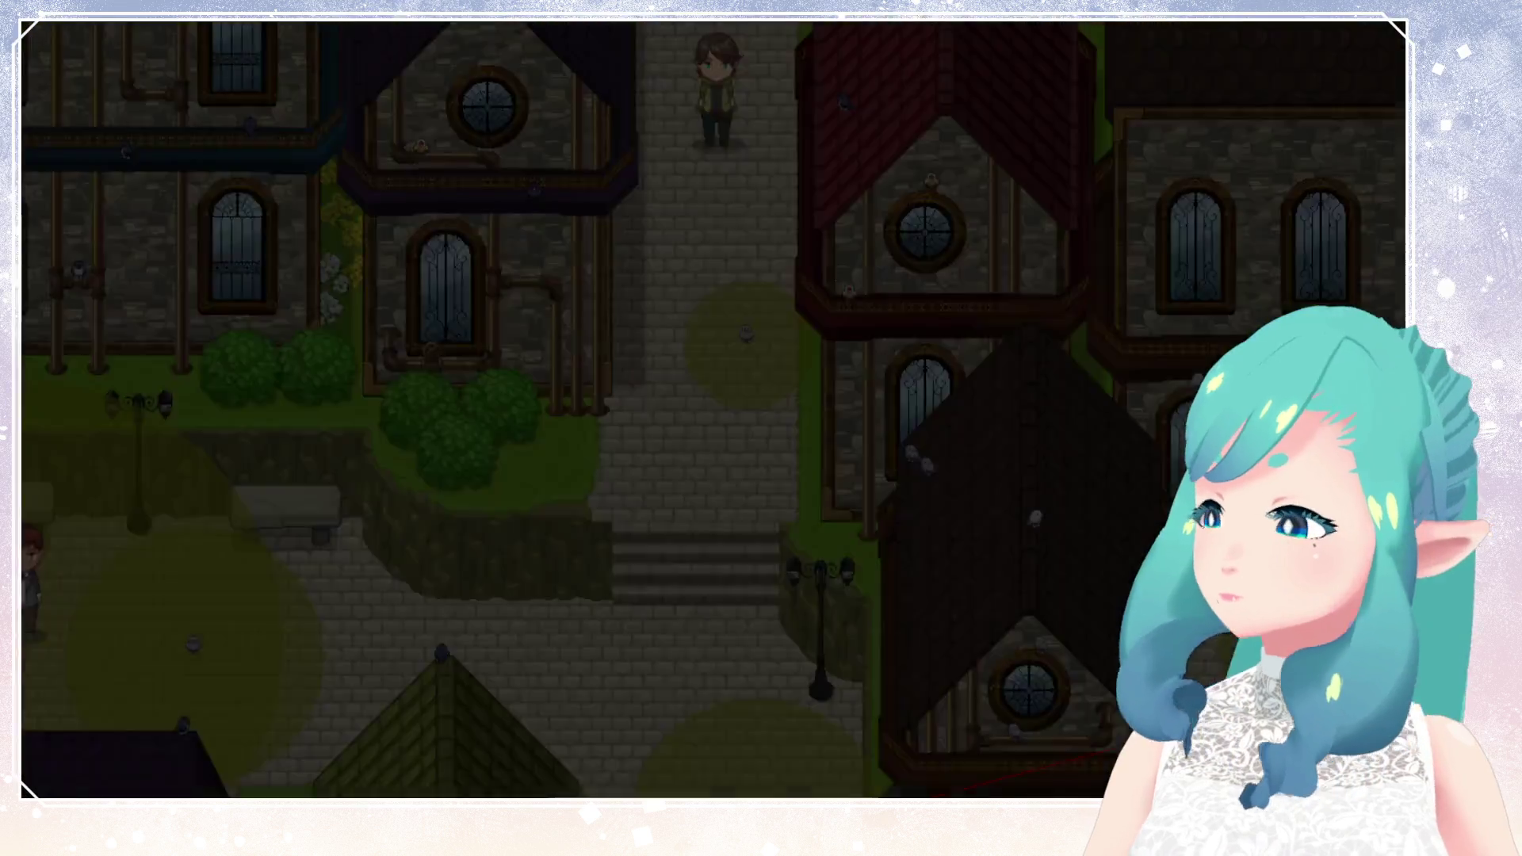
Walk the character down to the stairs and run west across the square past the purple tower.
key(Down)
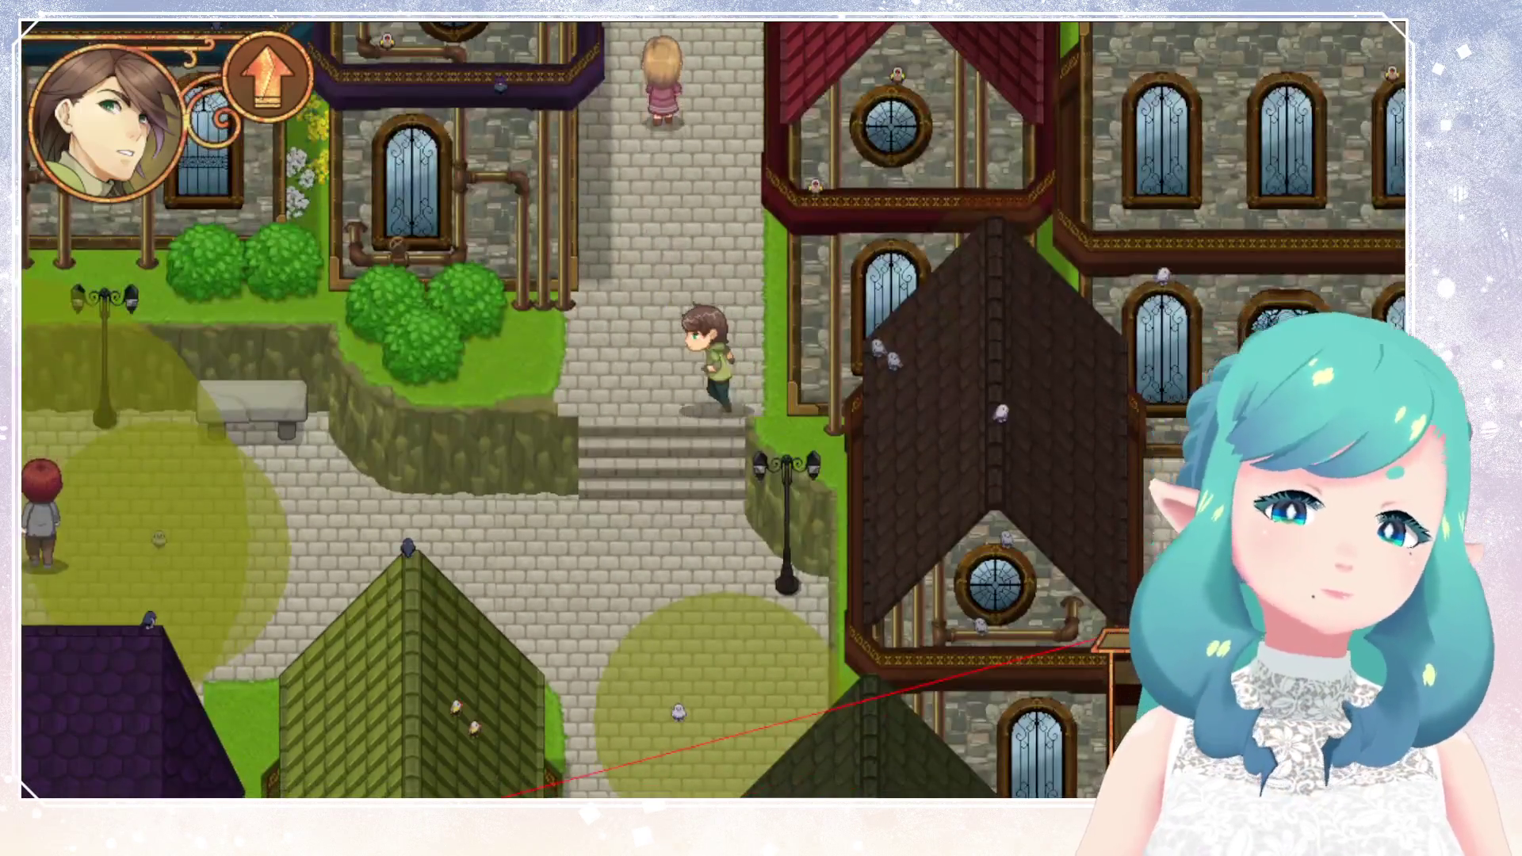
key(Left)
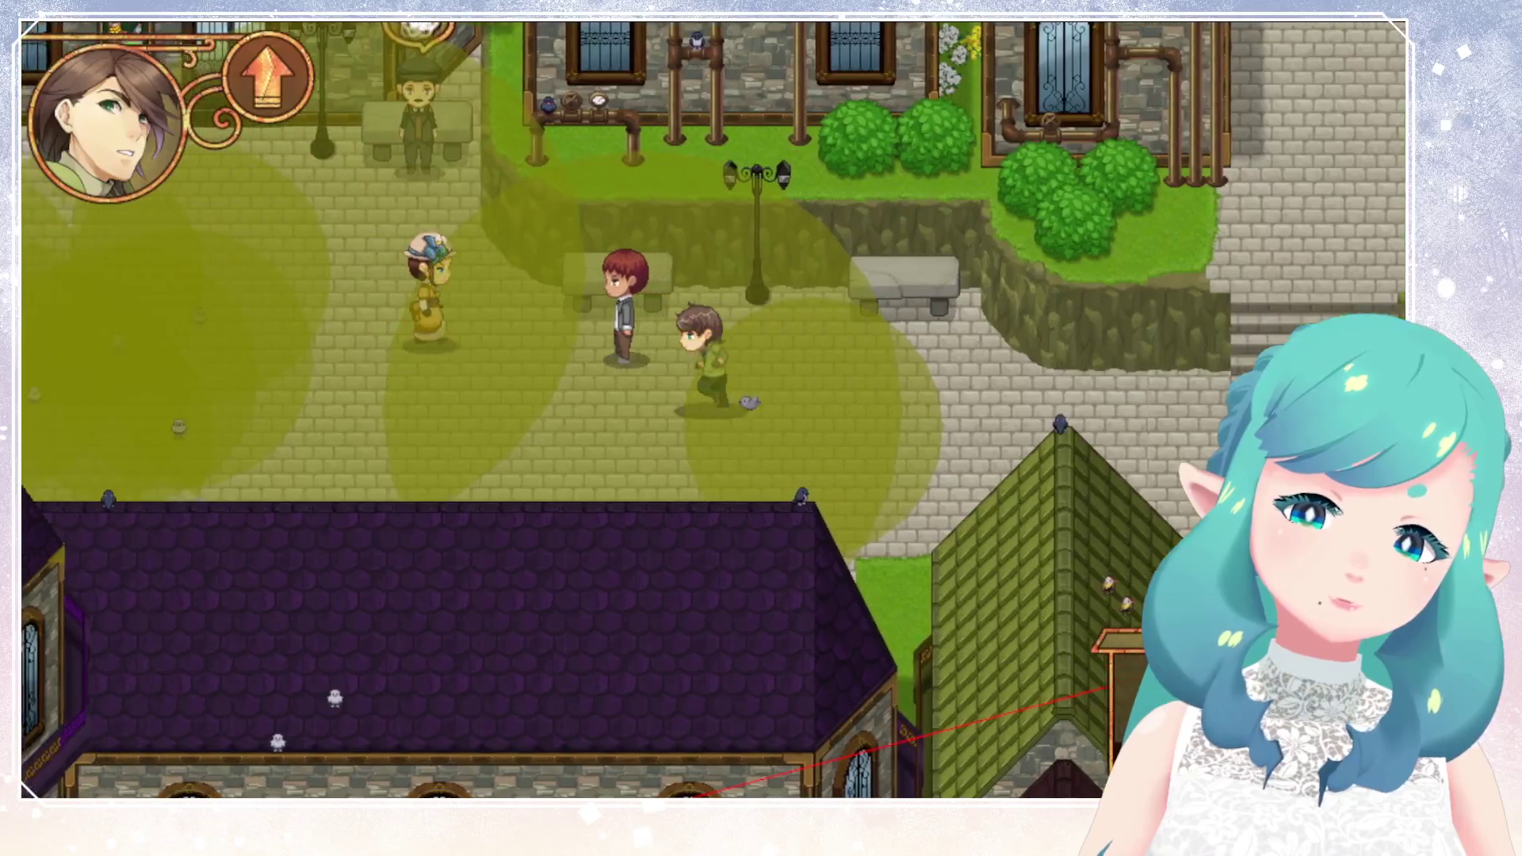
key(Left)
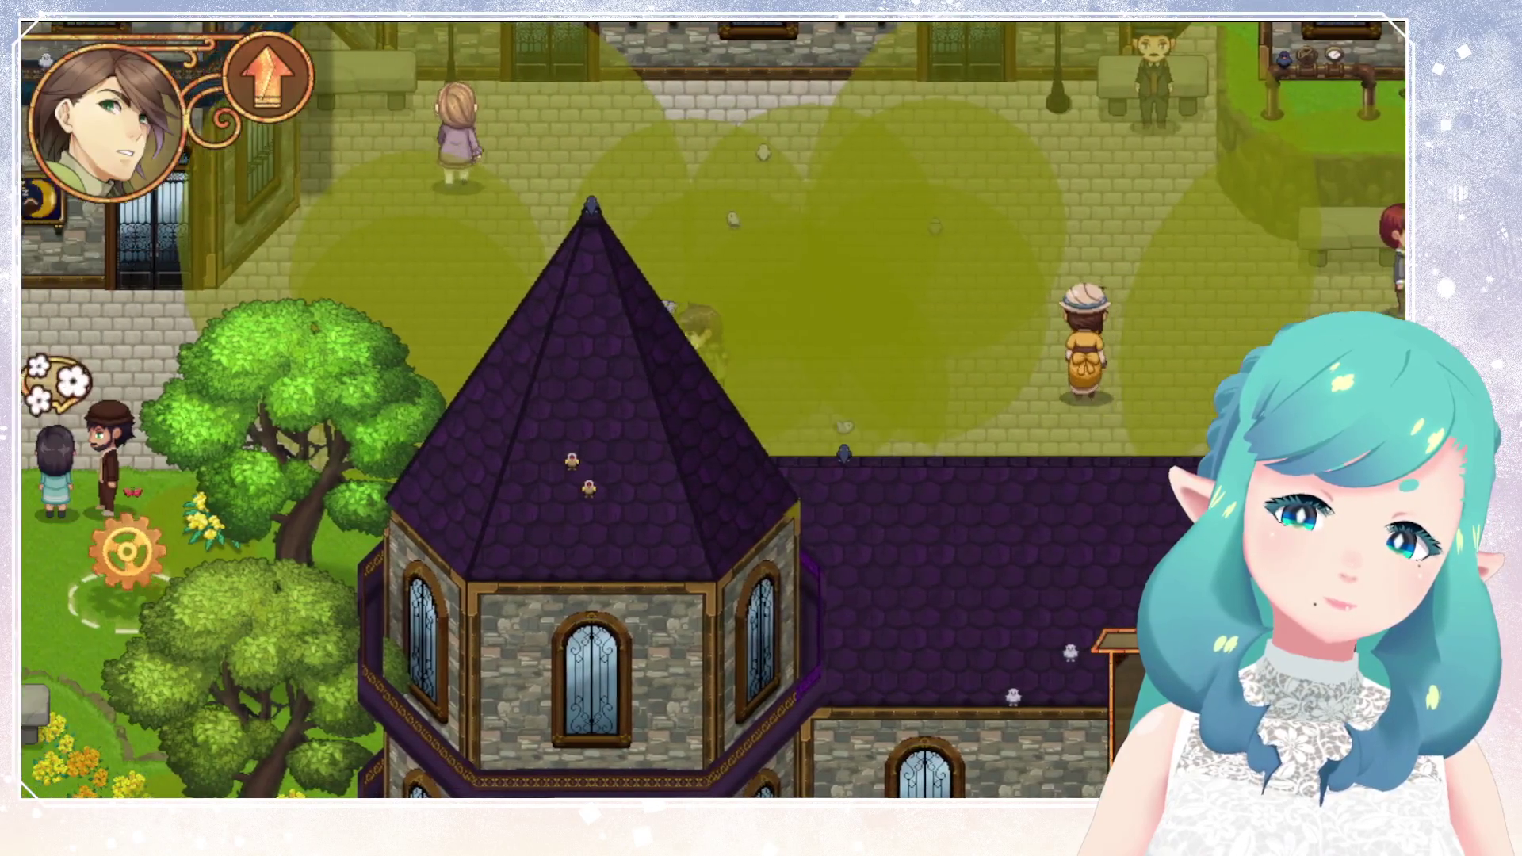
key(Left)
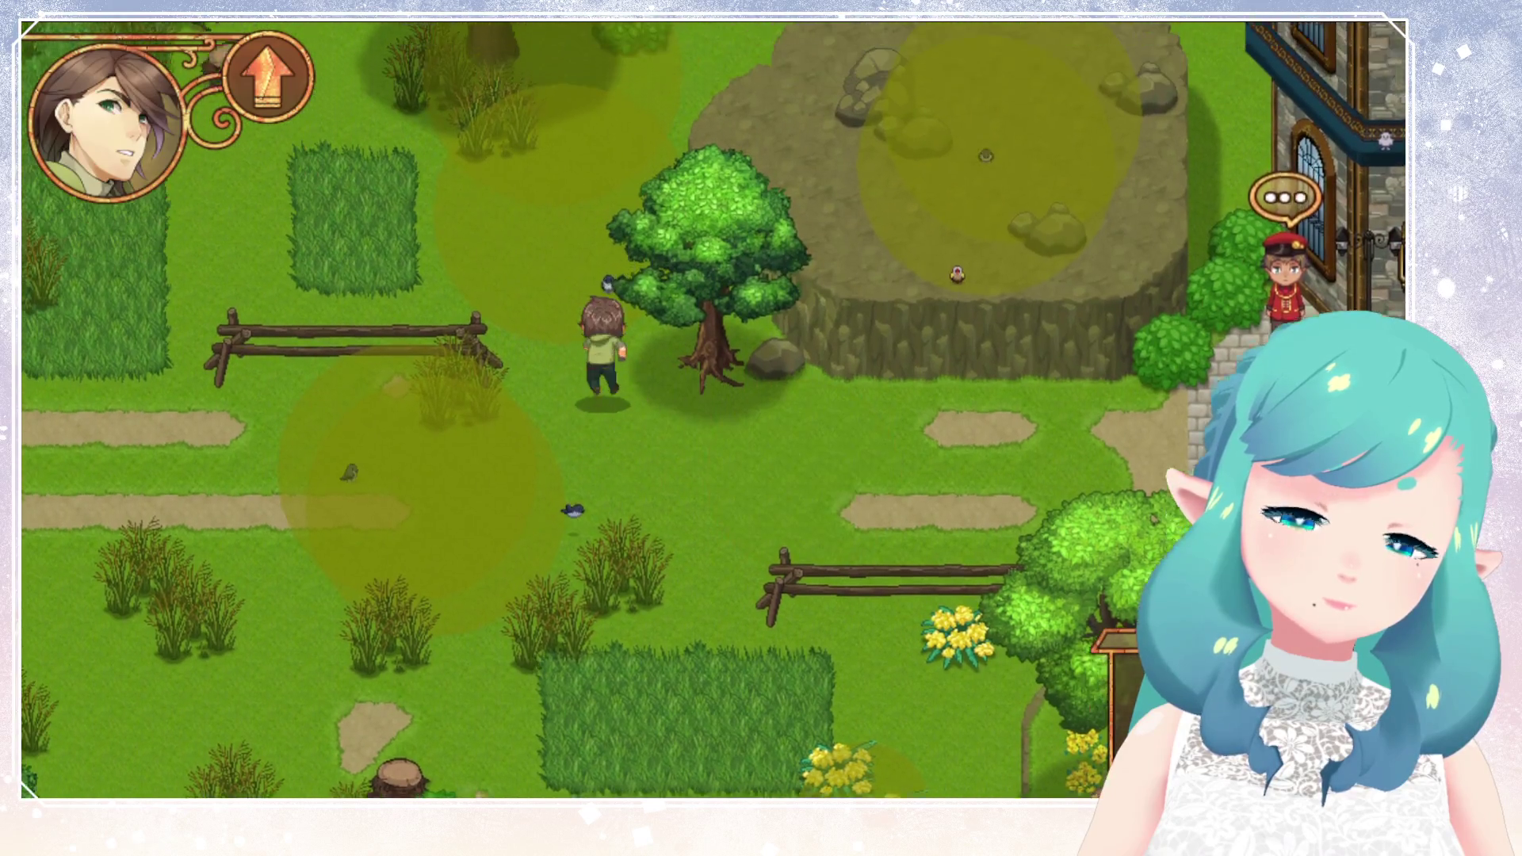
Head north past the stumps into the forest meadow map and turn east.
key(Up)
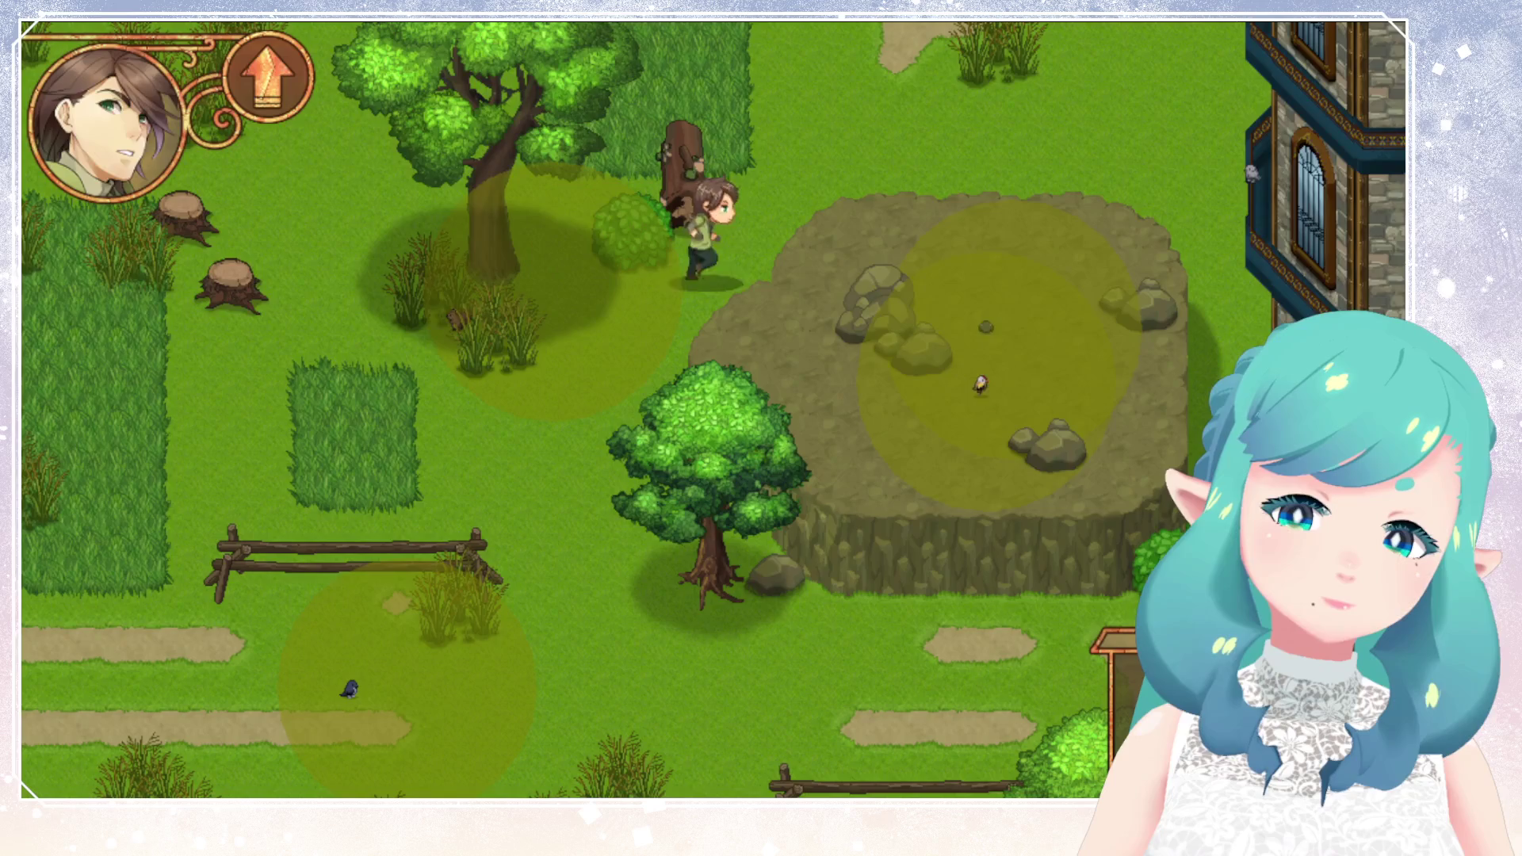
key(Up)
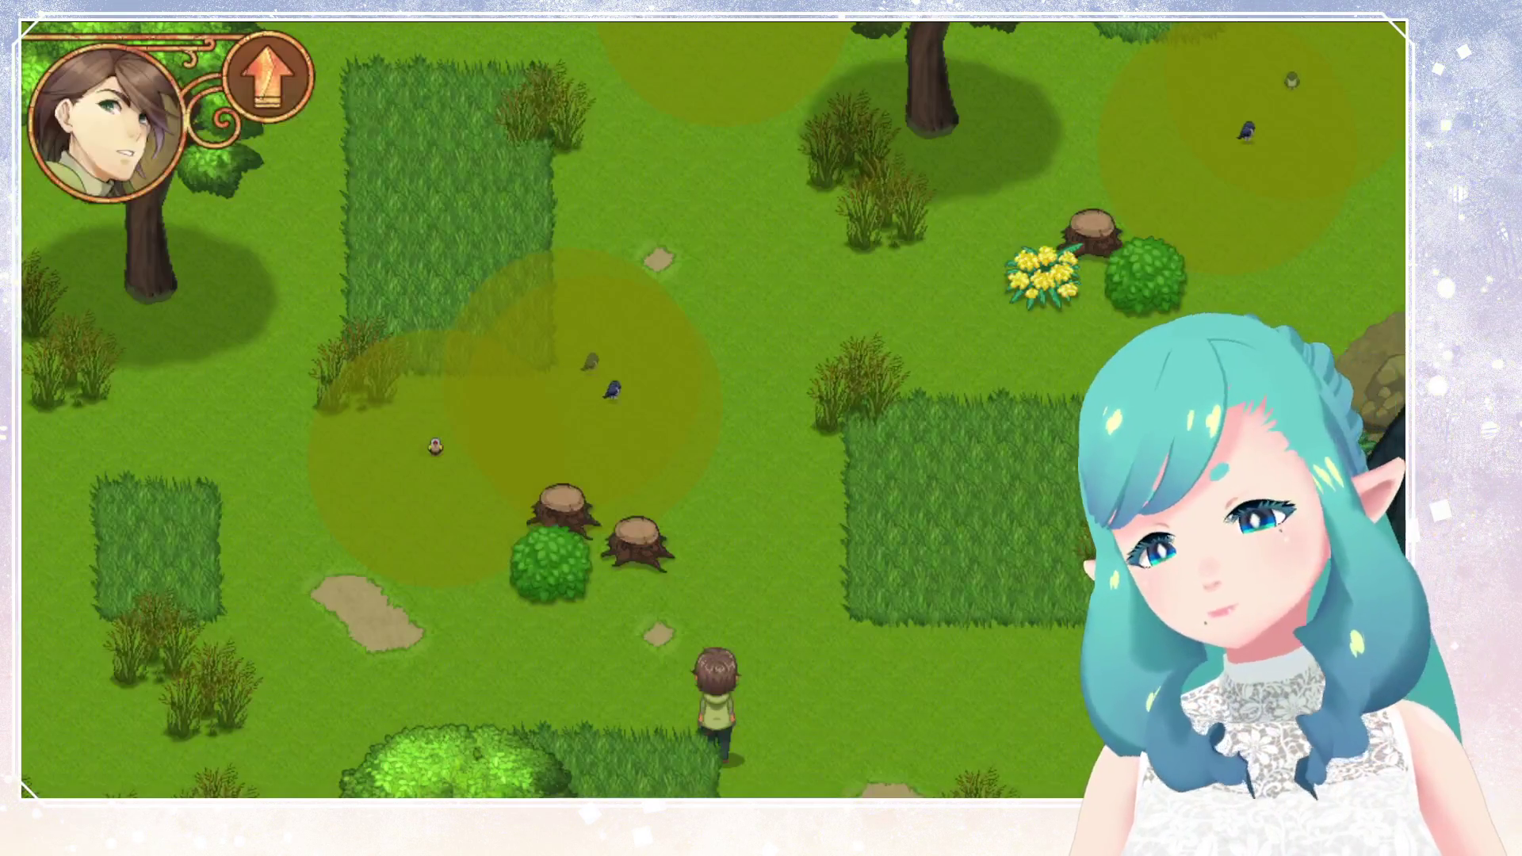
key(Up)
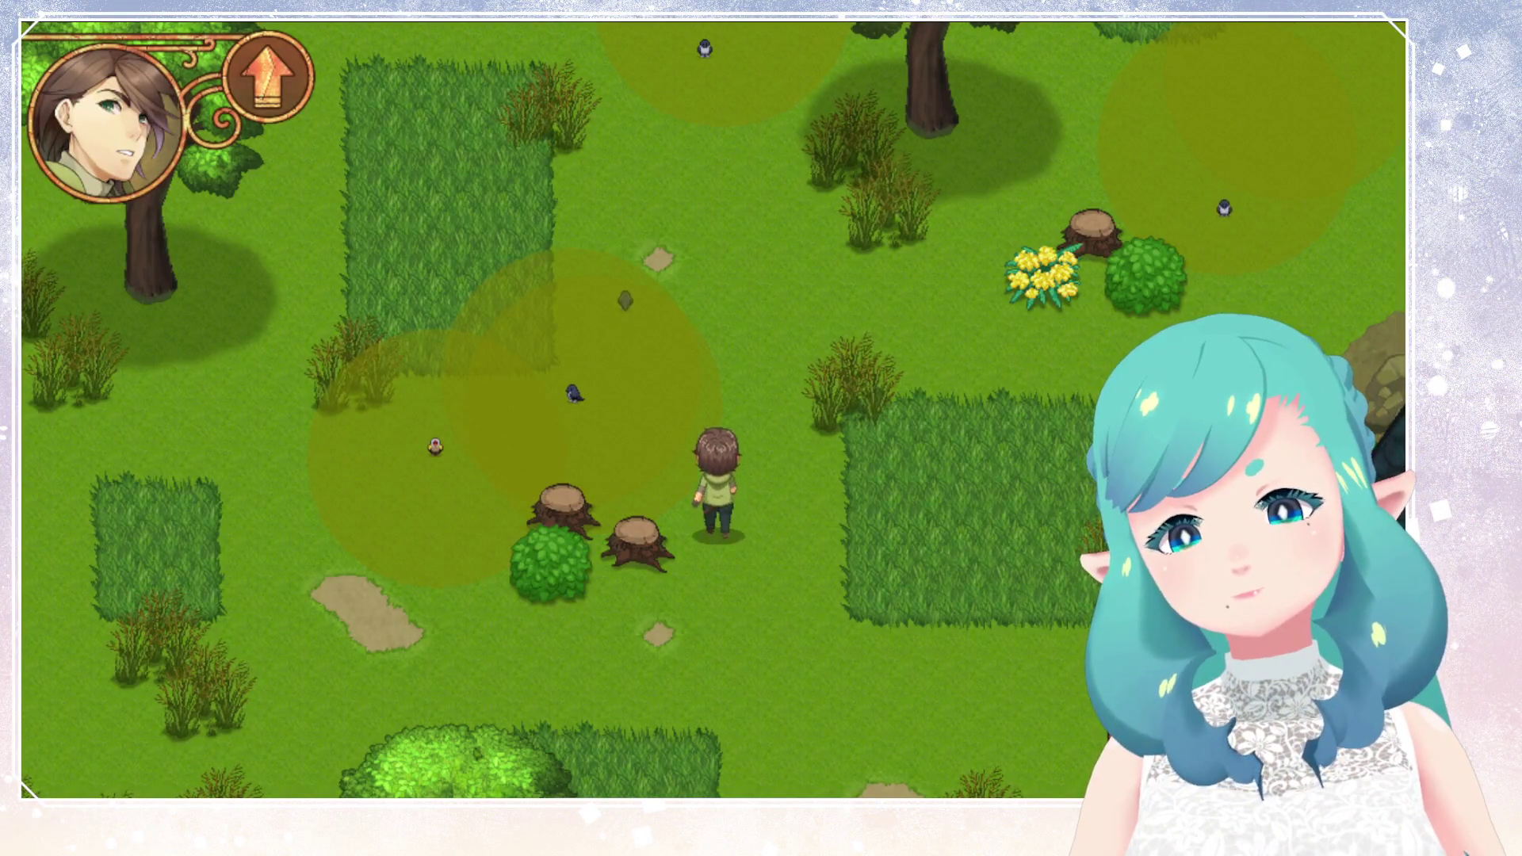
key(Right)
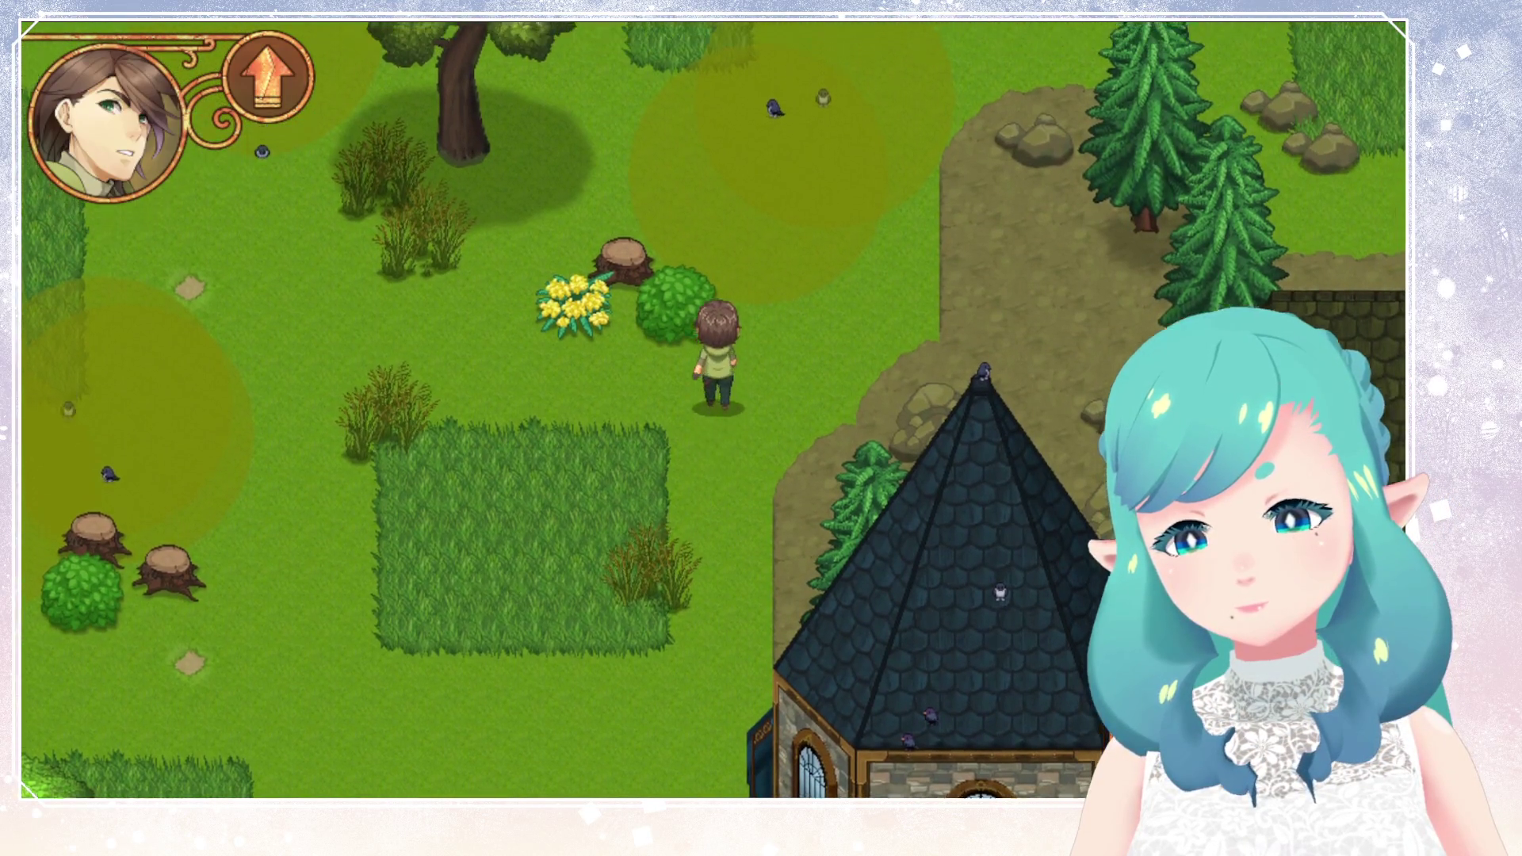
Walk north and east across the meadow along the cliff toward the tree, house and pond.
key(Up)
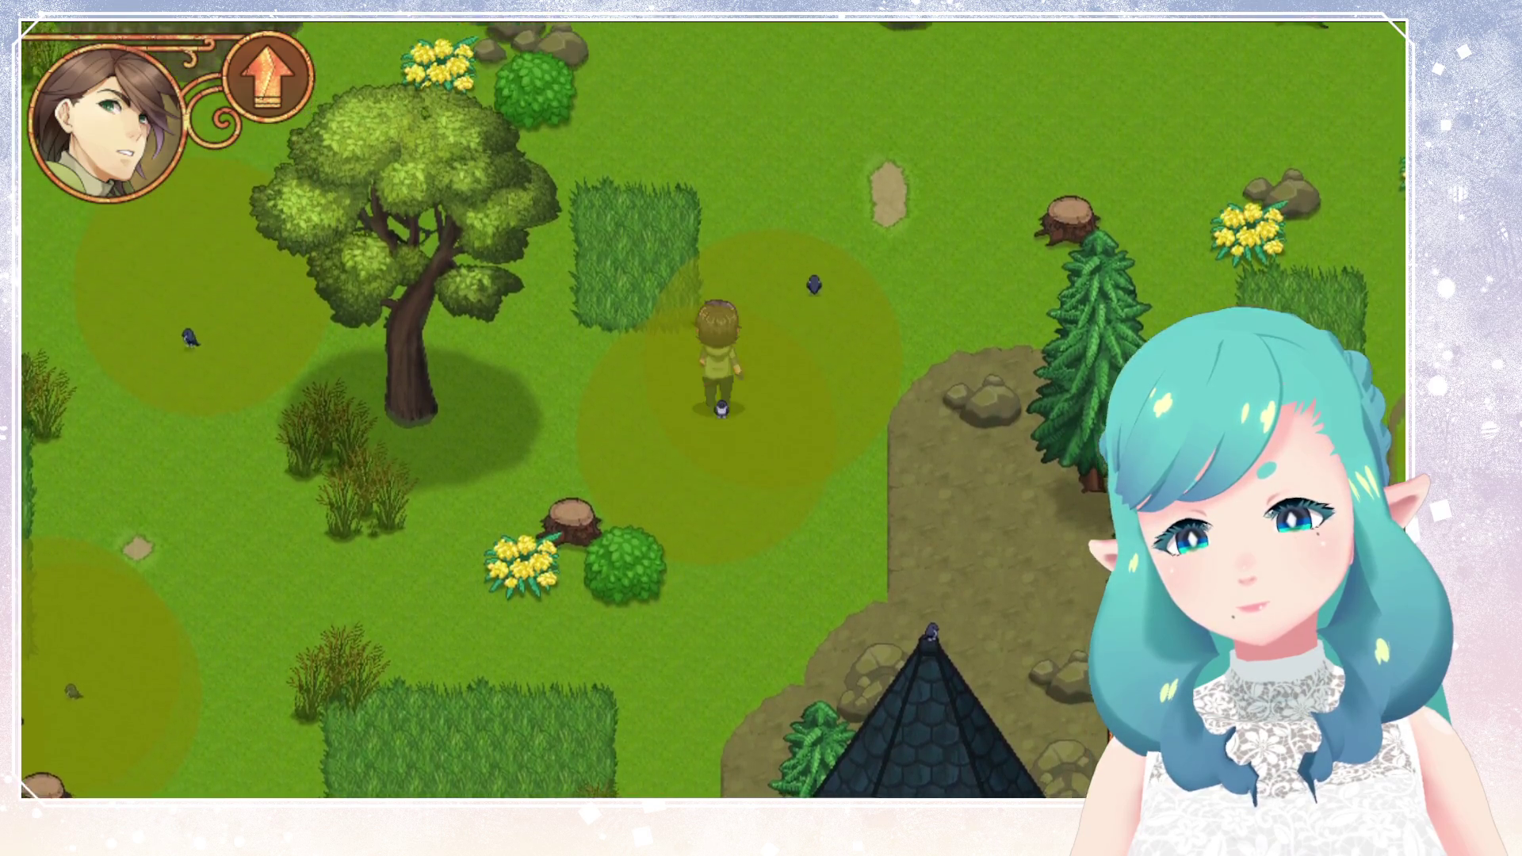
key(Right)
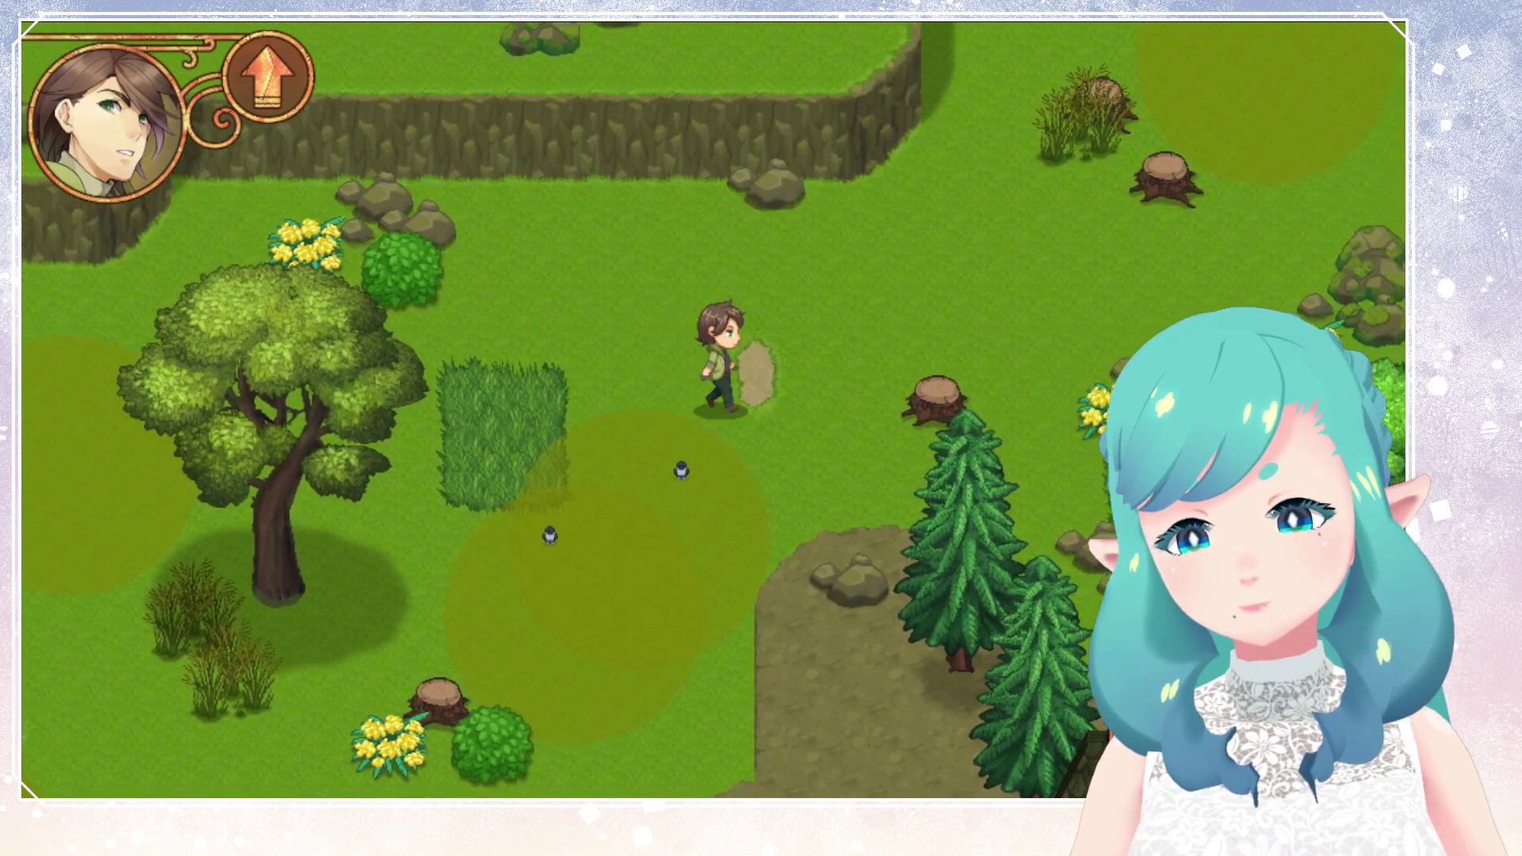
key(Up)
key(Right)
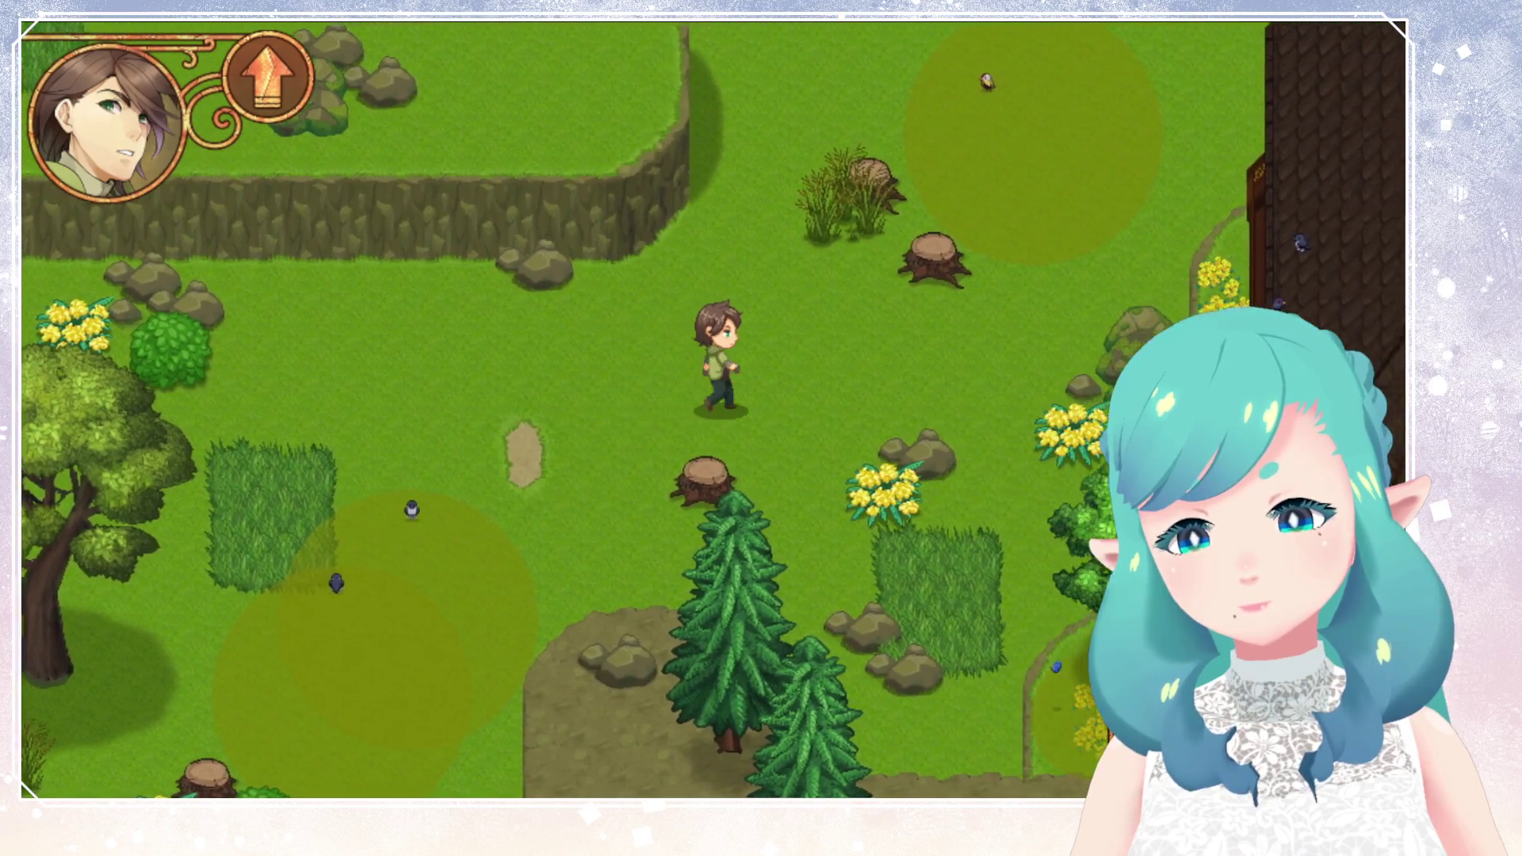
key(Up)
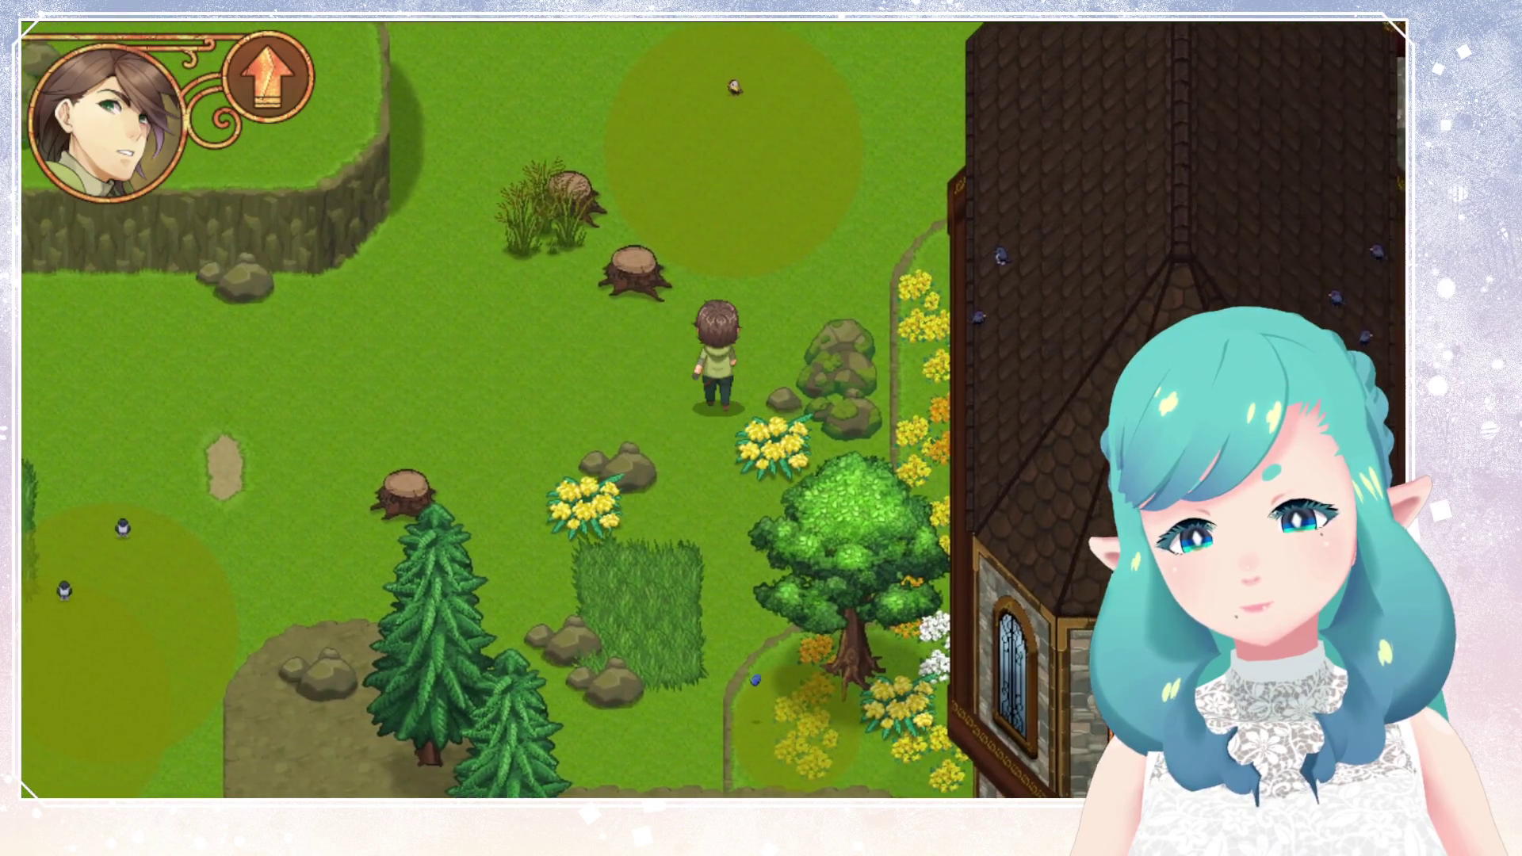
key(Up)
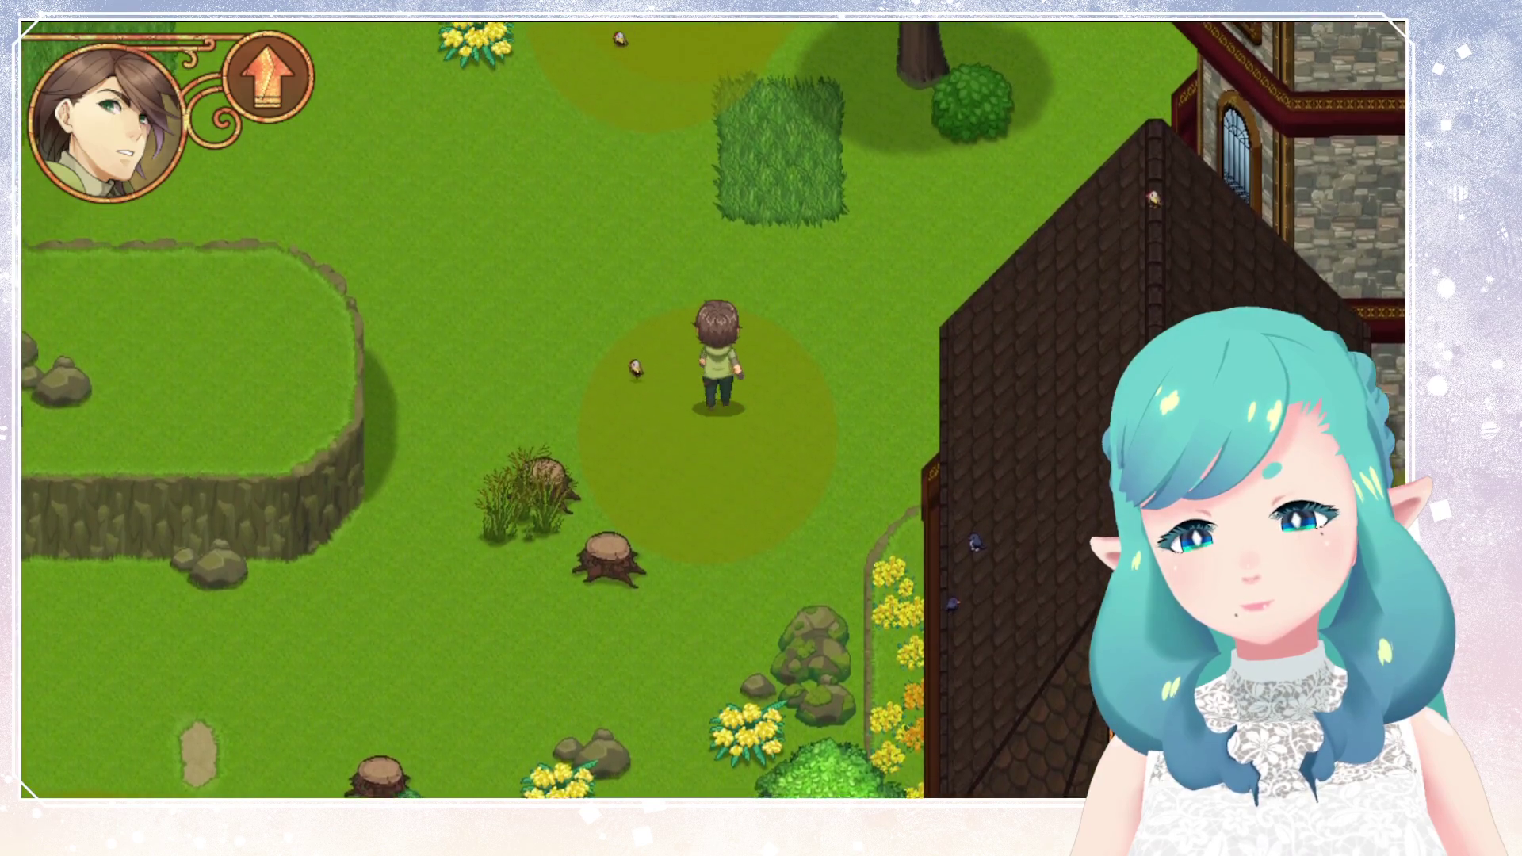
key(Up)
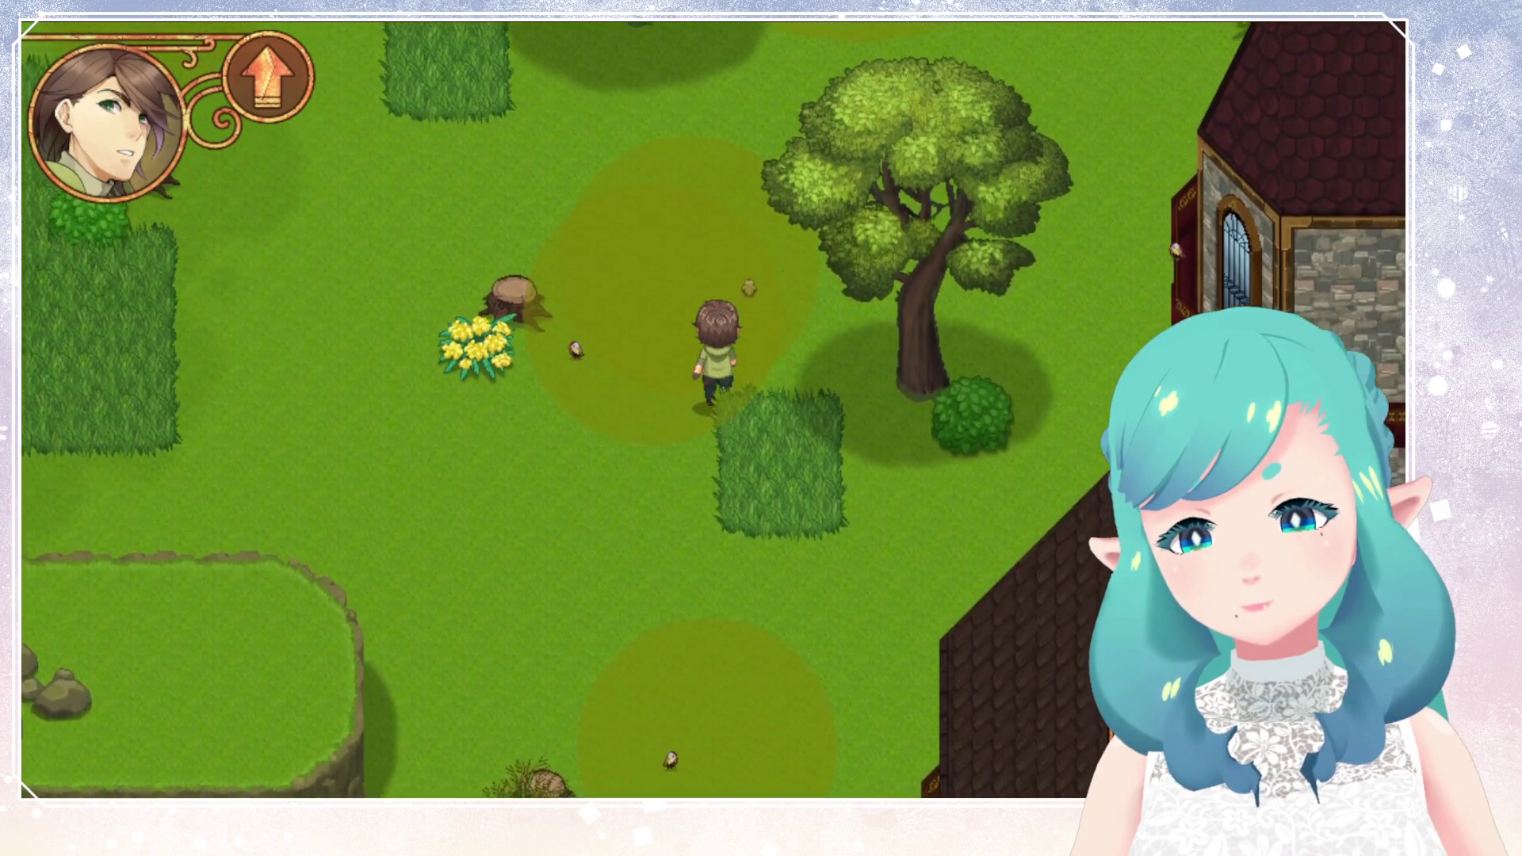
key(Up)
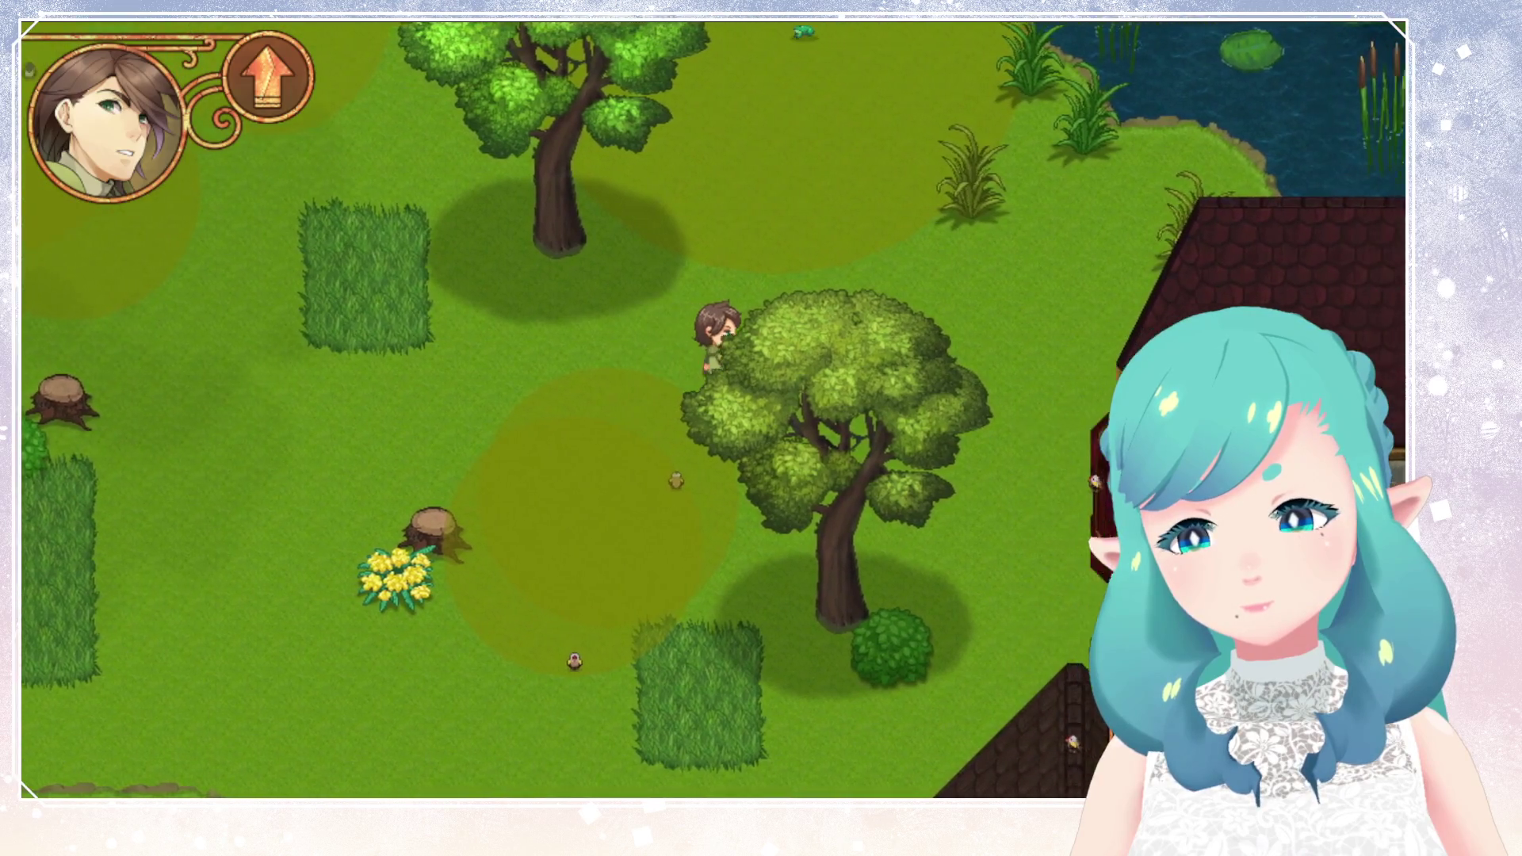
Walk the hero north beside the pond and reeds, stepping around the stump and log.
key(Up)
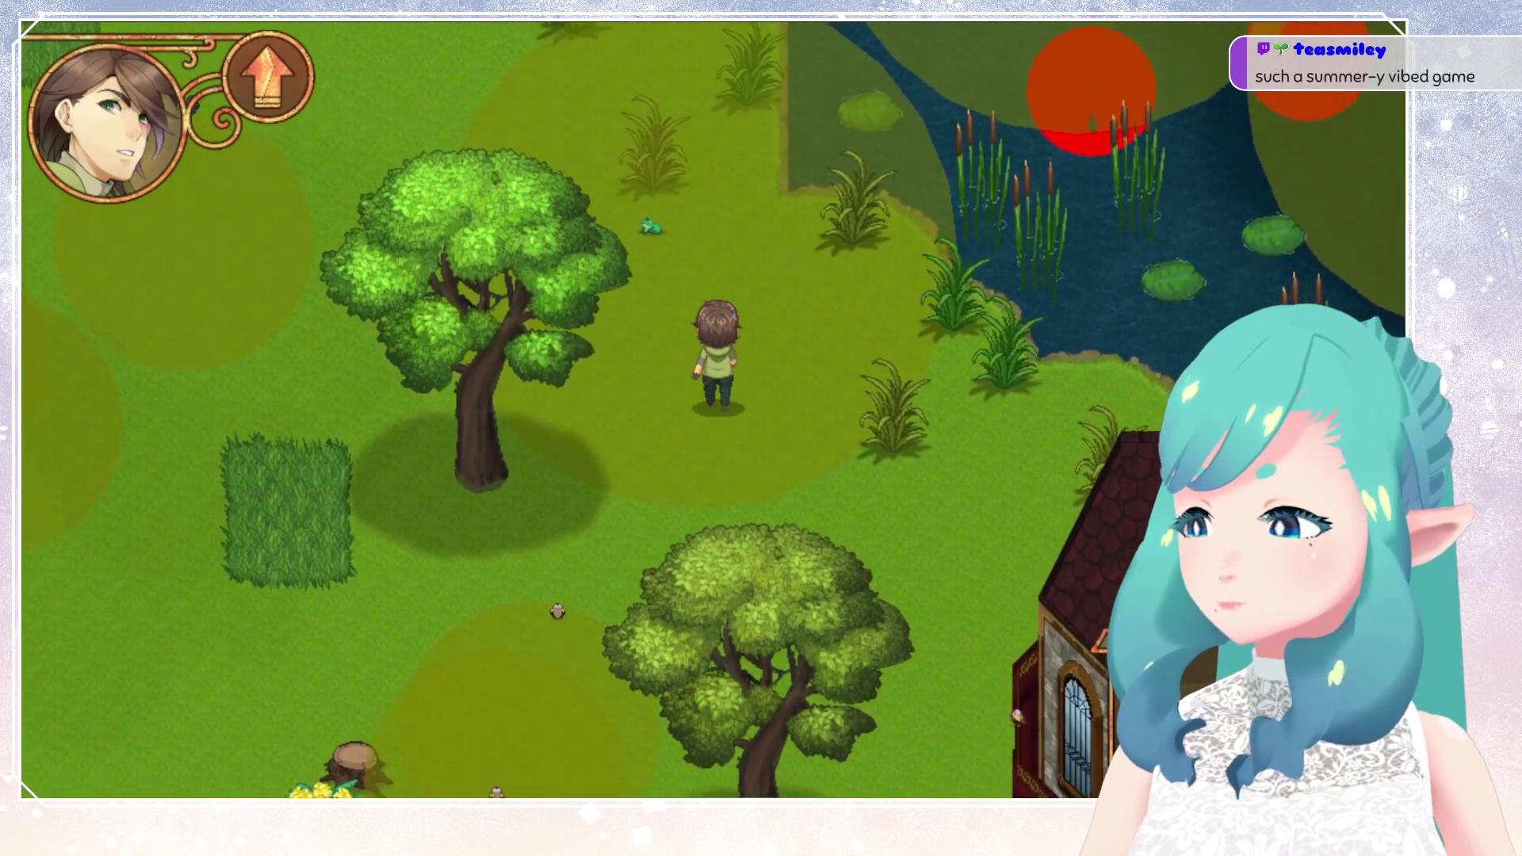
key(Up)
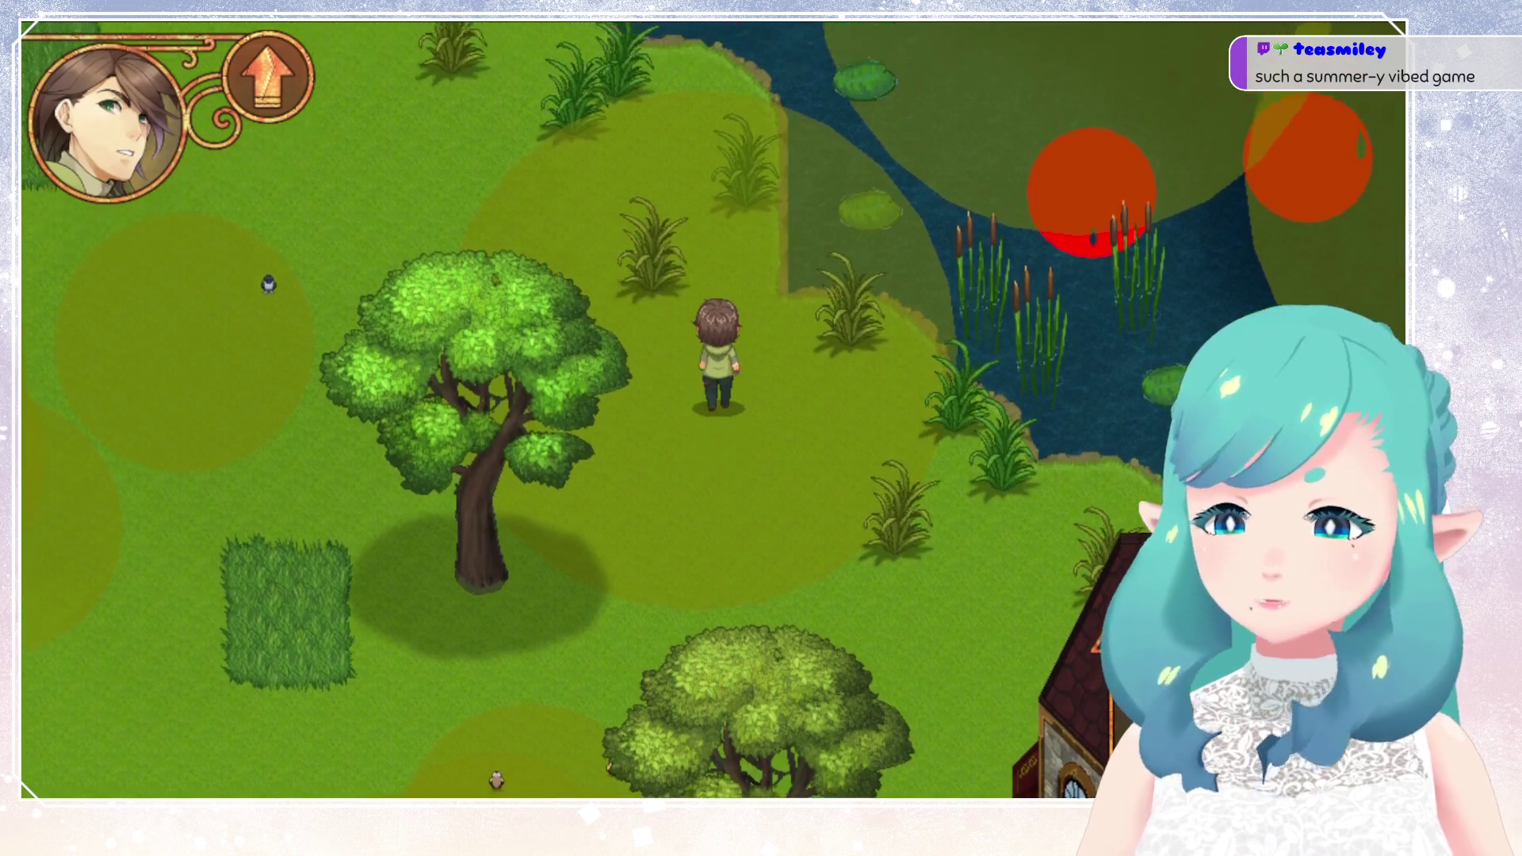
key(Up)
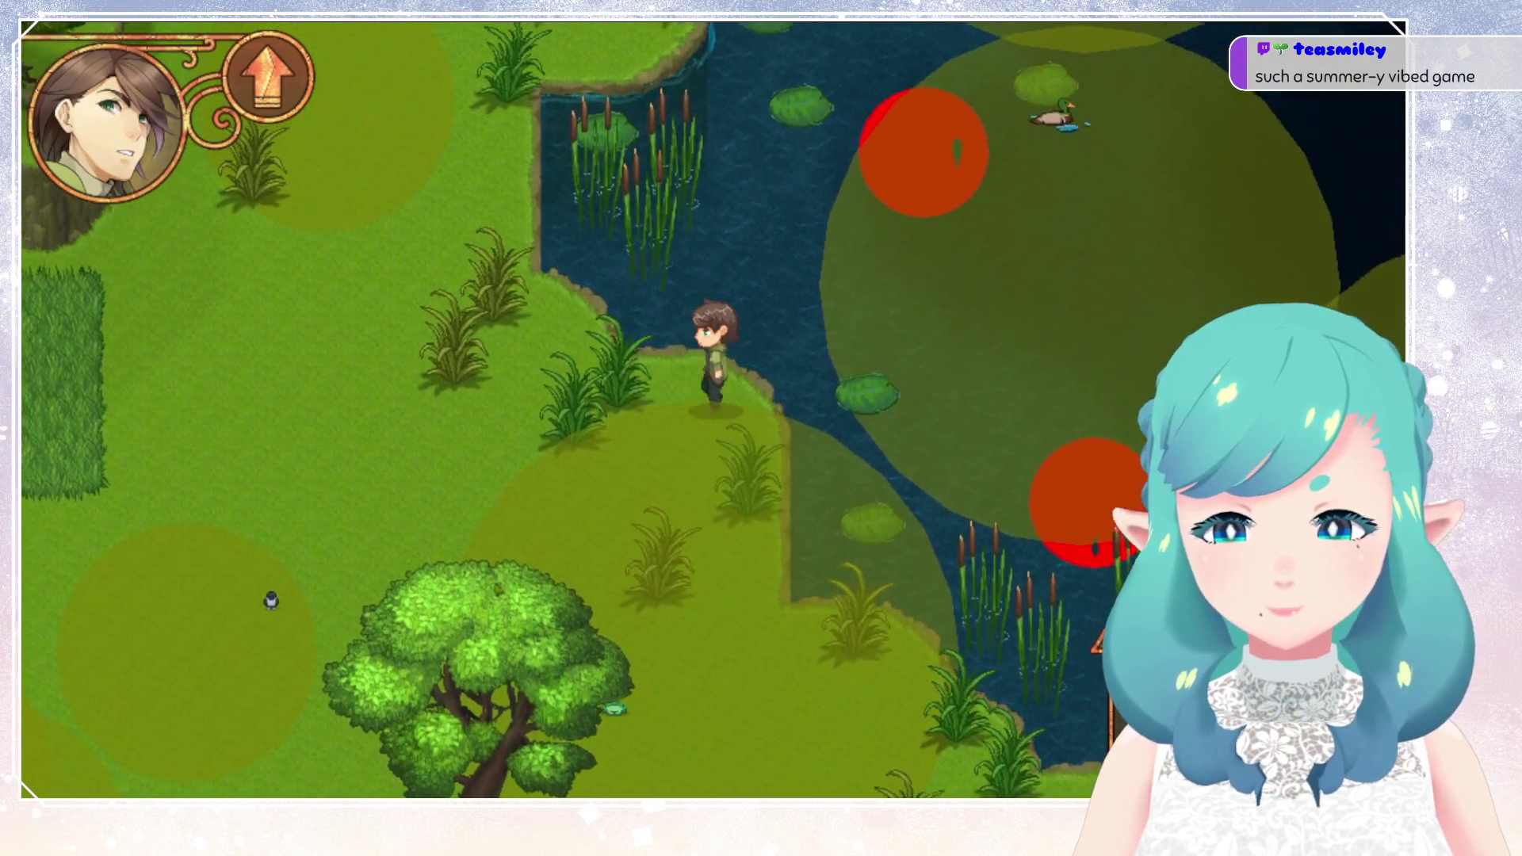
key(Left)
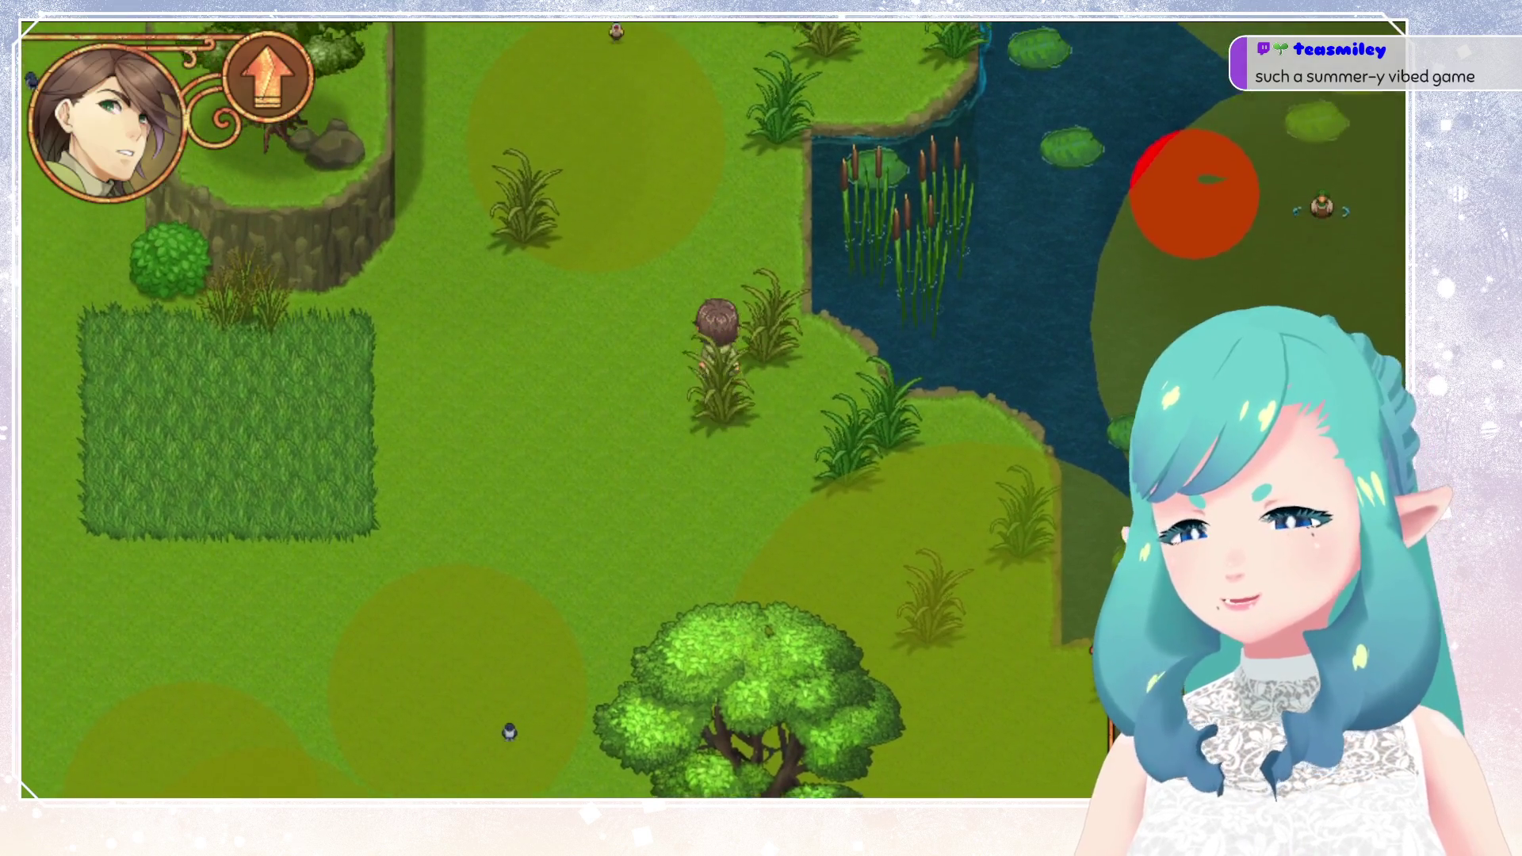
key(Up)
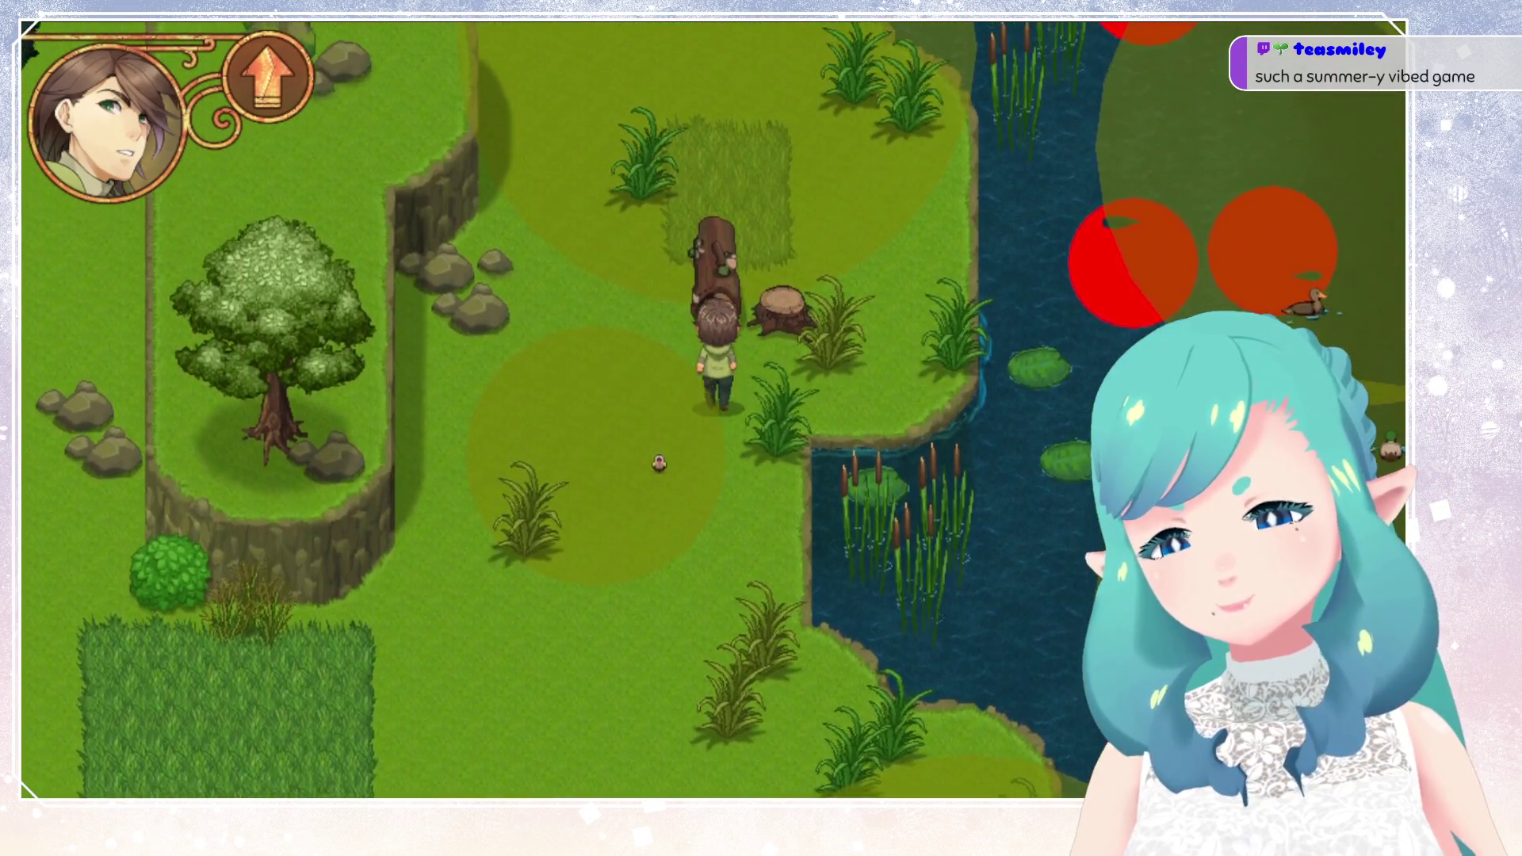
key(Left)
key(Up)
key(Right)
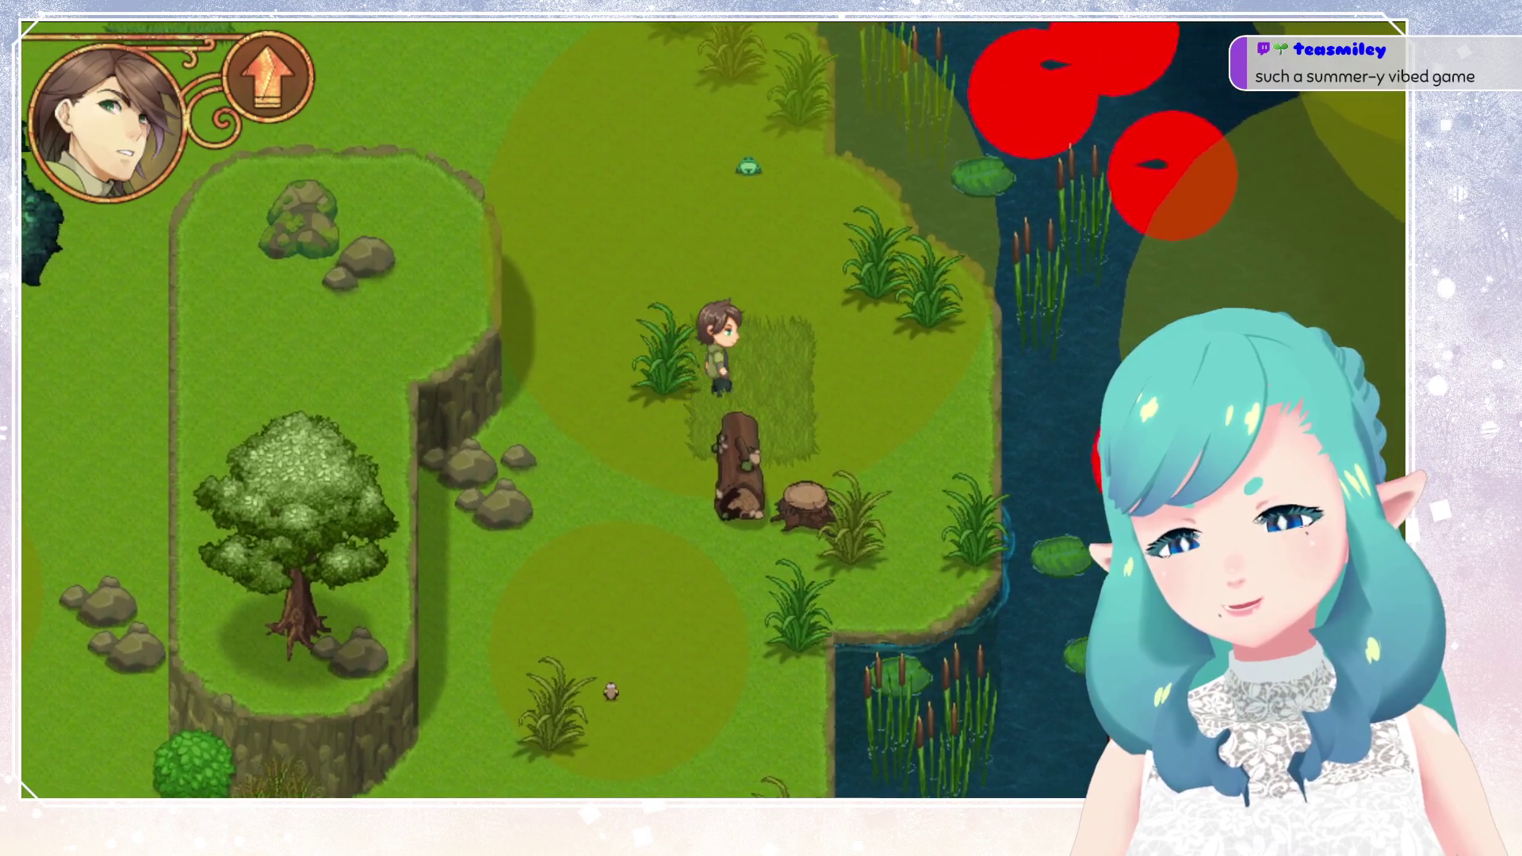
Cast fishing lines at the fish spots, then walk north to the tree by the pond.
key(Up)
key(space)
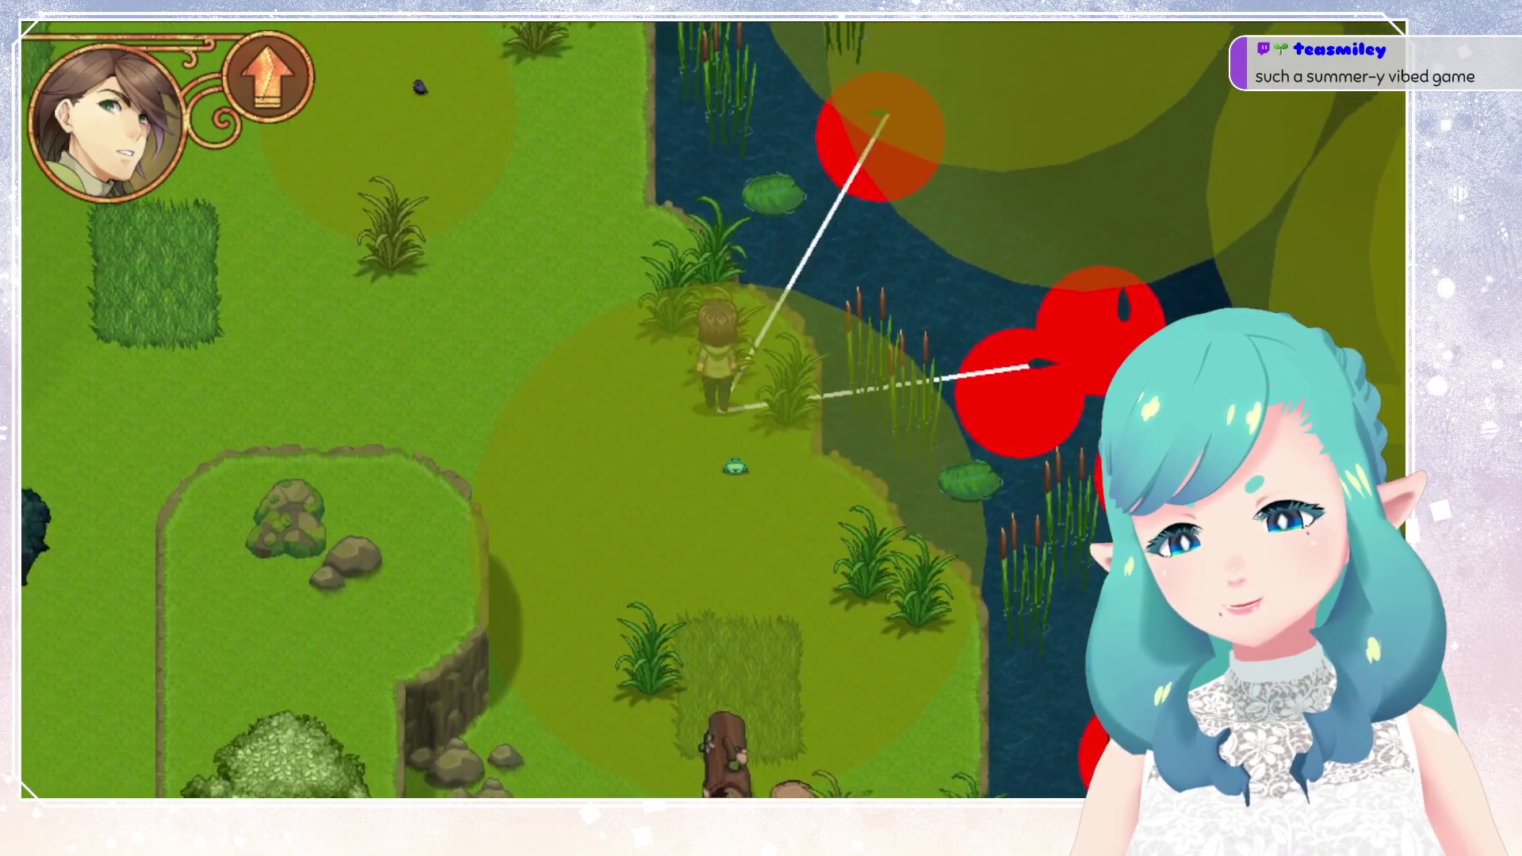
key(Up)
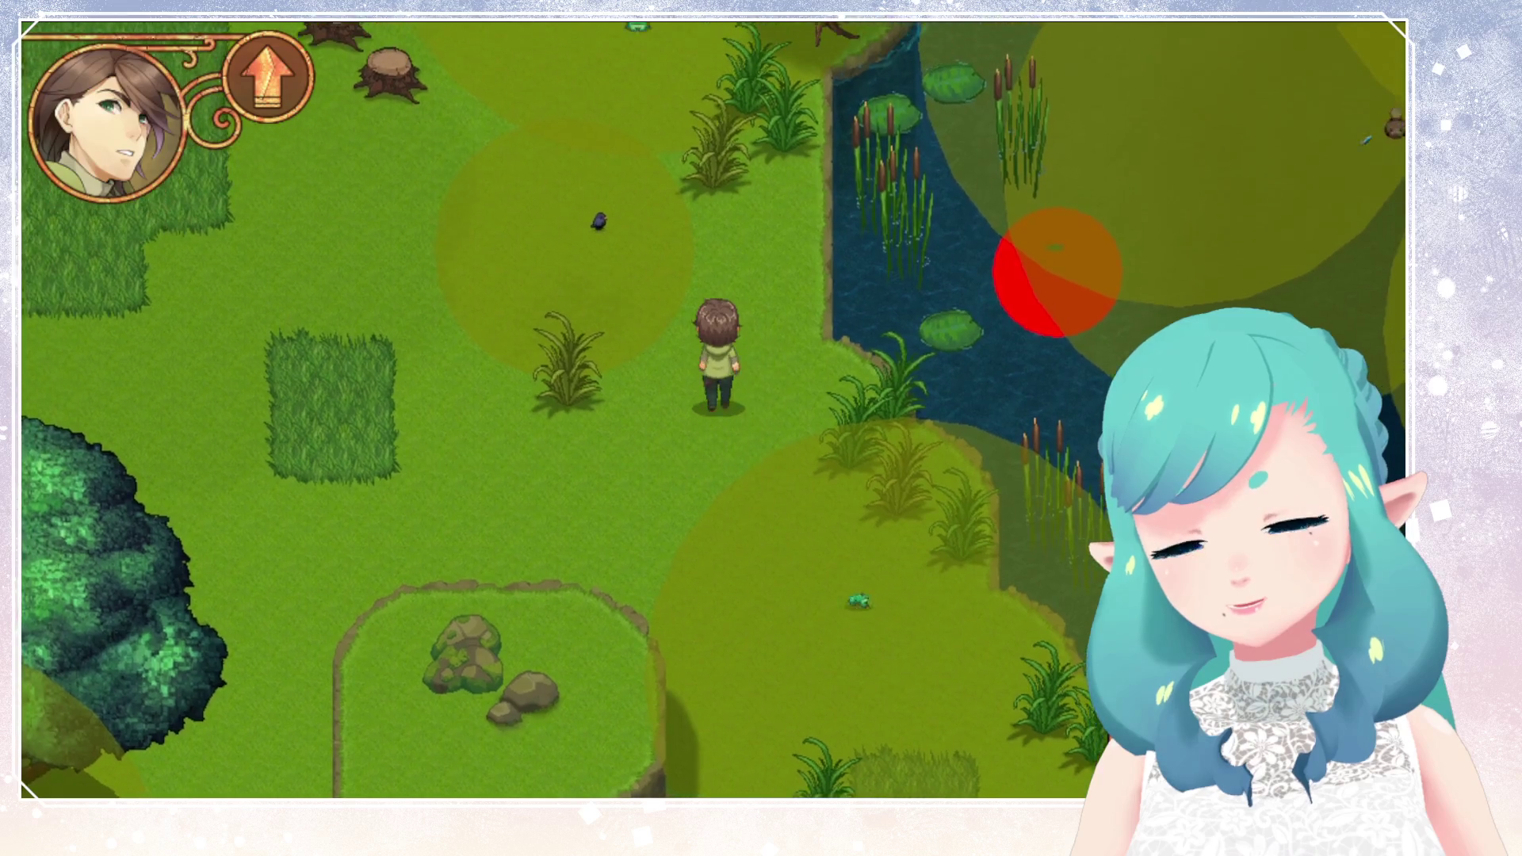
key(Up)
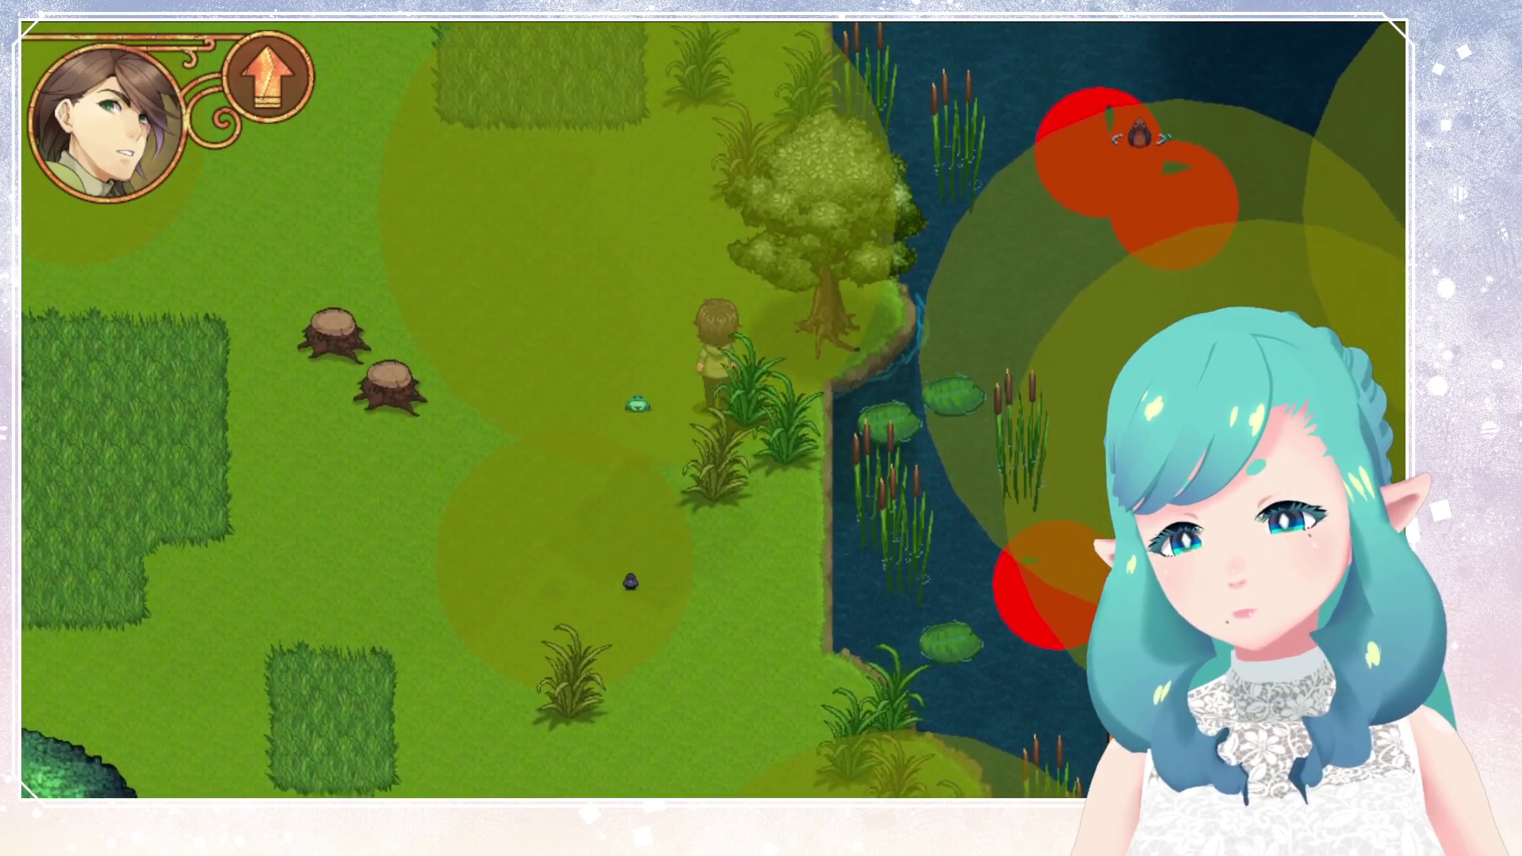
key(Up)
key(Left)
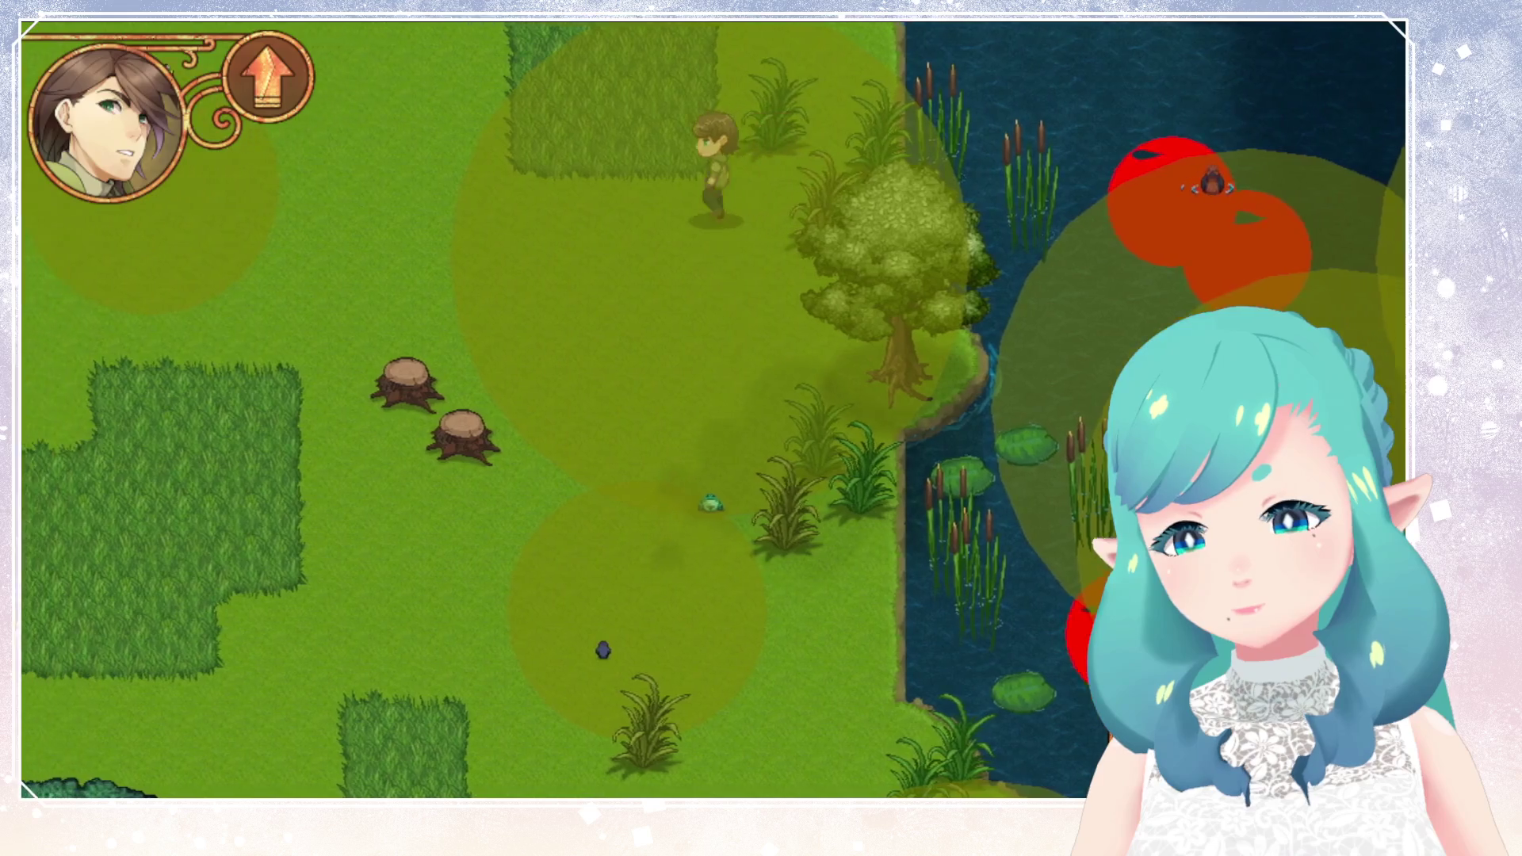
Walk west across the meadow toward the large tree, then south past the birds.
key(Left)
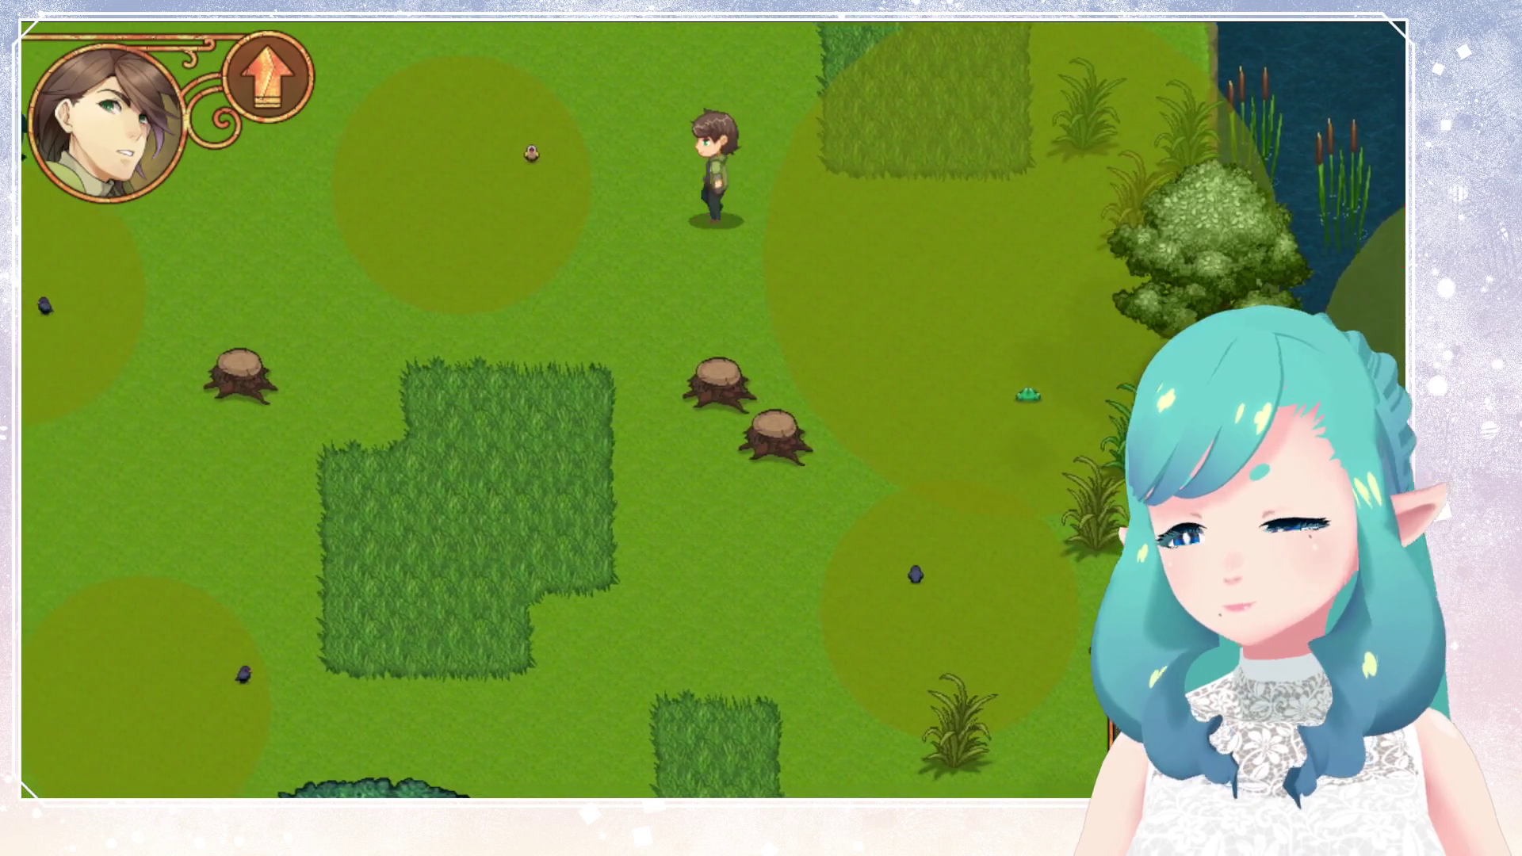
key(Left)
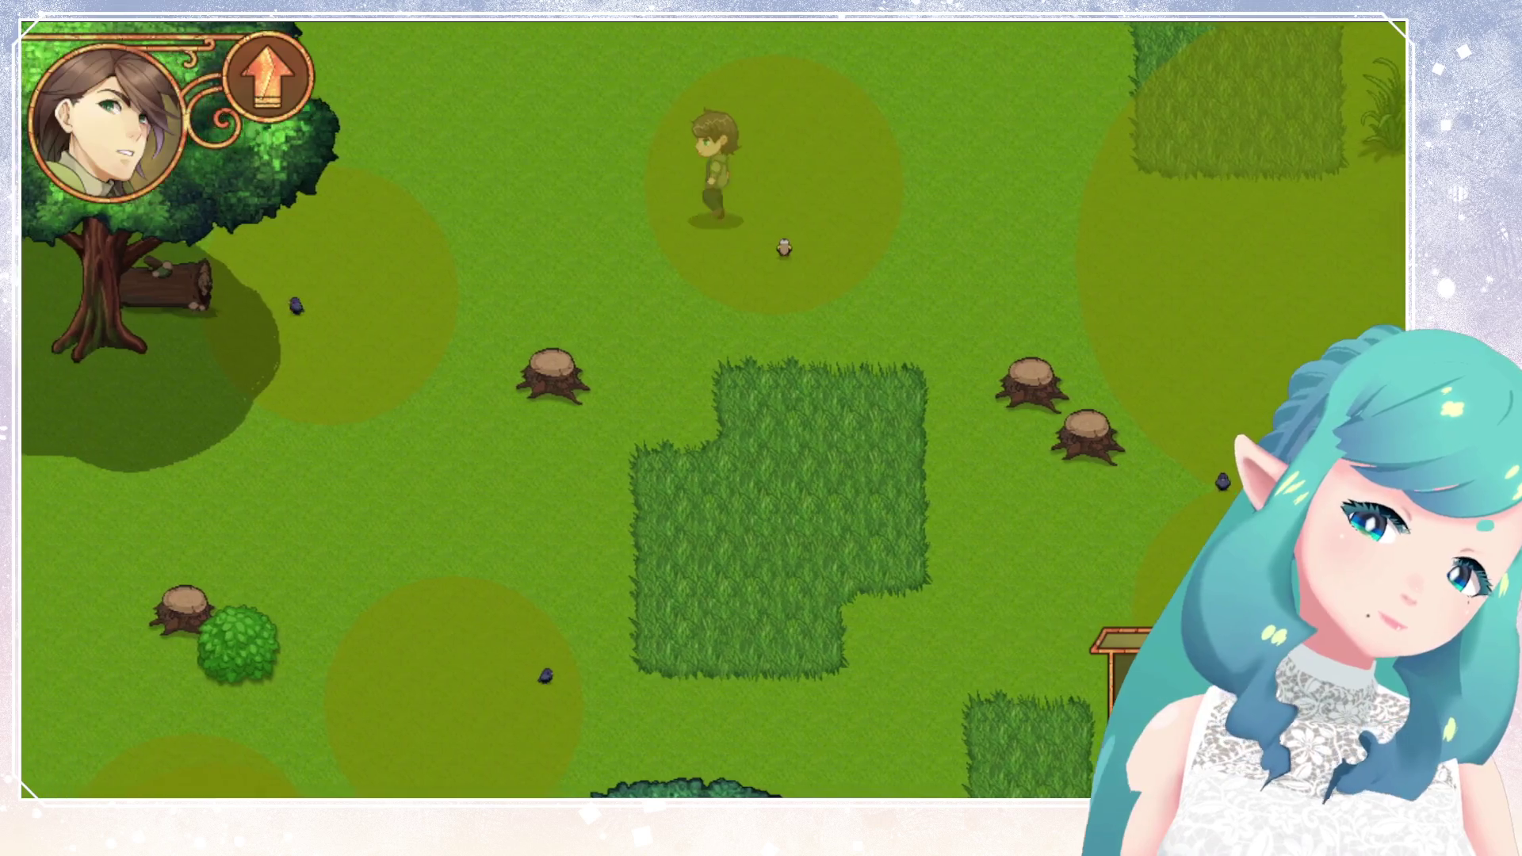
key(Left)
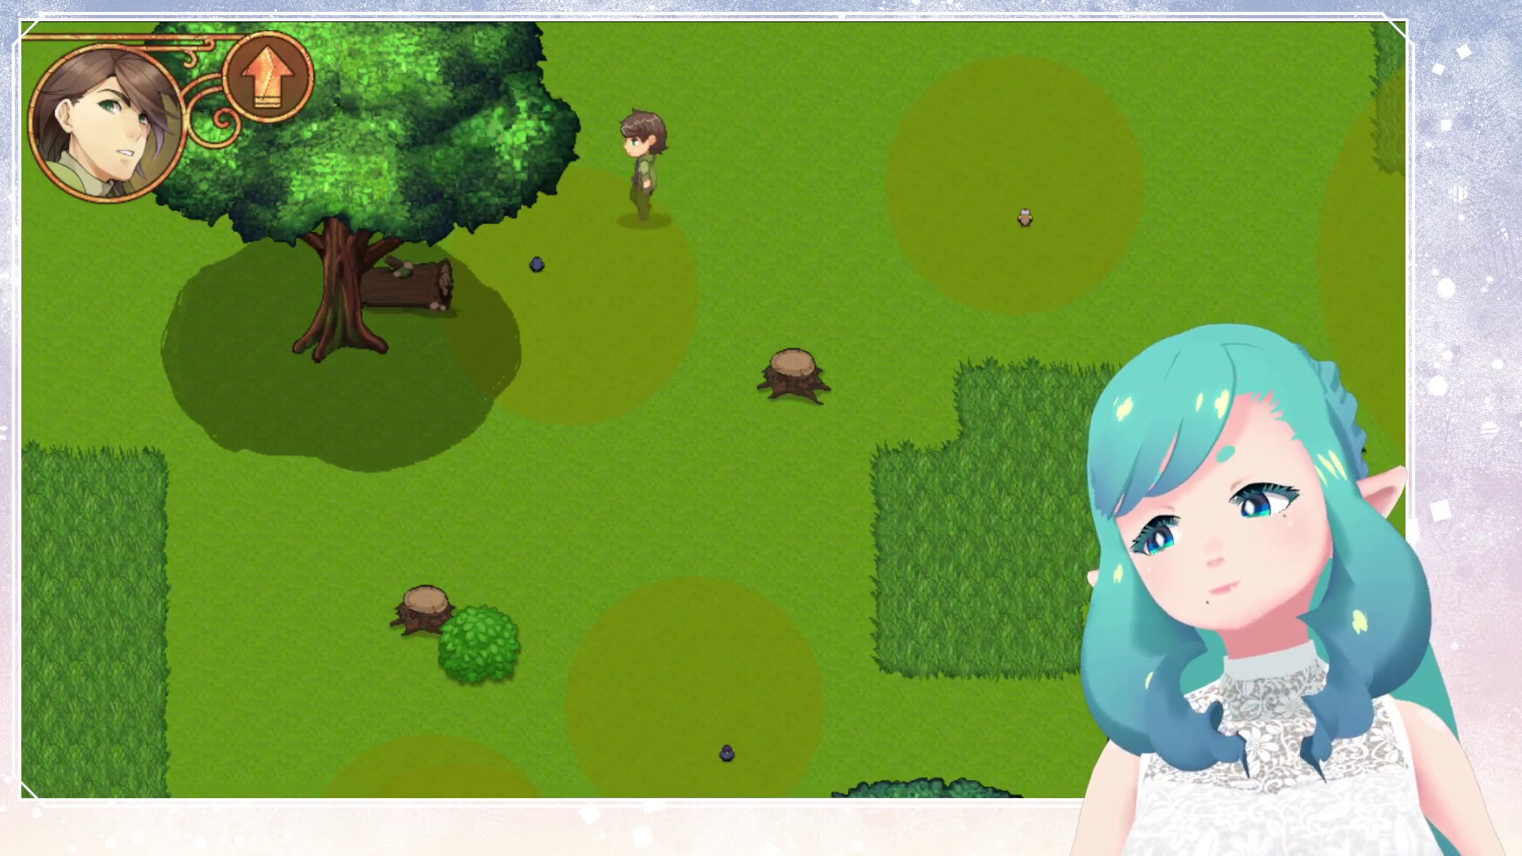
key(Down)
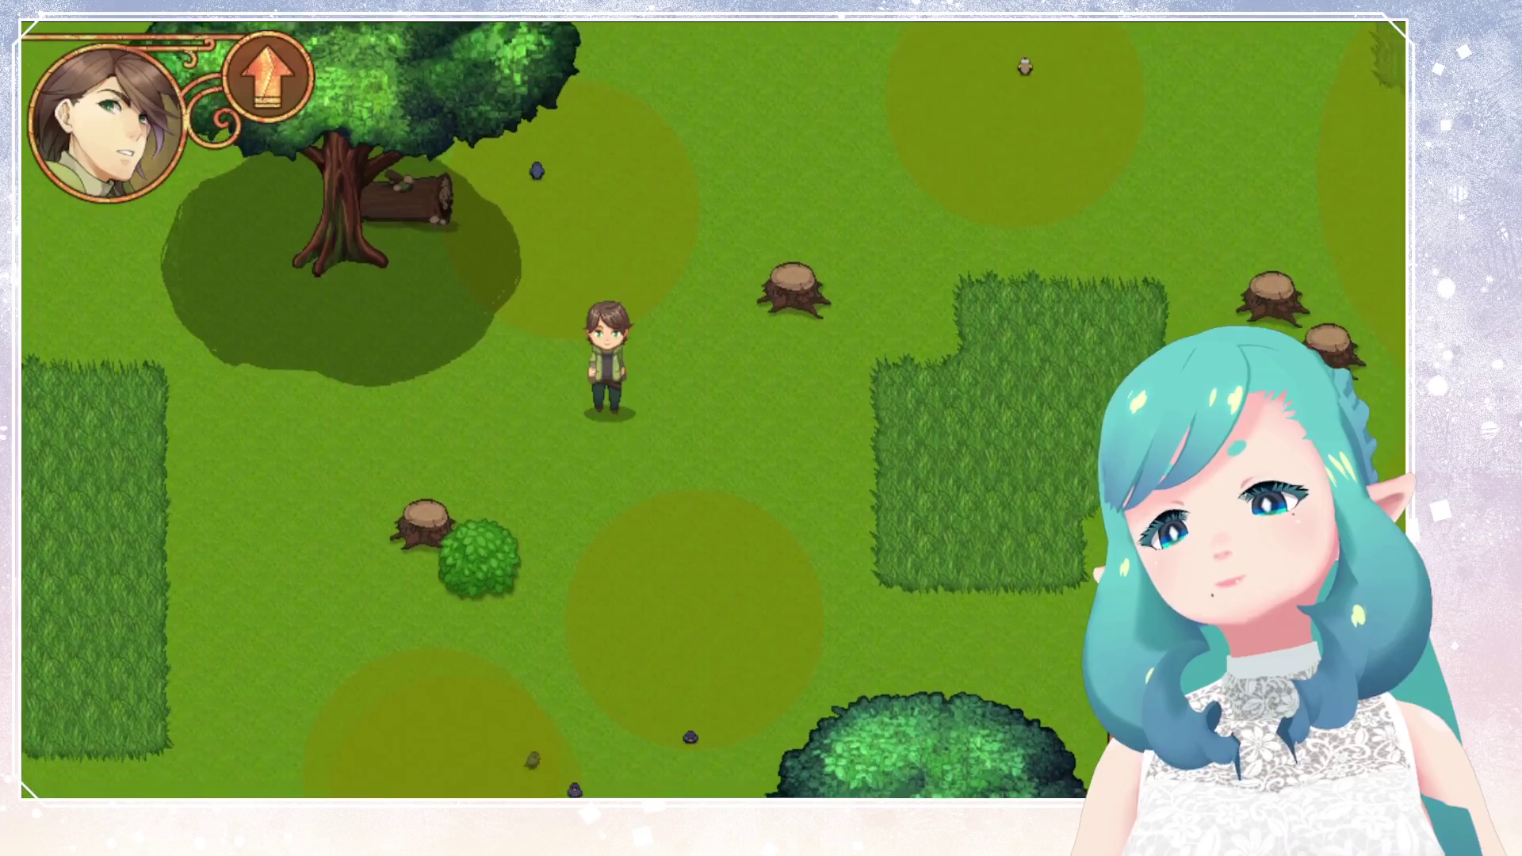
key(Down)
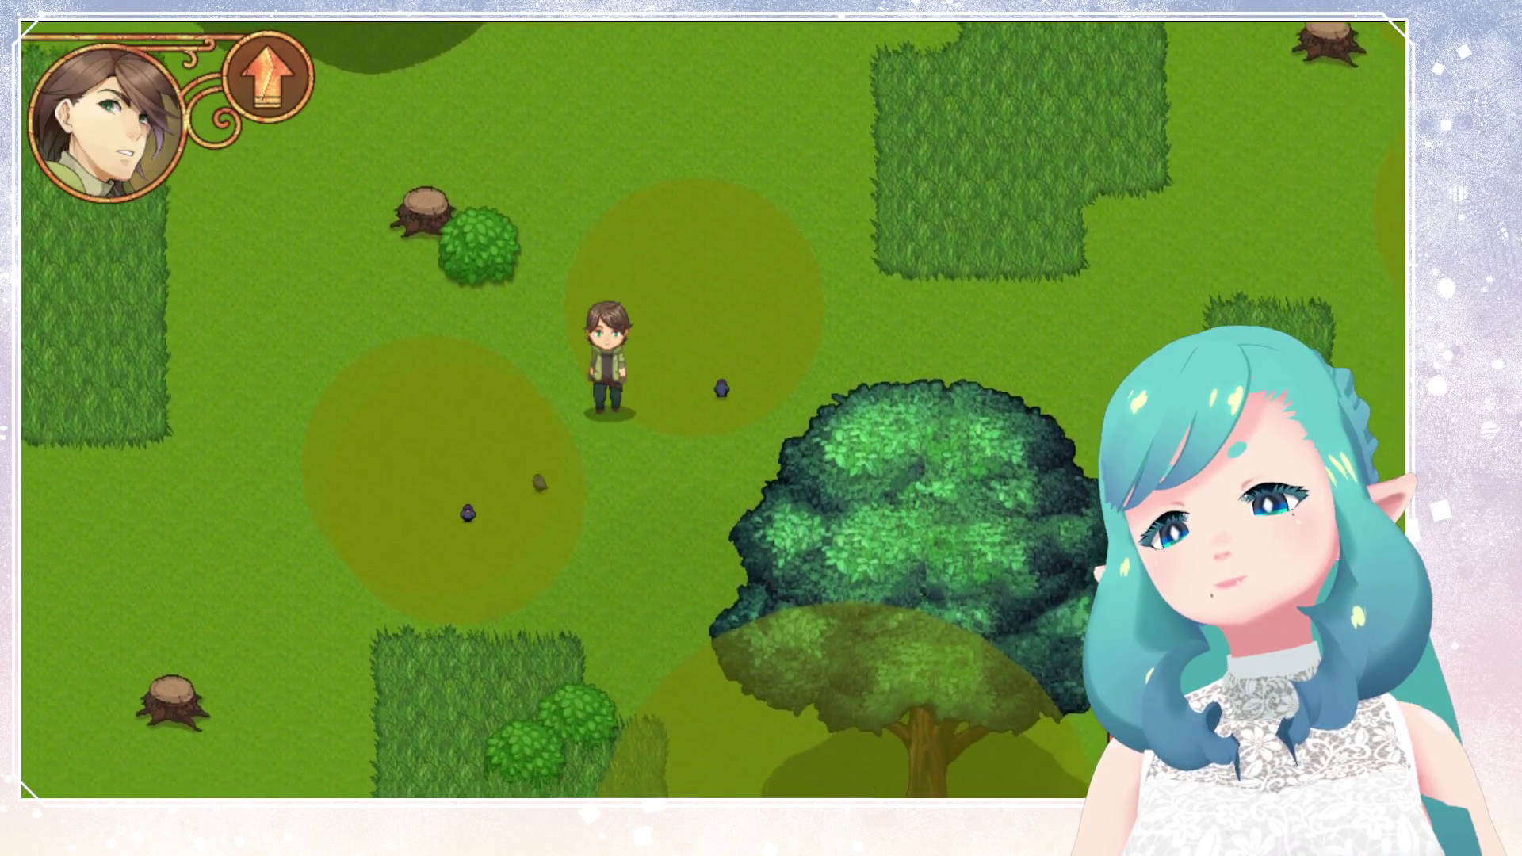
Continue south through the meadow, sidestepping west around the tree.
key(Left)
key(Down)
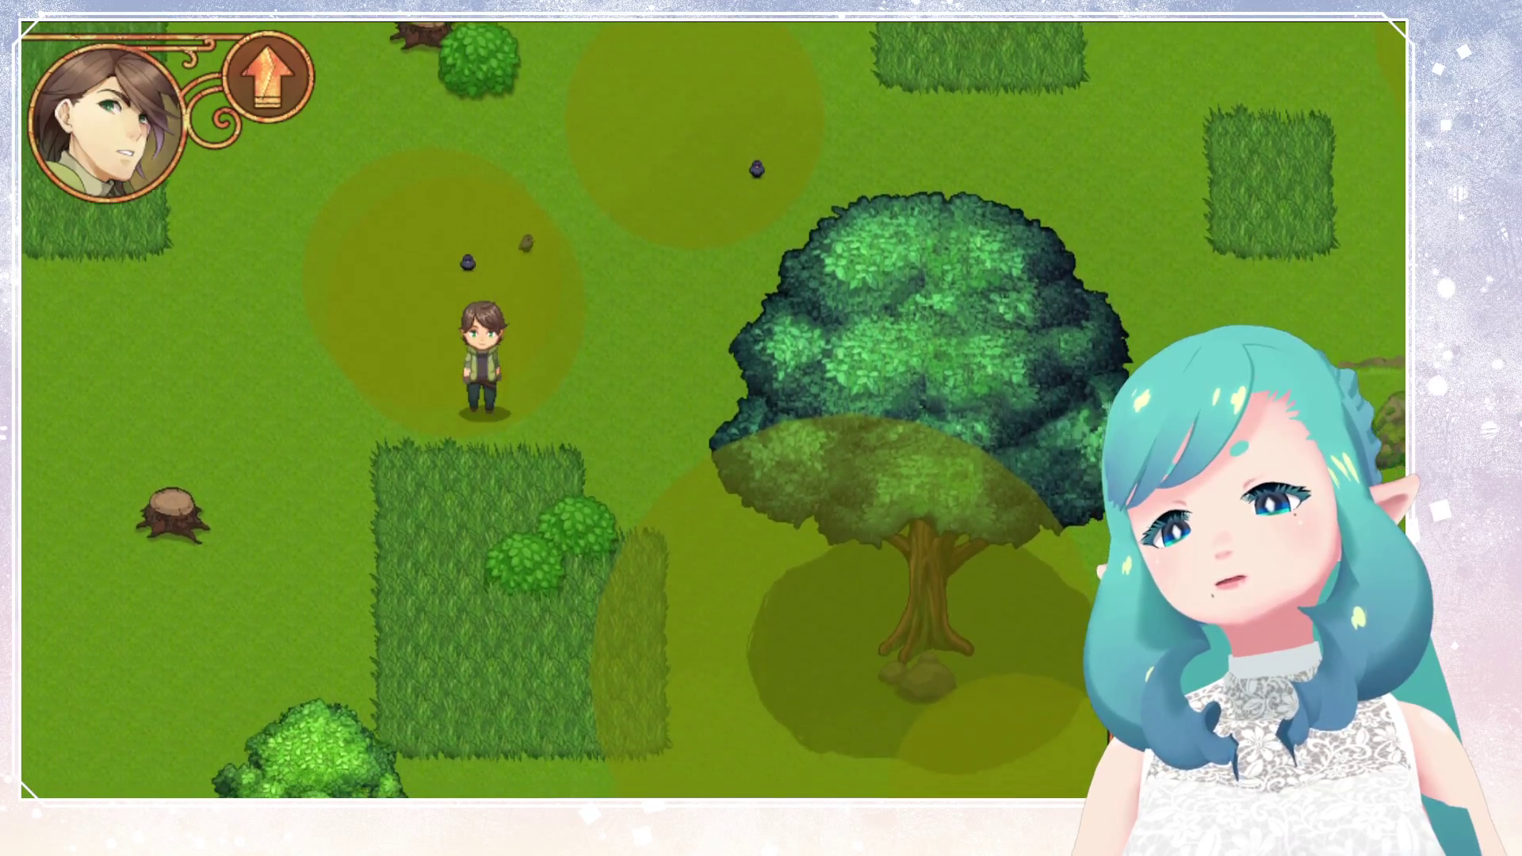
key(Left)
key(Down)
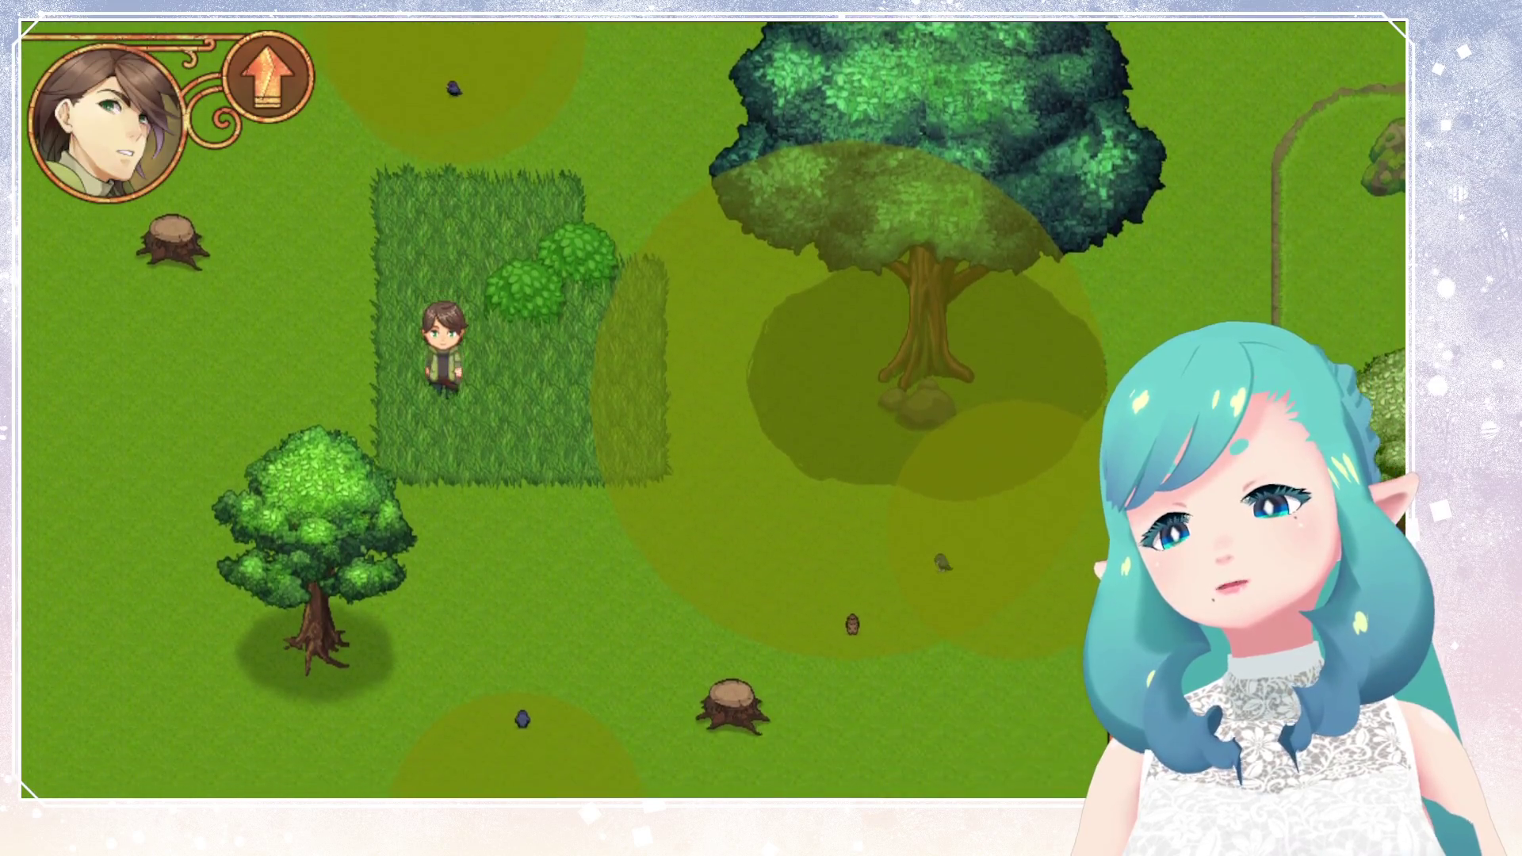
key(Down)
key(Right)
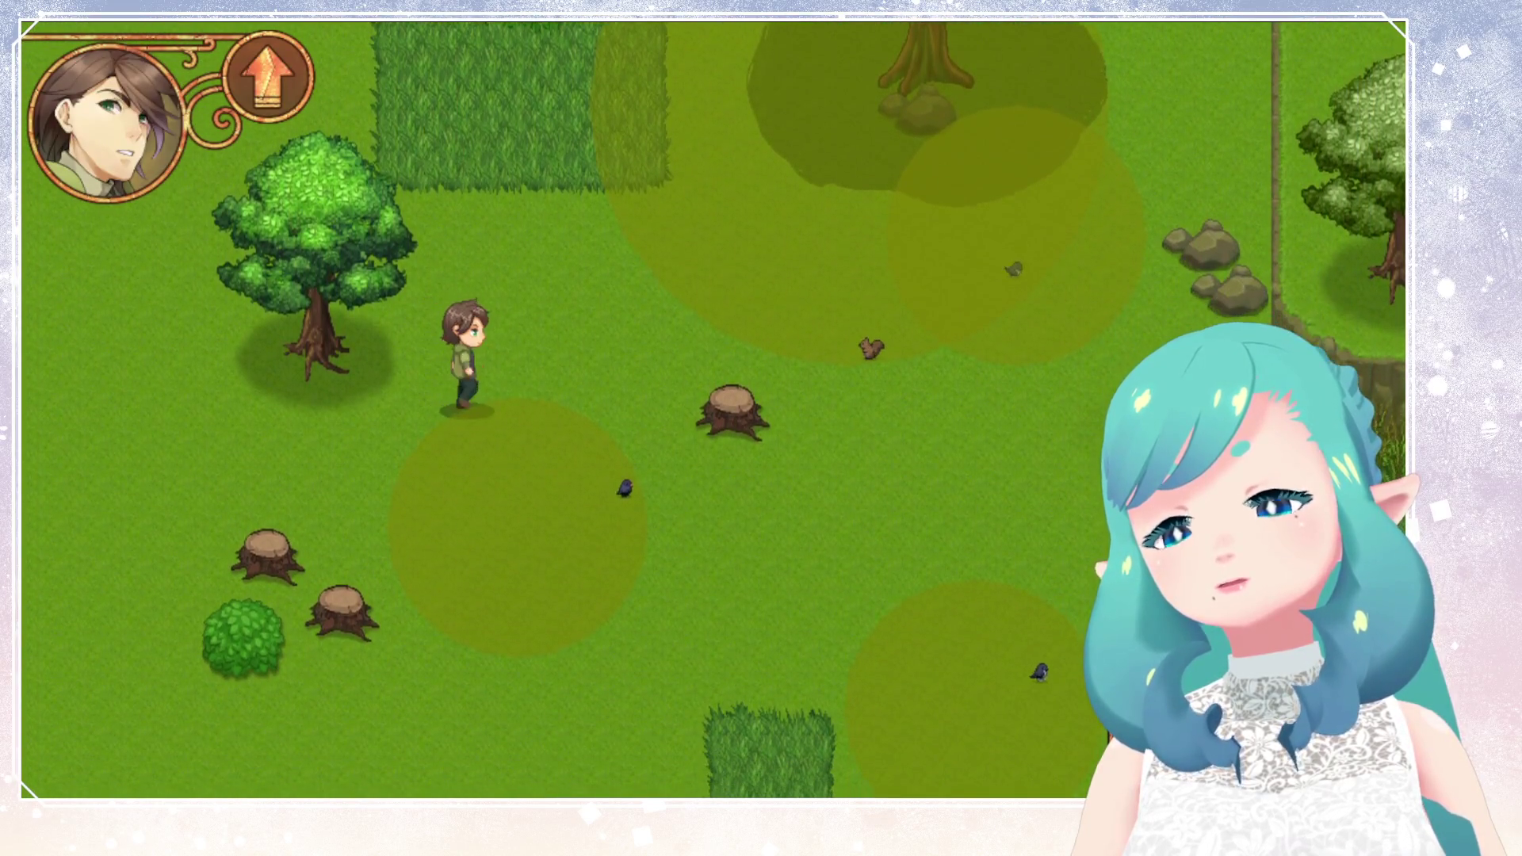
key(Down)
key(Down)
key(Down)
key(Down)
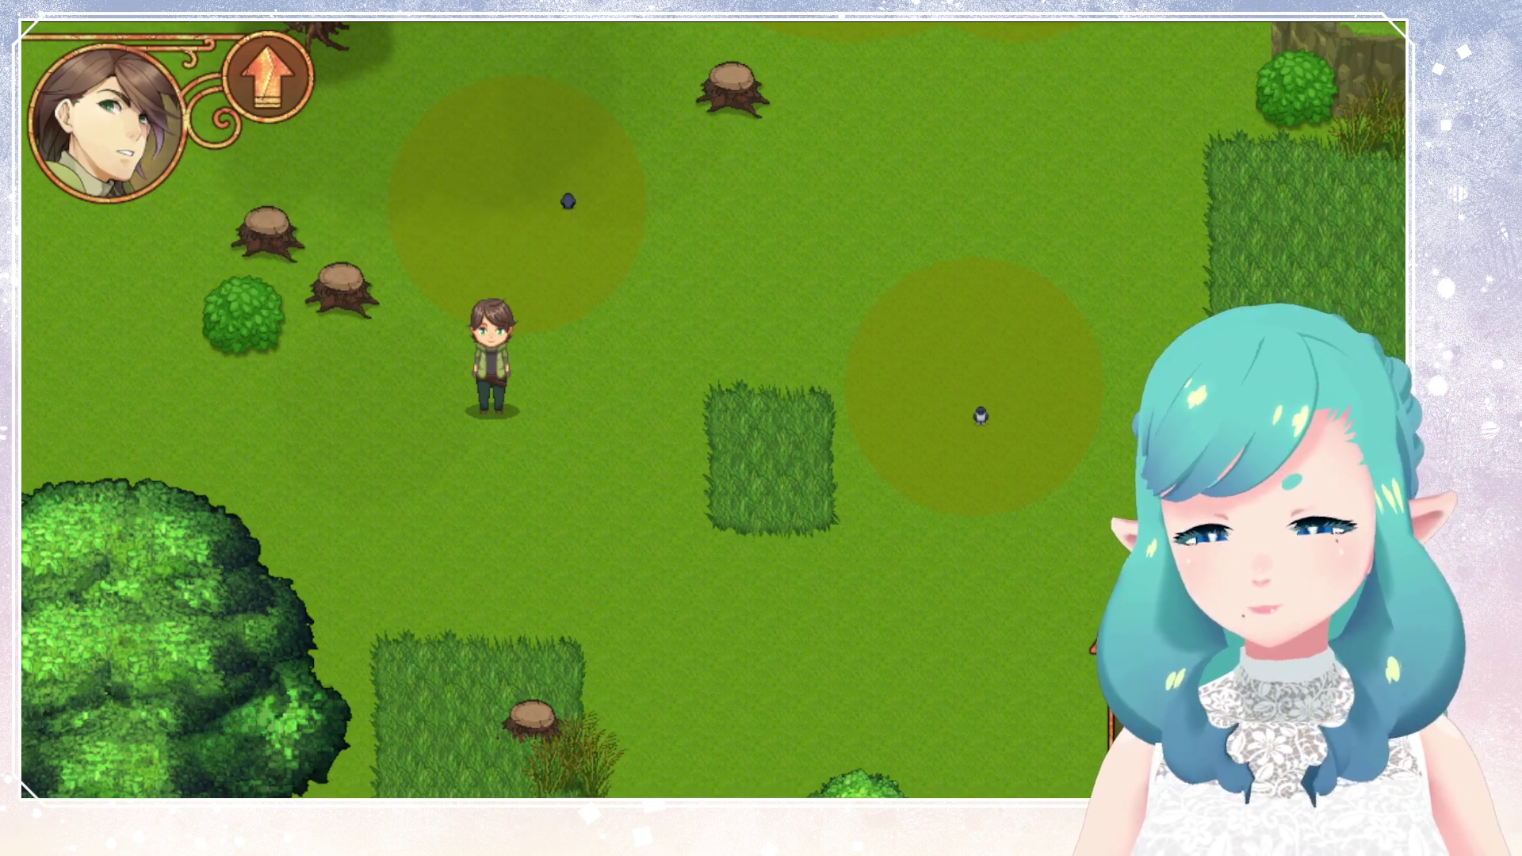
Walk south toward the cliffs and past the cliff edge until the test run ends.
key(Down)
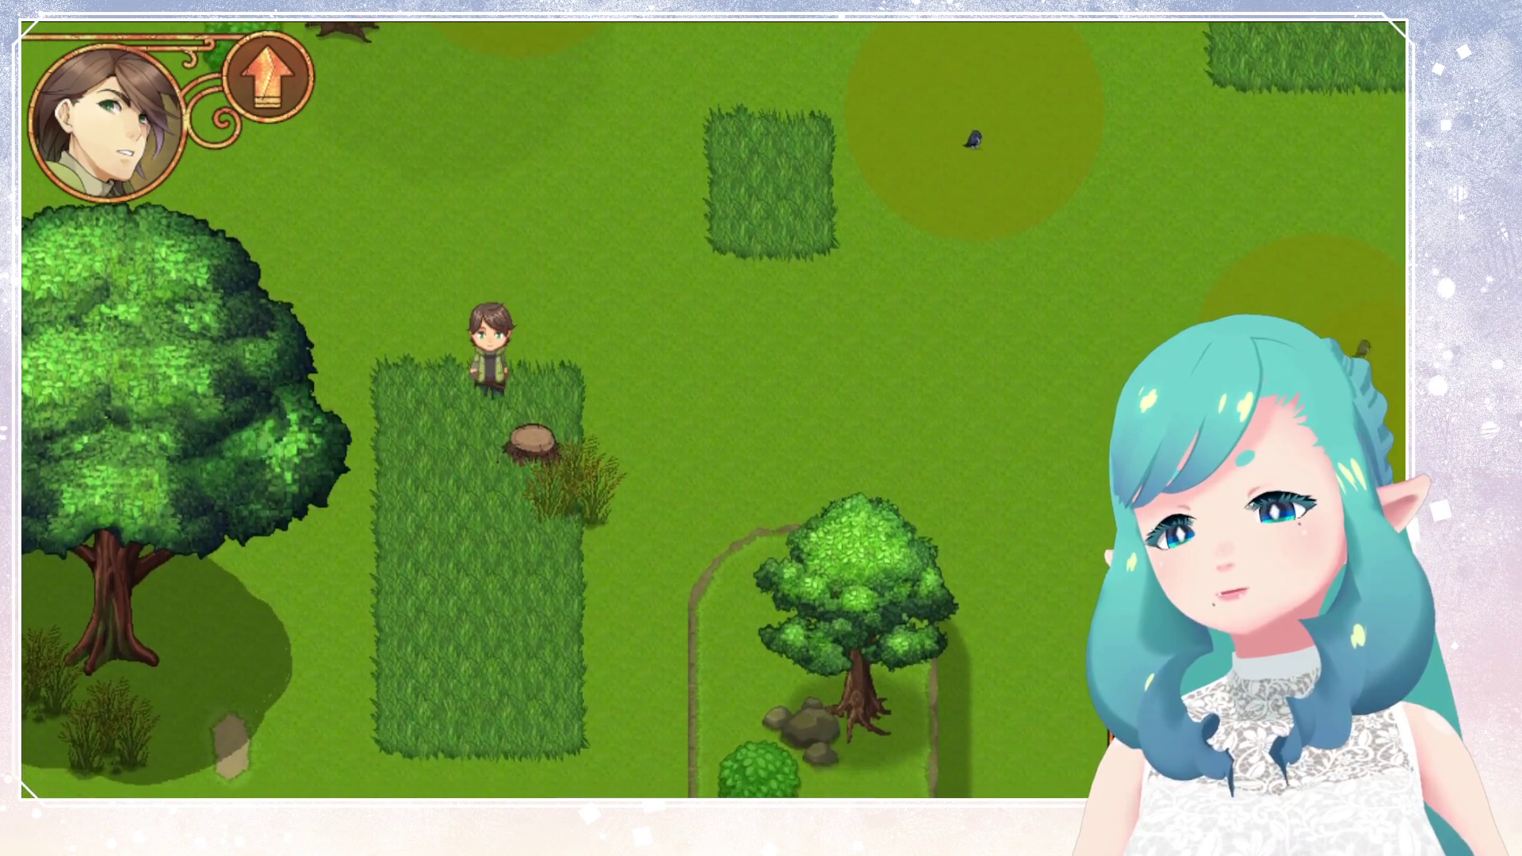
key(Left)
key(Down)
key(Down)
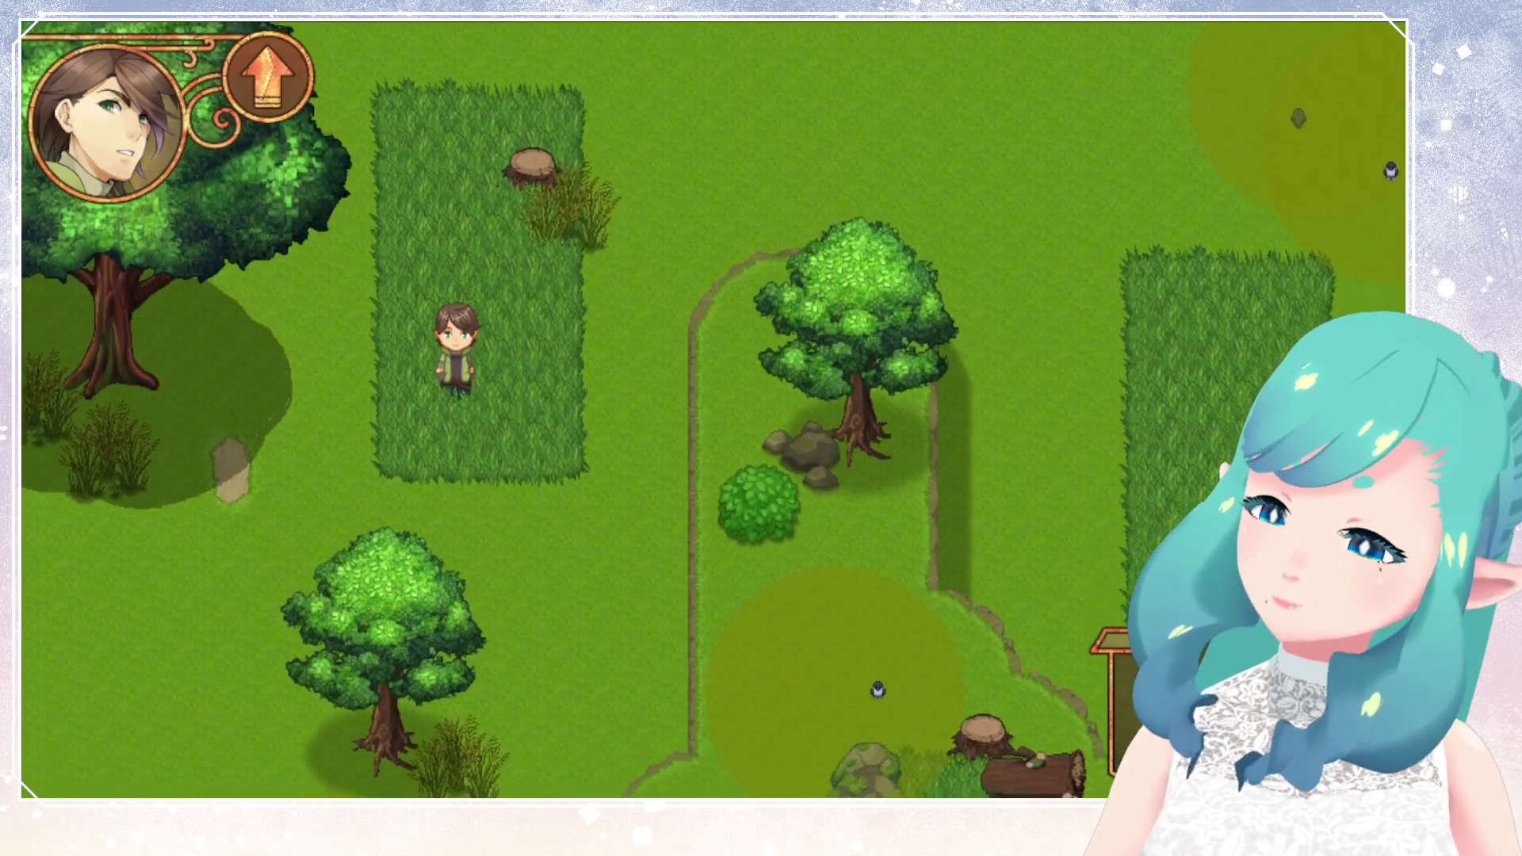
key(Down)
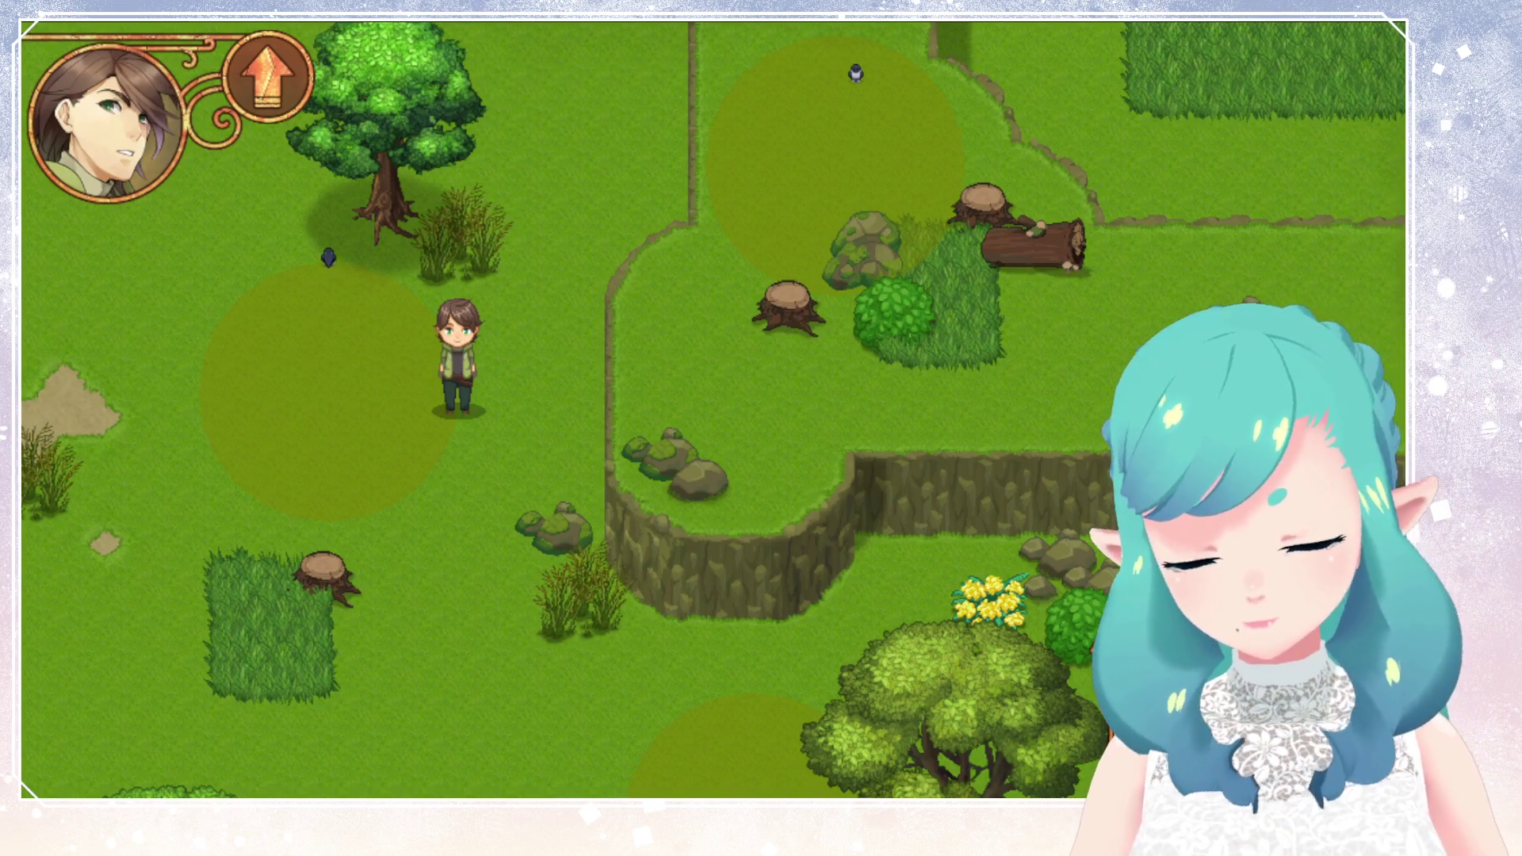
key(Down)
key(Right)
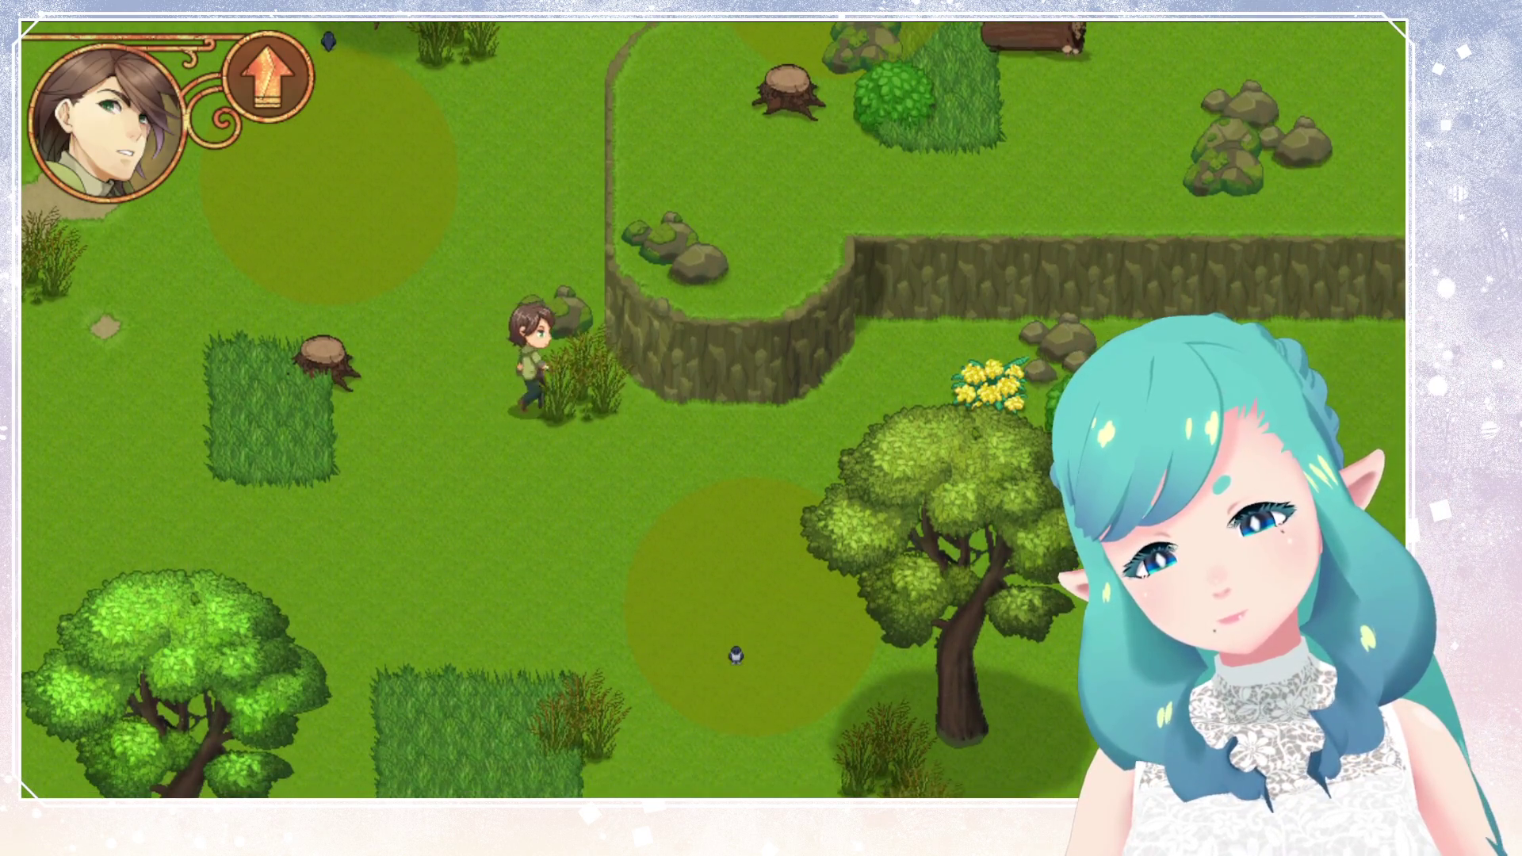
key(Down)
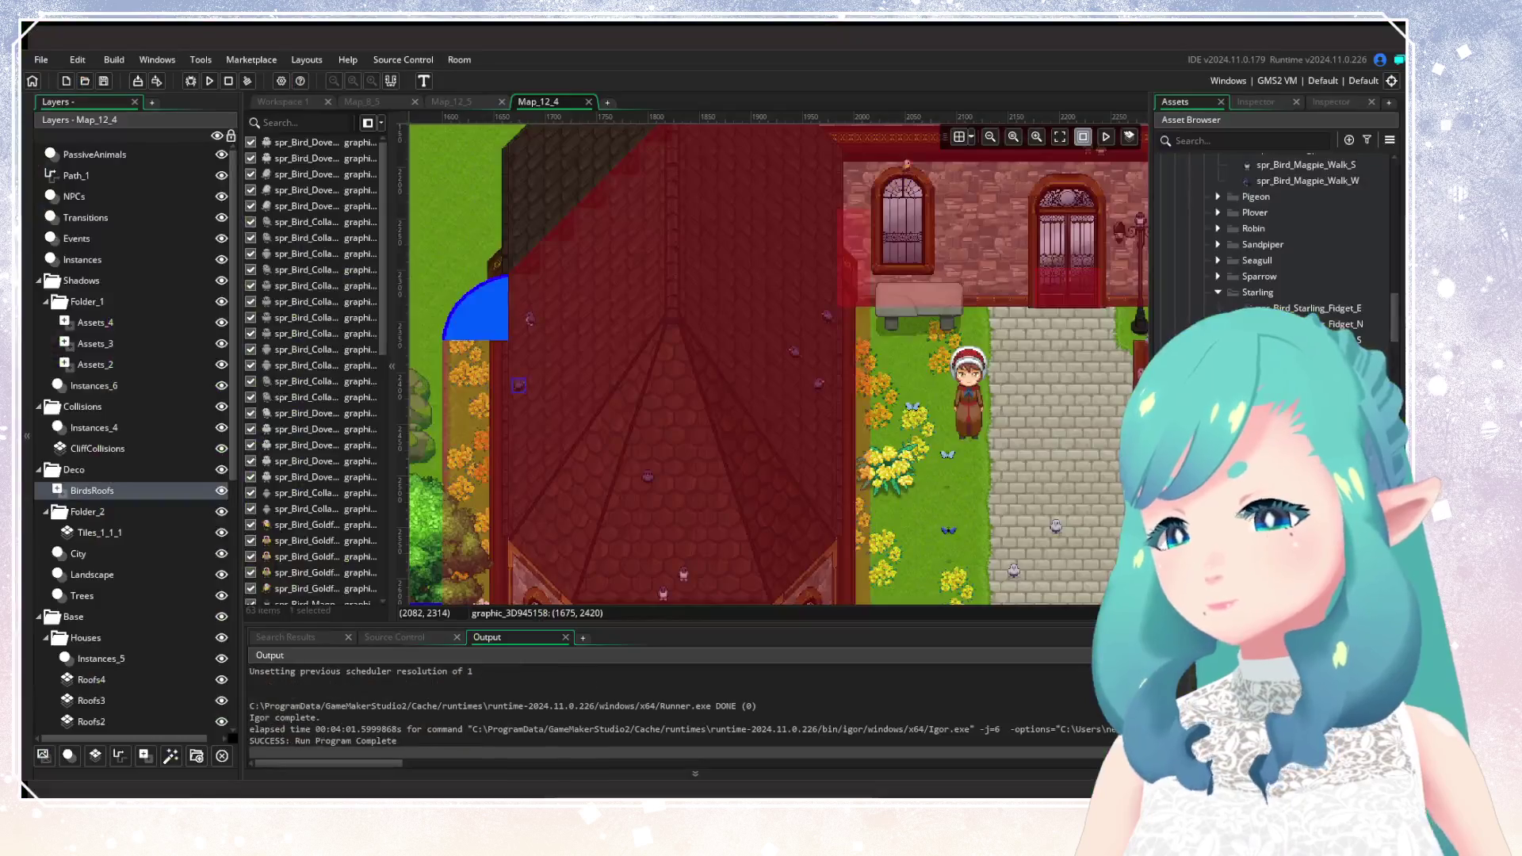
Zoom the Map_12_4 room out and back in, then pan to the meadows and river.
scroll(798, 290, down, 10)
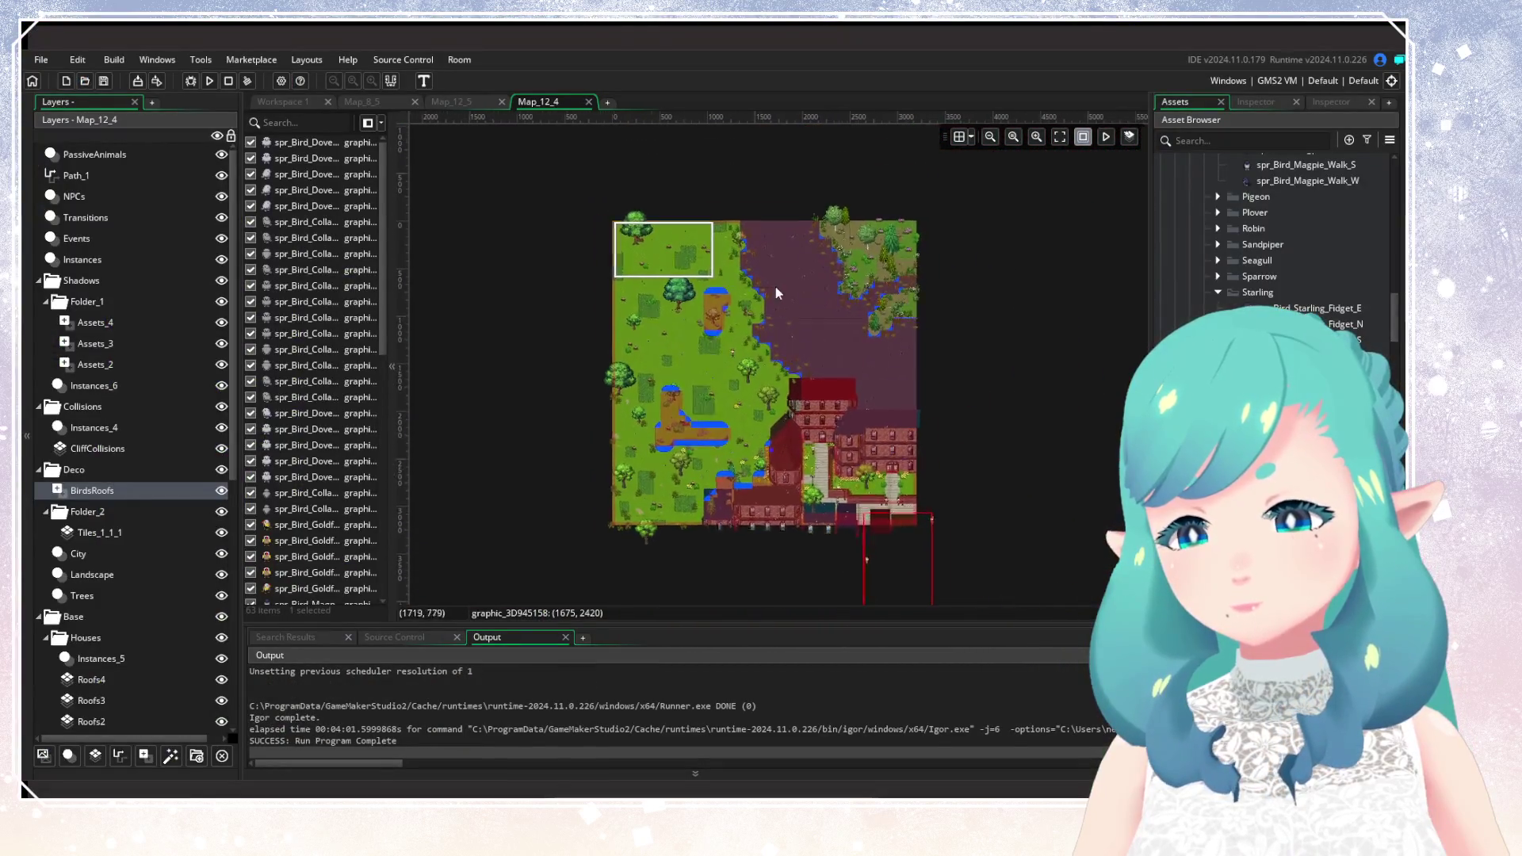
scroll(776, 294, up, 3)
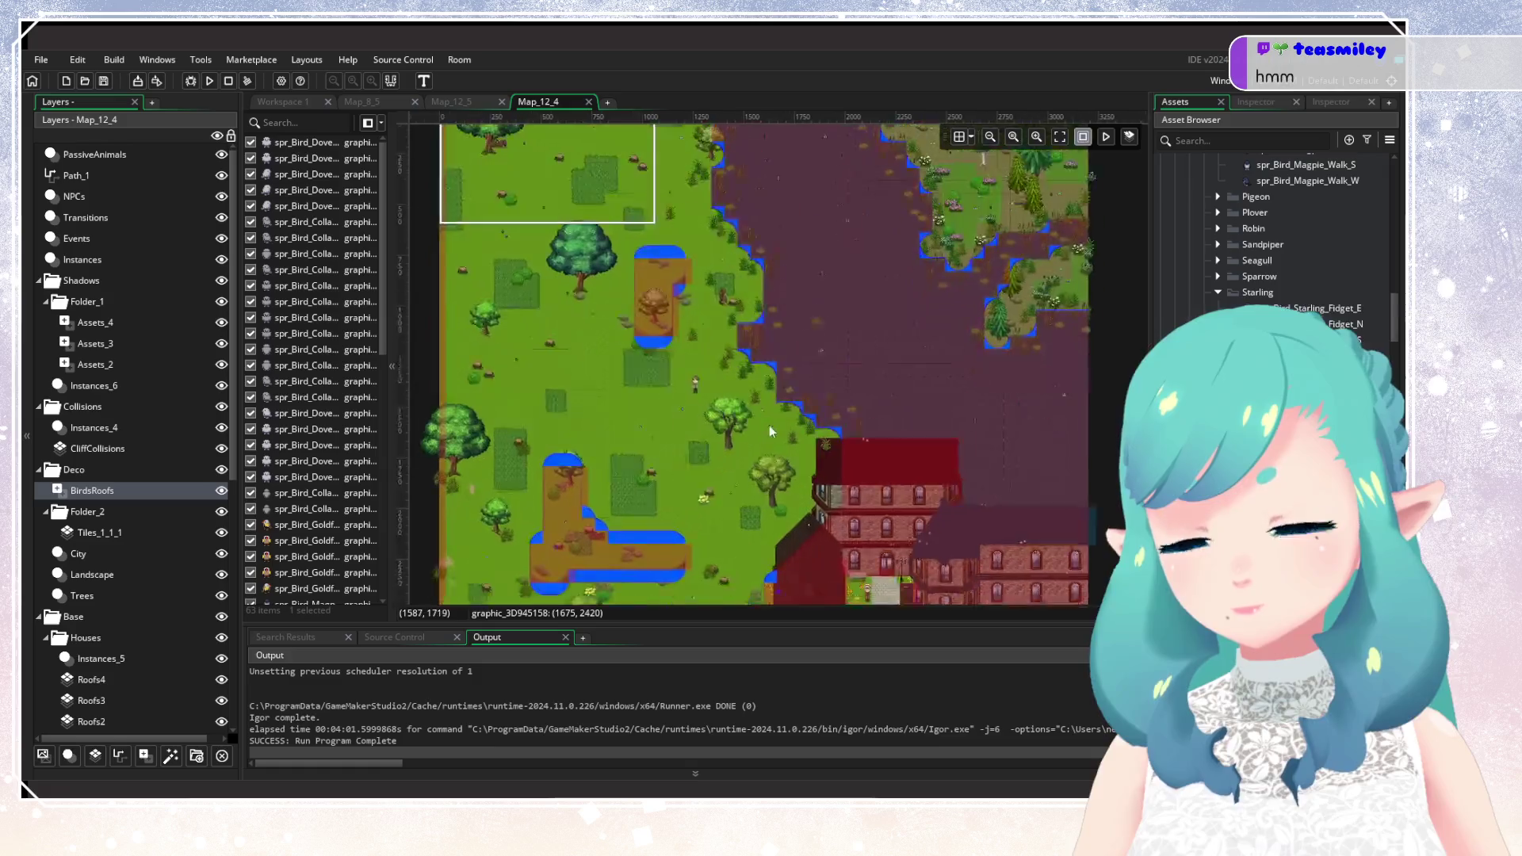
drag(773, 428, 813, 318)
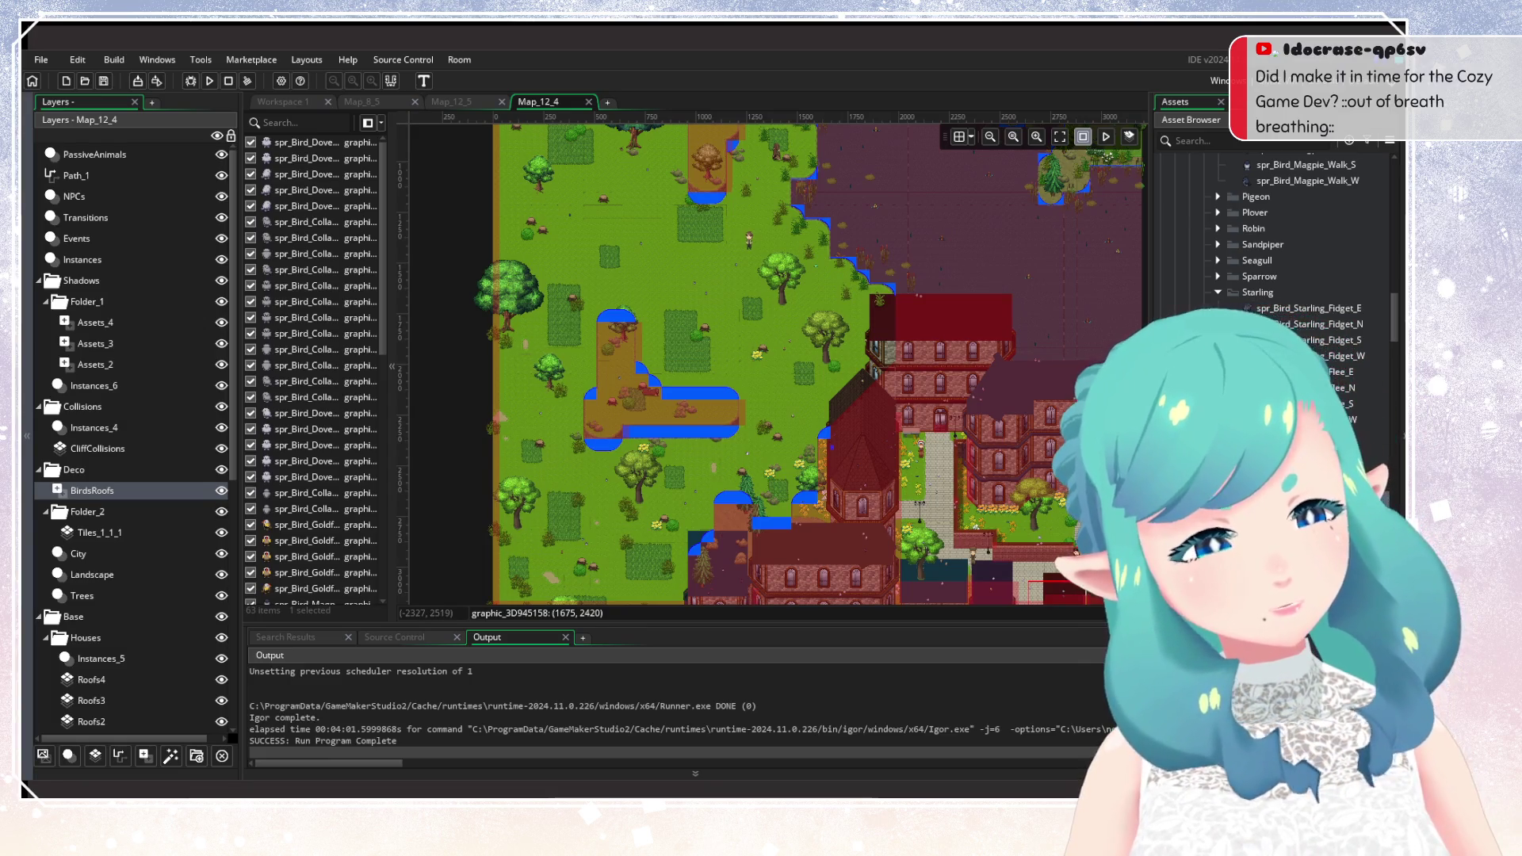
Pan the room view toward the meadows and houses.
drag(835, 466, 700, 387)
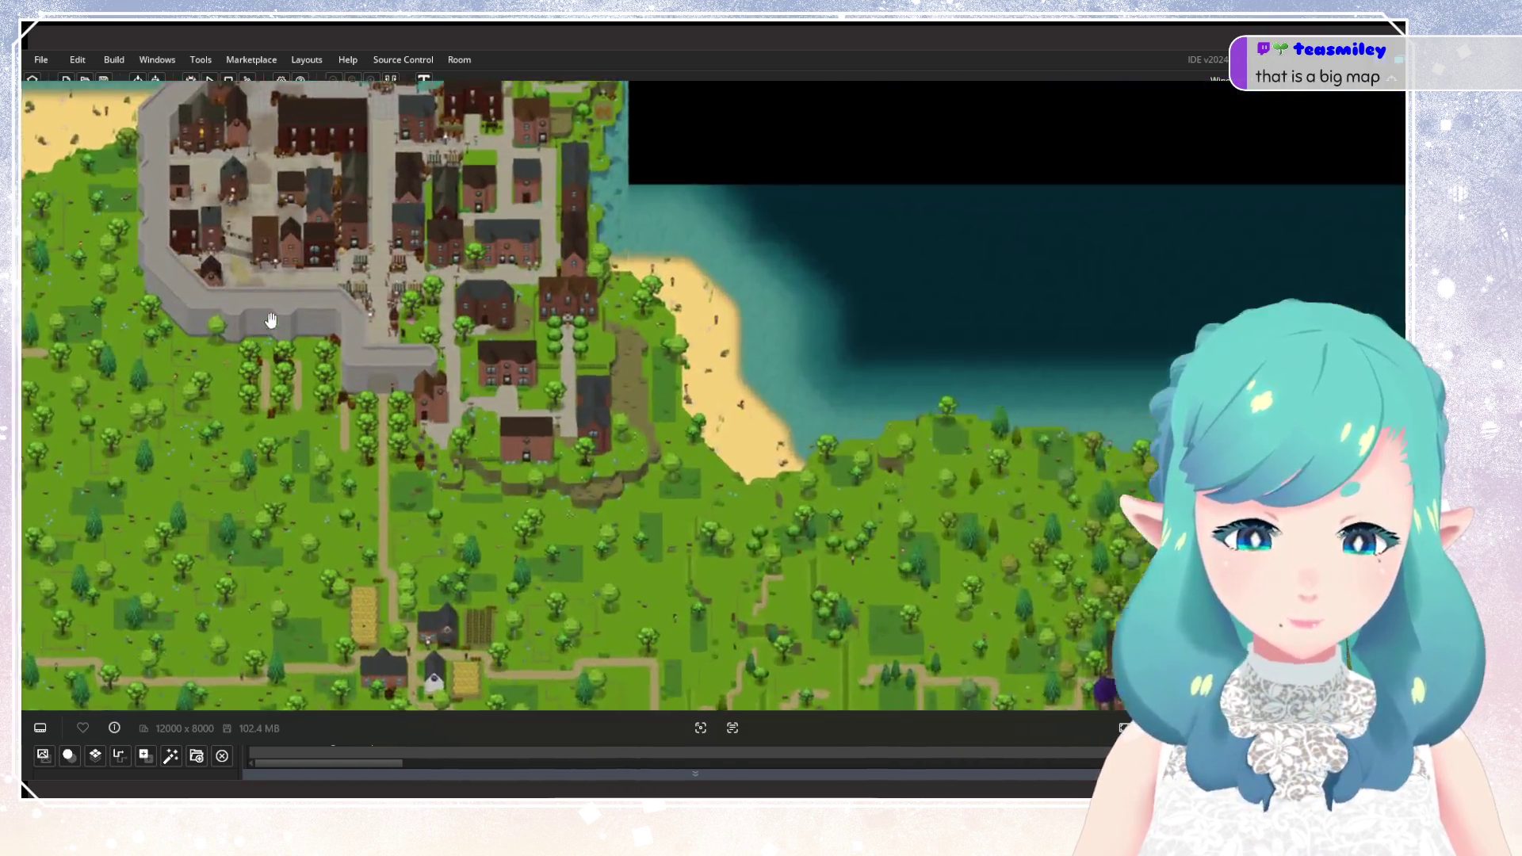
Zoom in and out to survey the entire 12000 x 8000 world map.
scroll(270, 320, up, 10)
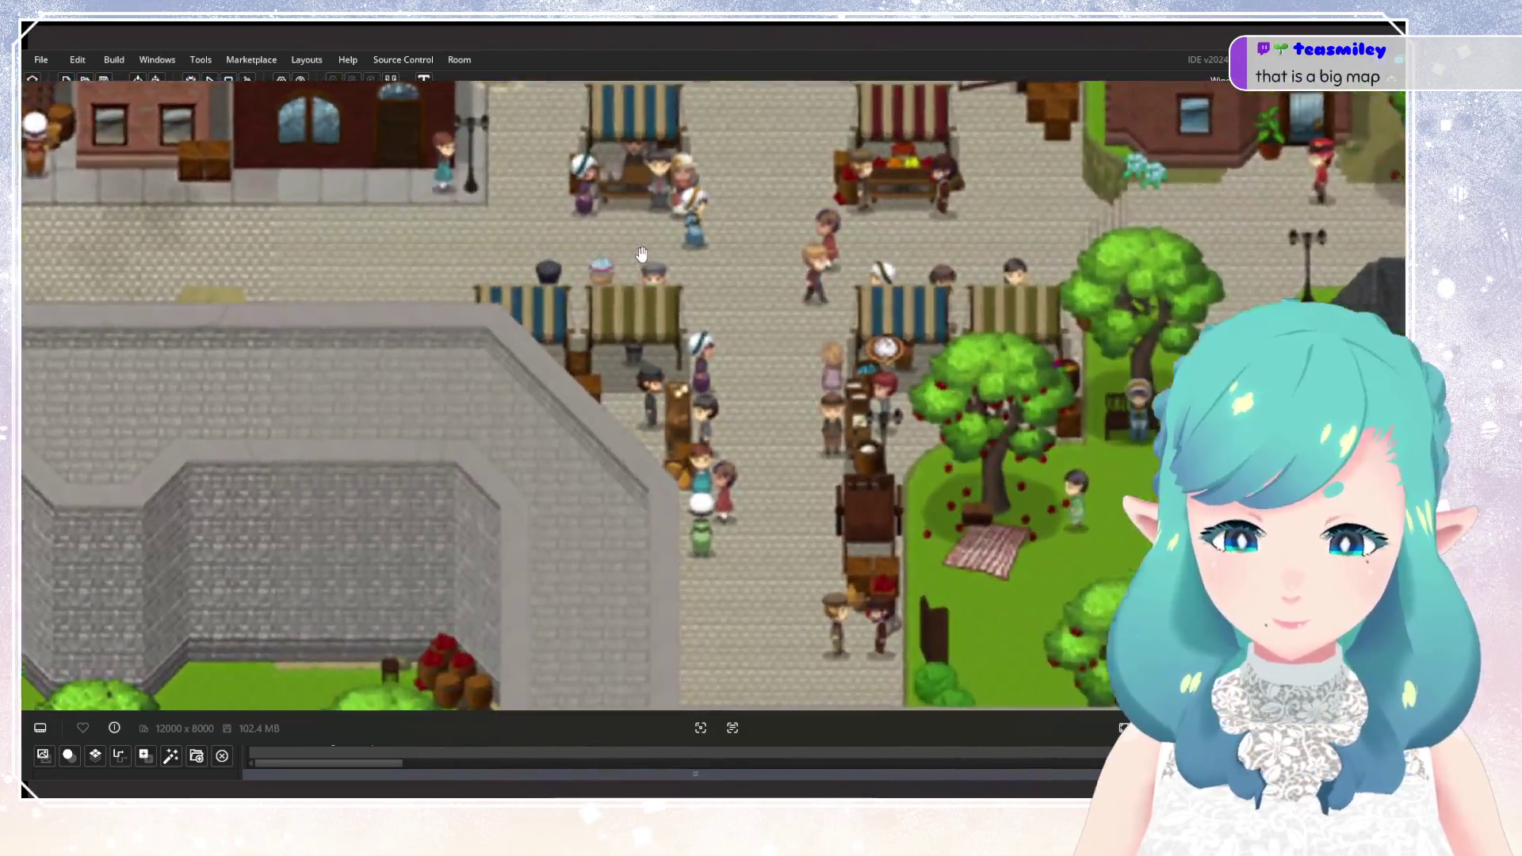
scroll(571, 432, up, 3)
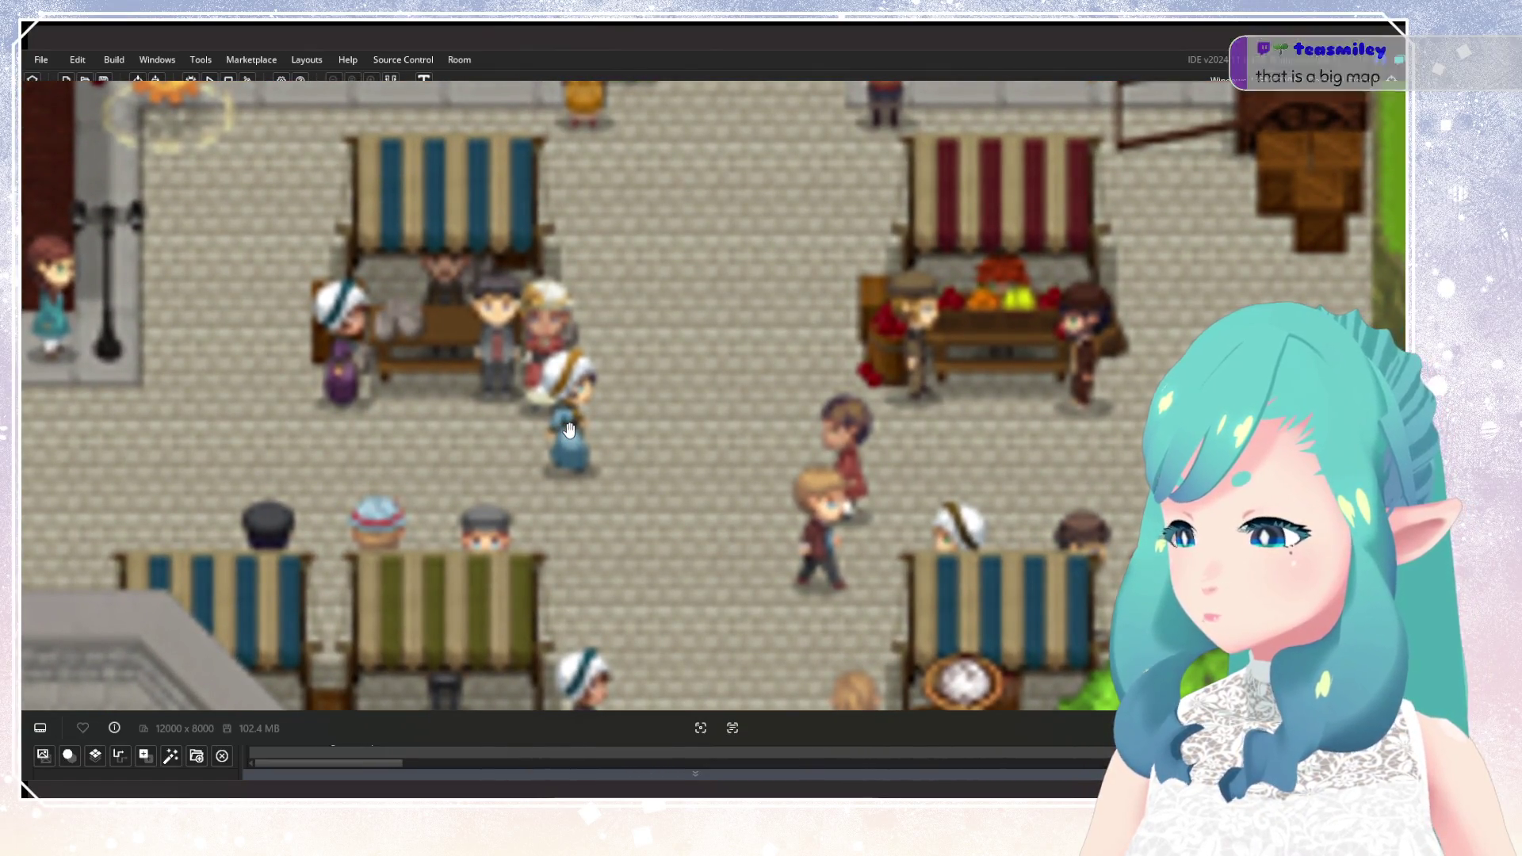
scroll(569, 430, down, 15)
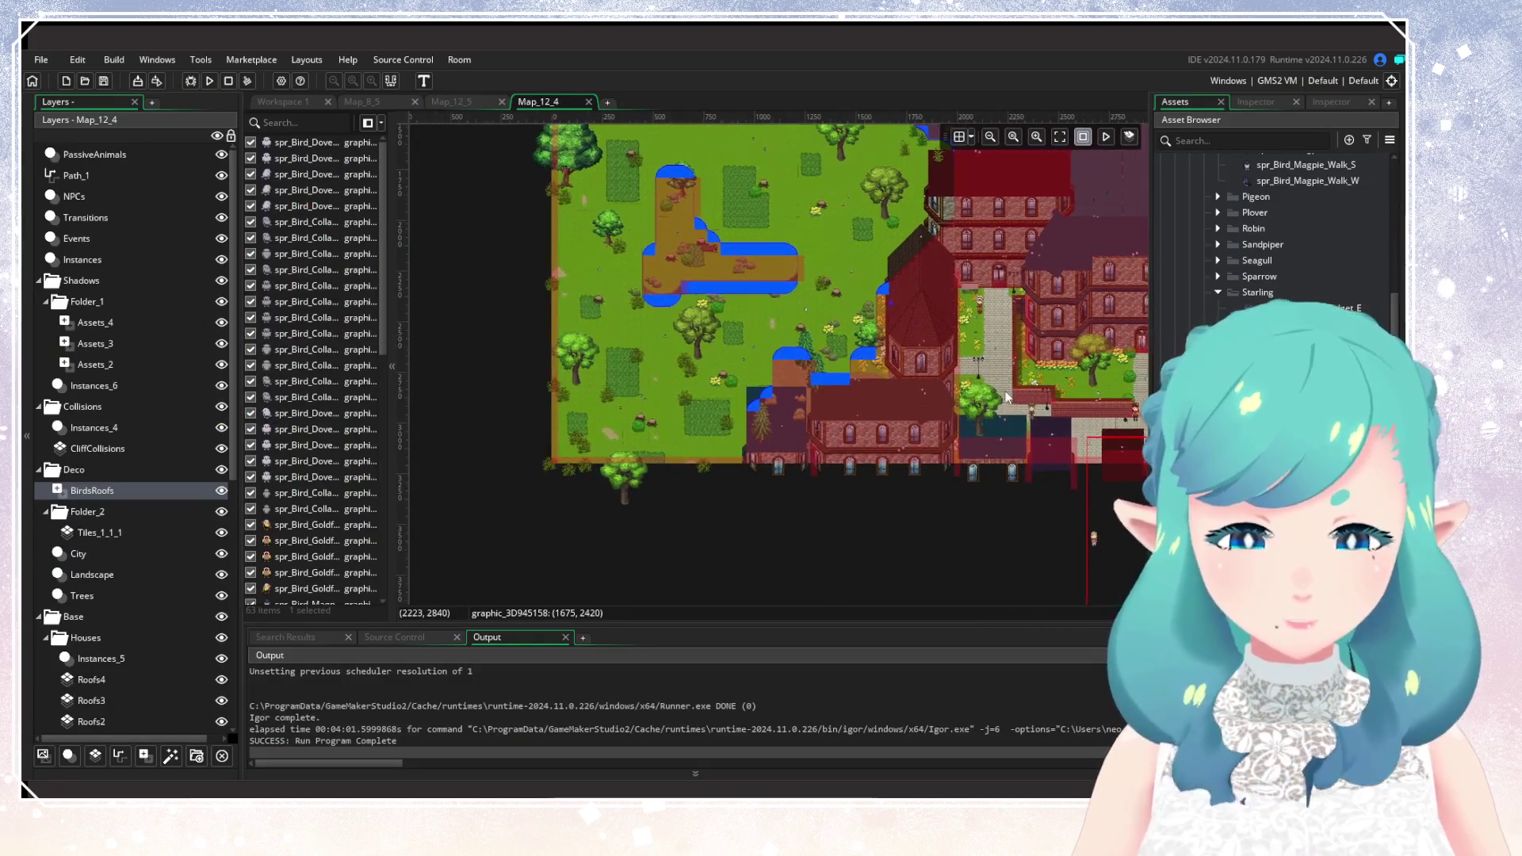
scroll(730, 419, up, 3)
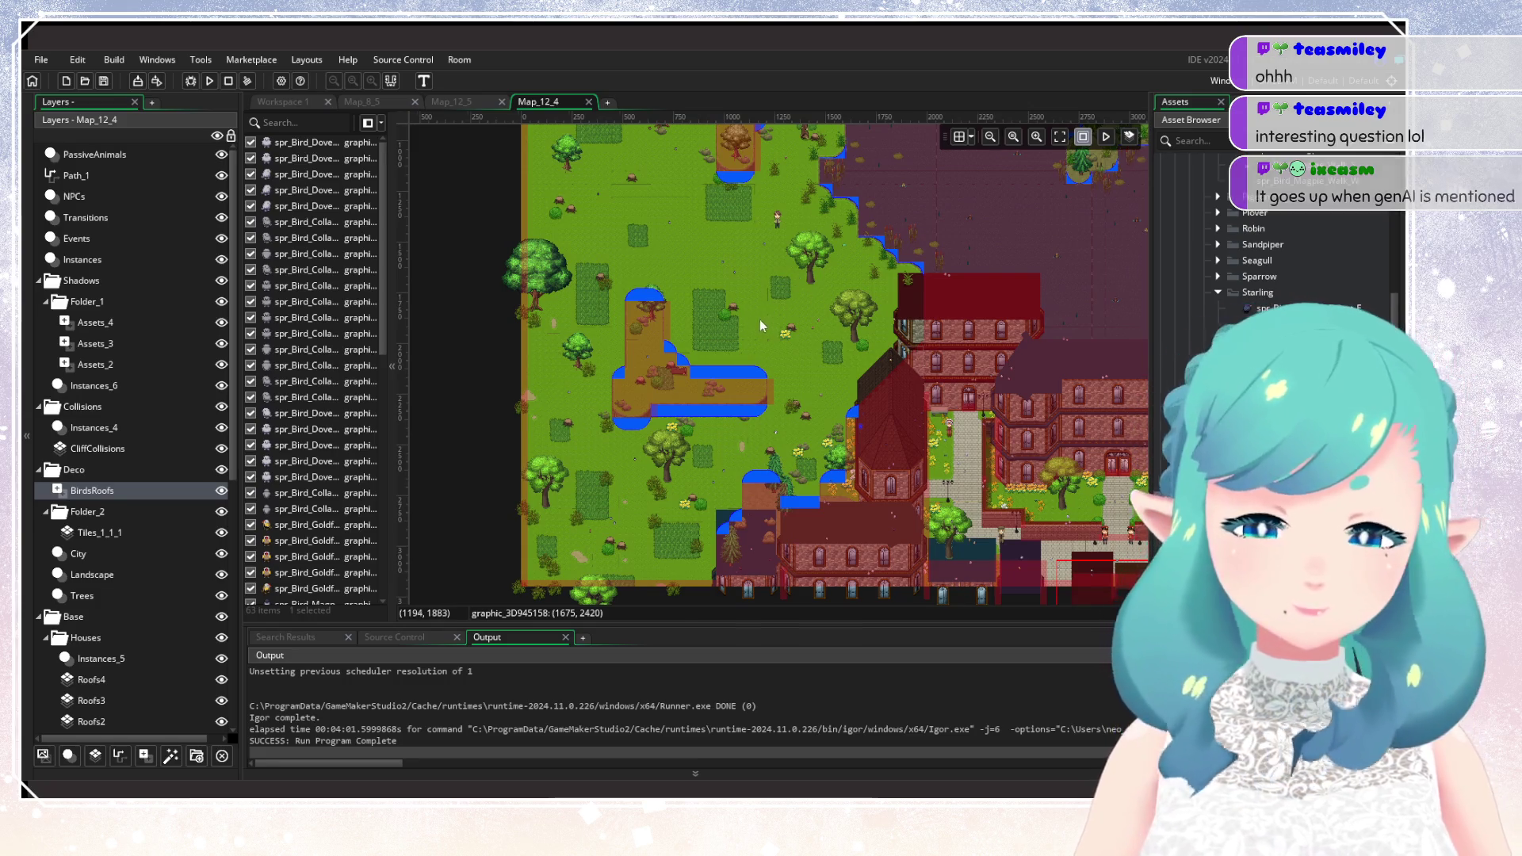
Scroll around the Map_12_4 room, then close it so Map_12_5 is showing.
scroll(760, 320, down, 4)
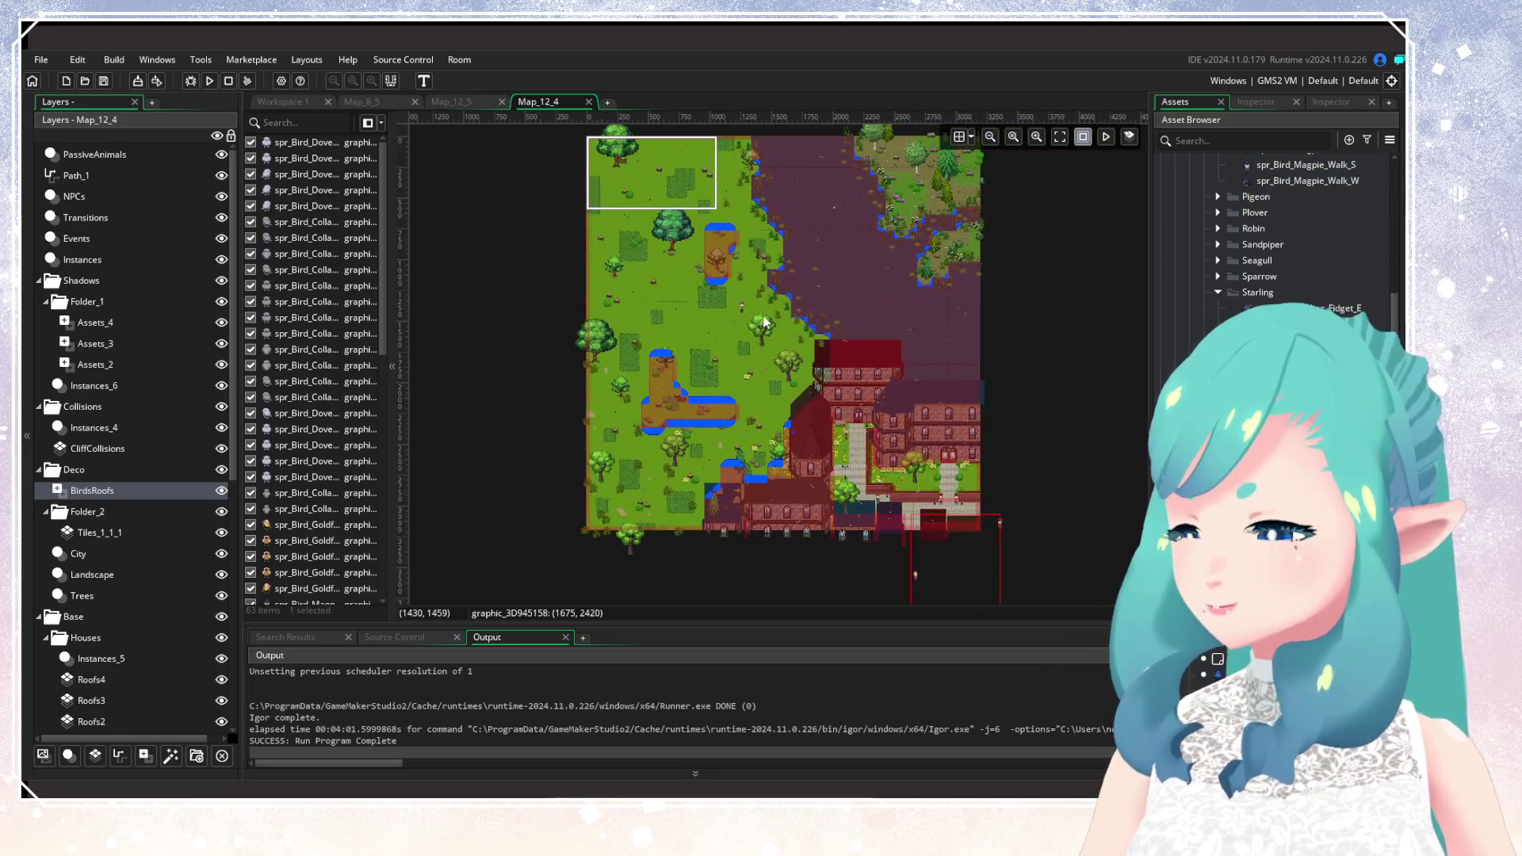
scroll(765, 321, up, 3)
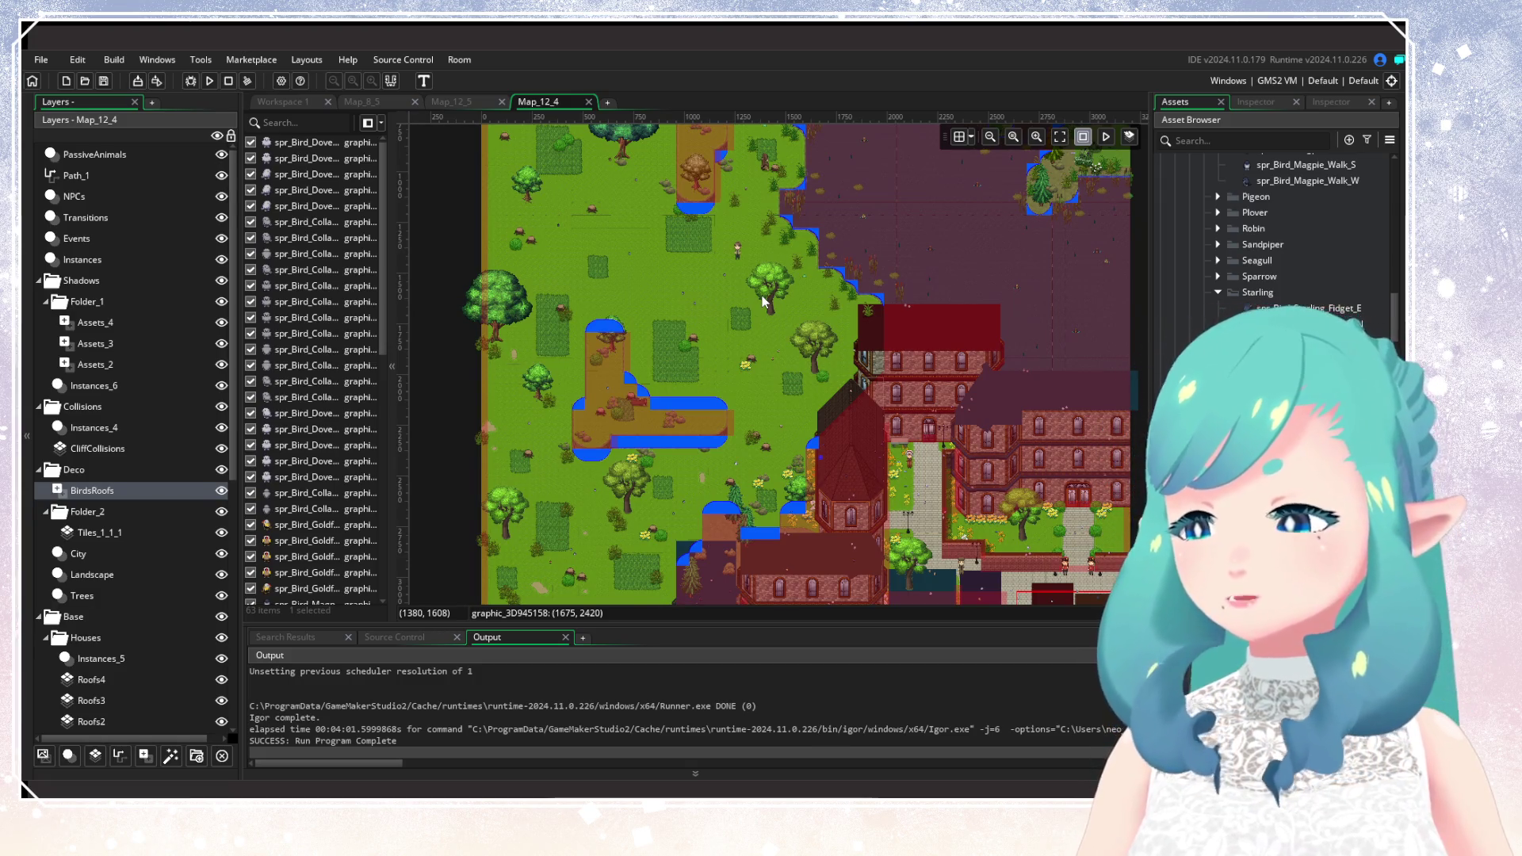
scroll(754, 260, up, 2)
scroll(753, 260, left, 2)
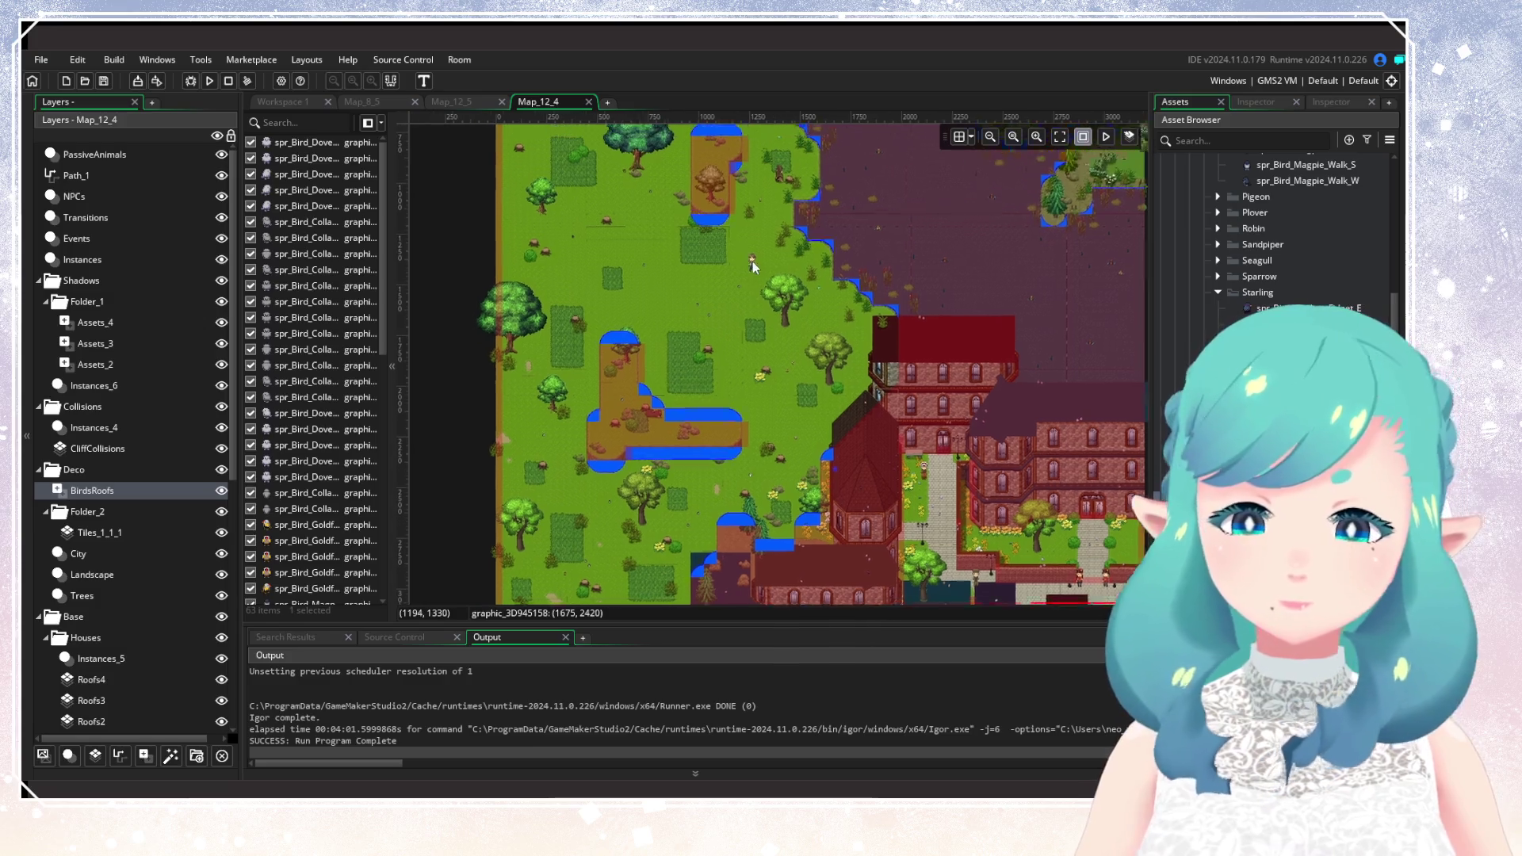
scroll(626, 177, up, 5)
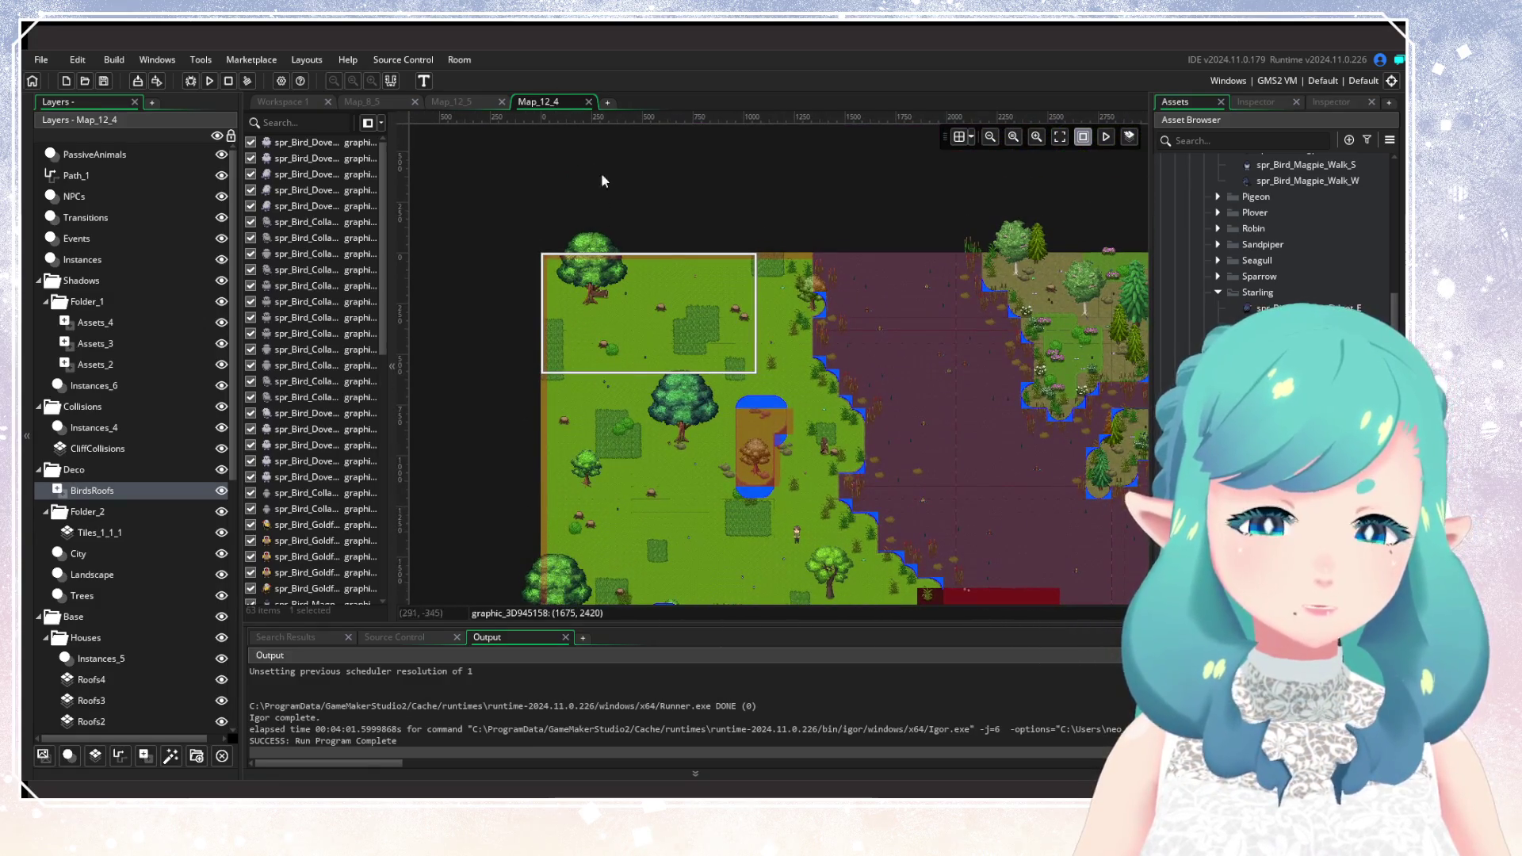
click(591, 103)
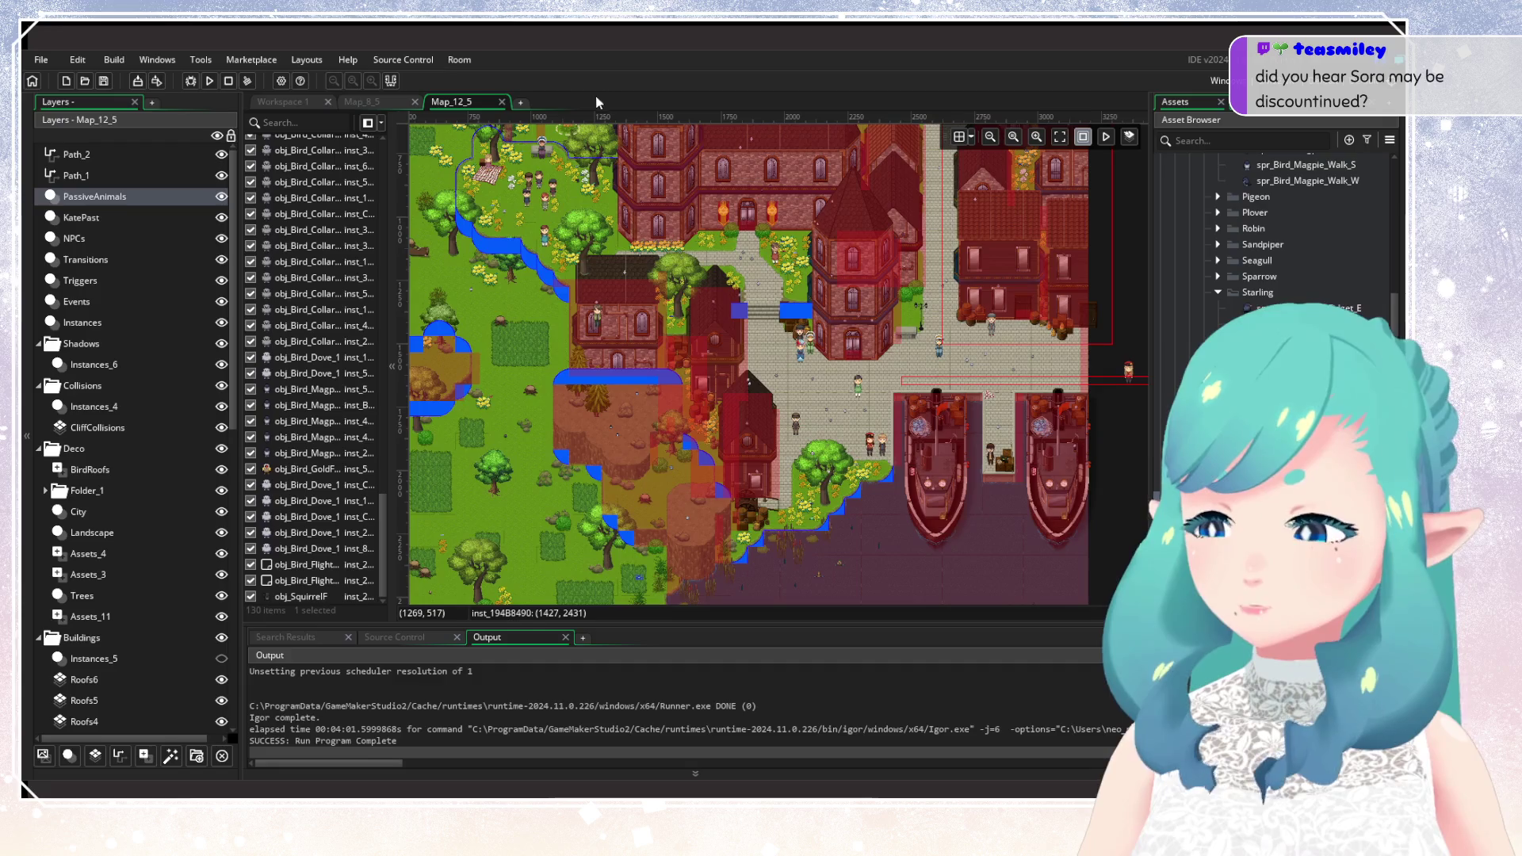
Close Map_12_5, search the Asset Browser for 'Map_12_3' and open that room.
click(501, 102)
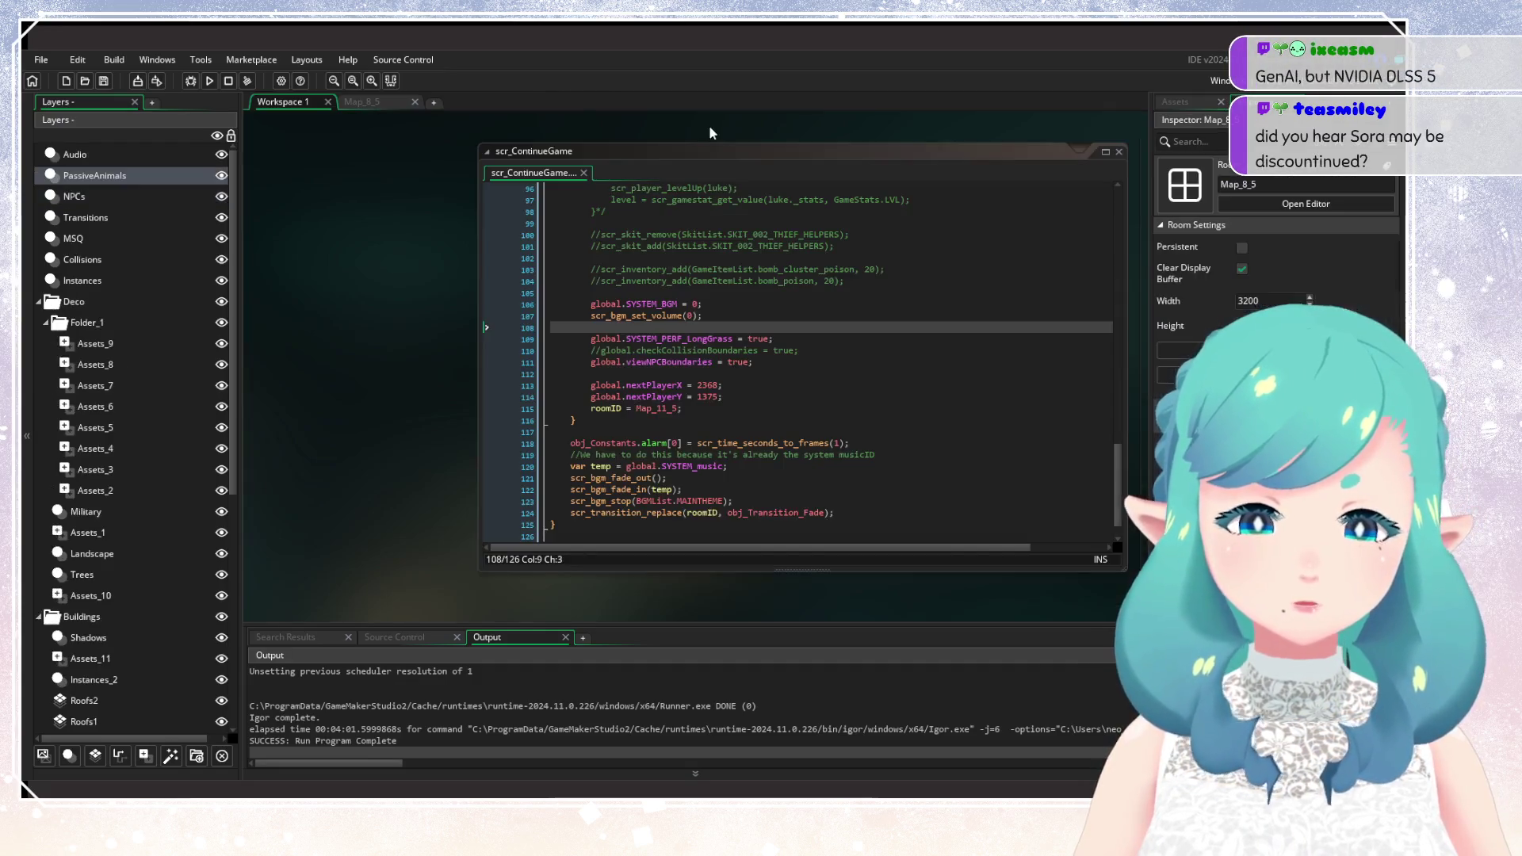
click(1175, 102)
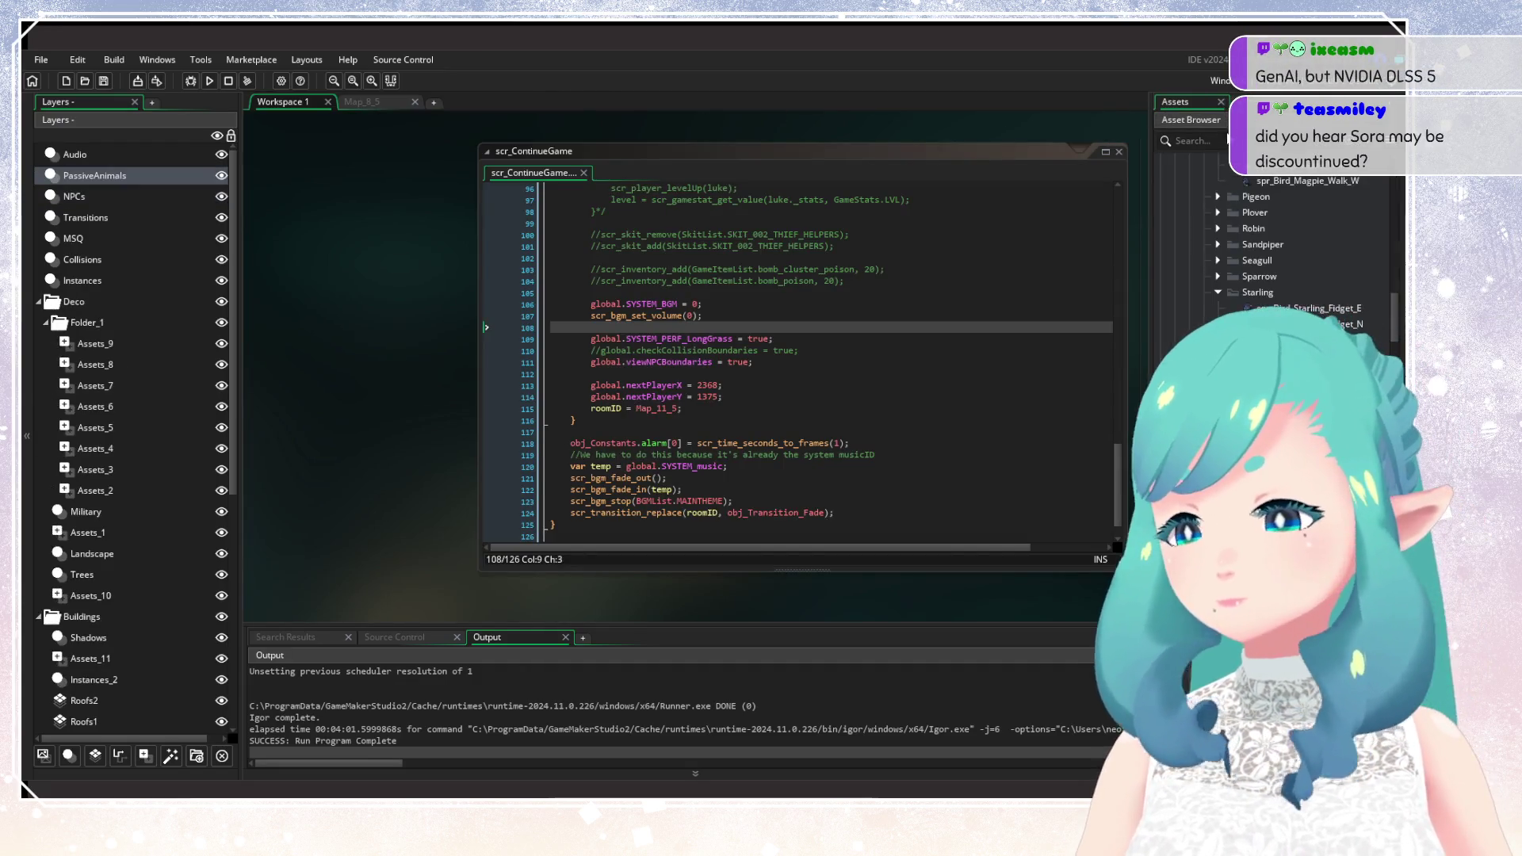
click(1226, 142)
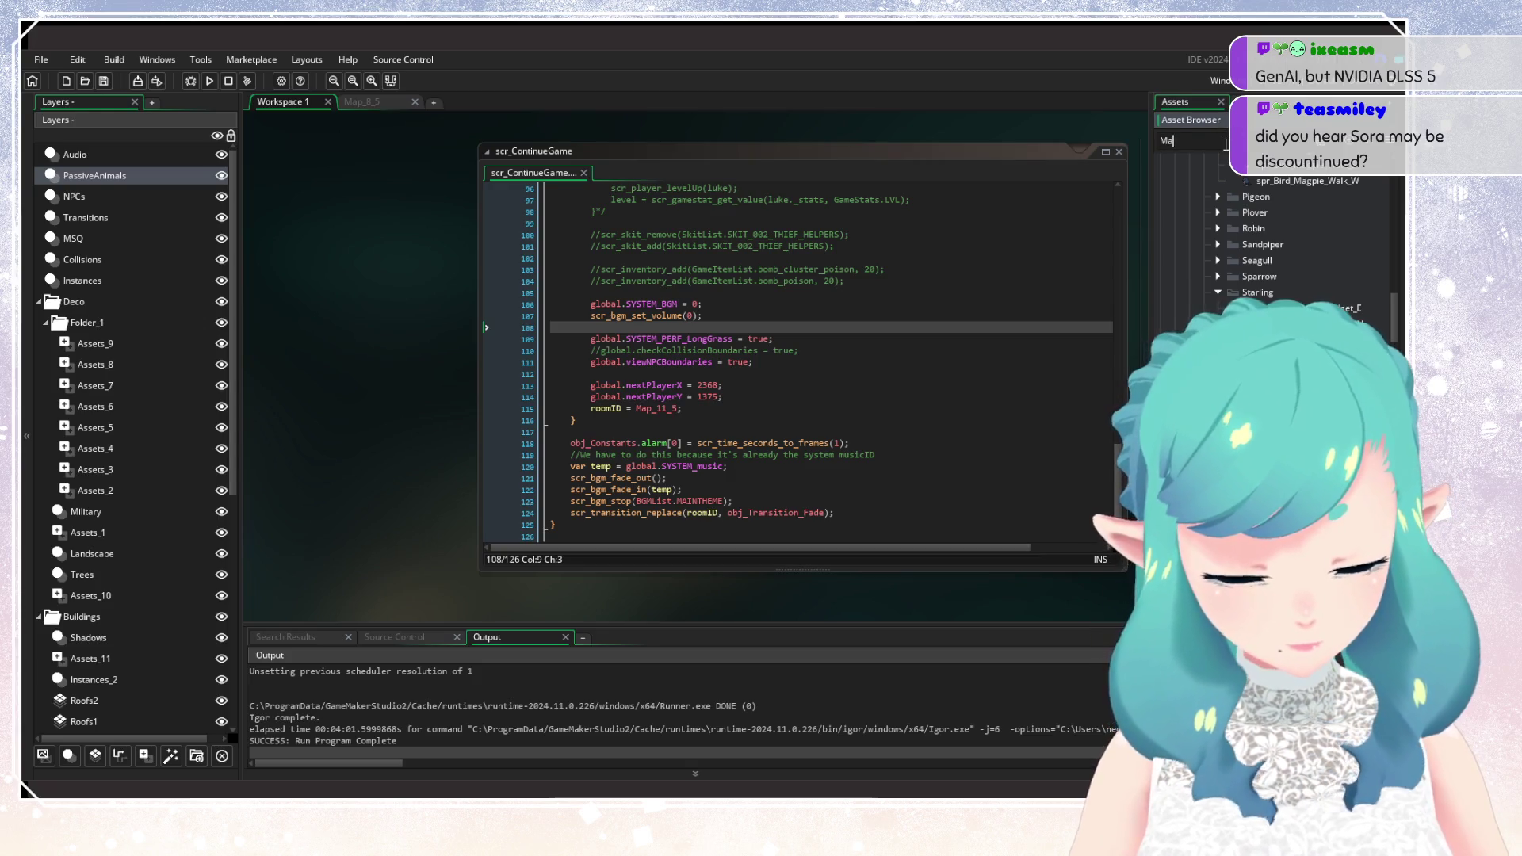
text(Map_12_3)
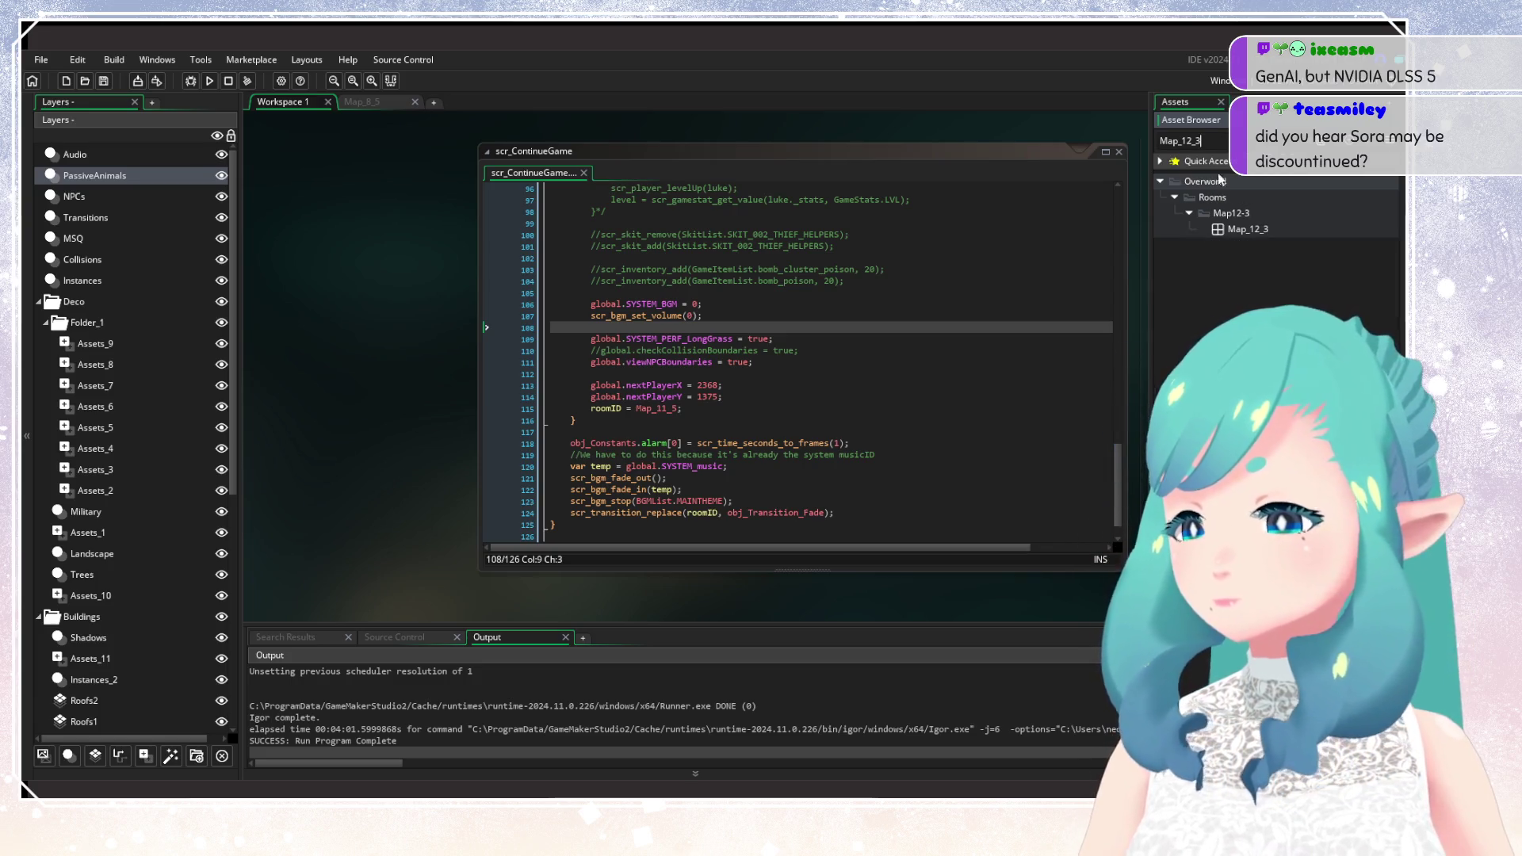
click(1237, 229)
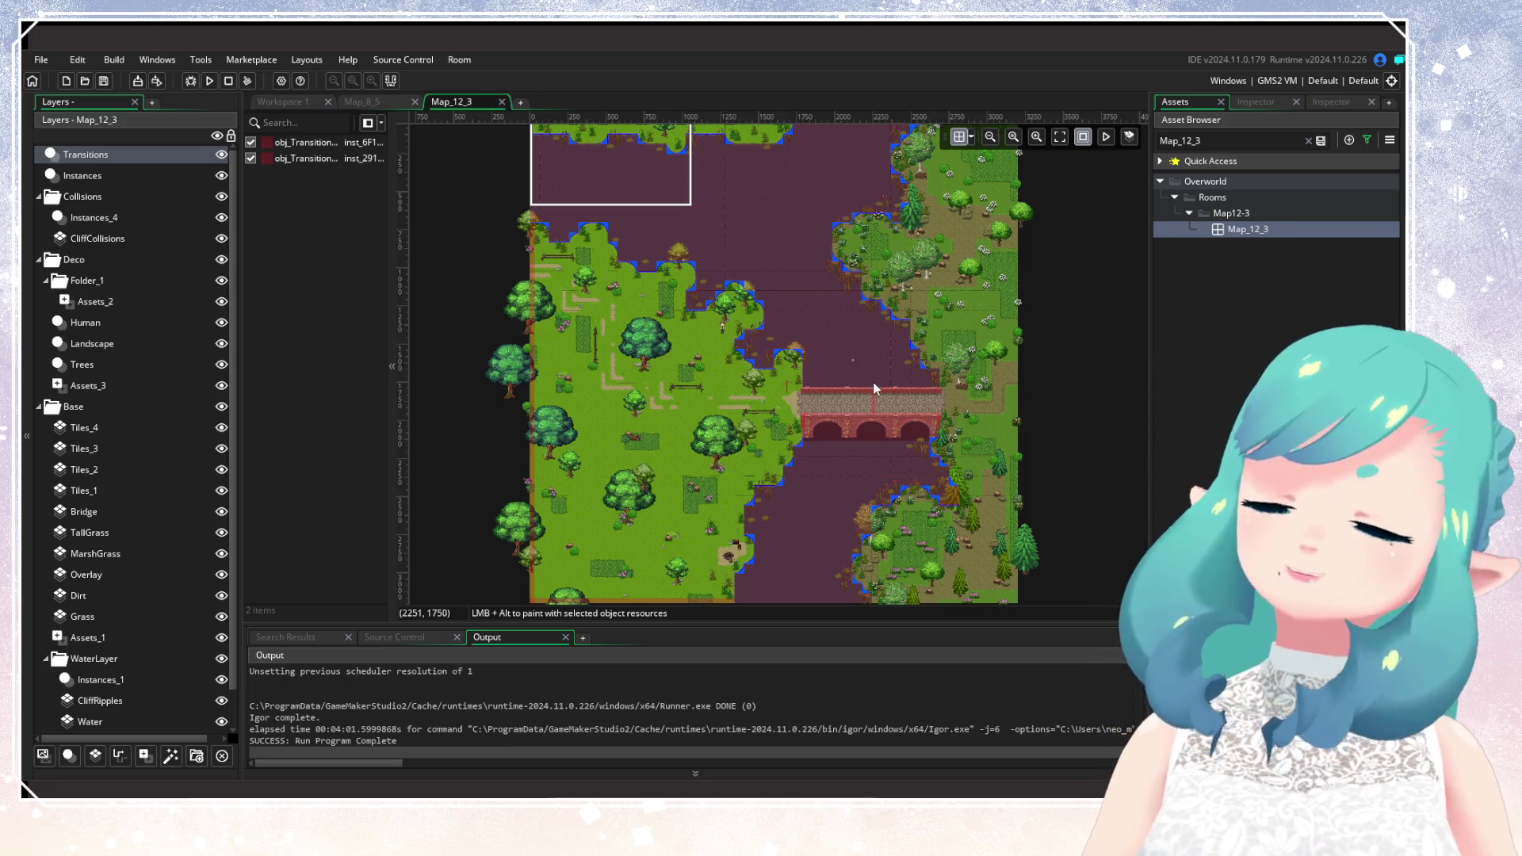
Add a new instance layer to Map_12_3 and rename it from Instances_5 to PassiveAnimals.
mouse_move(840, 395)
mouse_down()
mouse_move(796, 341)
mouse_move(687, 506)
mouse_move(781, 555)
mouse_move(849, 264)
mouse_move(865, 253)
mouse_up()
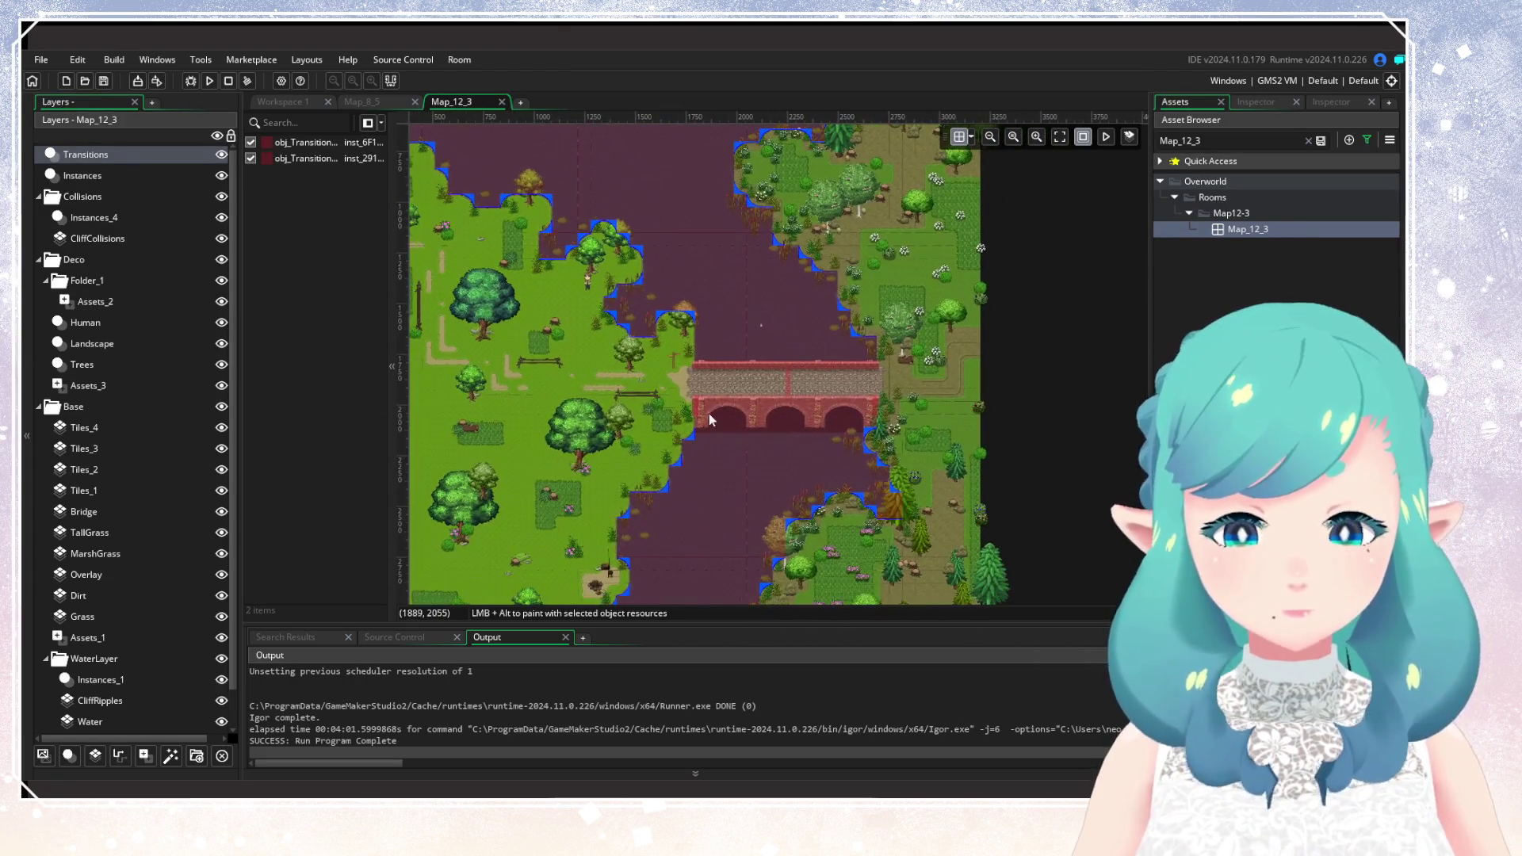
drag(709, 408, 862, 323)
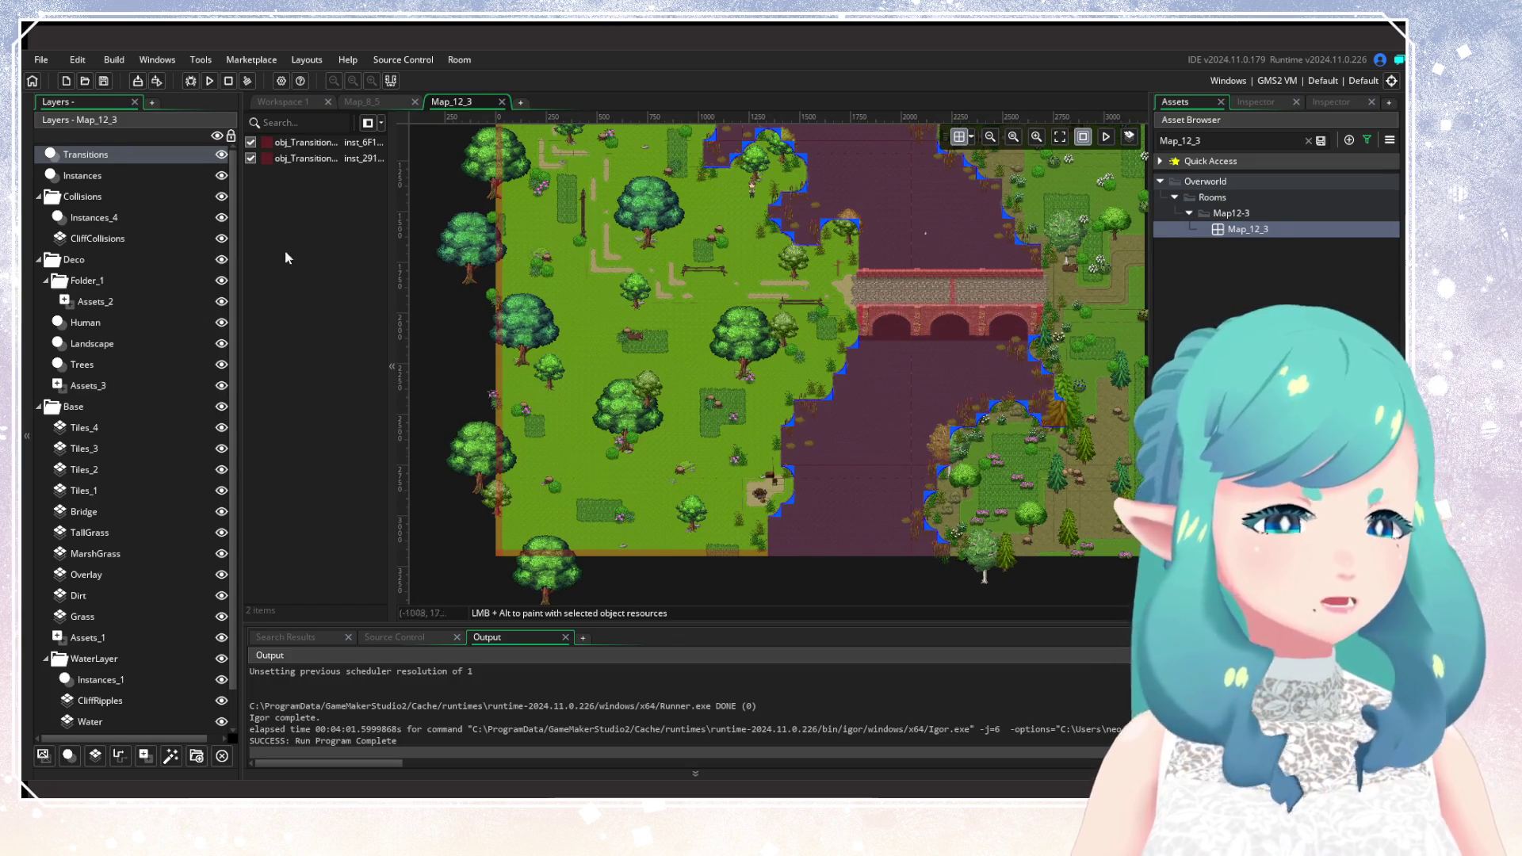
click(70, 755)
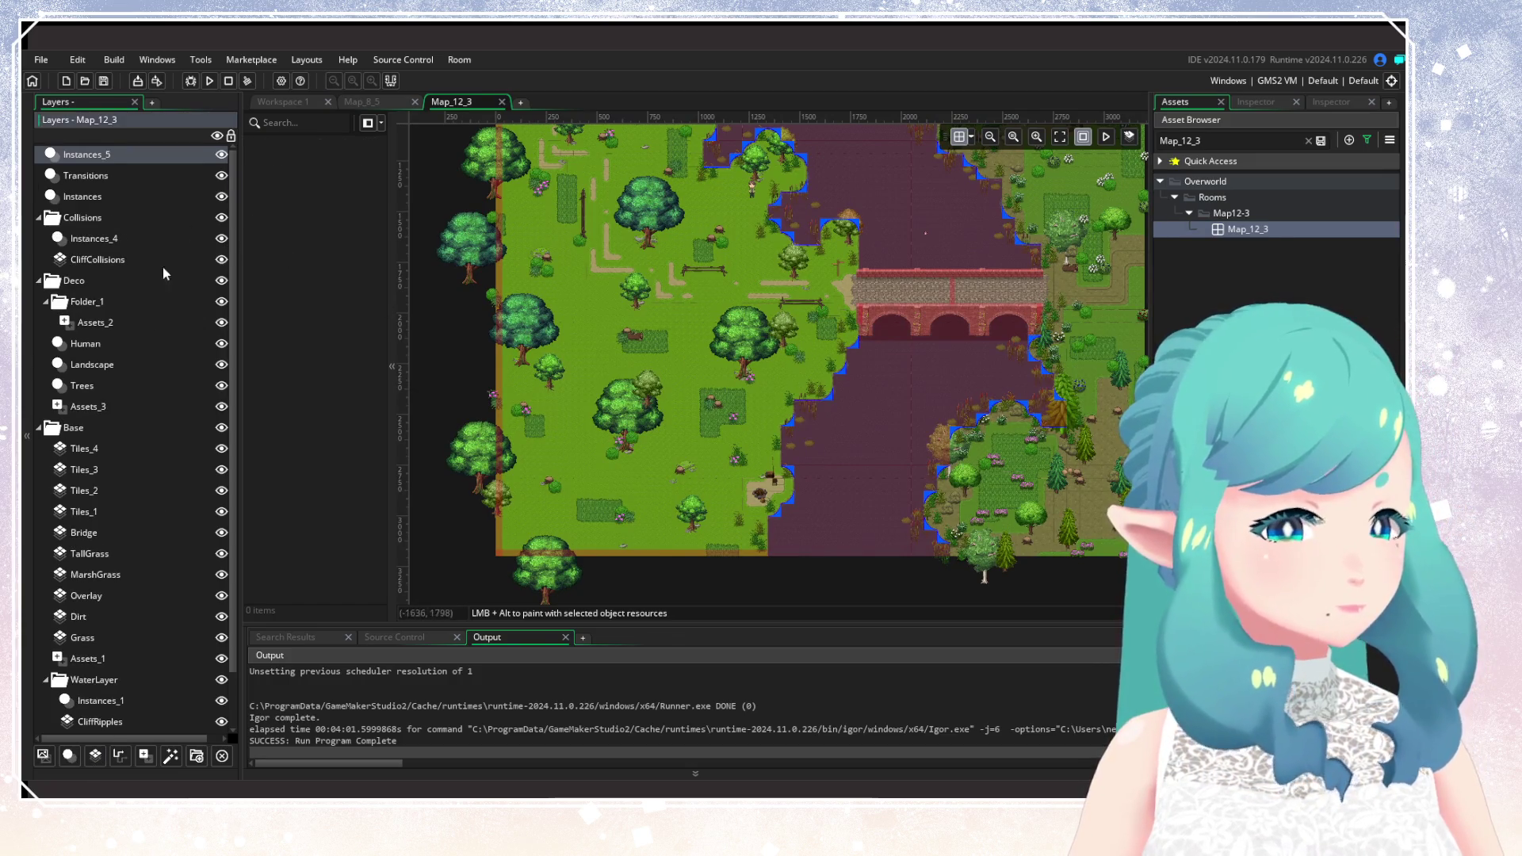
right_click(176, 162)
click(205, 179)
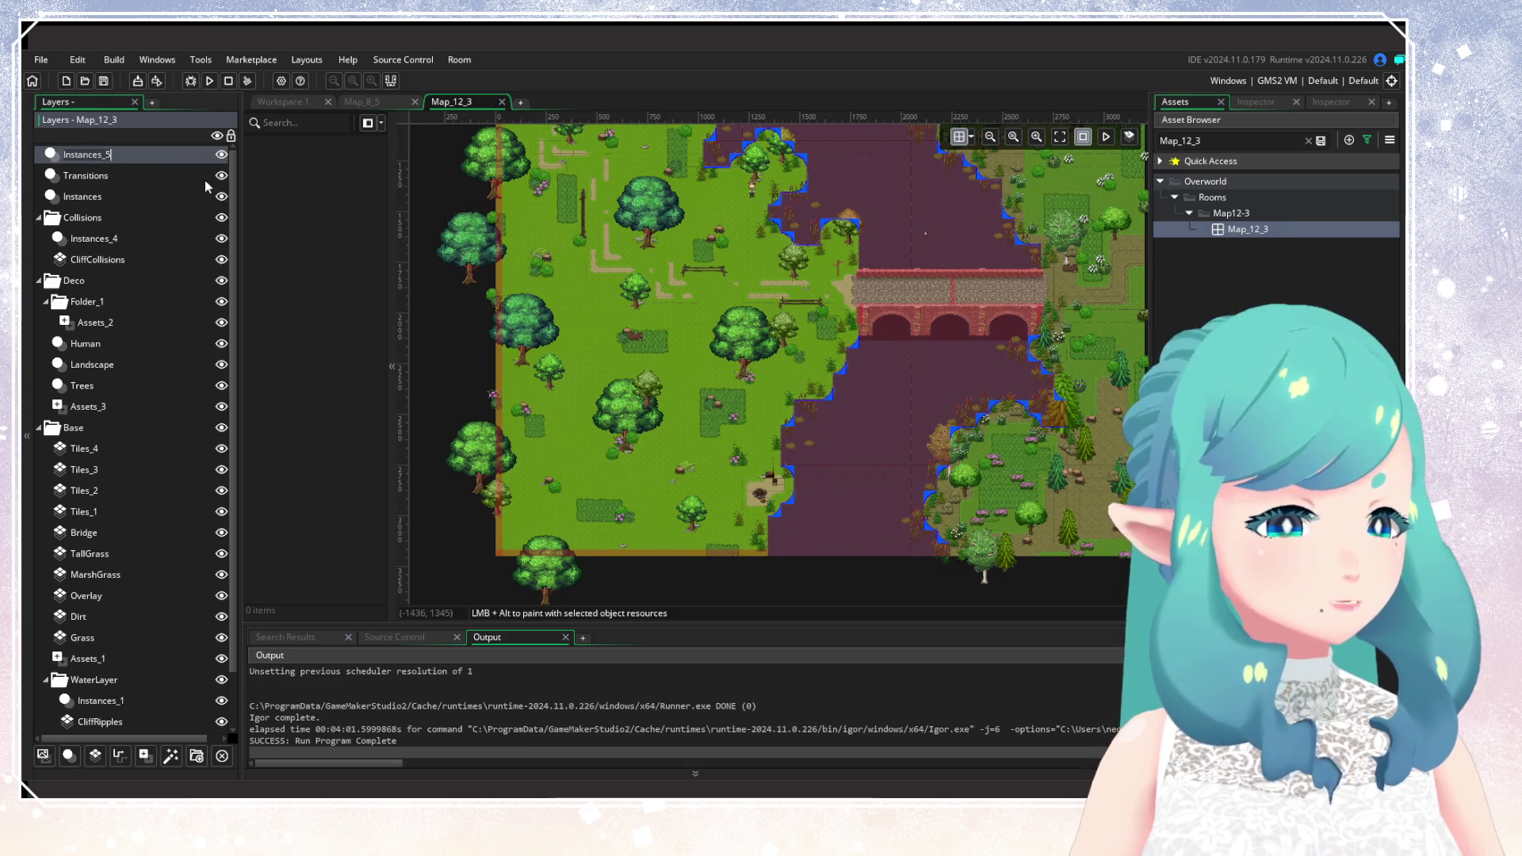
text(PassiveAnimals)
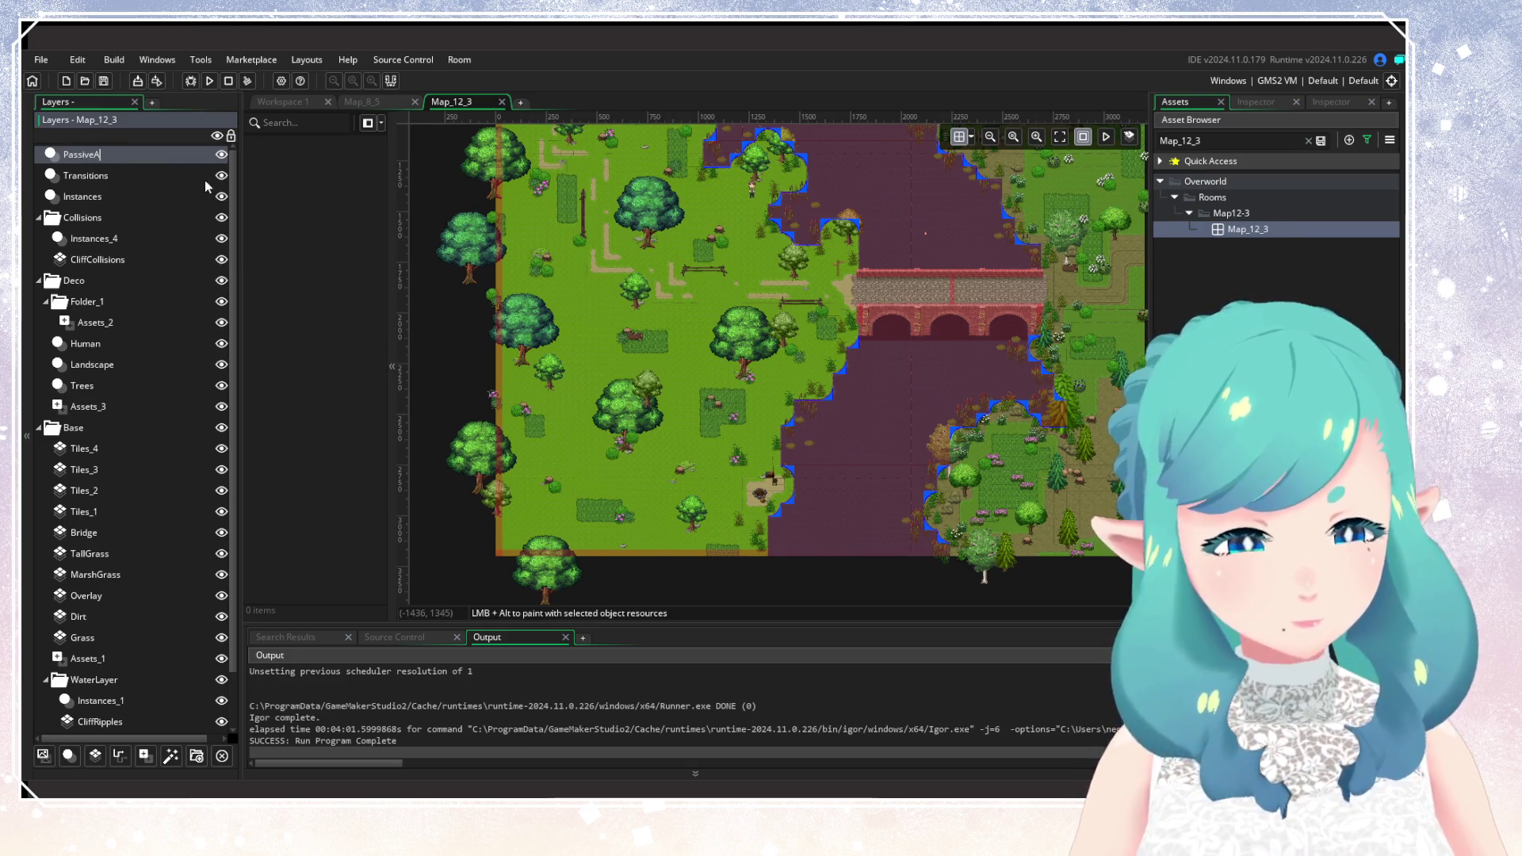
key(Return)
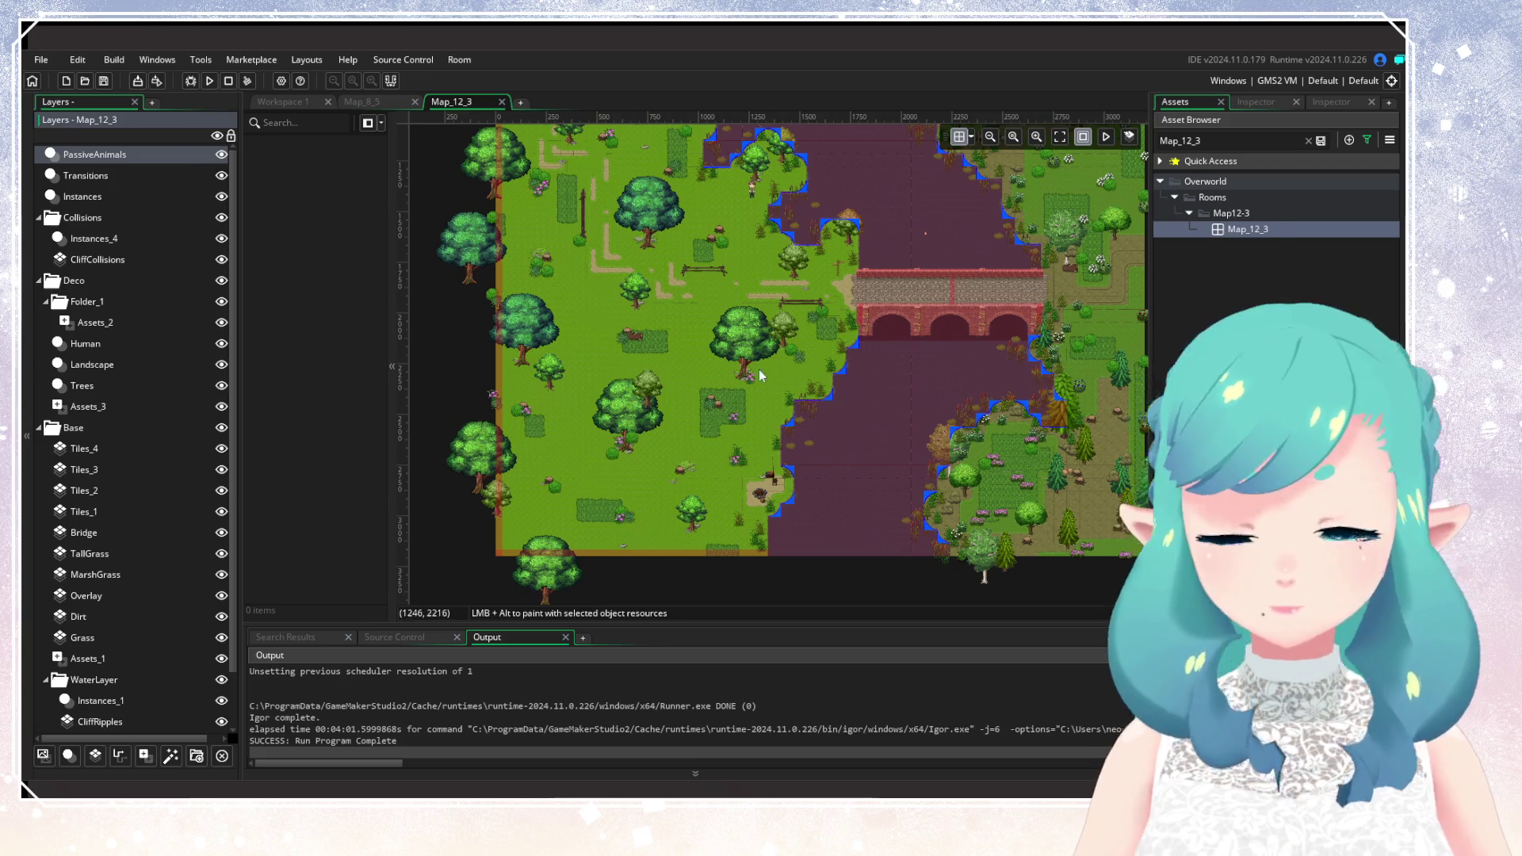
drag(759, 370, 744, 301)
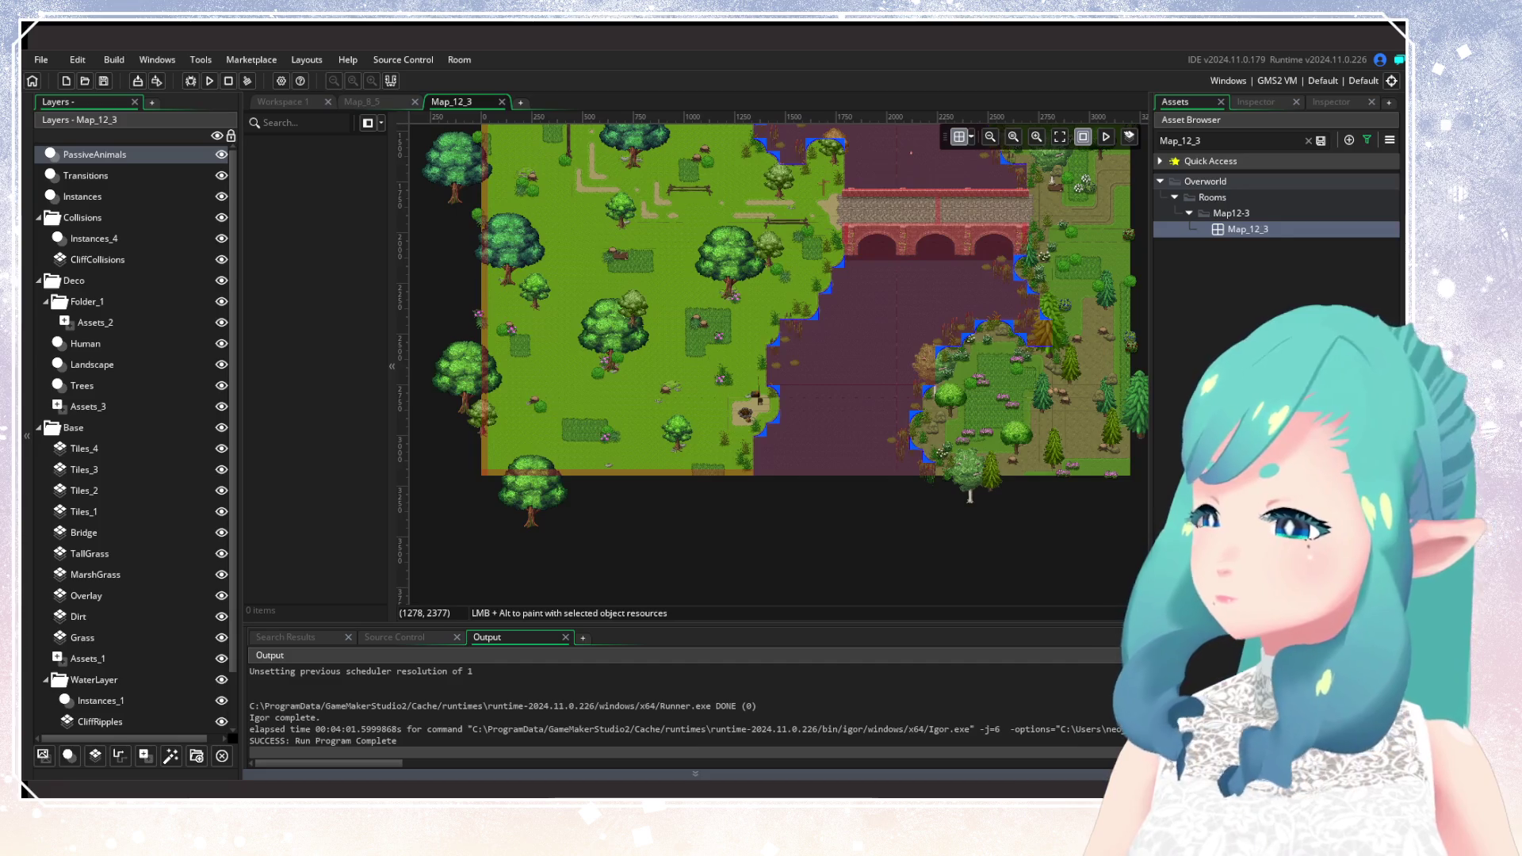
Clear the asset search and filters, hide the room grid, and place obj_VFX_Fish in the river.
scroll(735, 403, up, 5)
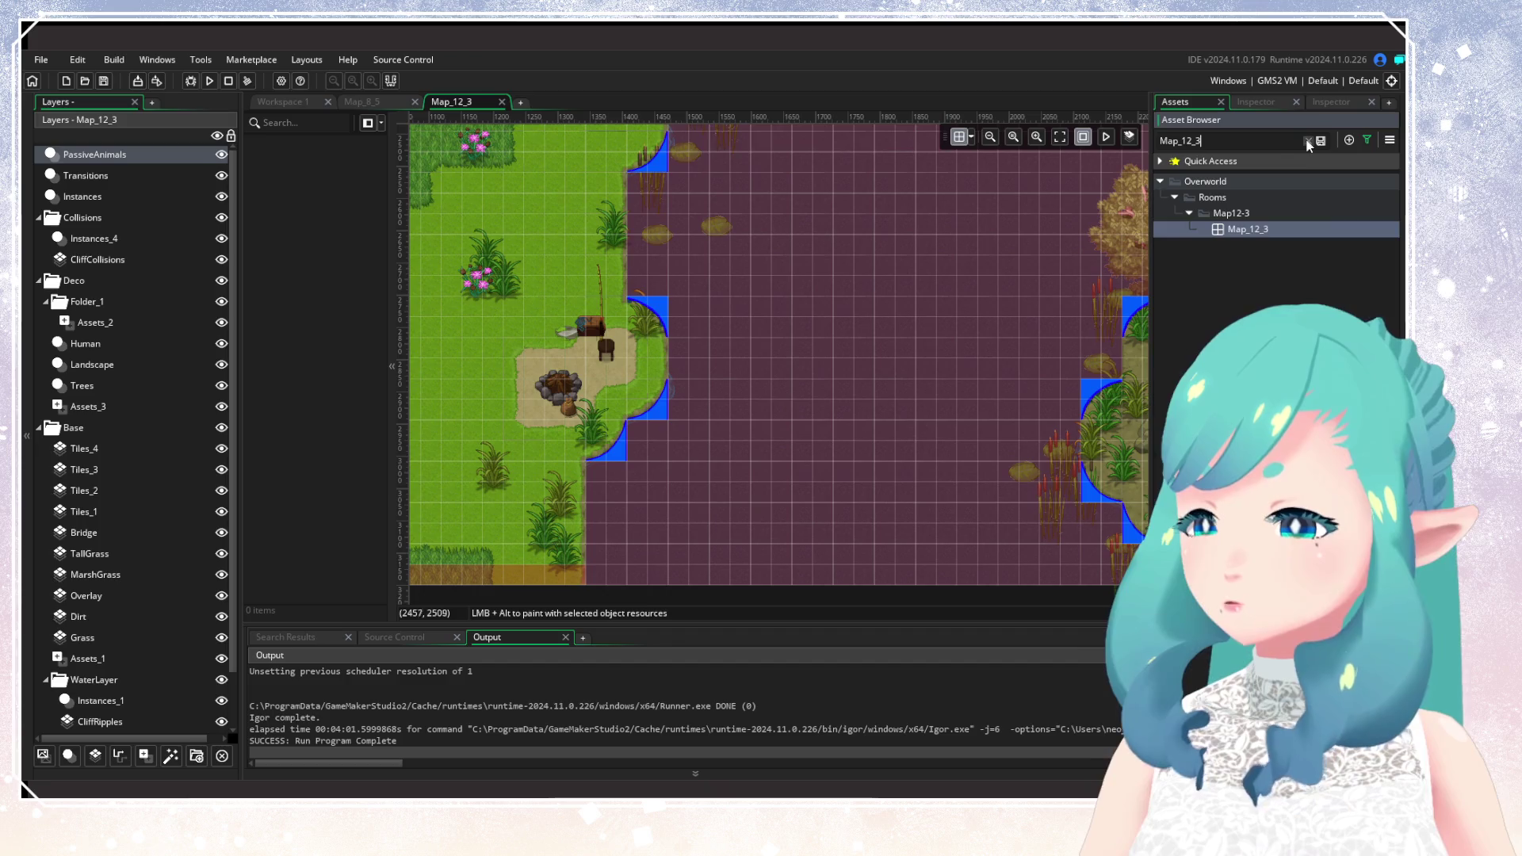
click(1309, 140)
click(1367, 139)
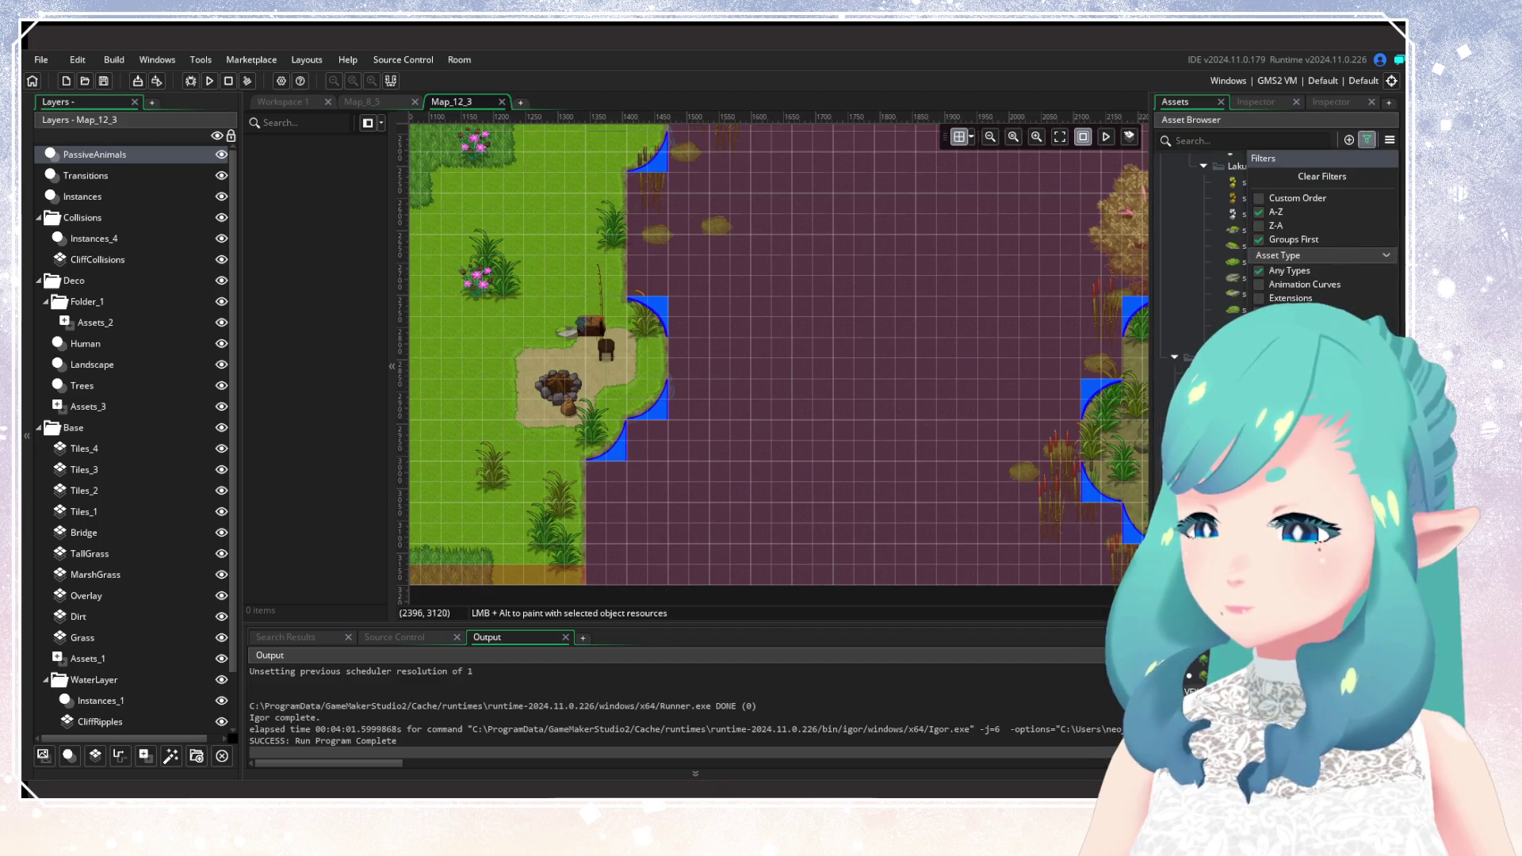
click(995, 233)
key(ctrl+g)
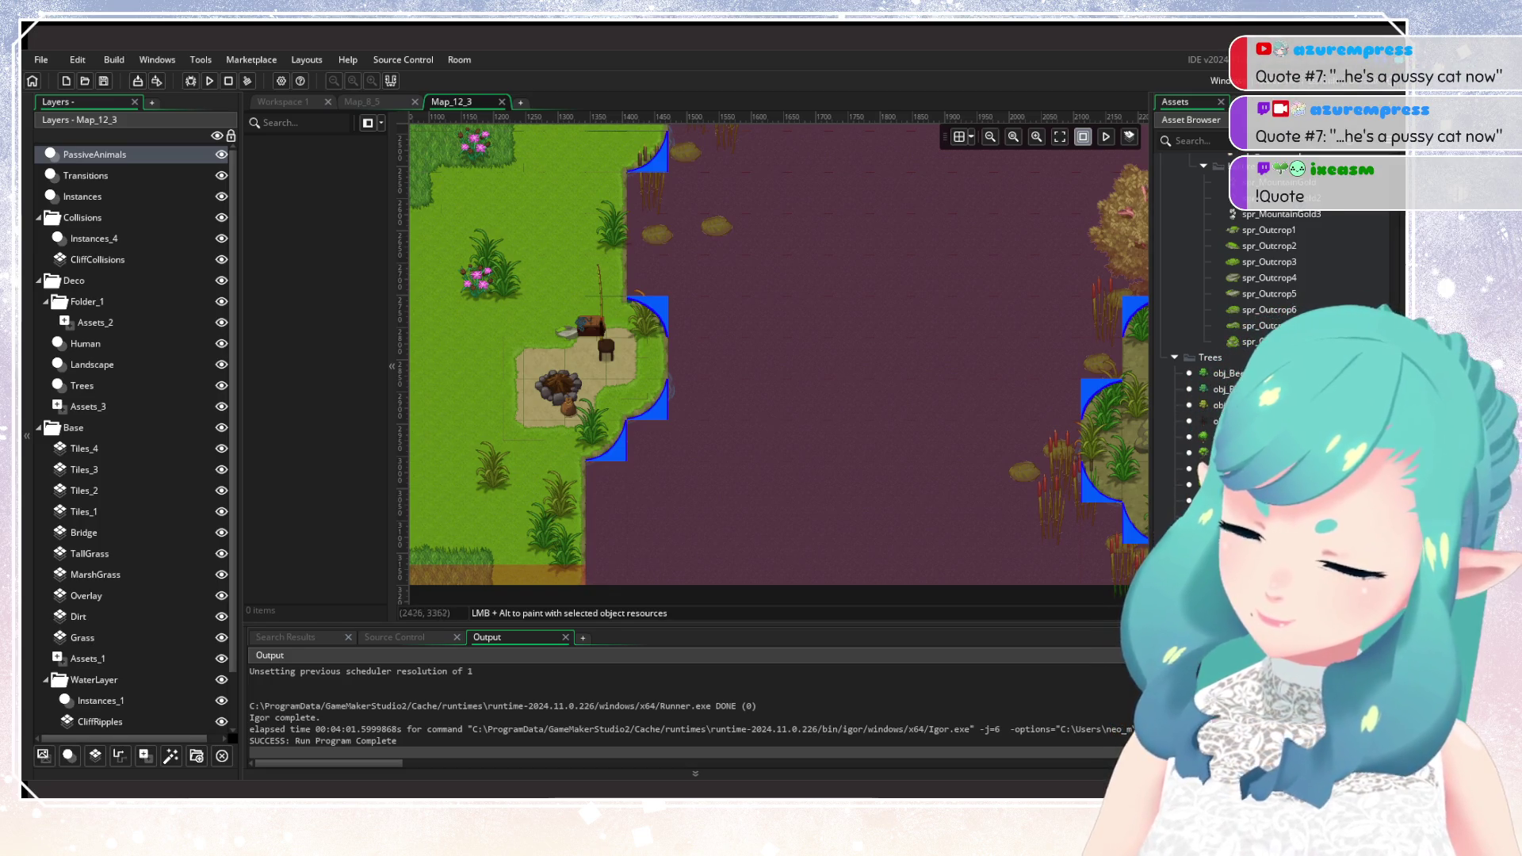
scroll(904, 427, down, 2)
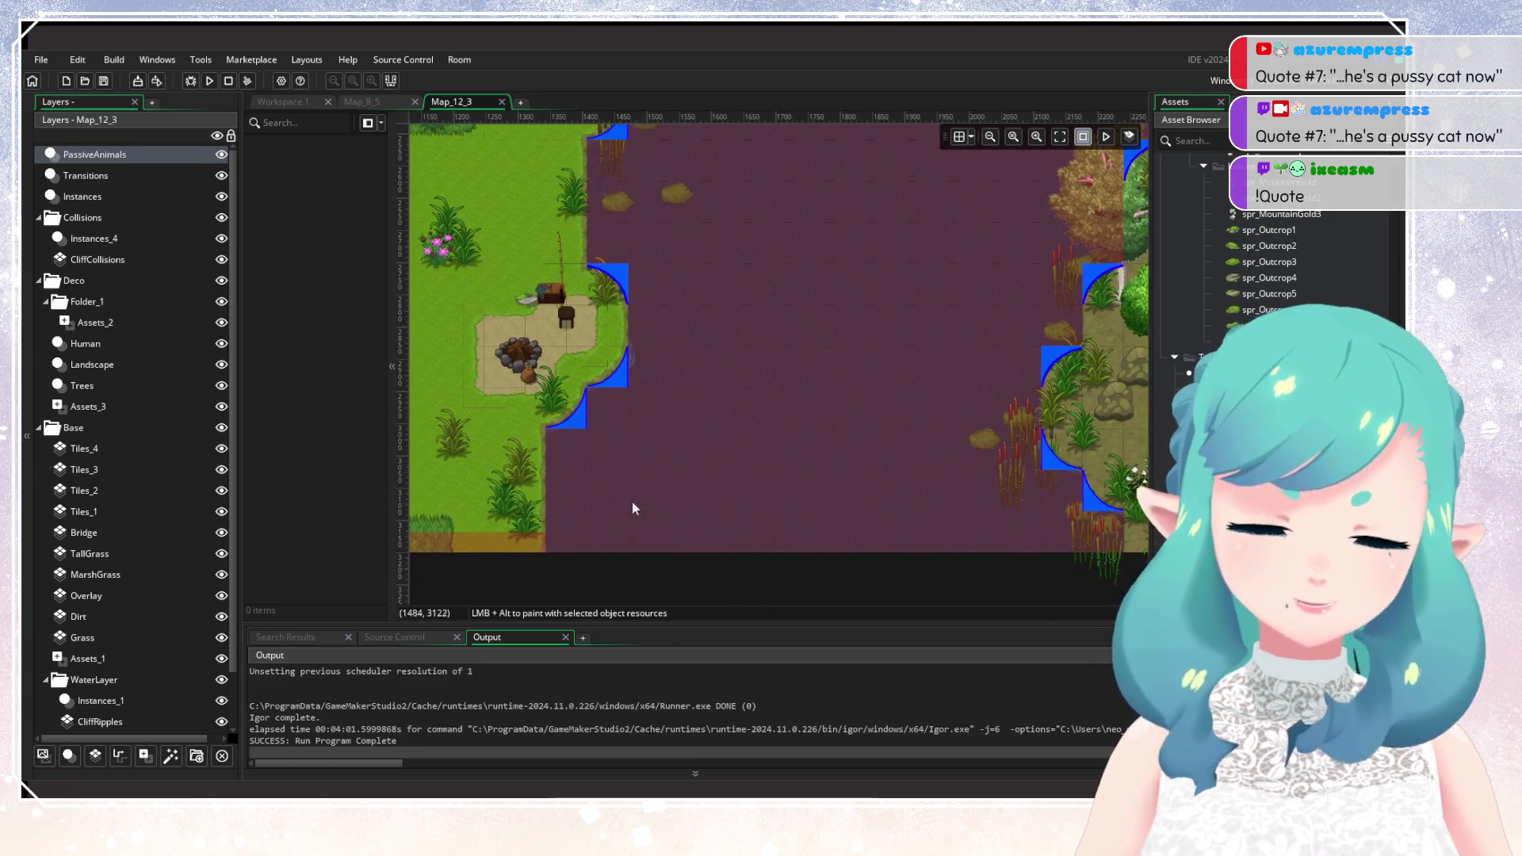
click(611, 488)
Place about a dozen obj_VFX_Fish instances along the lower river and near the left shore.
click(634, 503)
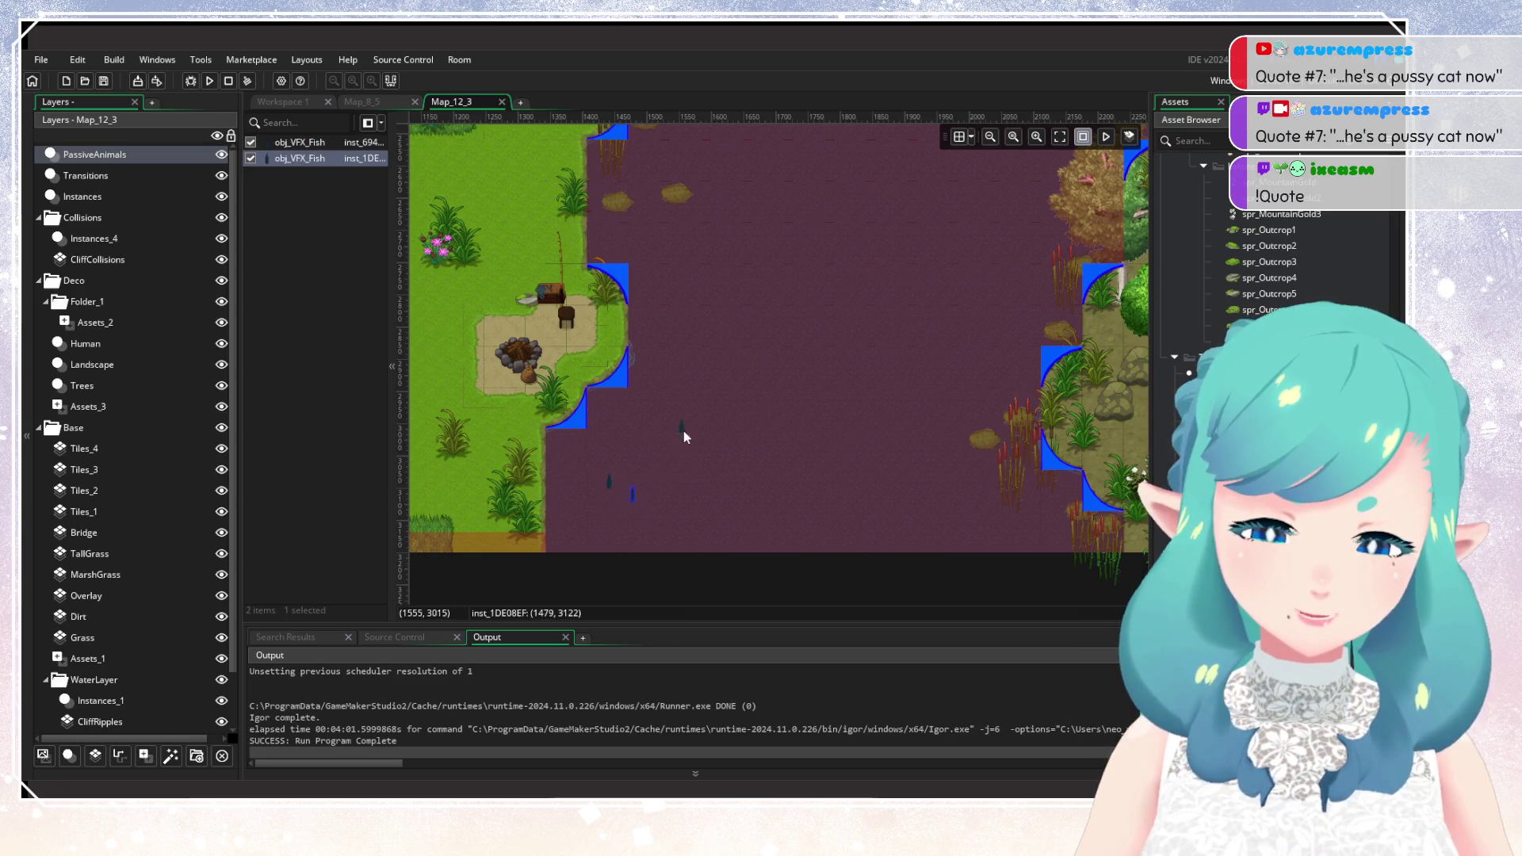
click(684, 428)
click(959, 489)
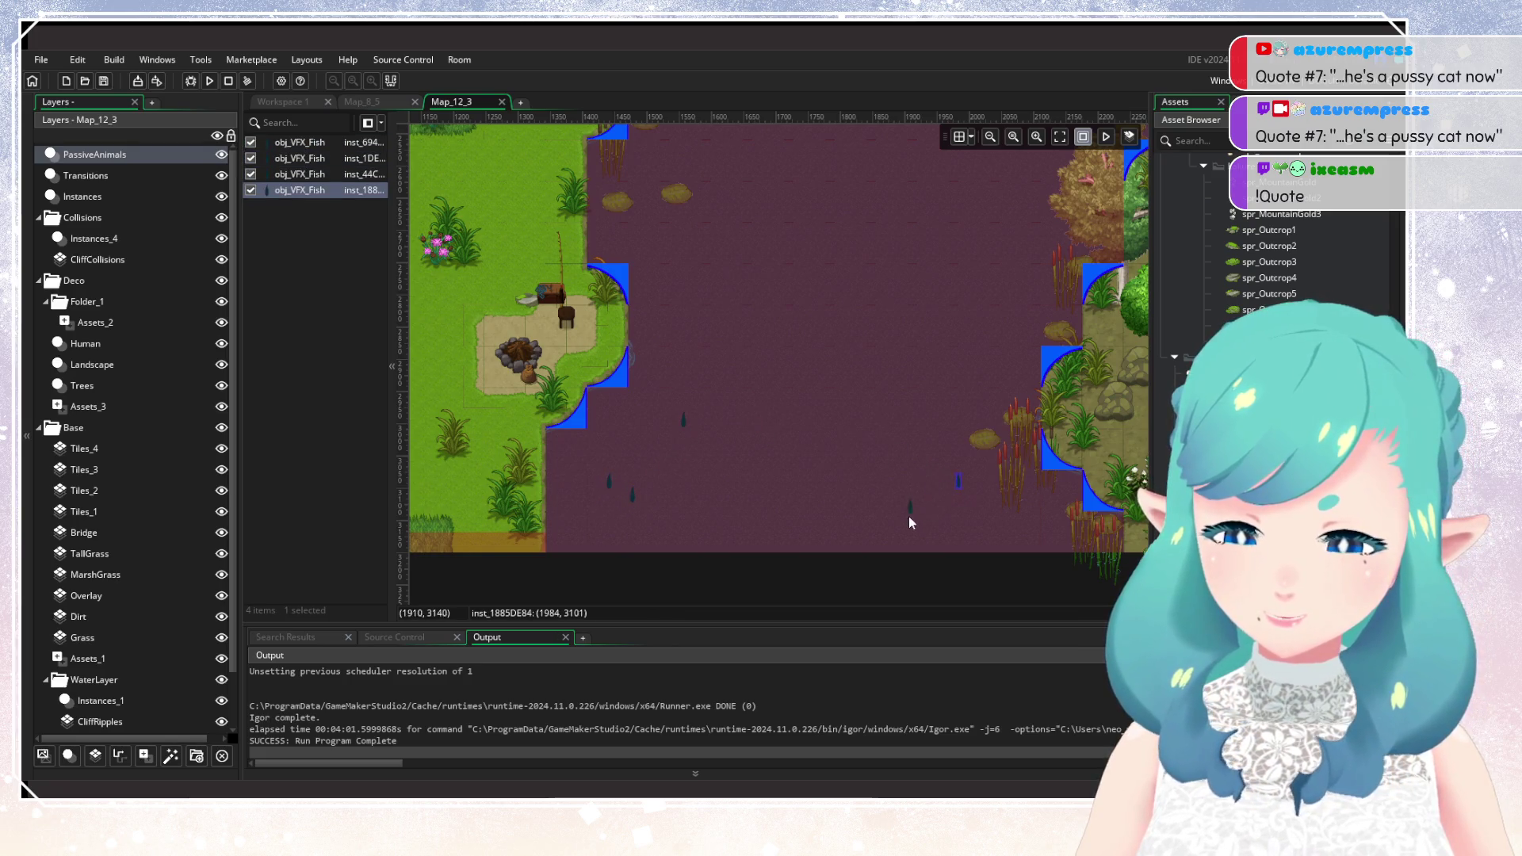
click(949, 525)
drag(872, 393, 758, 525)
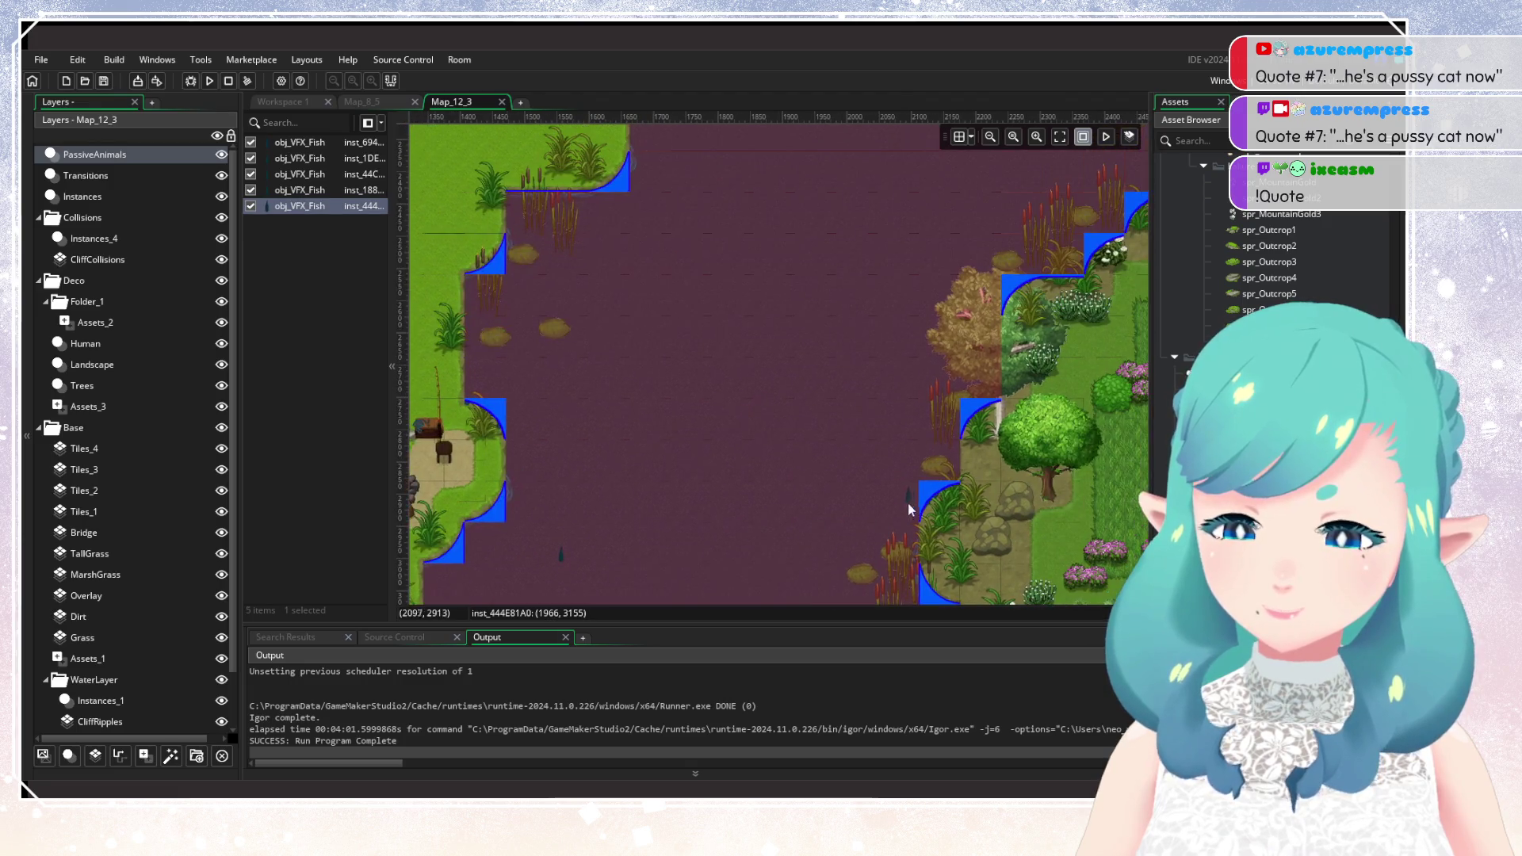
click(883, 500)
click(583, 469)
scroll(625, 464, down, 3)
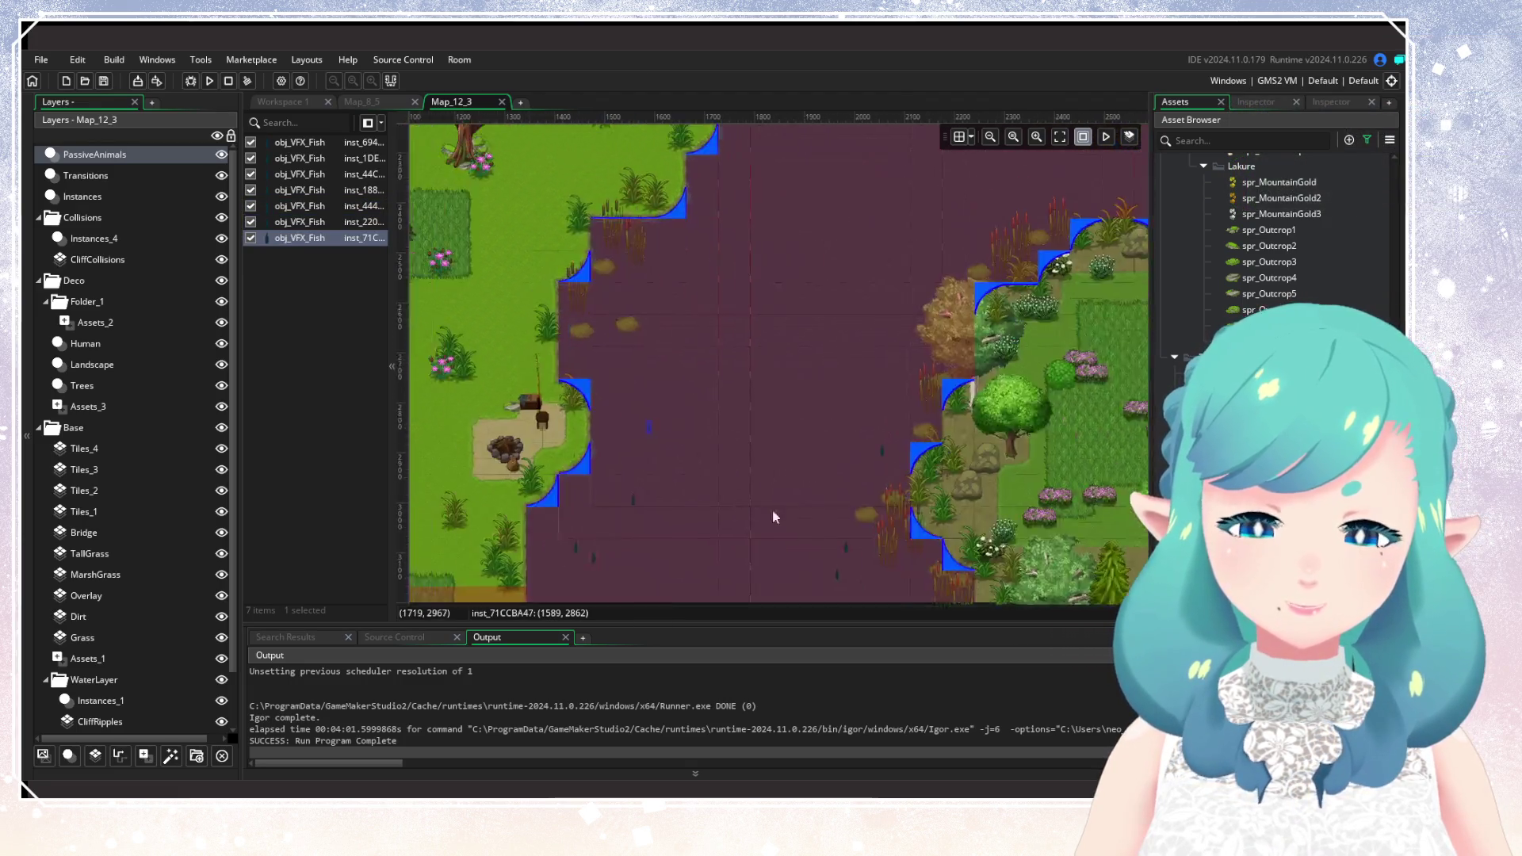
click(741, 392)
click(787, 326)
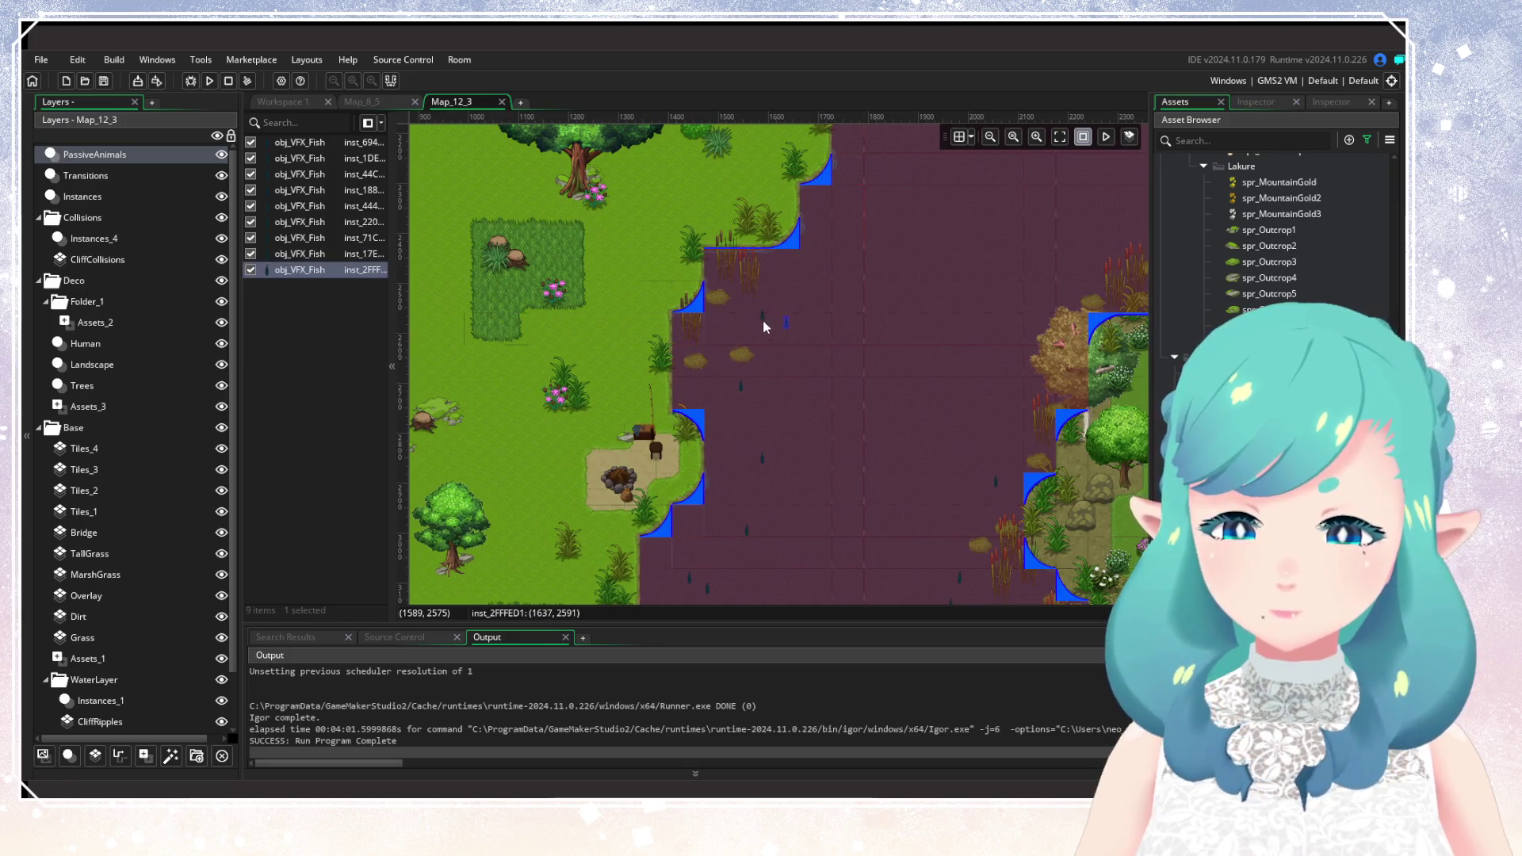
click(763, 320)
click(863, 235)
Add obj_VFX_Fish instances in the water just below the bridge.
drag(862, 235, 742, 477)
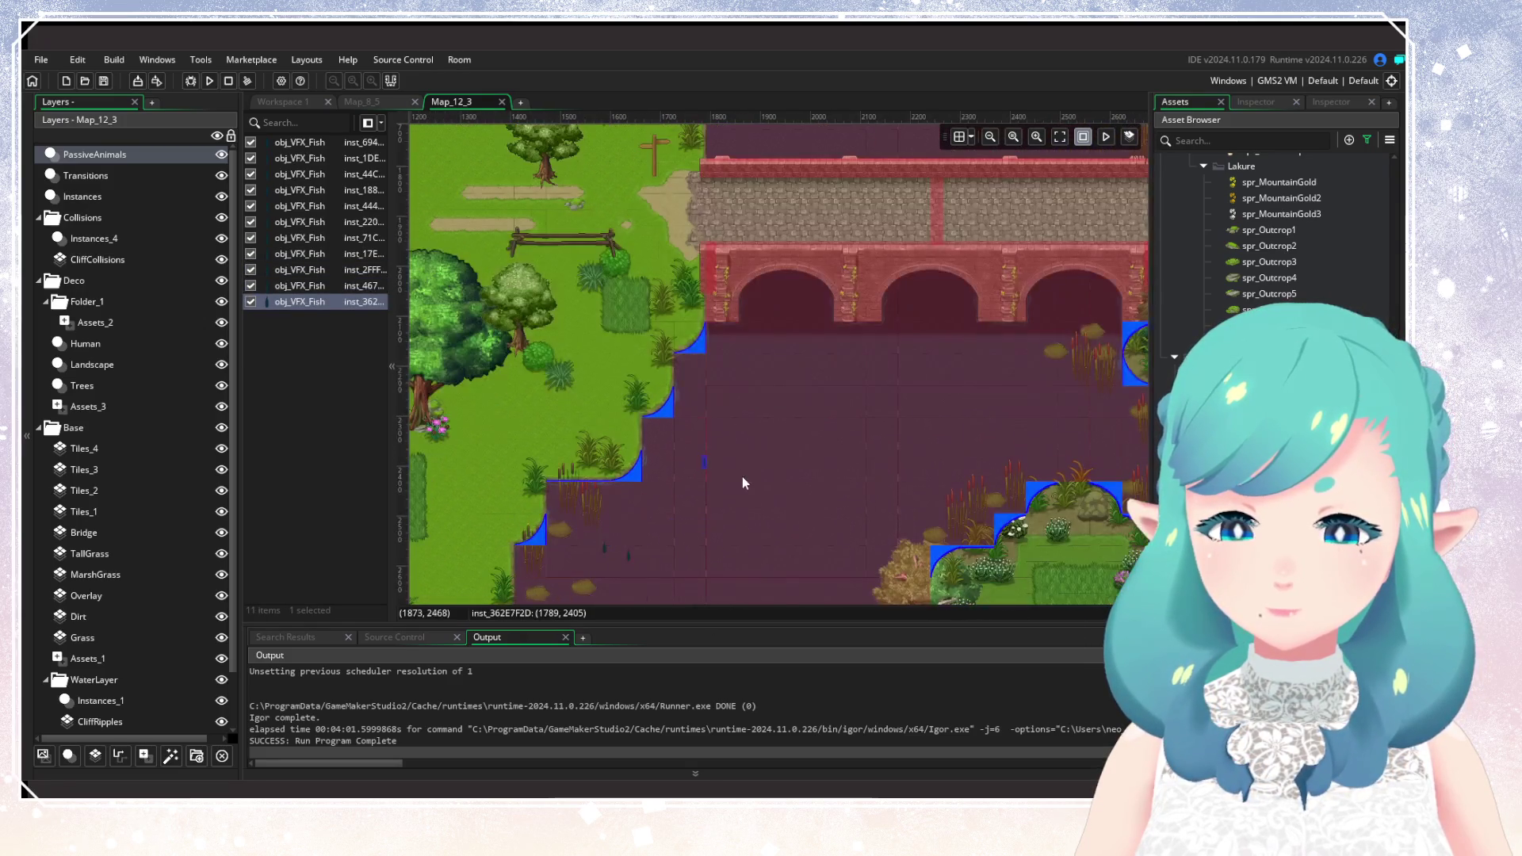
click(737, 358)
click(767, 373)
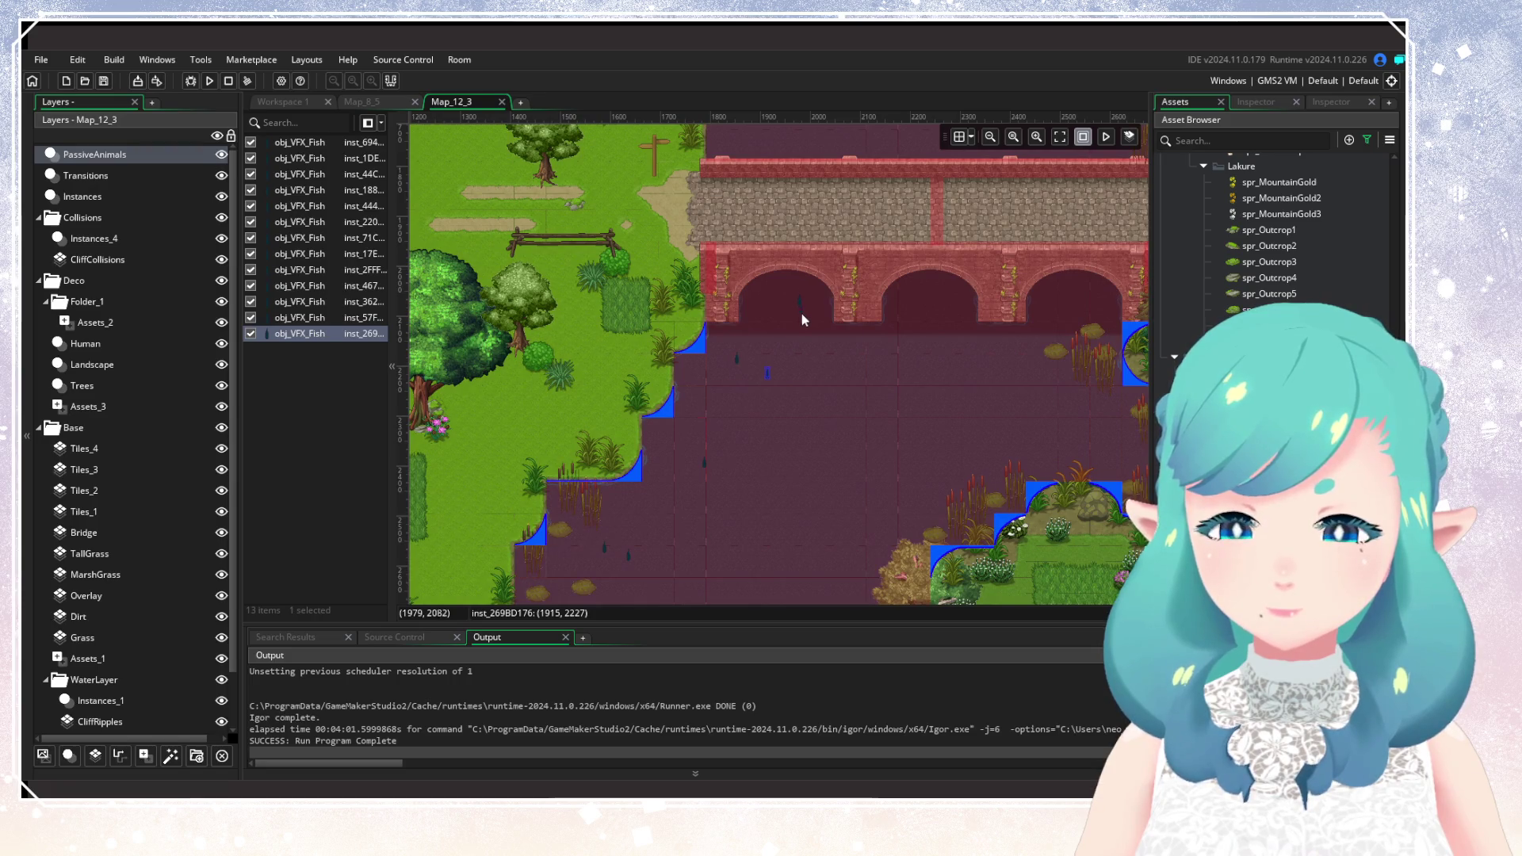
click(804, 338)
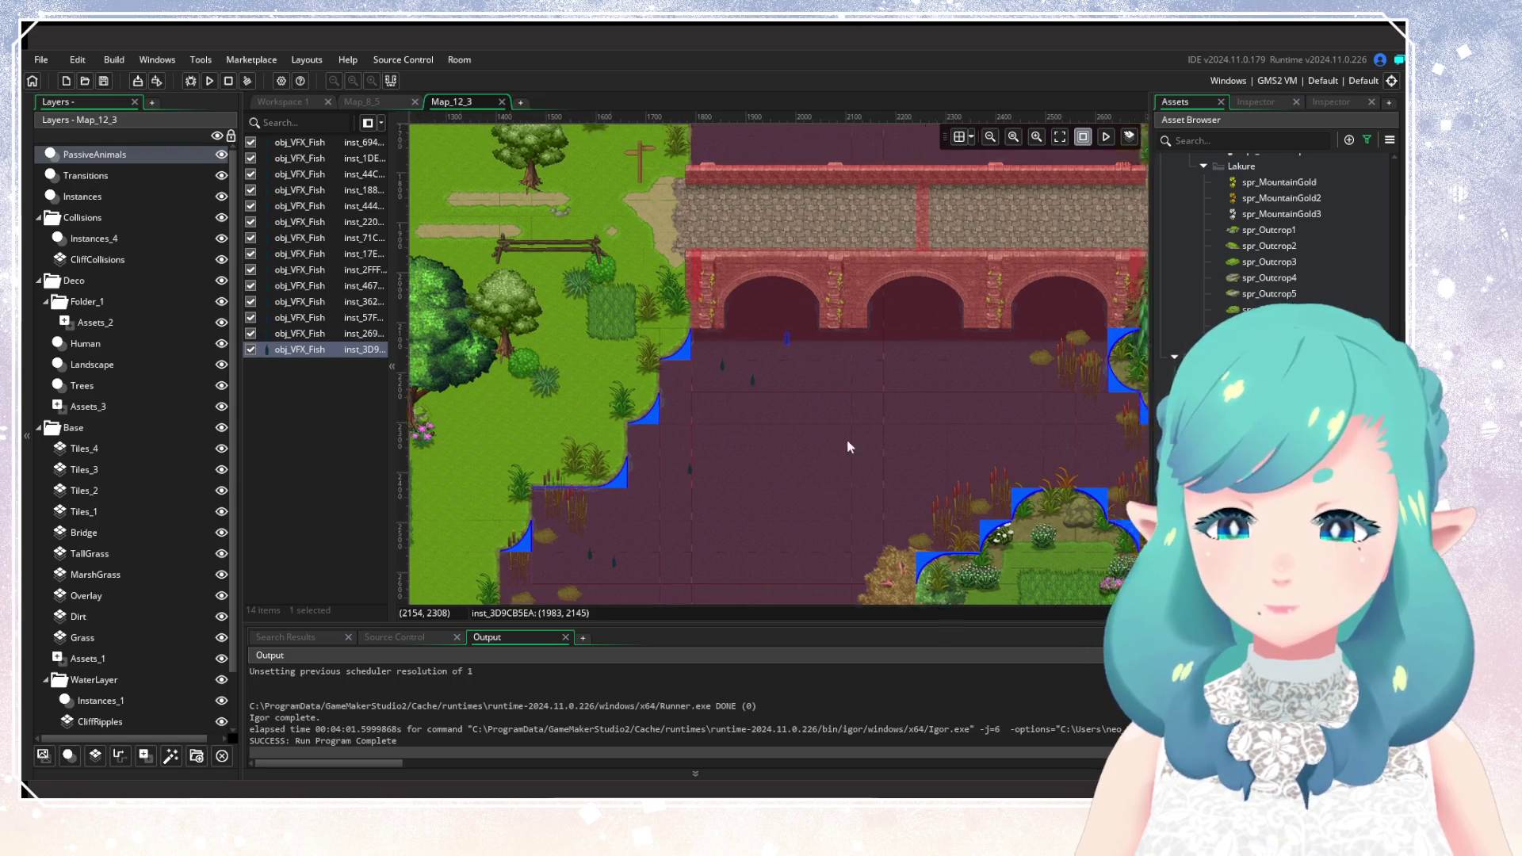
drag(847, 439, 712, 449)
click(712, 449)
click(826, 428)
click(821, 427)
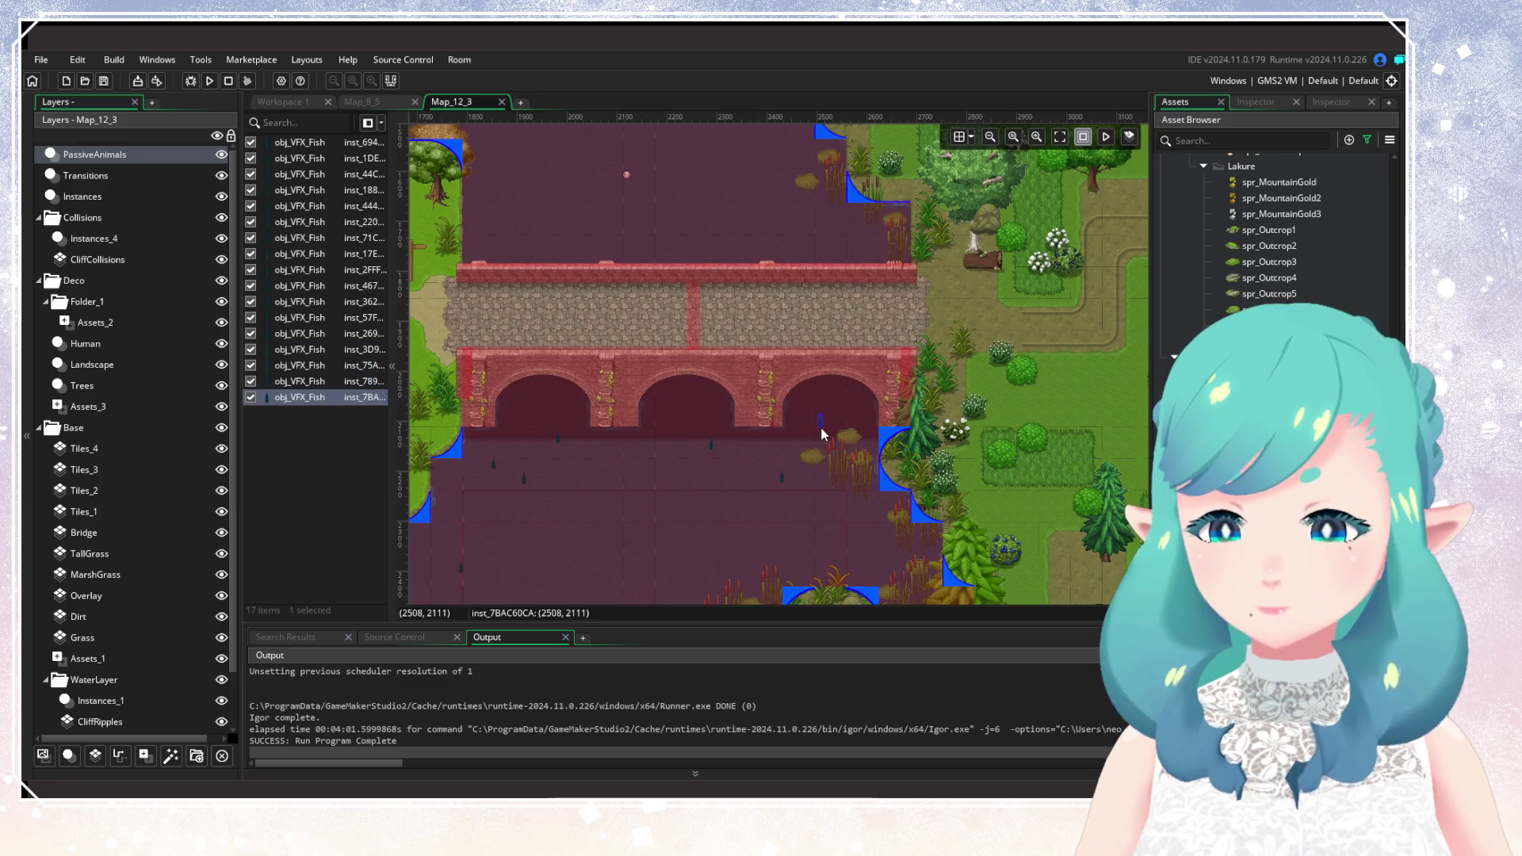
click(870, 526)
click(807, 538)
Scatter more obj_VFX_Fish across the open water in the middle of the river.
scroll(789, 569, down, 5)
scroll(788, 569, left, 3)
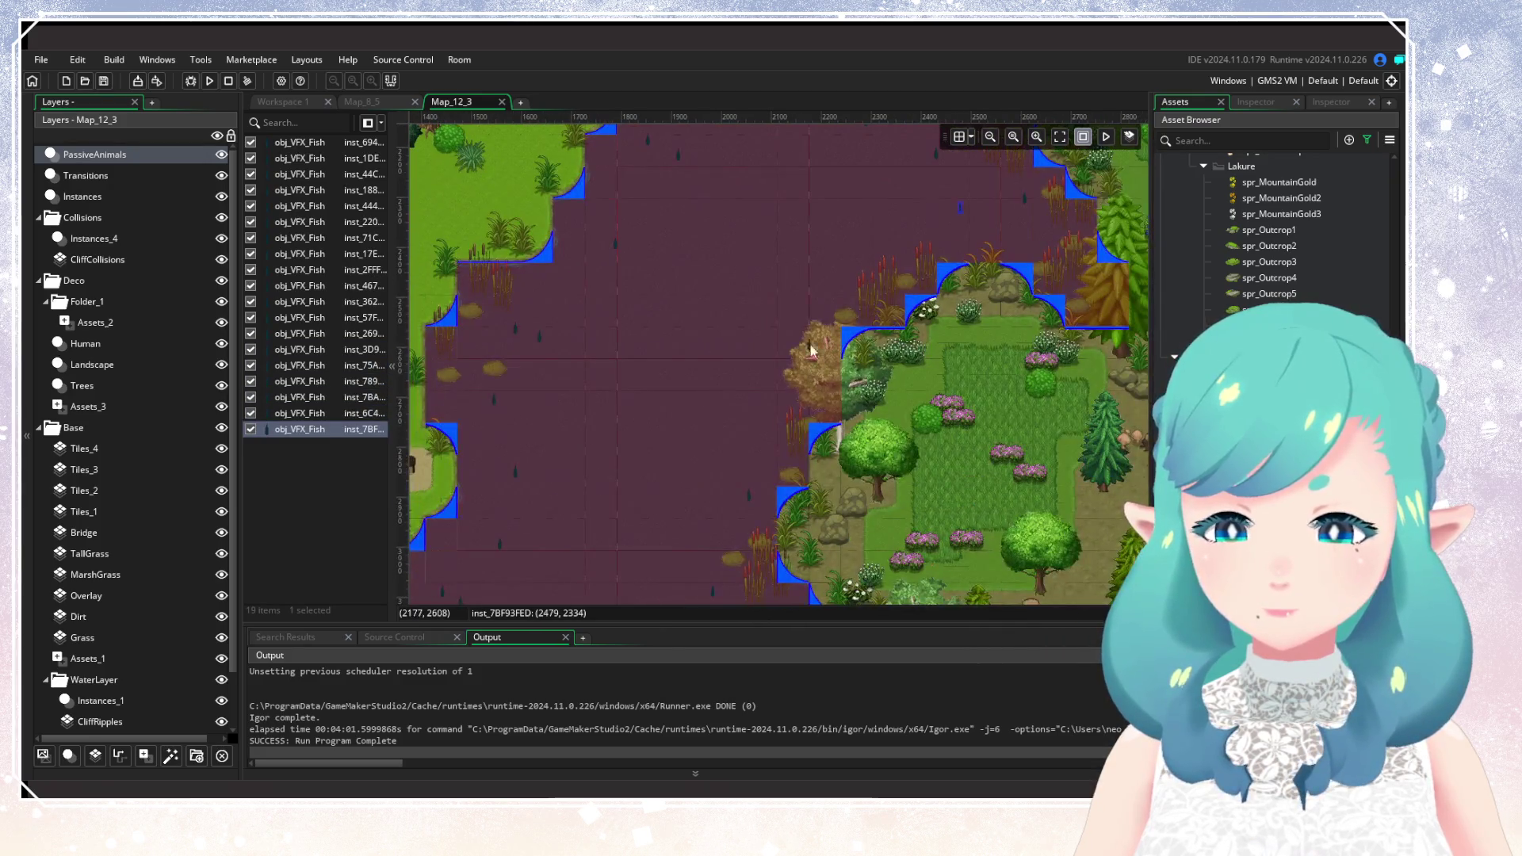
click(734, 430)
scroll(714, 444, up, 6)
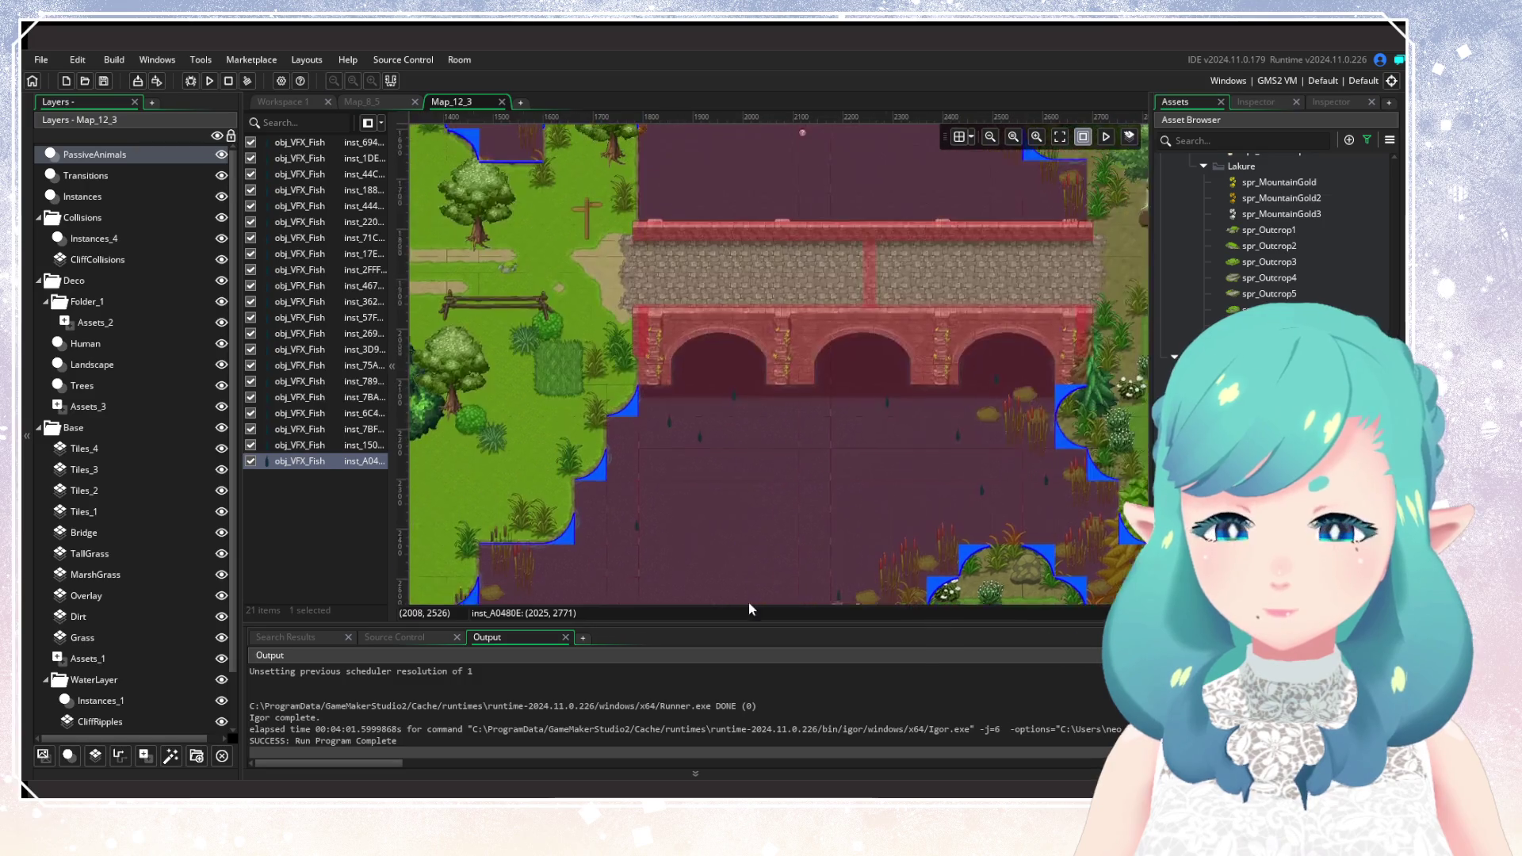
click(652, 441)
click(655, 377)
click(618, 375)
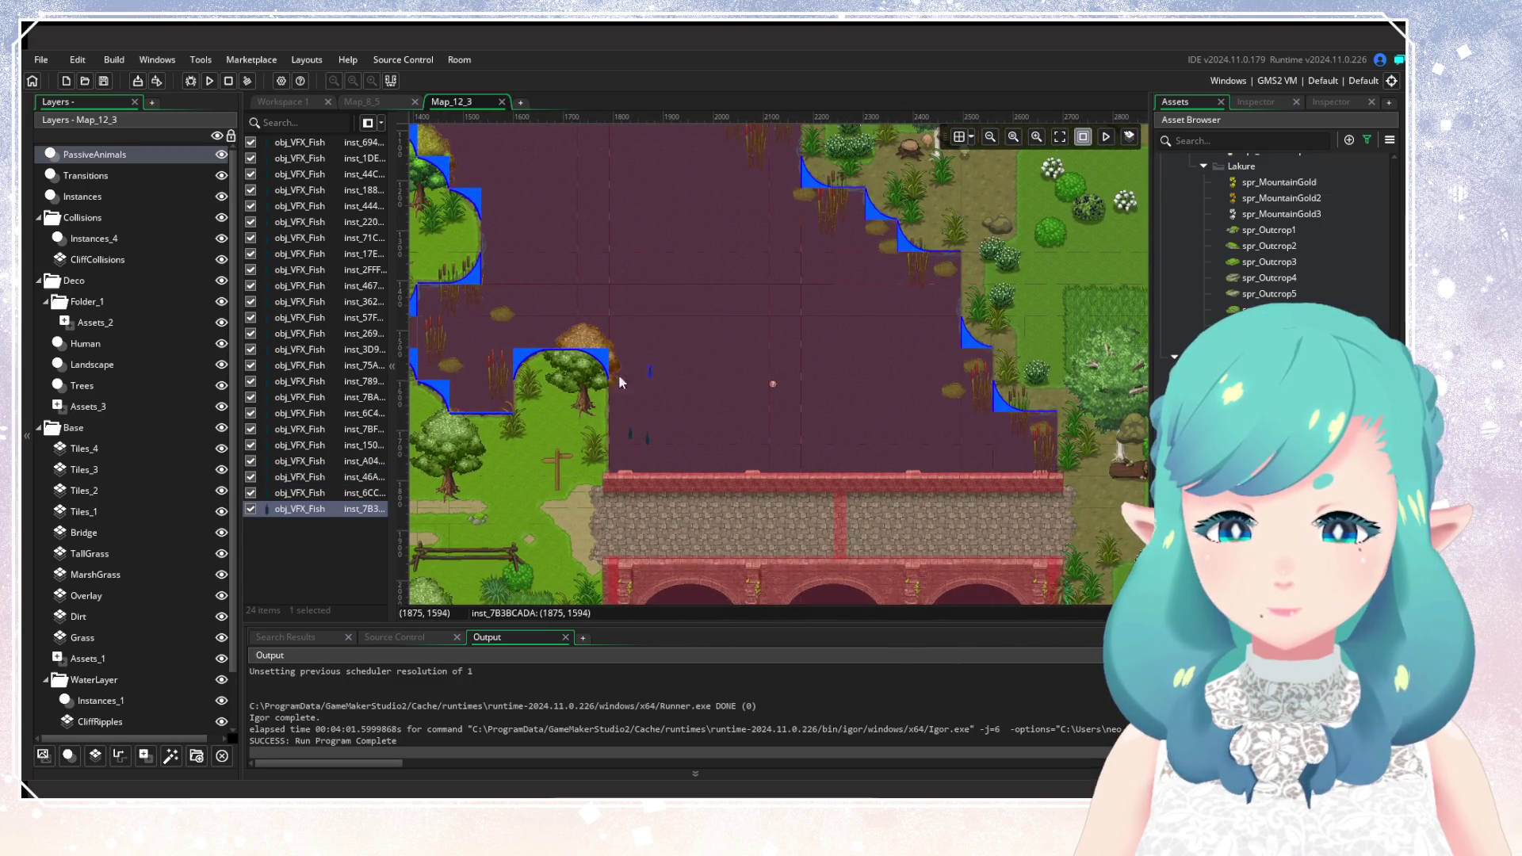
scroll(728, 491, up, 2)
scroll(728, 492, left, 3)
click(688, 384)
click(712, 407)
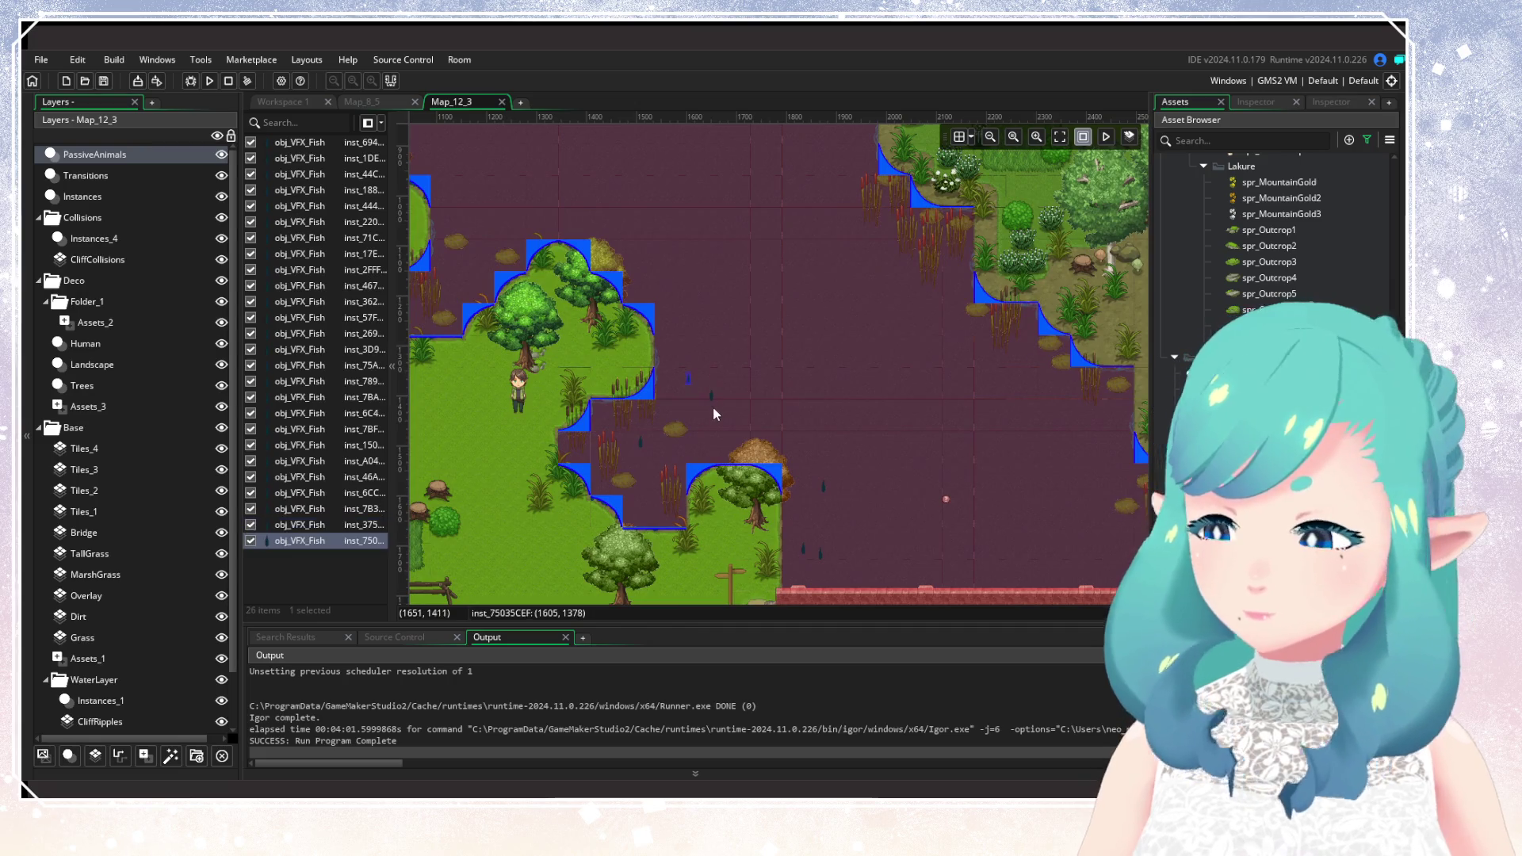
click(685, 309)
click(691, 305)
Place obj_VFX_Fish on the lake, near the shoreline, and in the upper water.
scroll(857, 437, right, 4)
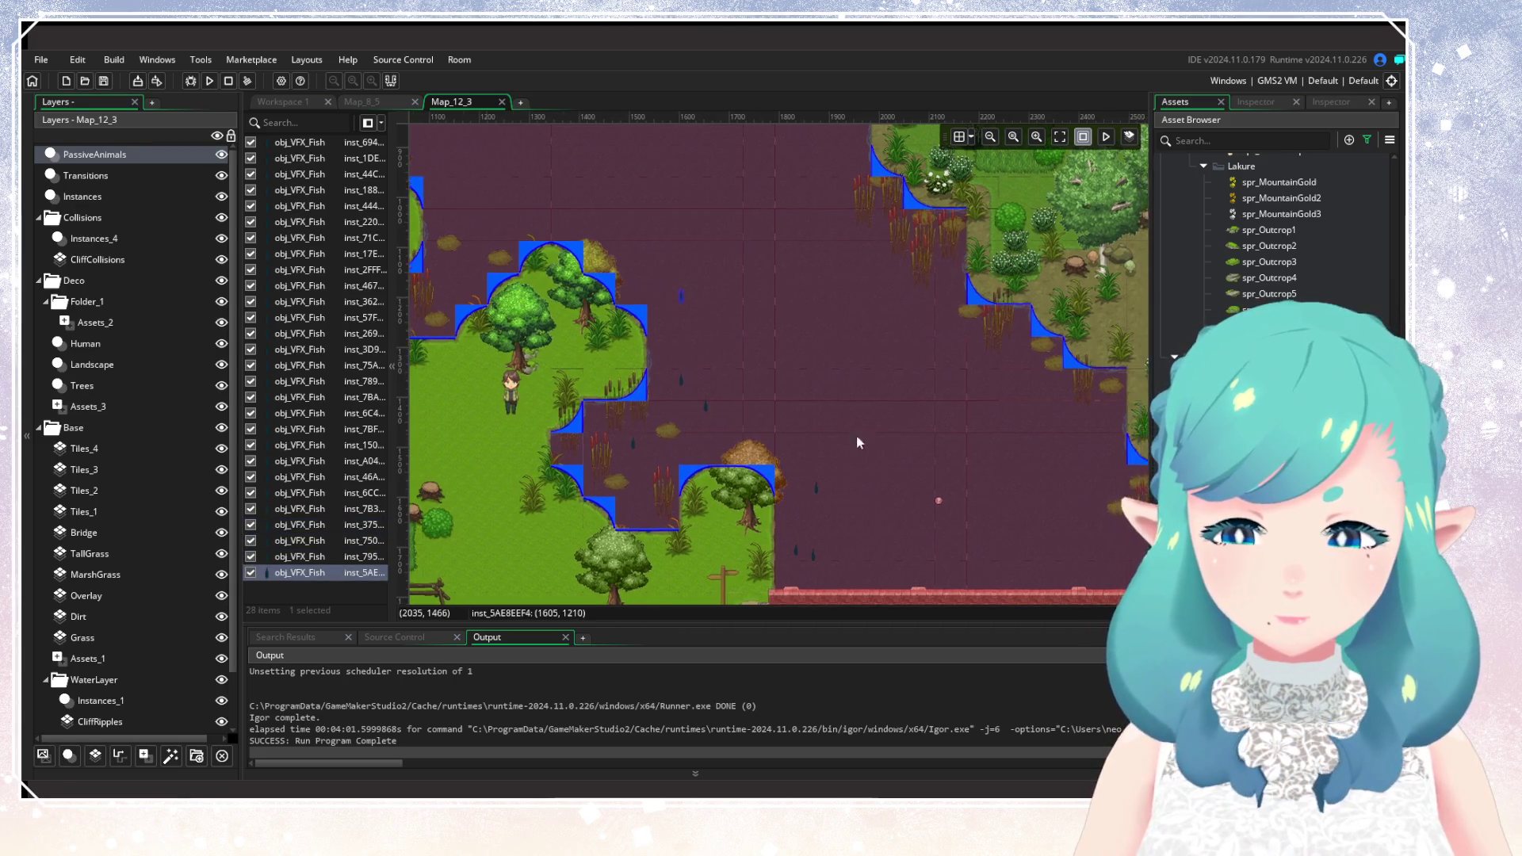
scroll(668, 387, down, 1)
click(848, 468)
click(850, 386)
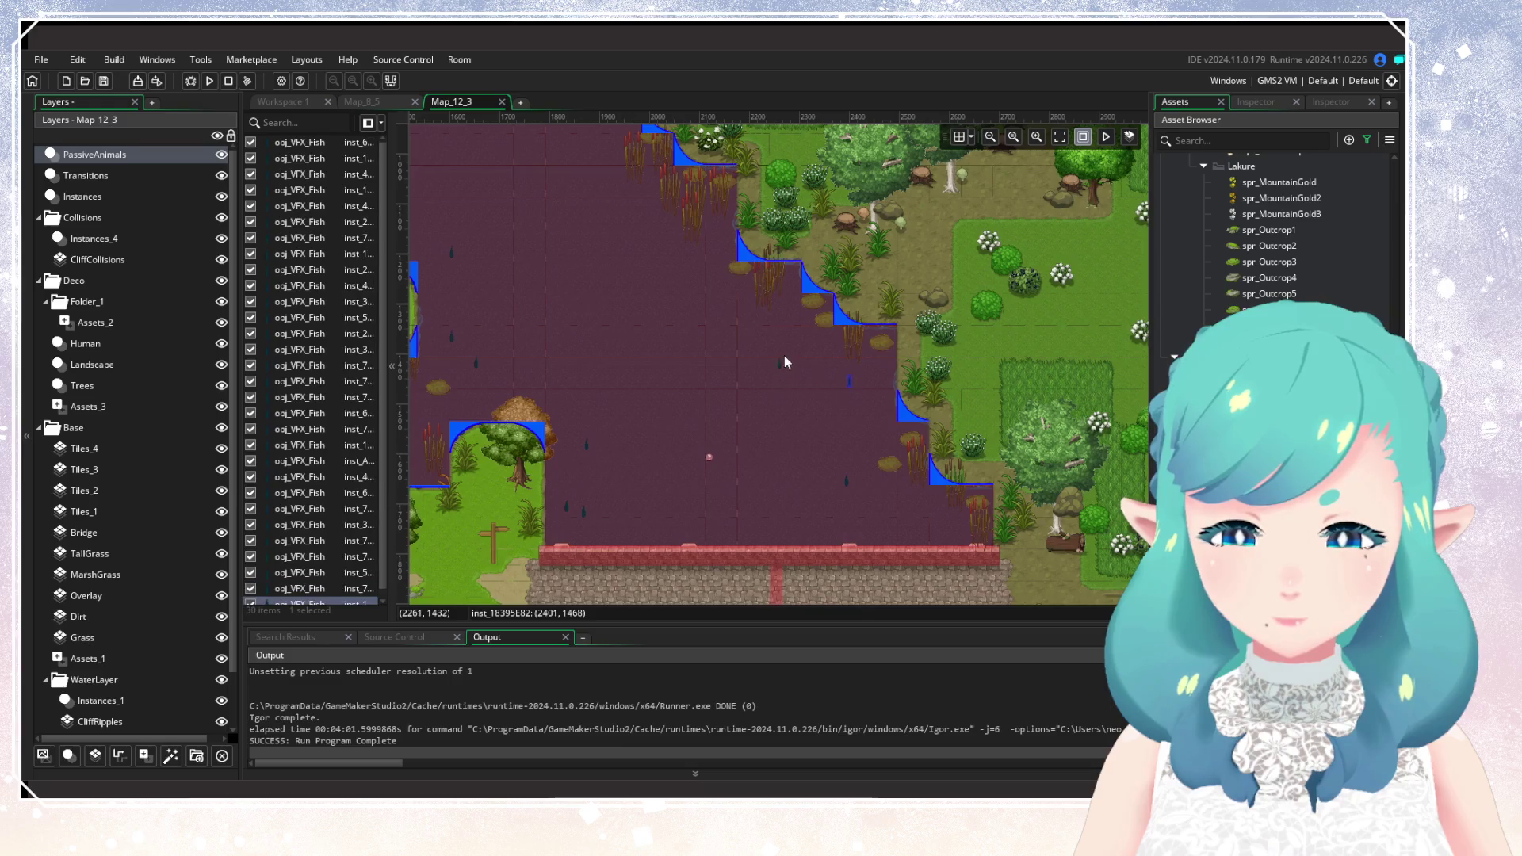
click(787, 352)
scroll(603, 407, up, 2)
scroll(603, 408, left, 2)
scroll(785, 516, up, 2)
scroll(801, 460, left, 2)
click(790, 437)
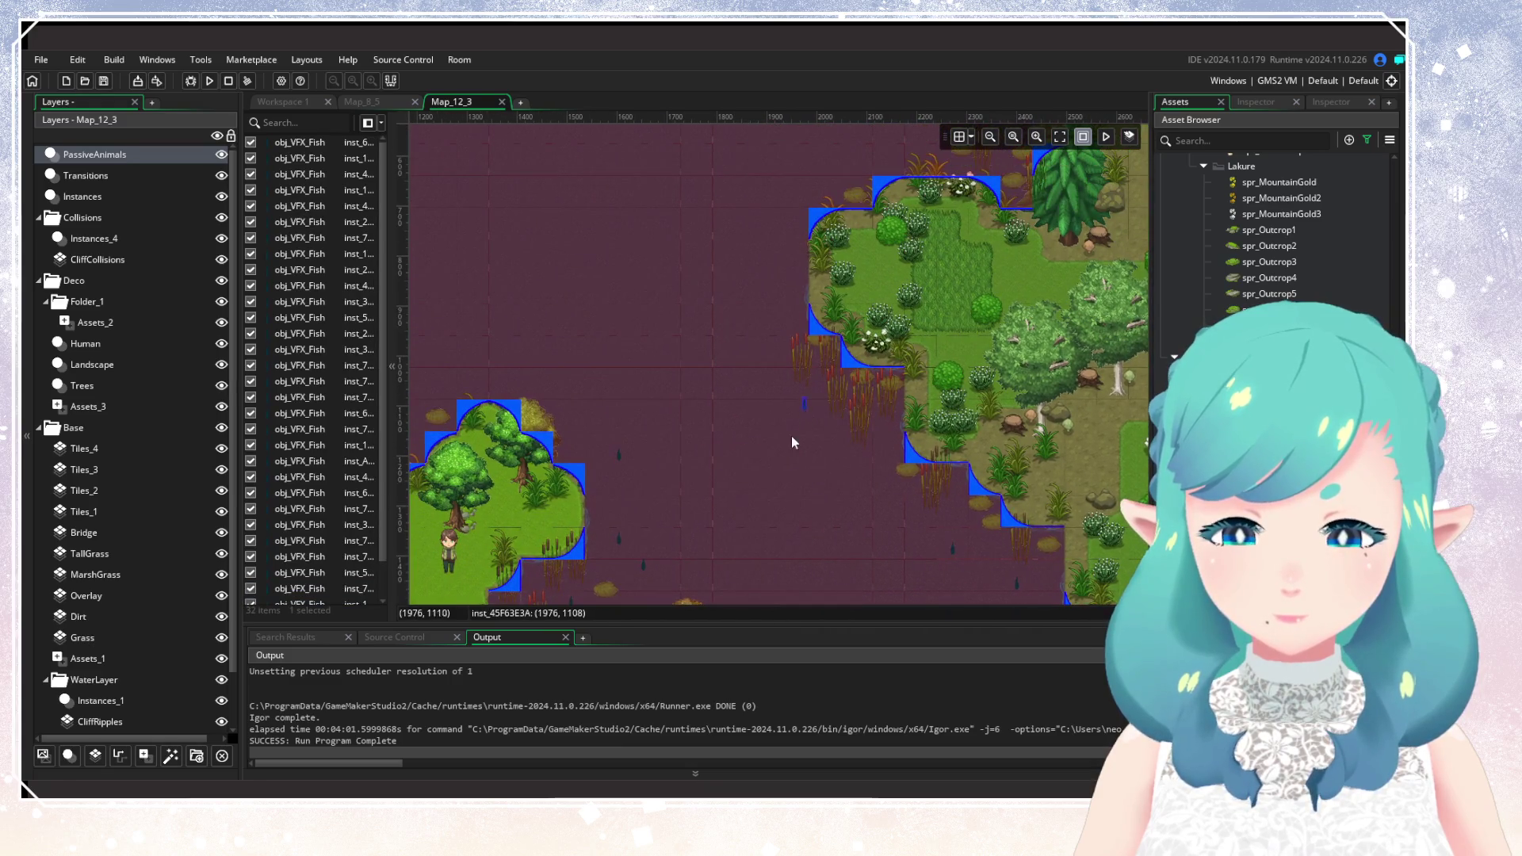
click(809, 428)
scroll(714, 444, up, 1)
scroll(714, 456, up, 1)
click(766, 464)
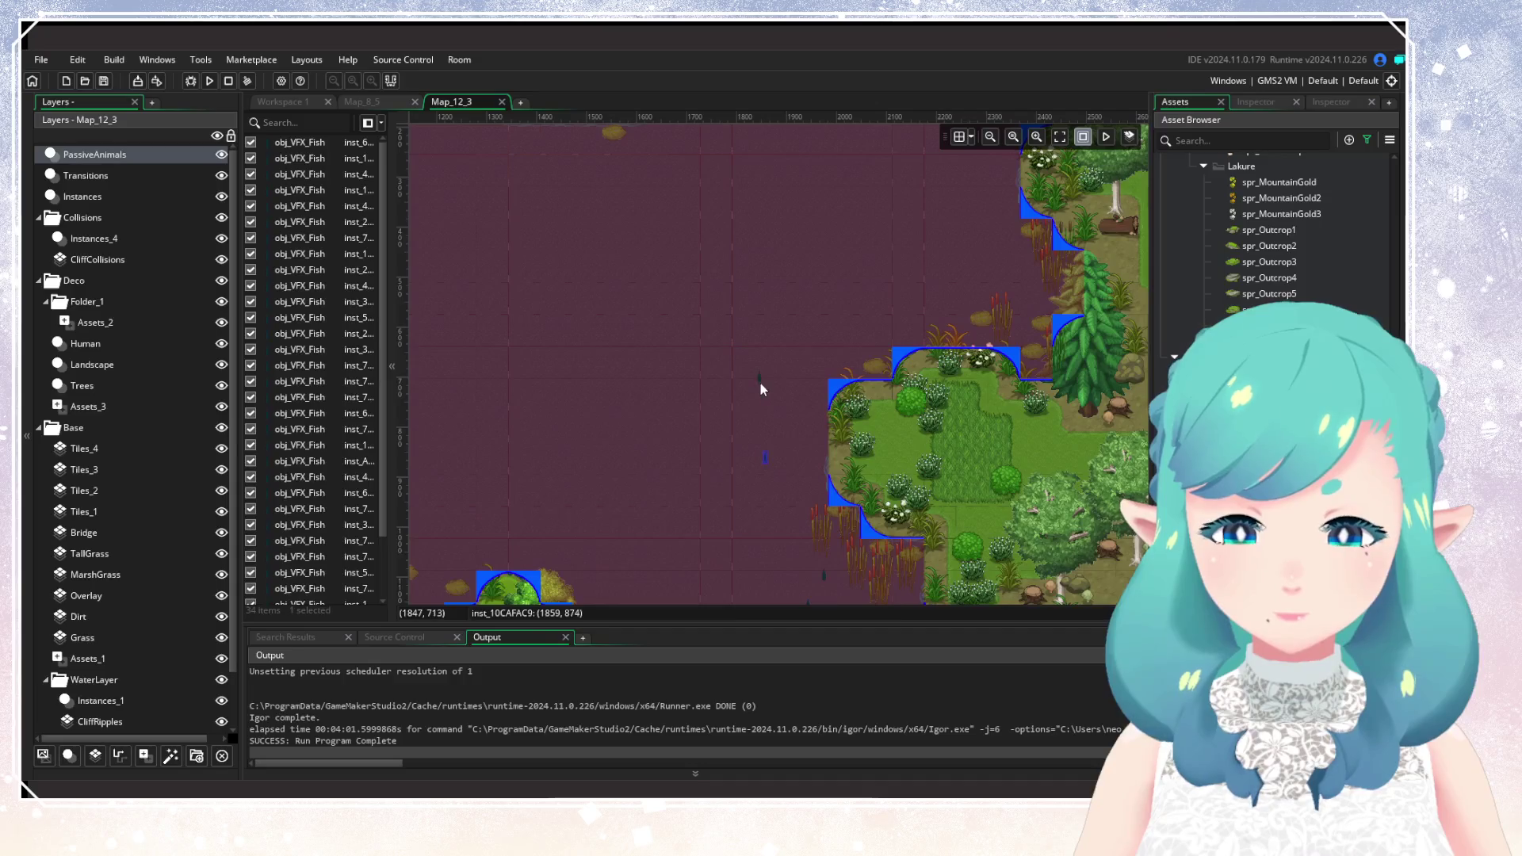
click(760, 383)
Add obj_VFX_Fish beside the forest shore and near the reeds.
scroll(643, 462, up, 2)
scroll(642, 461, right, 3)
click(597, 483)
click(651, 492)
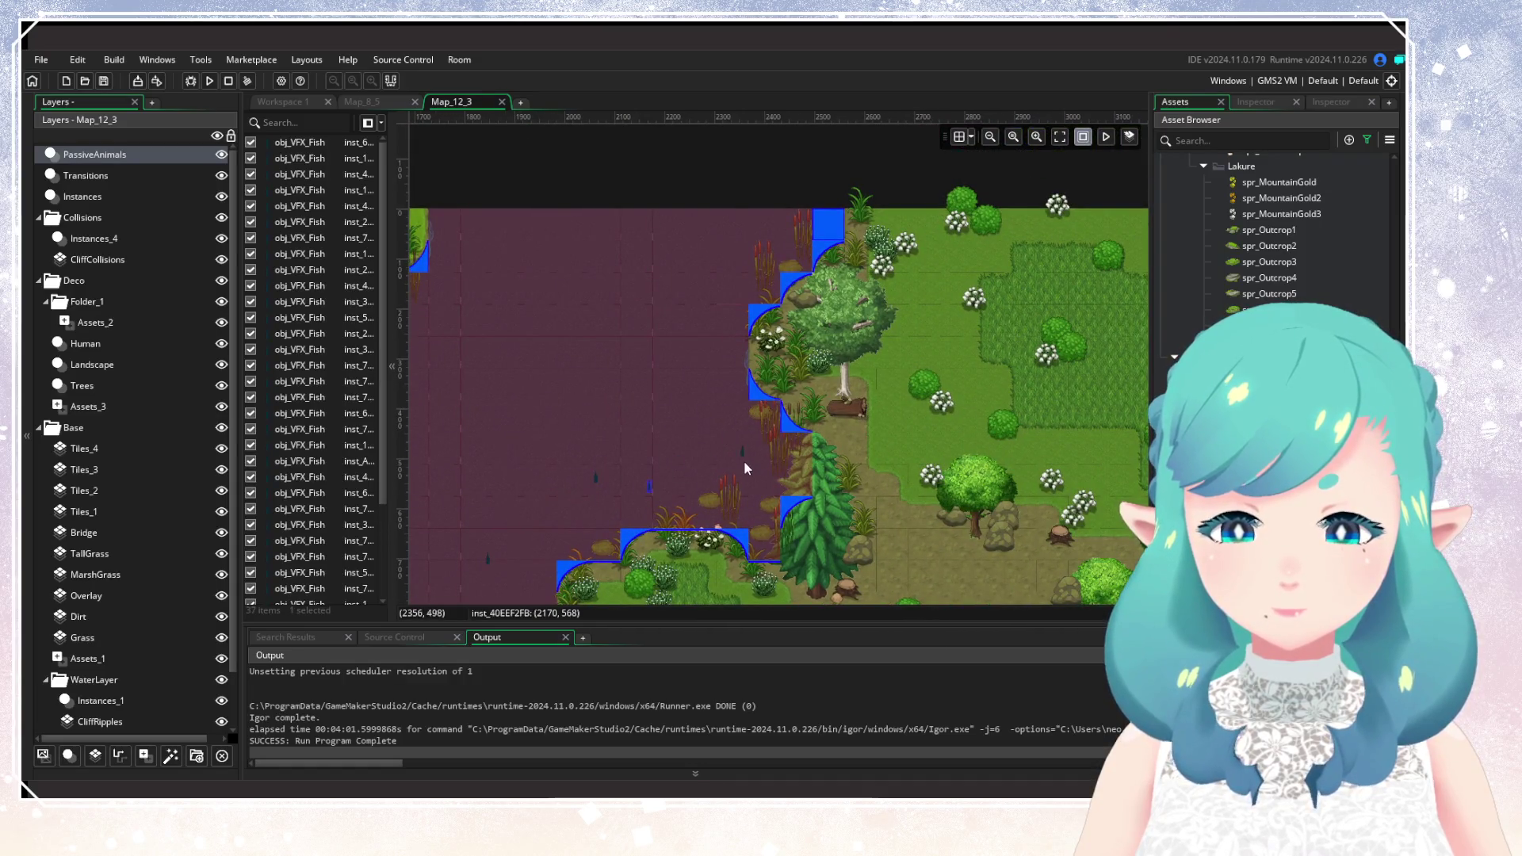
click(743, 458)
click(721, 410)
click(710, 268)
click(559, 340)
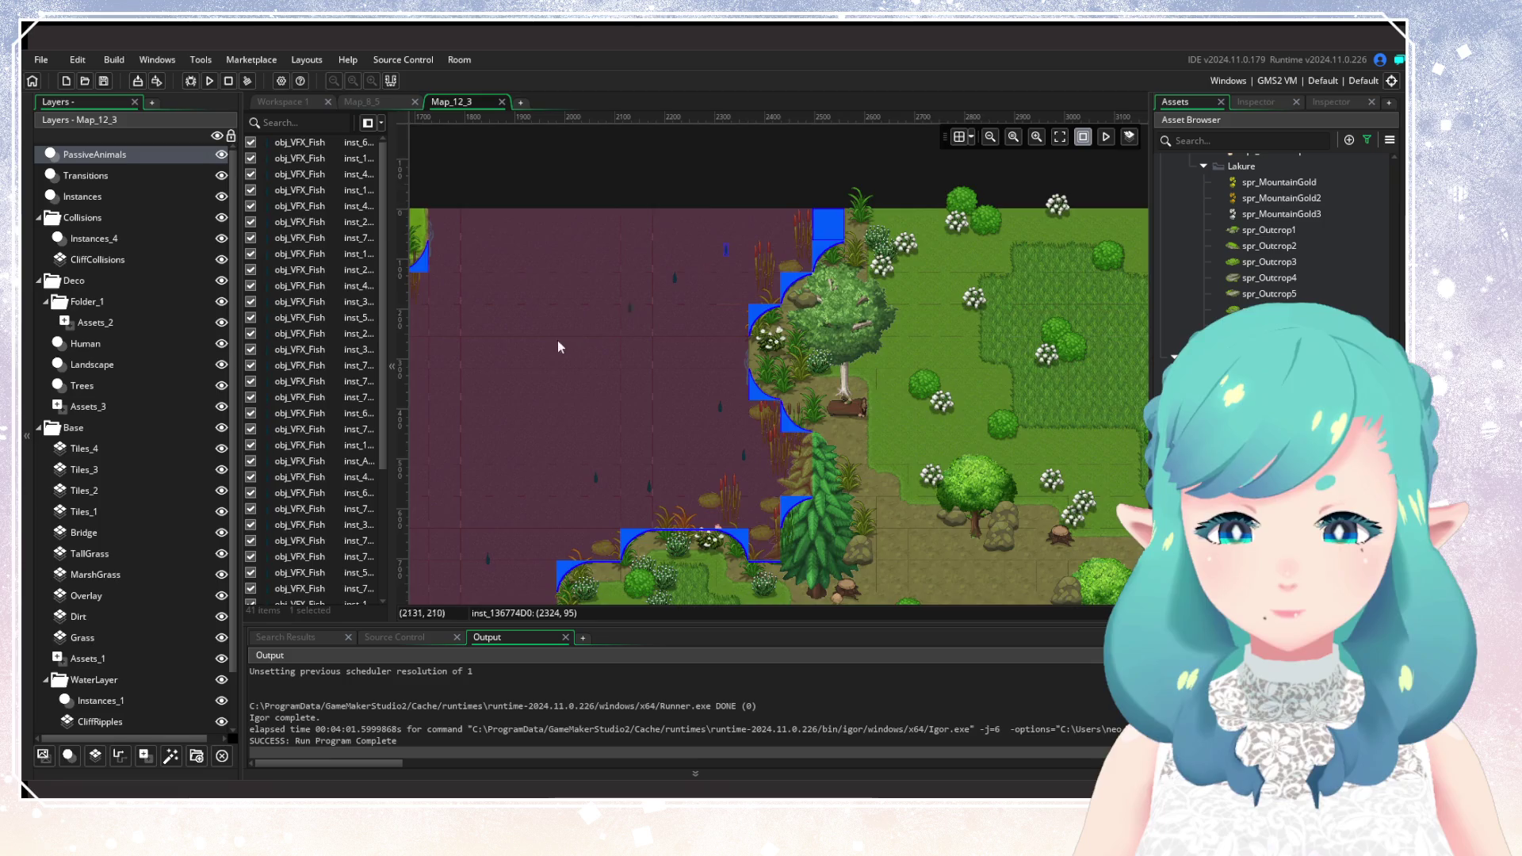
scroll(933, 333, left, 5)
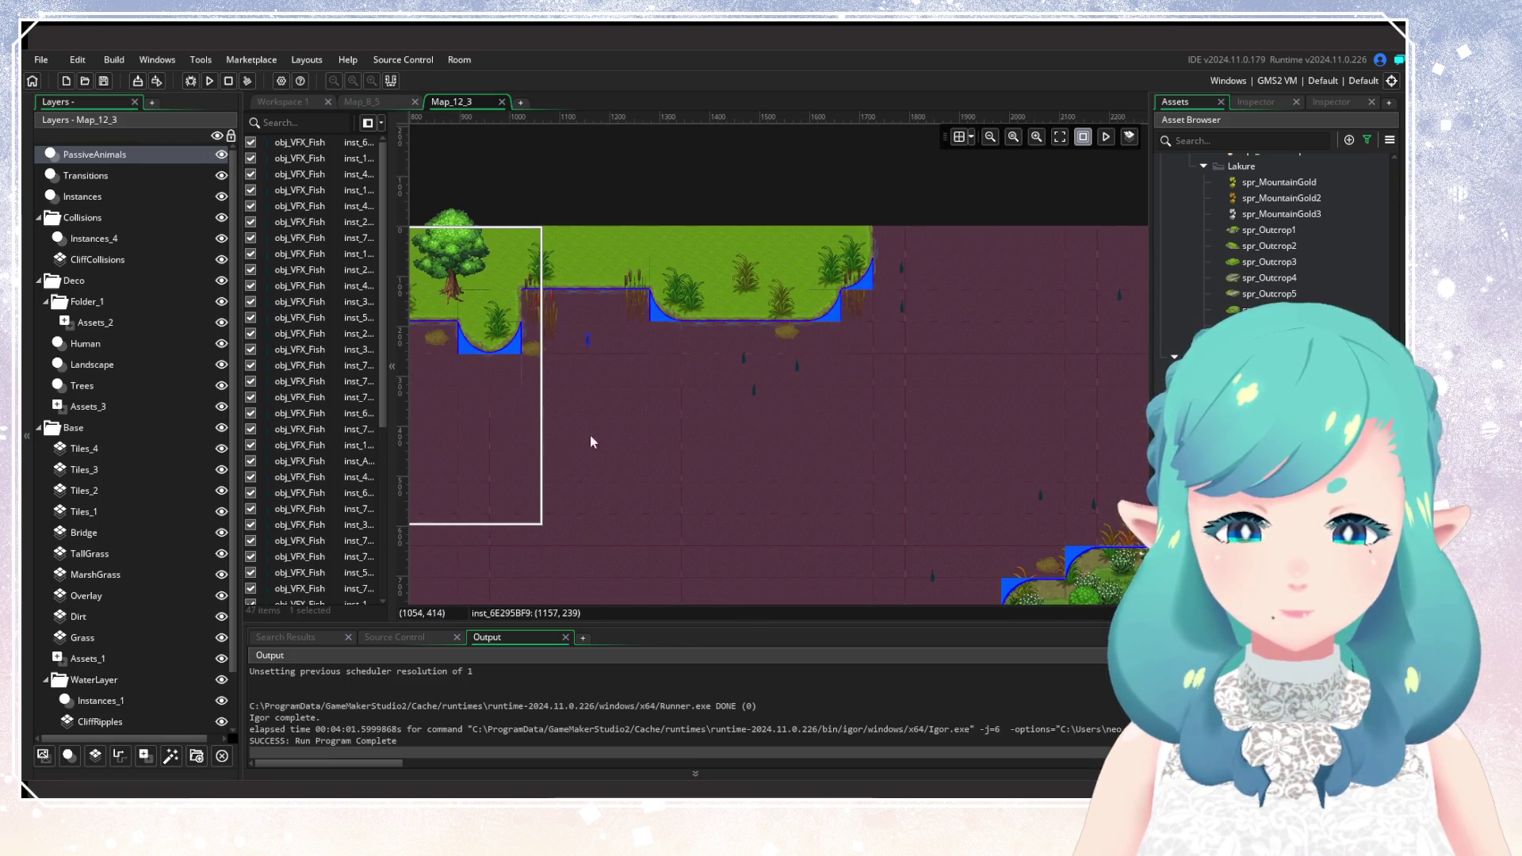
Place obj_VFX_Fish in the northern water and the top stretch of the river.
scroll(590, 442, left, 5)
click(764, 368)
click(690, 323)
scroll(877, 442, up, 1)
scroll(792, 380, left, 1)
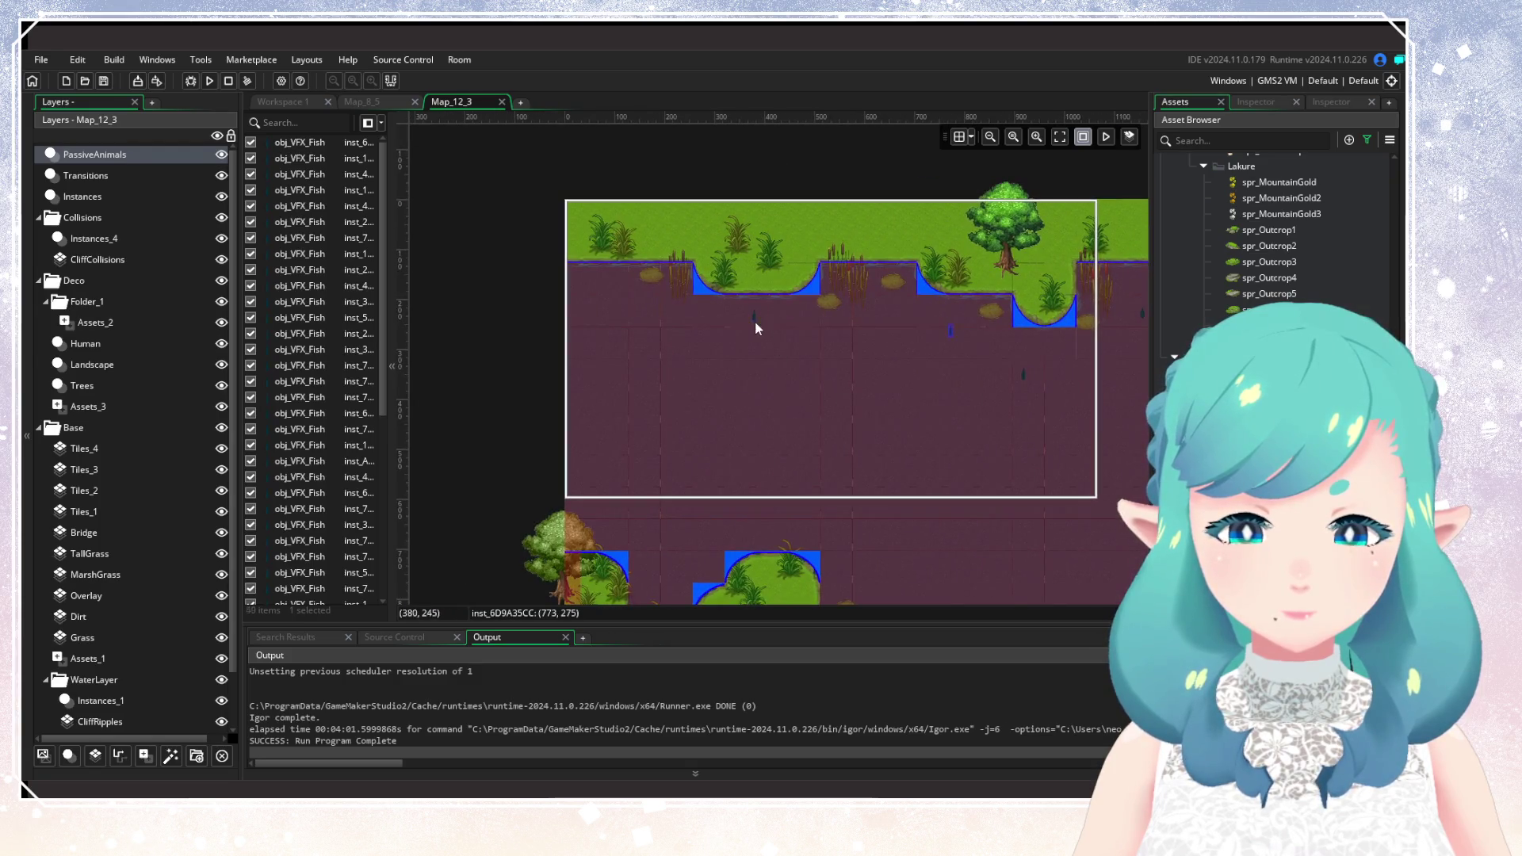
click(699, 373)
click(652, 540)
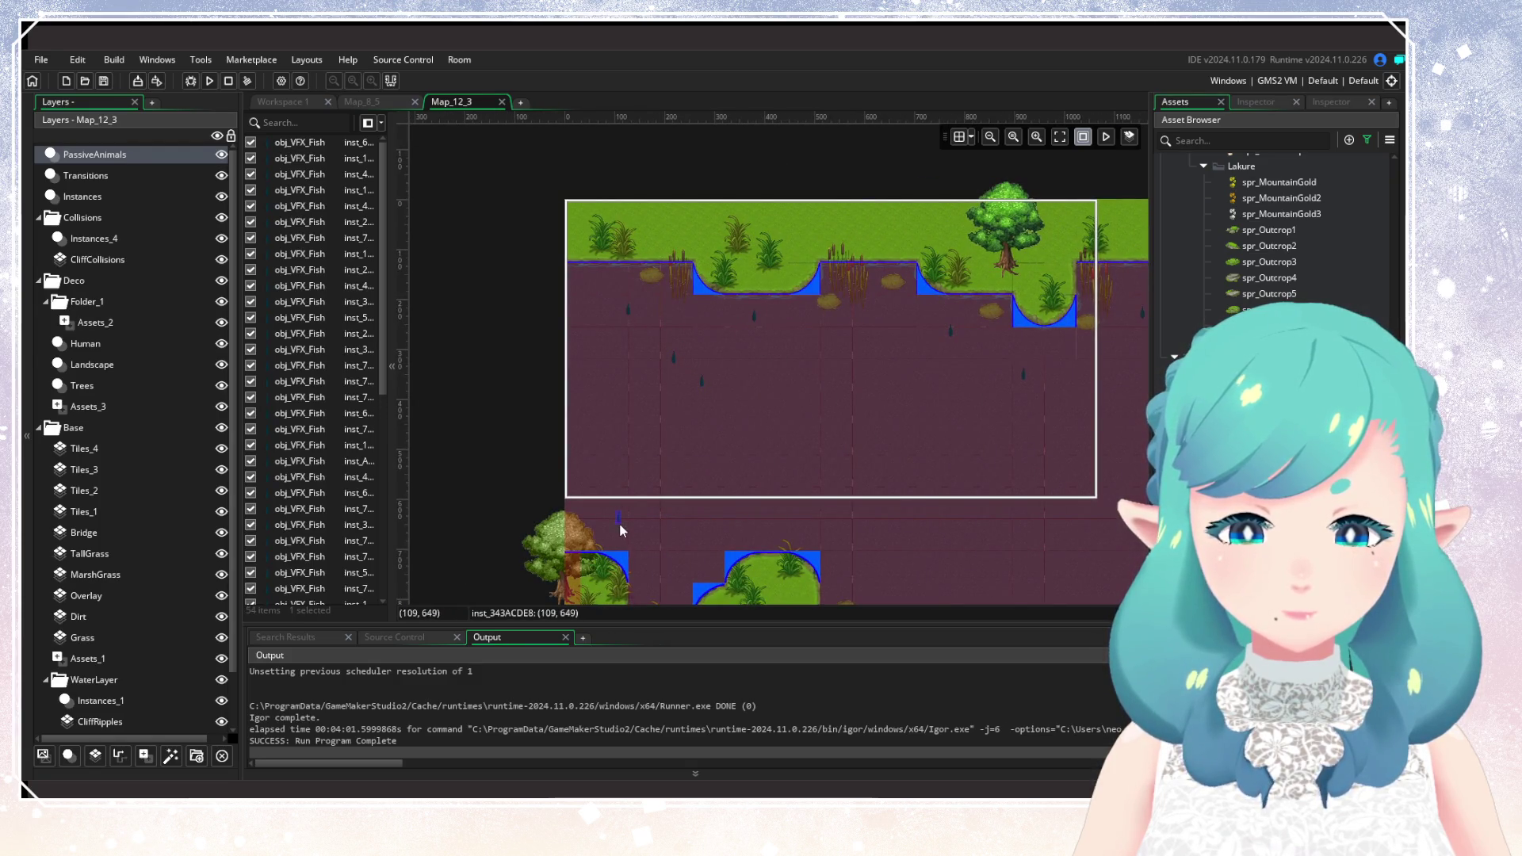
click(620, 523)
click(698, 474)
Fill the remaining open lake water with obj_VFX_Fish, including beside the forest island.
drag(867, 549, 663, 284)
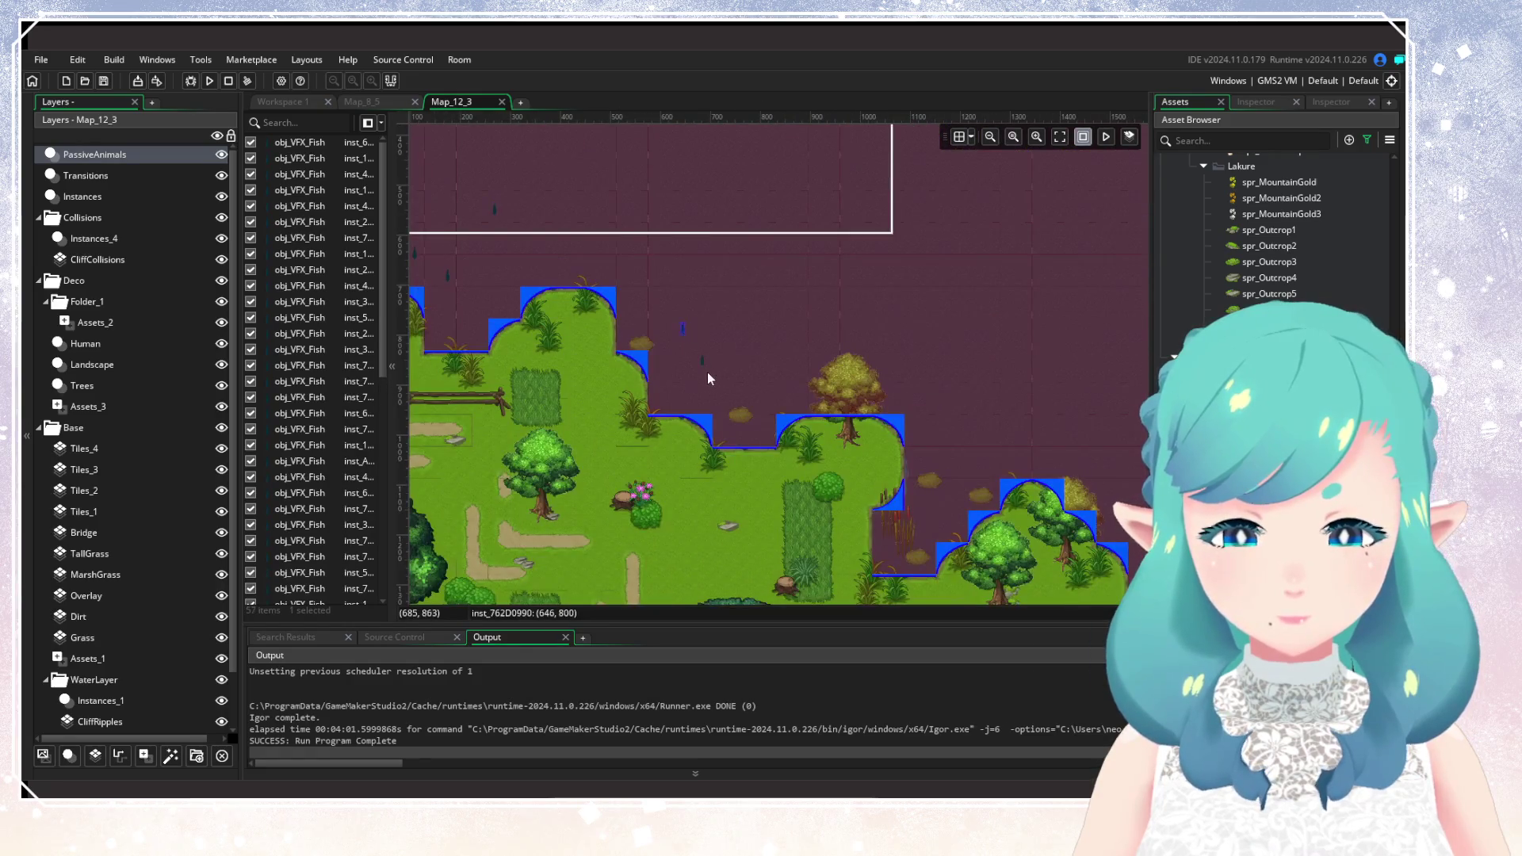
click(753, 370)
click(900, 388)
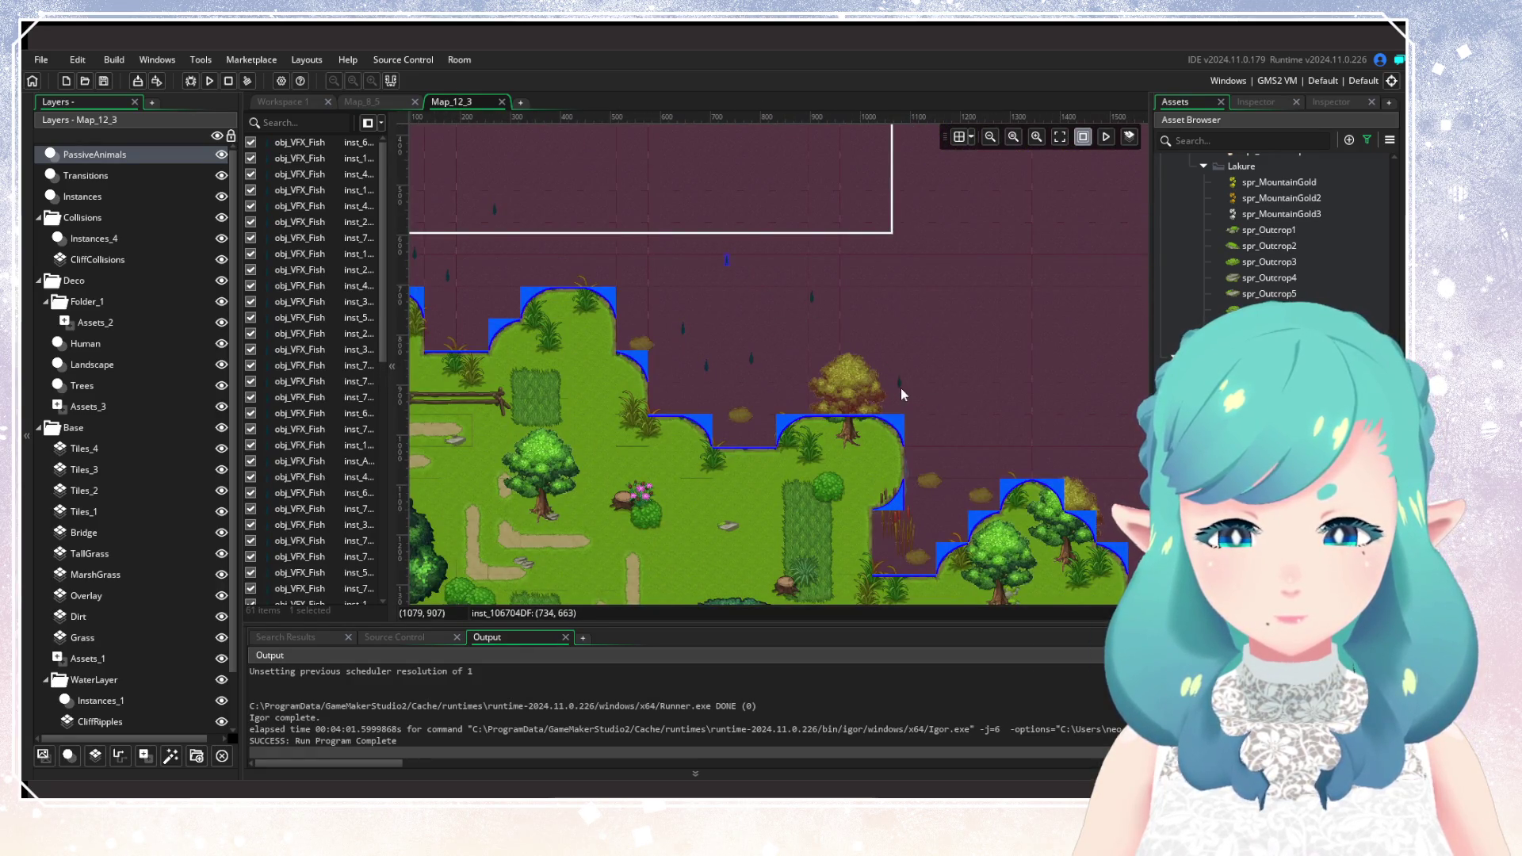
click(1041, 415)
click(976, 463)
drag(1002, 453, 680, 359)
click(747, 297)
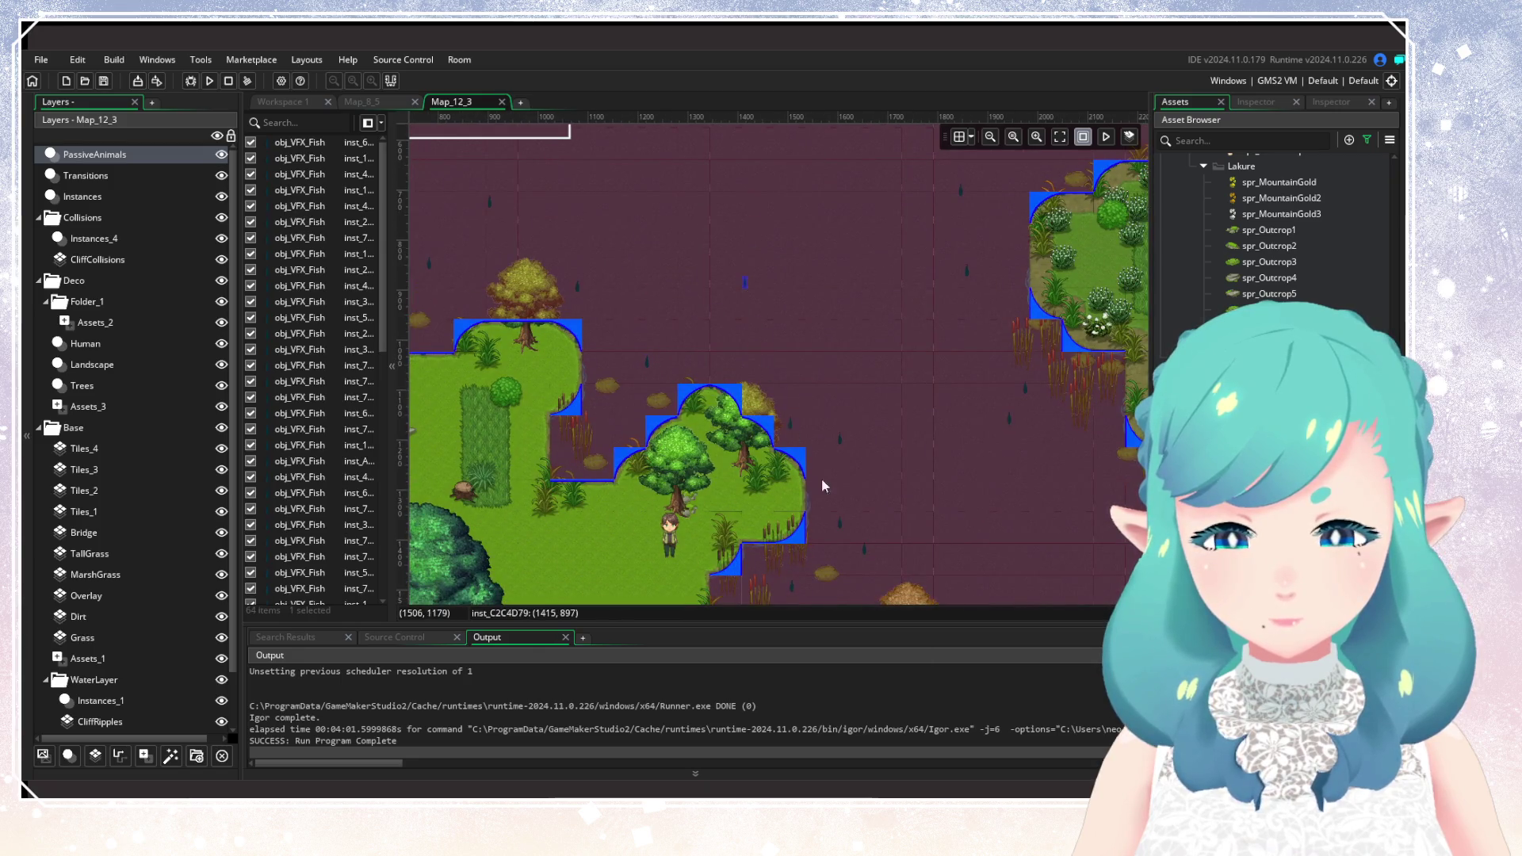
mouse_move(821, 478)
mouse_down()
mouse_move(679, 253)
mouse_move(708, 355)
mouse_up()
click(690, 269)
Pan and zoom past the bridge to the lake's southwest shore.
mouse_move(863, 390)
mouse_down()
mouse_move(766, 322)
mouse_move(819, 459)
mouse_up()
scroll(820, 460, down, 2)
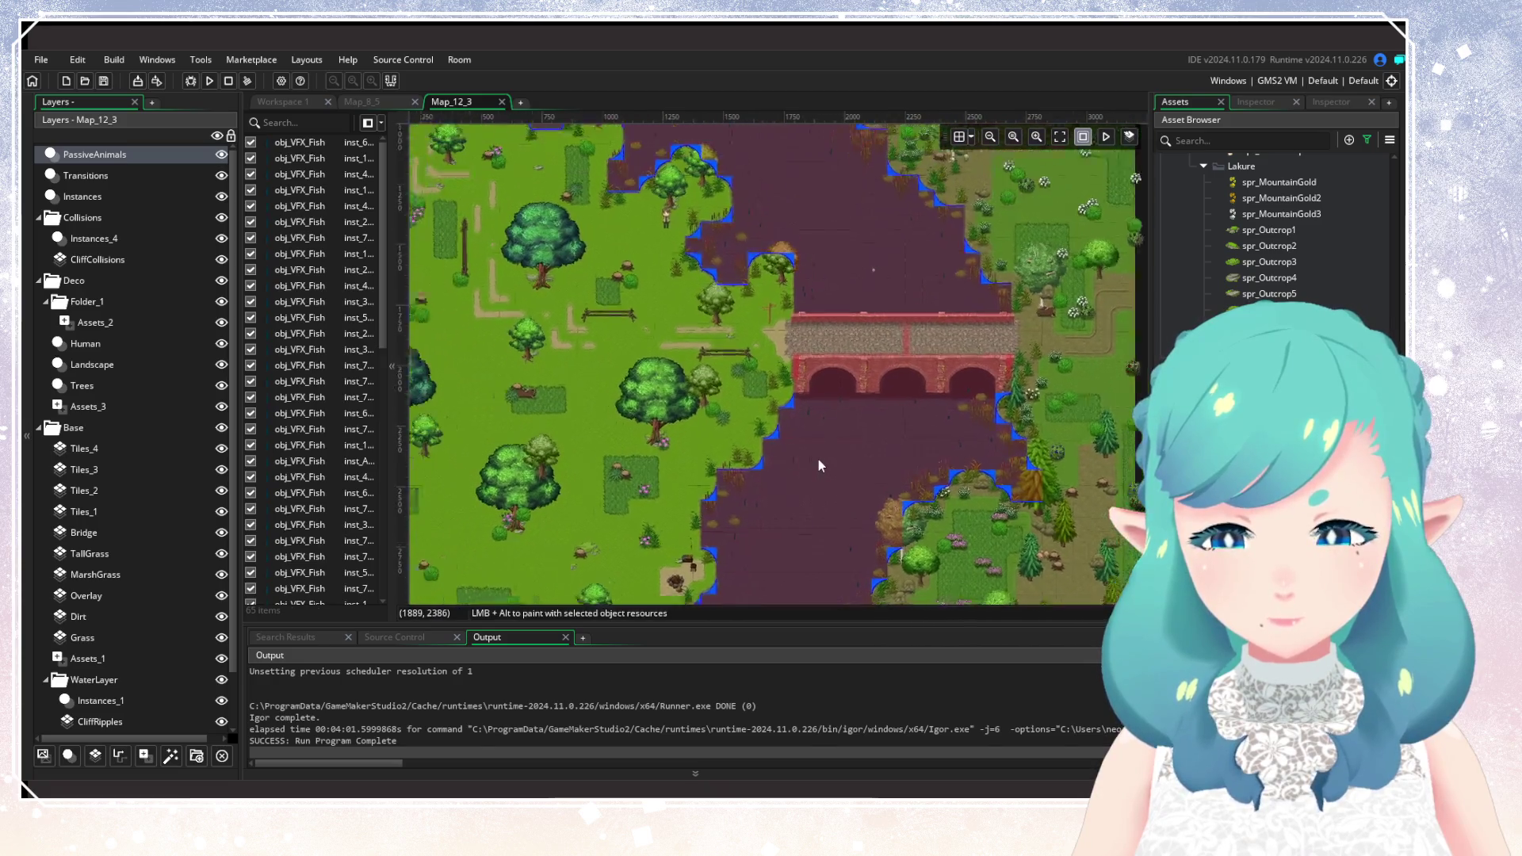
scroll(818, 459, down, 2)
scroll(818, 459, up, 4)
scroll(801, 486, up, 2)
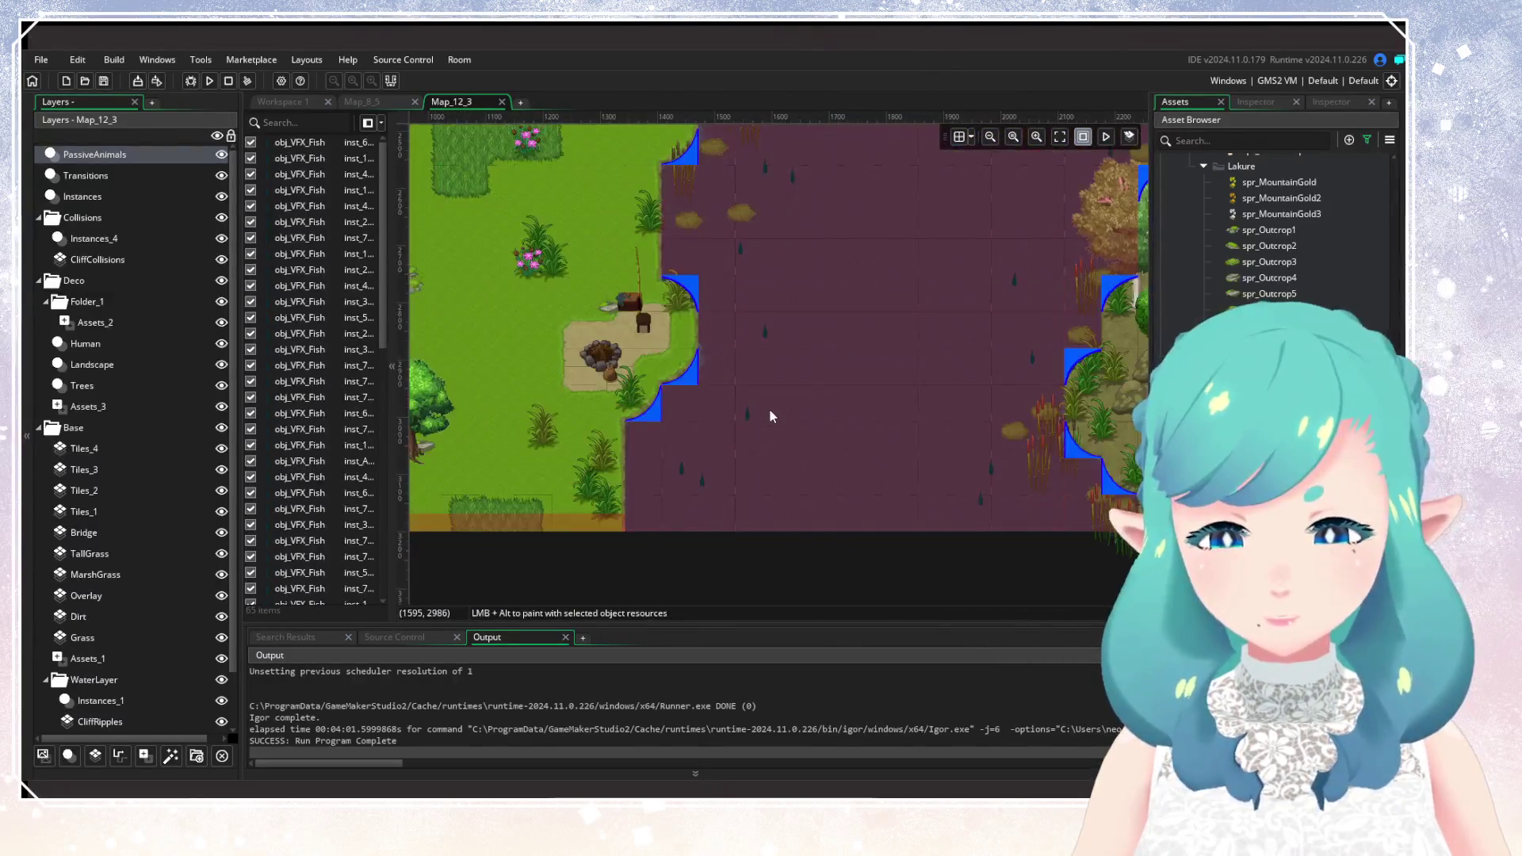
mouse_move(769, 411)
mouse_down()
mouse_move(621, 482)
mouse_move(626, 383)
mouse_move(635, 506)
mouse_move(467, 521)
mouse_move(447, 548)
mouse_move(670, 496)
mouse_up()
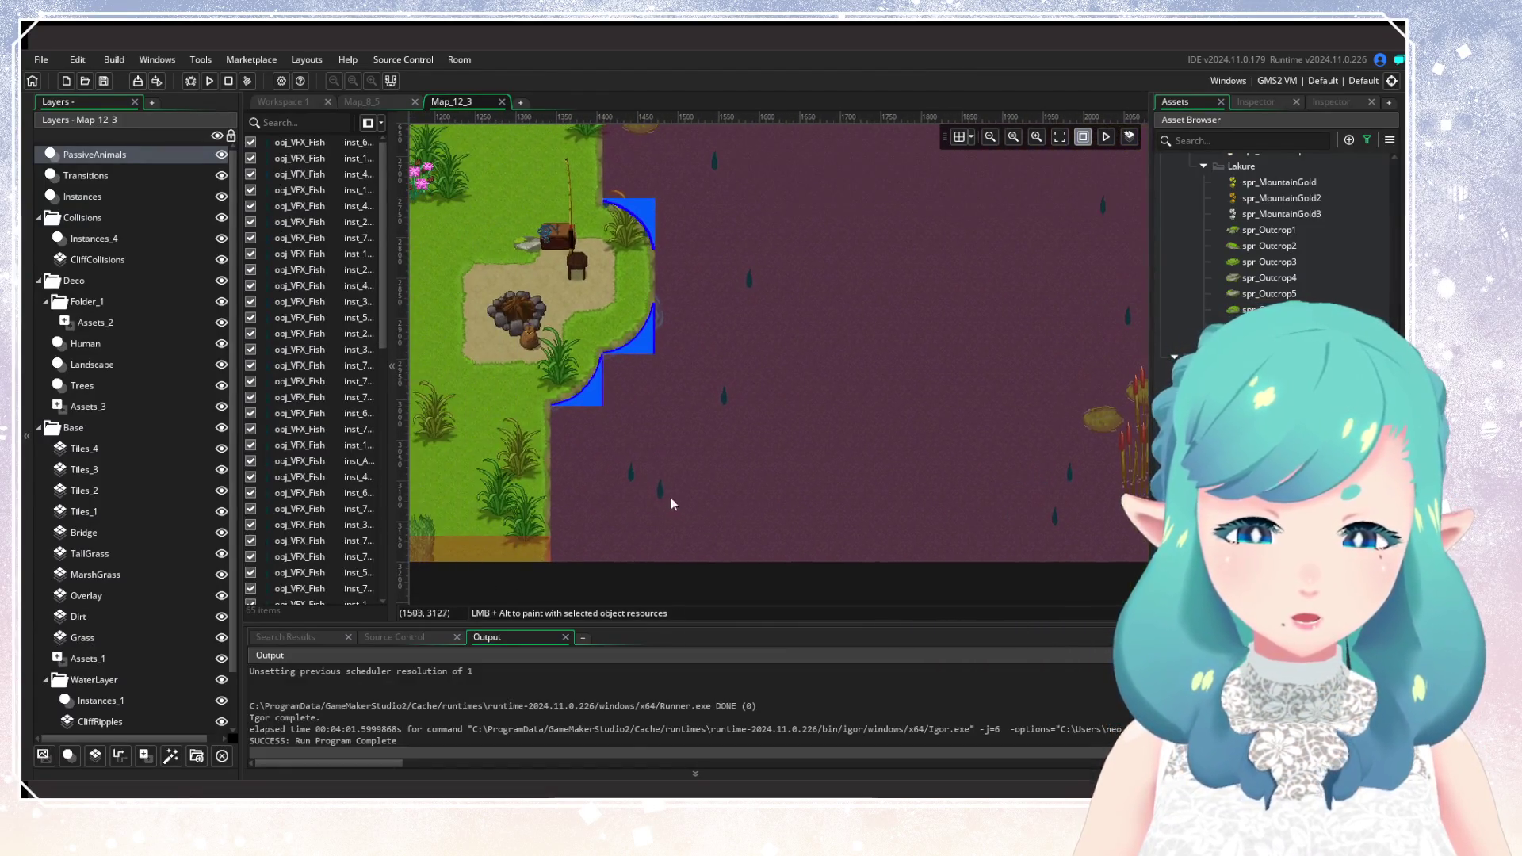
Inspect the variables of two fish near the lake's west shore, leaving them unchanged.
double_click(660, 488)
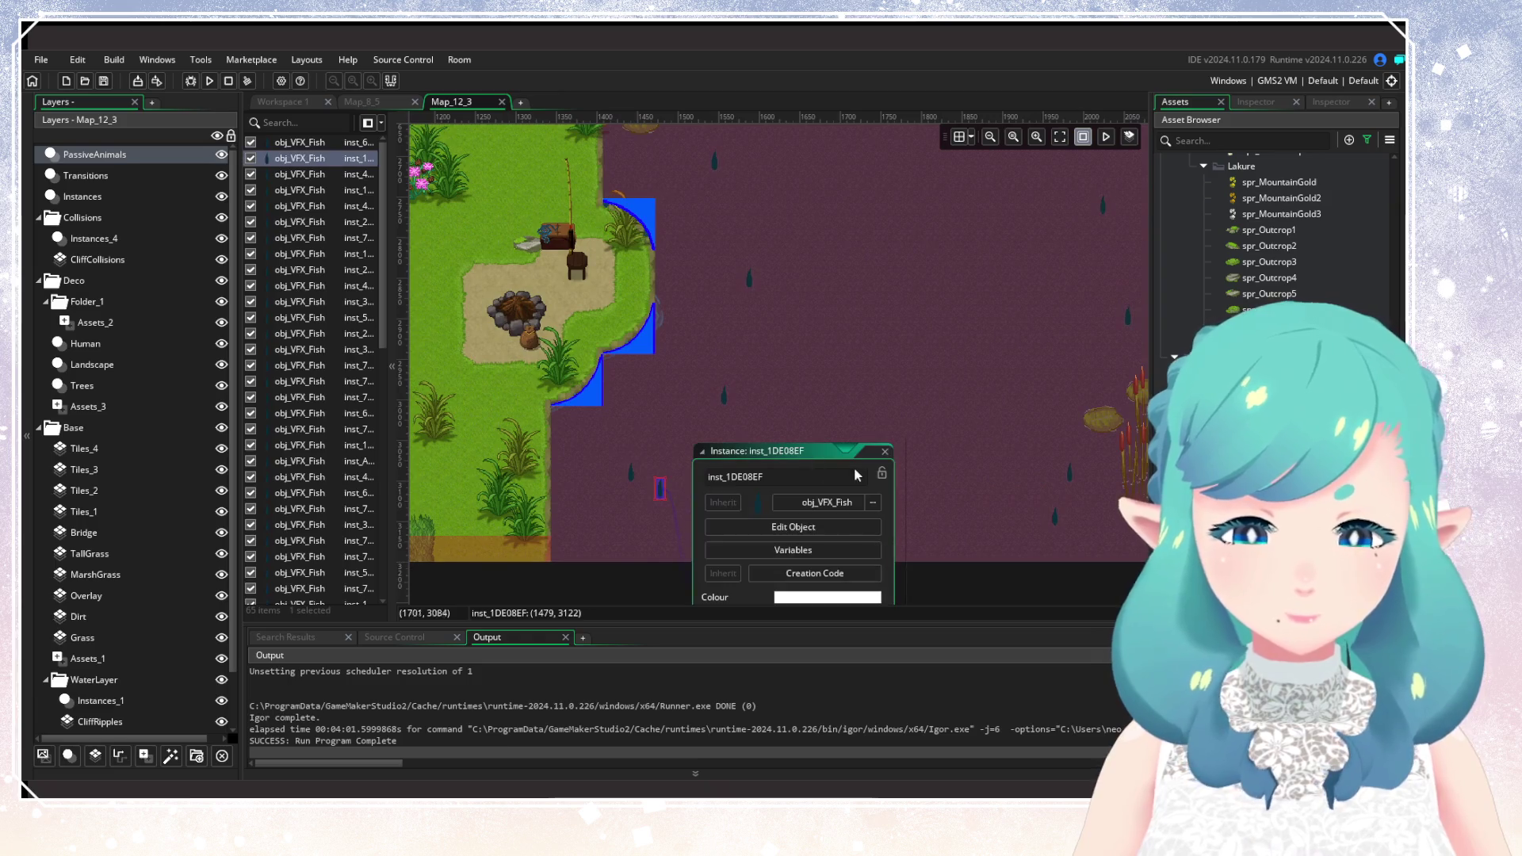
click(820, 549)
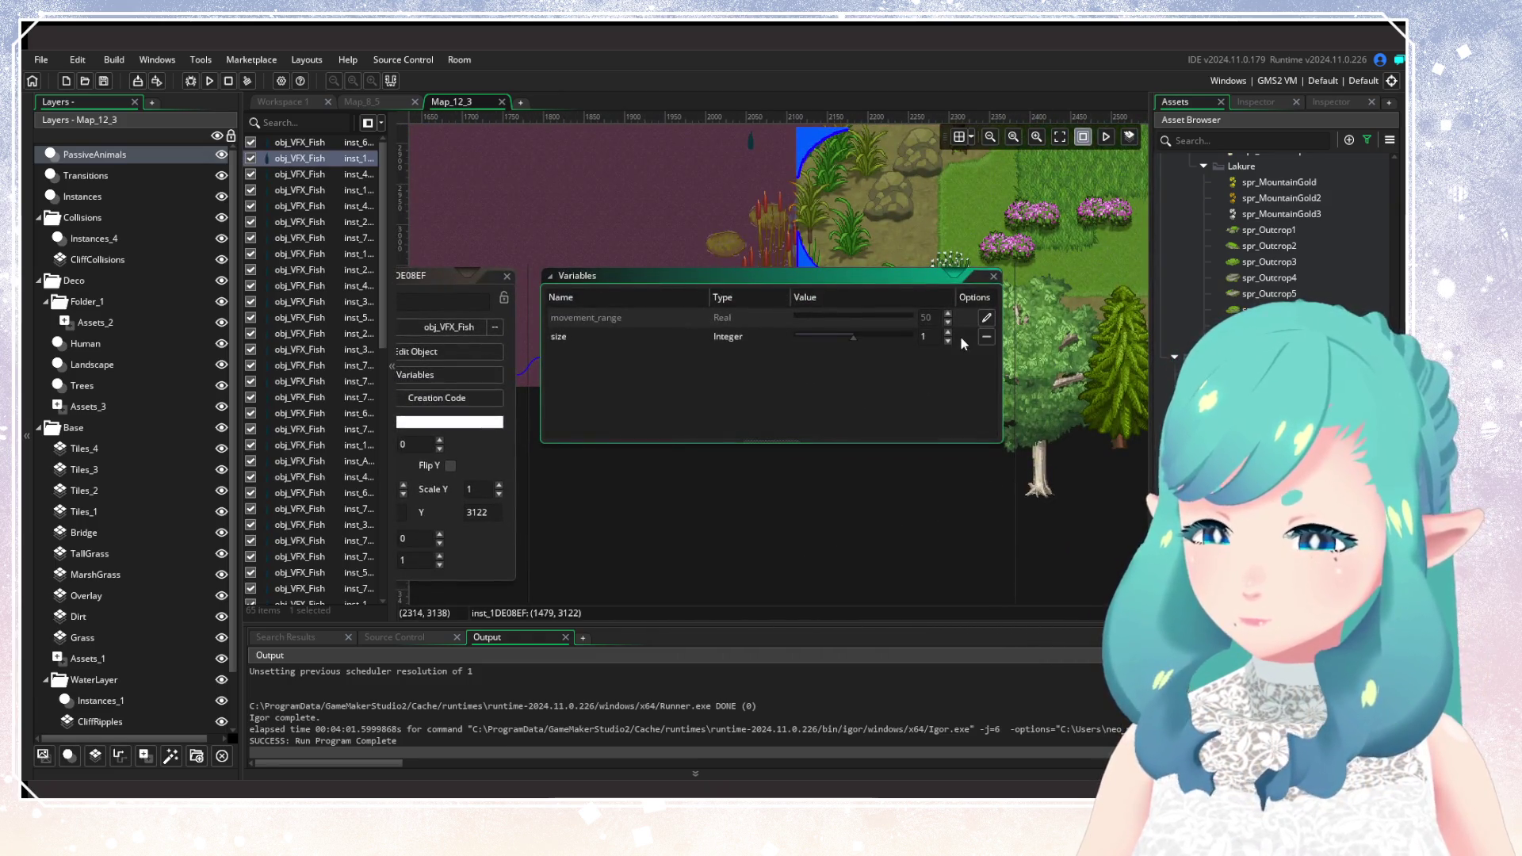
click(948, 337)
click(507, 276)
mouse_move(555, 301)
mouse_down()
mouse_move(1011, 439)
mouse_move(778, 463)
mouse_up()
double_click(635, 426)
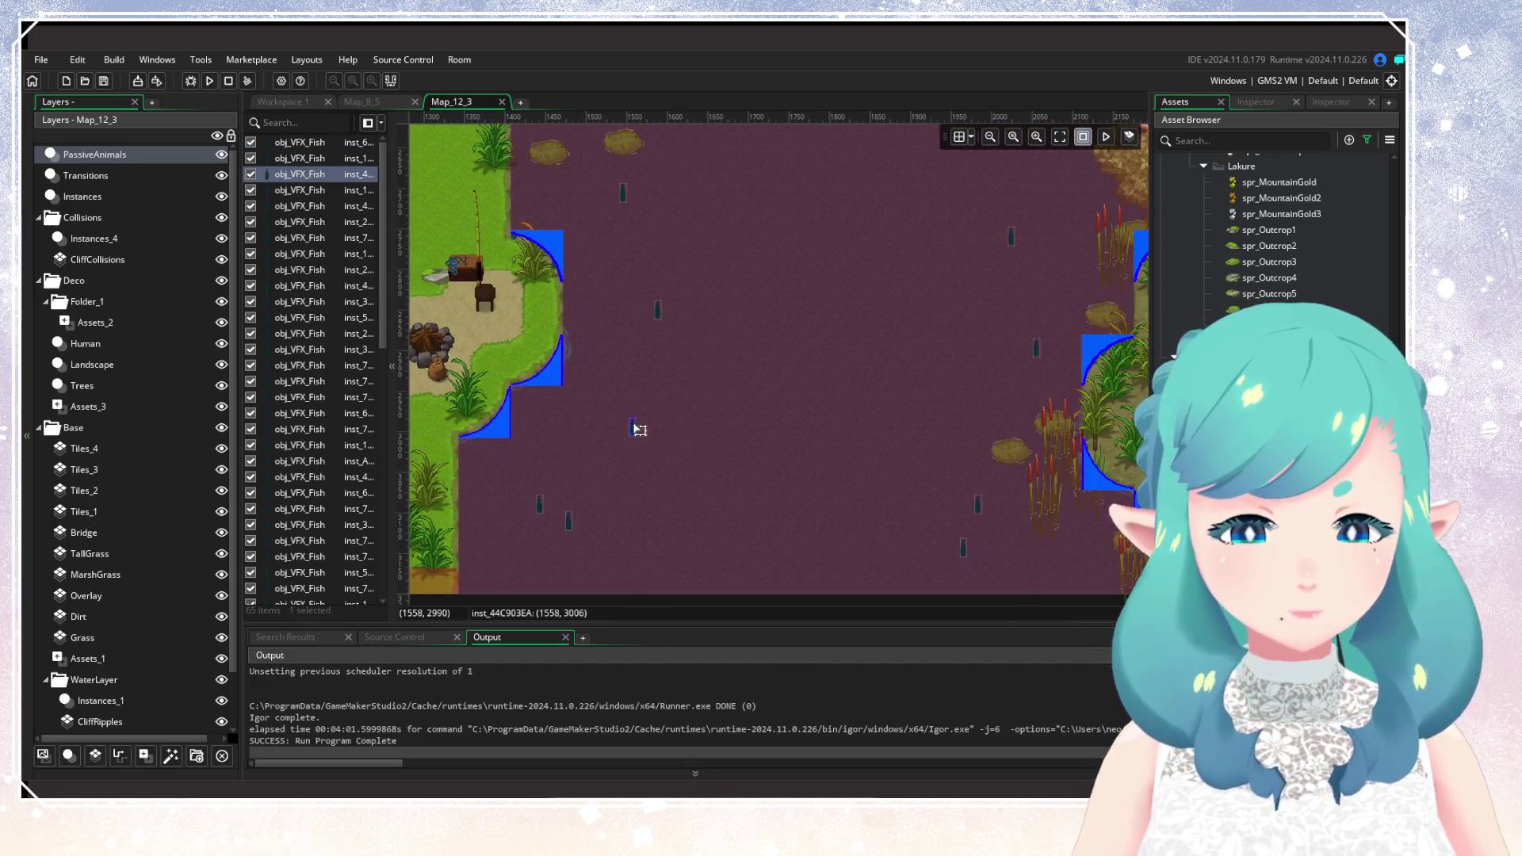
click(803, 485)
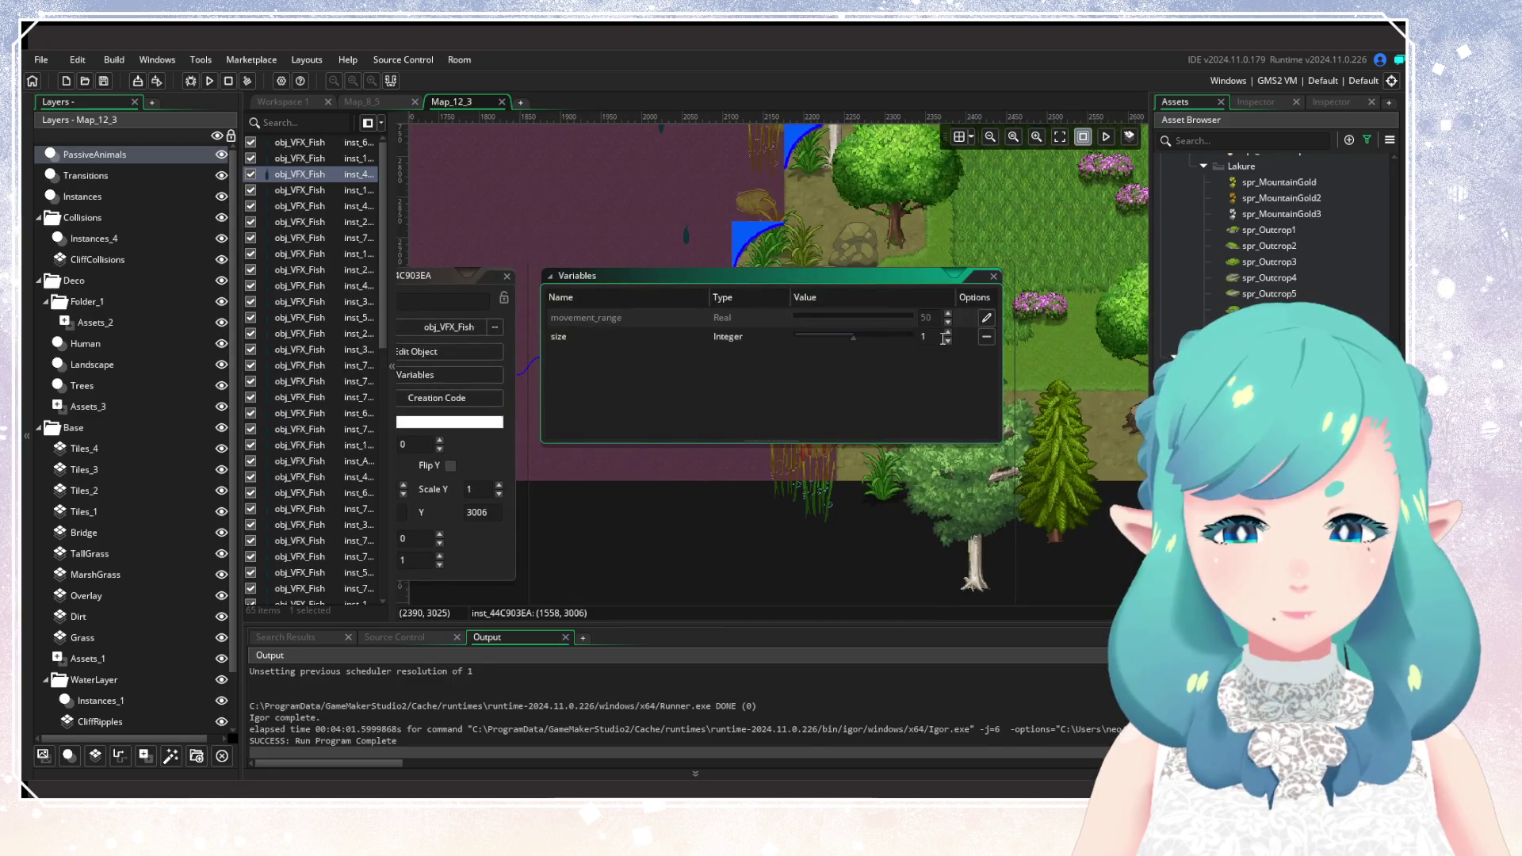
click(507, 276)
mouse_move(515, 285)
mouse_down()
mouse_move(960, 537)
mouse_move(968, 507)
mouse_up()
Override the size of the fish near the camp and raise it to 2.
double_click(775, 244)
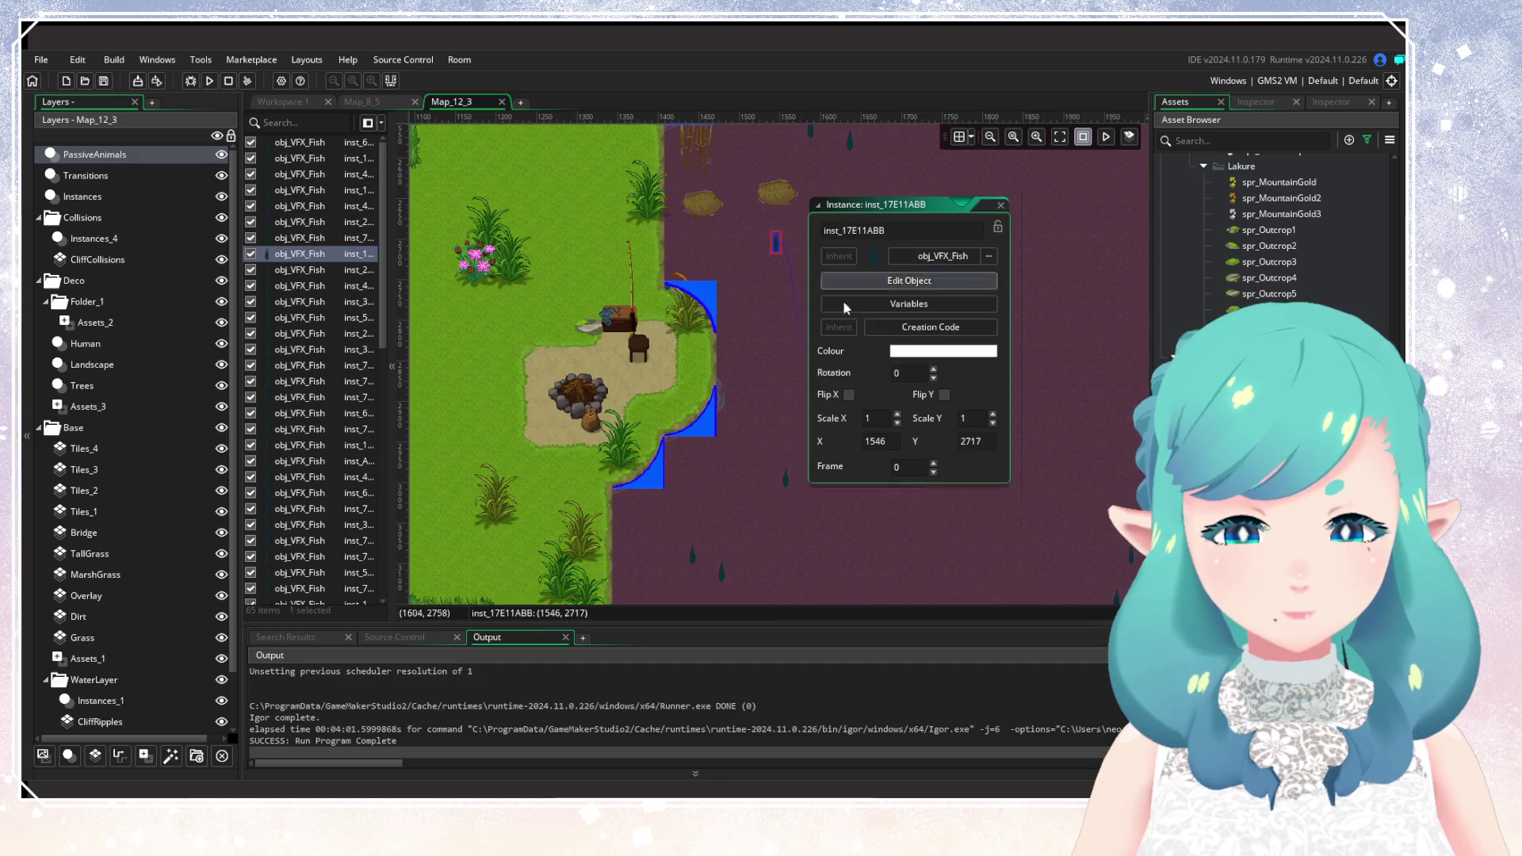
click(876, 302)
click(986, 336)
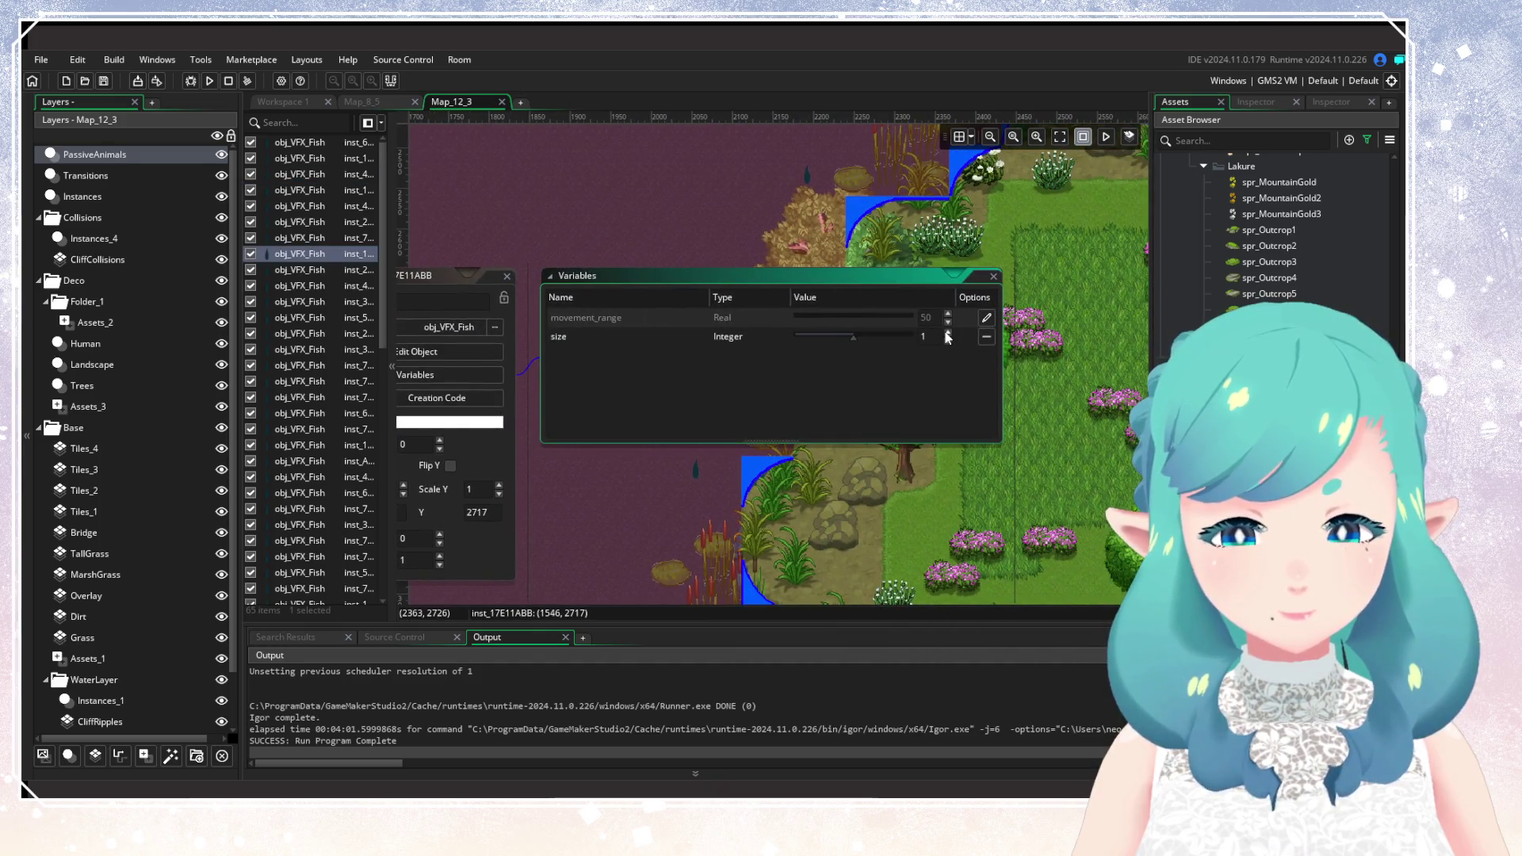
click(948, 332)
click(661, 244)
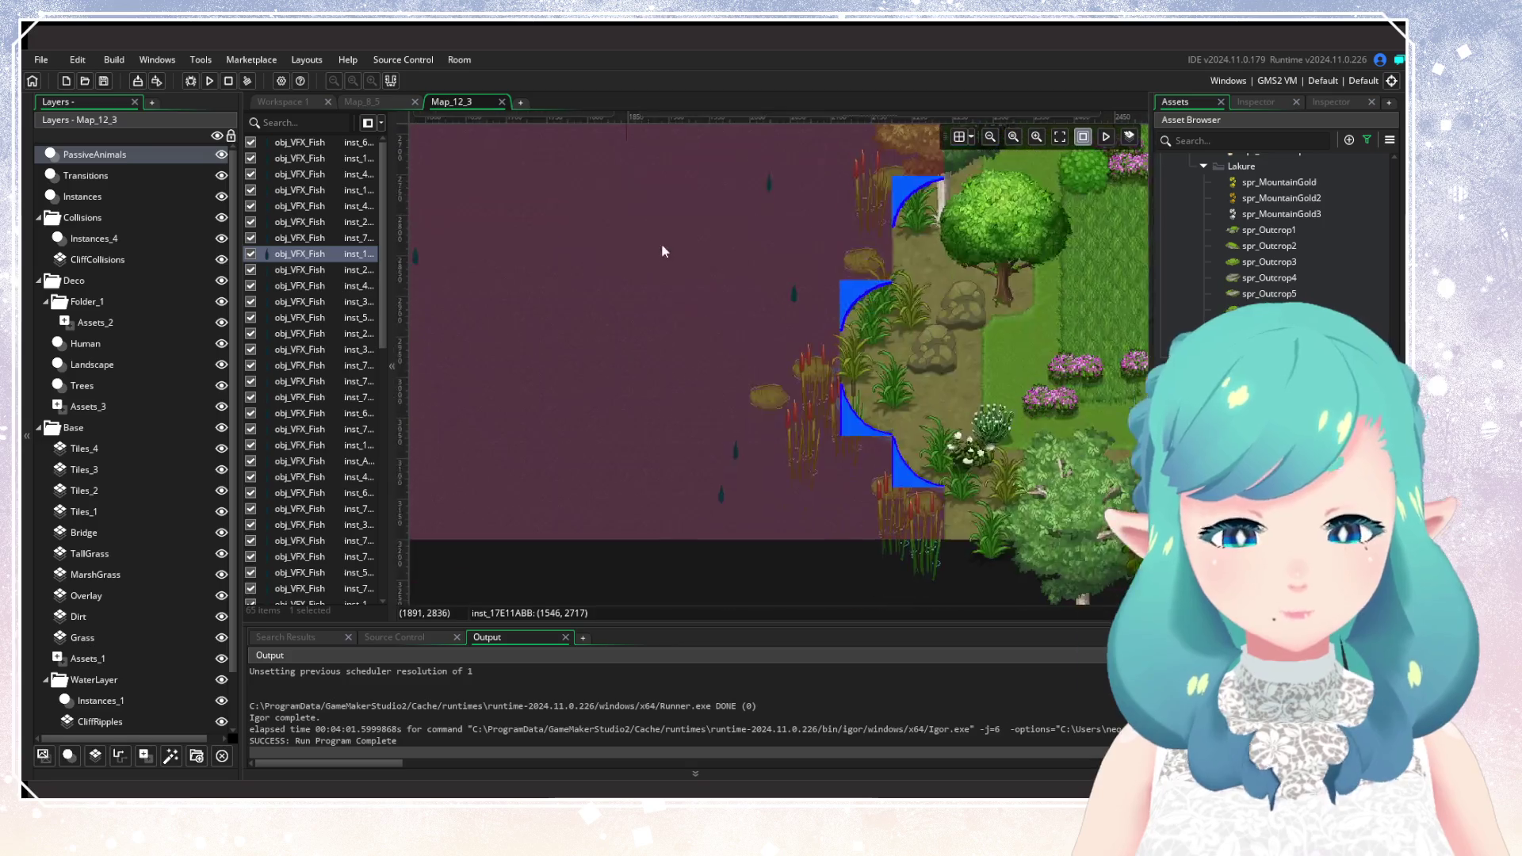
Check the variables of a fish by the lake shore near the big tree.
scroll(654, 255, up, 2)
drag(768, 316, 745, 425)
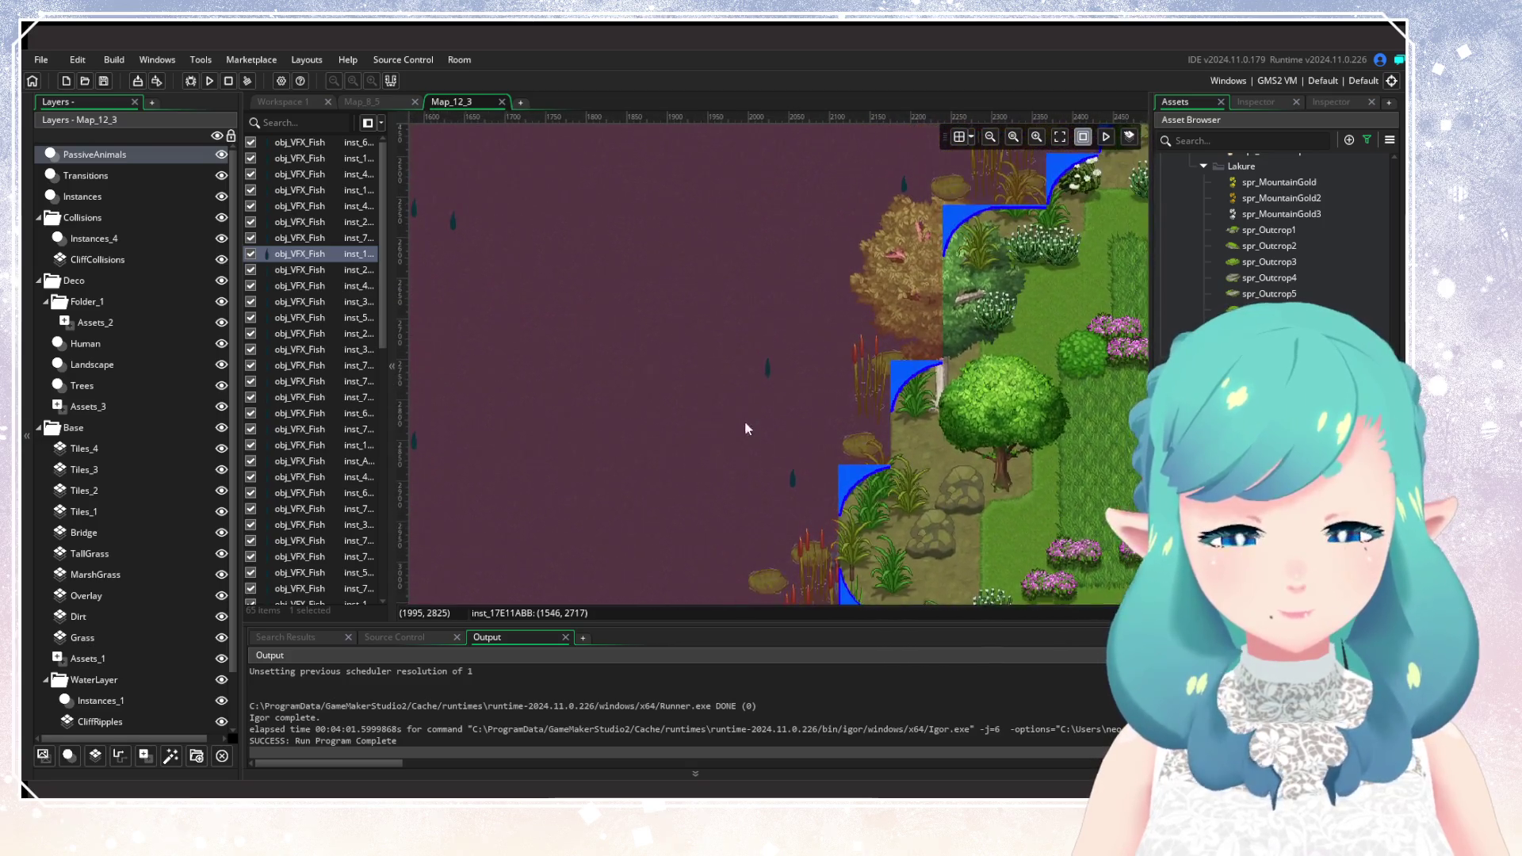
double_click(767, 367)
click(900, 428)
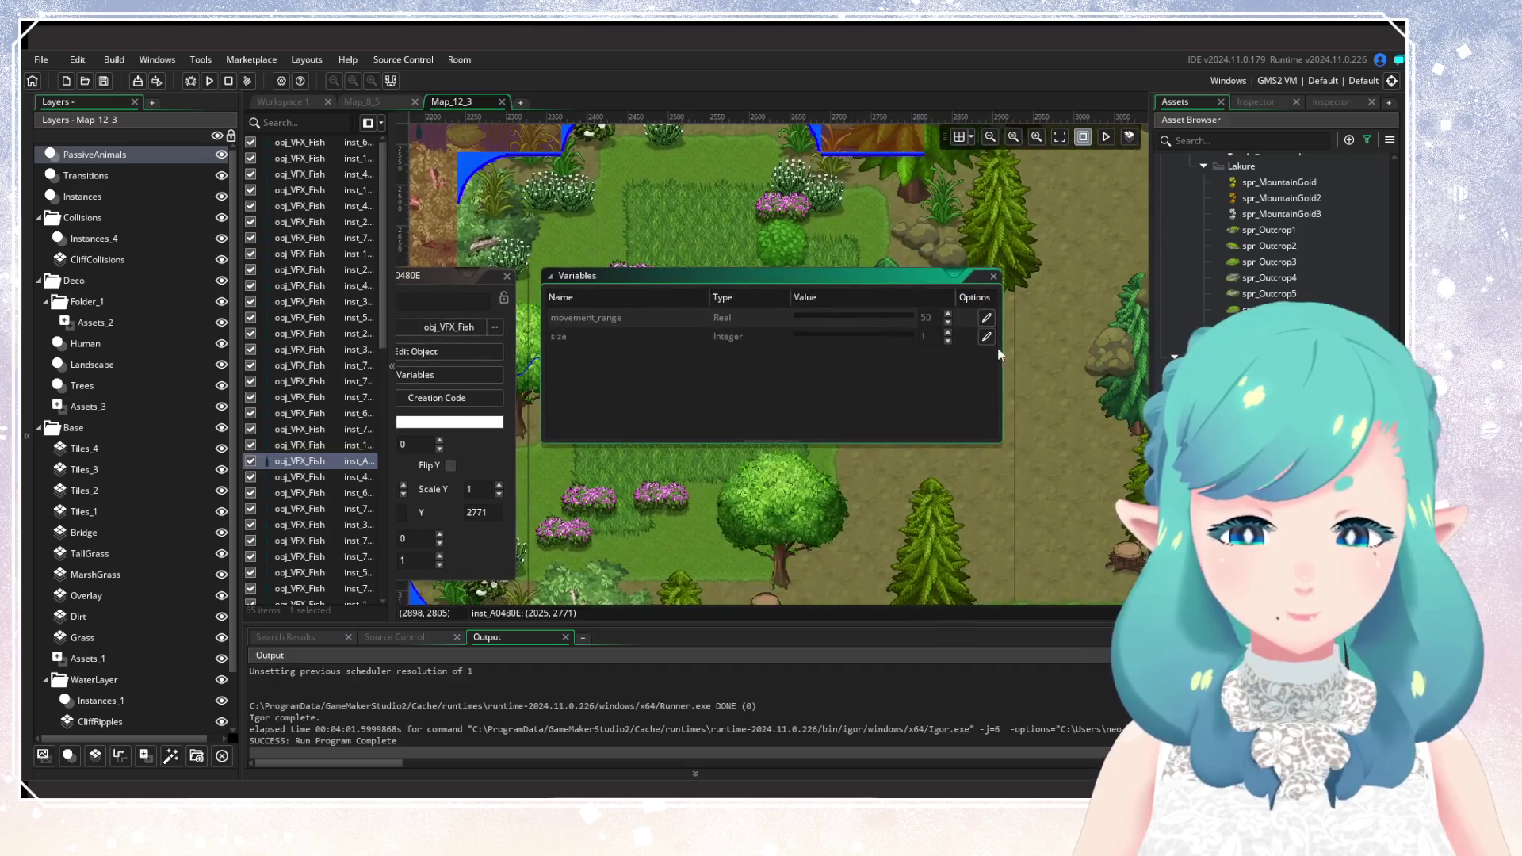
click(507, 276)
Check a shoreline fish's variables, then raise another fish's size to 2.
drag(961, 349, 789, 359)
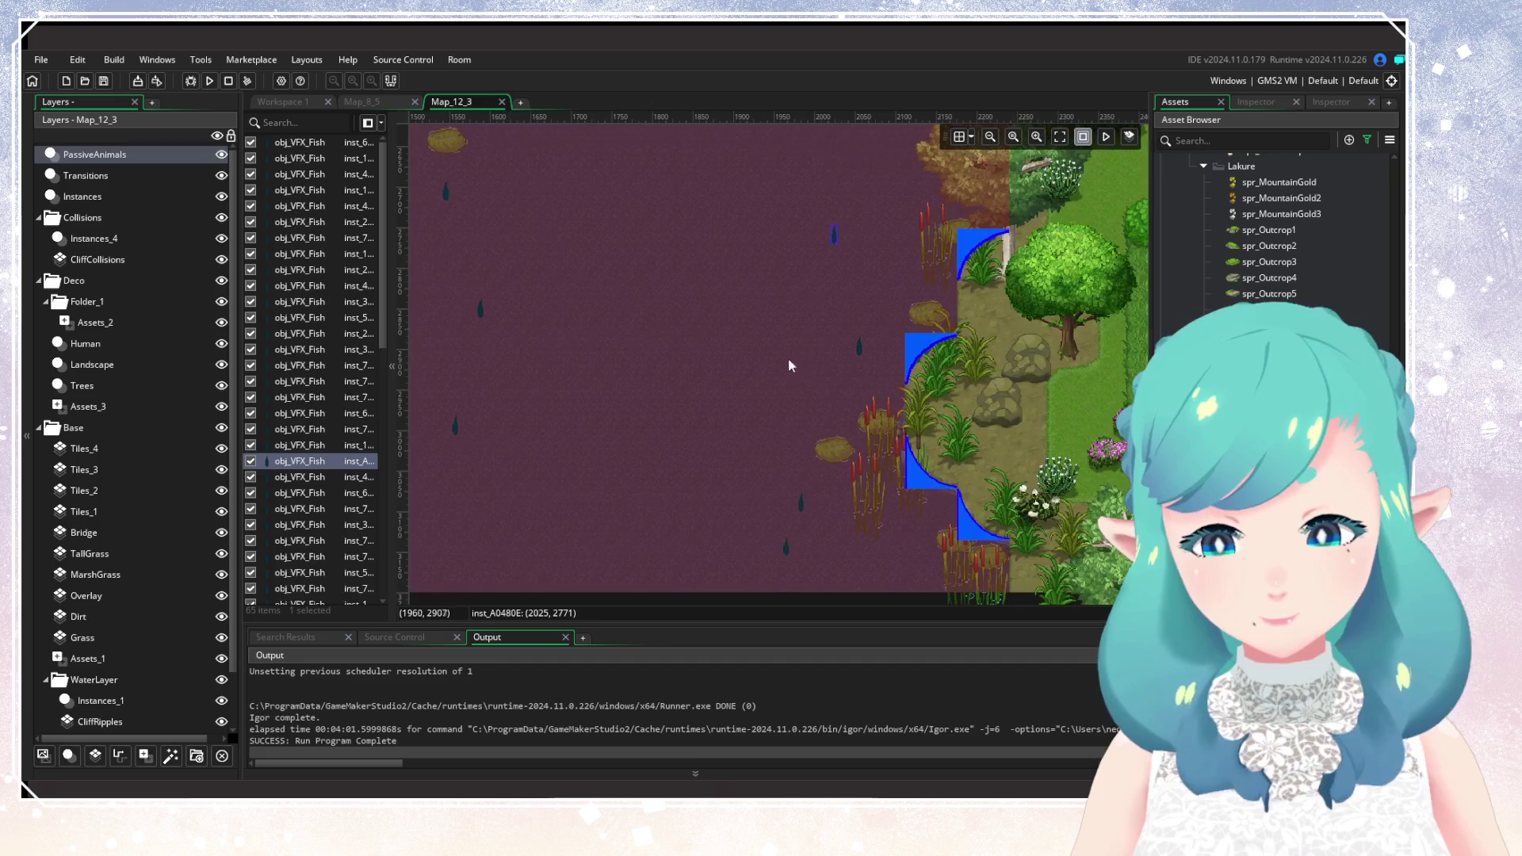
double_click(802, 505)
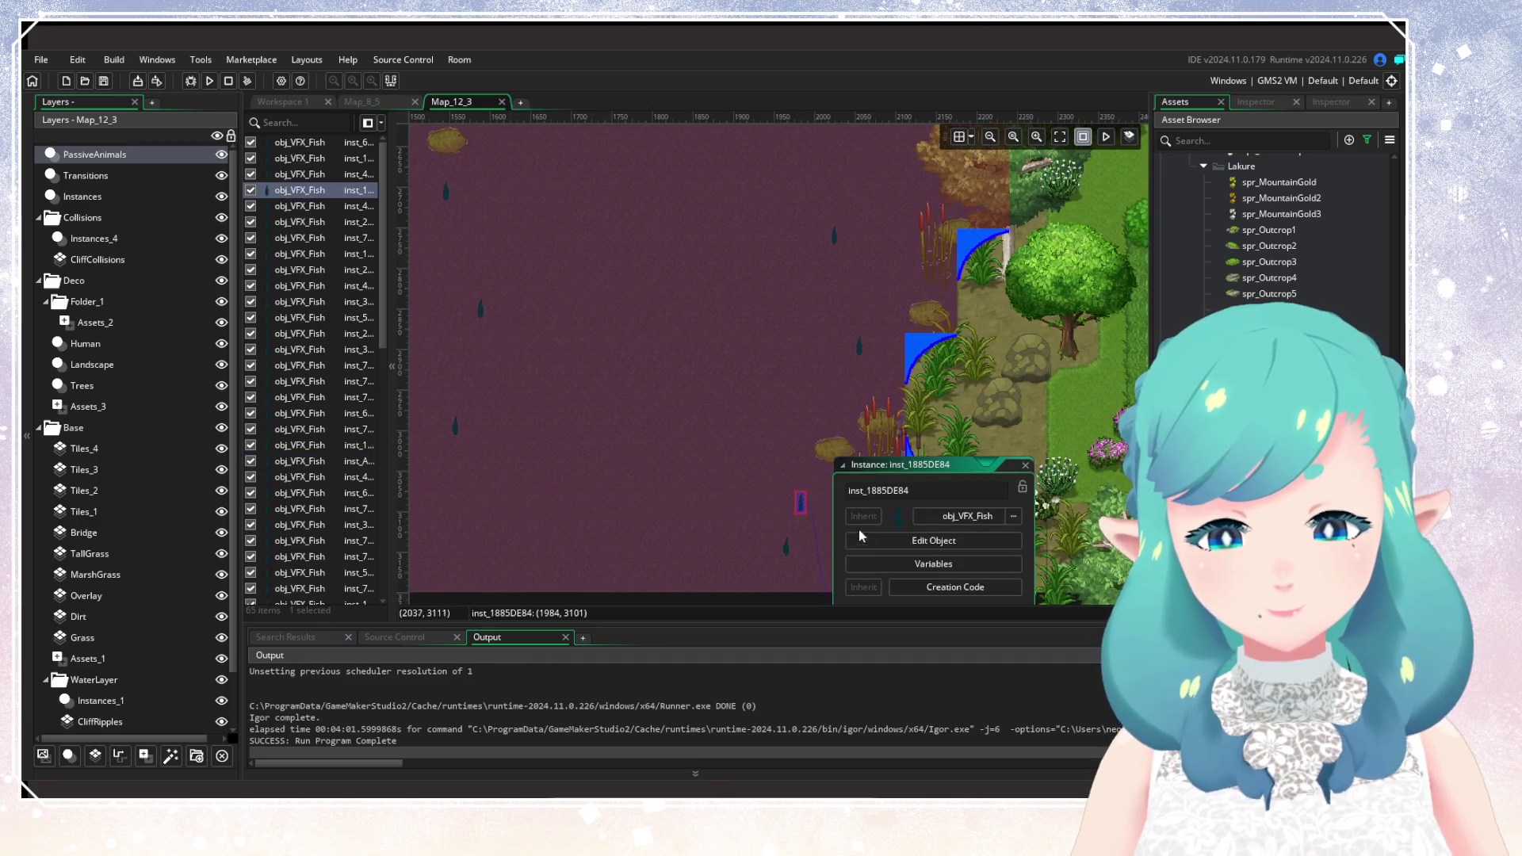
click(916, 562)
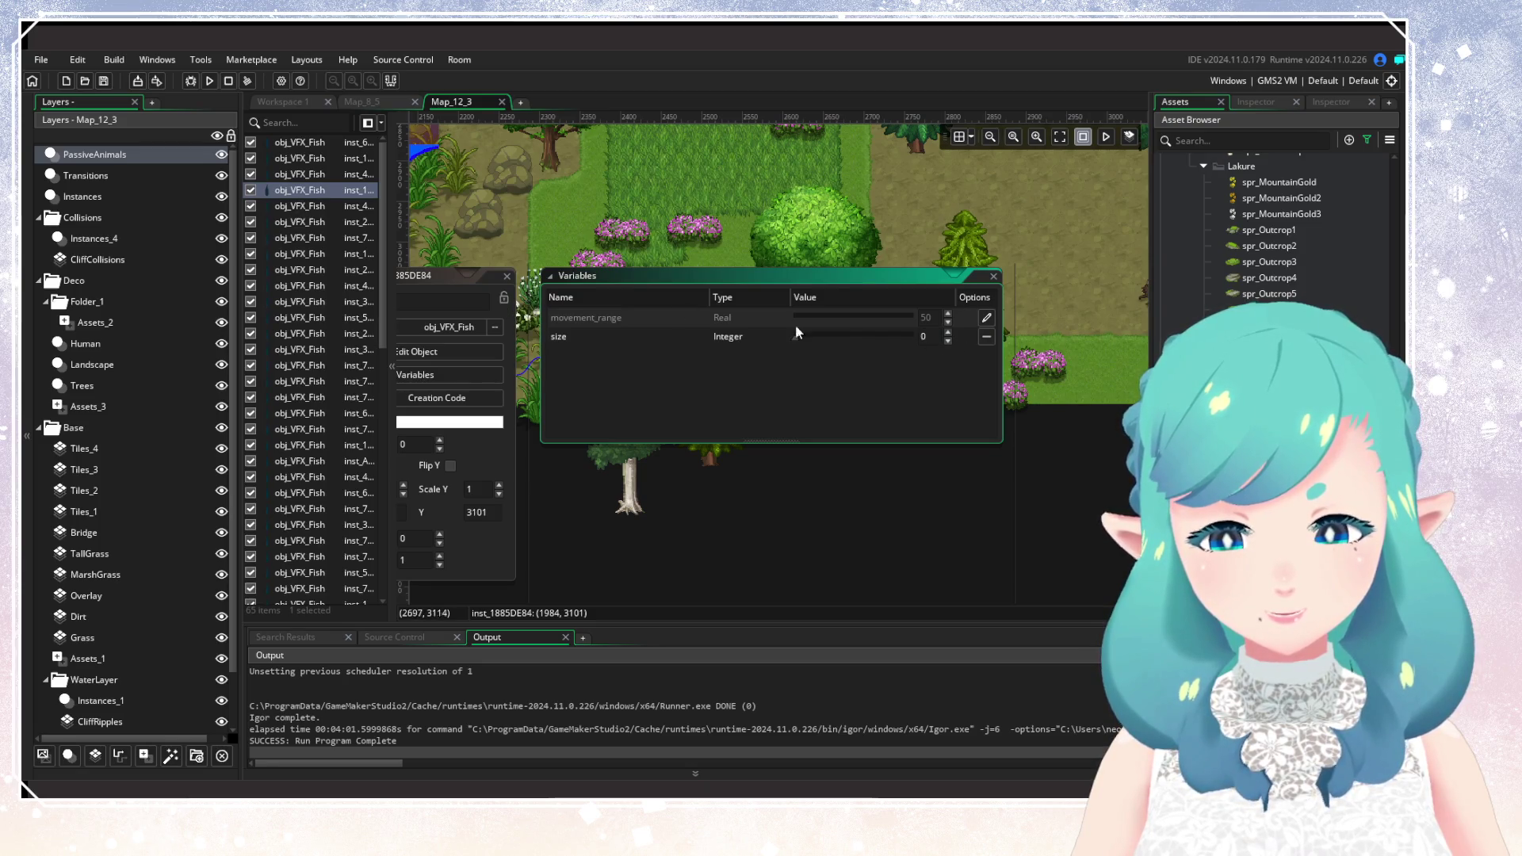
mouse_move(521, 277)
mouse_down()
mouse_move(603, 317)
mouse_move(758, 311)
mouse_move(707, 393)
mouse_move(563, 547)
mouse_up()
double_click(670, 448)
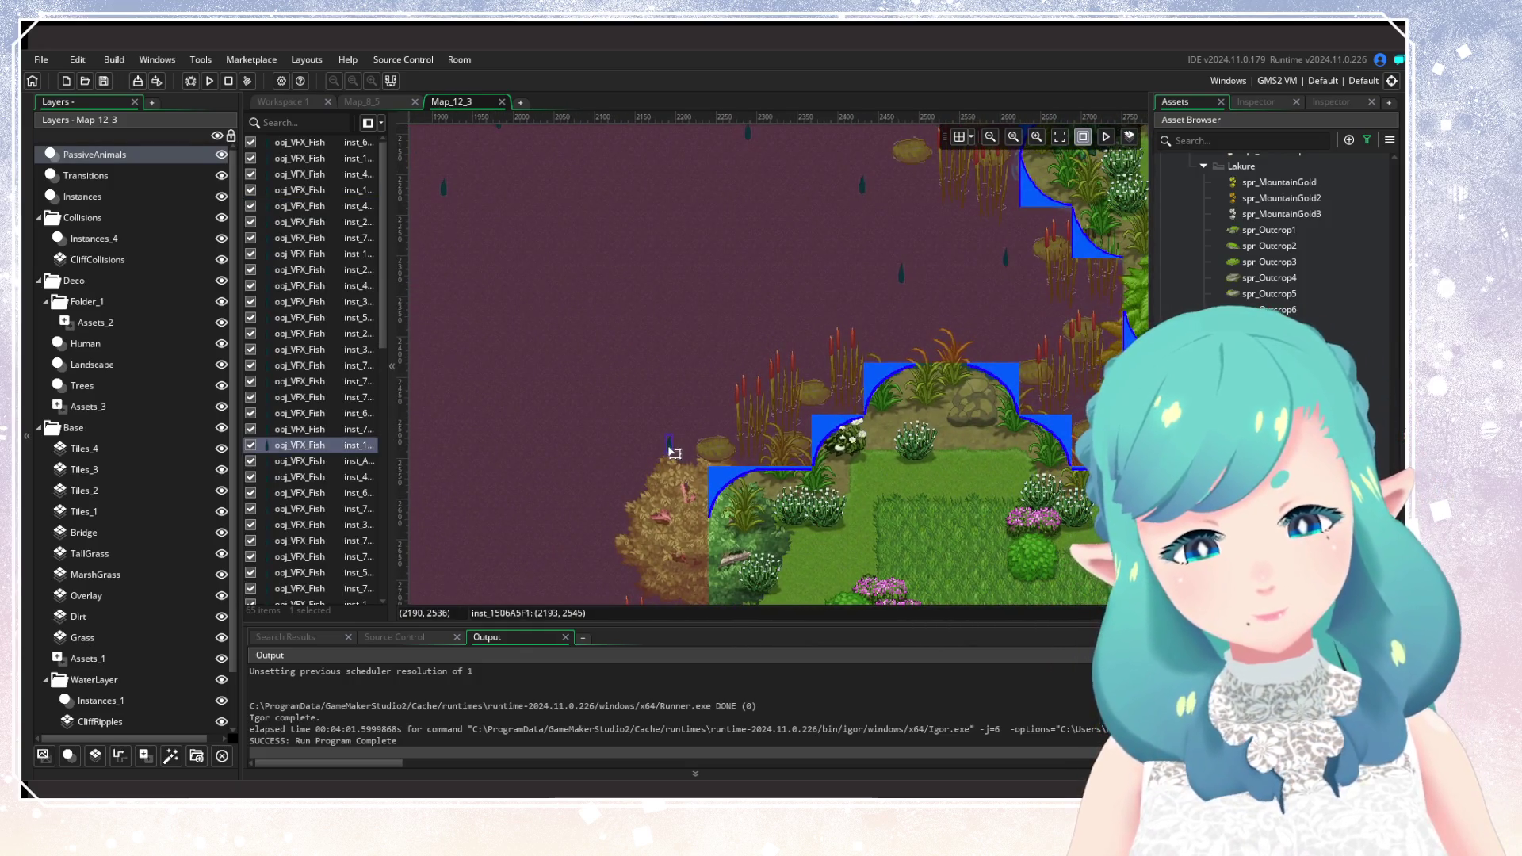
click(800, 507)
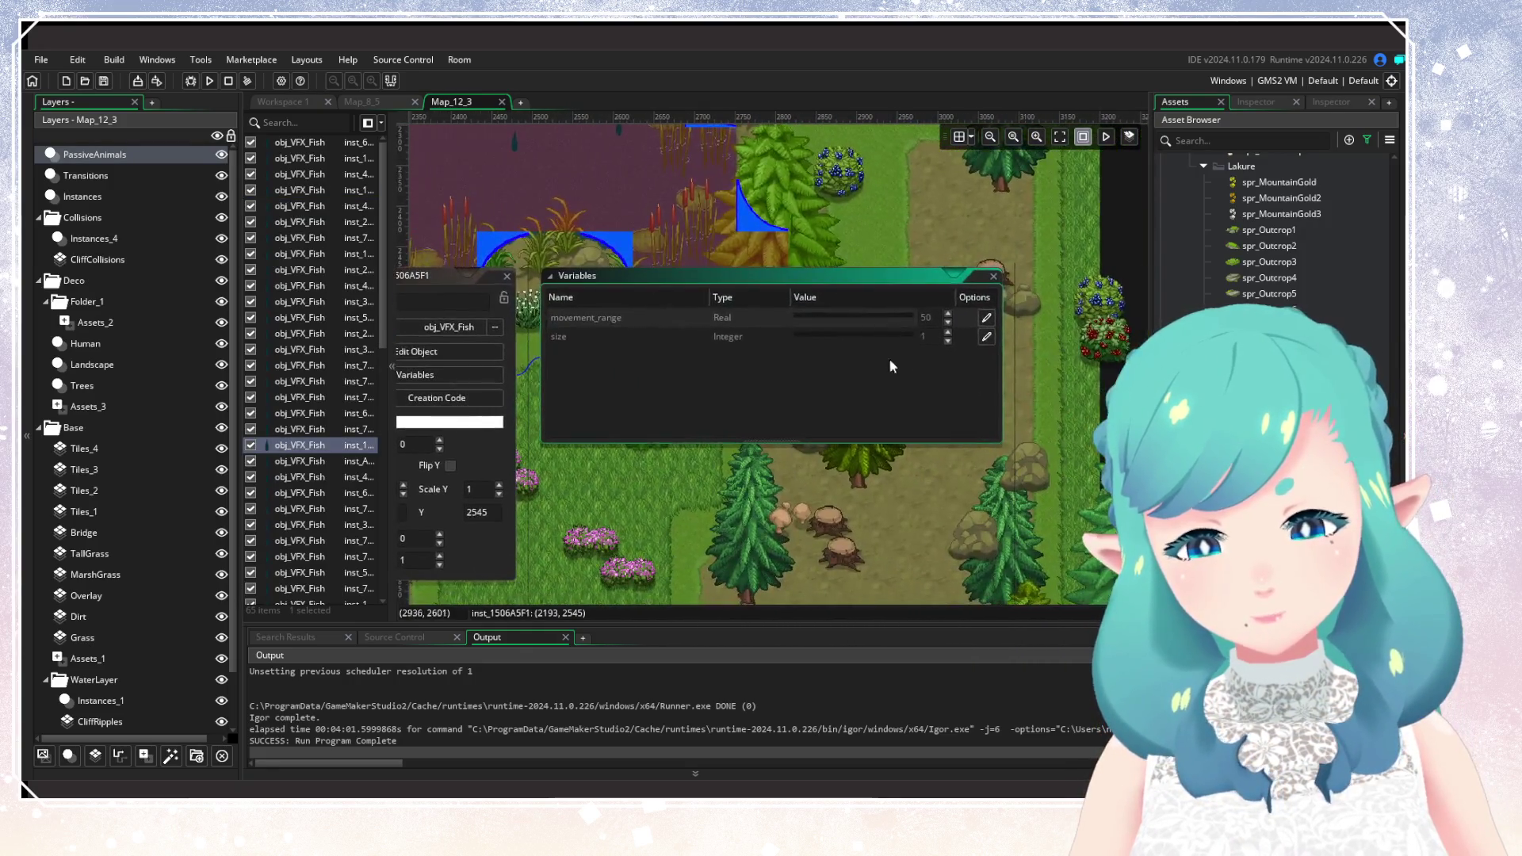
click(950, 333)
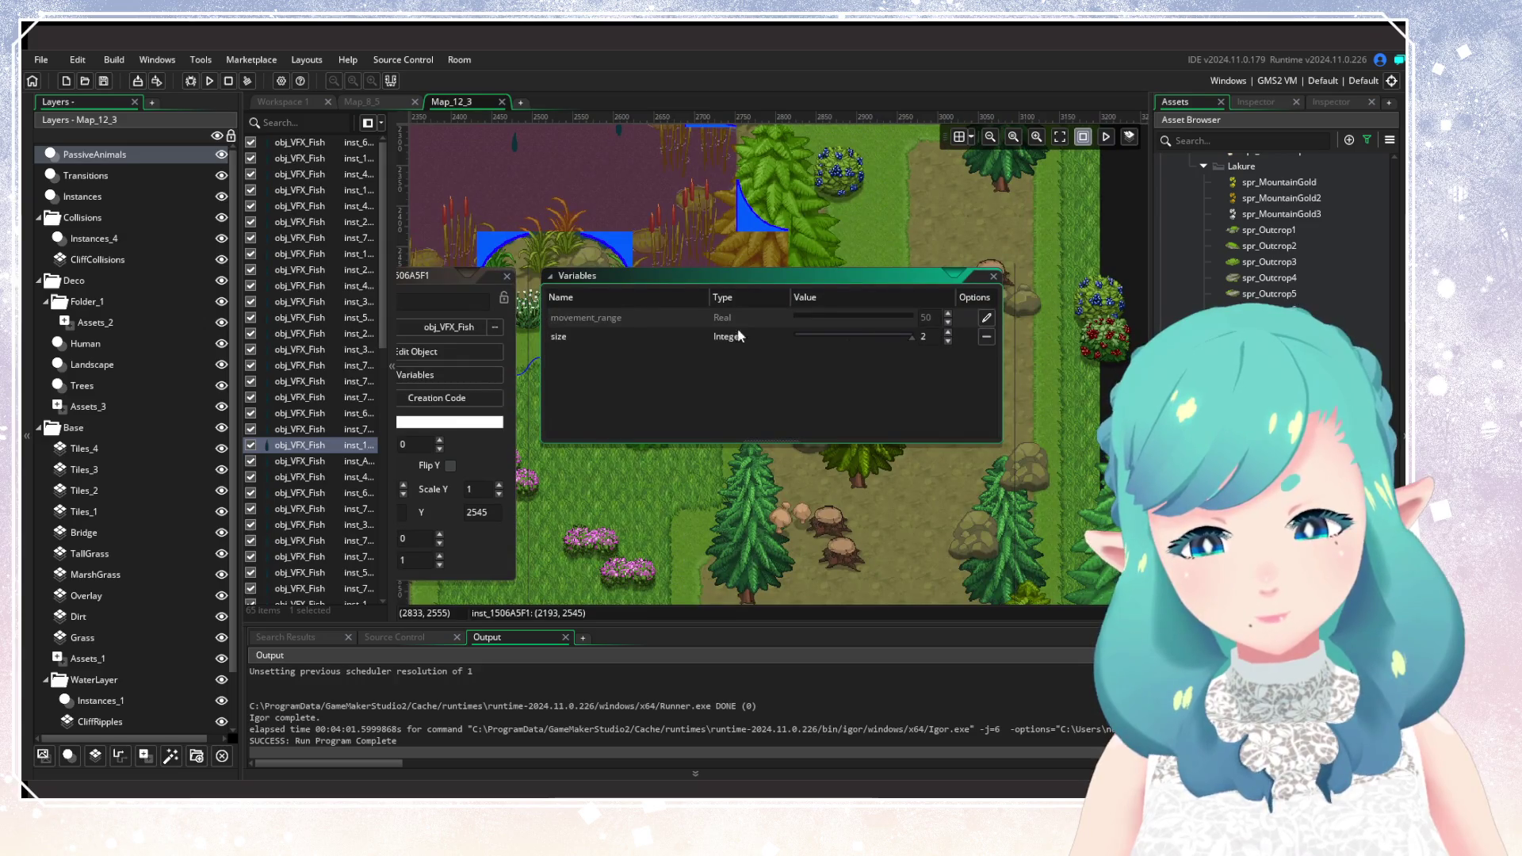
click(506, 276)
Check a river fish by the bridge, then override another fish's size value.
drag(545, 225, 834, 552)
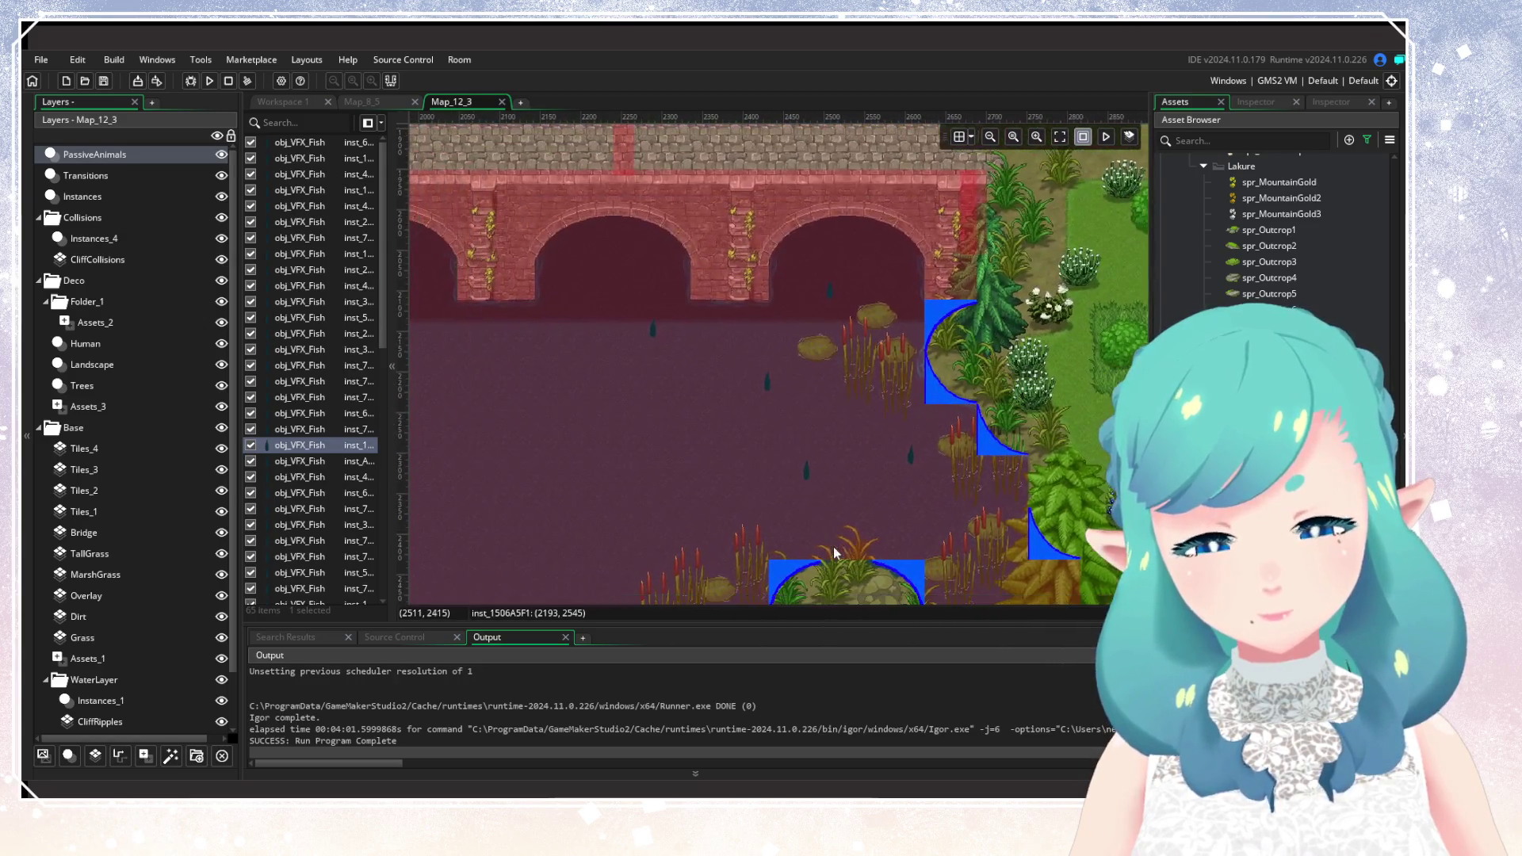
double_click(805, 468)
click(737, 464)
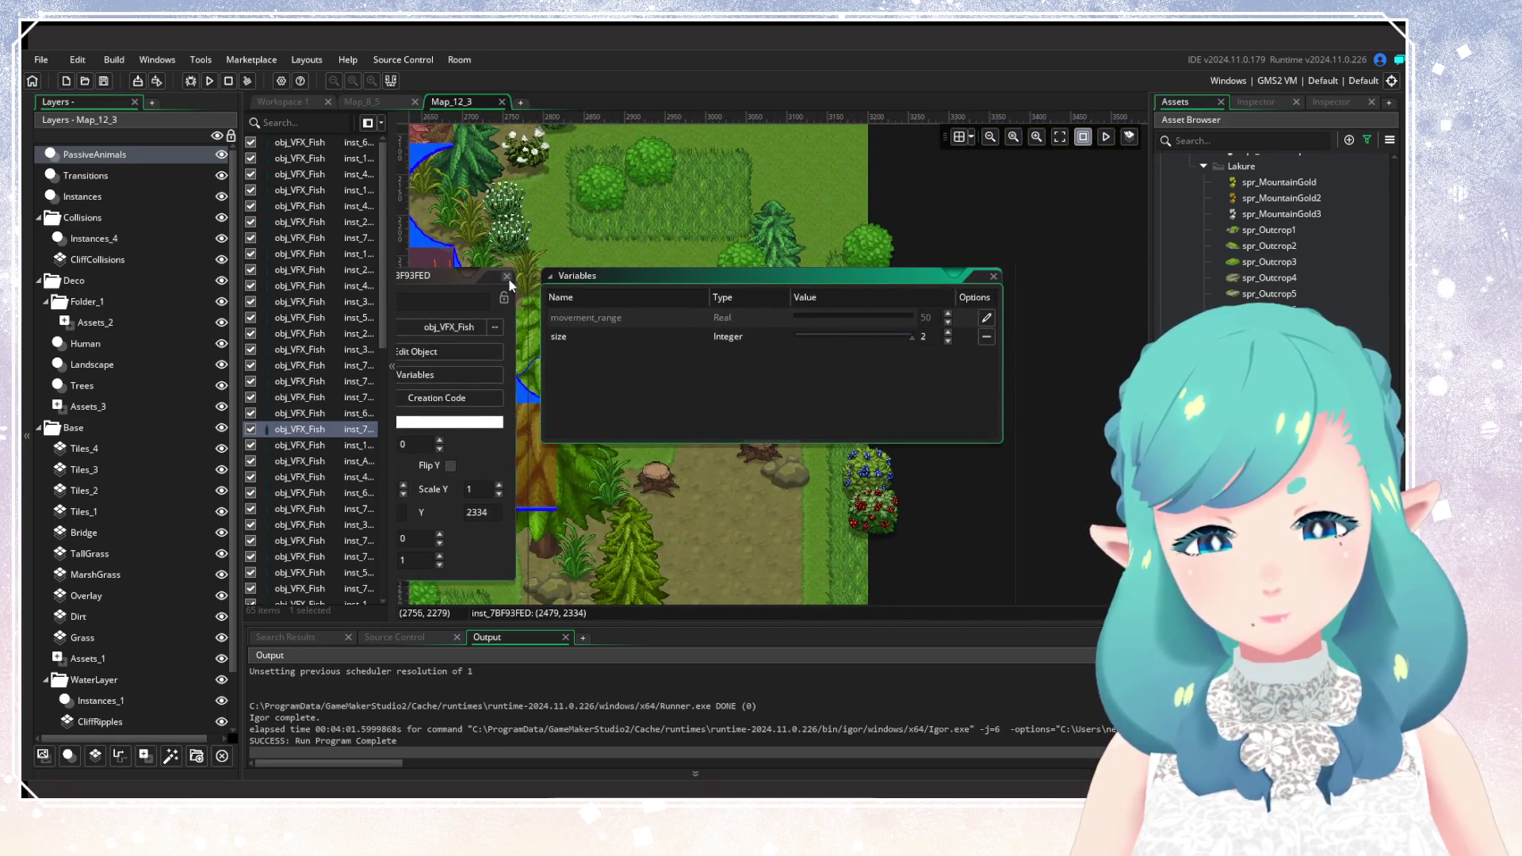
click(507, 277)
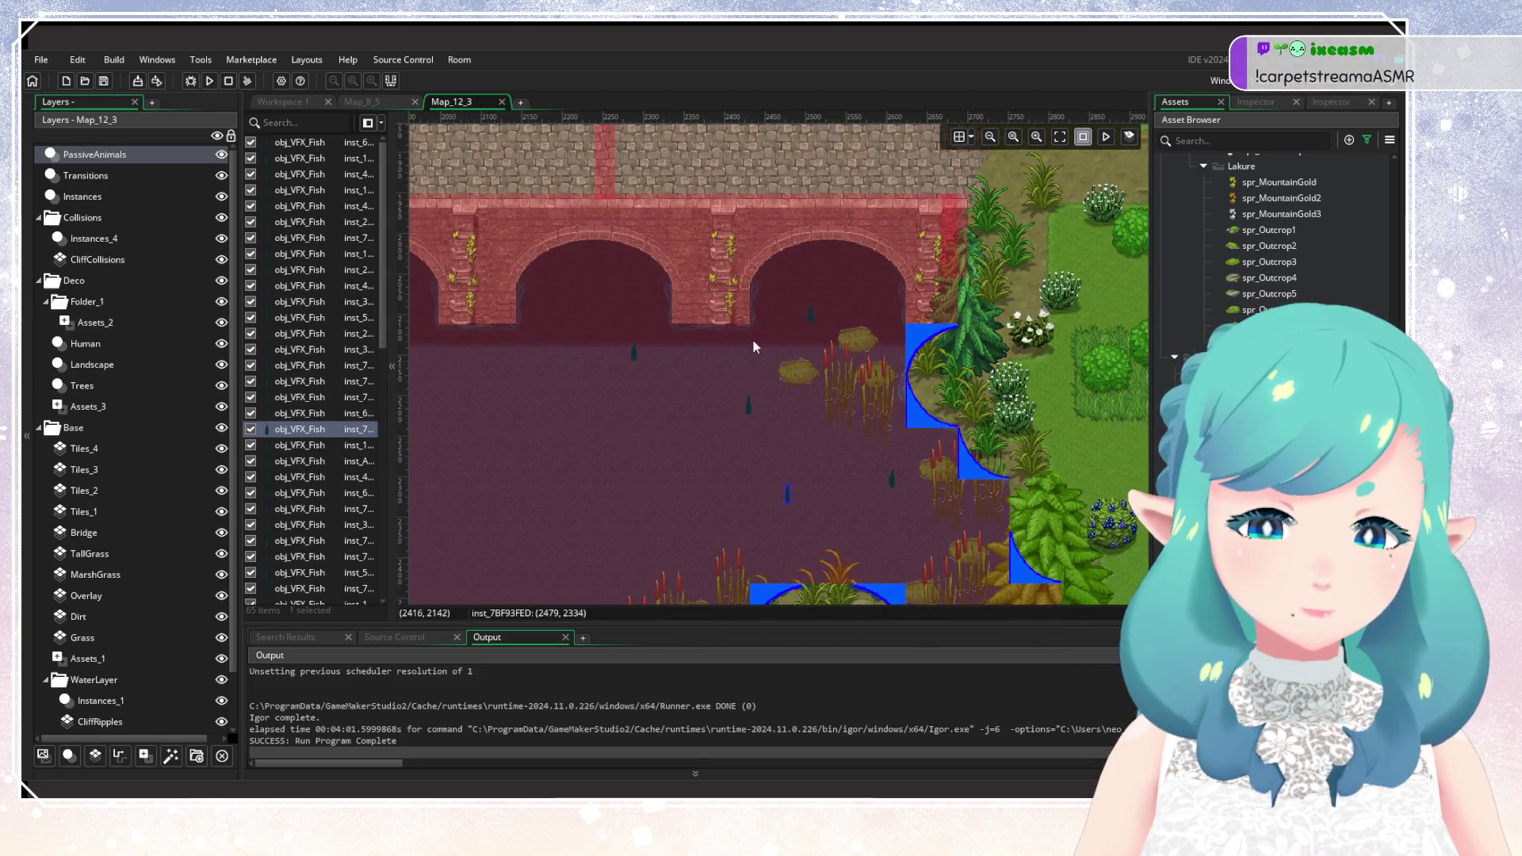
double_click(632, 358)
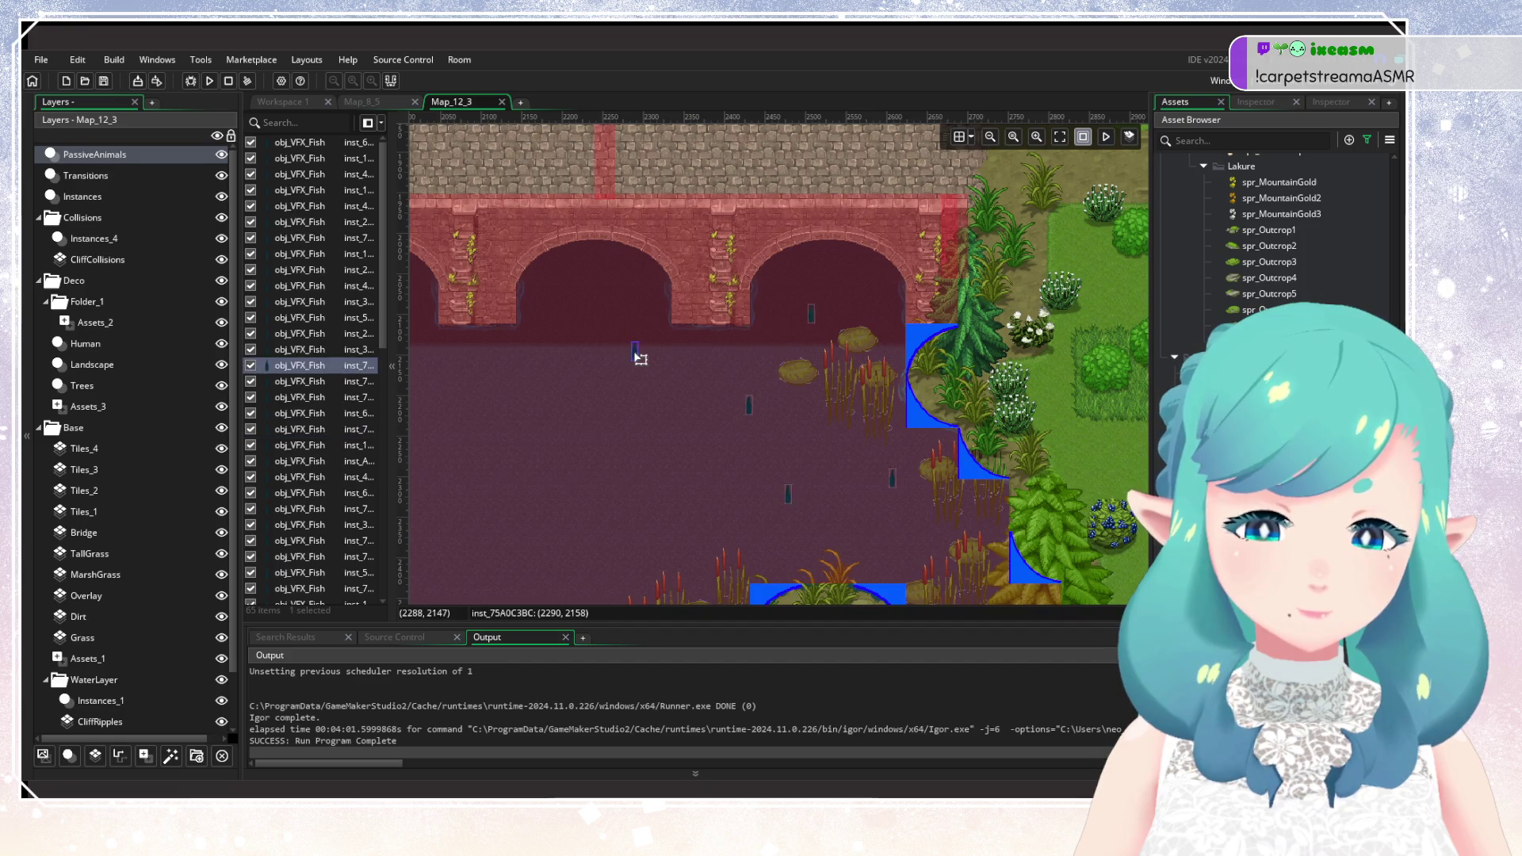
click(789, 406)
click(986, 337)
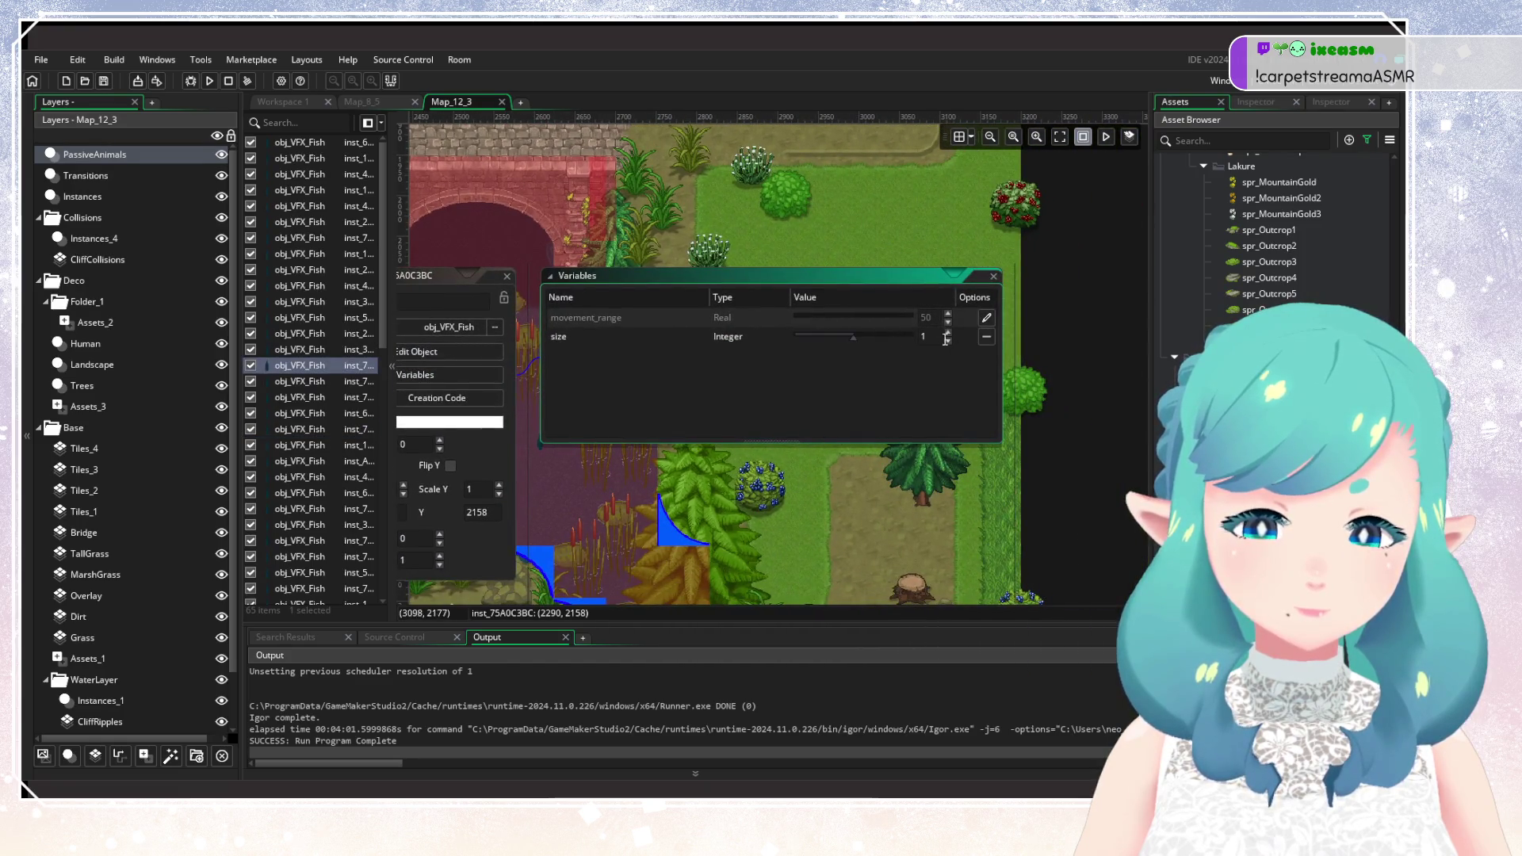
click(506, 277)
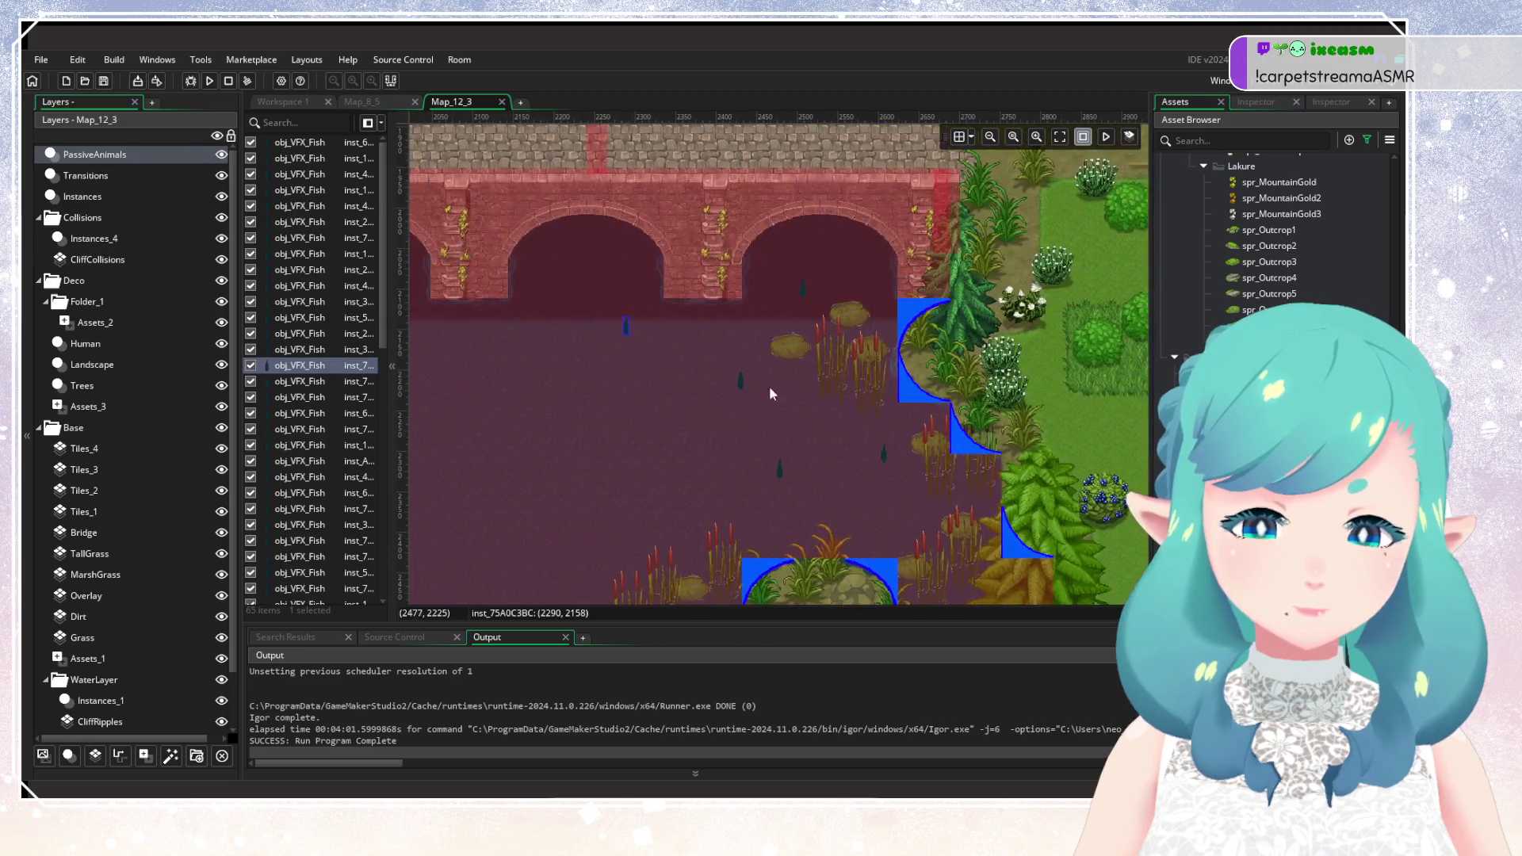
Review the variables of two more fish near the west shore.
double_click(742, 383)
click(880, 436)
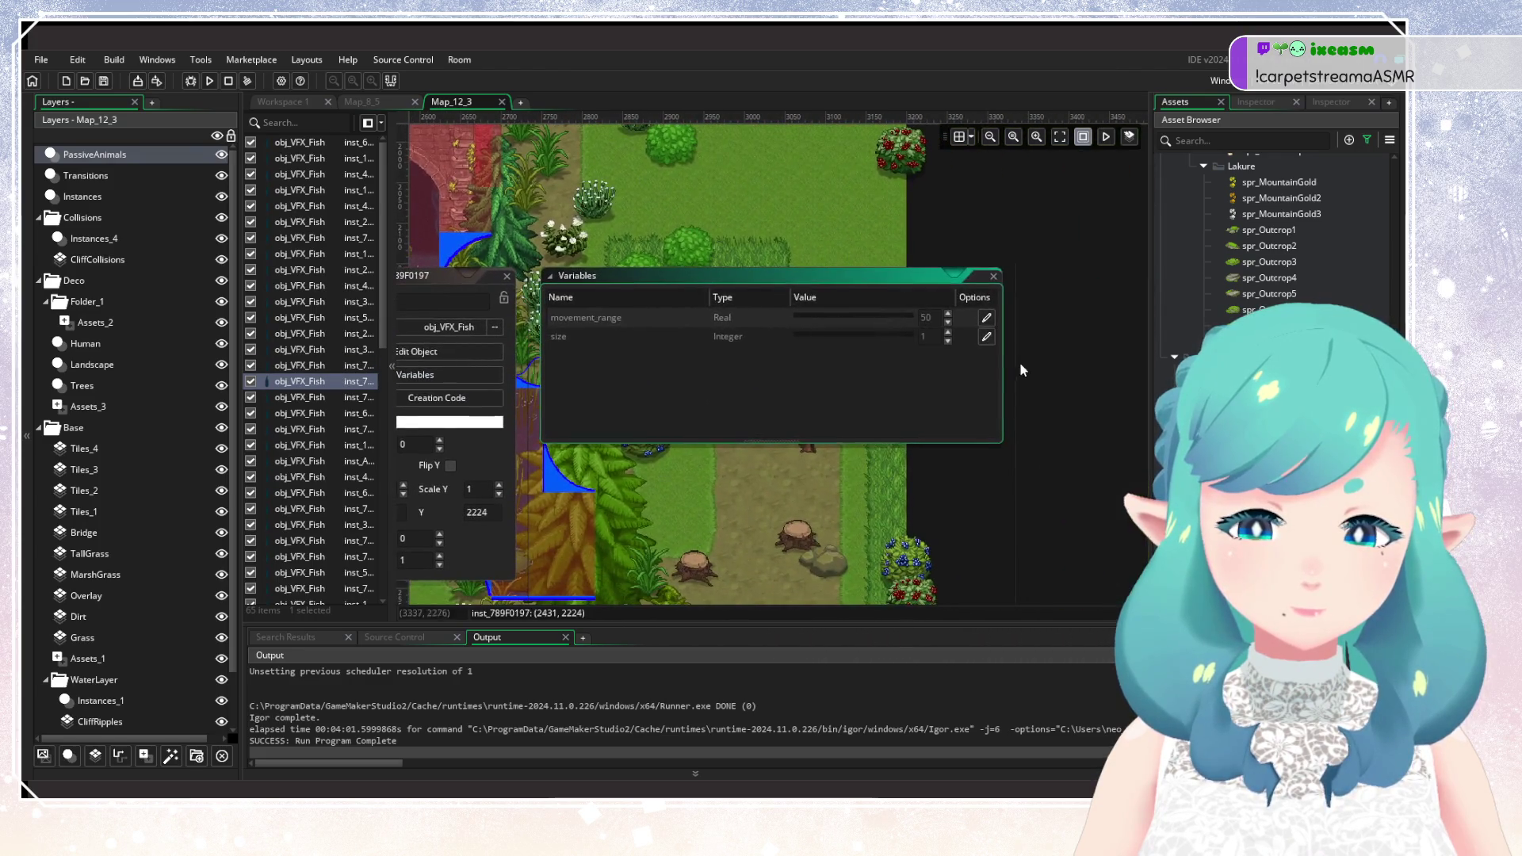
click(507, 276)
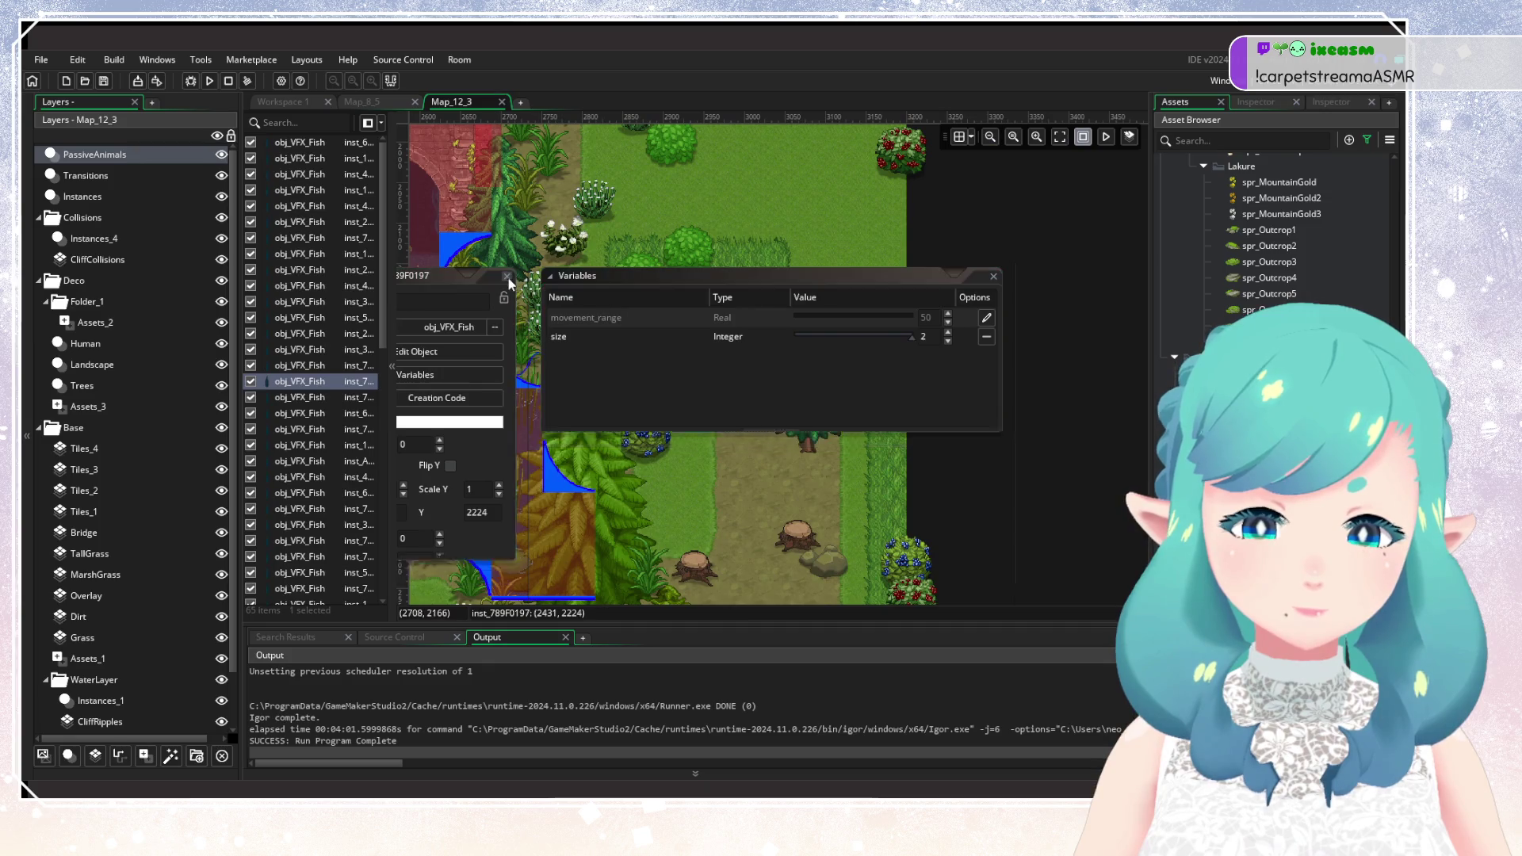
scroll(924, 371, left, 10)
scroll(925, 371, right, 6)
scroll(924, 371, up, 3)
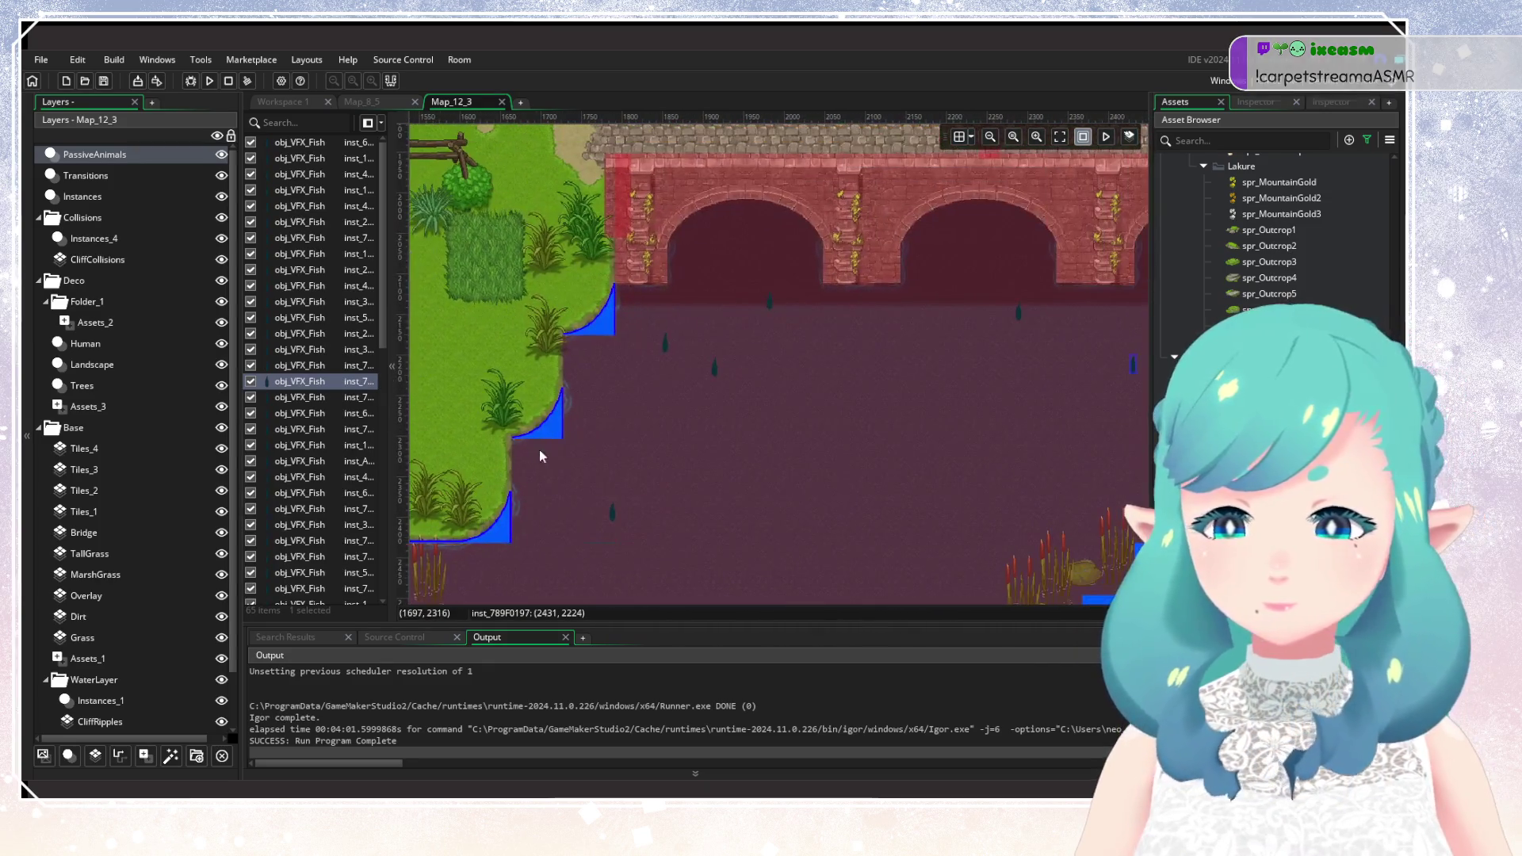
double_click(715, 369)
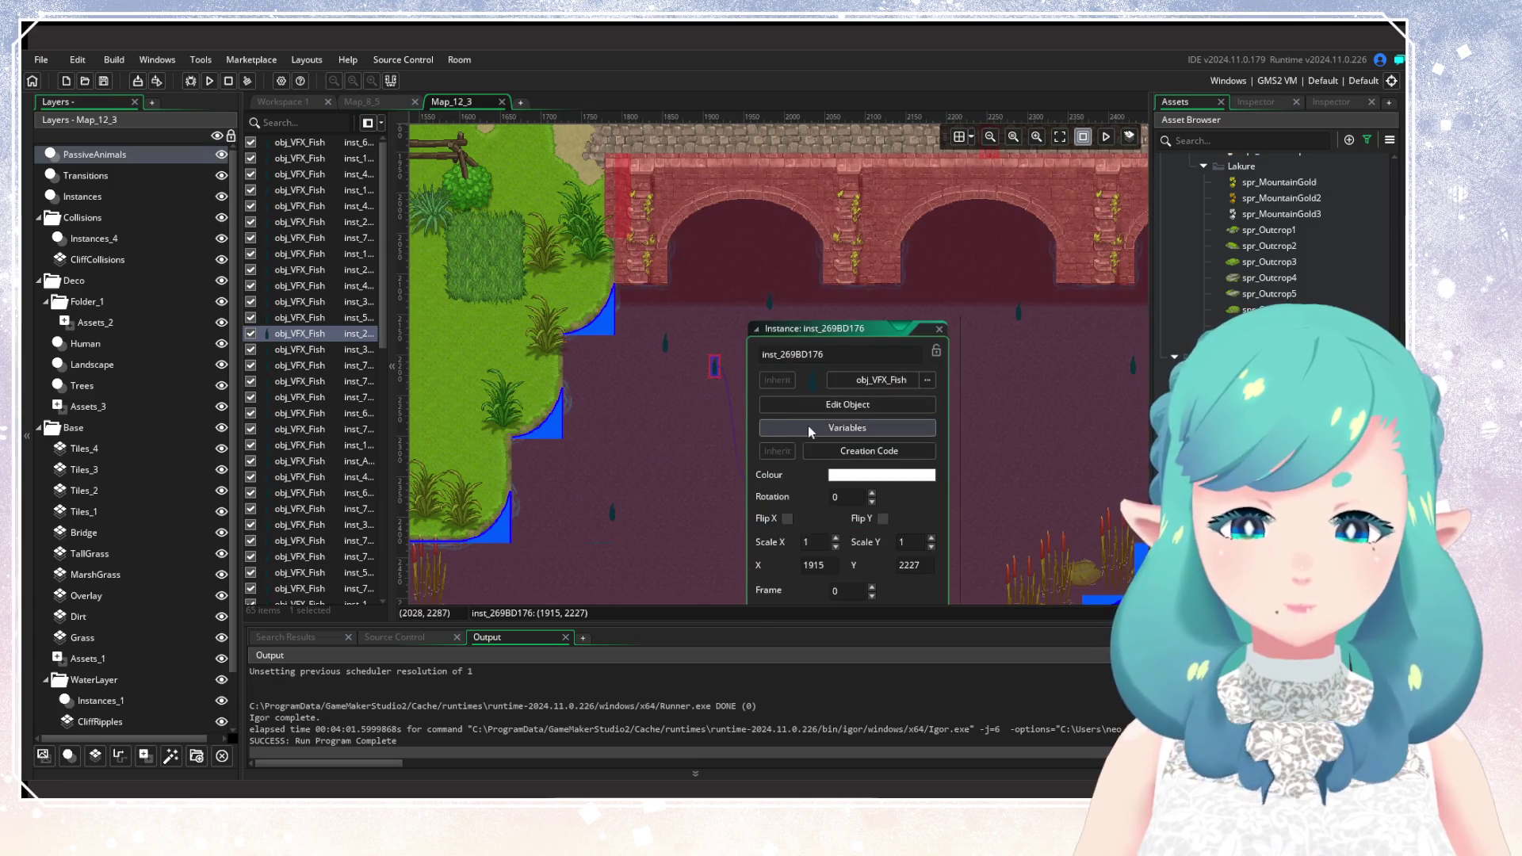
click(807, 426)
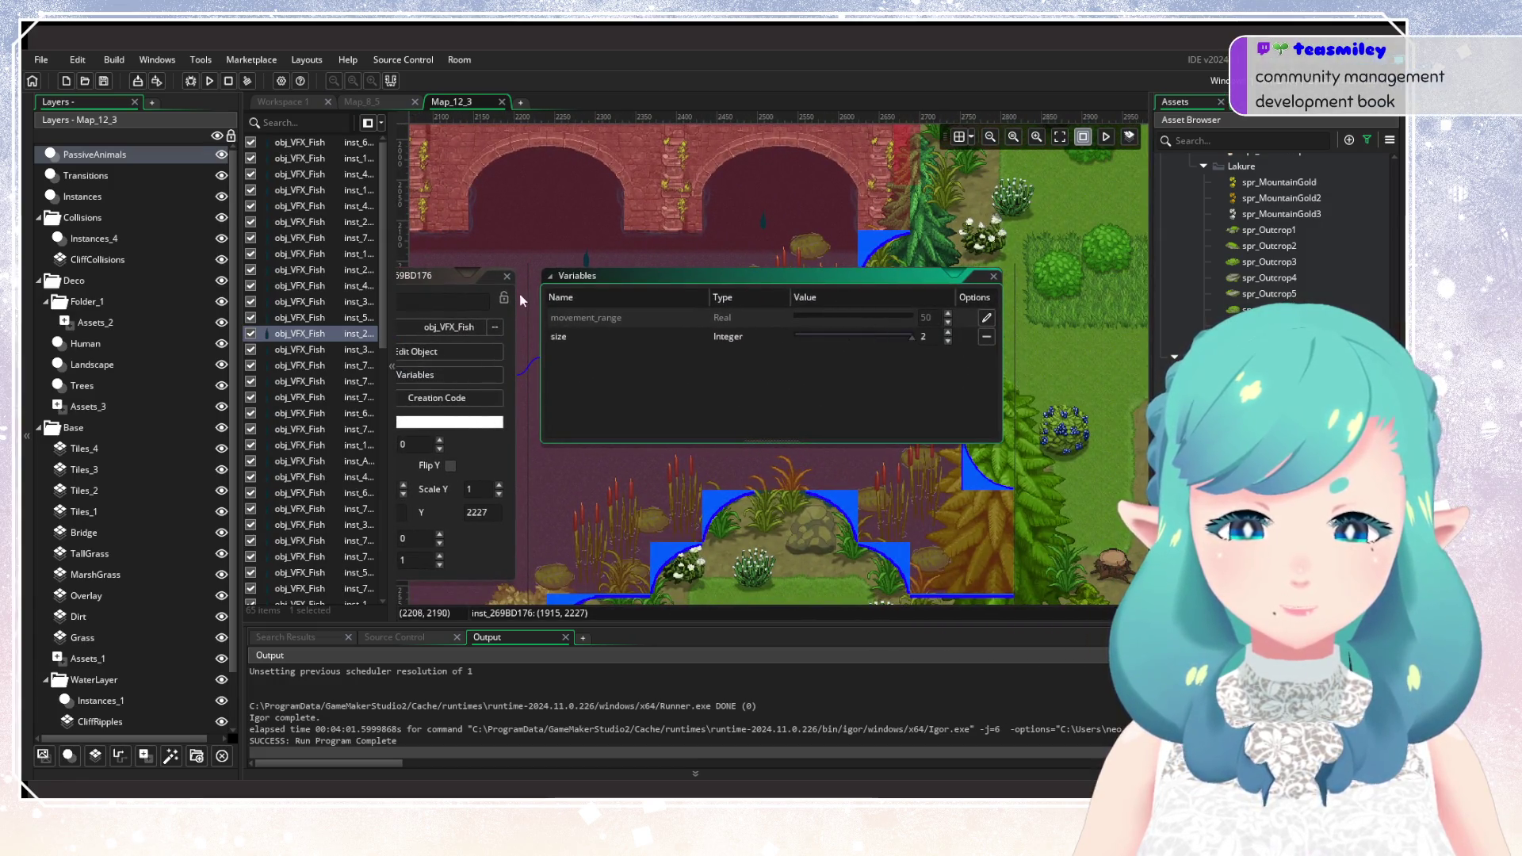
scroll(952, 386, left, 10)
click(634, 441)
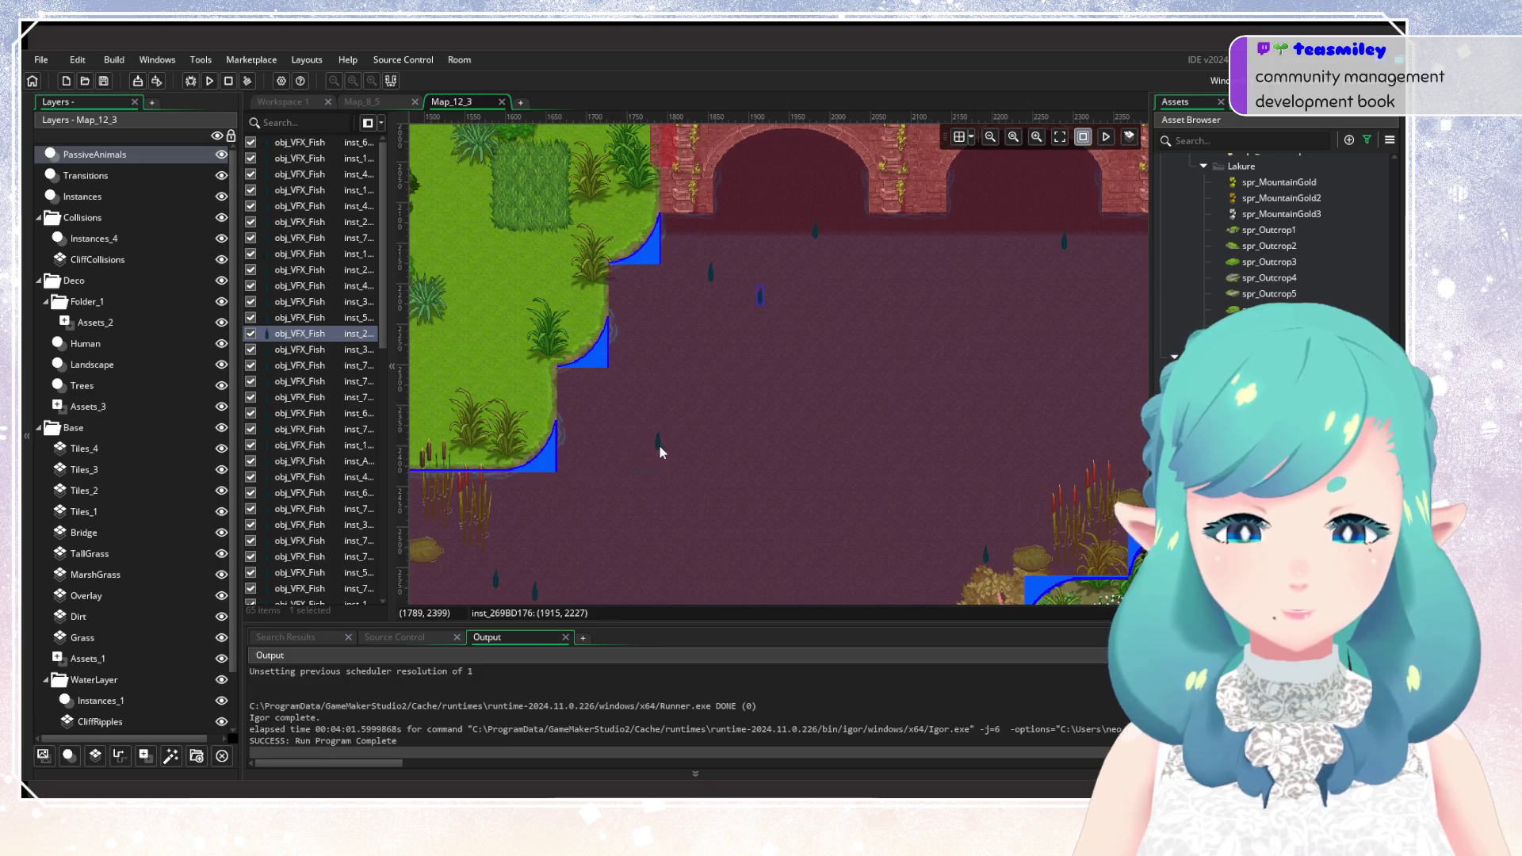
Override one fish's size value and check two more river fish.
double_click(659, 446)
click(806, 506)
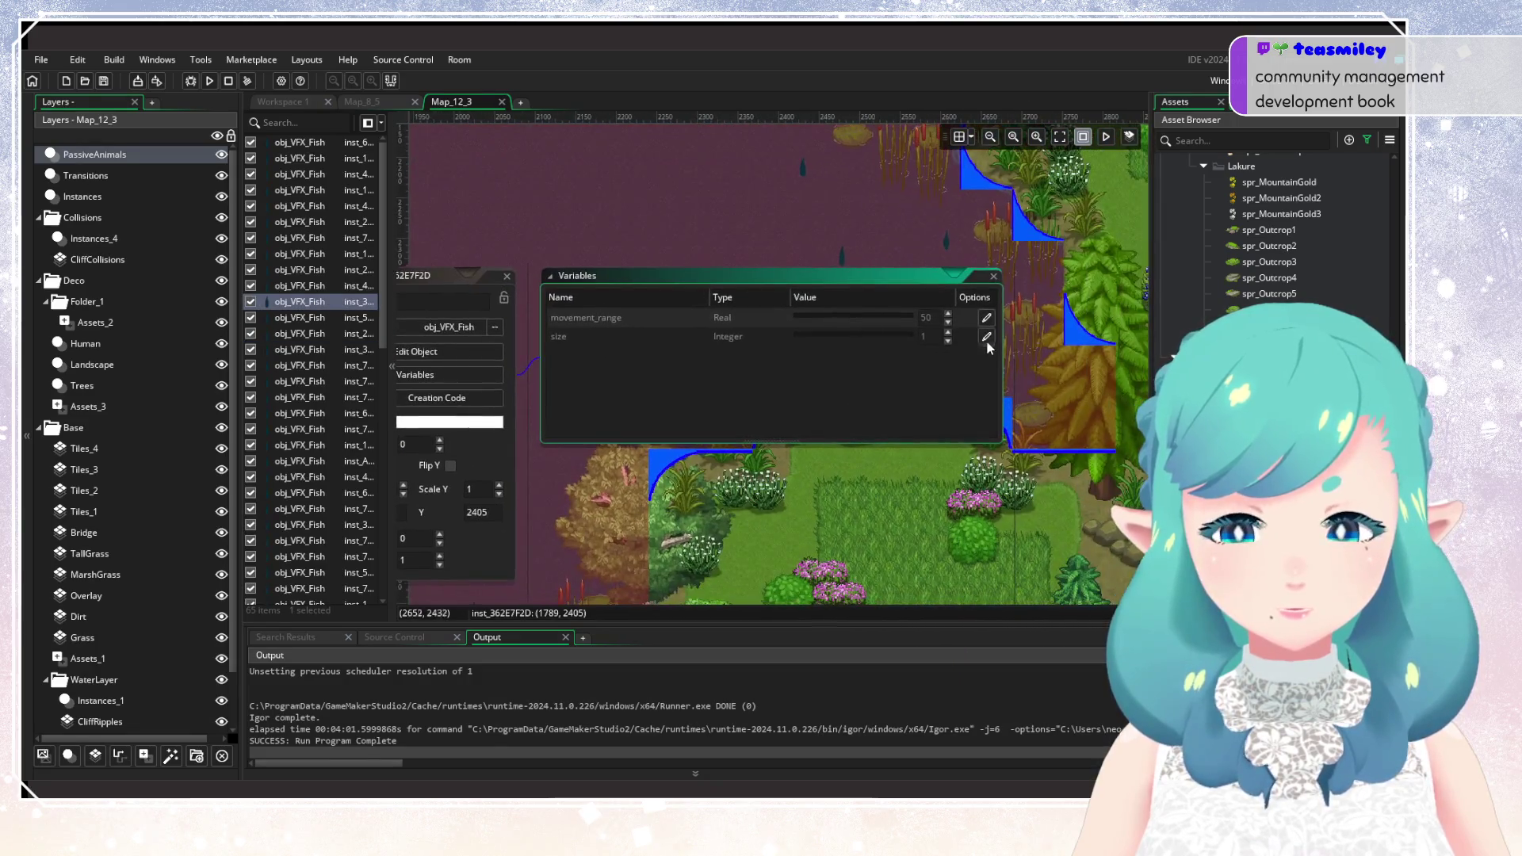
click(987, 338)
click(512, 279)
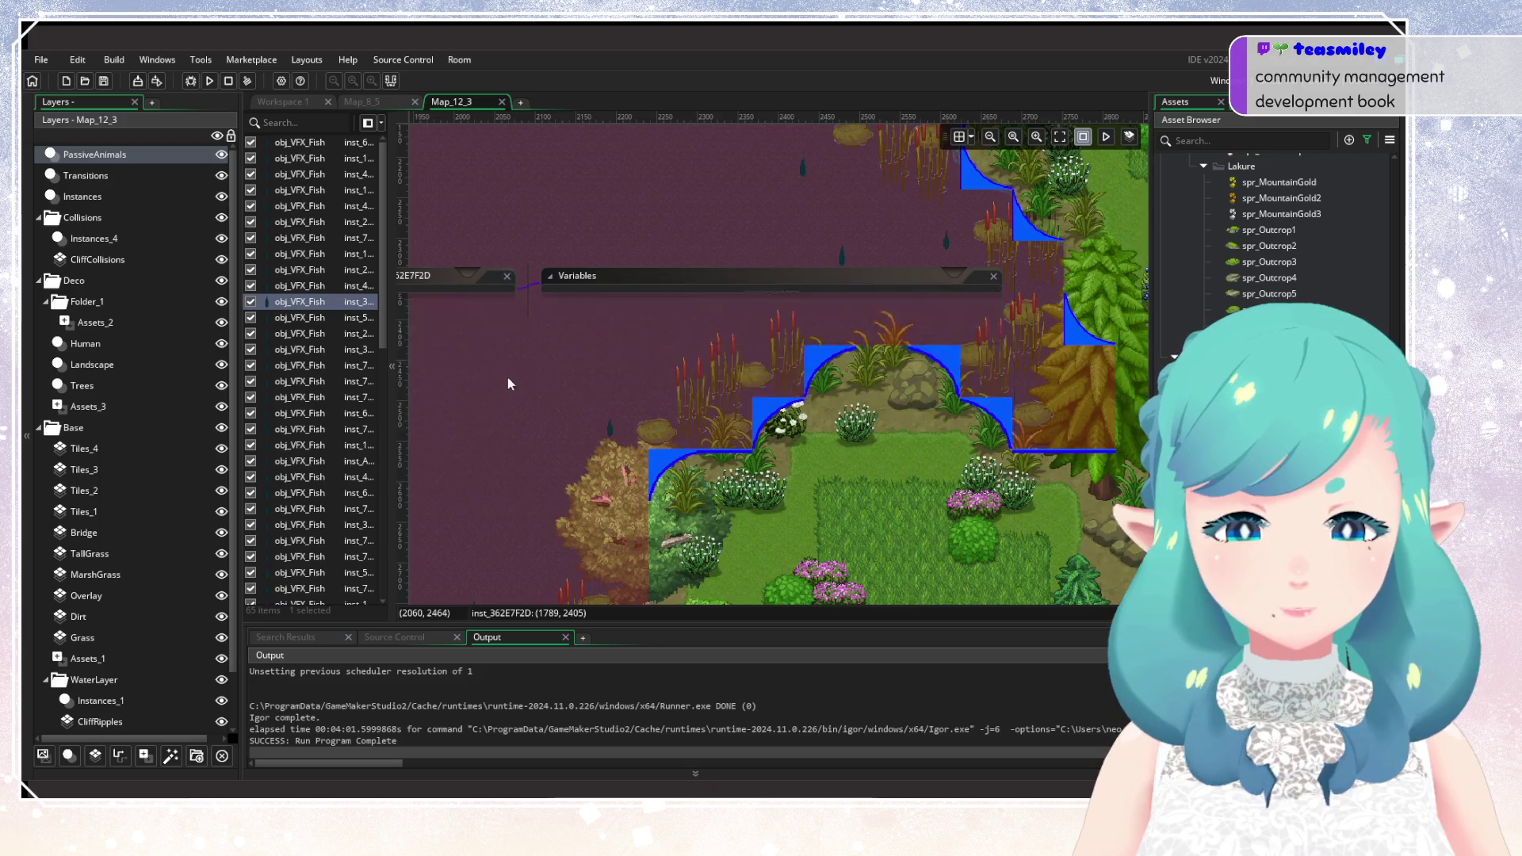
double_click(691, 393)
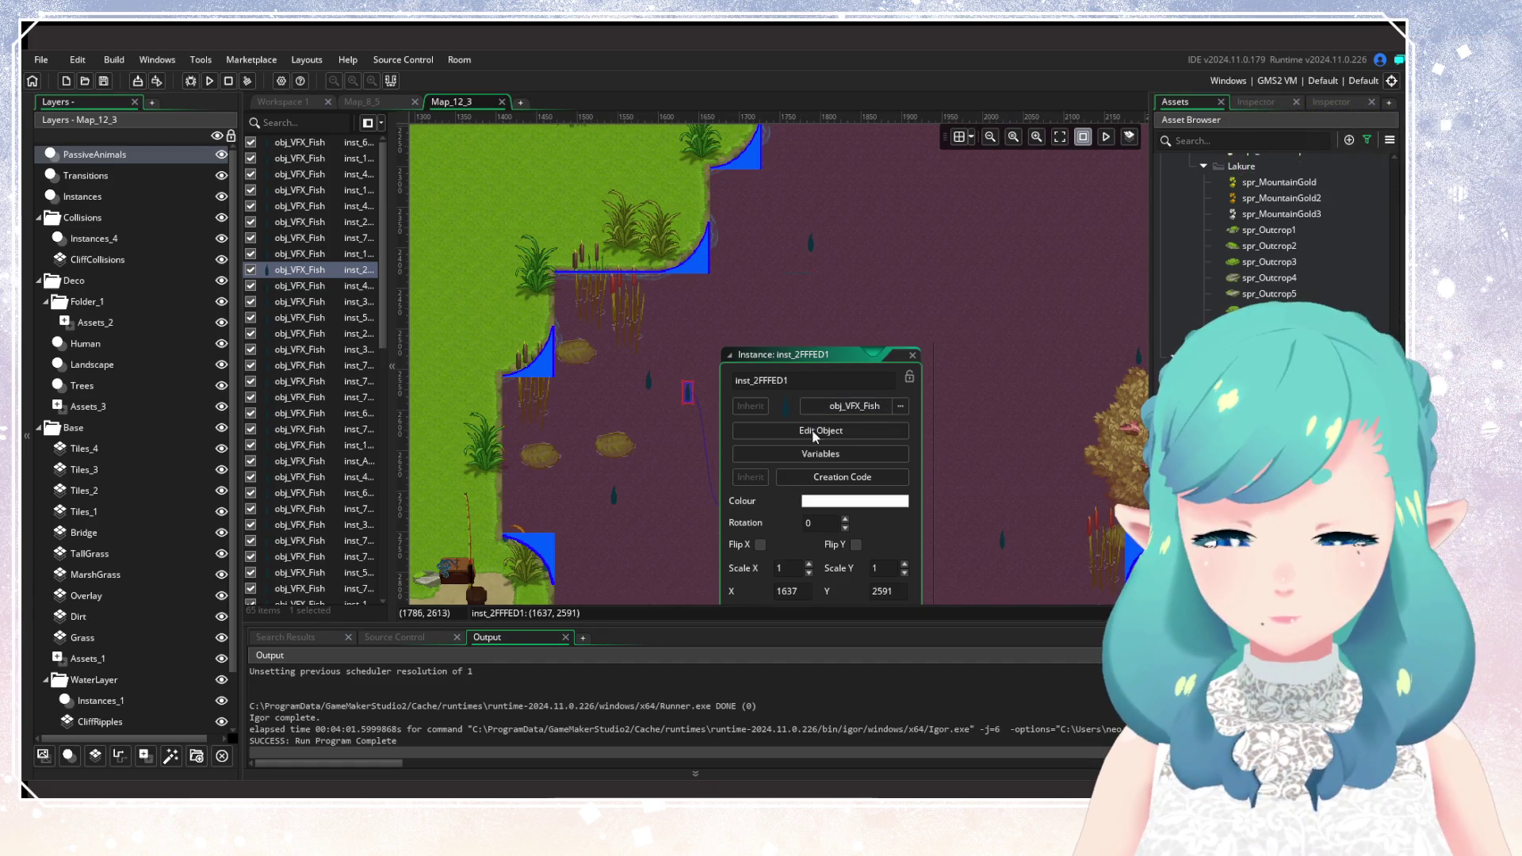
click(816, 452)
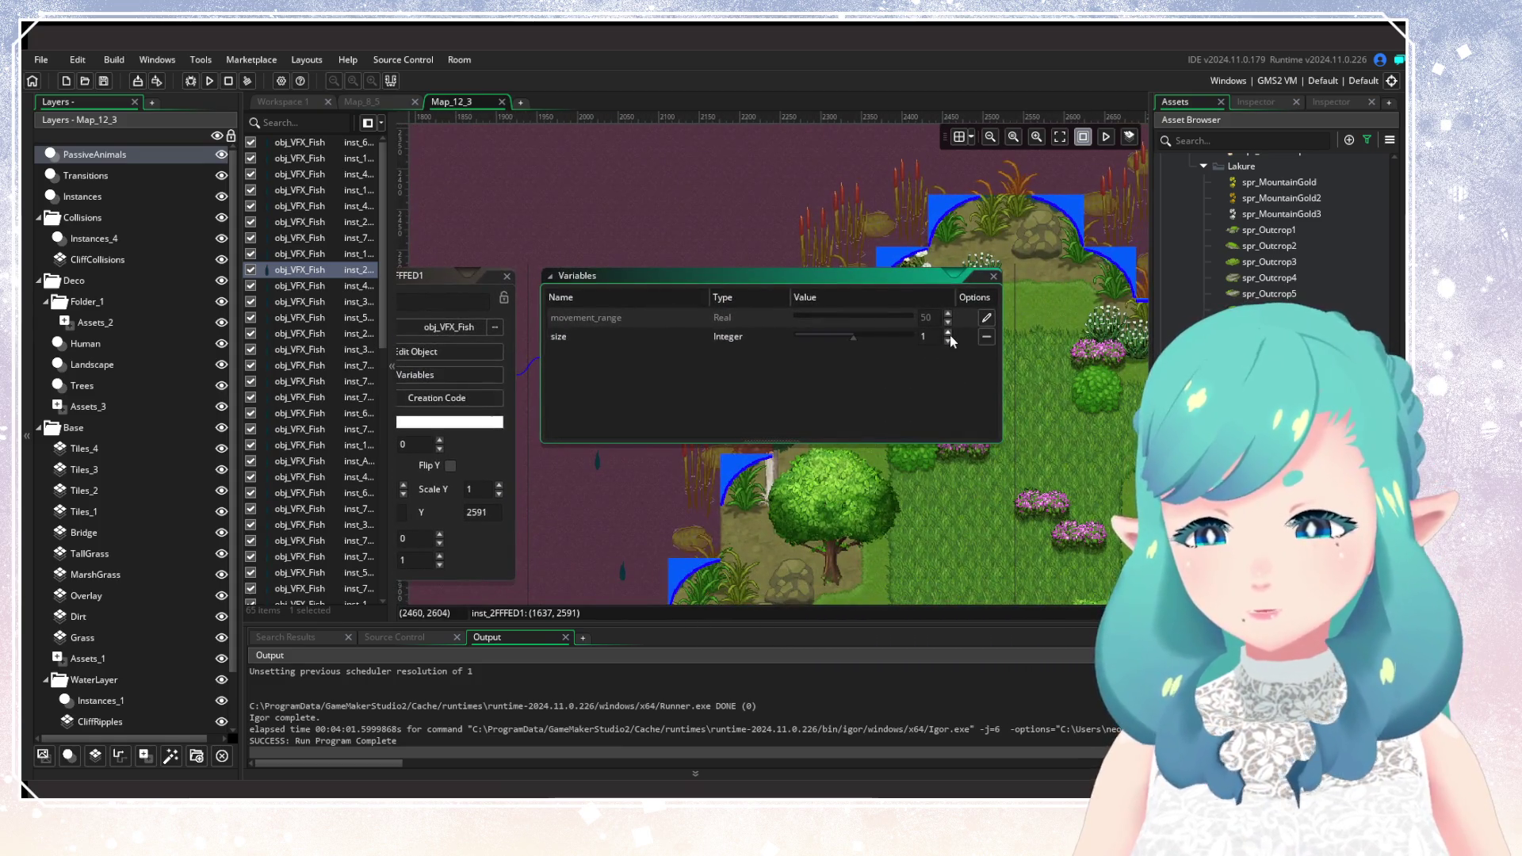
mouse_move(618, 301)
mouse_down()
mouse_move(867, 368)
mouse_move(626, 362)
mouse_up()
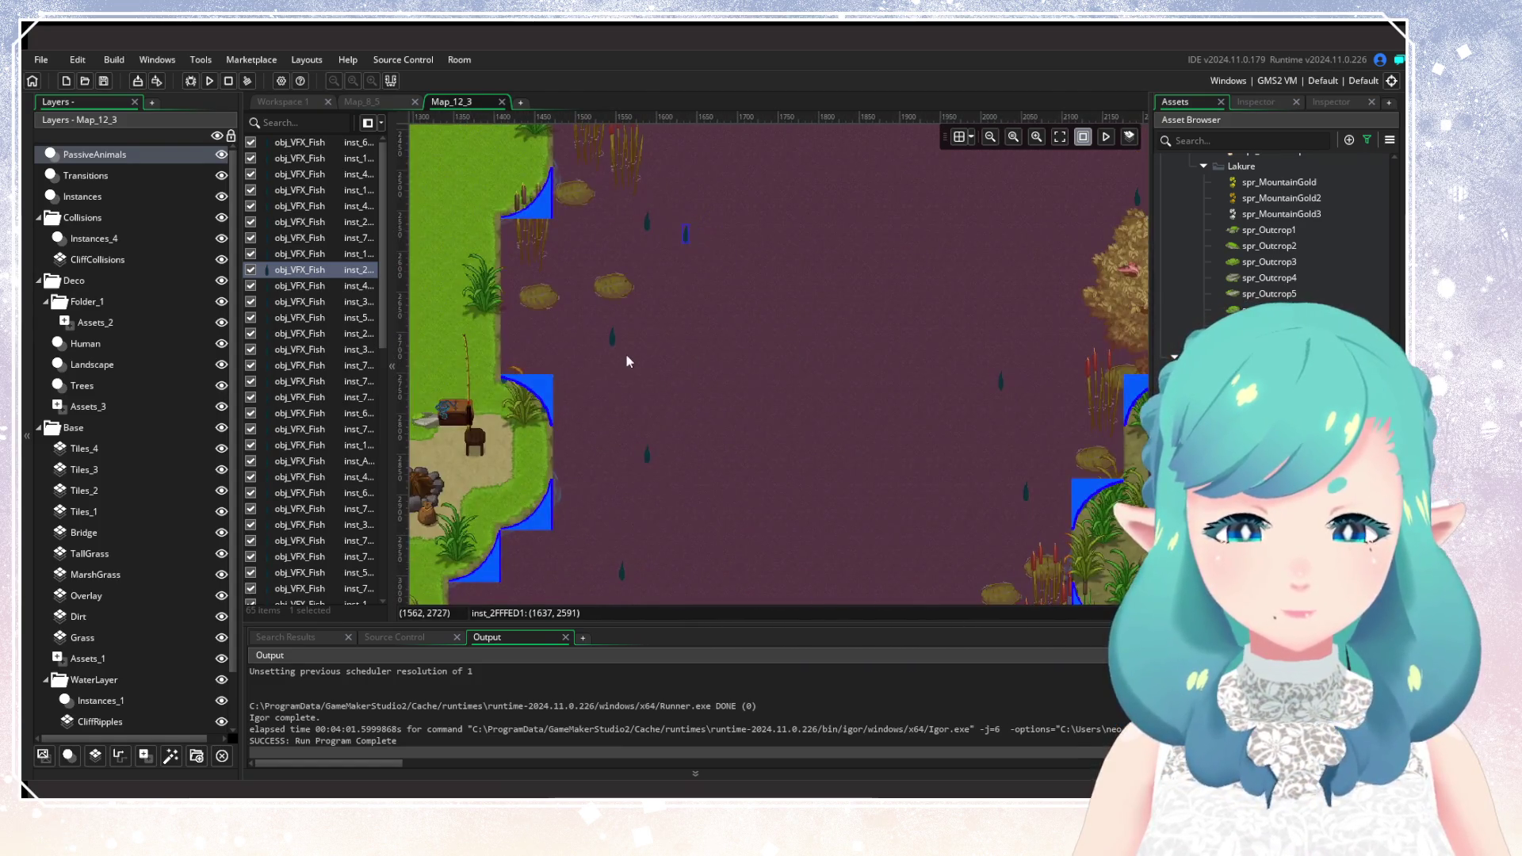
double_click(649, 459)
click(767, 514)
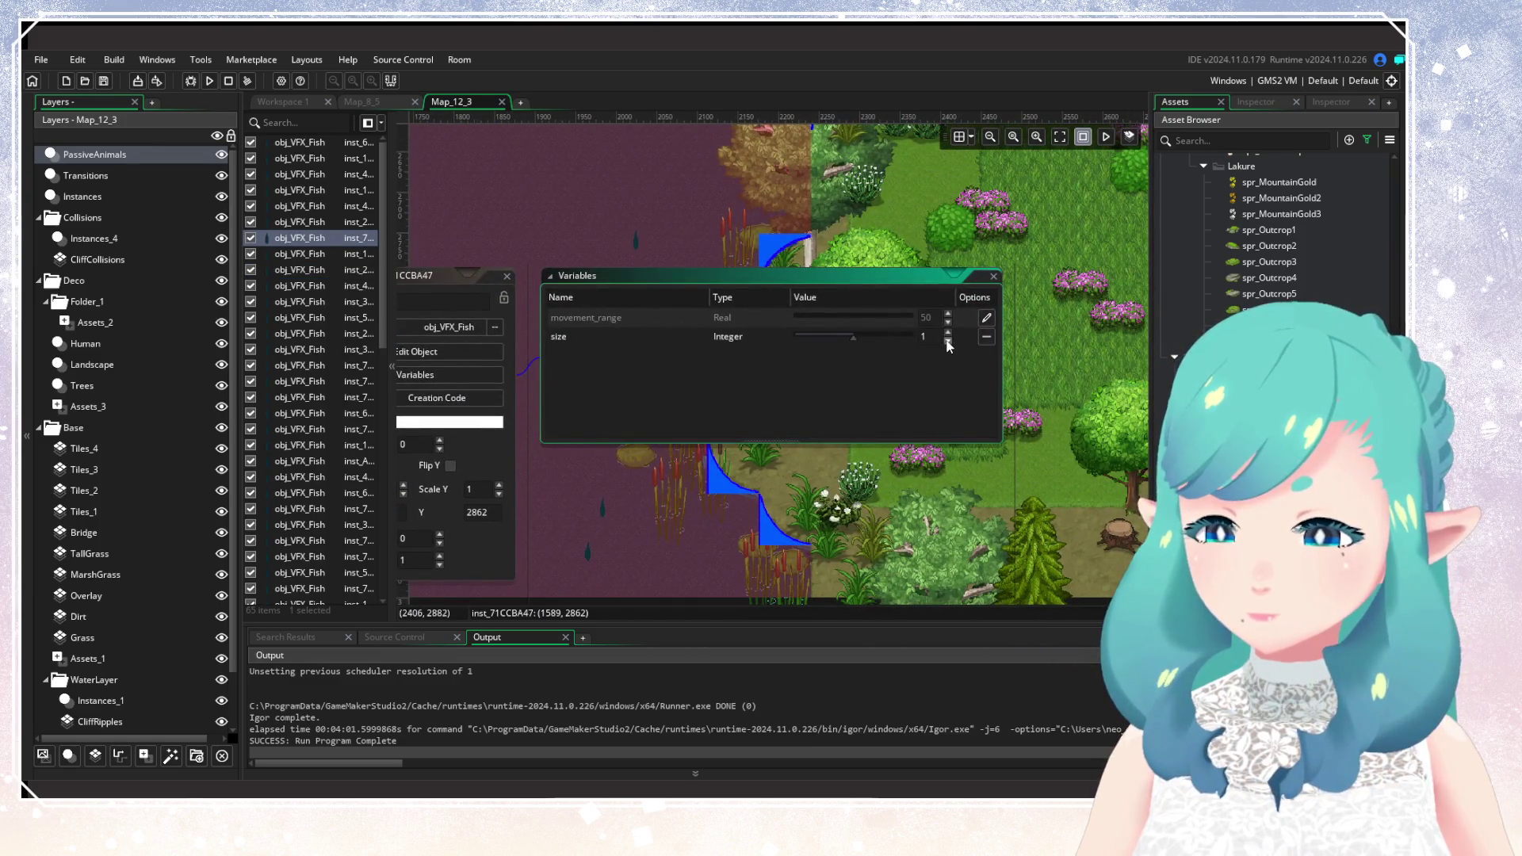
Set the size of the fish by the left island to 2.
drag(535, 449, 995, 357)
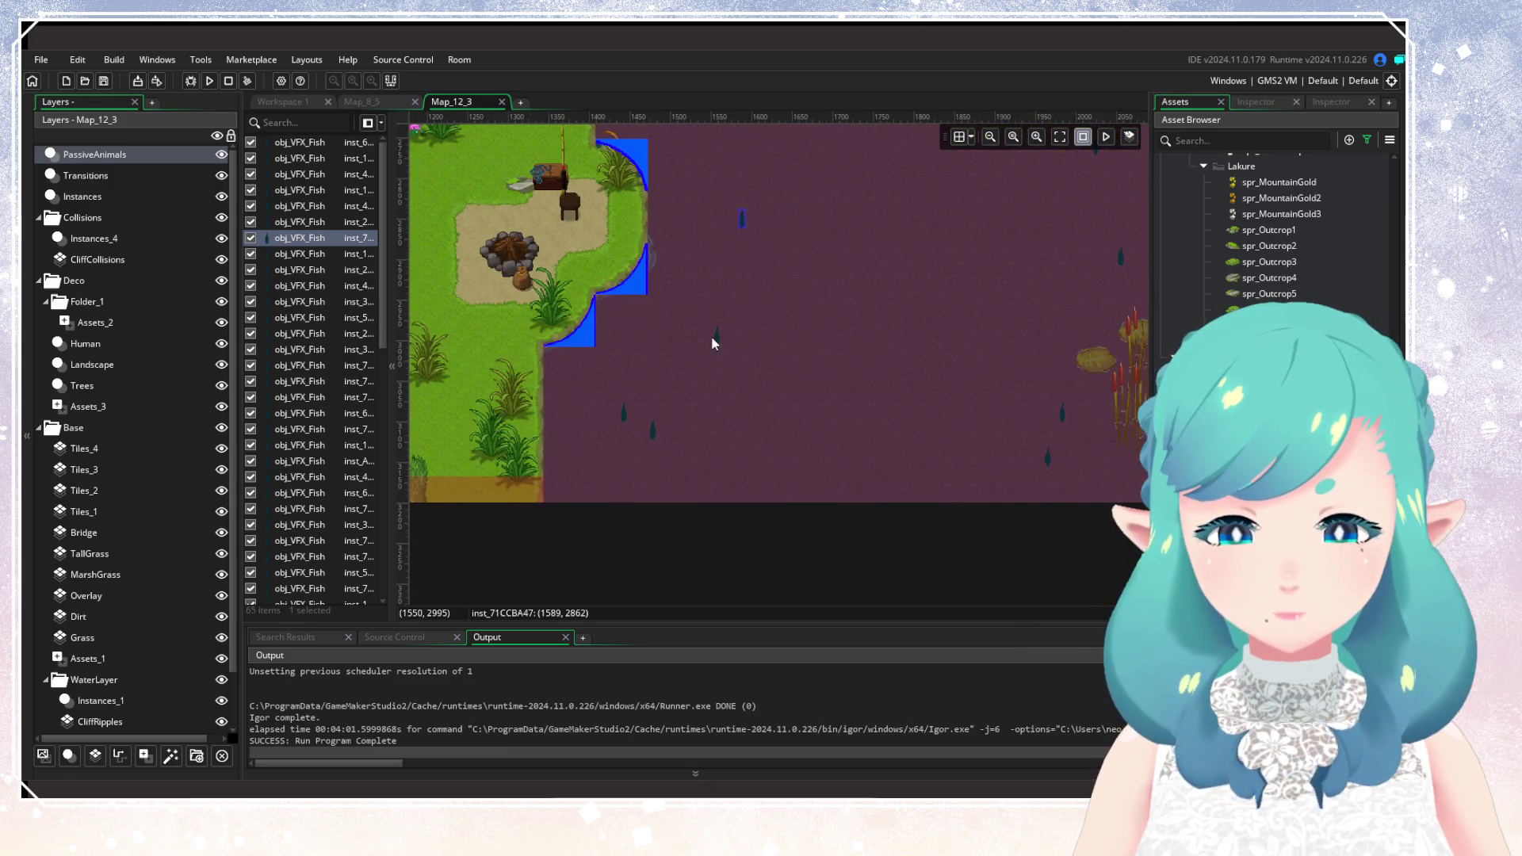
double_click(654, 433)
click(747, 487)
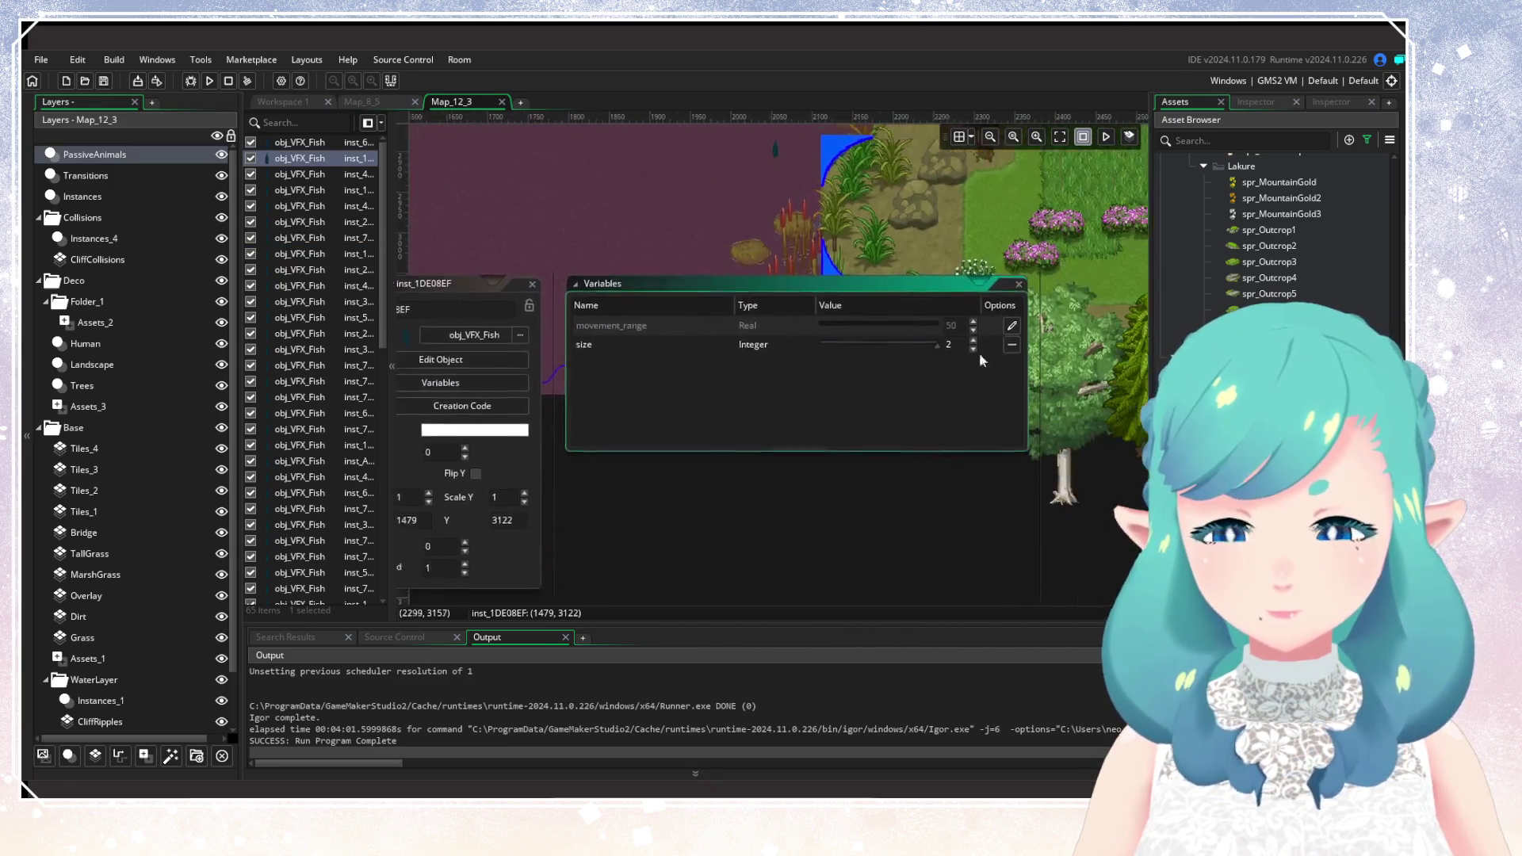
click(992, 341)
click(949, 333)
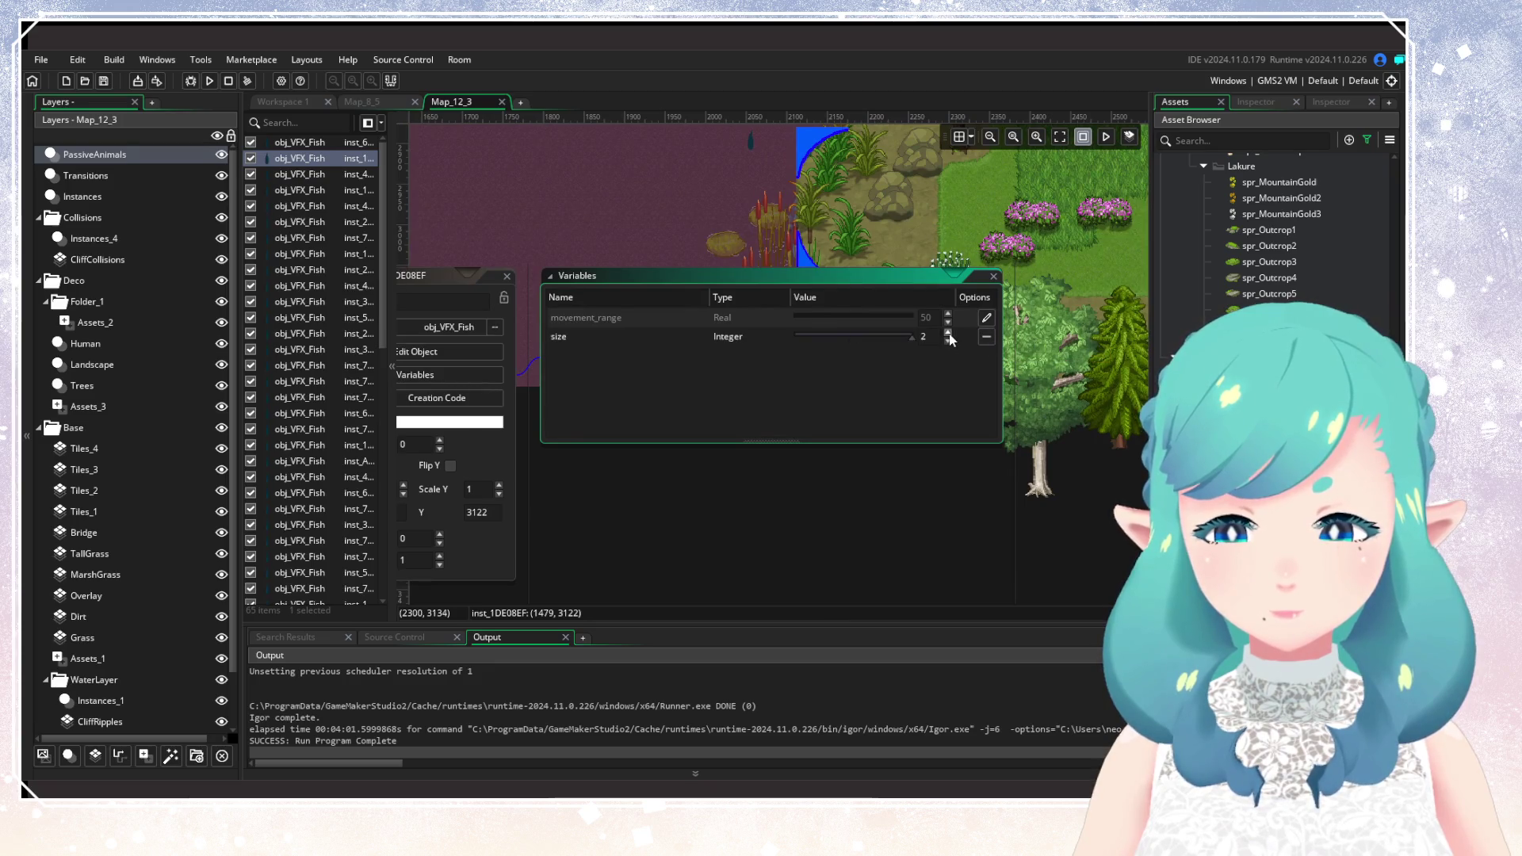
mouse_move(535, 277)
mouse_down()
mouse_move(860, 458)
mouse_move(730, 635)
mouse_up()
mouse_move(839, 414)
mouse_down()
mouse_move(764, 659)
mouse_move(640, 487)
mouse_move(481, 503)
mouse_up()
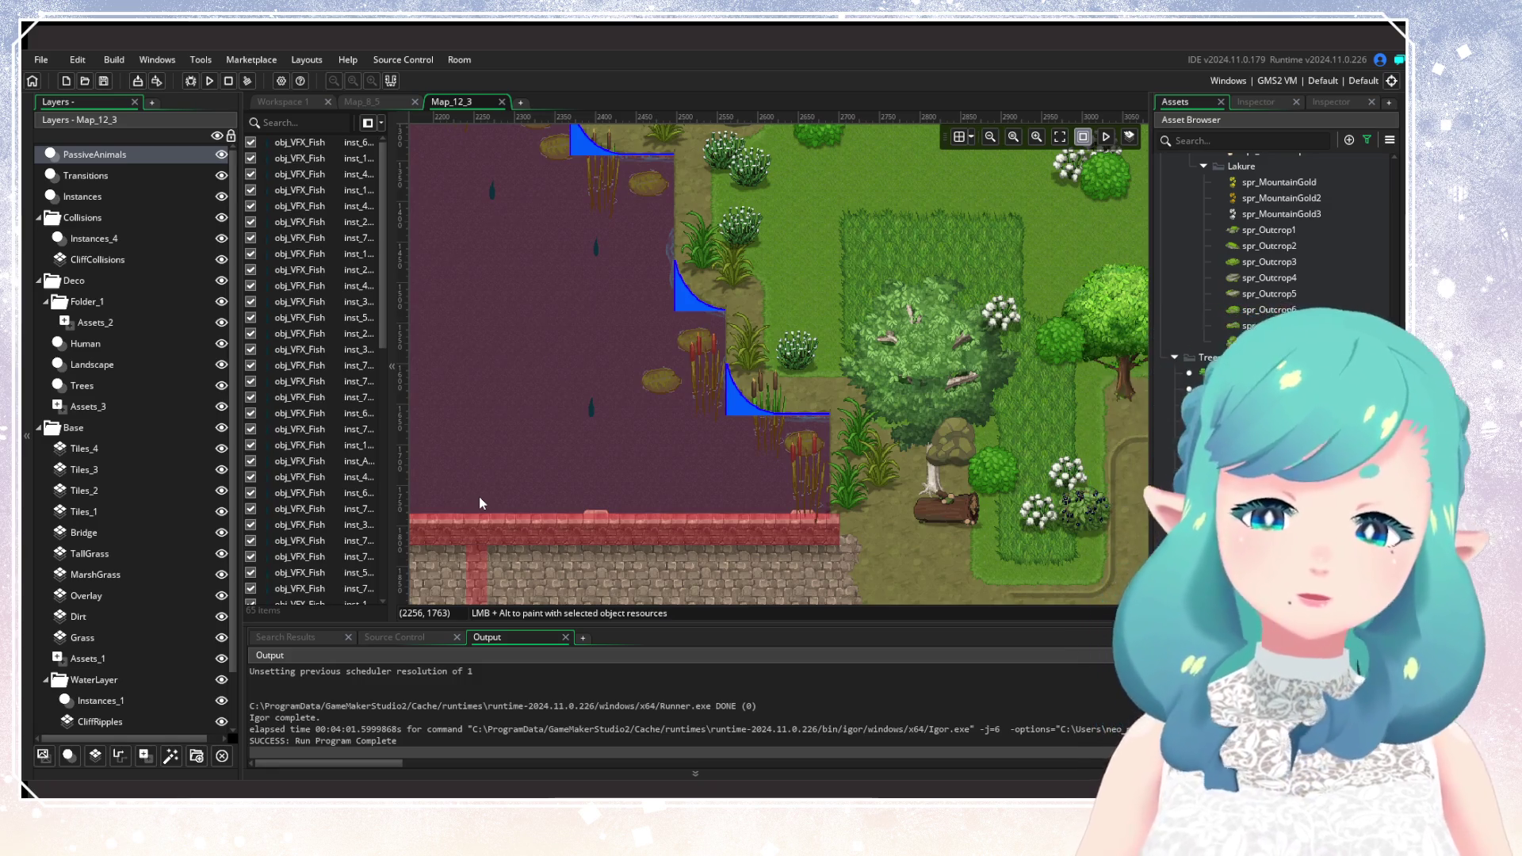
mouse_move(479, 496)
mouse_down()
mouse_move(754, 487)
mouse_move(811, 455)
mouse_up()
double_click(800, 462)
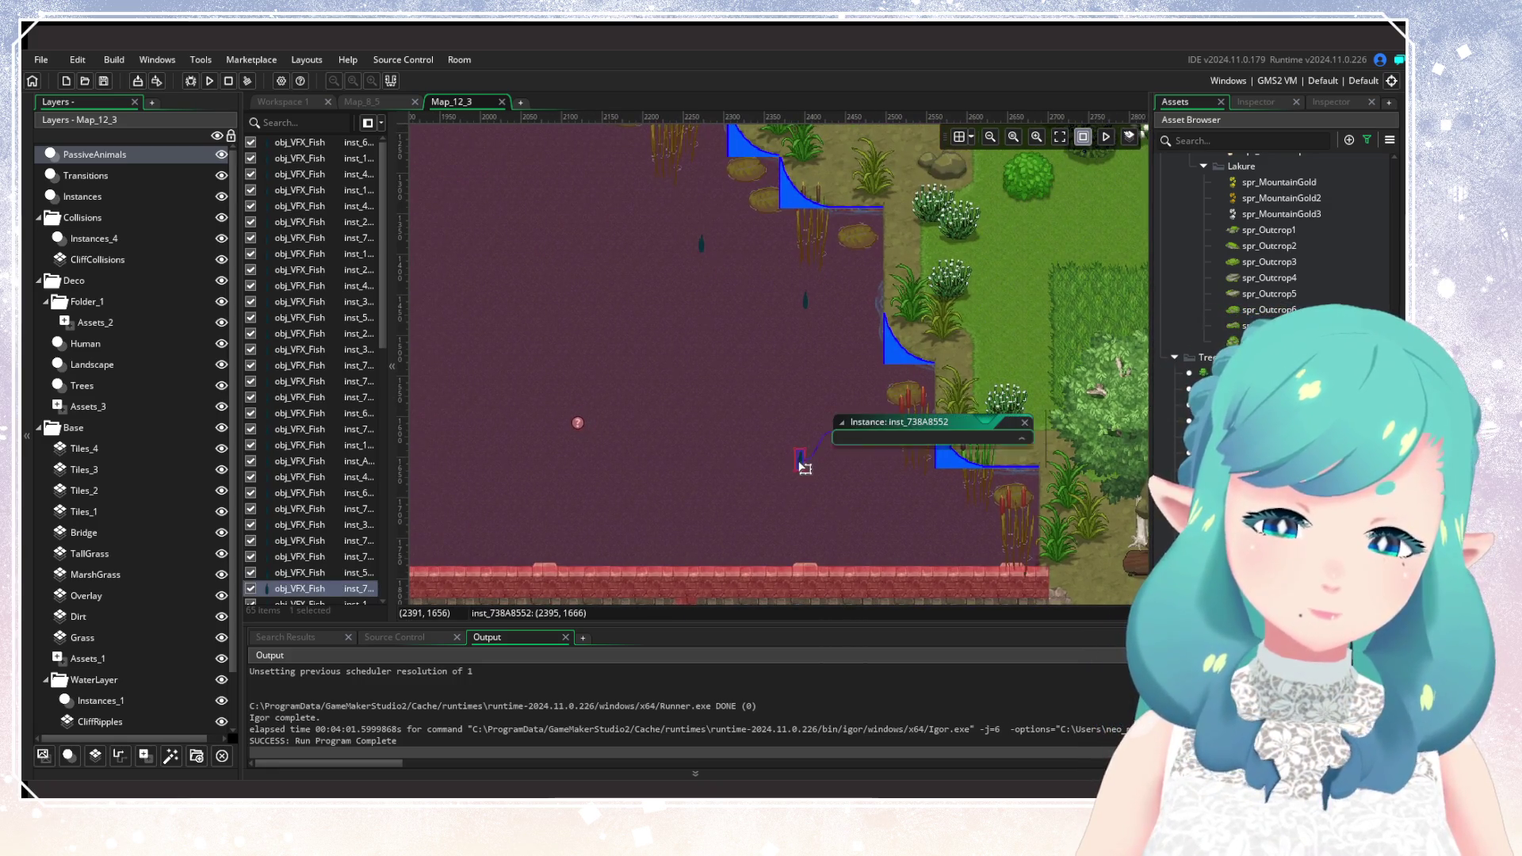
click(910, 522)
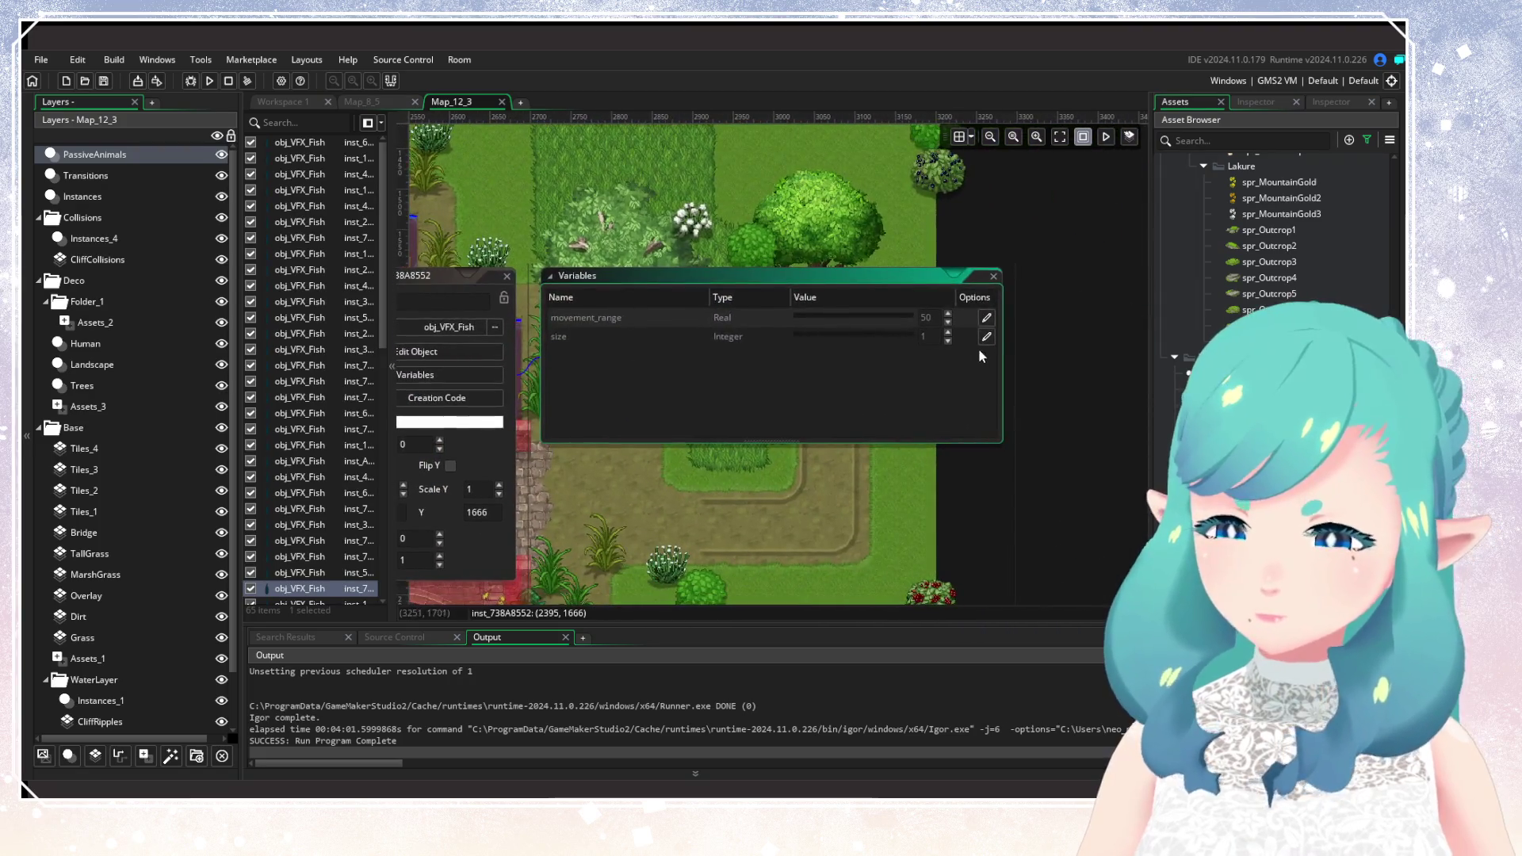
click(507, 276)
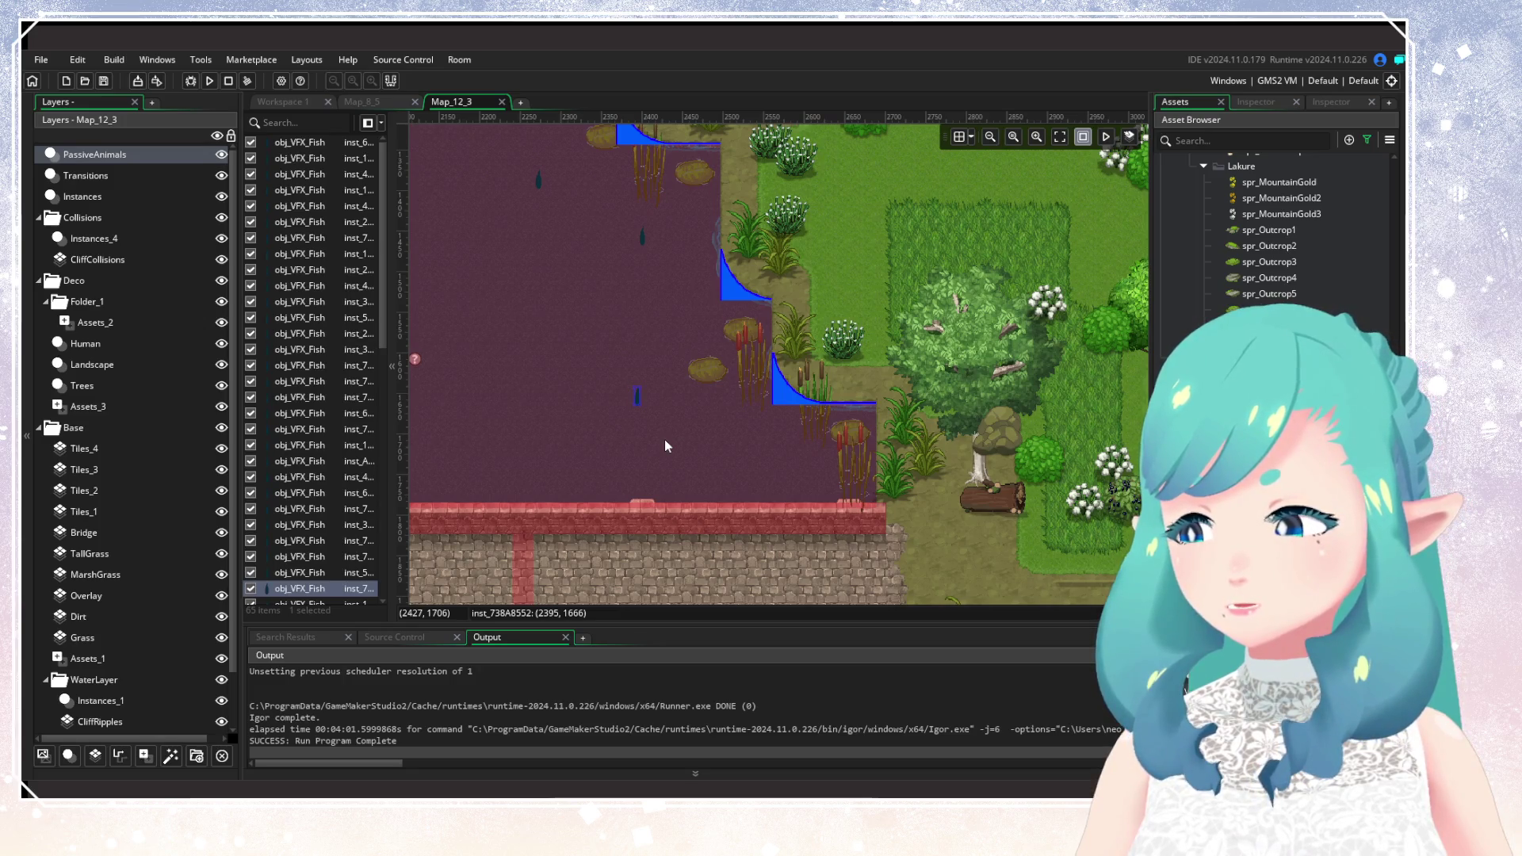
Check a fish further up the river, then change another fish's size value.
drag(639, 263, 780, 389)
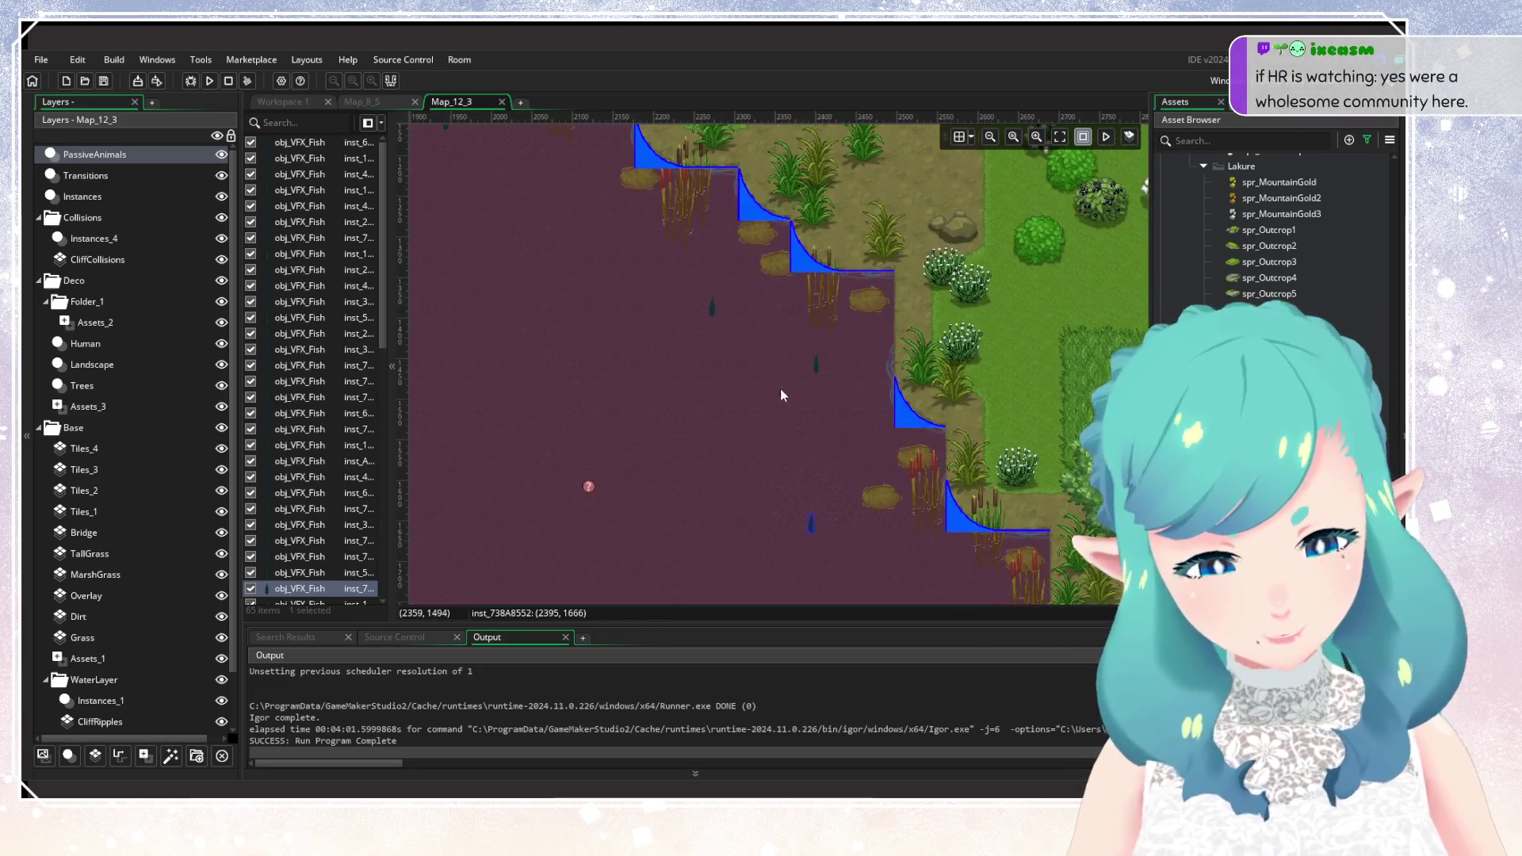
double_click(714, 314)
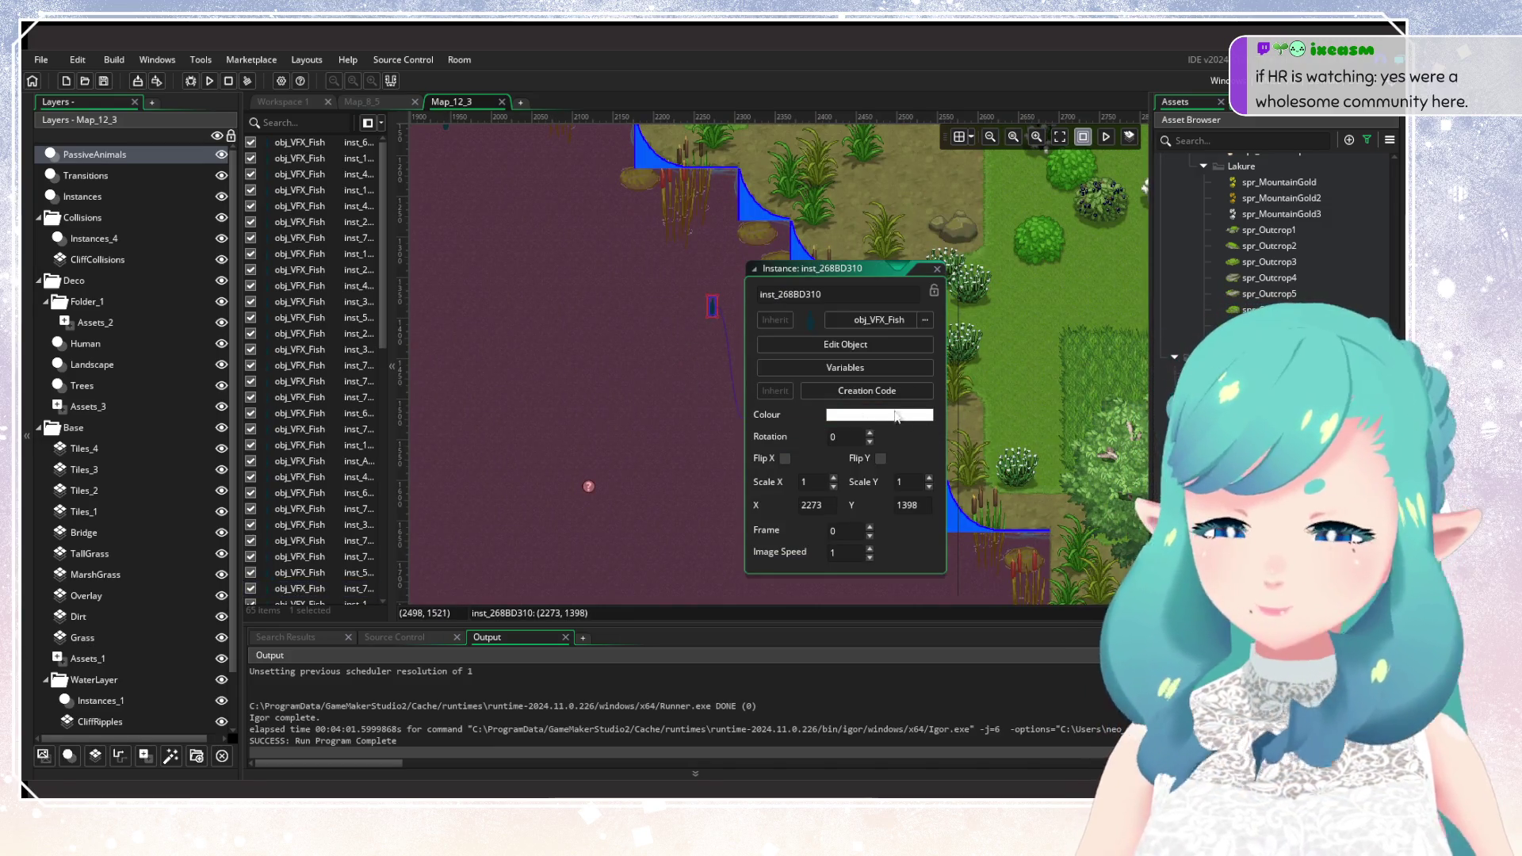
click(845, 368)
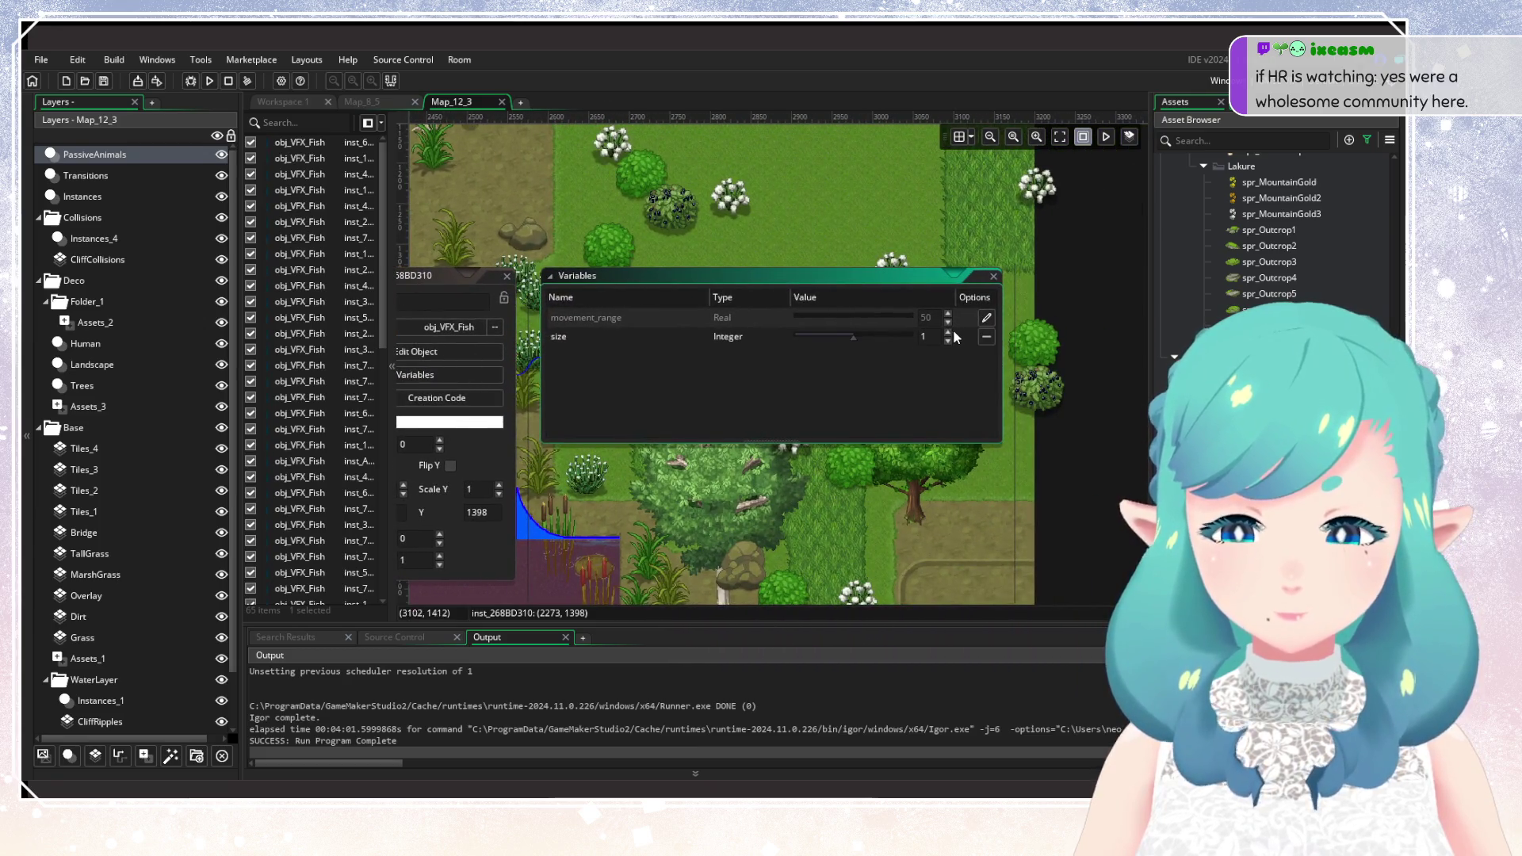
mouse_move(493, 430)
mouse_down()
mouse_move(644, 361)
mouse_move(782, 392)
mouse_move(802, 439)
mouse_up()
double_click(767, 379)
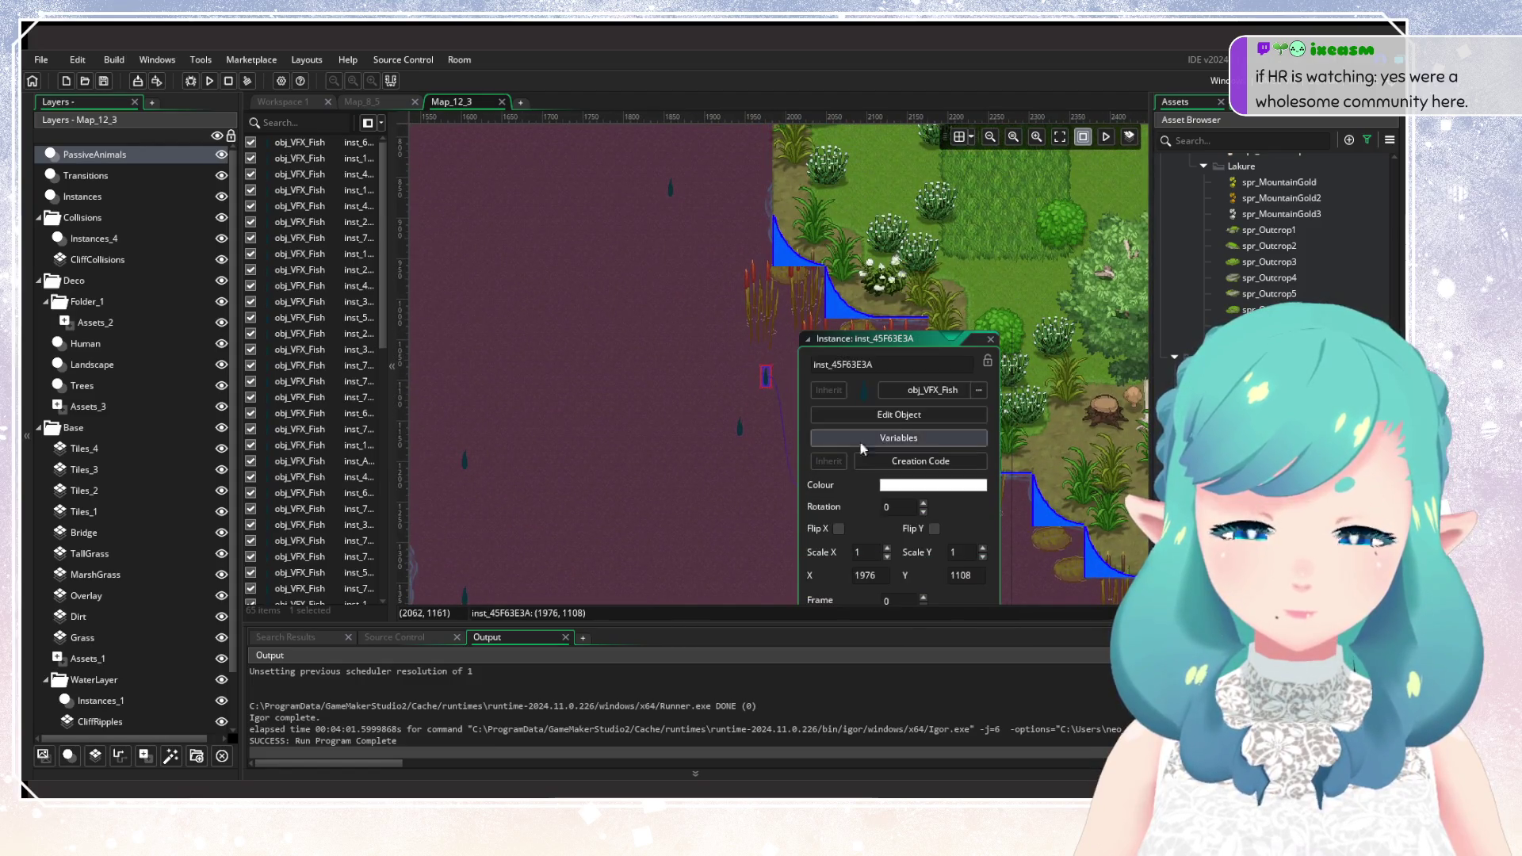
click(872, 440)
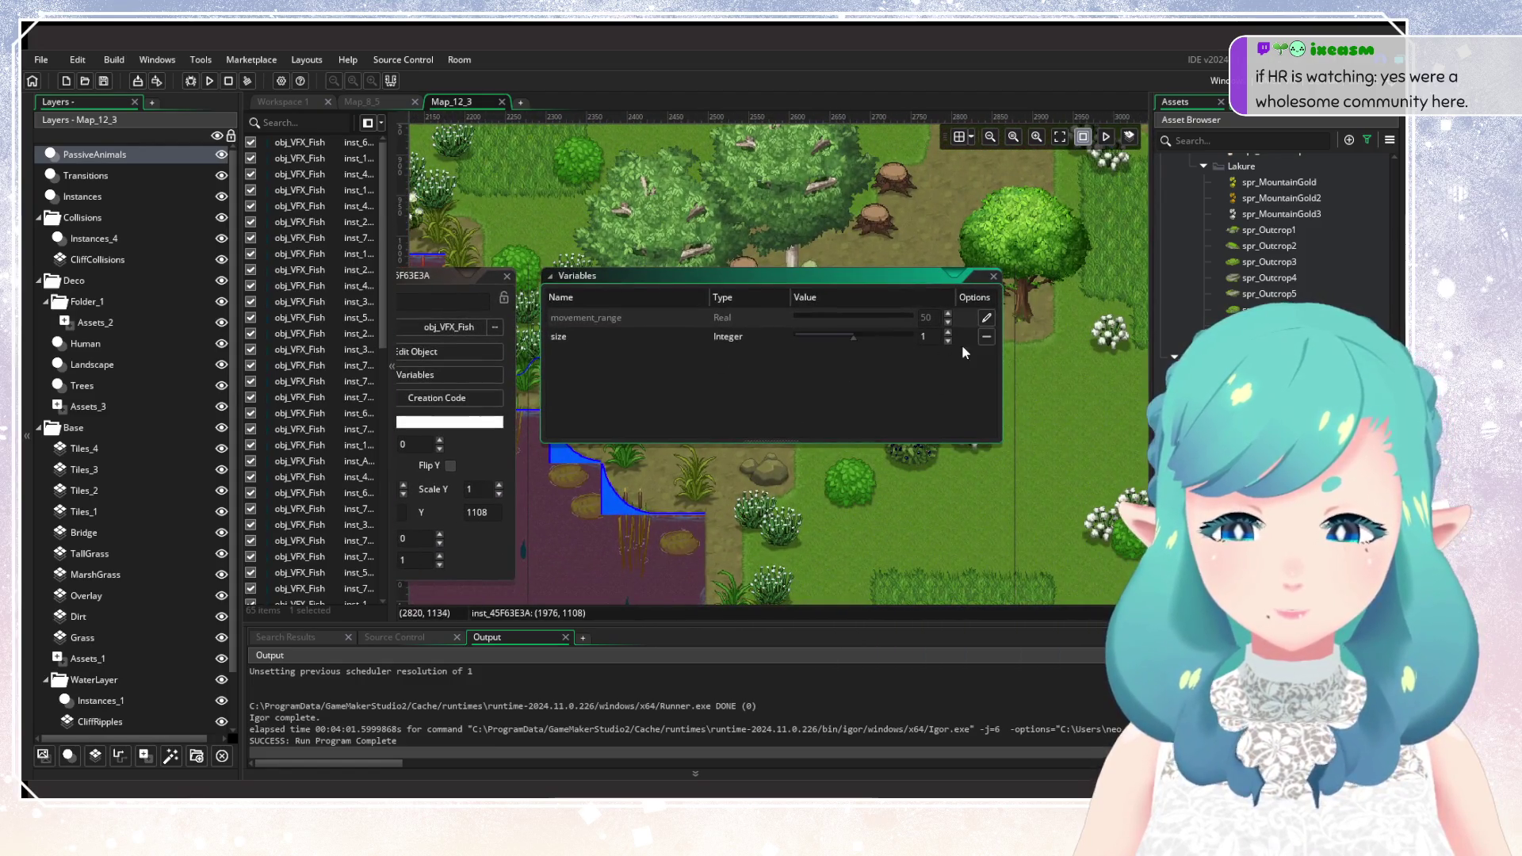
click(948, 341)
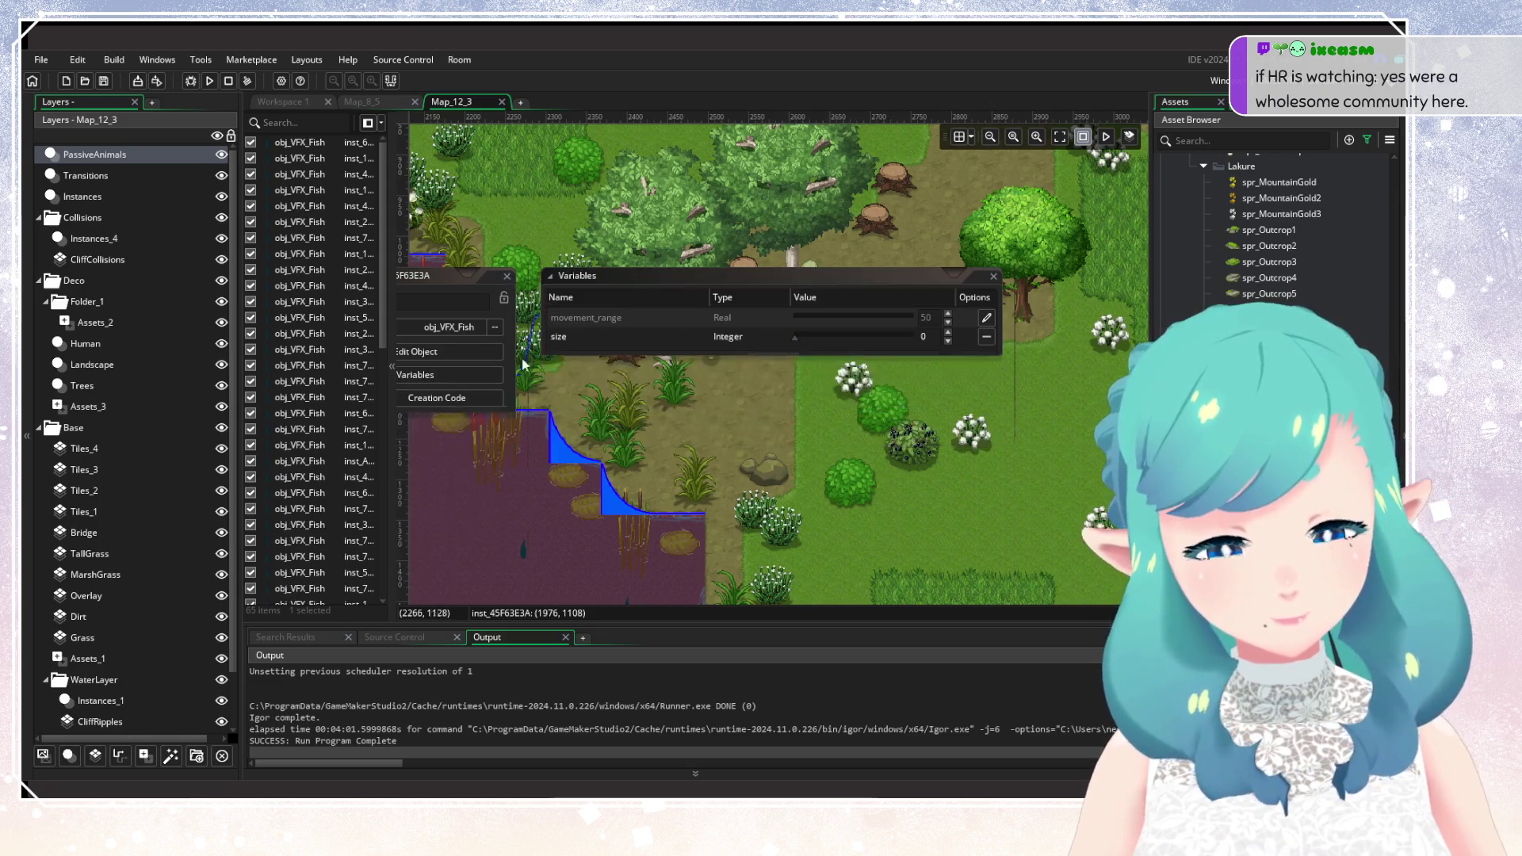
Override the size variable on fish inst_6919EE14 and on the next fish.
mouse_move(523, 365)
mouse_down()
mouse_move(599, 287)
mouse_move(723, 436)
mouse_up()
double_click(752, 272)
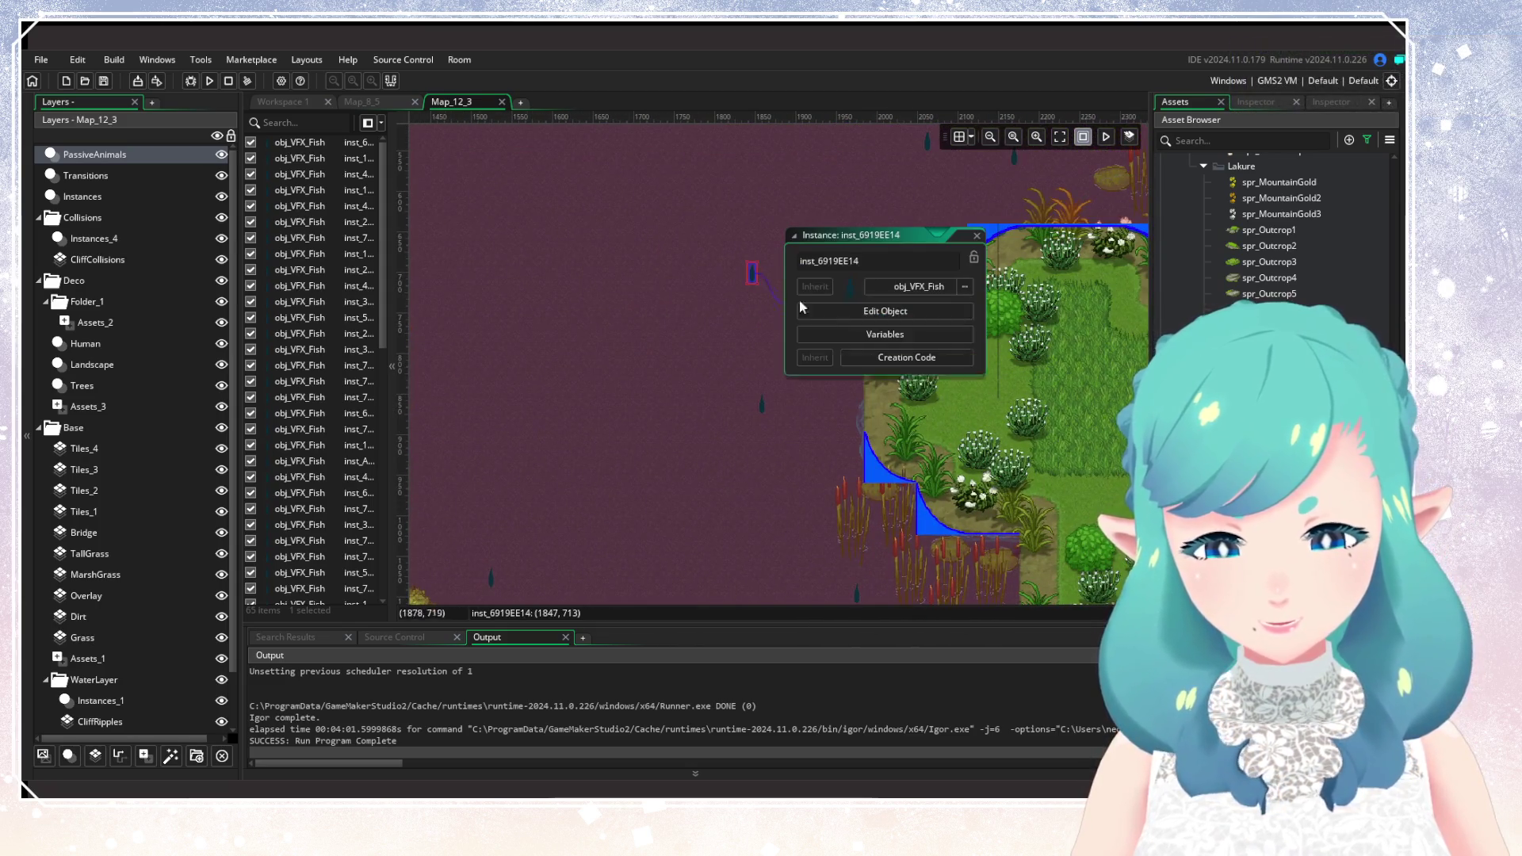
click(885, 334)
click(986, 336)
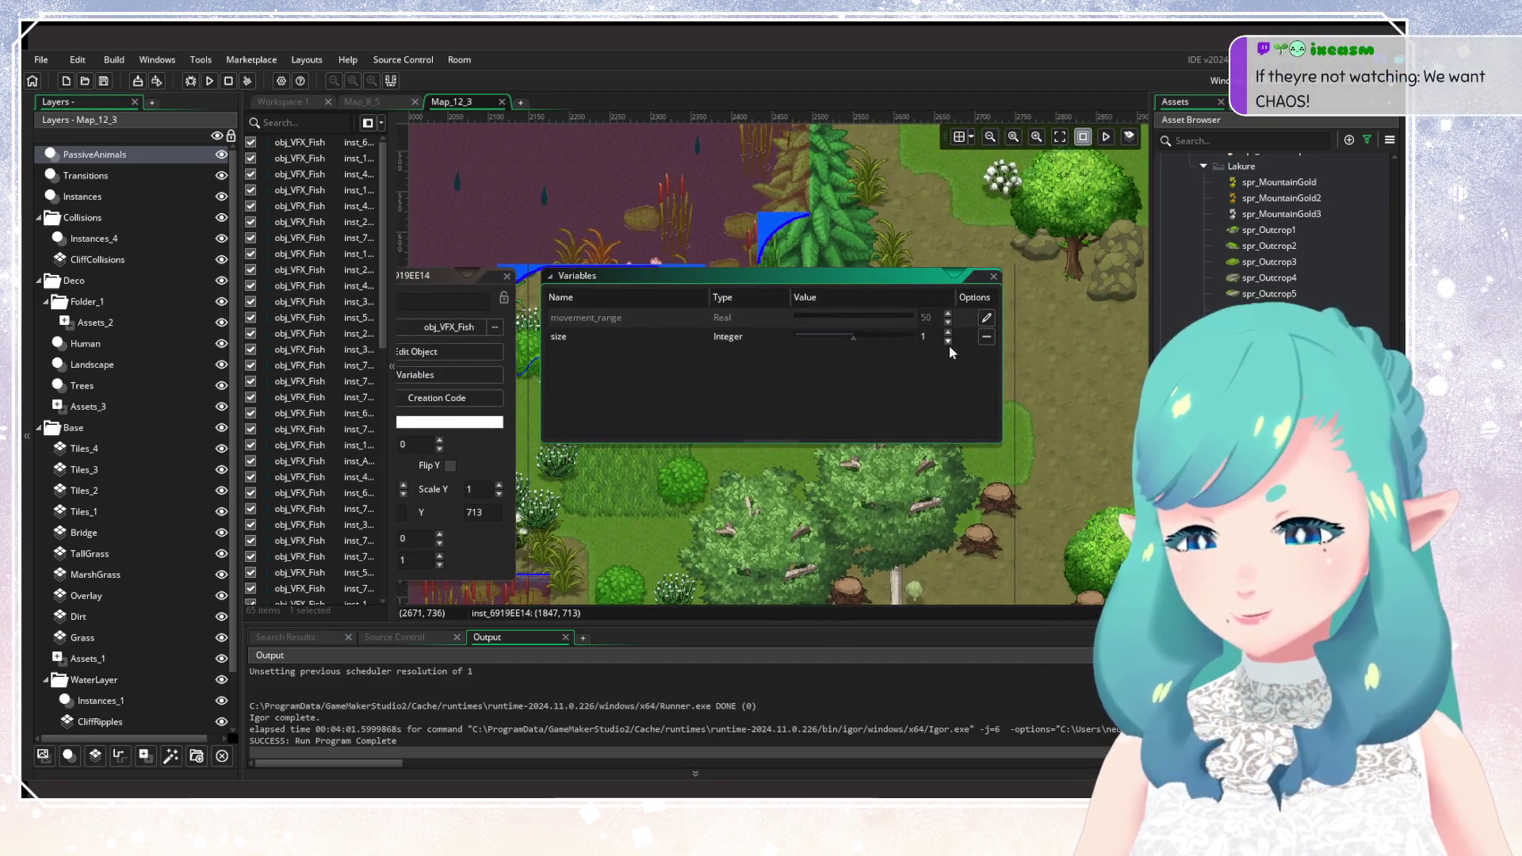
mouse_move(669, 388)
mouse_down()
mouse_move(1052, 504)
mouse_move(778, 355)
mouse_move(717, 417)
mouse_up()
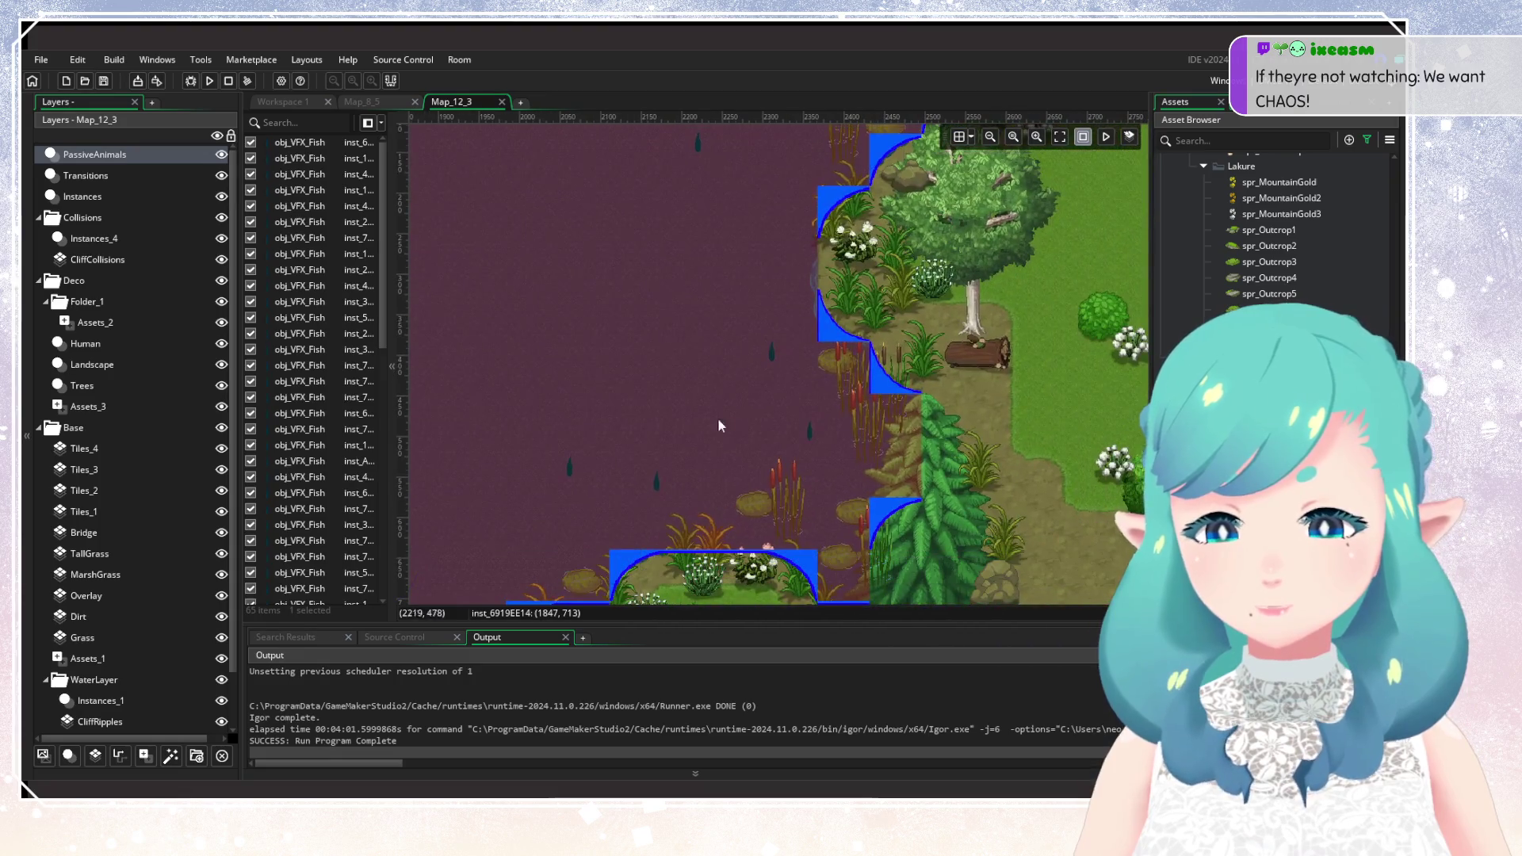
double_click(771, 352)
click(907, 412)
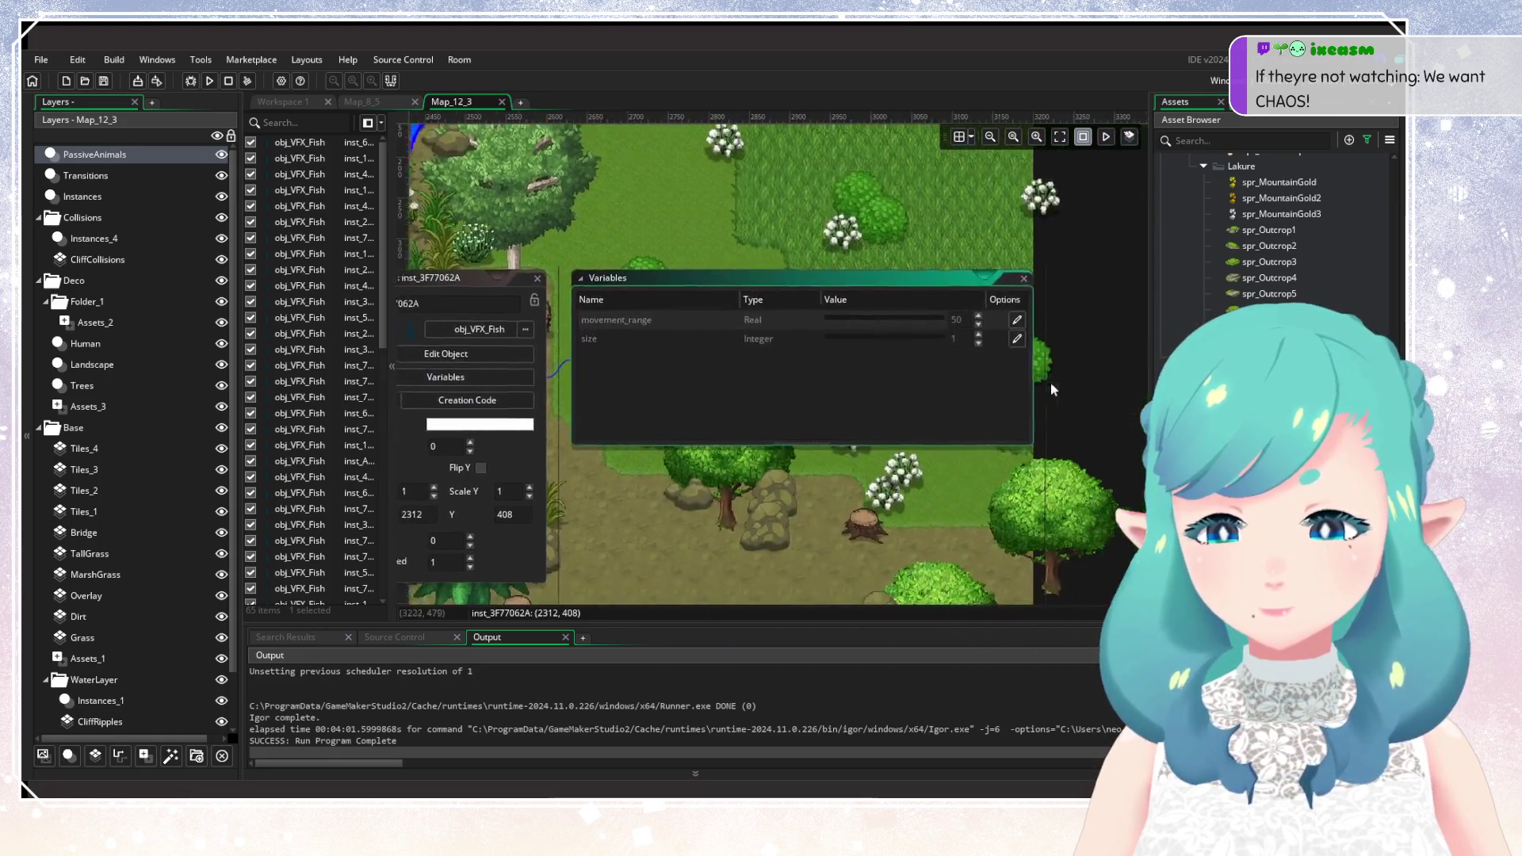
click(987, 337)
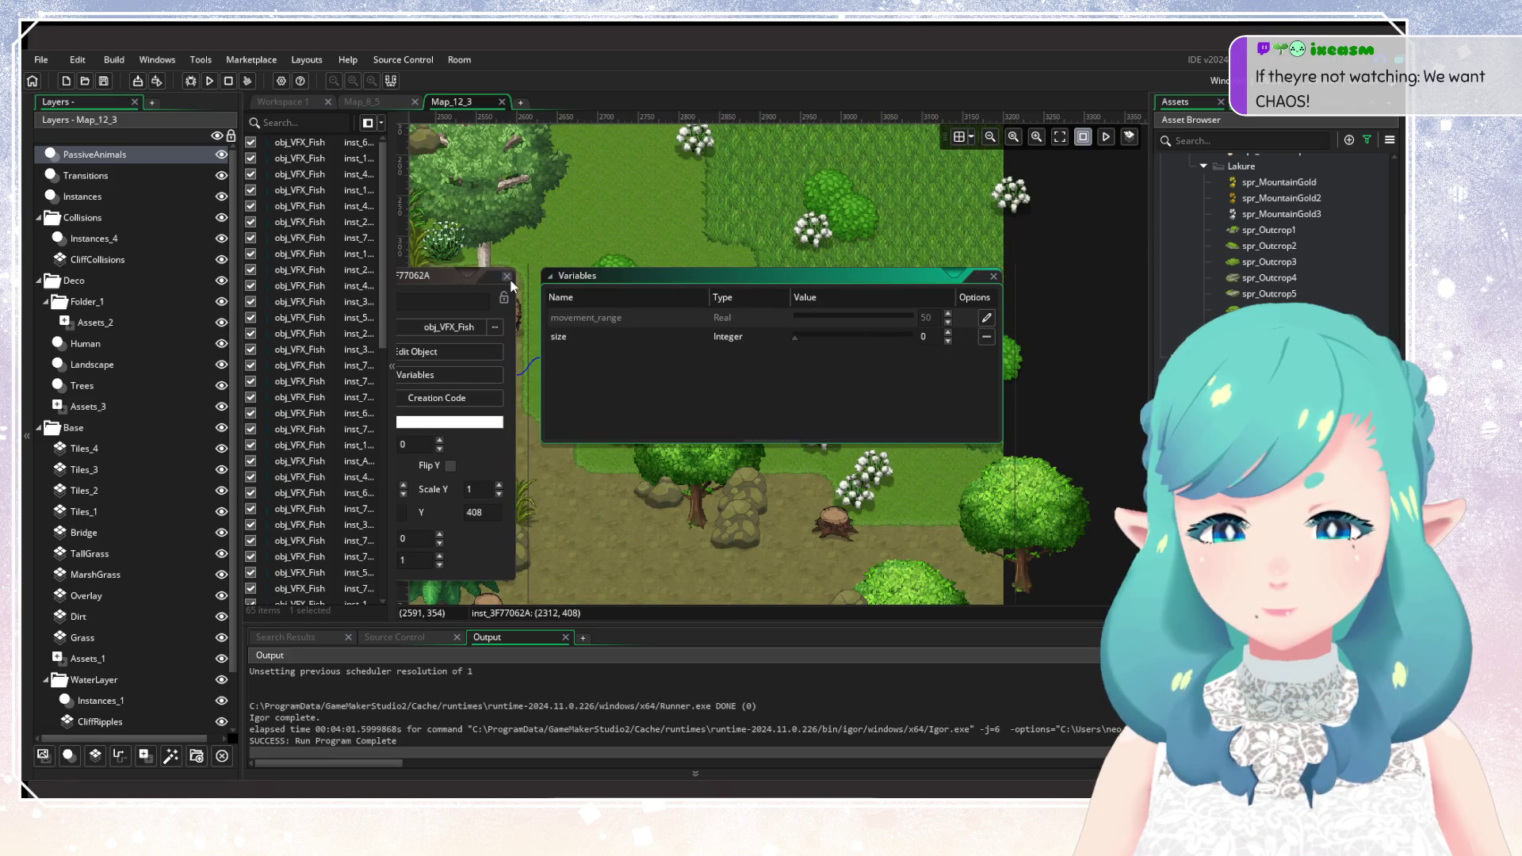
Open the variables of fish inst_136774D0 and inst_1E9587A3 at the river's top edge.
mouse_move(512, 287)
mouse_down()
mouse_move(714, 476)
mouse_move(815, 265)
mouse_up()
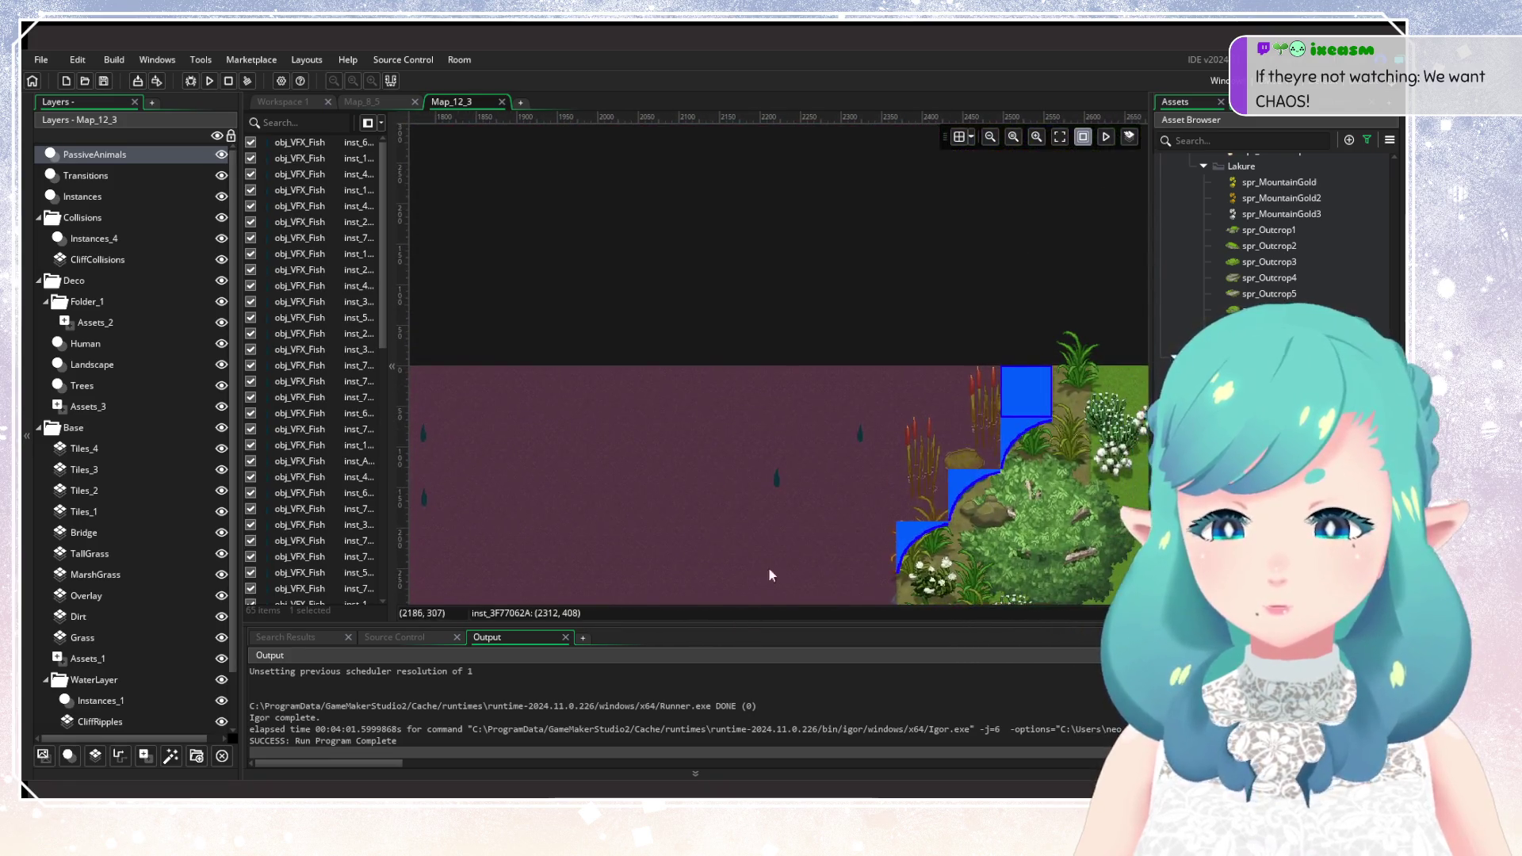
double_click(858, 432)
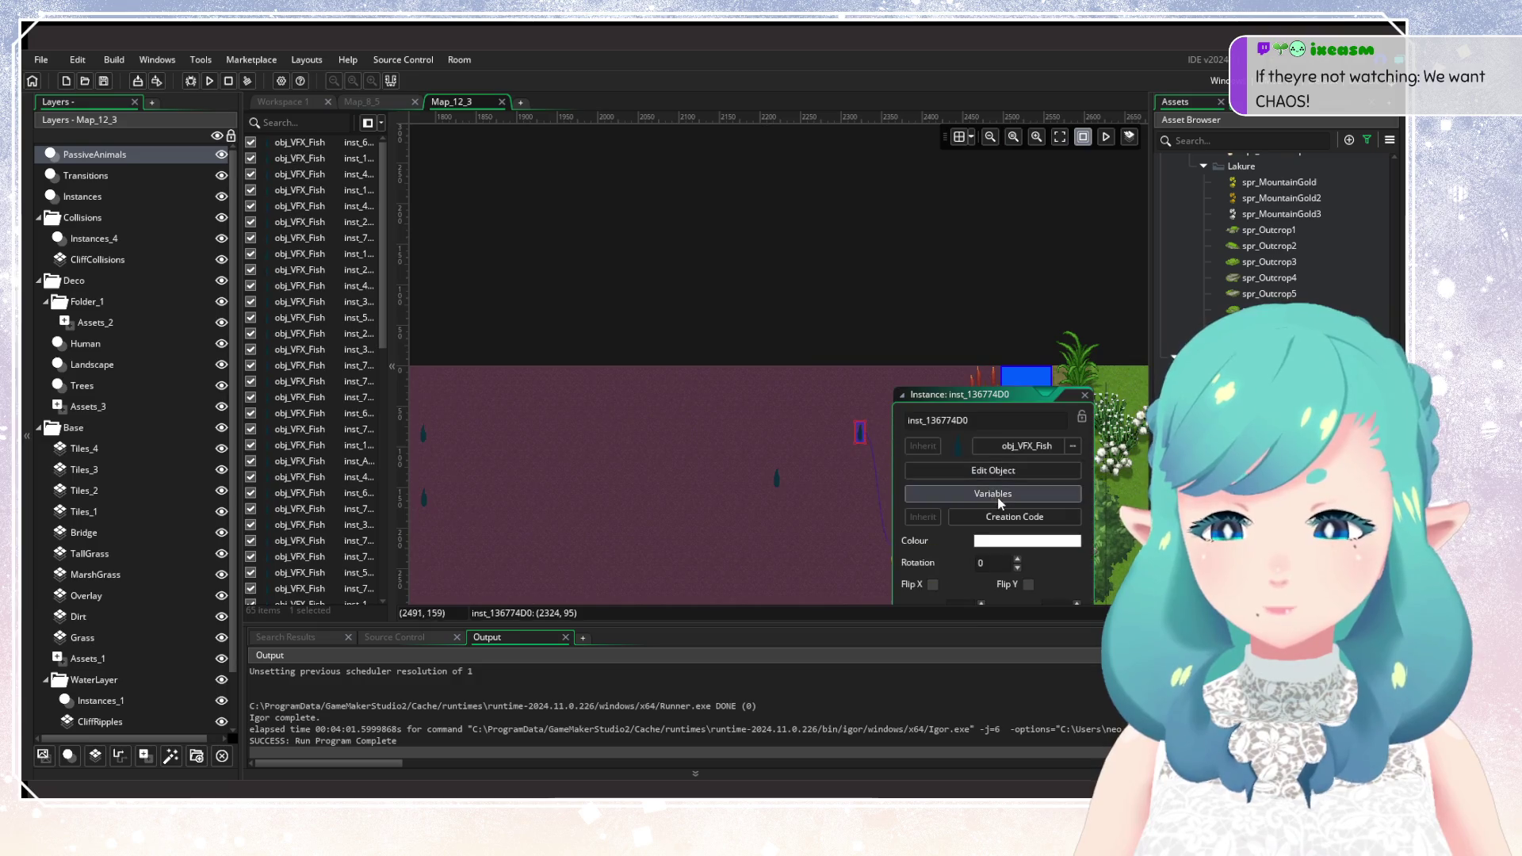
click(1001, 503)
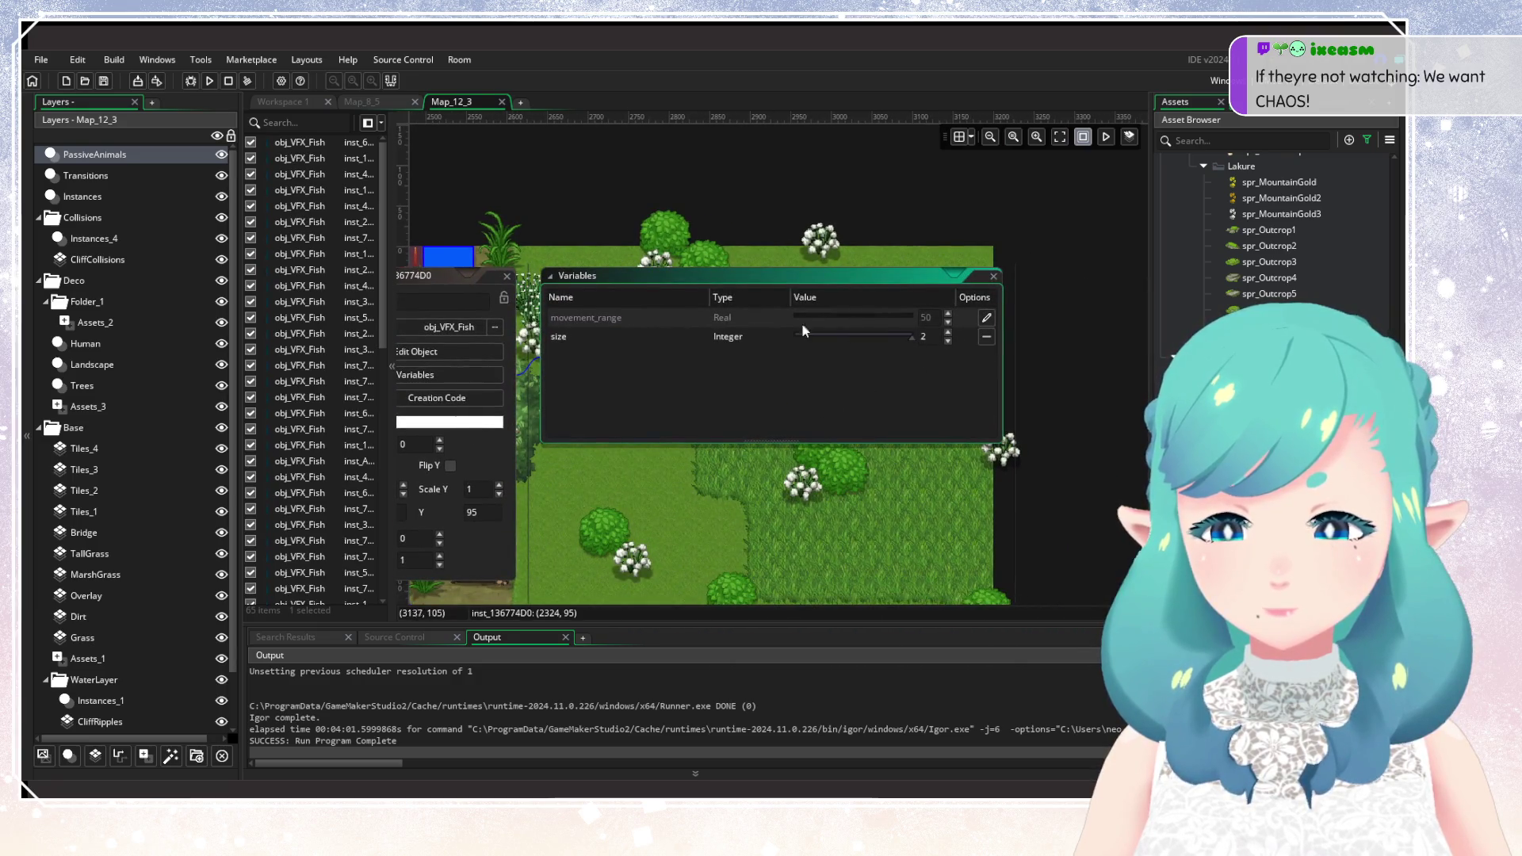
double_click(880, 301)
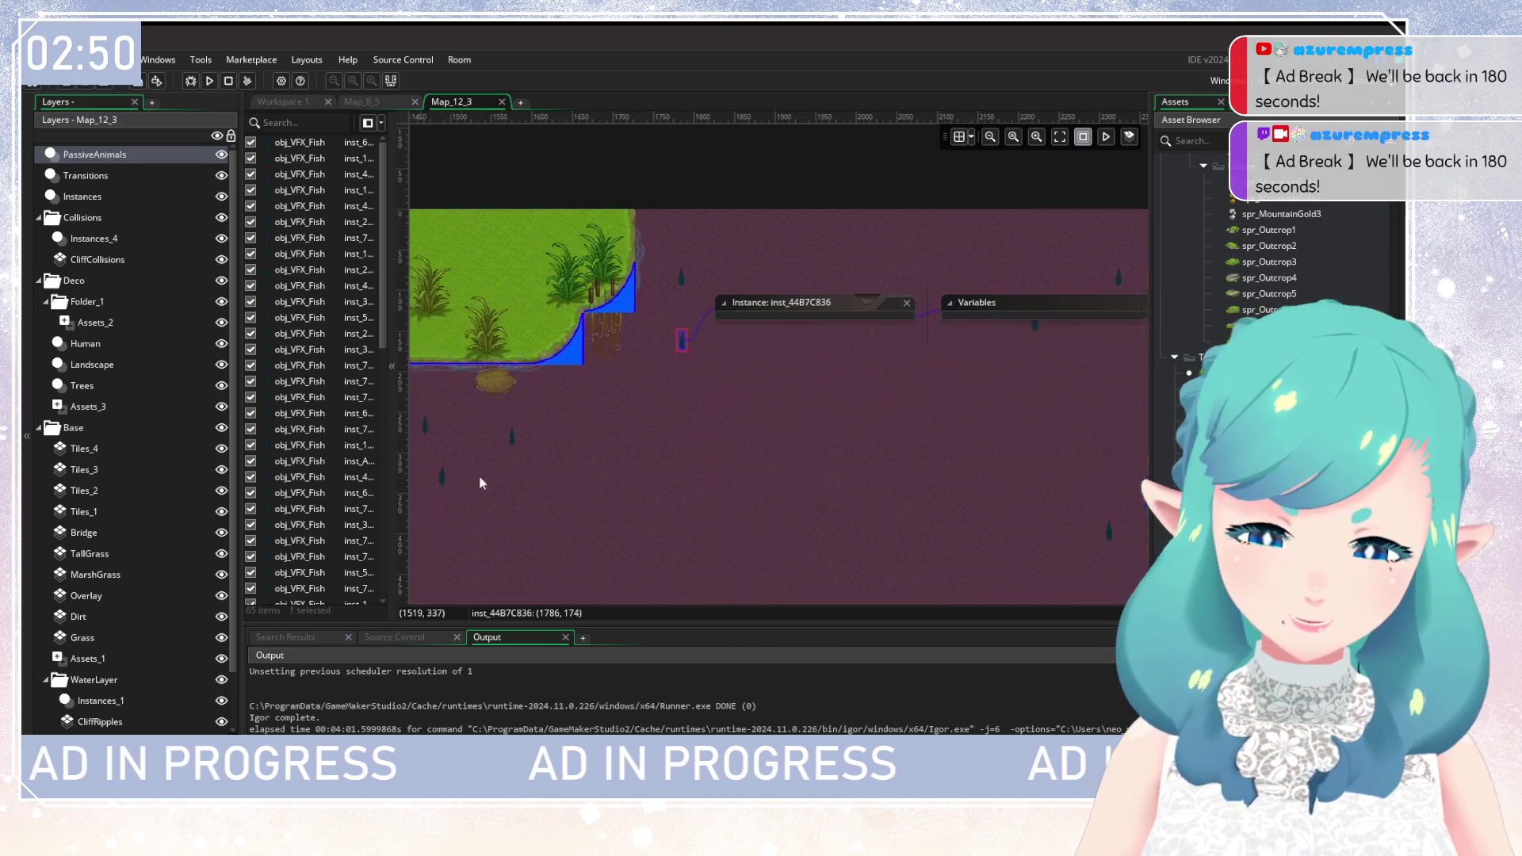
double_click(645, 334)
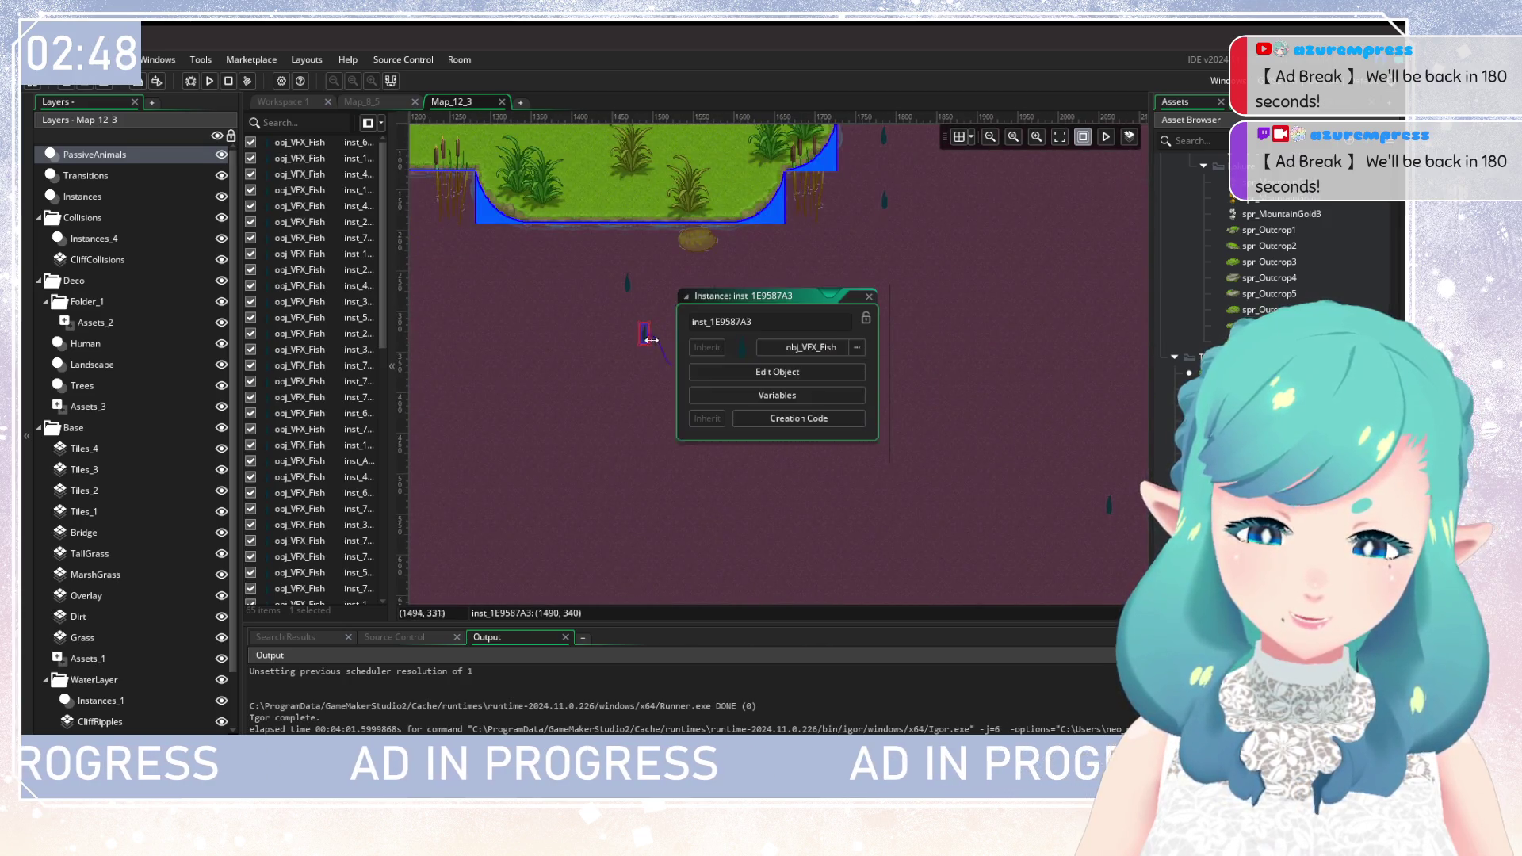
click(764, 397)
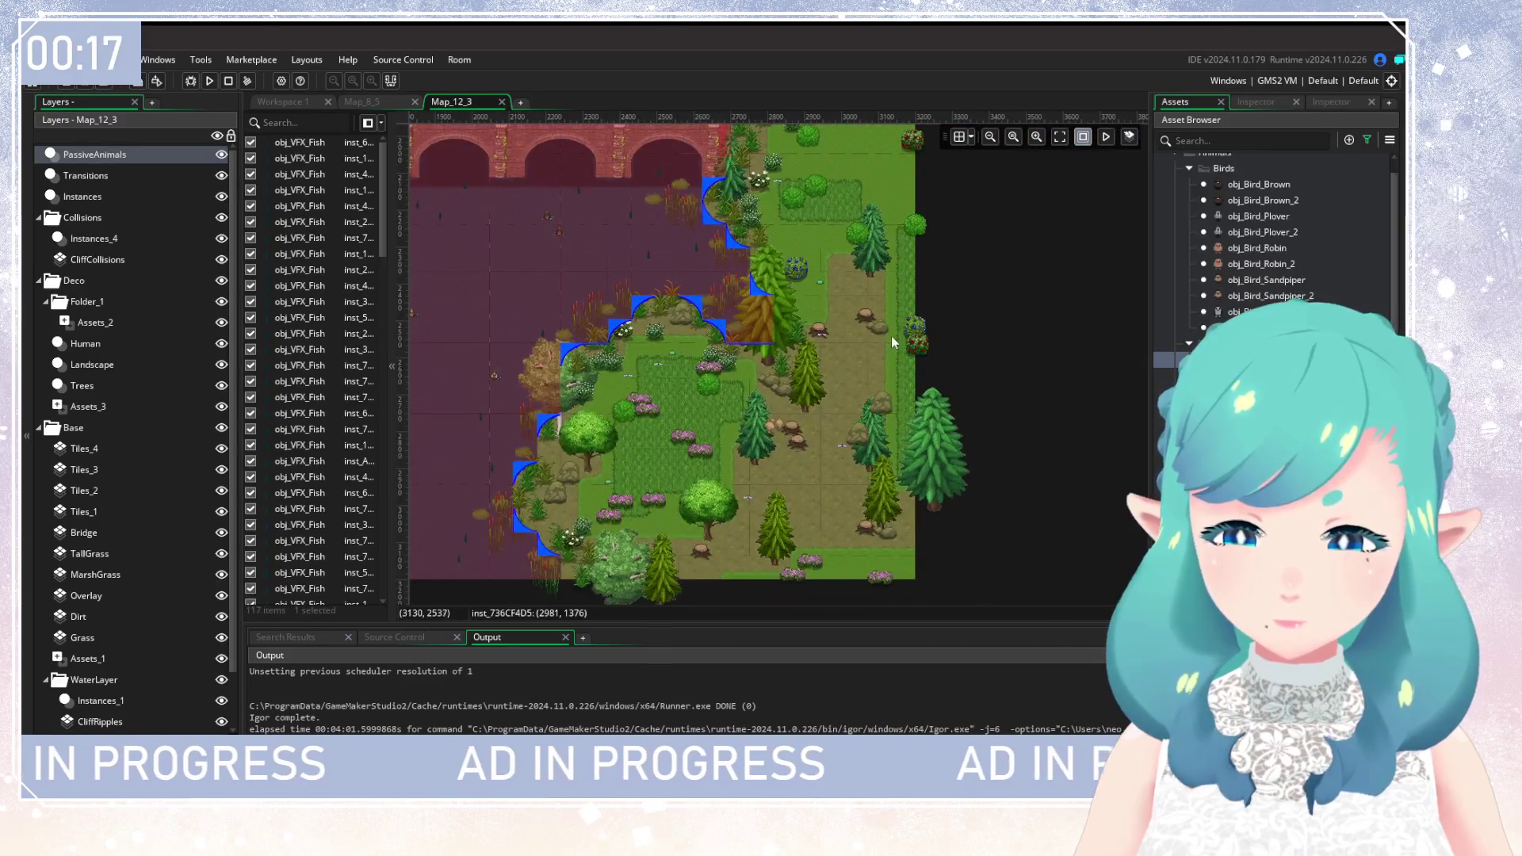
Scatter five birds across the forest meadow.
alt+click(804, 287)
alt+click(899, 346)
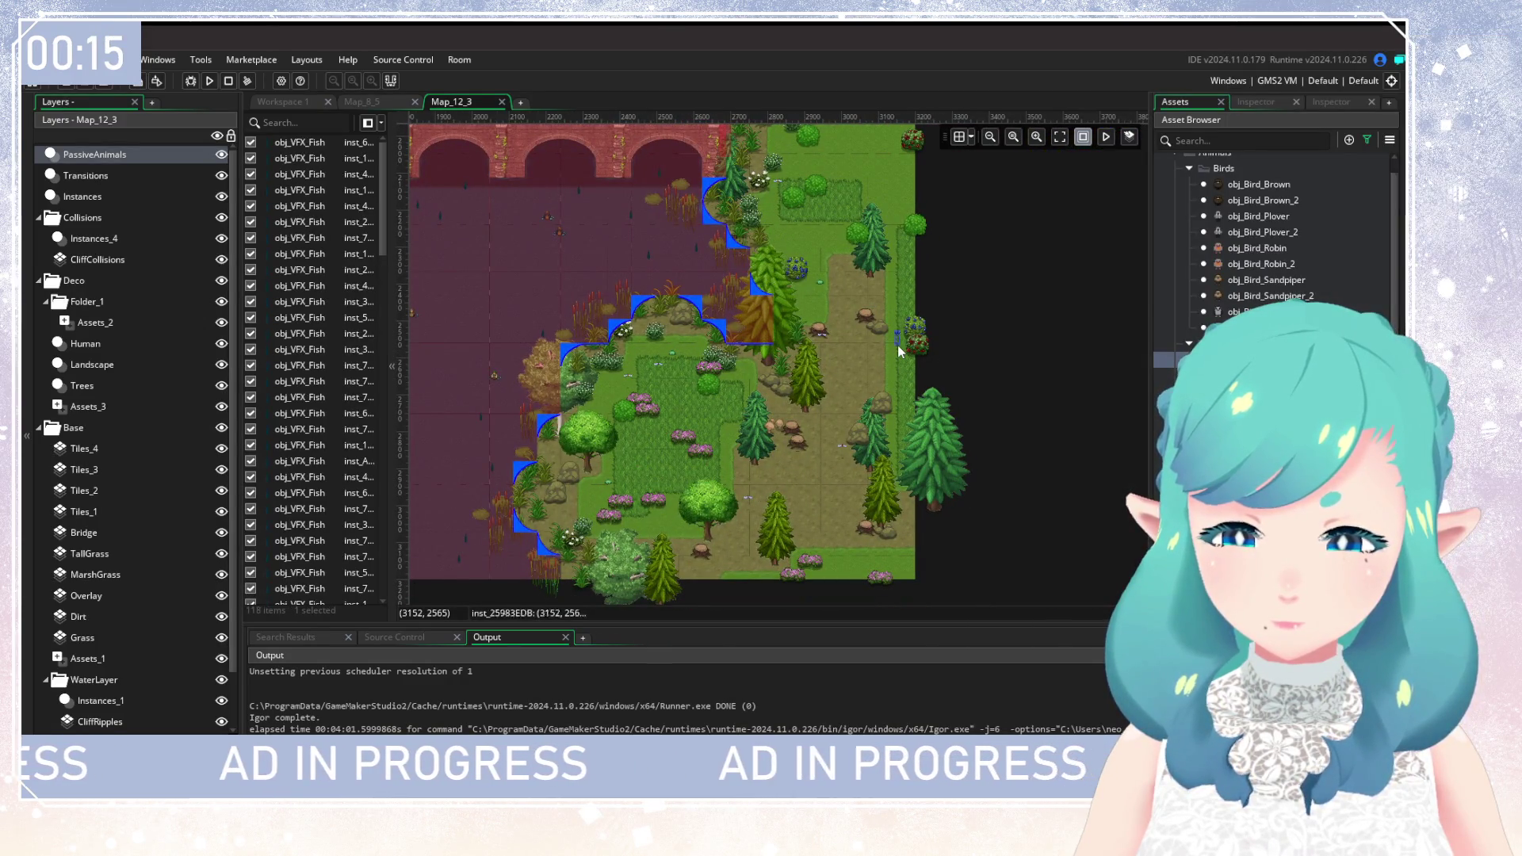
alt+click(675, 451)
alt+click(702, 469)
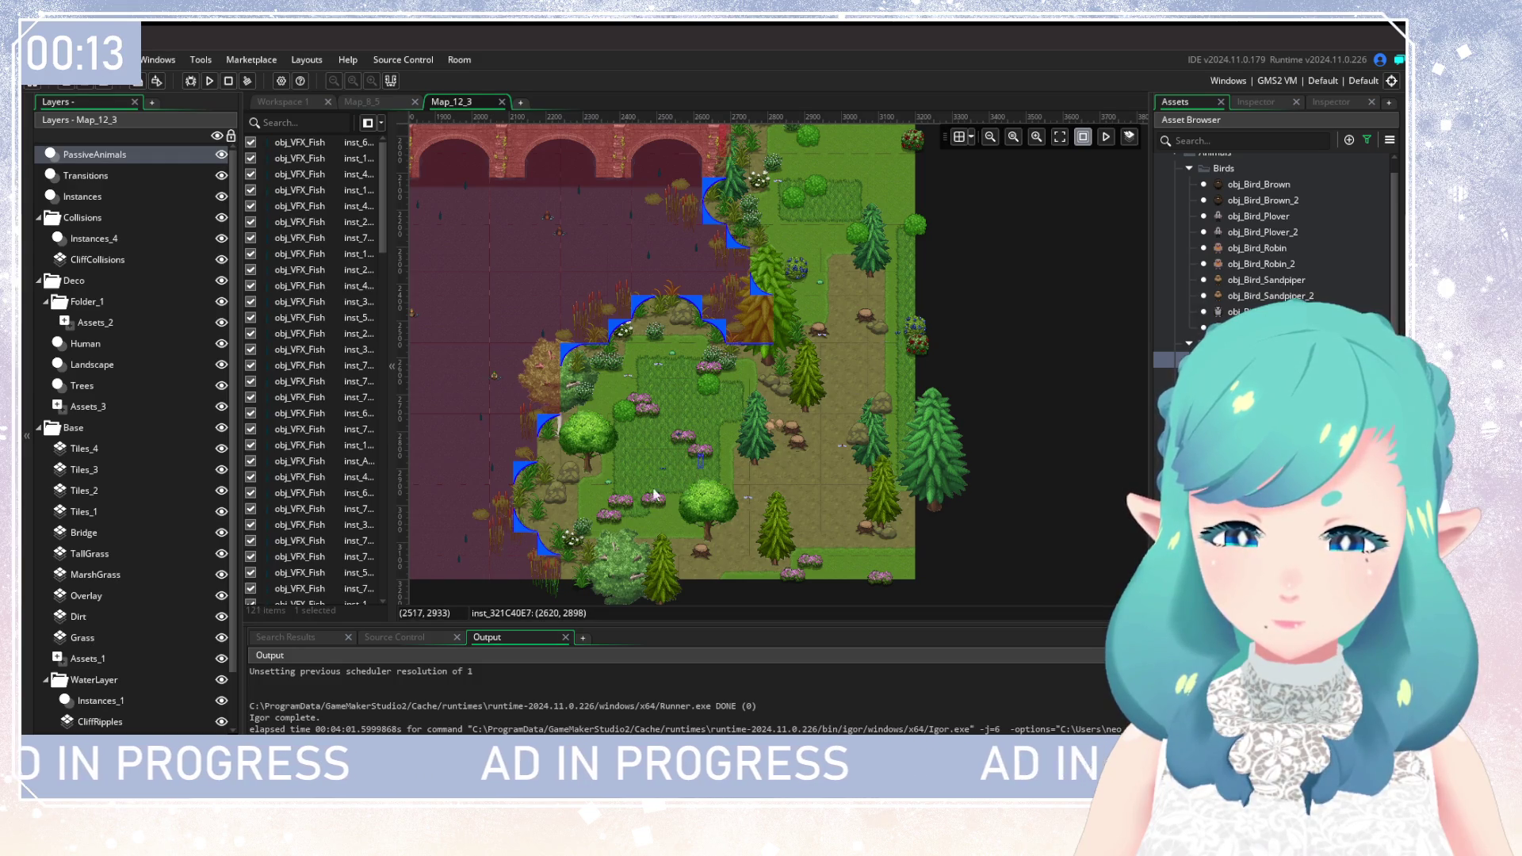
alt+click(623, 517)
scroll(717, 384, up, 5)
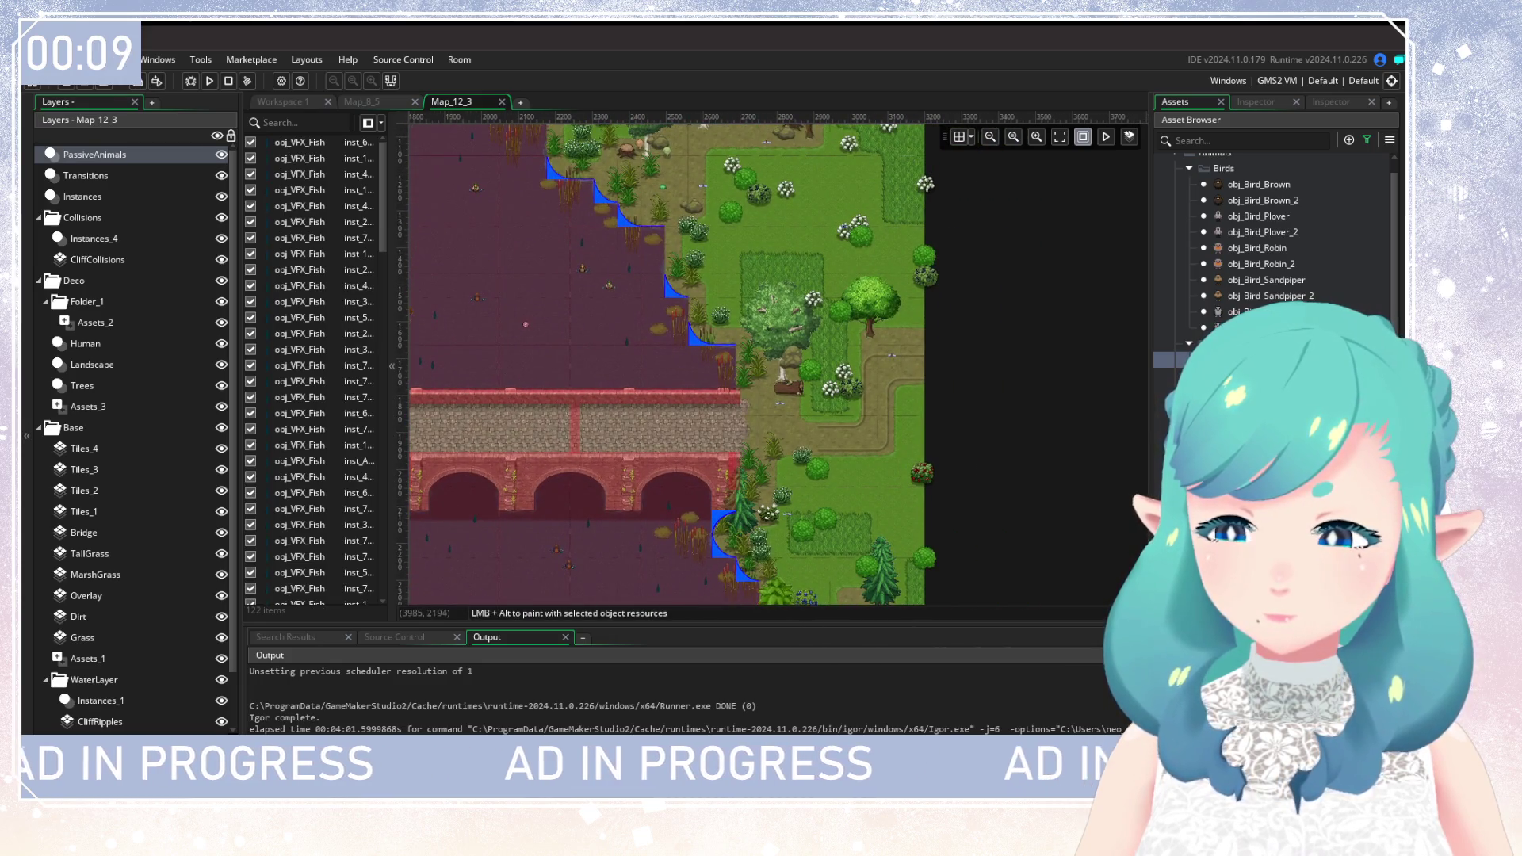
scroll(1268, 238, up, 2)
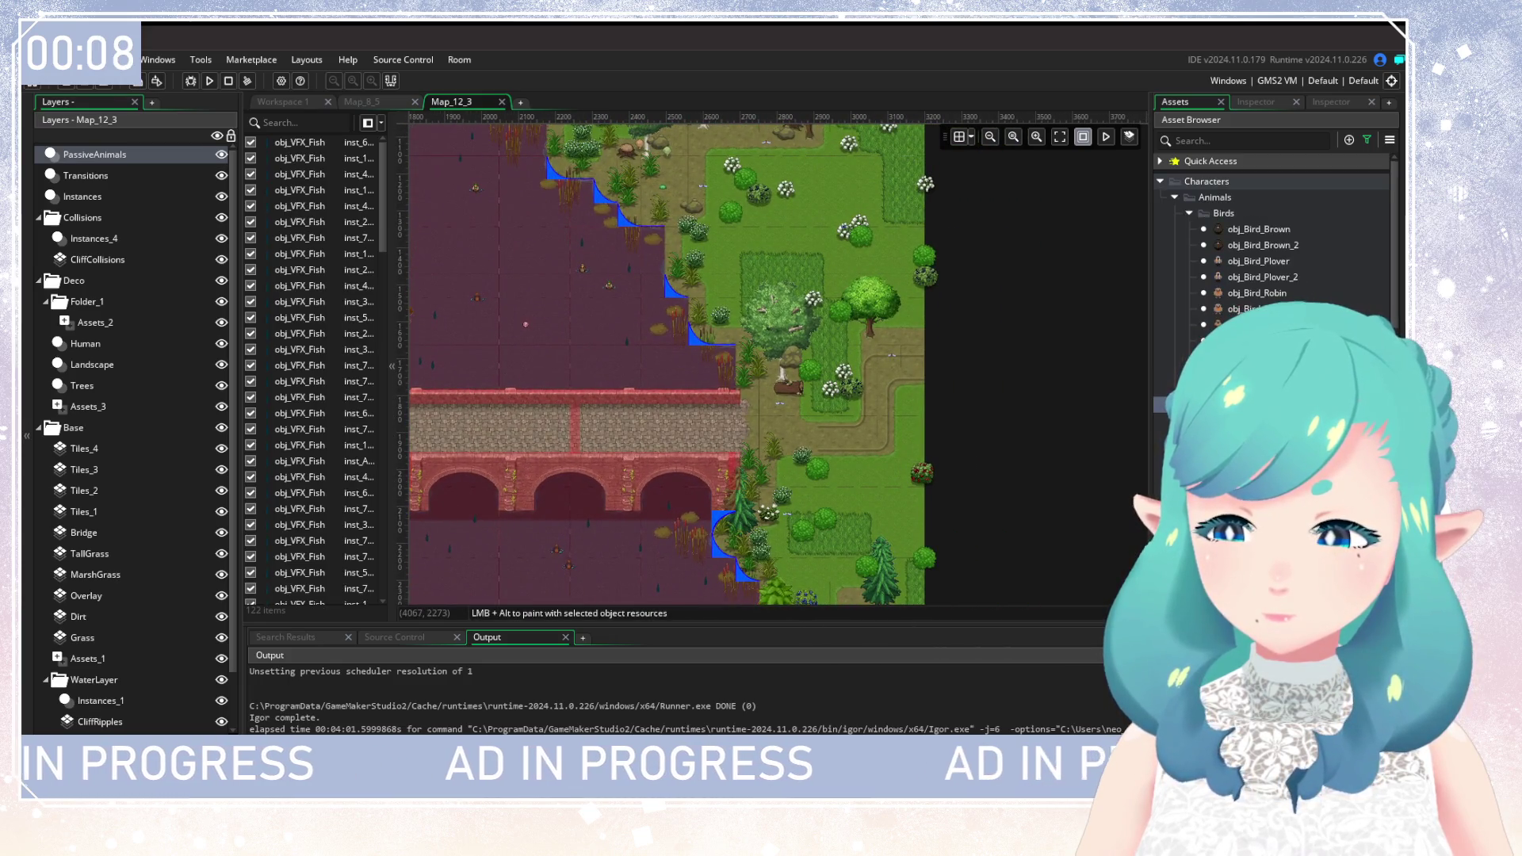
Switch to a different bird type and place four birds in the meadow.
click(1245, 308)
click(857, 442)
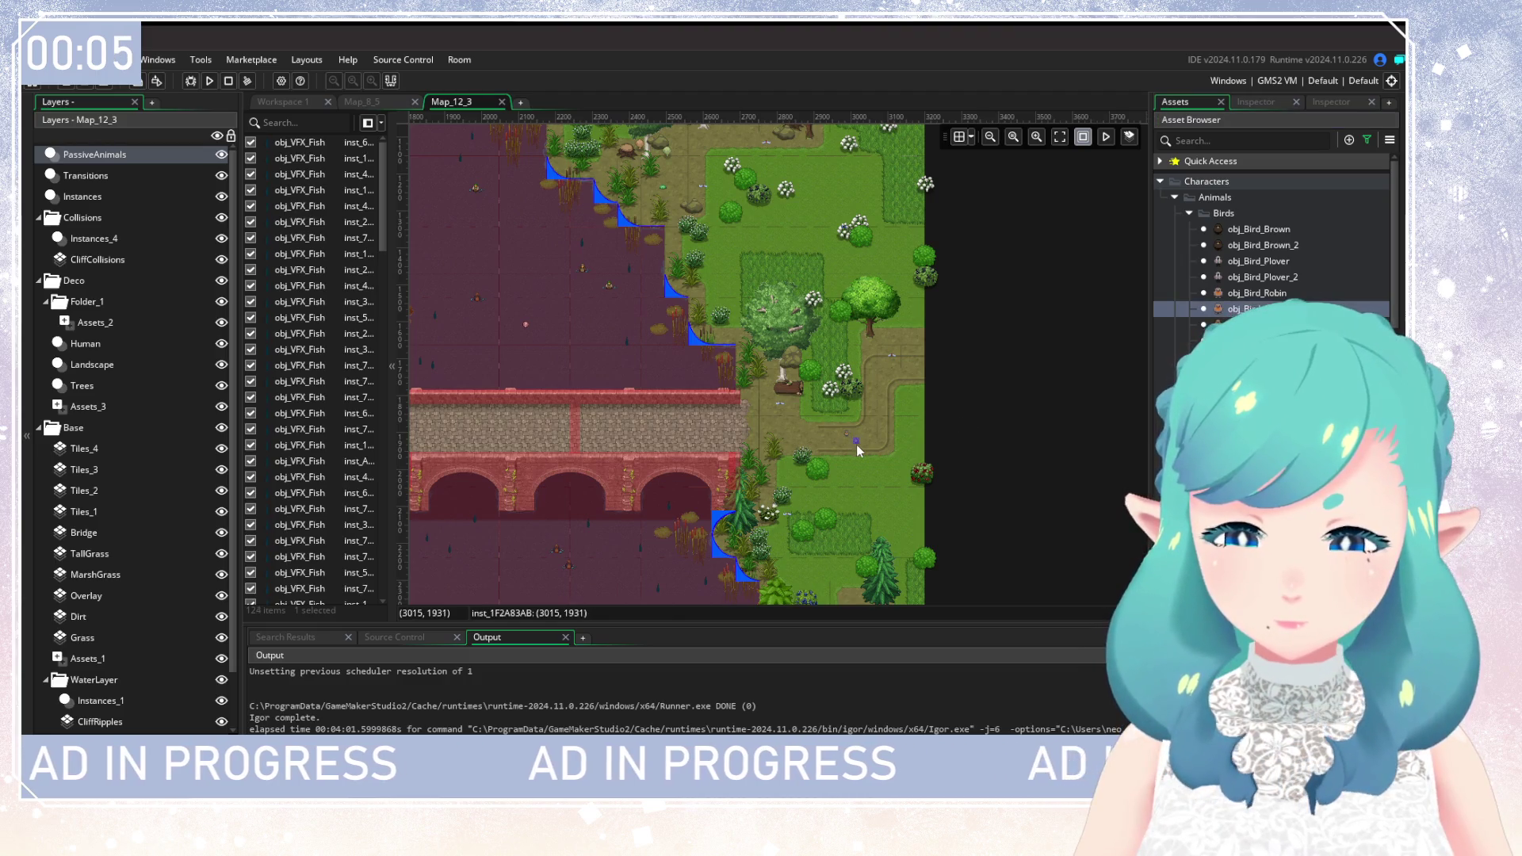
scroll(841, 460, up, 5)
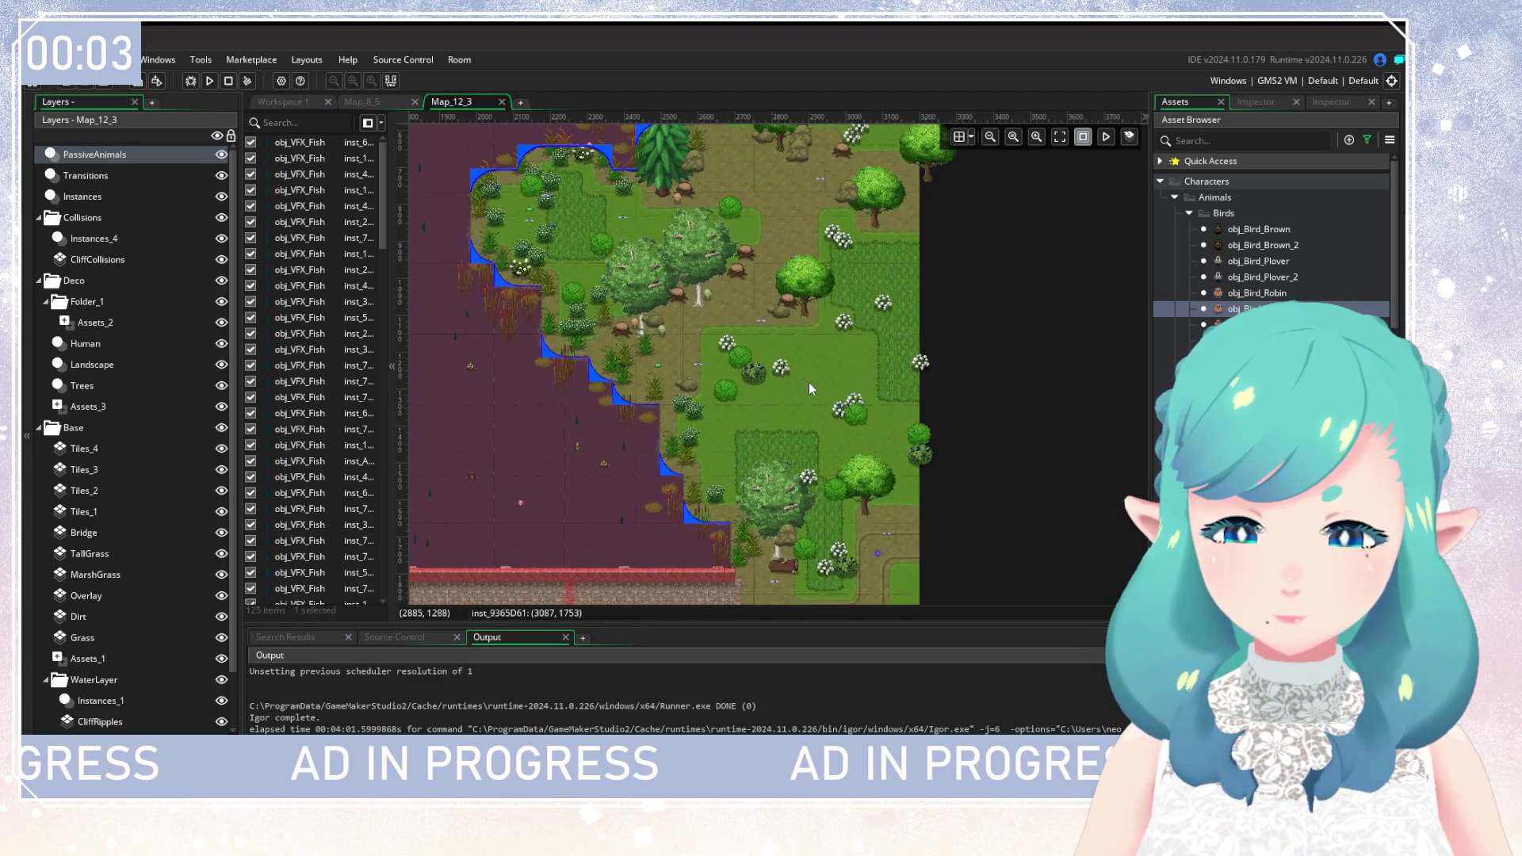
click(810, 378)
scroll(744, 375, up, 5)
click(737, 359)
scroll(750, 435, up, 4)
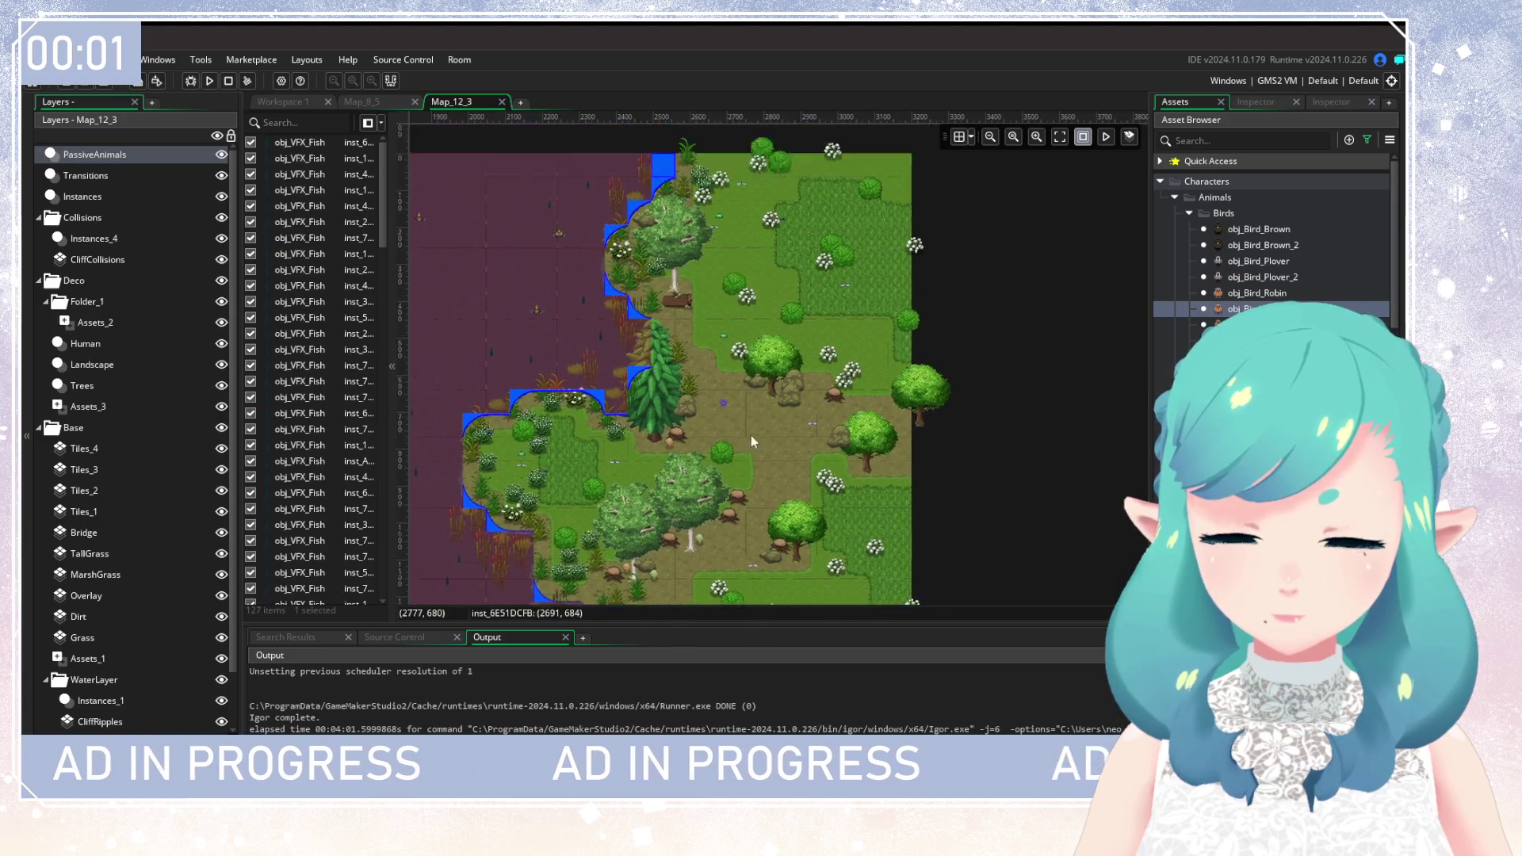
click(745, 347)
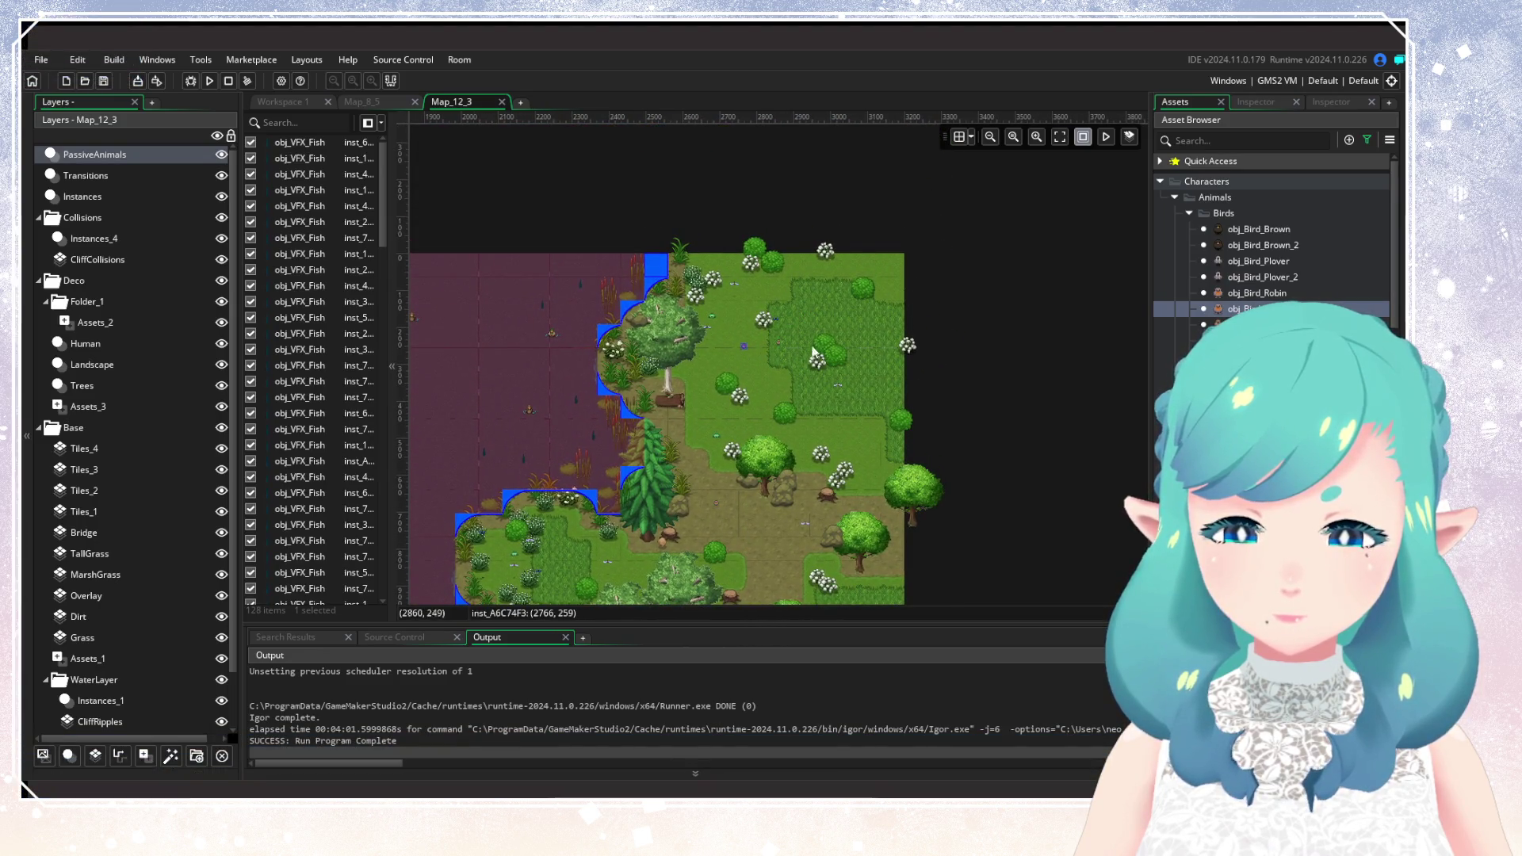
Place obj_Bird_Brown_2 birds through the meadow and along the path below the bridge.
click(1263, 245)
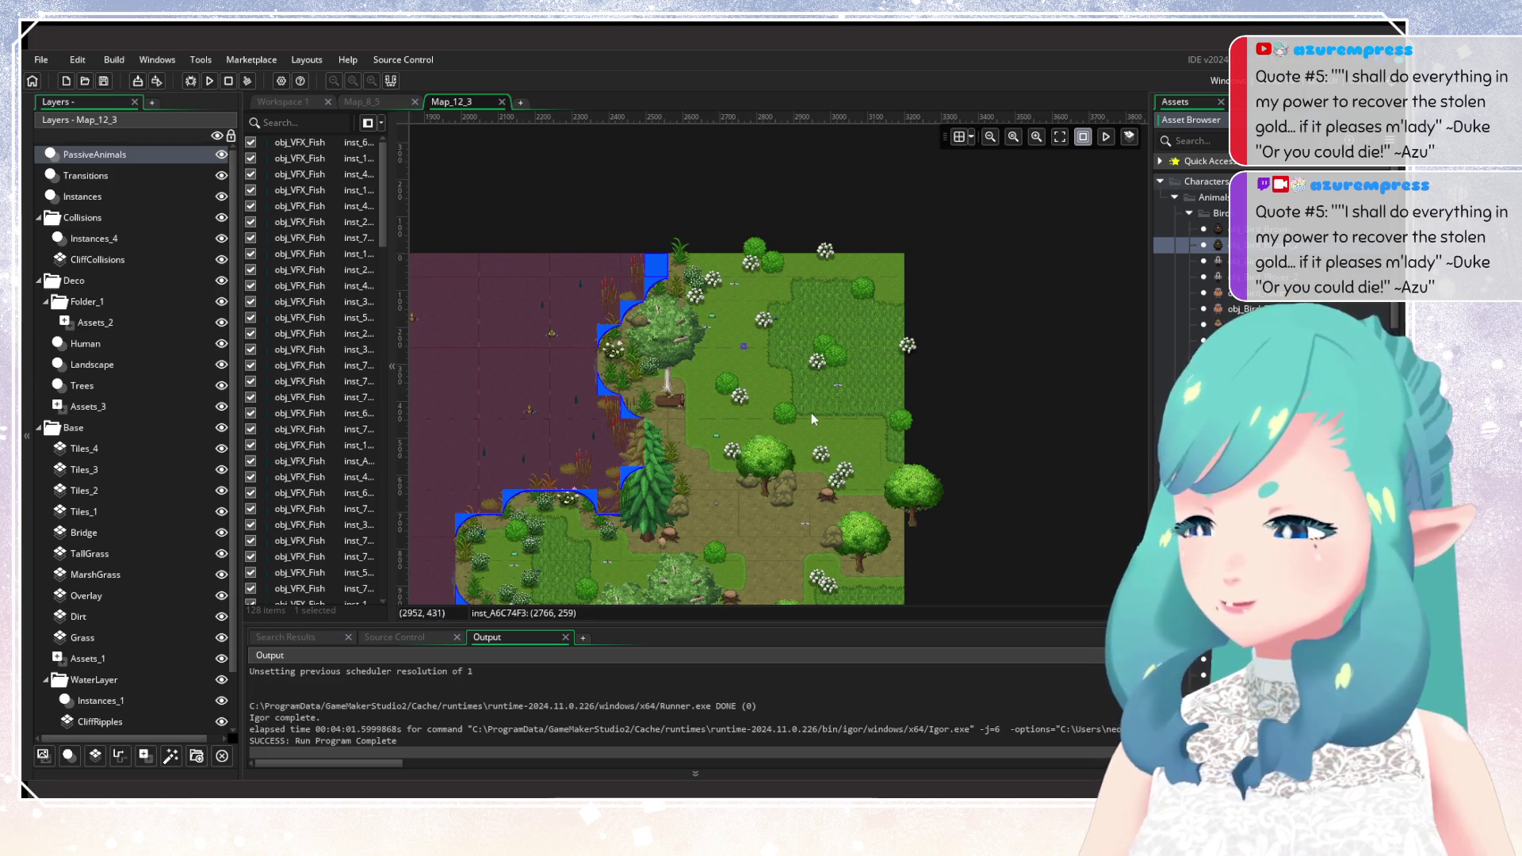
alt+click(731, 364)
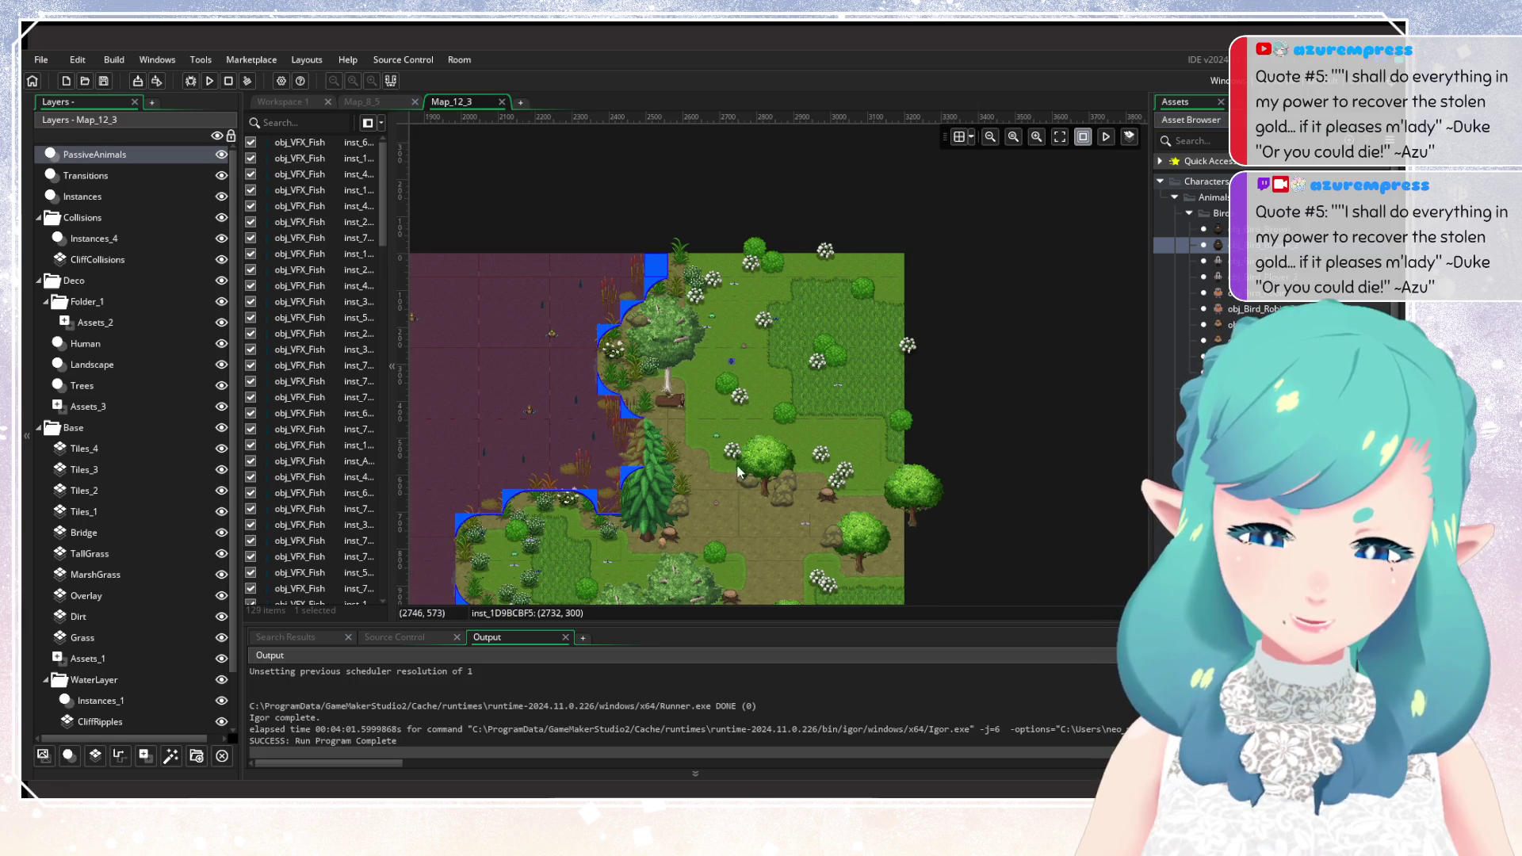
scroll(714, 333, down, 5)
alt+click(729, 308)
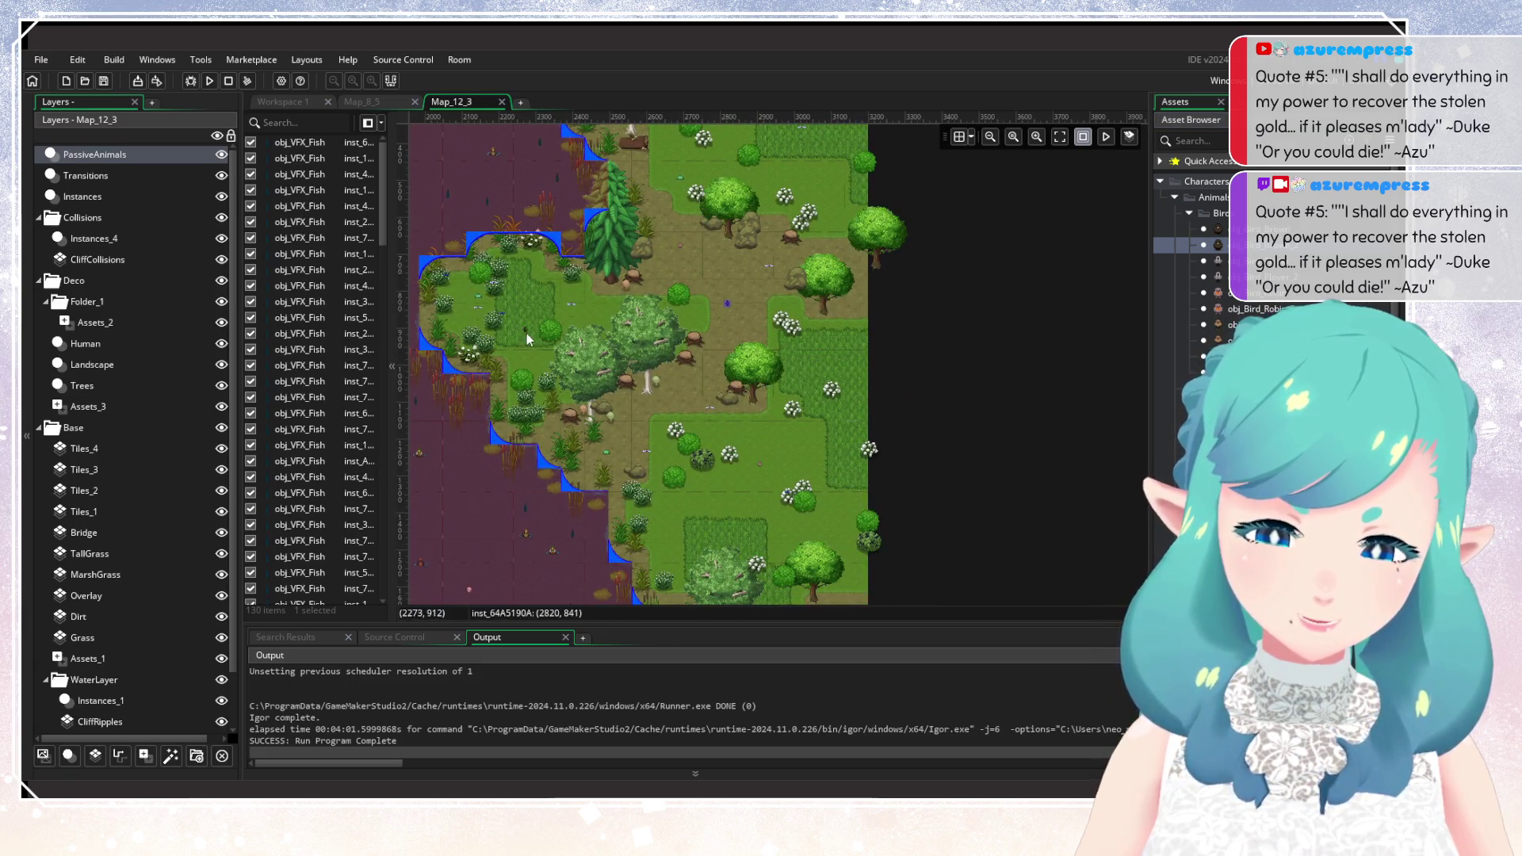
alt+click(572, 321)
scroll(673, 332, down, 5)
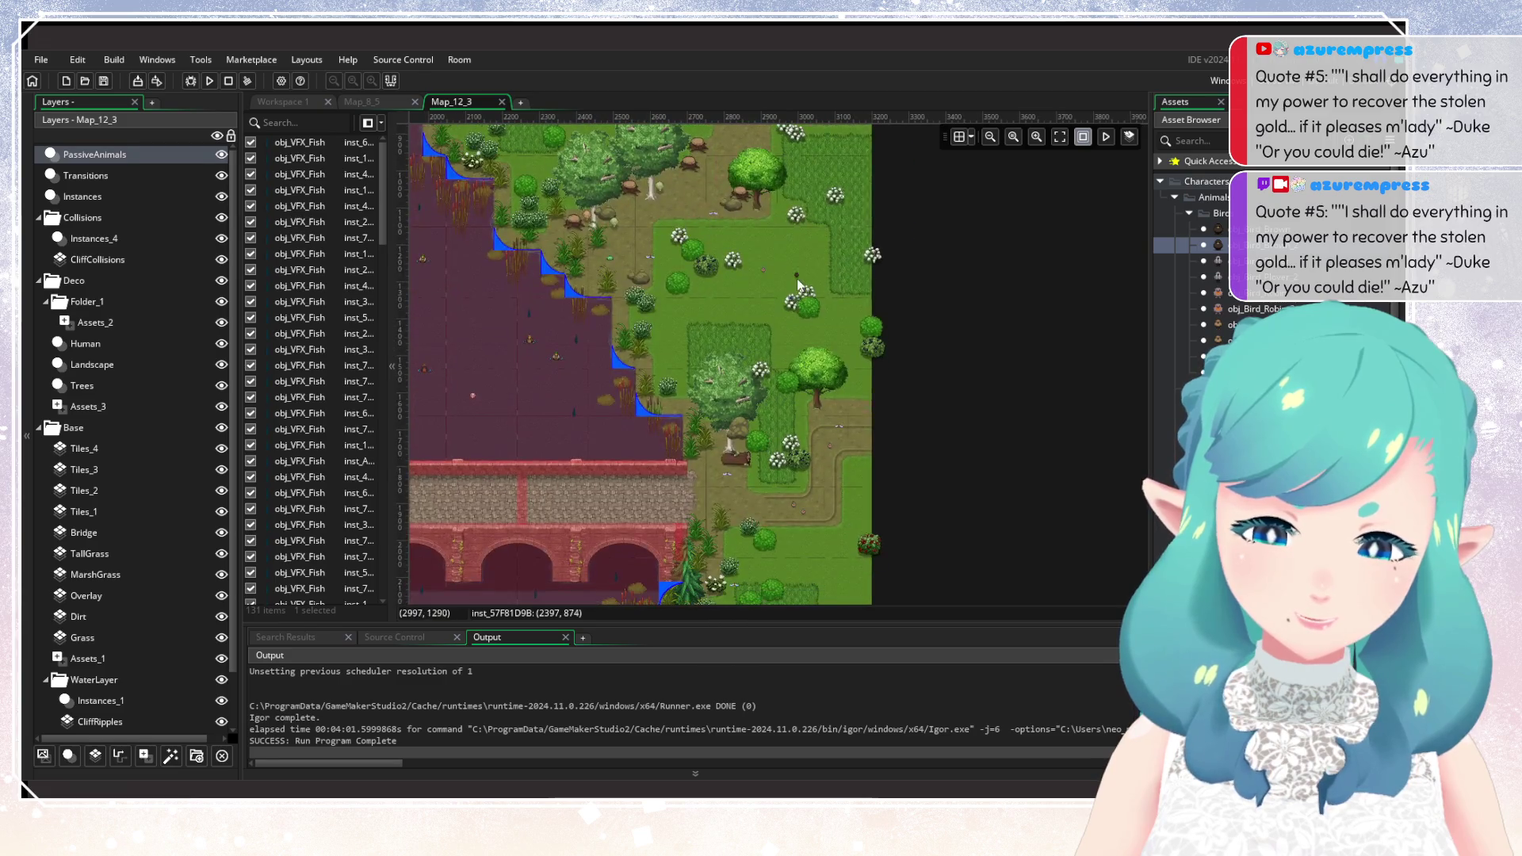
alt+click(778, 277)
alt+click(769, 302)
scroll(769, 302, down, 5)
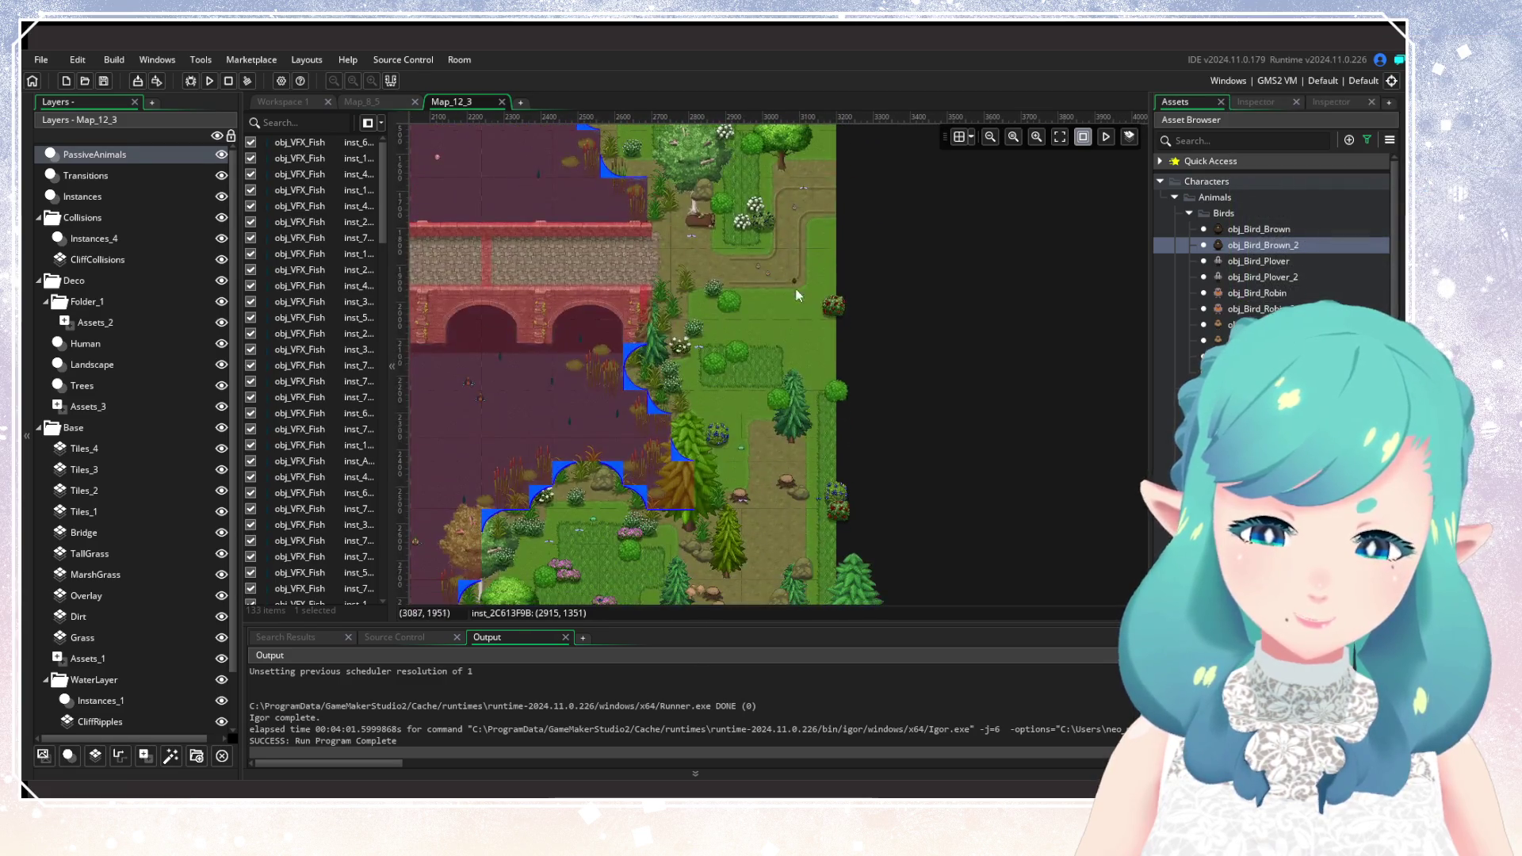
alt+click(791, 312)
scroll(789, 305, down, 5)
Place birds among the pines of the lower forest, replacing one misplaced bird.
alt+click(771, 365)
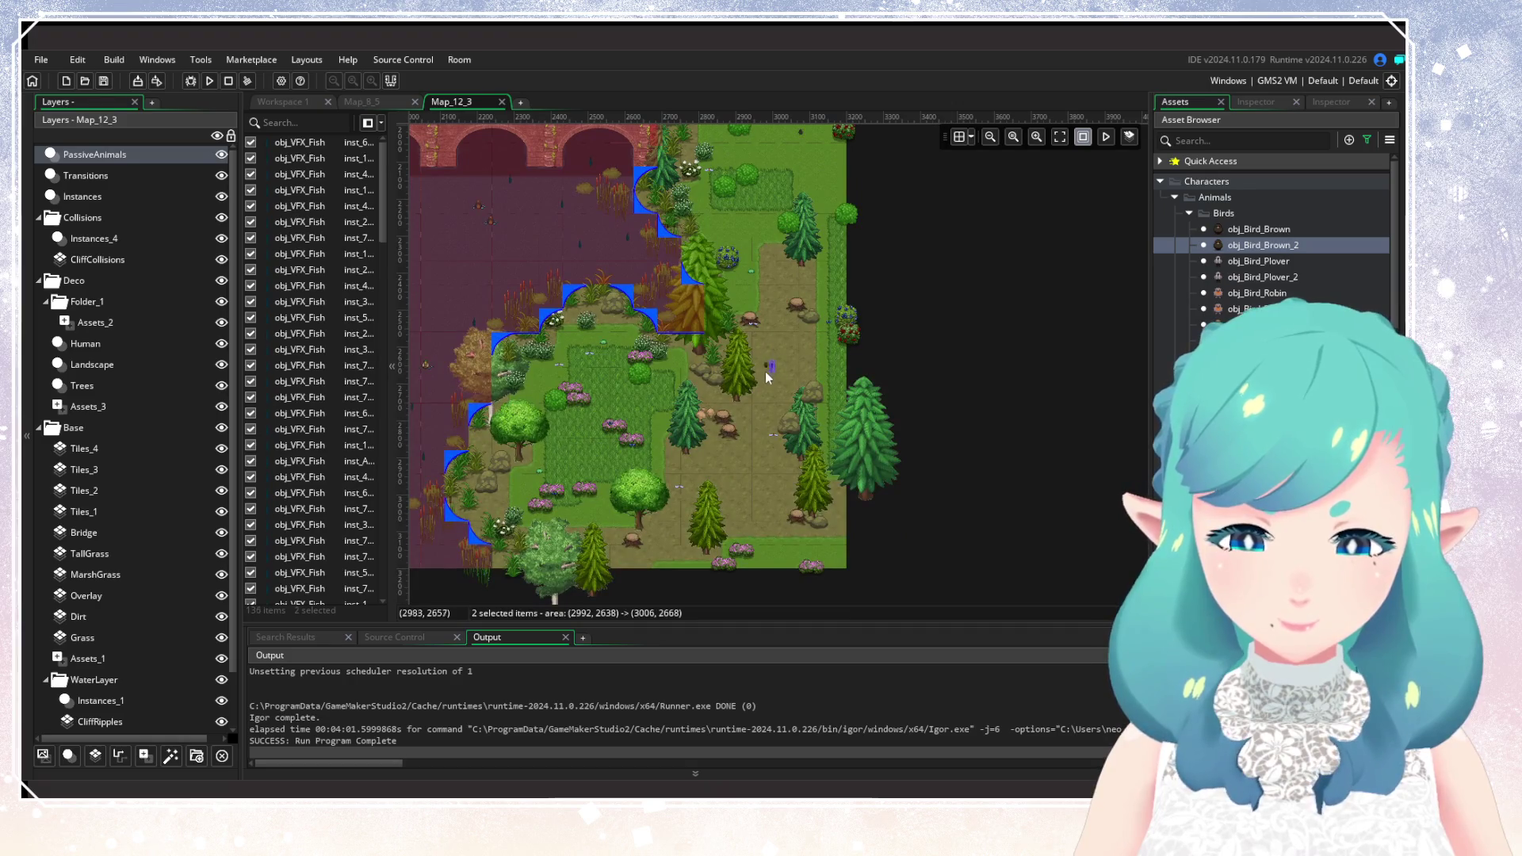
alt+click(776, 393)
alt+click(760, 378)
key(Delete)
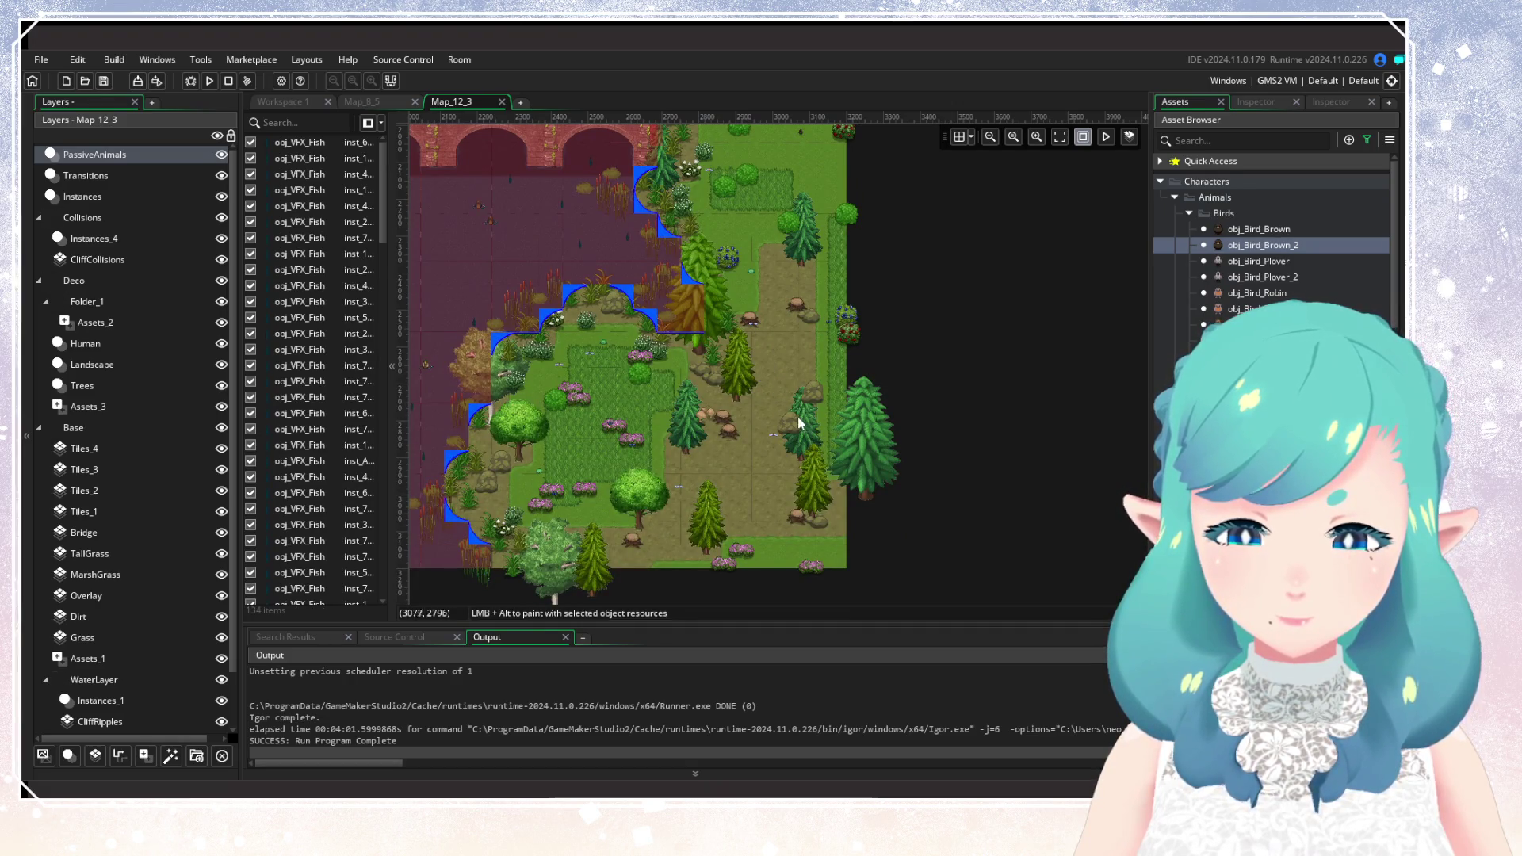
alt+click(768, 394)
alt+click(781, 416)
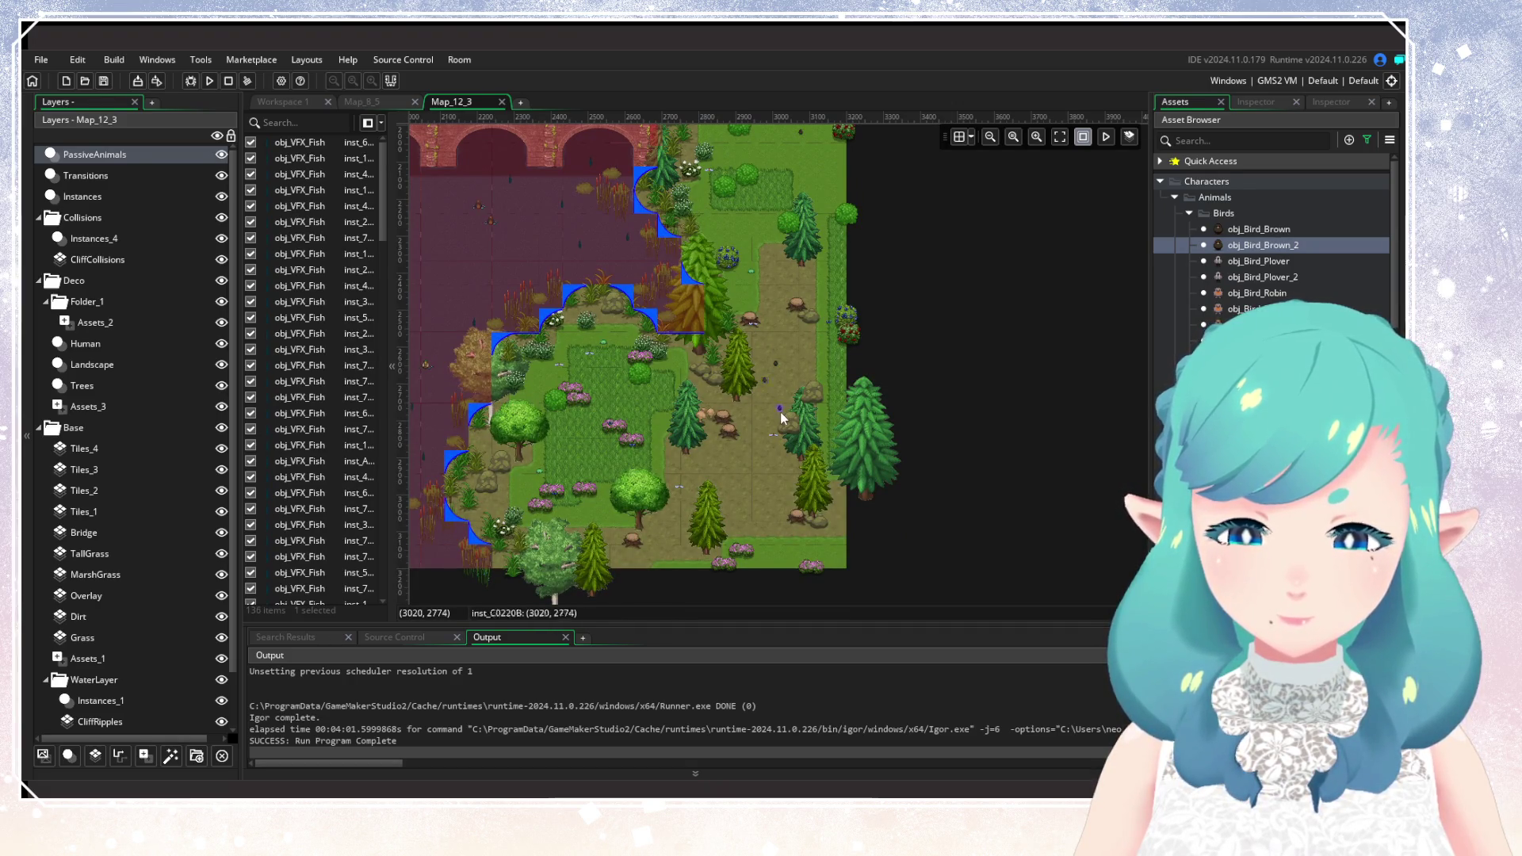
alt+click(737, 487)
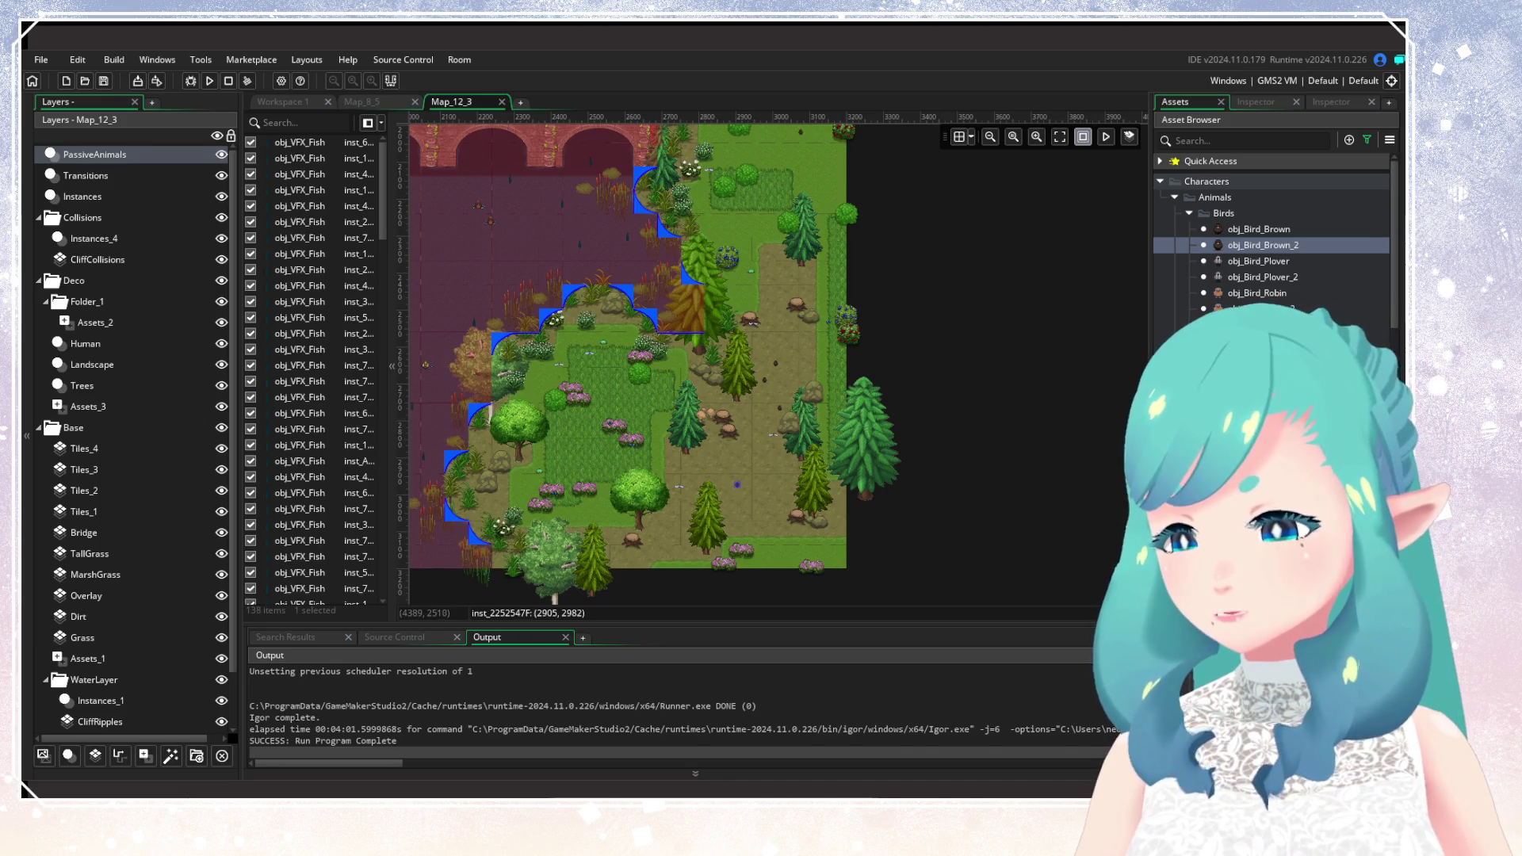
Pick another bird type and place birds in the forest and on the bridge.
click(1260, 389)
alt+click(764, 495)
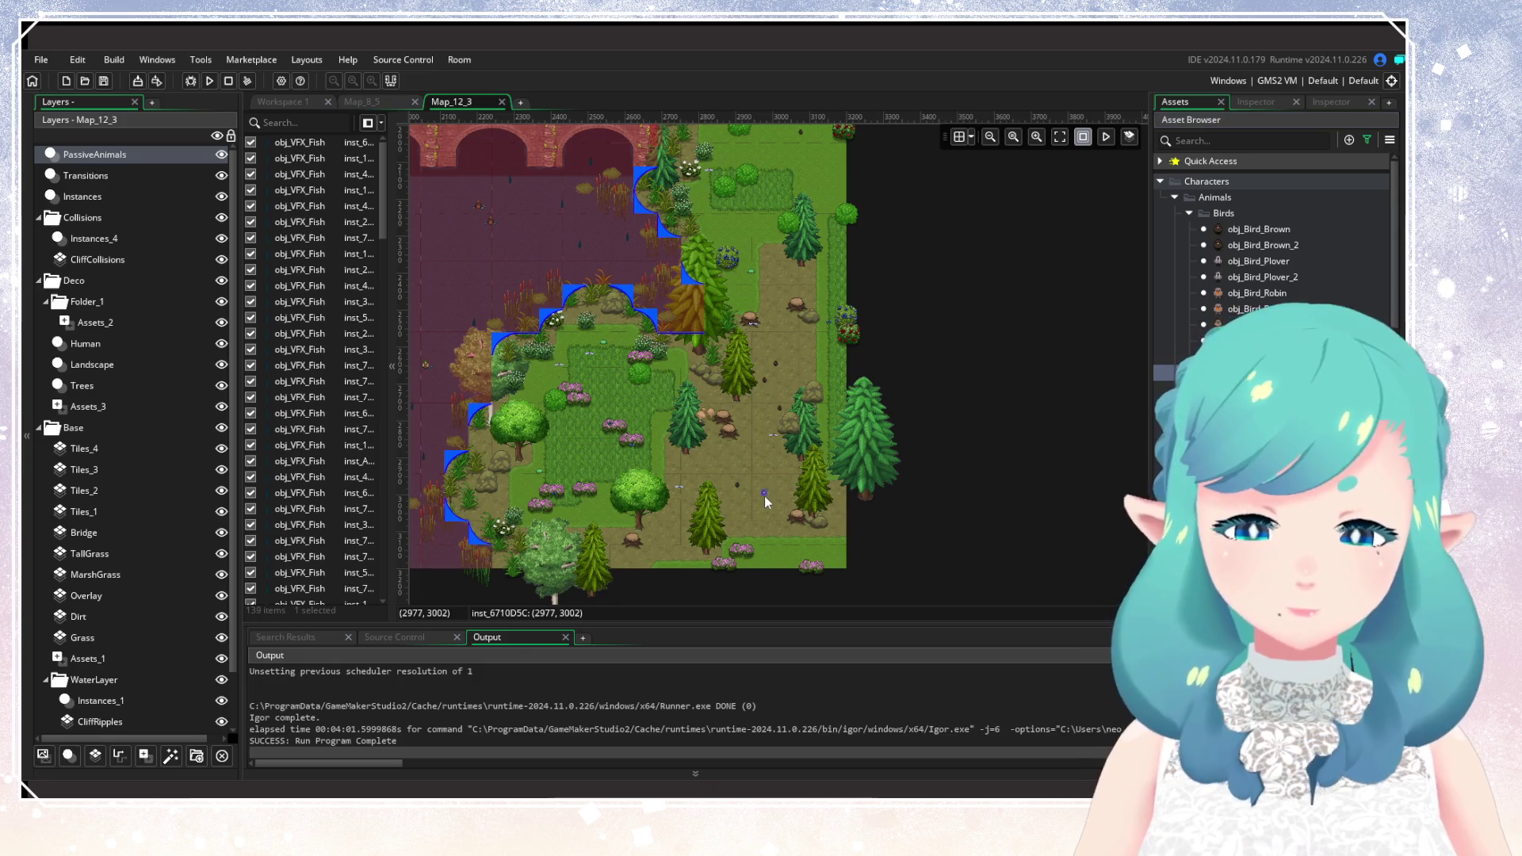
scroll(806, 462, up, 5)
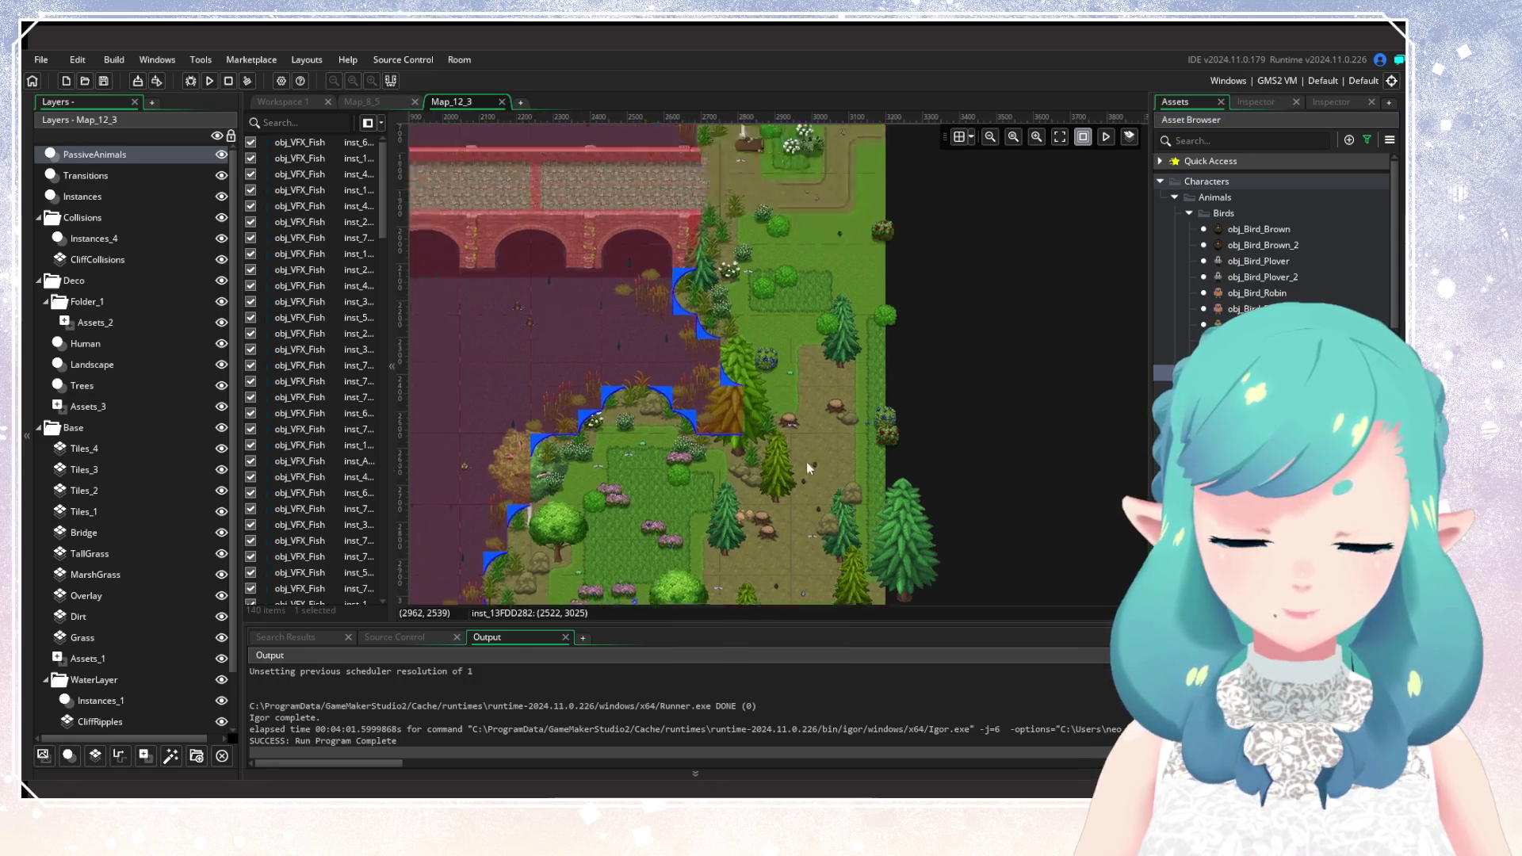
scroll(900, 506, left, 2)
alt+click(890, 497)
mouse_move(761, 359)
mouse_down()
mouse_move(831, 454)
mouse_move(944, 523)
mouse_move(876, 464)
mouse_up()
alt+click(874, 459)
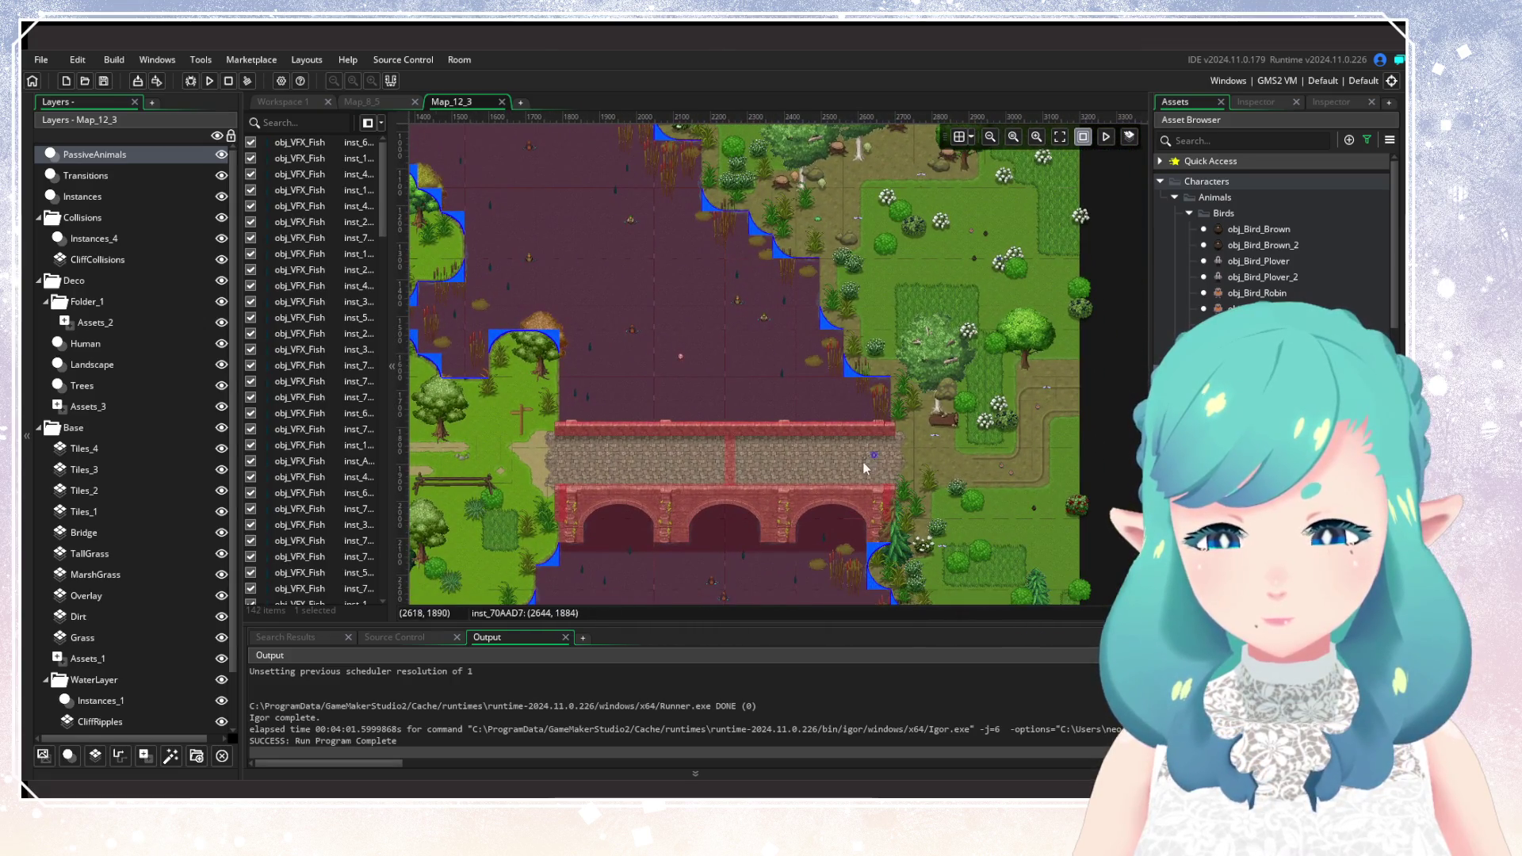
scroll(930, 455, up, 5)
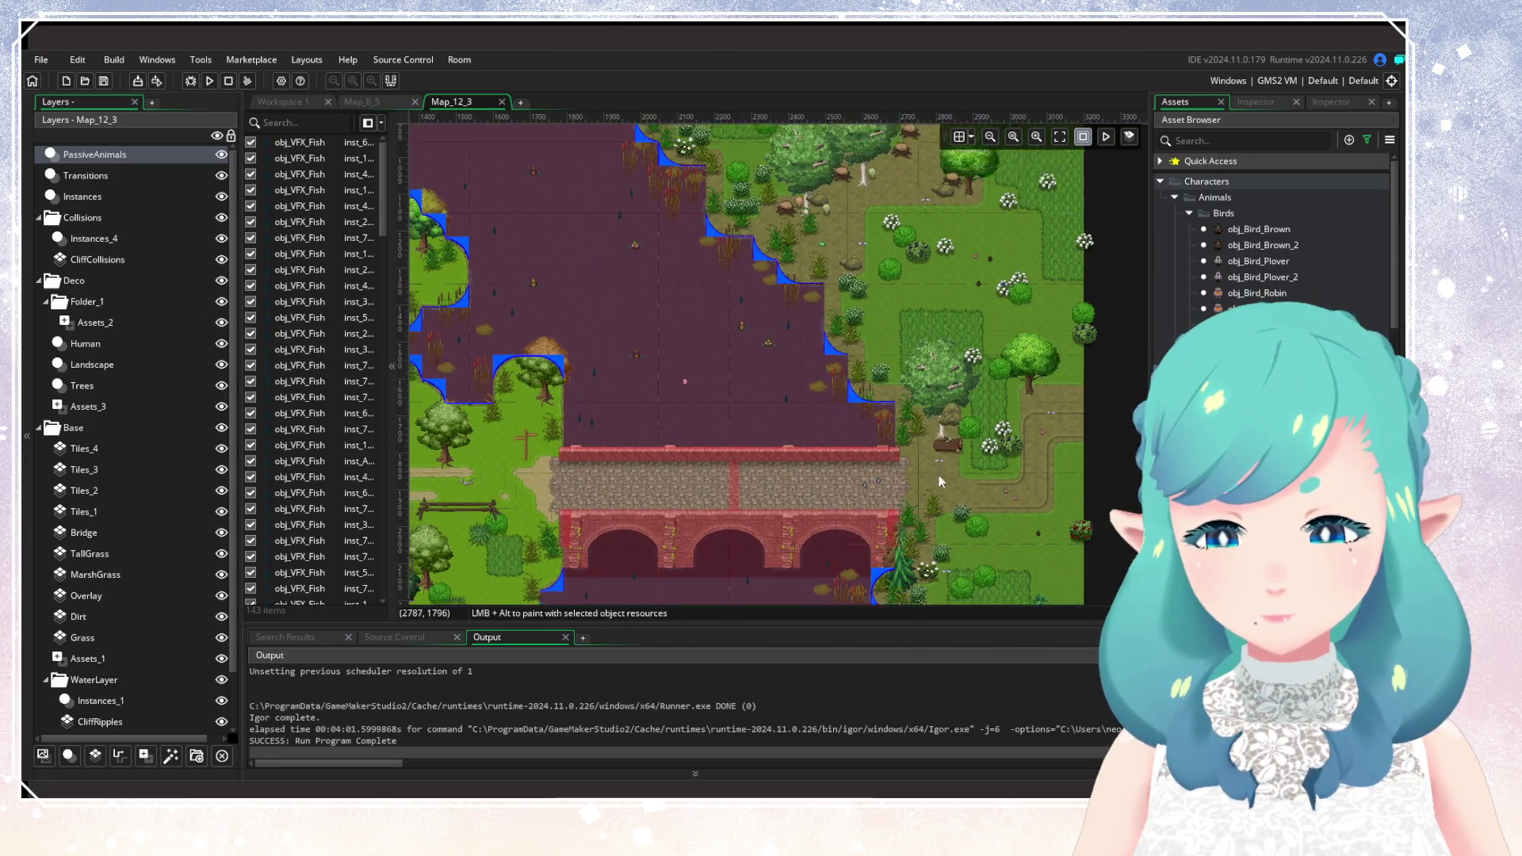
Inspect the variables of the first new sparrow on the bridge.
scroll(833, 424, up, 1)
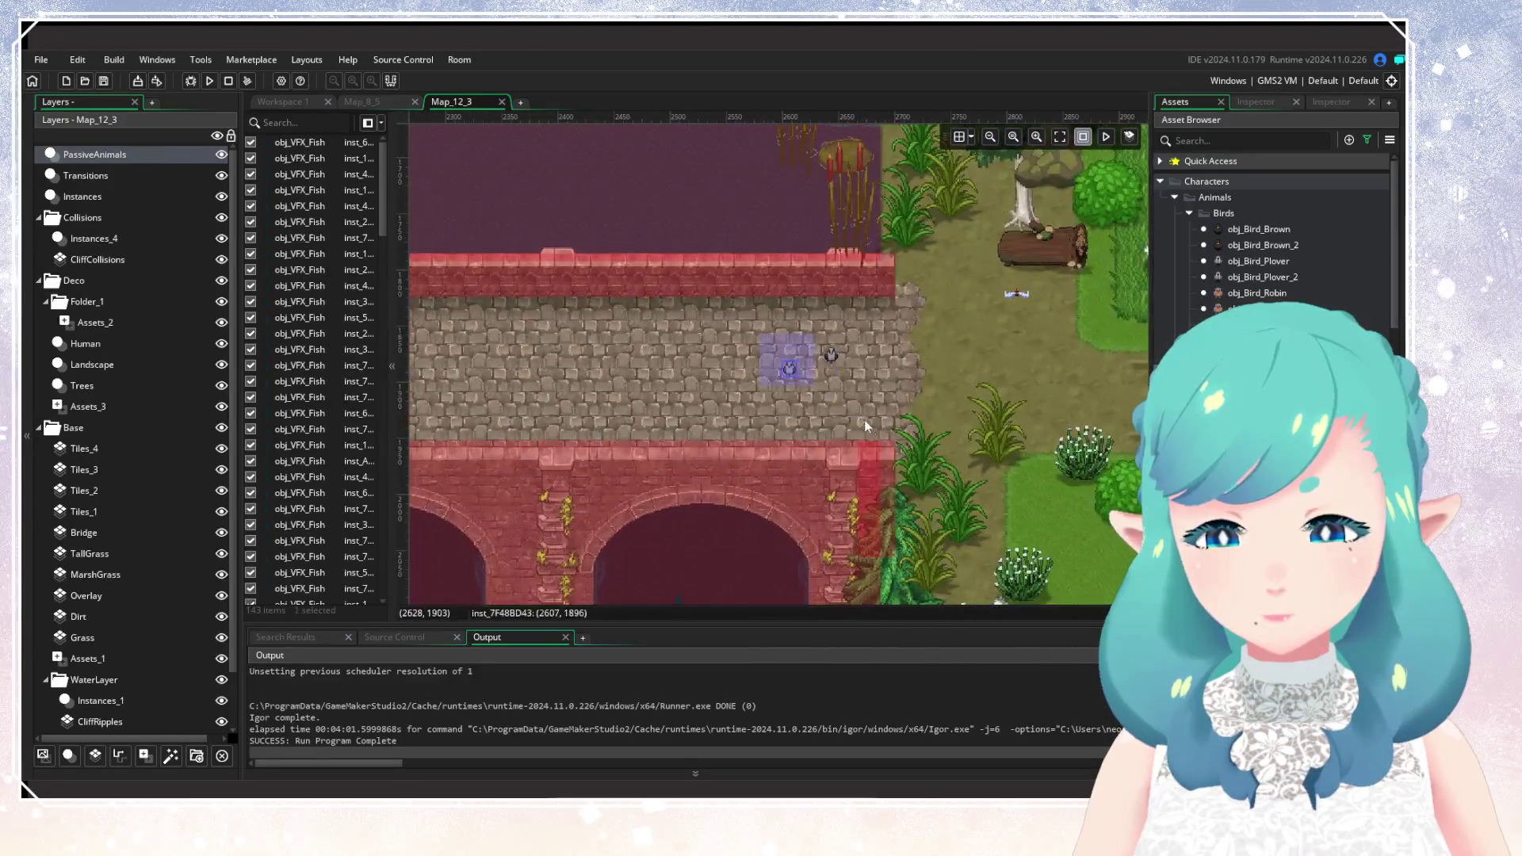
drag(781, 348, 820, 379)
double_click(794, 378)
click(864, 390)
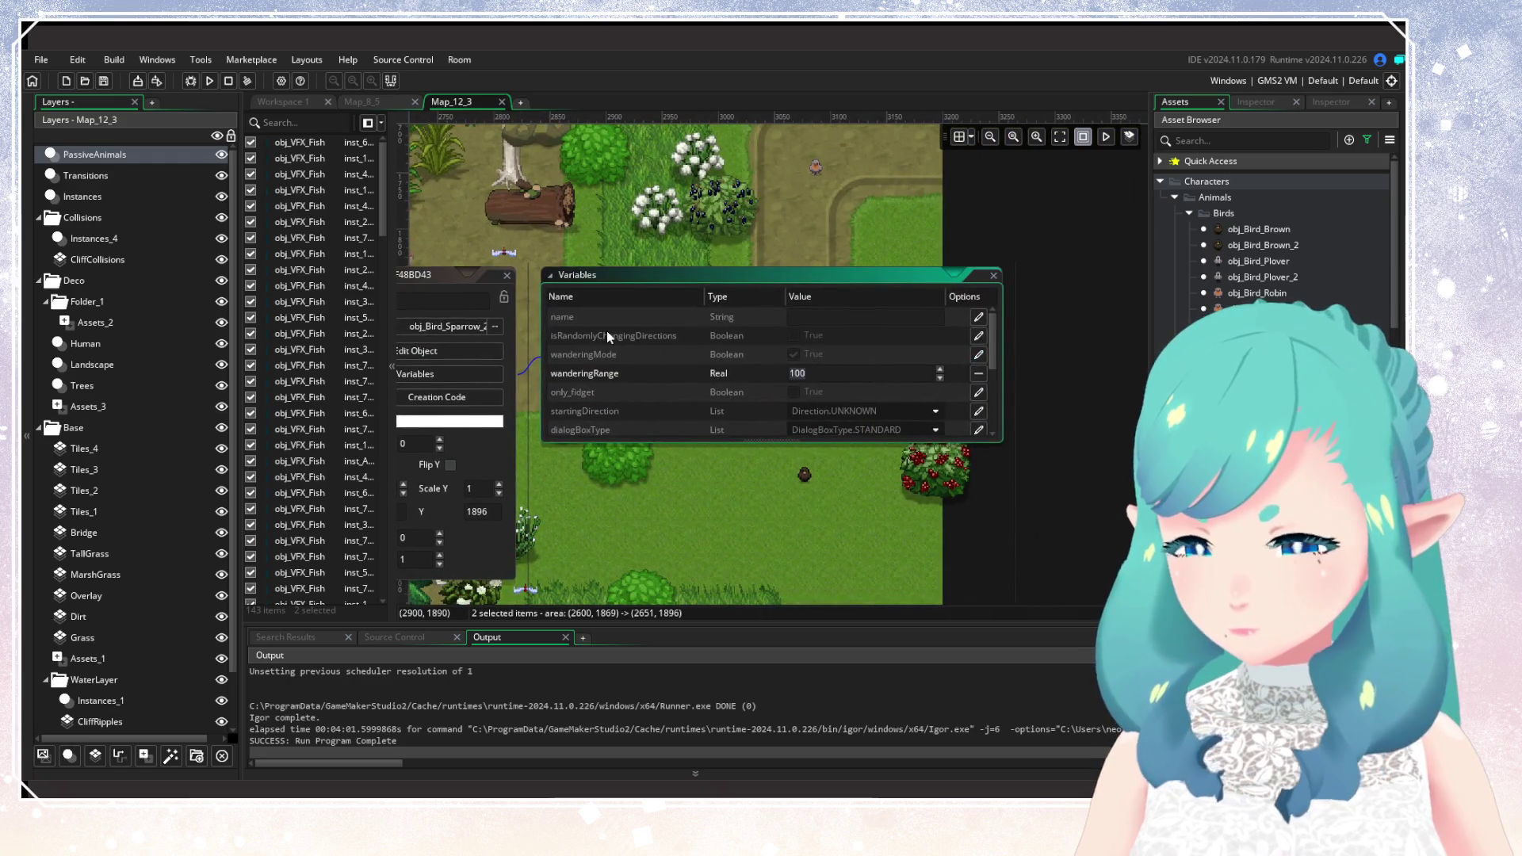
drag(509, 300, 882, 336)
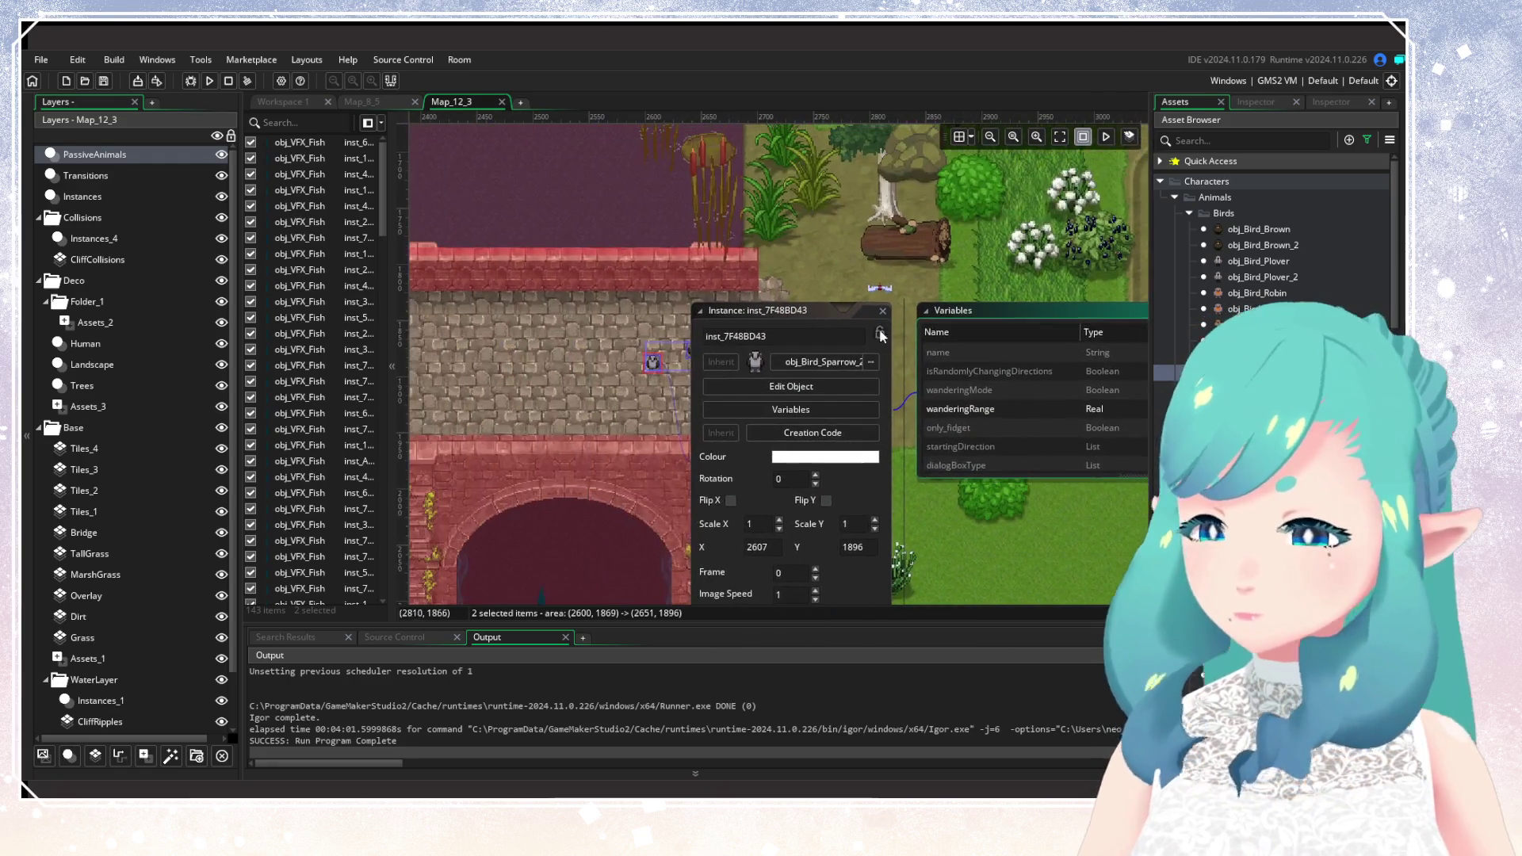
click(880, 333)
Set the second bridge sparrow's wanderingRange override to 50.
click(696, 351)
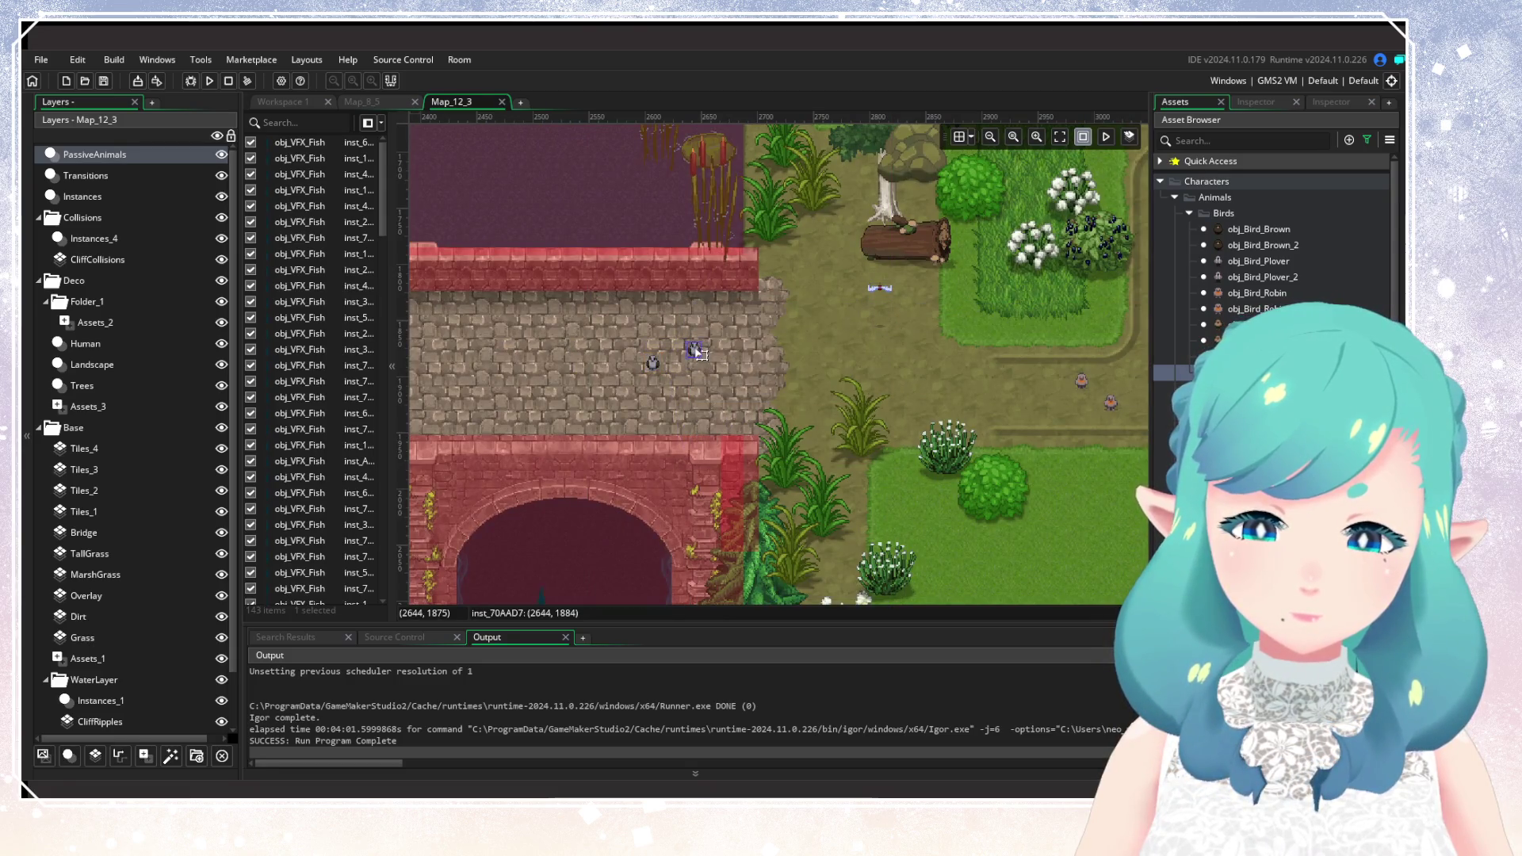
double_click(696, 351)
click(881, 397)
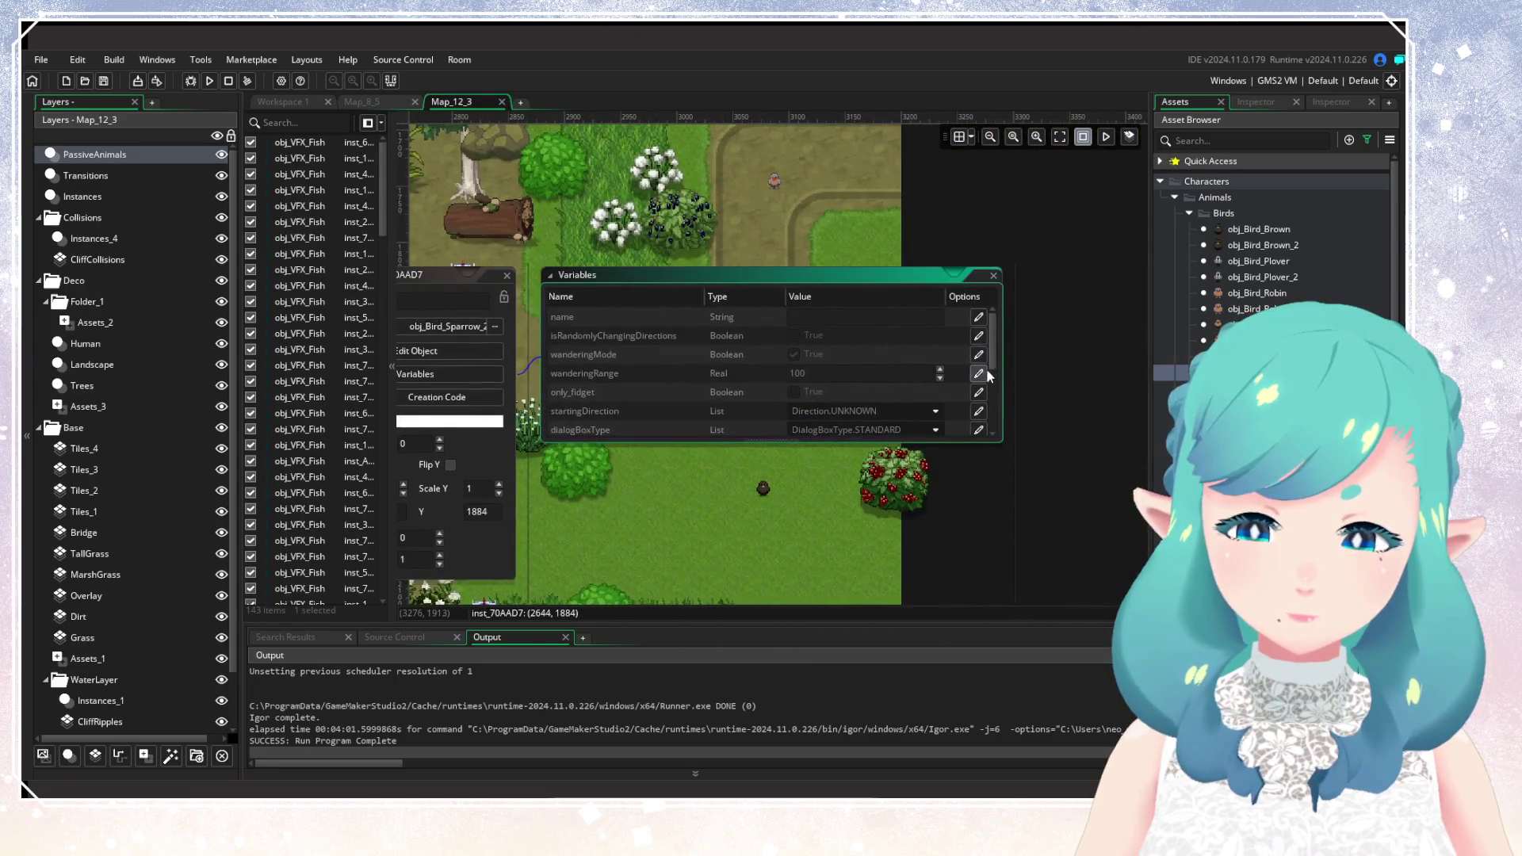
click(980, 373)
text(50)
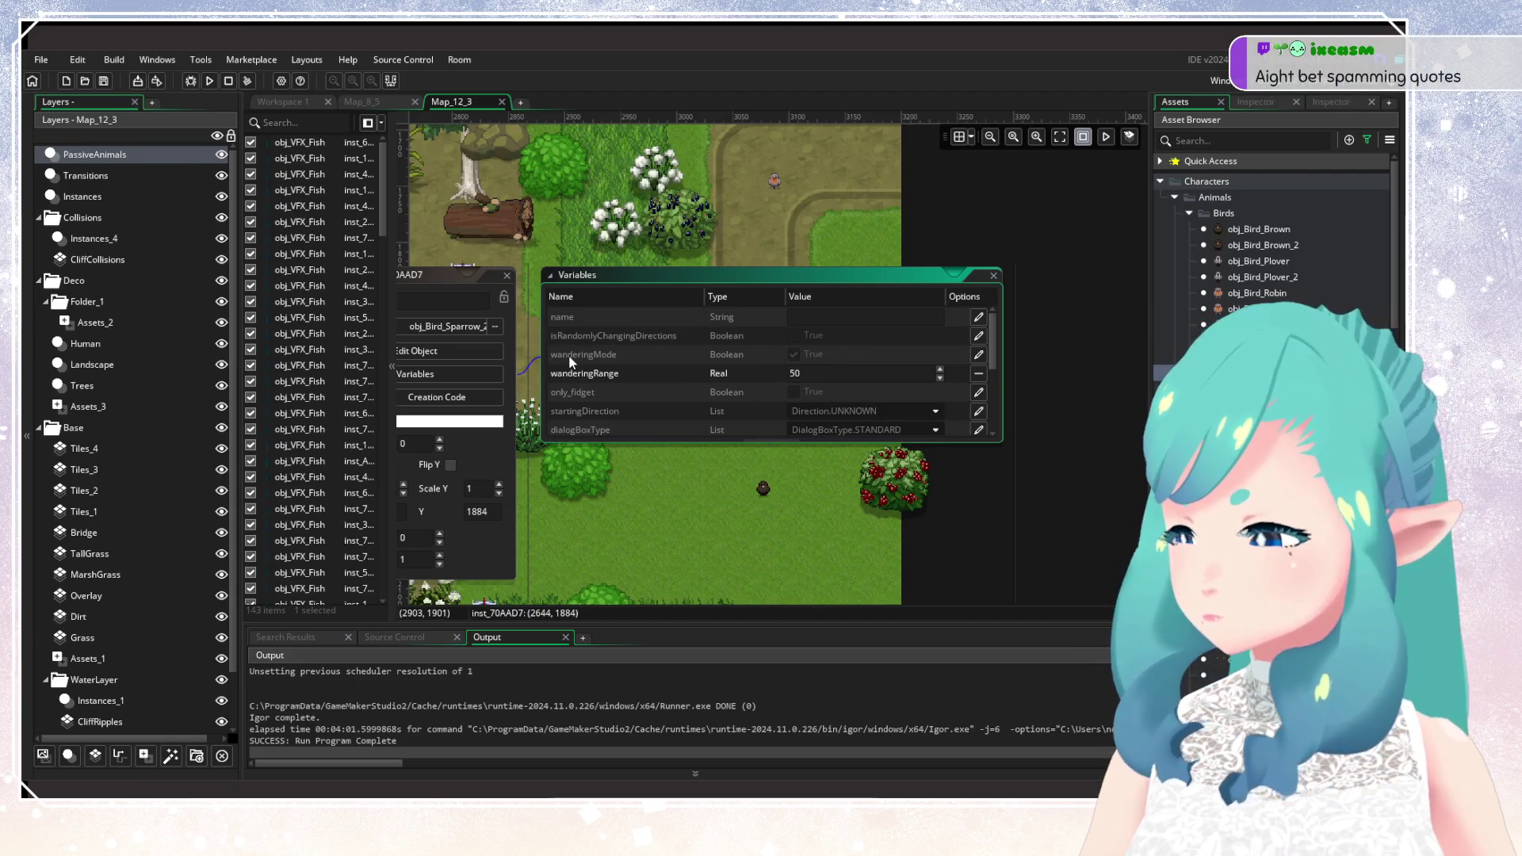
drag(648, 250, 945, 300)
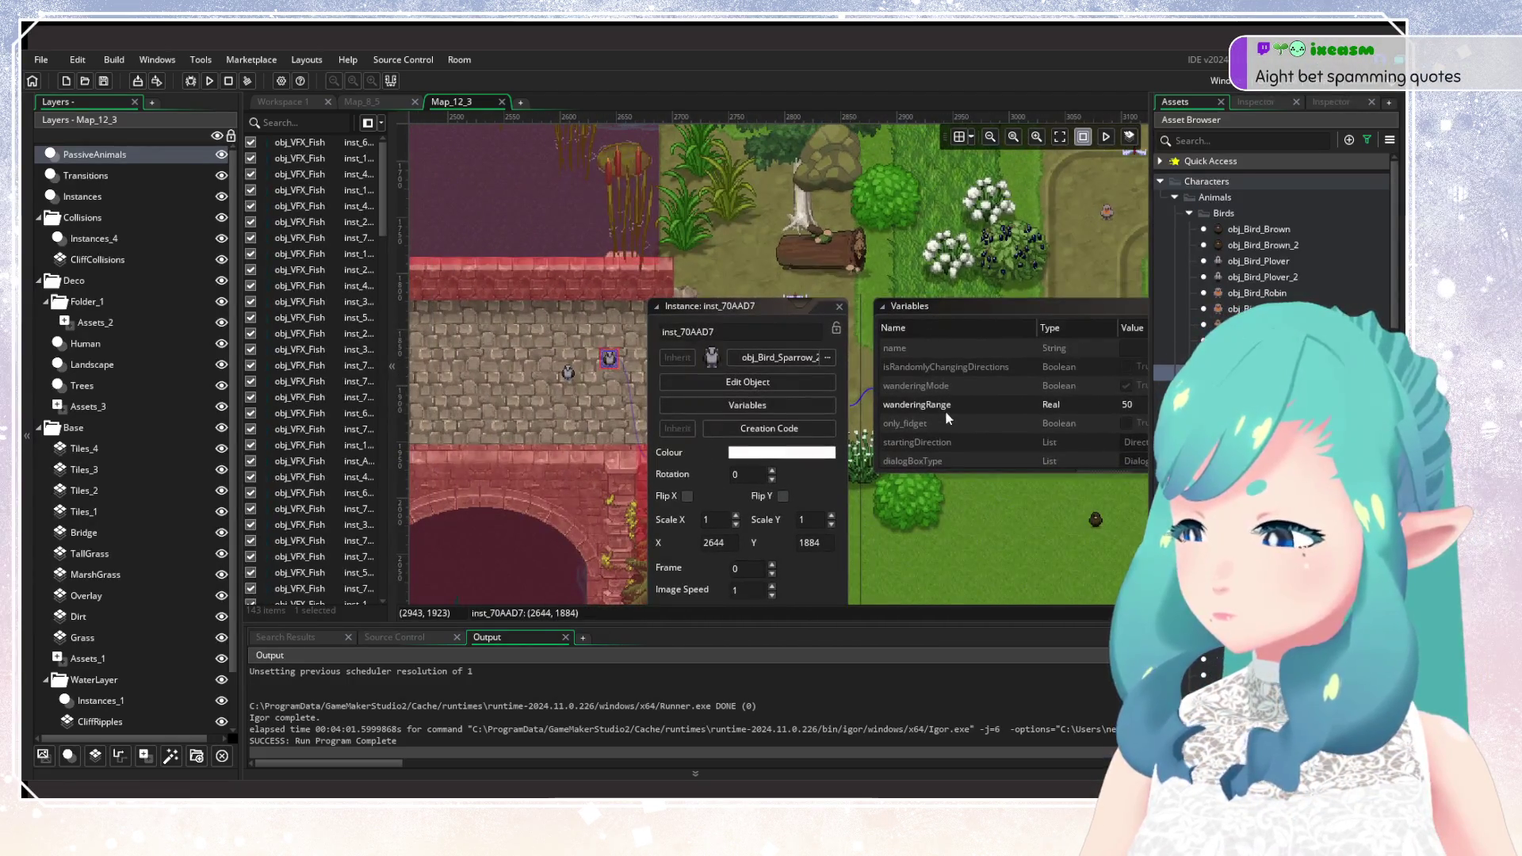
click(841, 307)
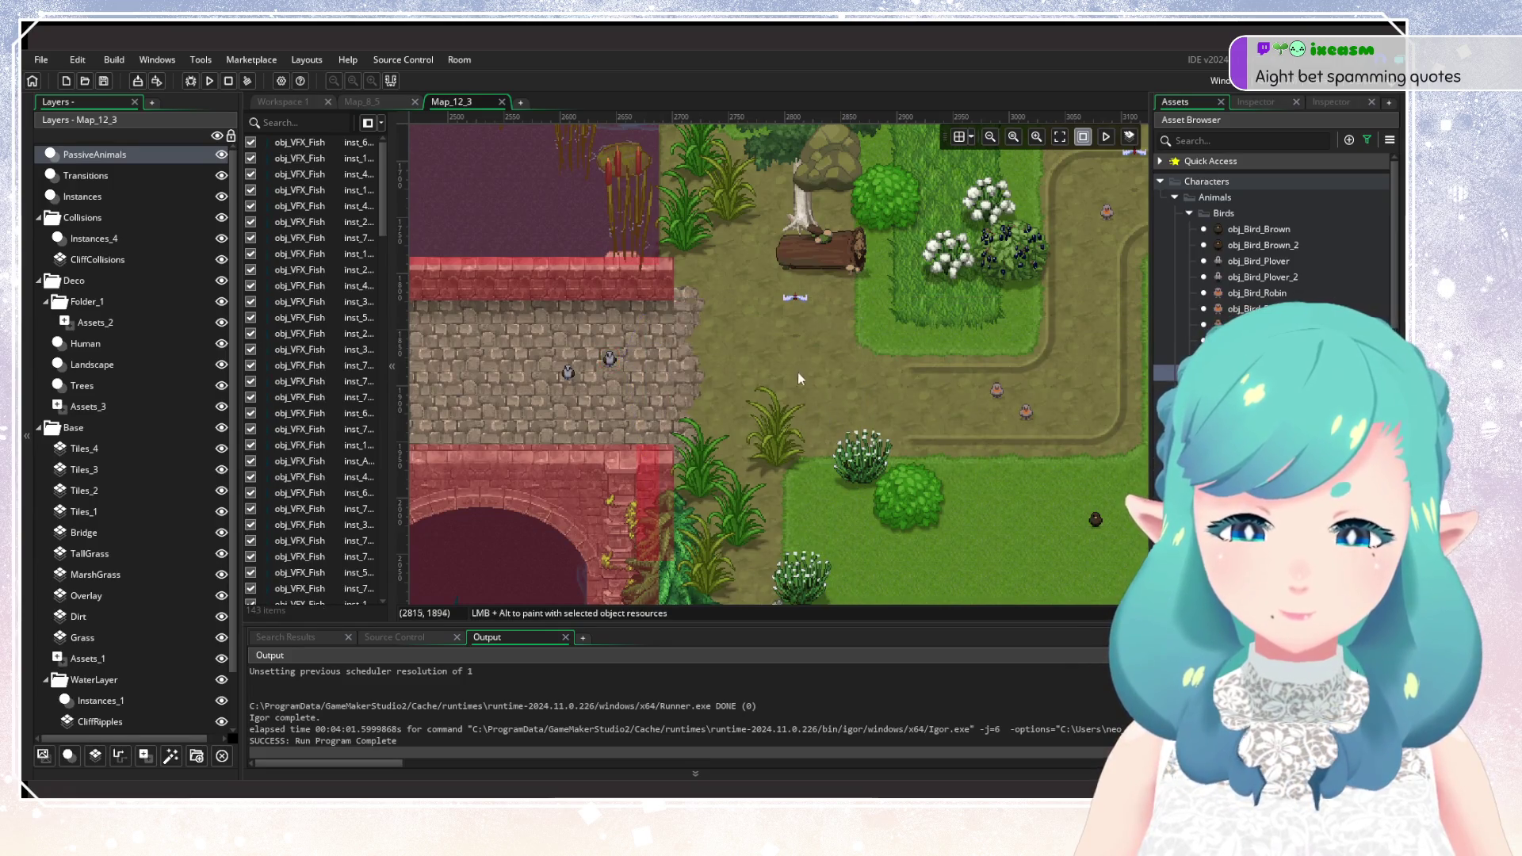
Bring the forest meadow into view and open the asset sorting and filter options.
scroll(797, 388, down, 4)
scroll(754, 403, up, 2)
scroll(816, 333, down, 5)
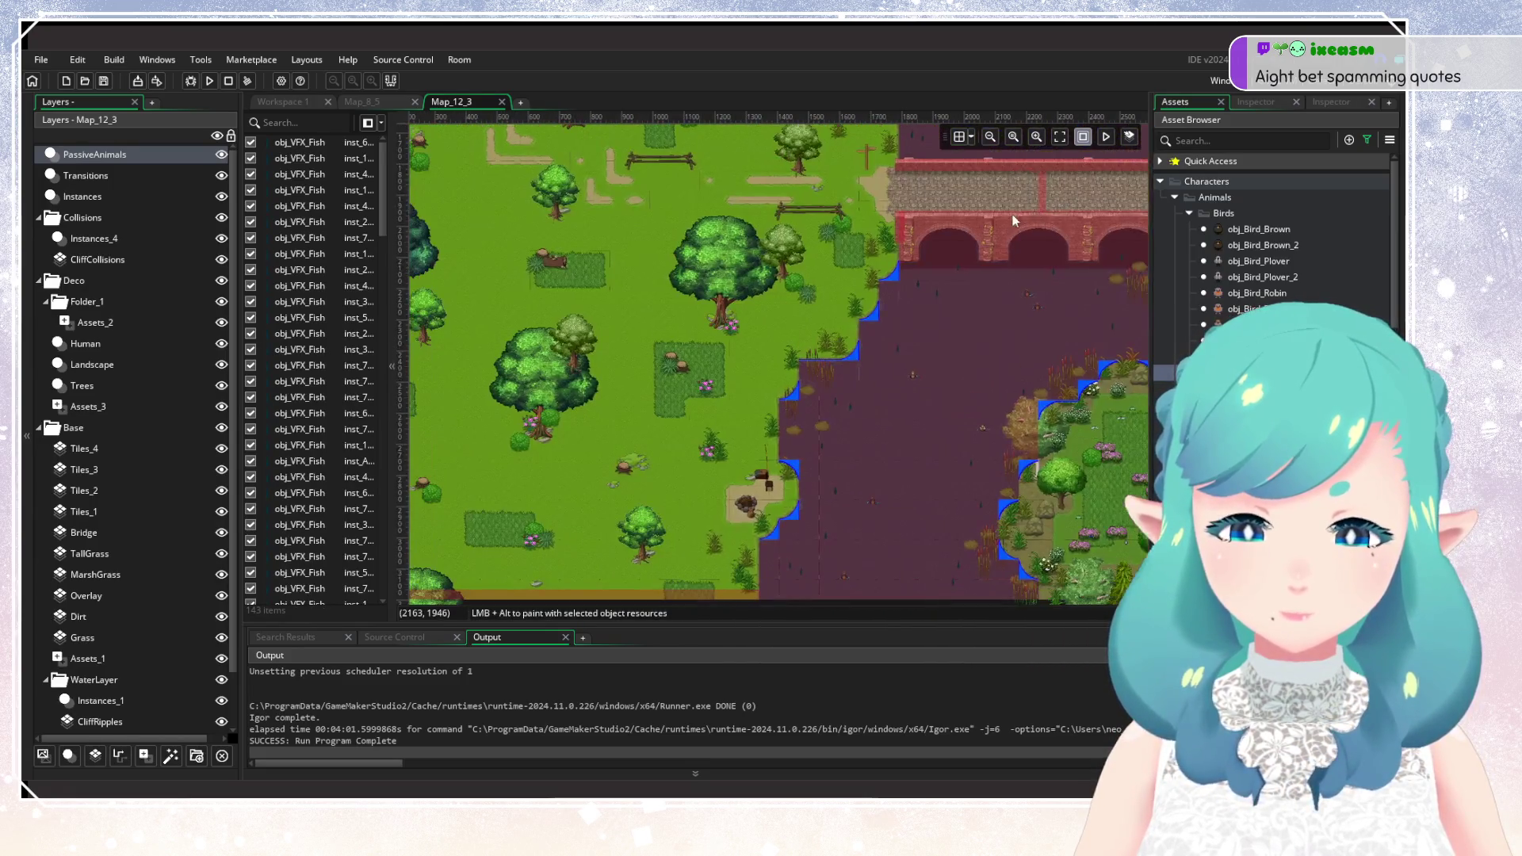
mouse_move(749, 240)
mouse_down()
mouse_move(797, 320)
mouse_move(763, 249)
mouse_move(774, 232)
mouse_up()
scroll(773, 309, up, 3)
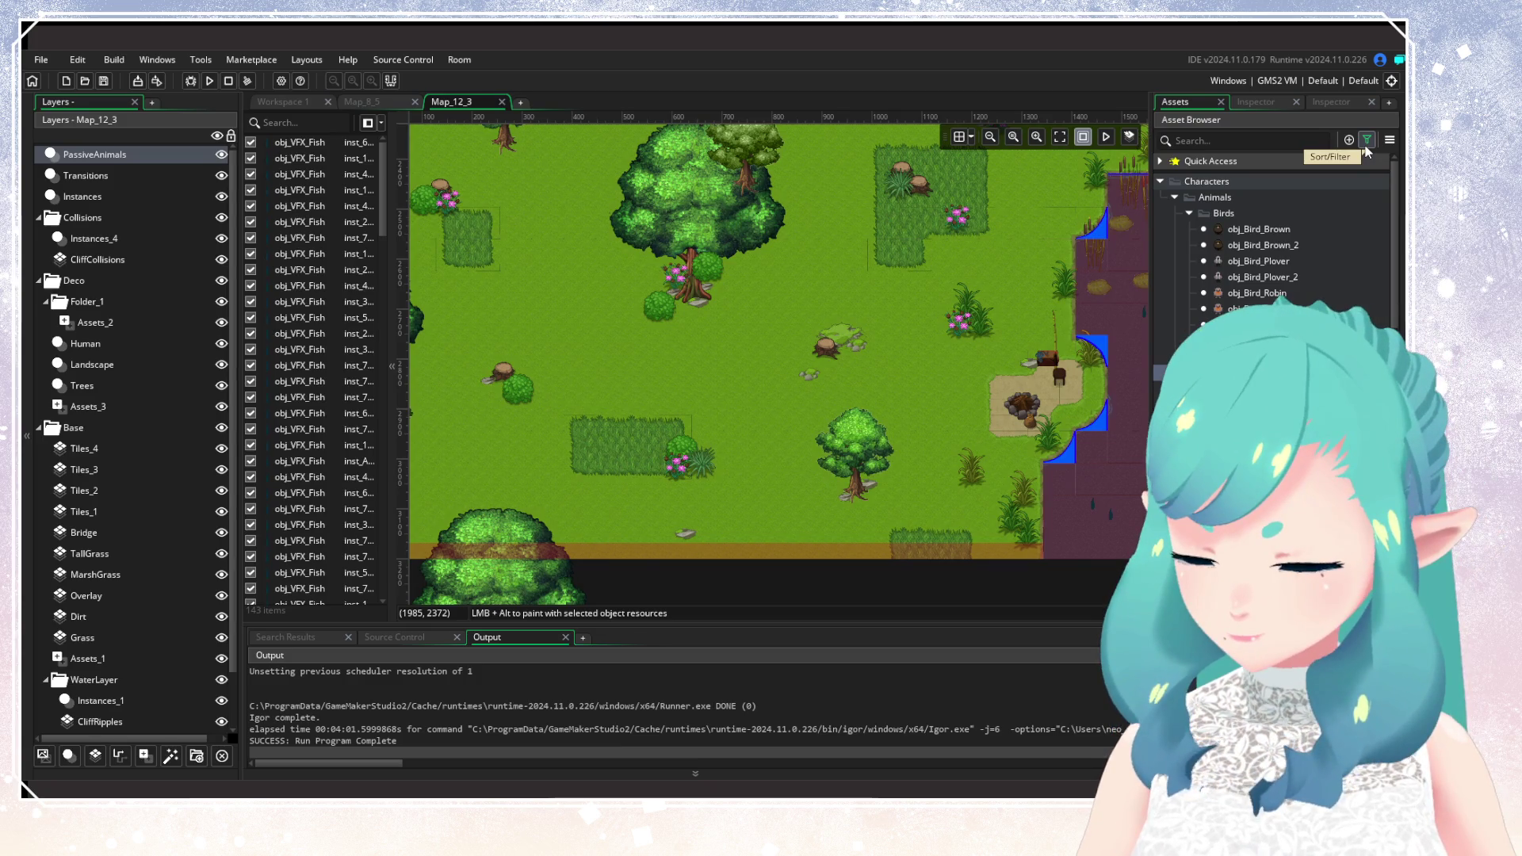
click(1366, 146)
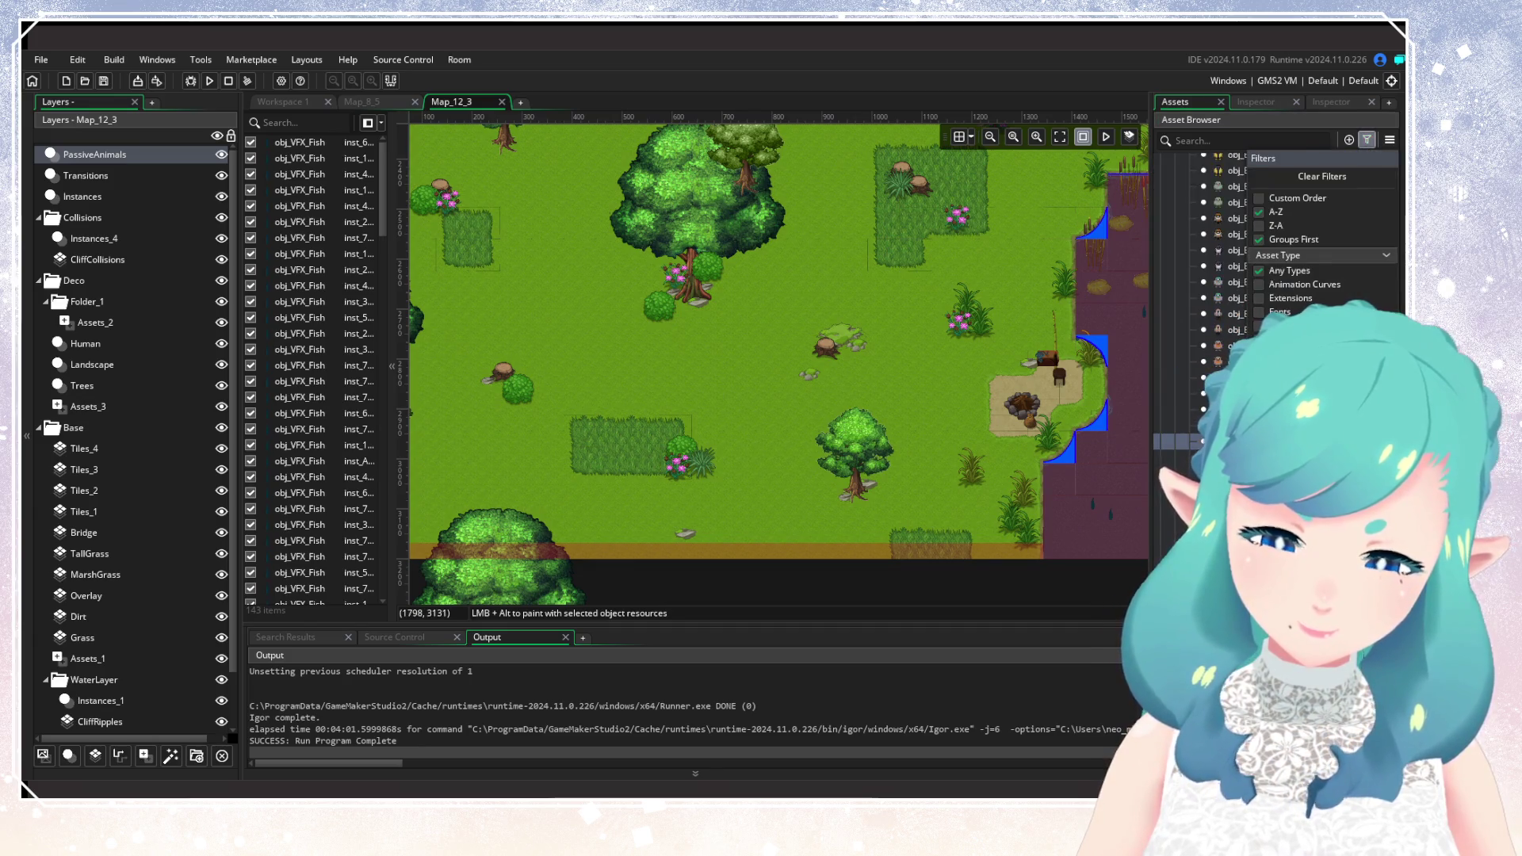
Place the first two bird instances in the forest meadow.
scroll(1269, 238, down, 10)
scroll(1269, 278, down, 10)
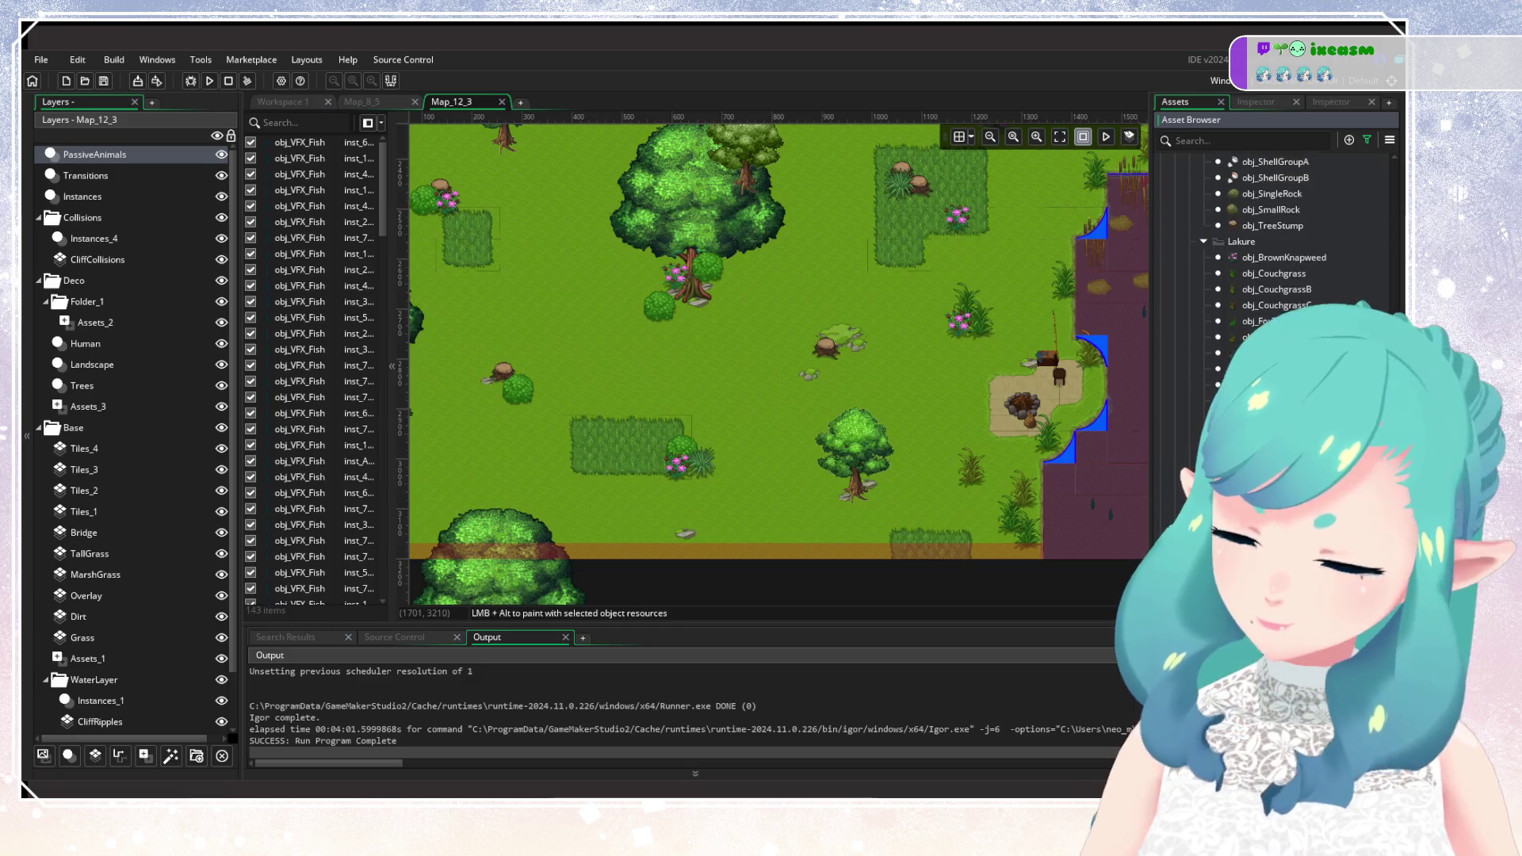
scroll(1268, 238, up, 5)
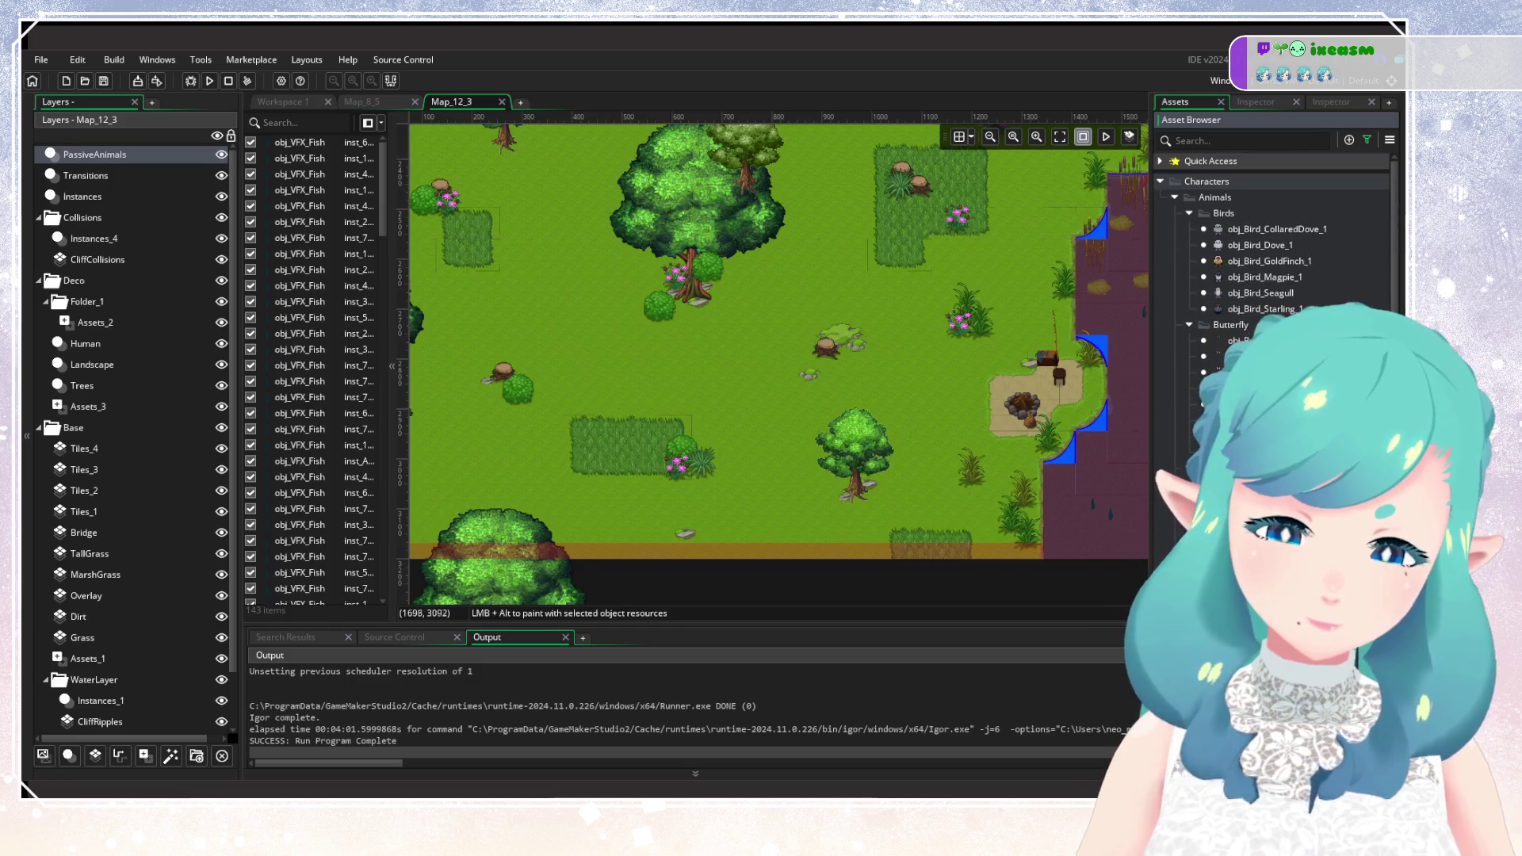
scroll(761, 470, down, 4)
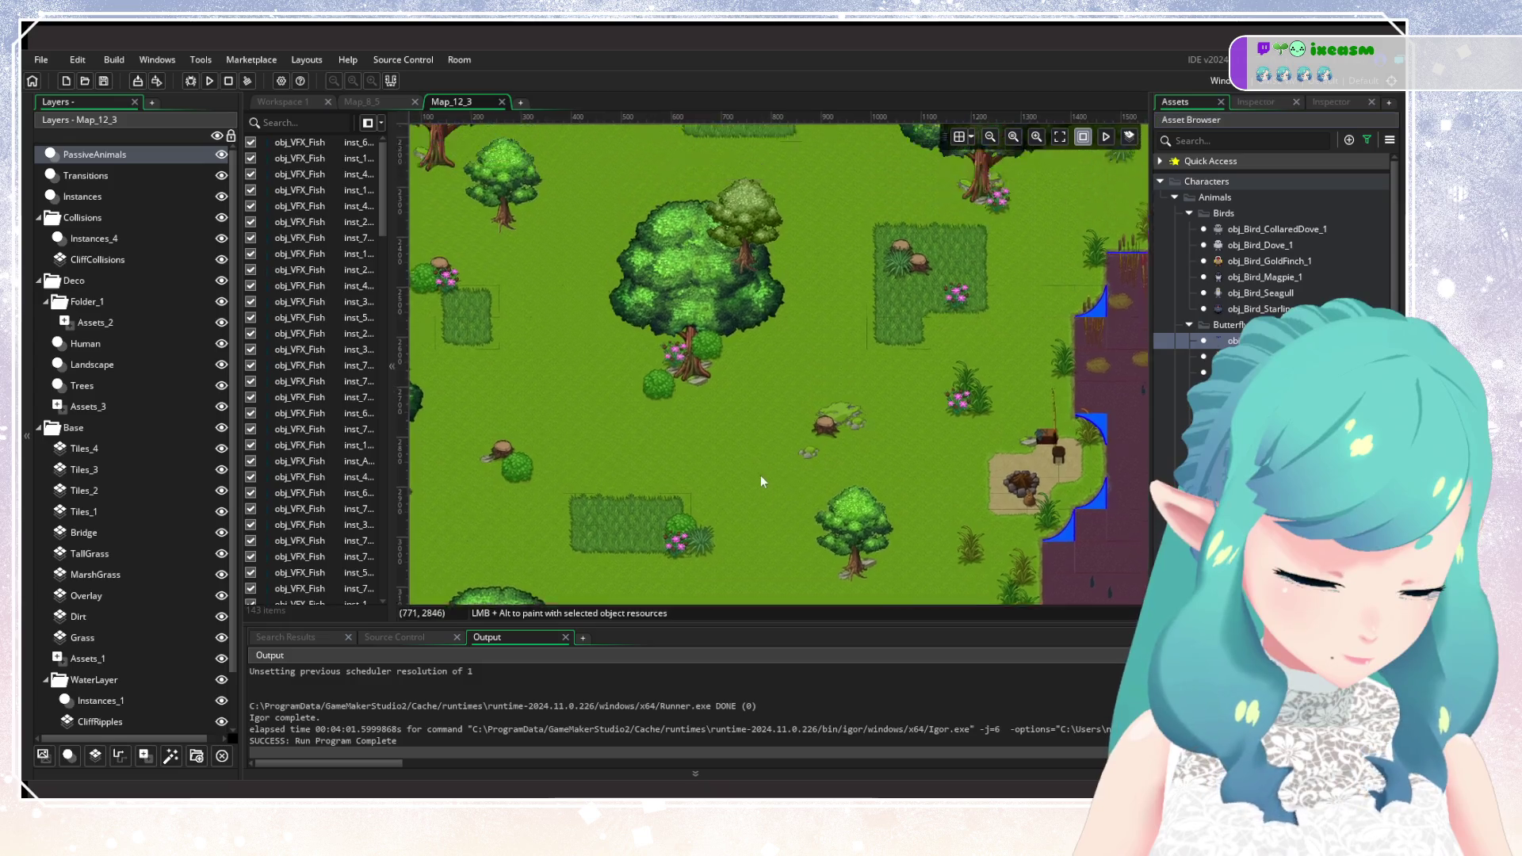
scroll(758, 515, up, 5)
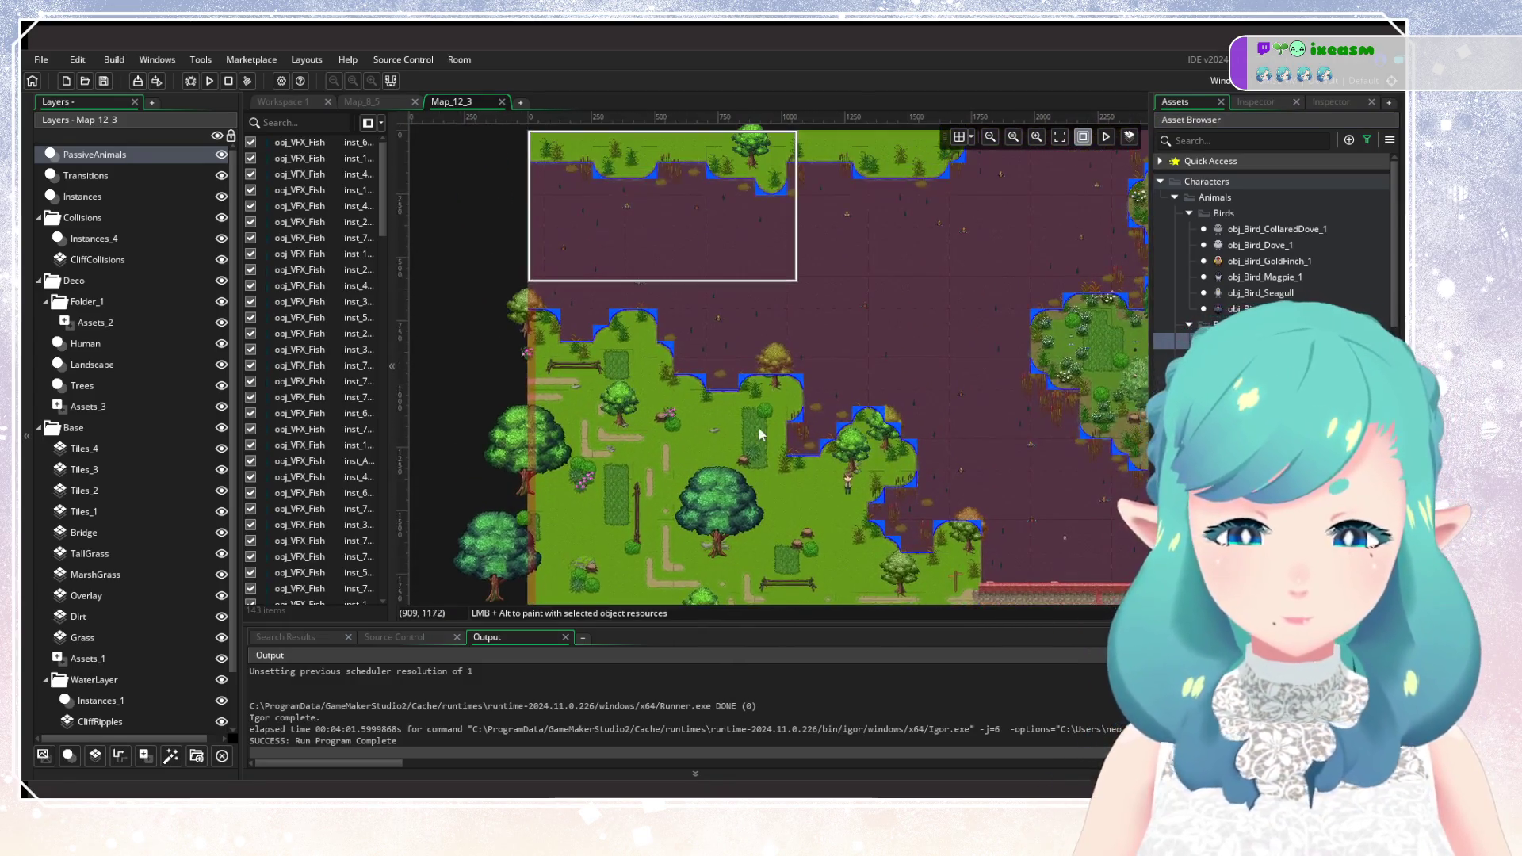
scroll(762, 428, down, 6)
scroll(799, 385, up, 1)
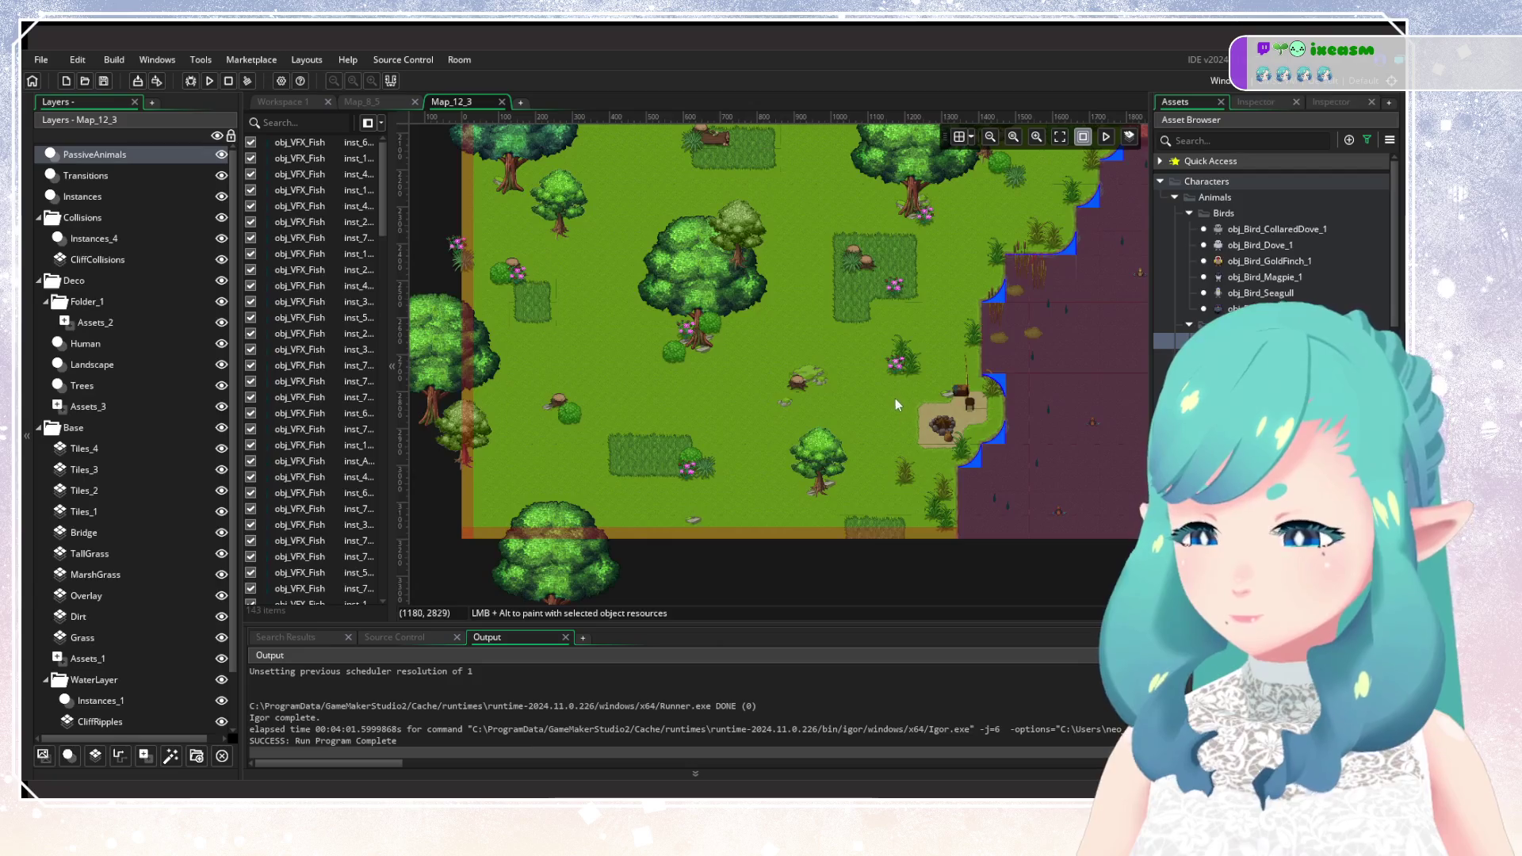
scroll(895, 398, up, 1)
alt+click(915, 538)
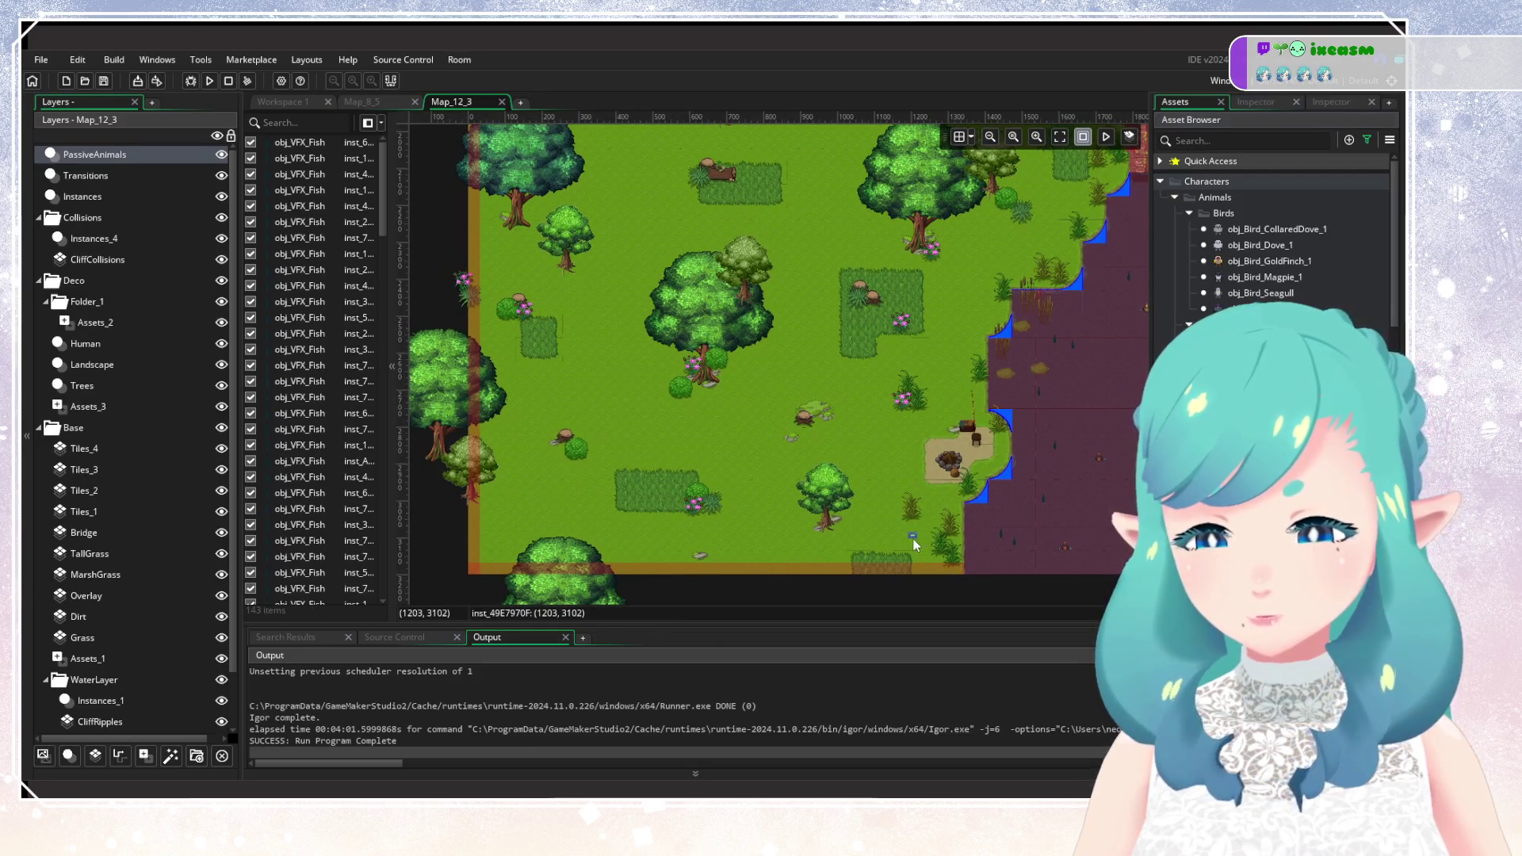
scroll(944, 436, up, 3)
scroll(944, 436, right, 1)
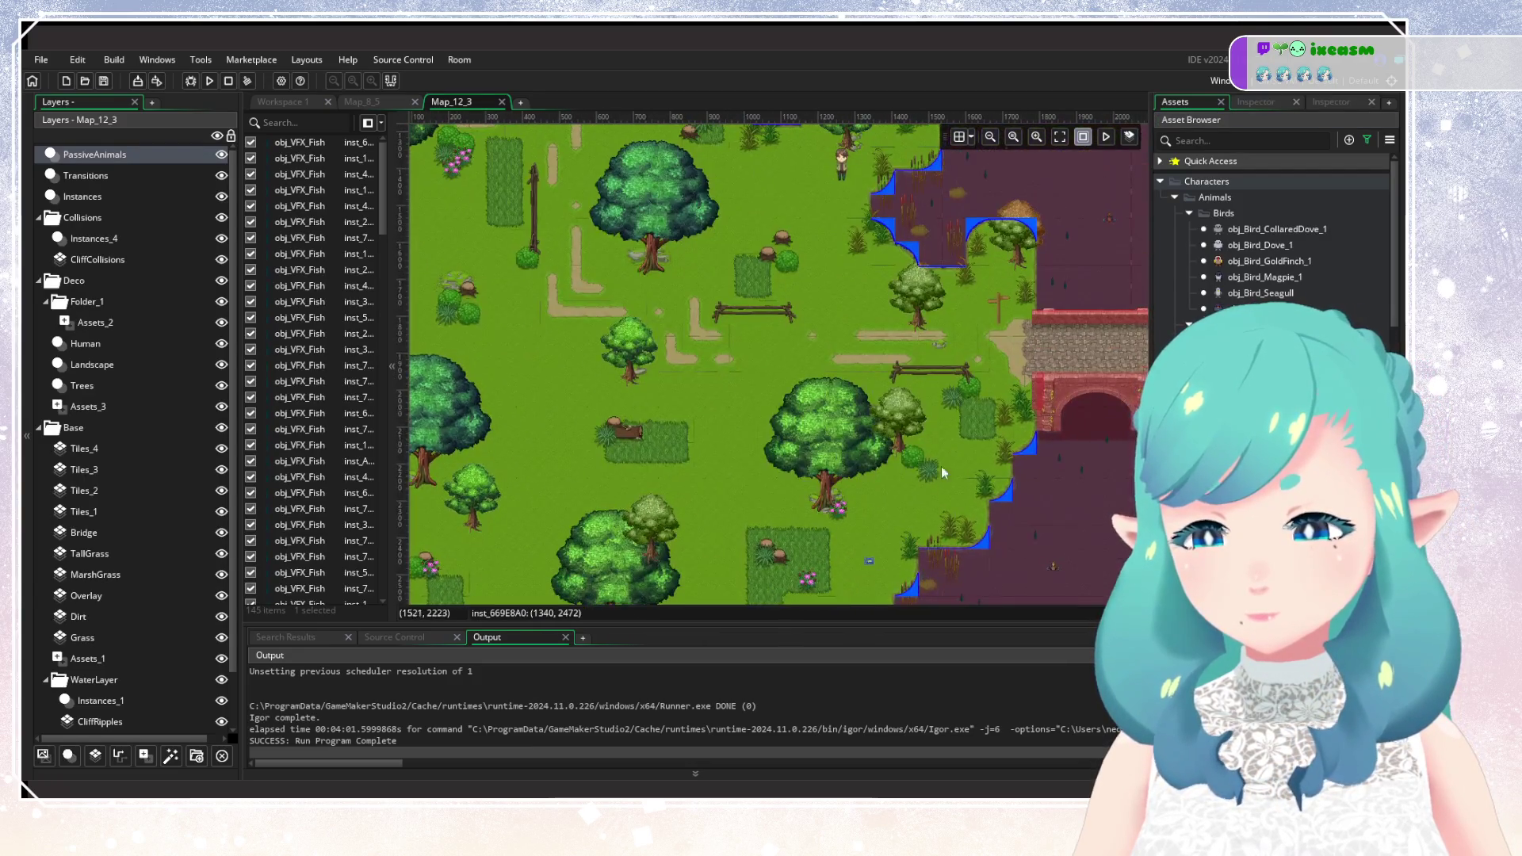
alt+click(951, 455)
Place four more birds across the northern meadow and near the river shore.
scroll(909, 330, up, 2)
scroll(910, 330, left, 1)
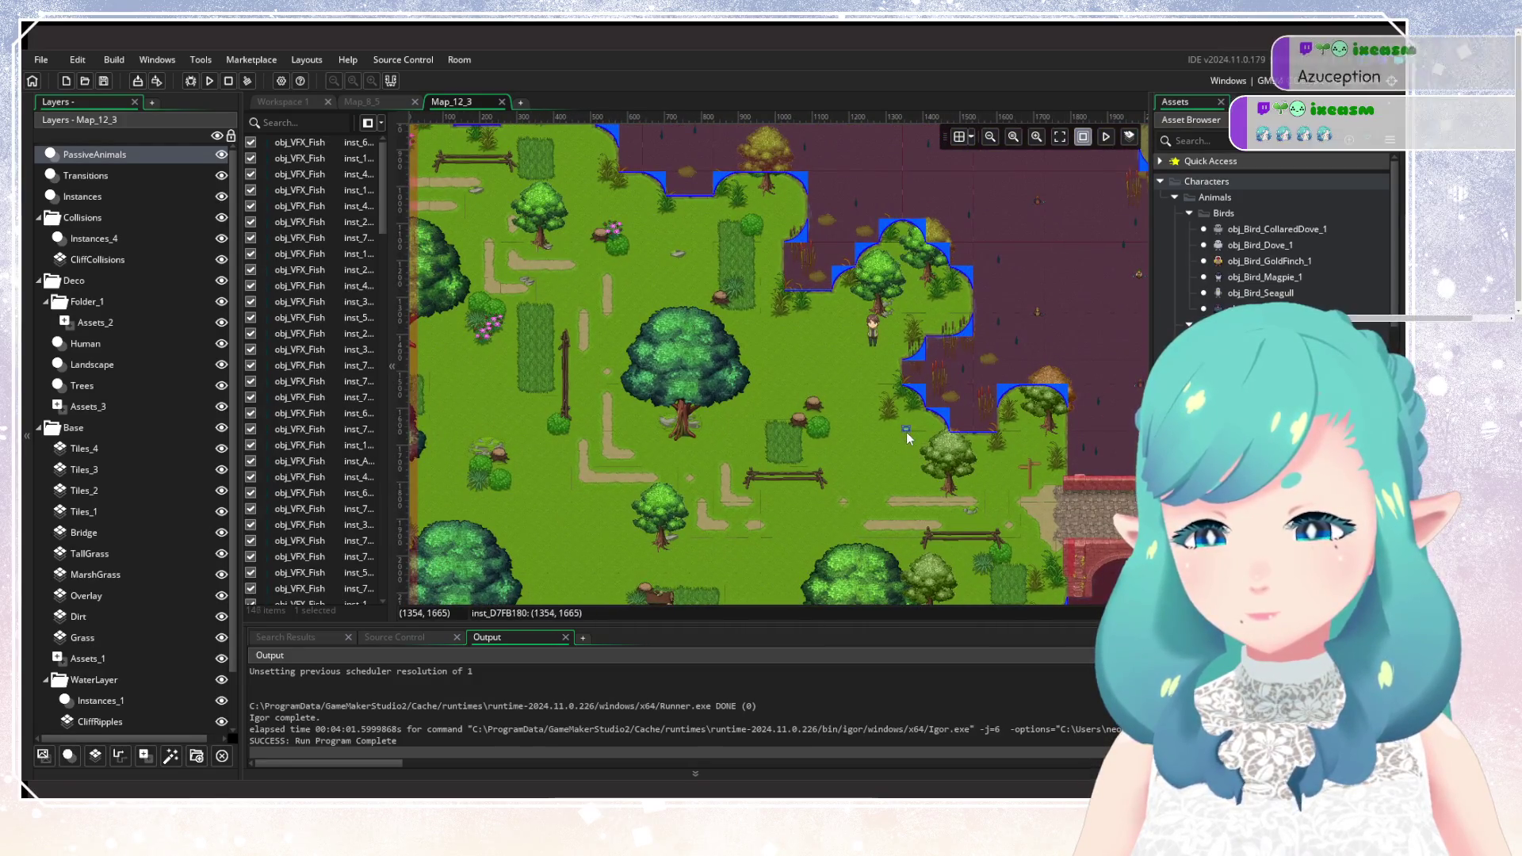
alt+click(907, 431)
alt+click(817, 320)
scroll(672, 322, up, 3)
scroll(672, 322, left, 2)
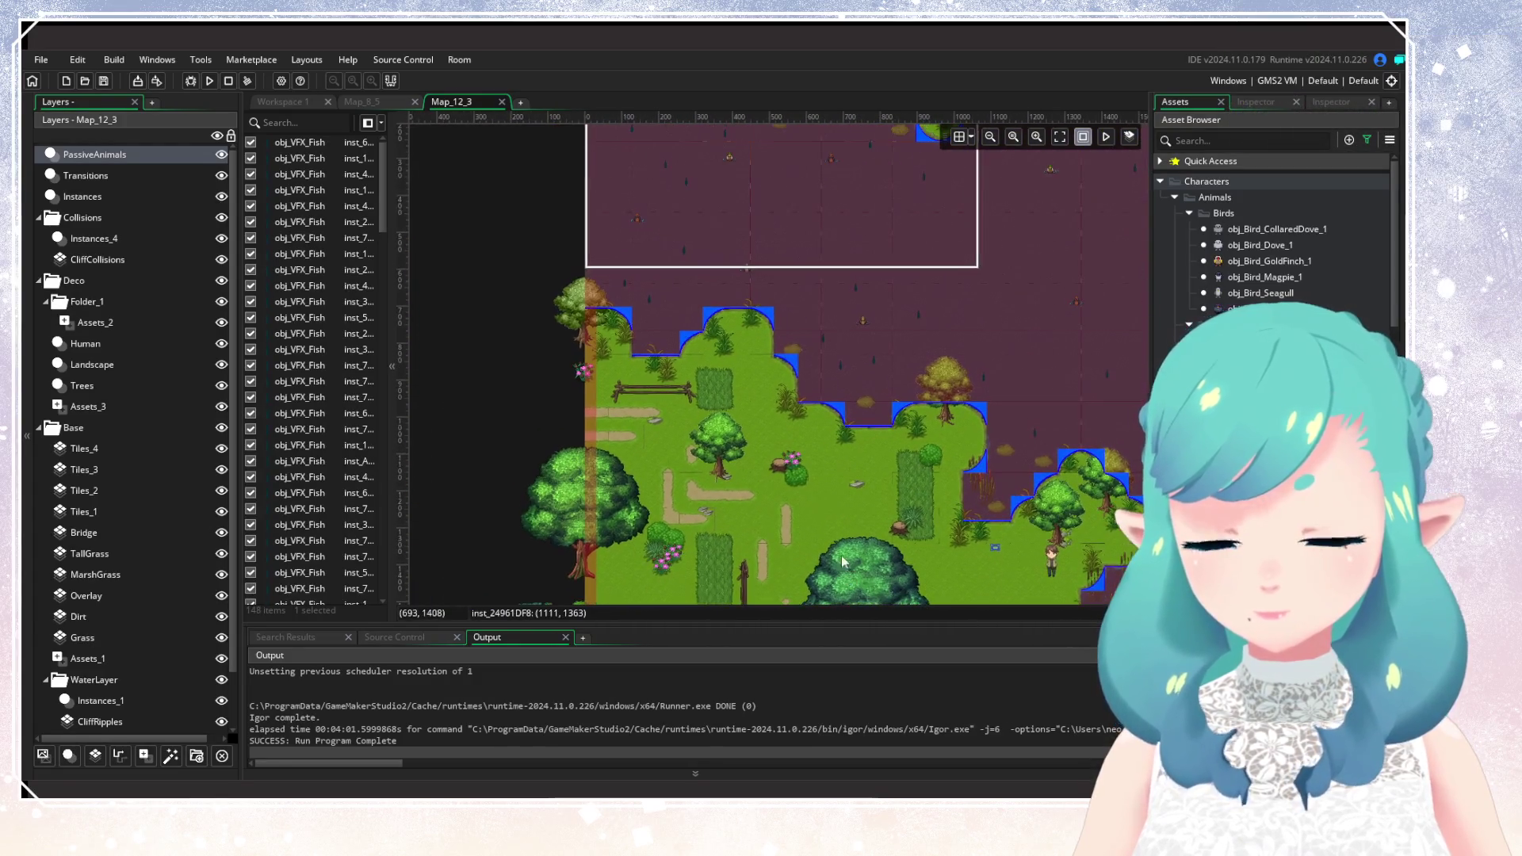
alt+click(744, 374)
alt+click(882, 463)
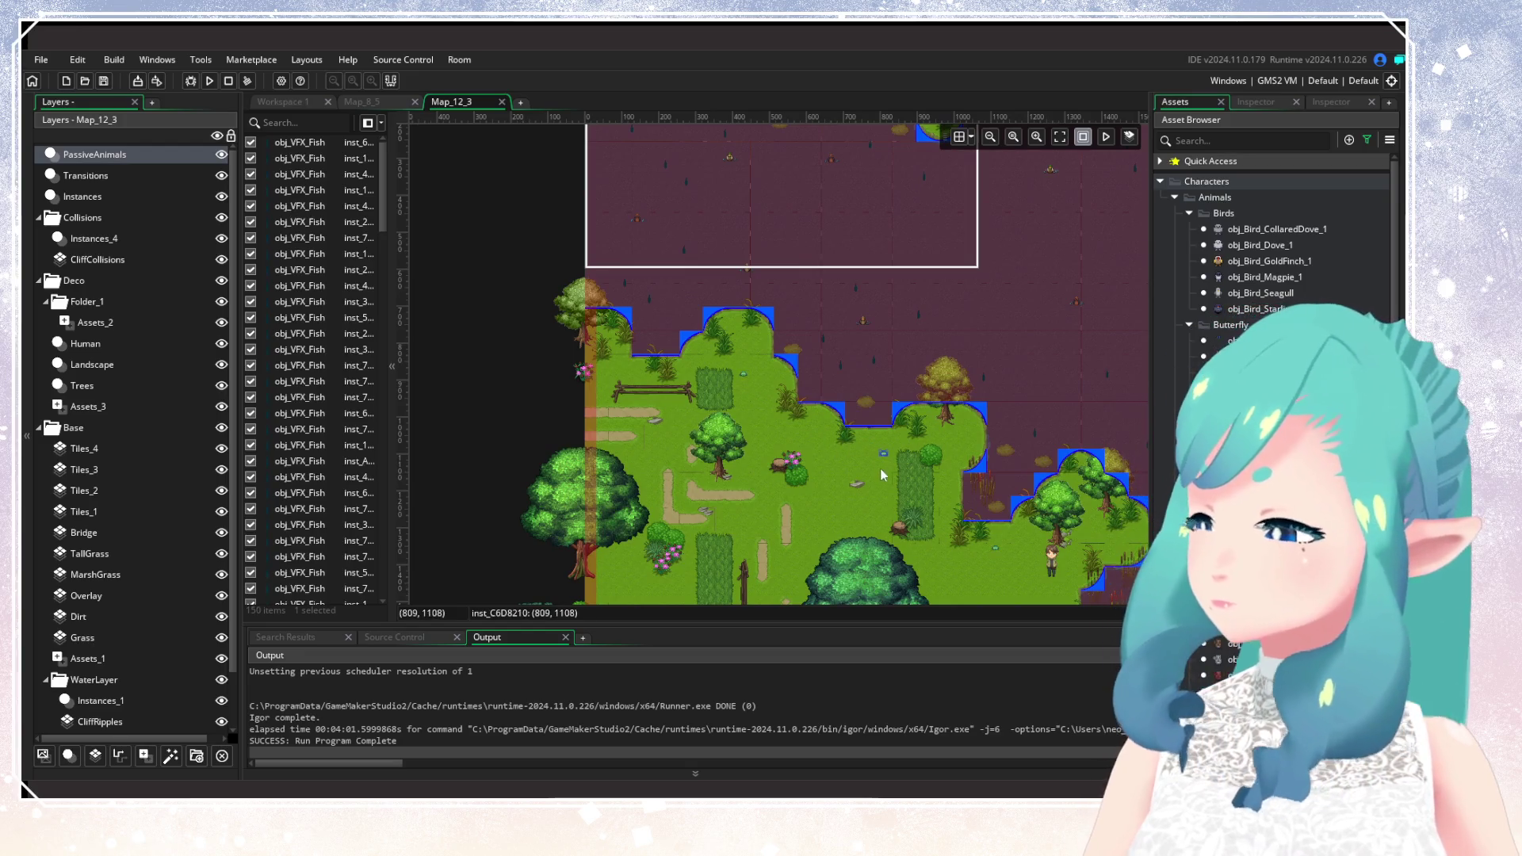
Add a bird in the forest clearing.
scroll(809, 444, down, 3)
scroll(809, 444, right, 1)
scroll(815, 356, down, 2)
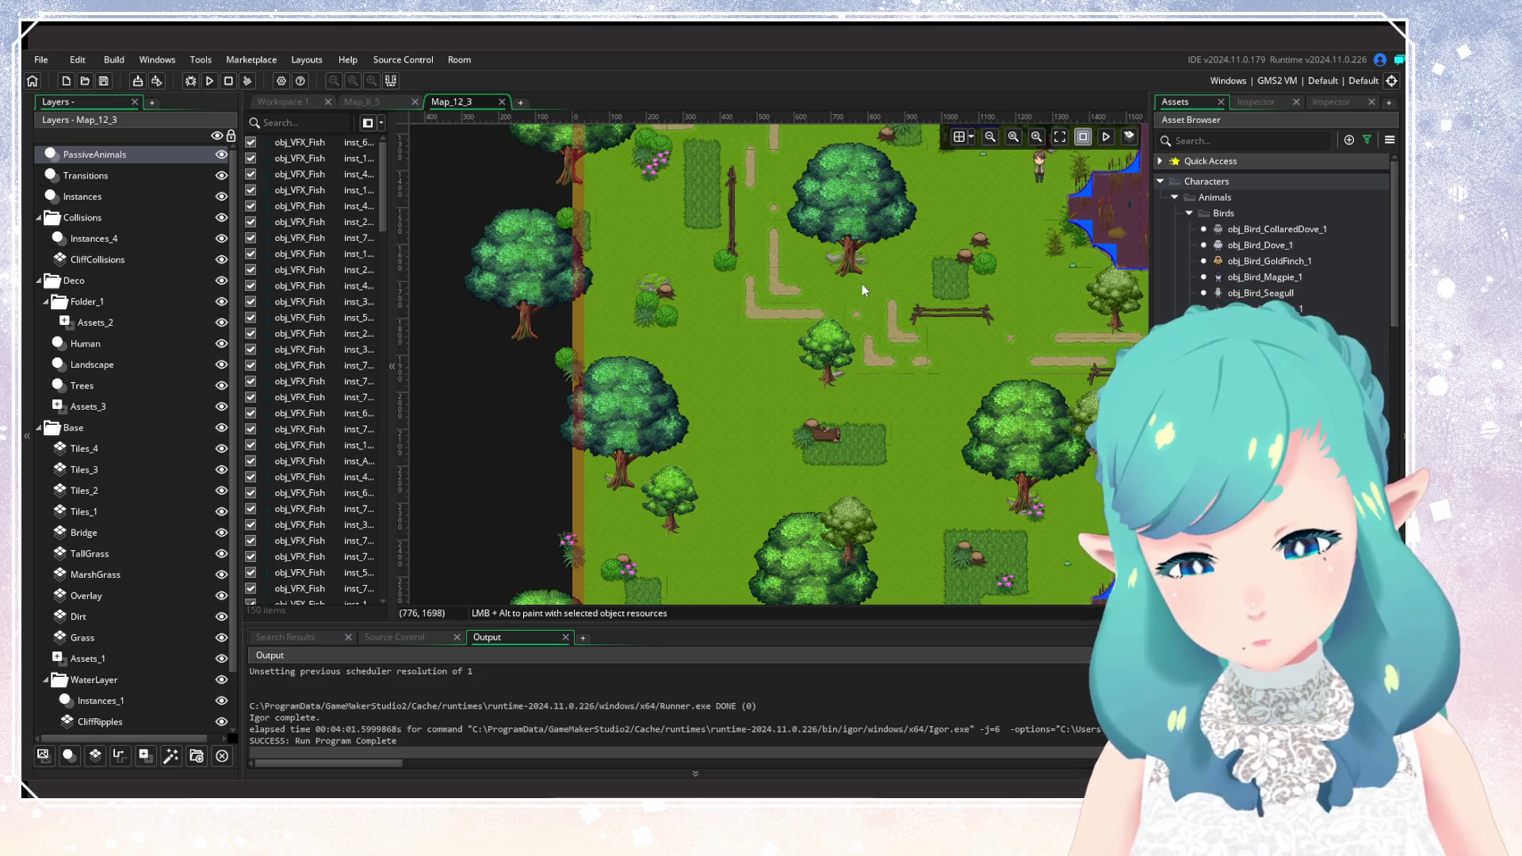
scroll(863, 462, up, 5)
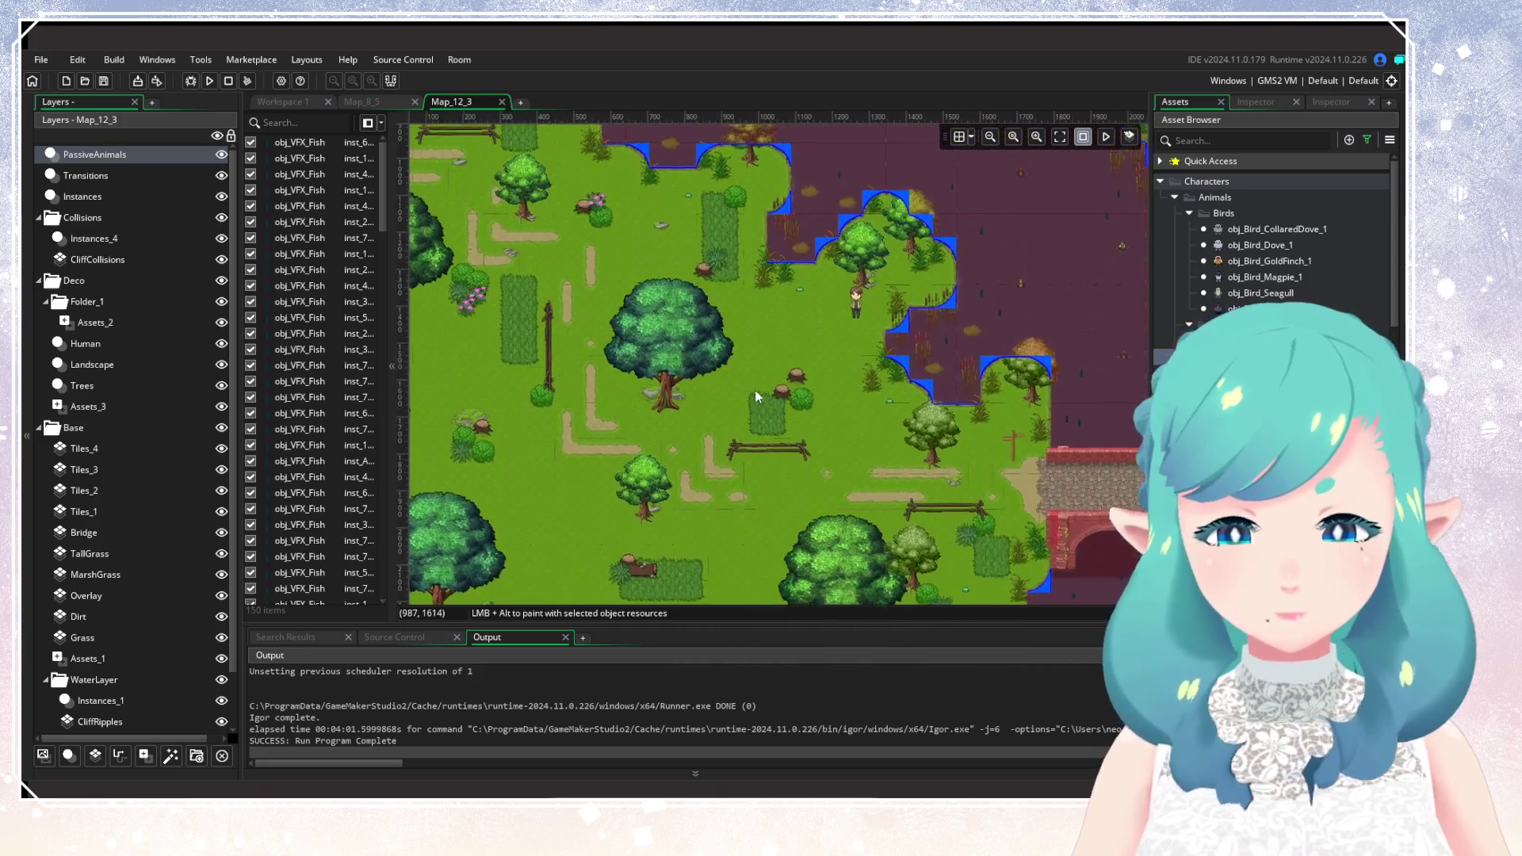
alt+click(761, 411)
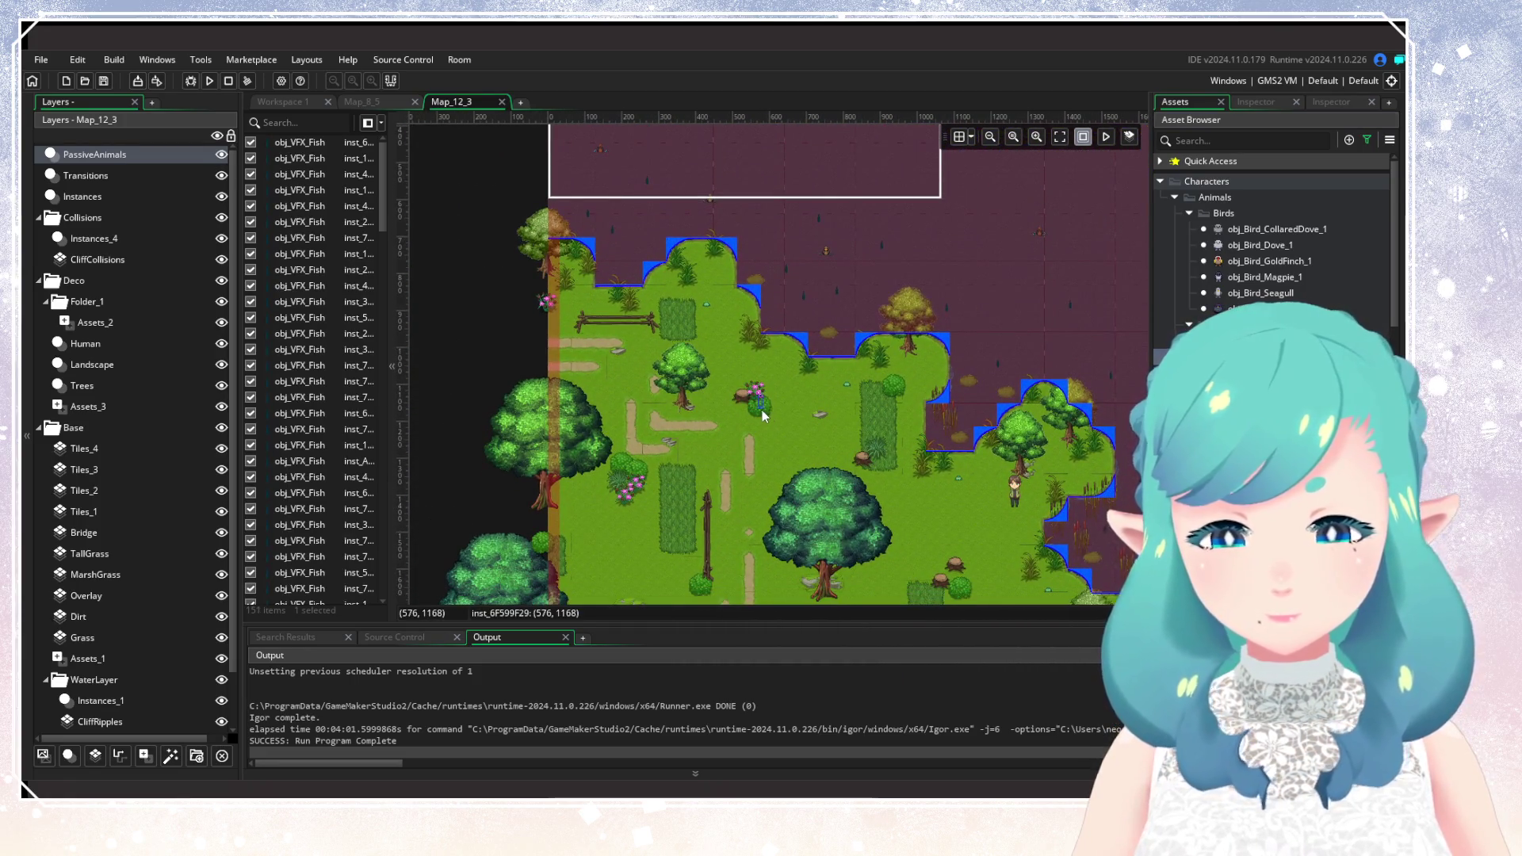
Switch to a different bird type and place birds in the clearing, western edge and southern meadow.
click(1264, 438)
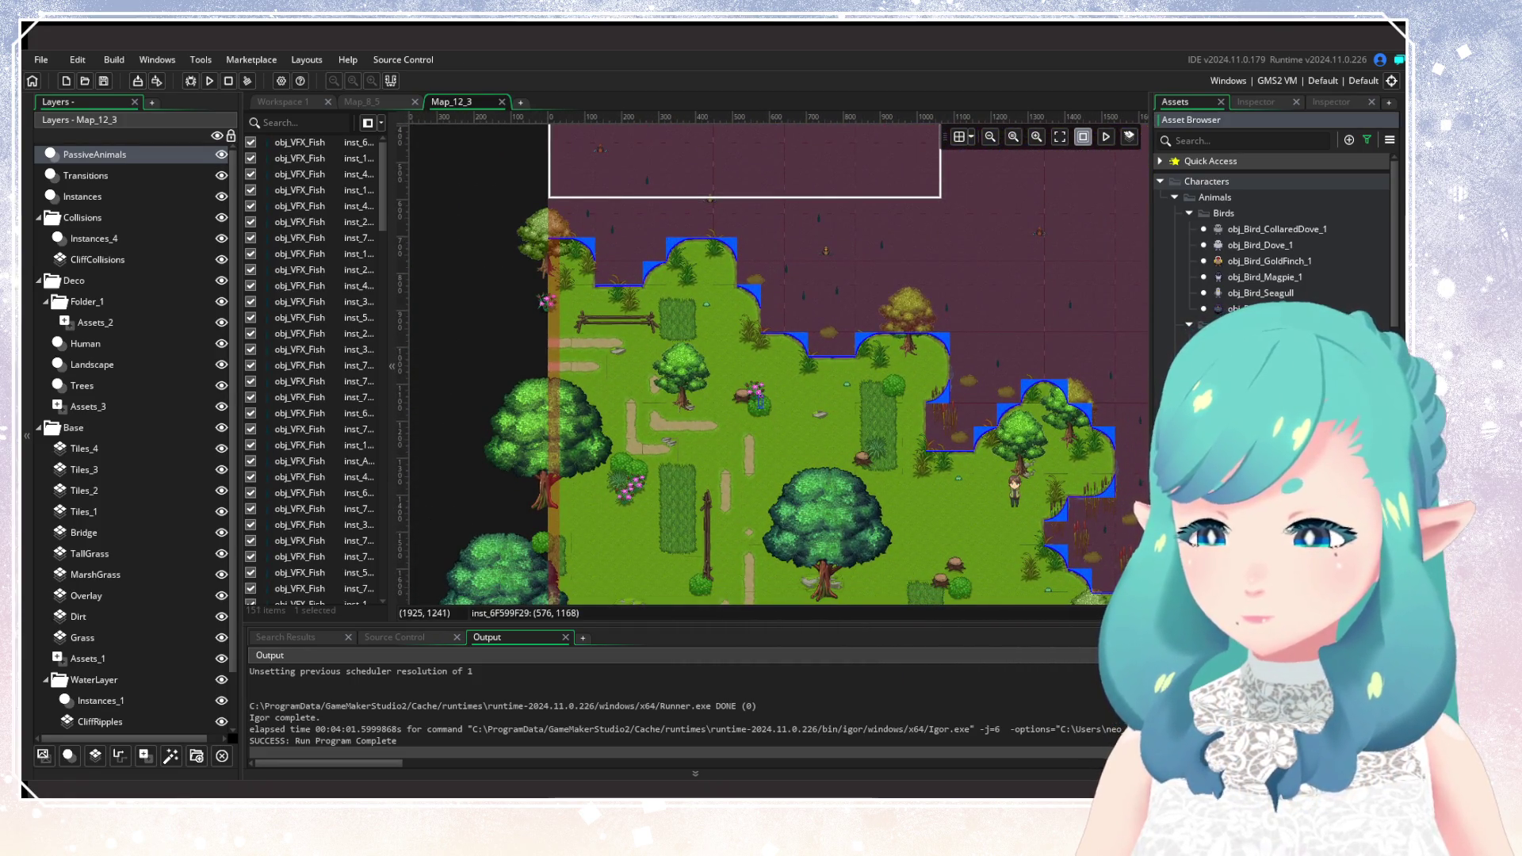
alt+click(742, 413)
scroll(761, 381, down, 5)
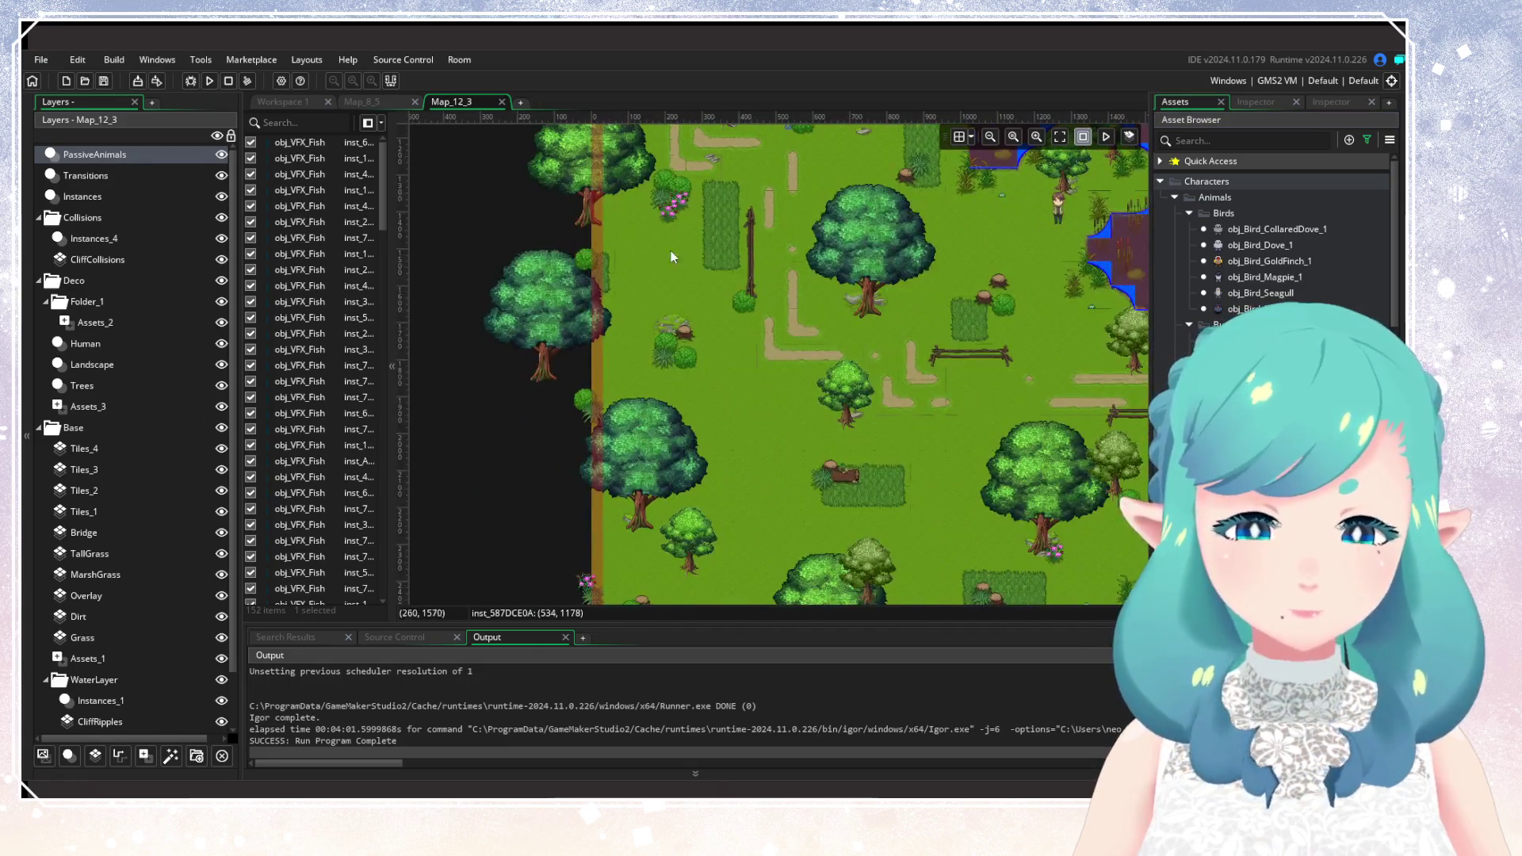
alt+click(674, 225)
scroll(872, 460, down, 5)
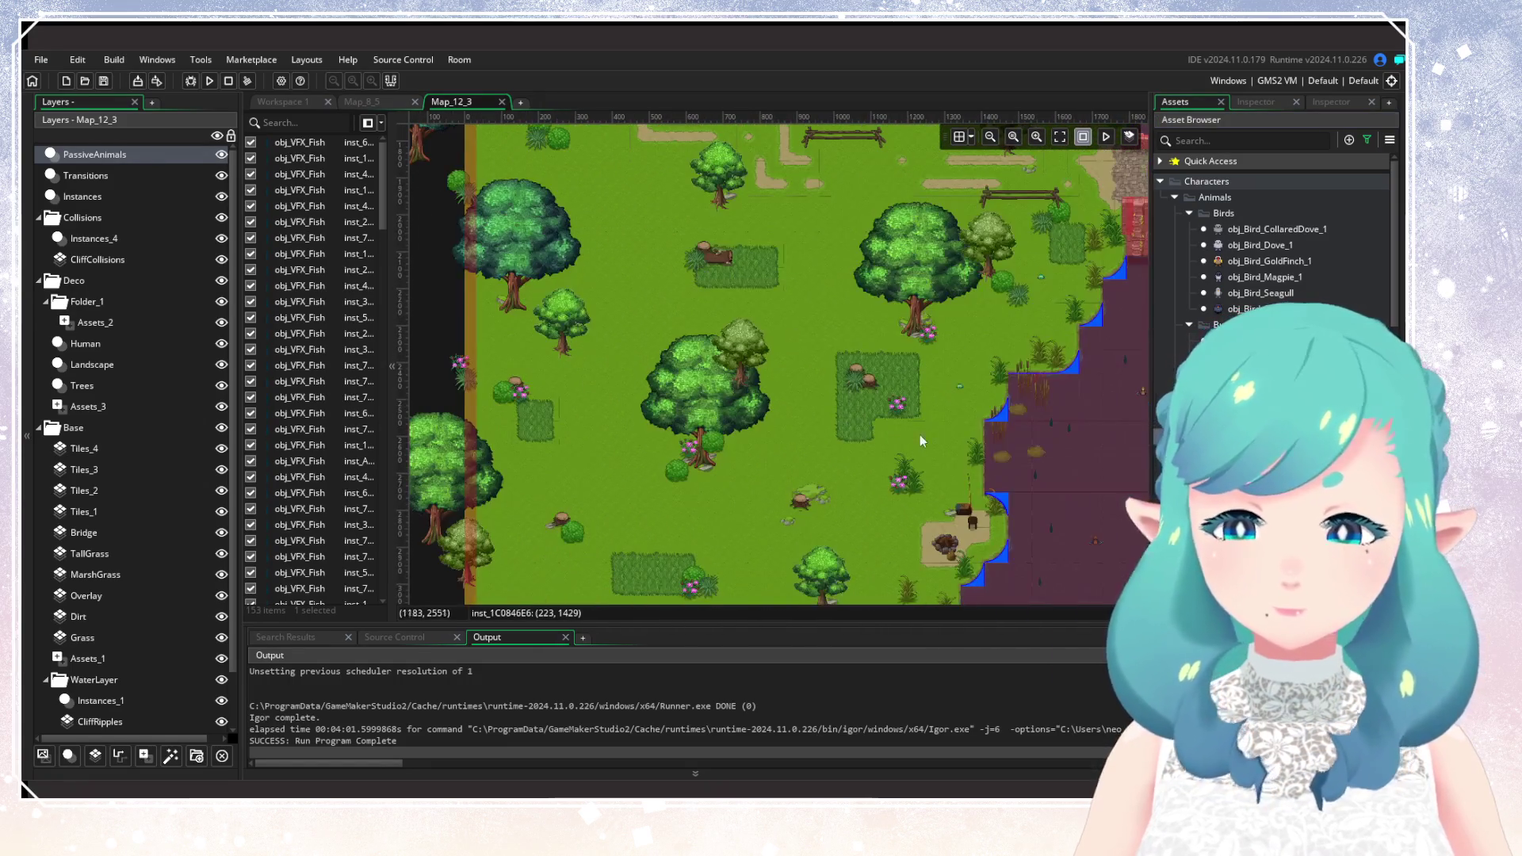
alt+click(935, 355)
scroll(935, 357, down, 3)
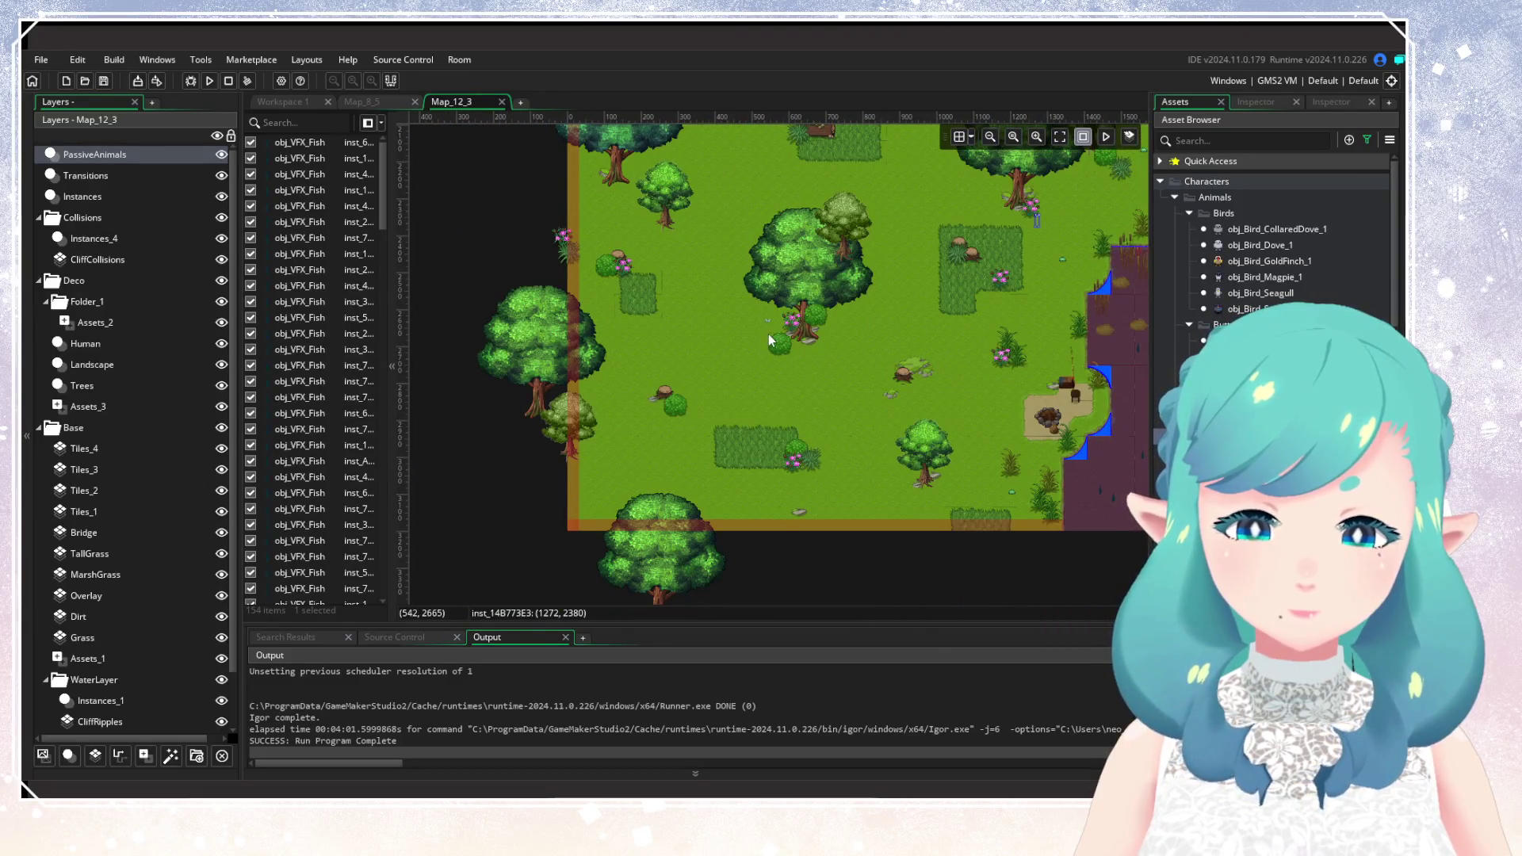
alt+click(769, 333)
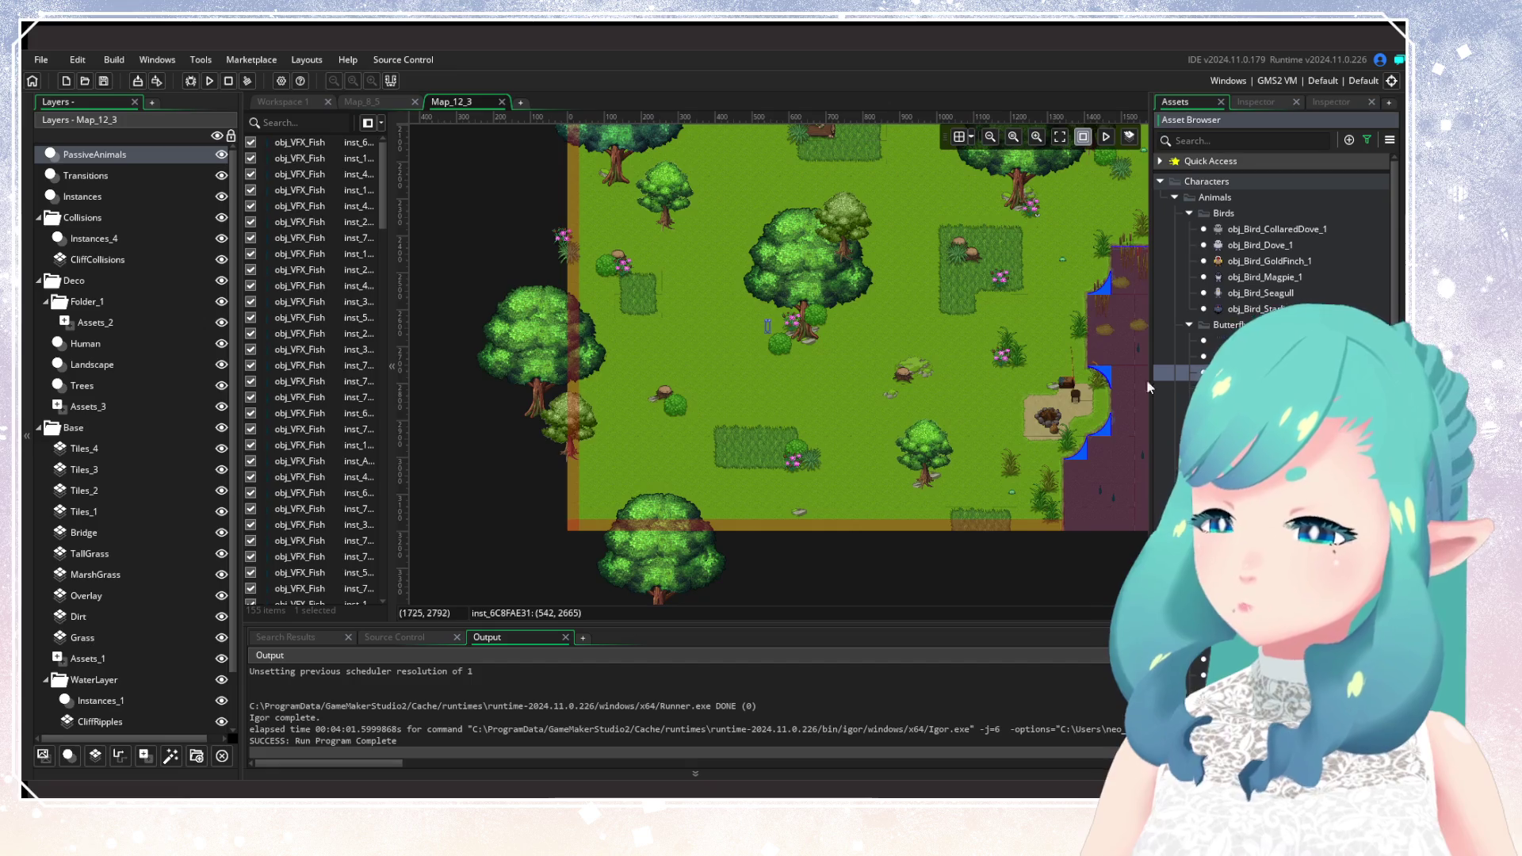
Add two more animal instances lower in the meadow and pan to survey it.
alt+click(796, 350)
alt+click(779, 478)
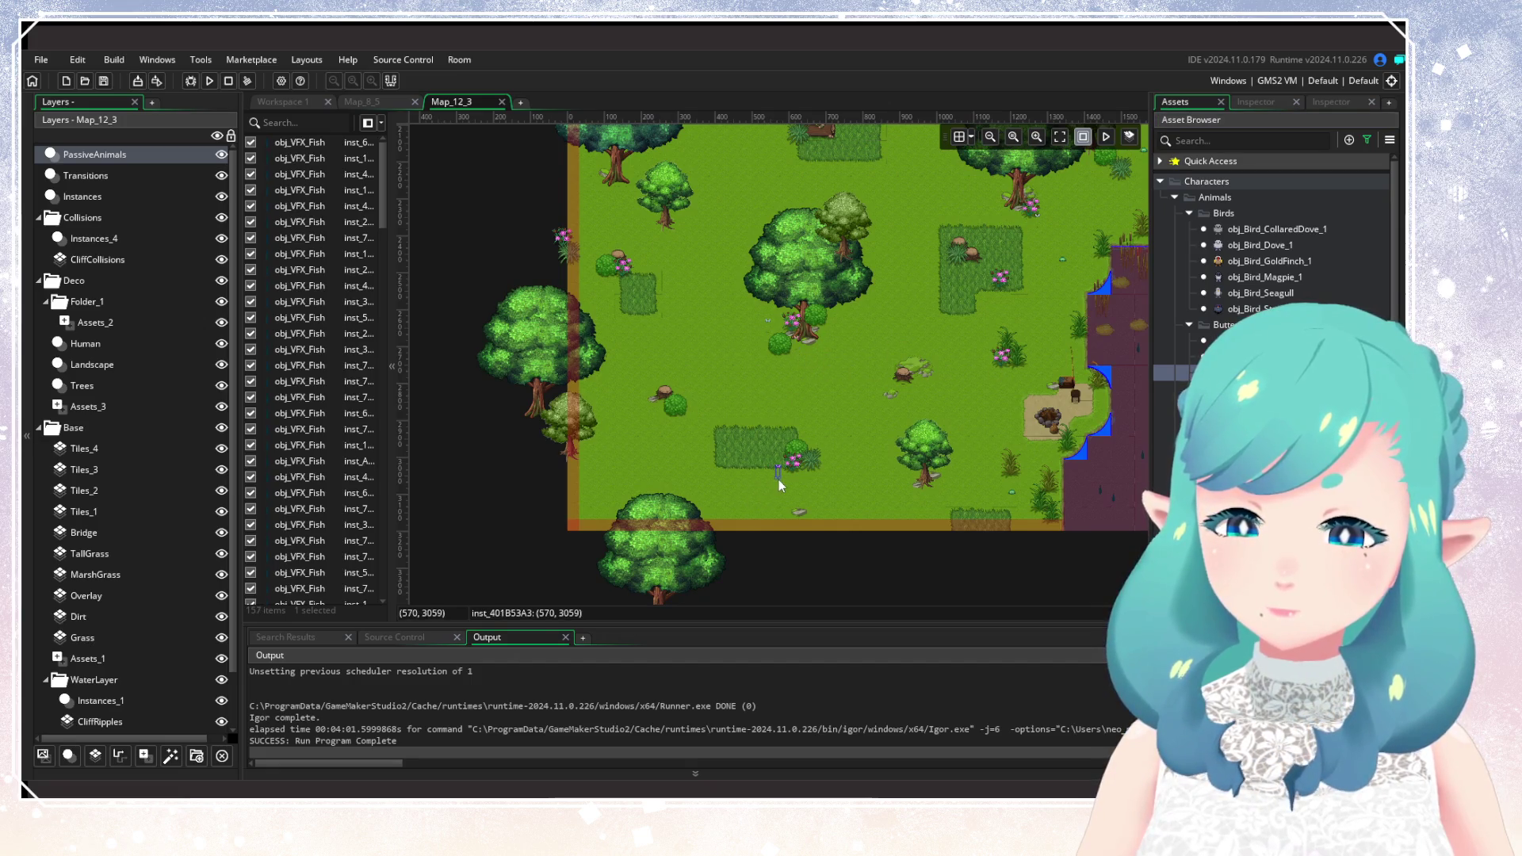
mouse_move(832, 430)
mouse_down()
mouse_move(730, 420)
mouse_move(801, 476)
mouse_up()
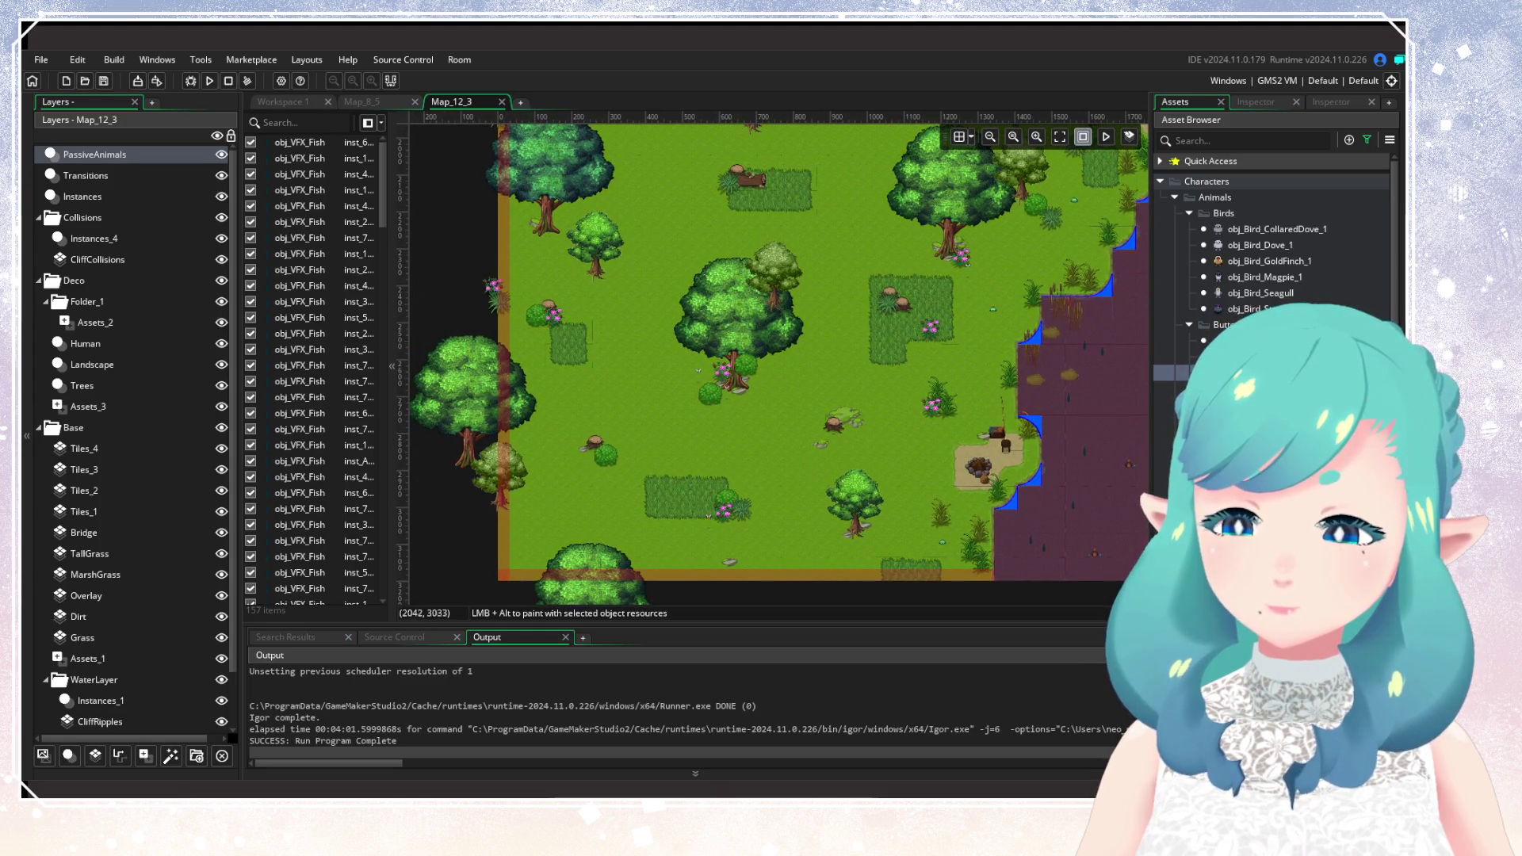
scroll(1269, 238, down, 3)
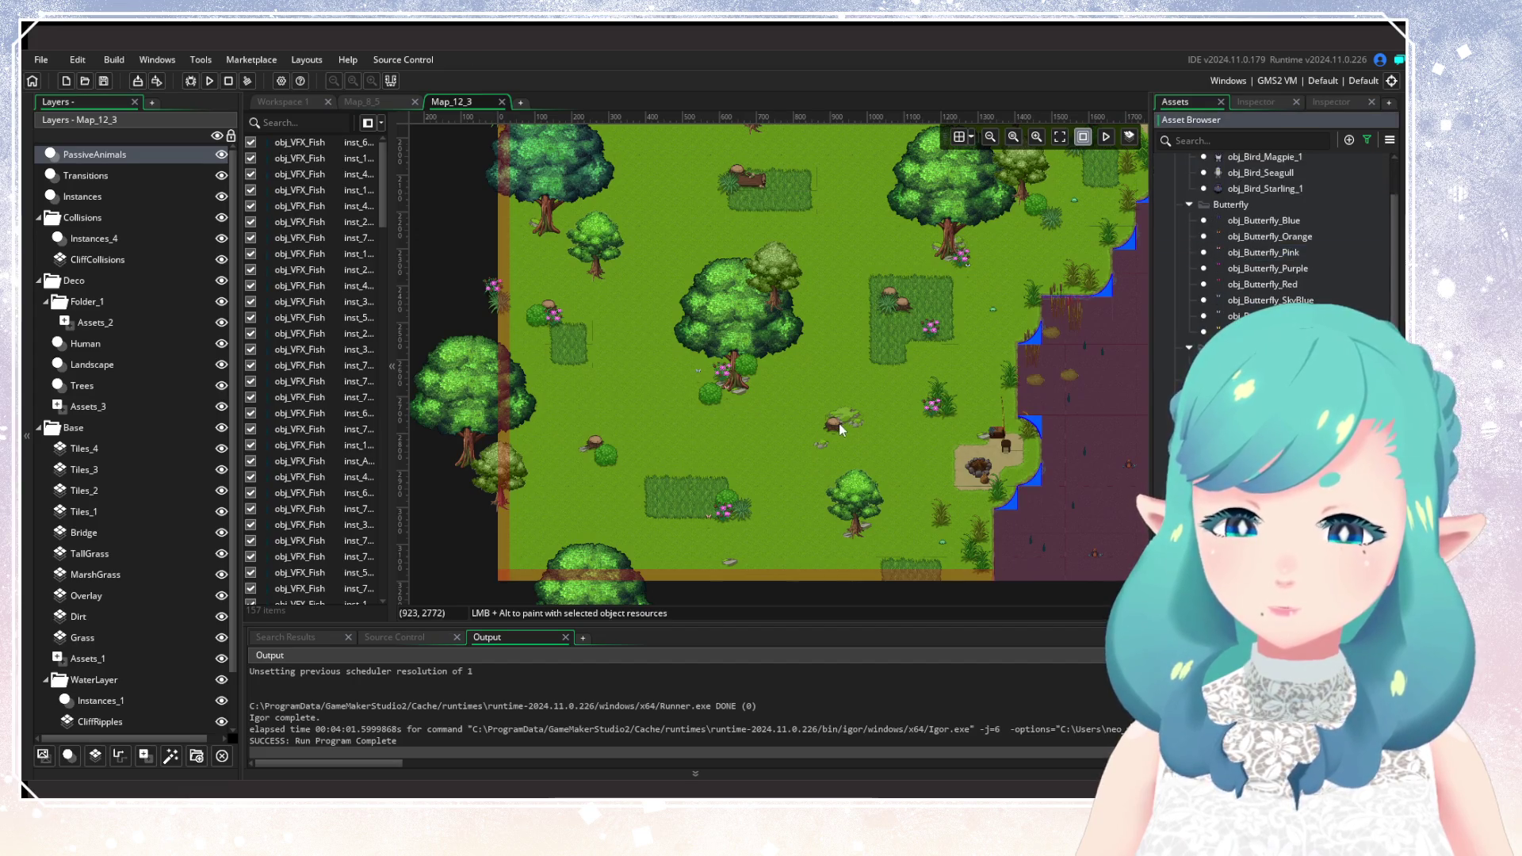
Place two butterflies in the meadow and the northern clearing.
alt+click(761, 396)
drag(773, 396, 899, 573)
scroll(797, 425, up, 10)
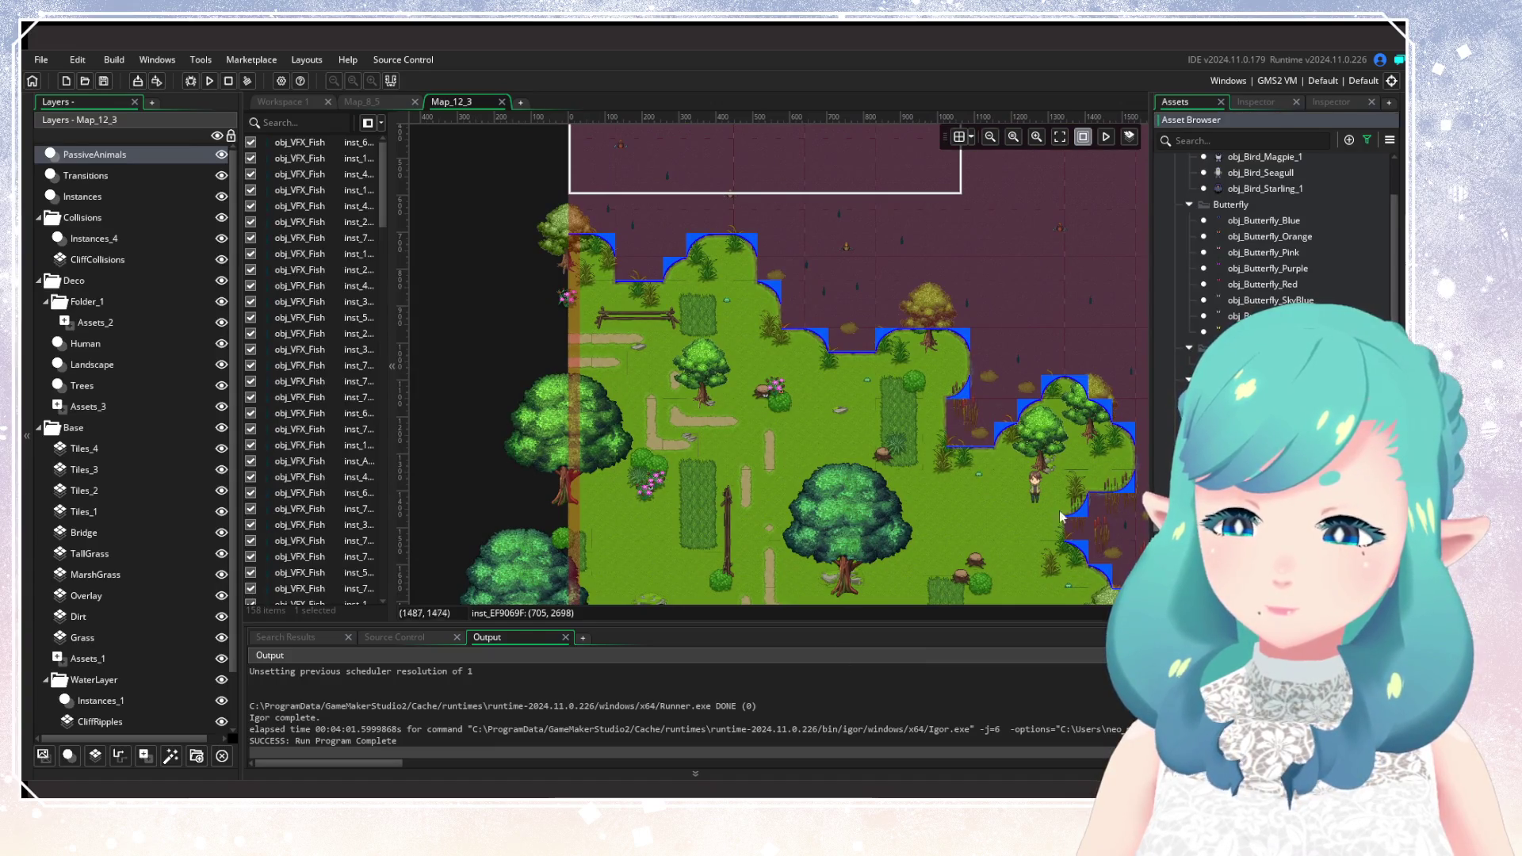
alt+click(721, 409)
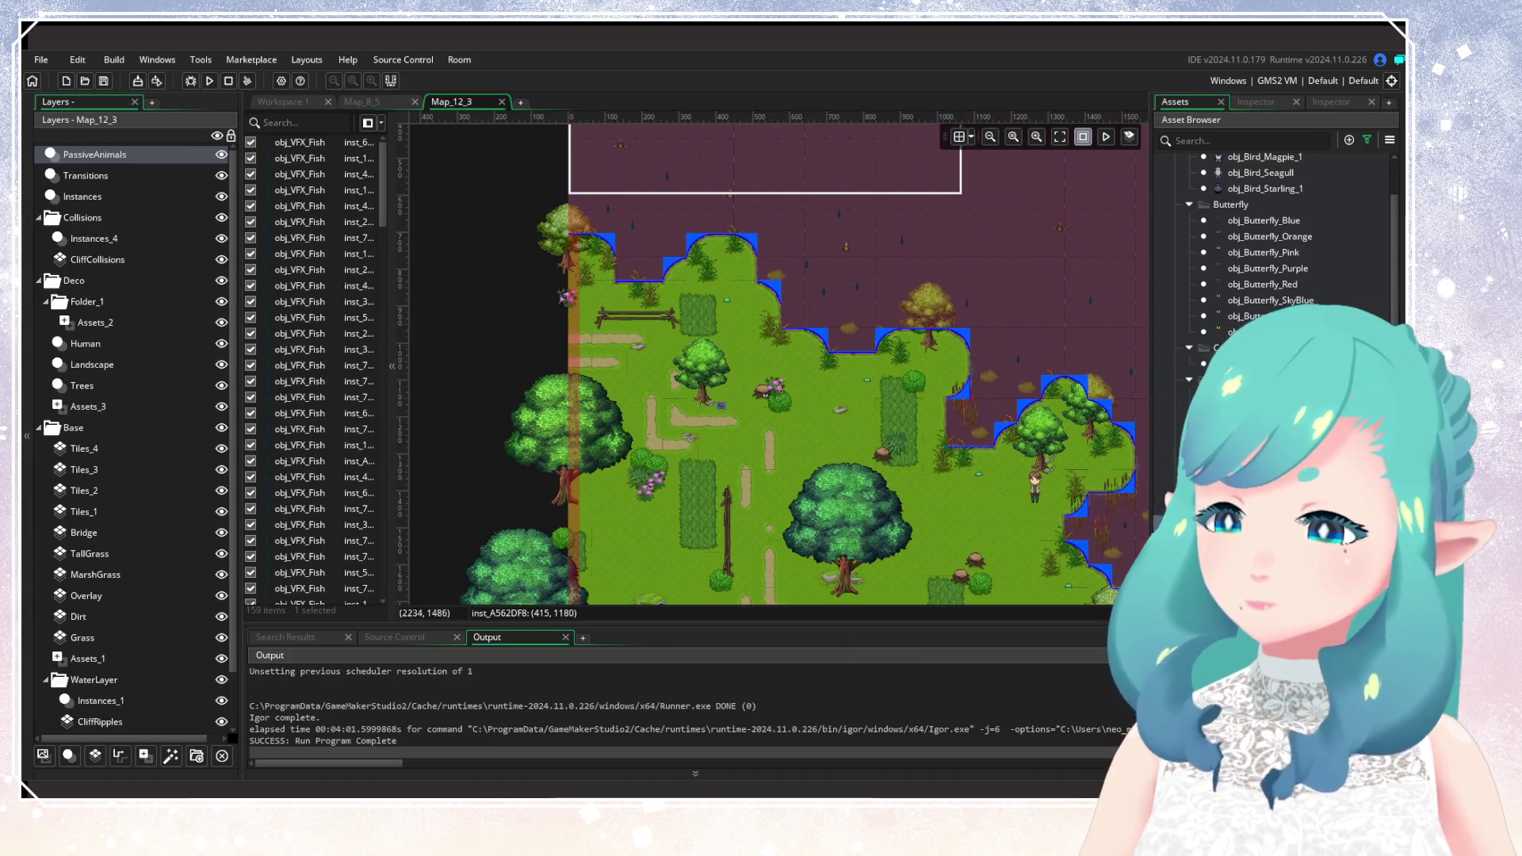
scroll(1277, 396, up, 3)
Select obj_Bird_GoldFinch_1 and scatter six goldfinches across the meadow.
click(1251, 261)
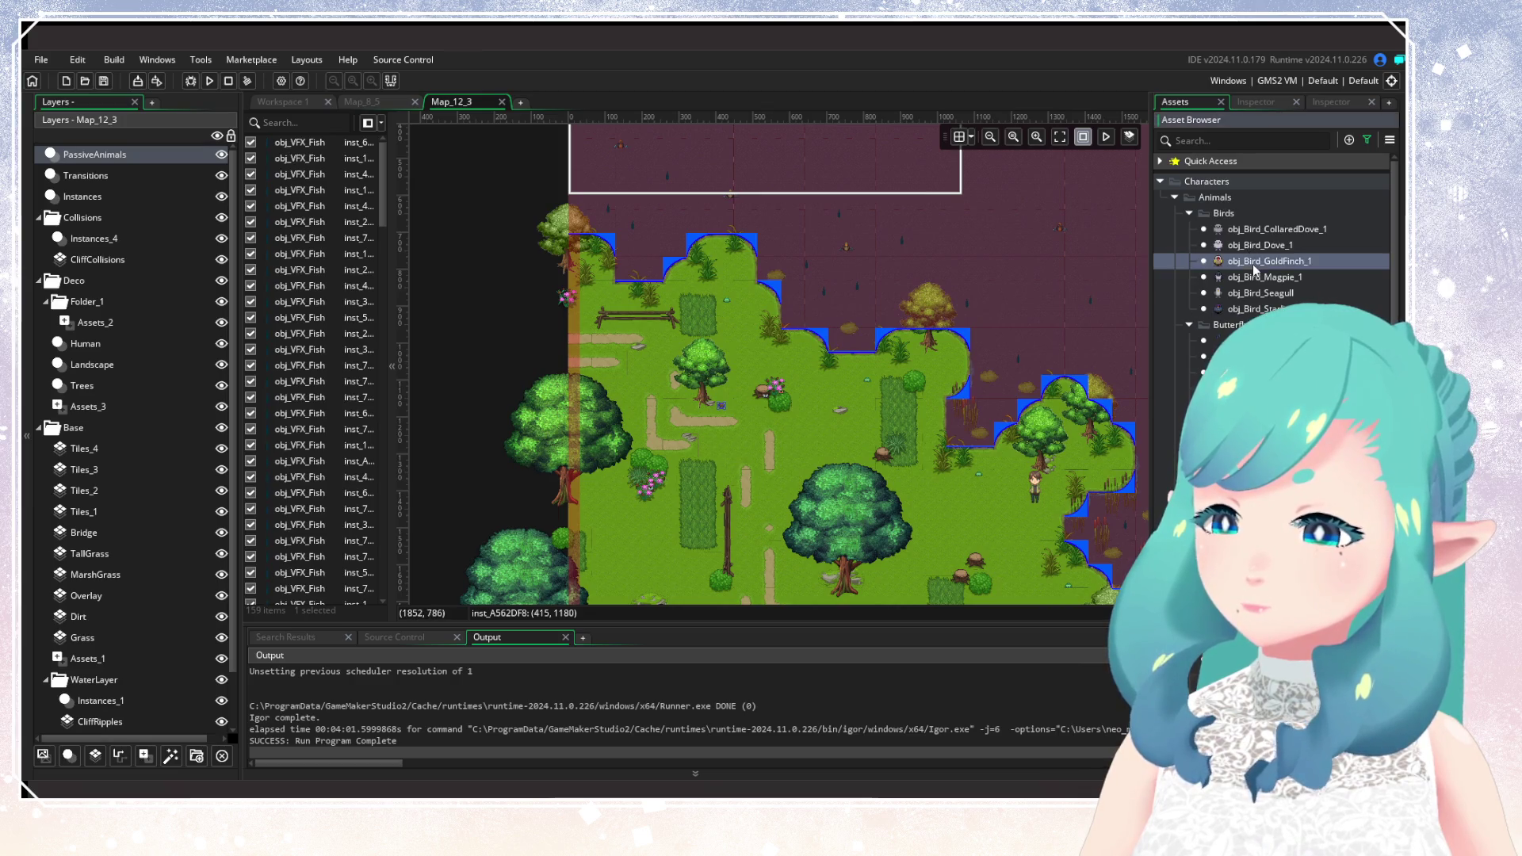
scroll(927, 387, down, 5)
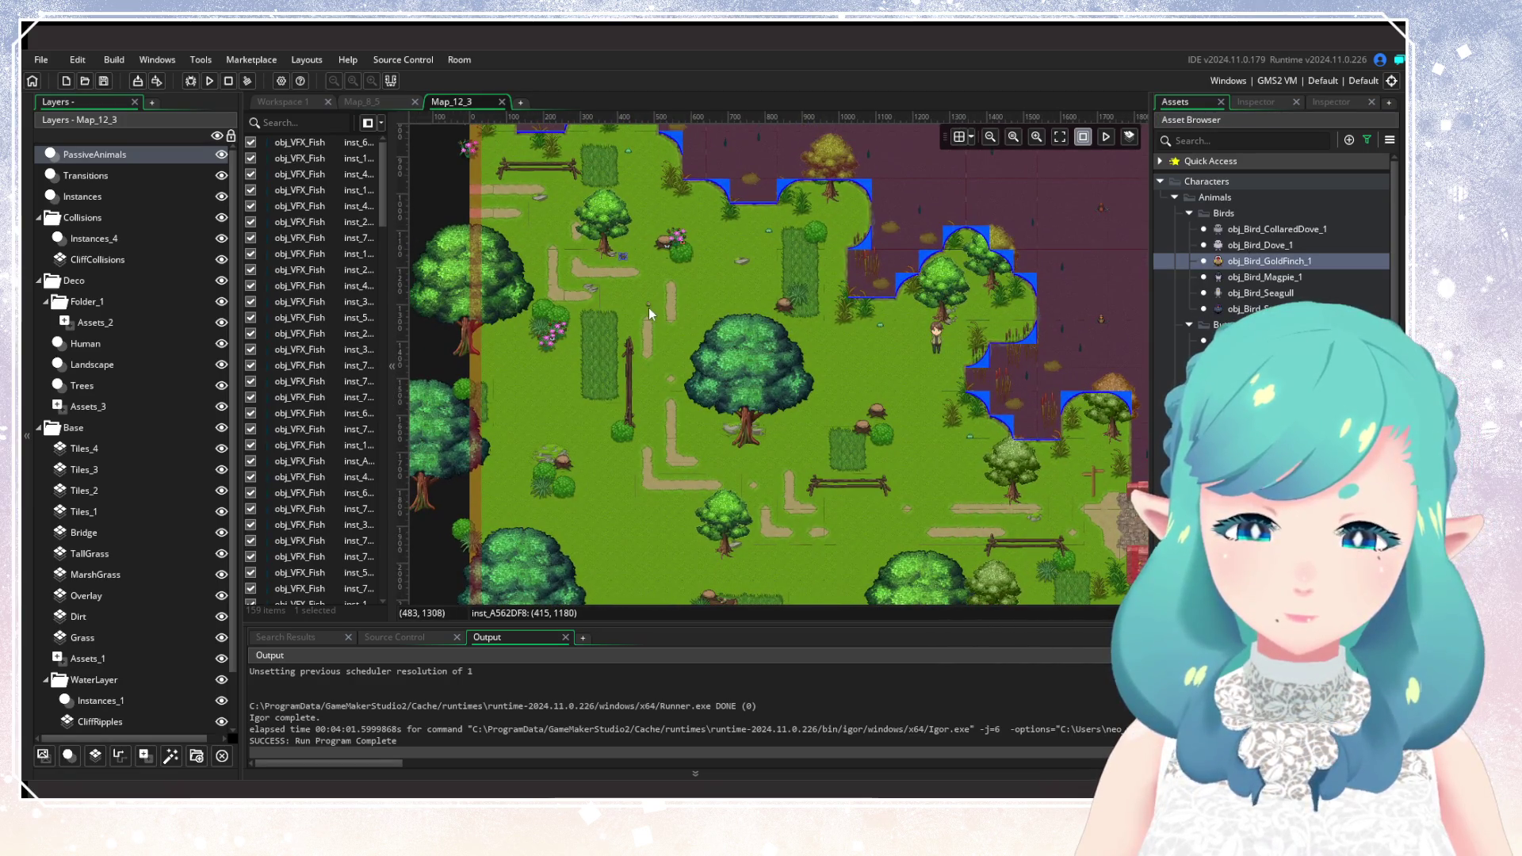
alt+click(635, 315)
alt+click(678, 438)
alt+click(824, 502)
scroll(823, 503, down, 5)
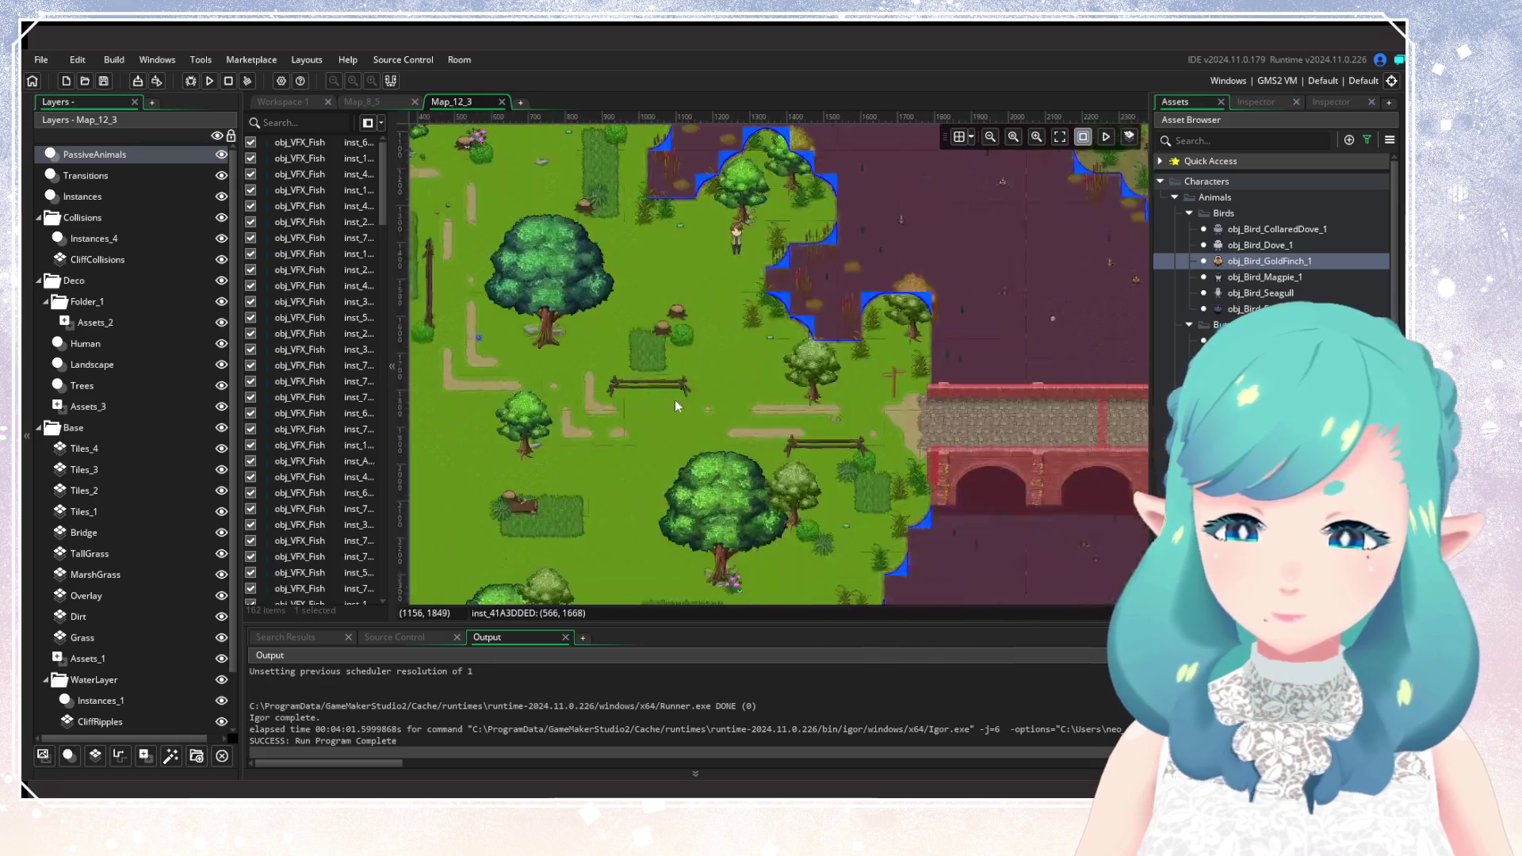
scroll(740, 369, down, 3)
scroll(728, 445, up, 1)
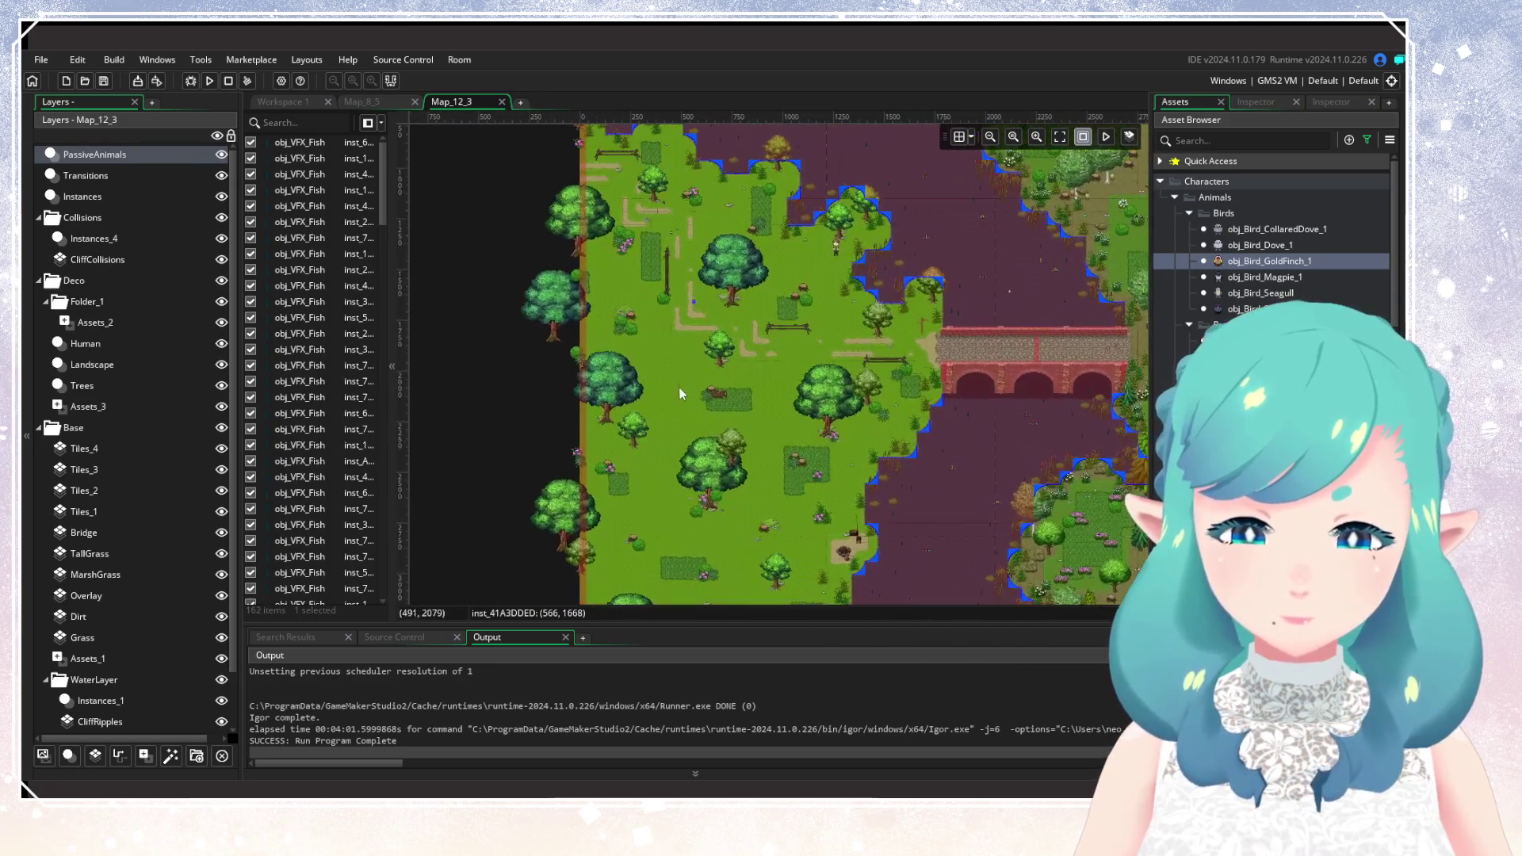
alt+click(685, 409)
alt+click(719, 564)
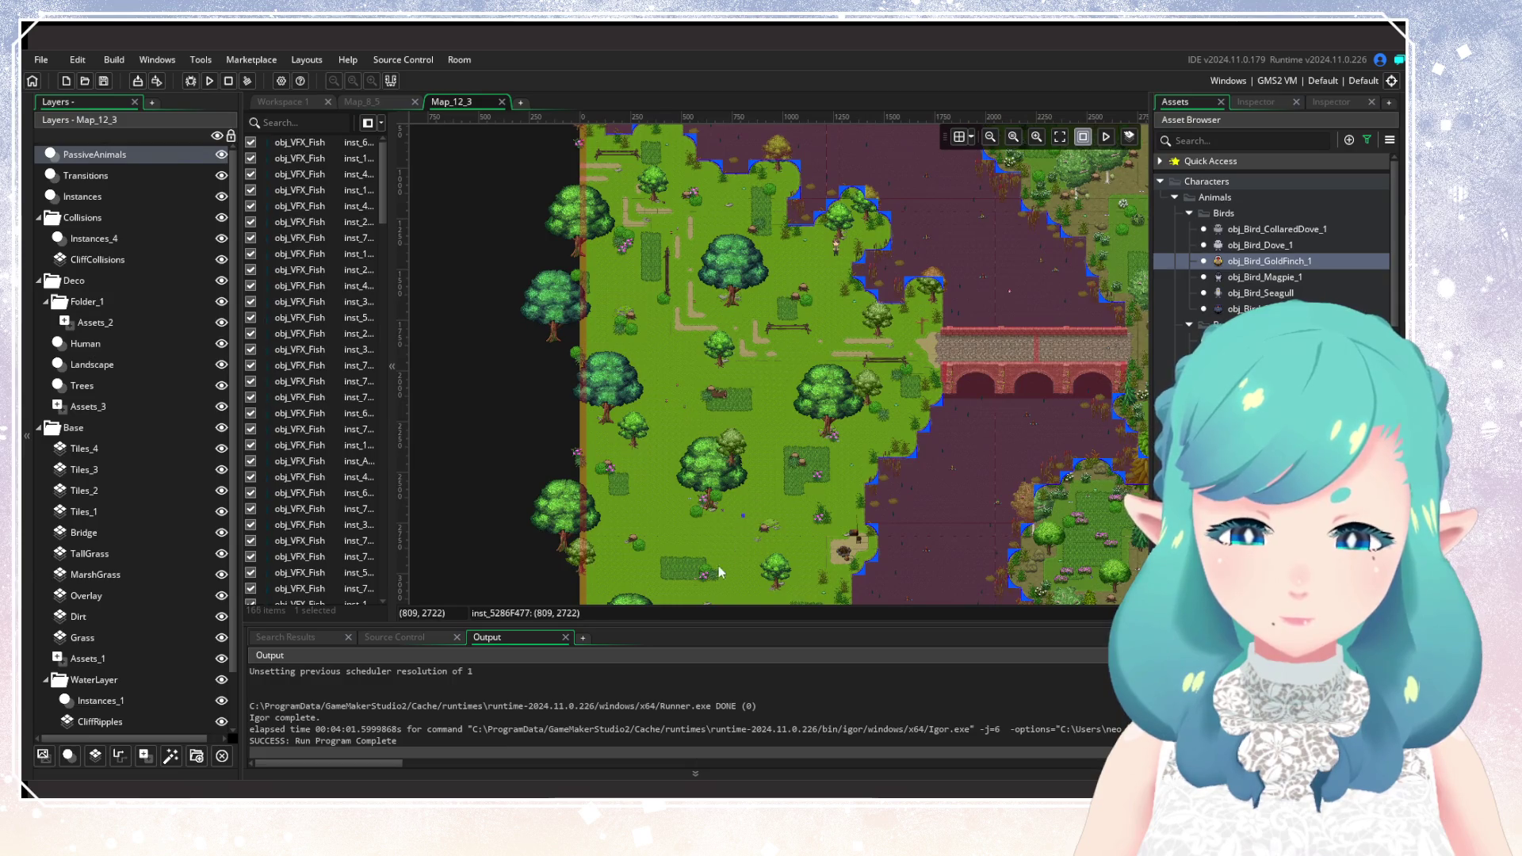
scroll(707, 469, down, 1)
alt+click(734, 530)
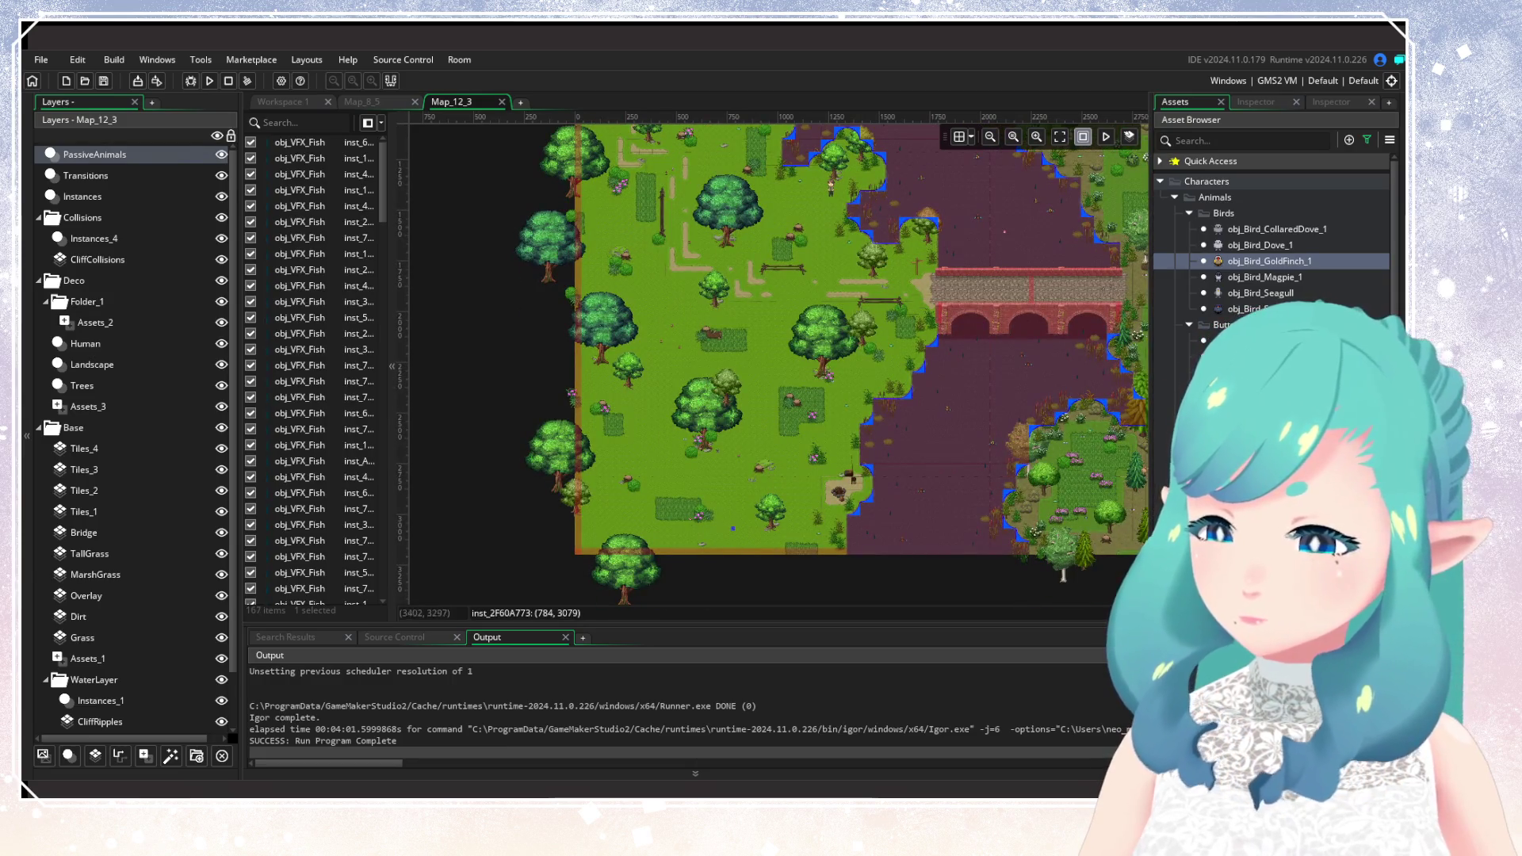
Select obj_Bird_Magpie_1 and place three magpies in the meadow.
click(1265, 282)
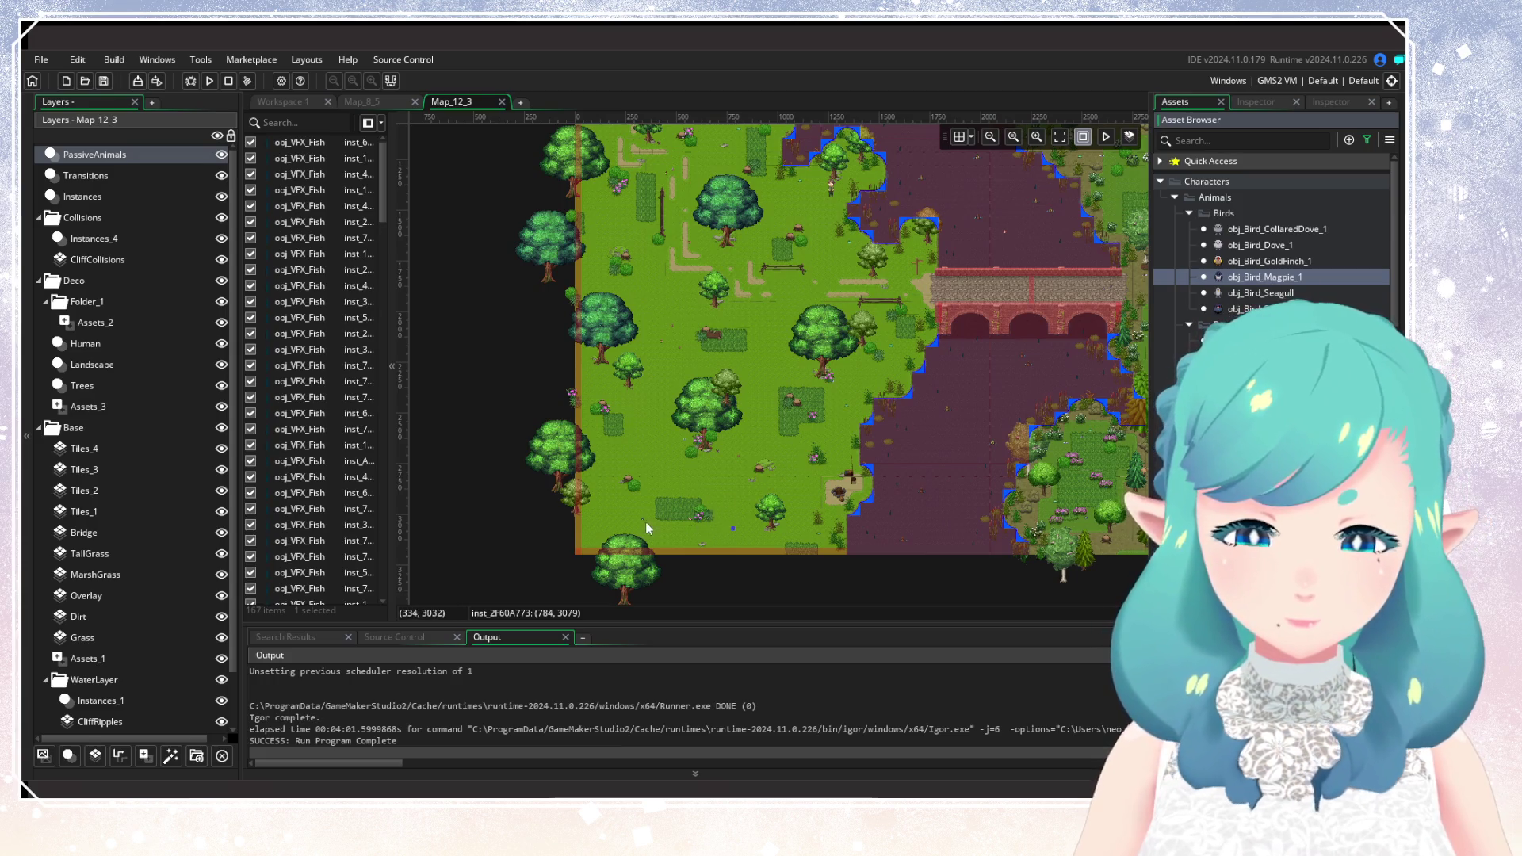
alt+click(726, 538)
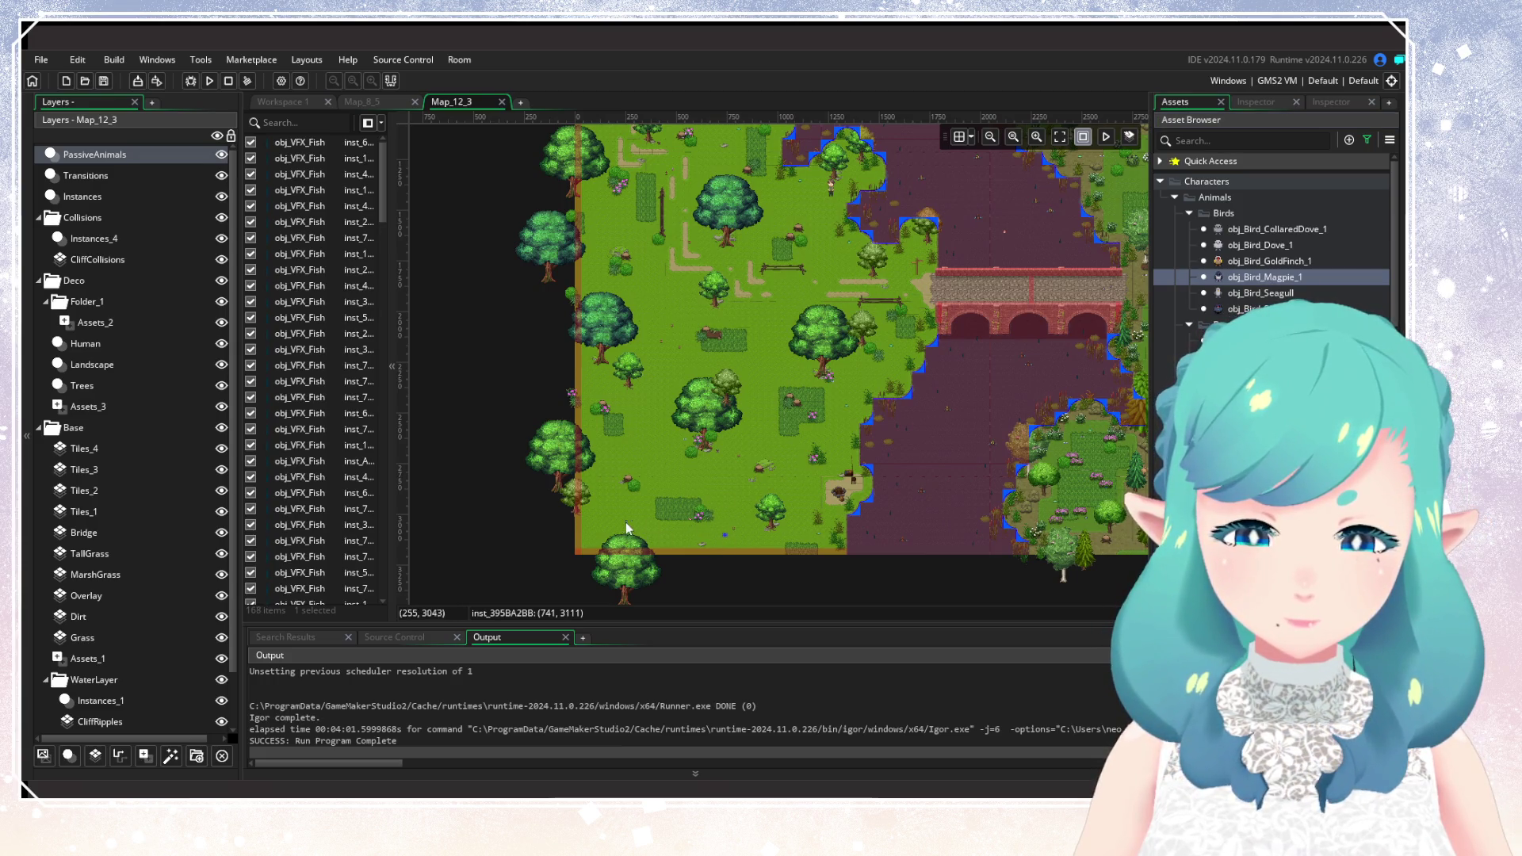
alt+click(608, 454)
alt+click(668, 363)
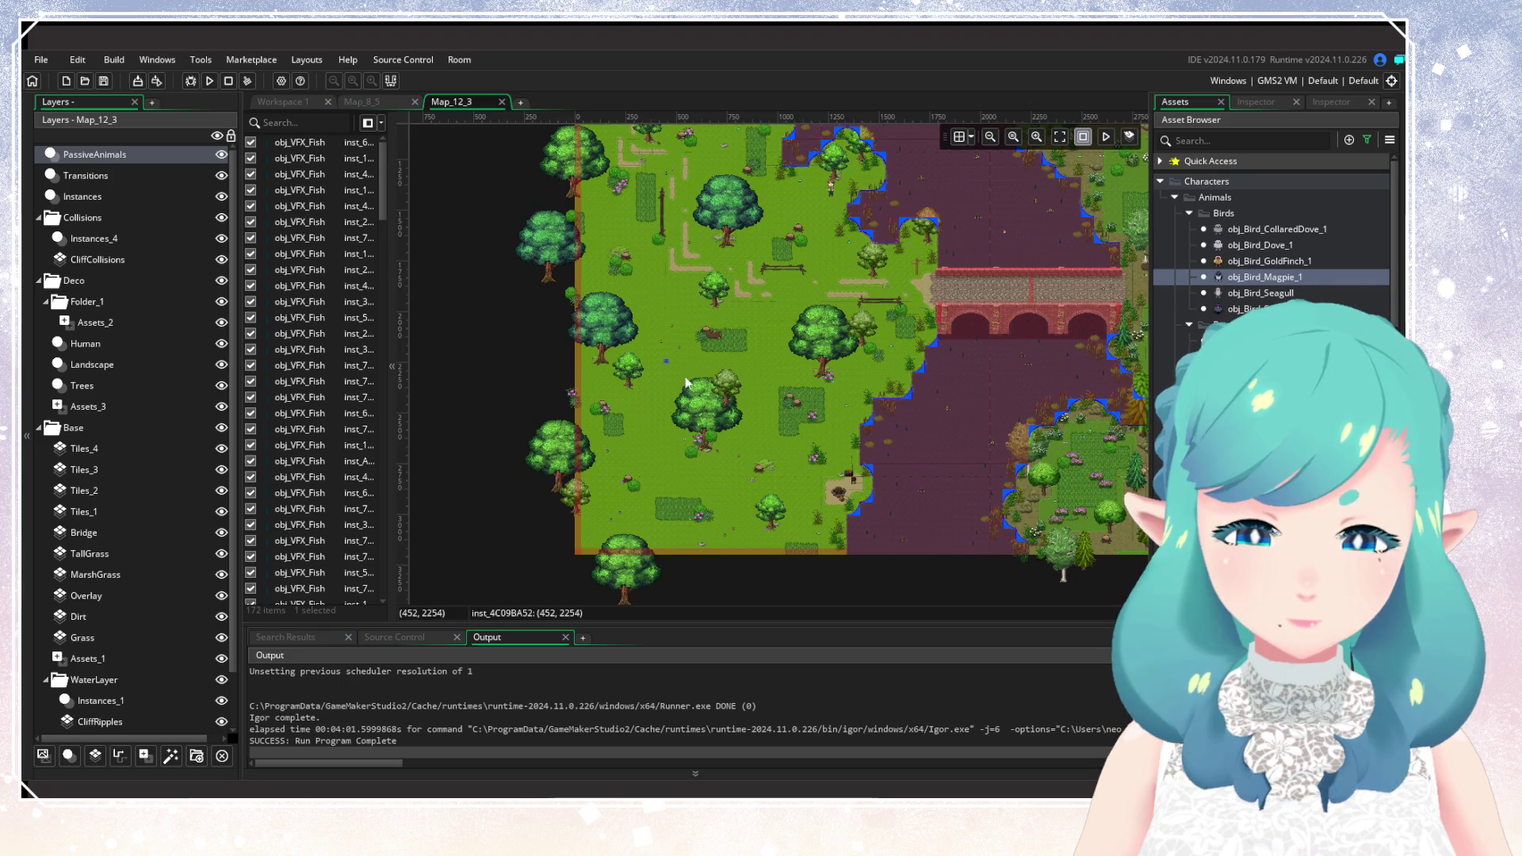
scroll(709, 553, up, 3)
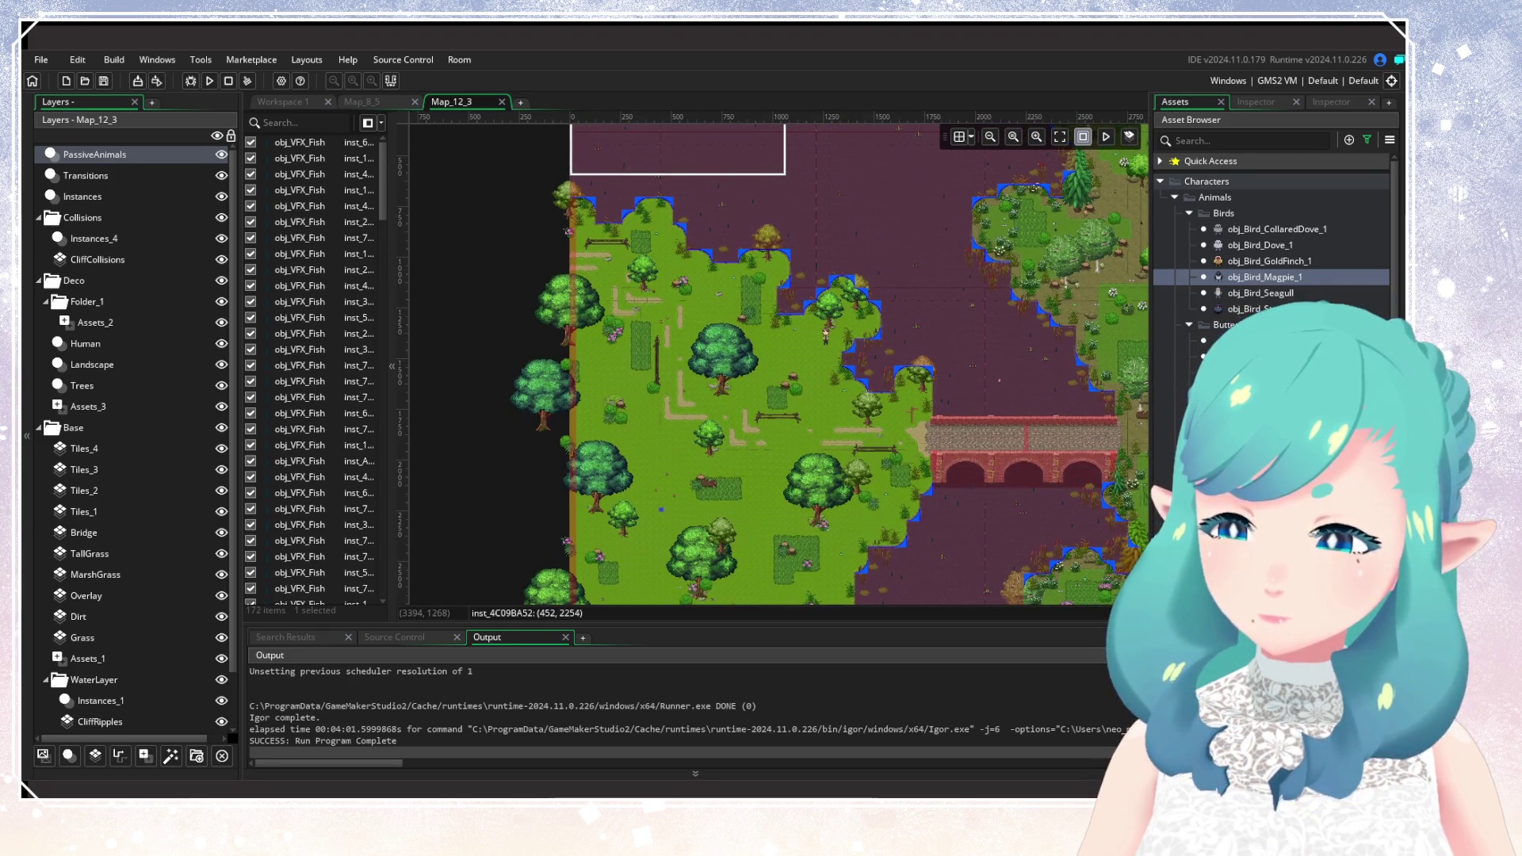
Switch to the next bird species and place seven across the bridge, western and upper meadows.
click(1249, 309)
alt+click(902, 435)
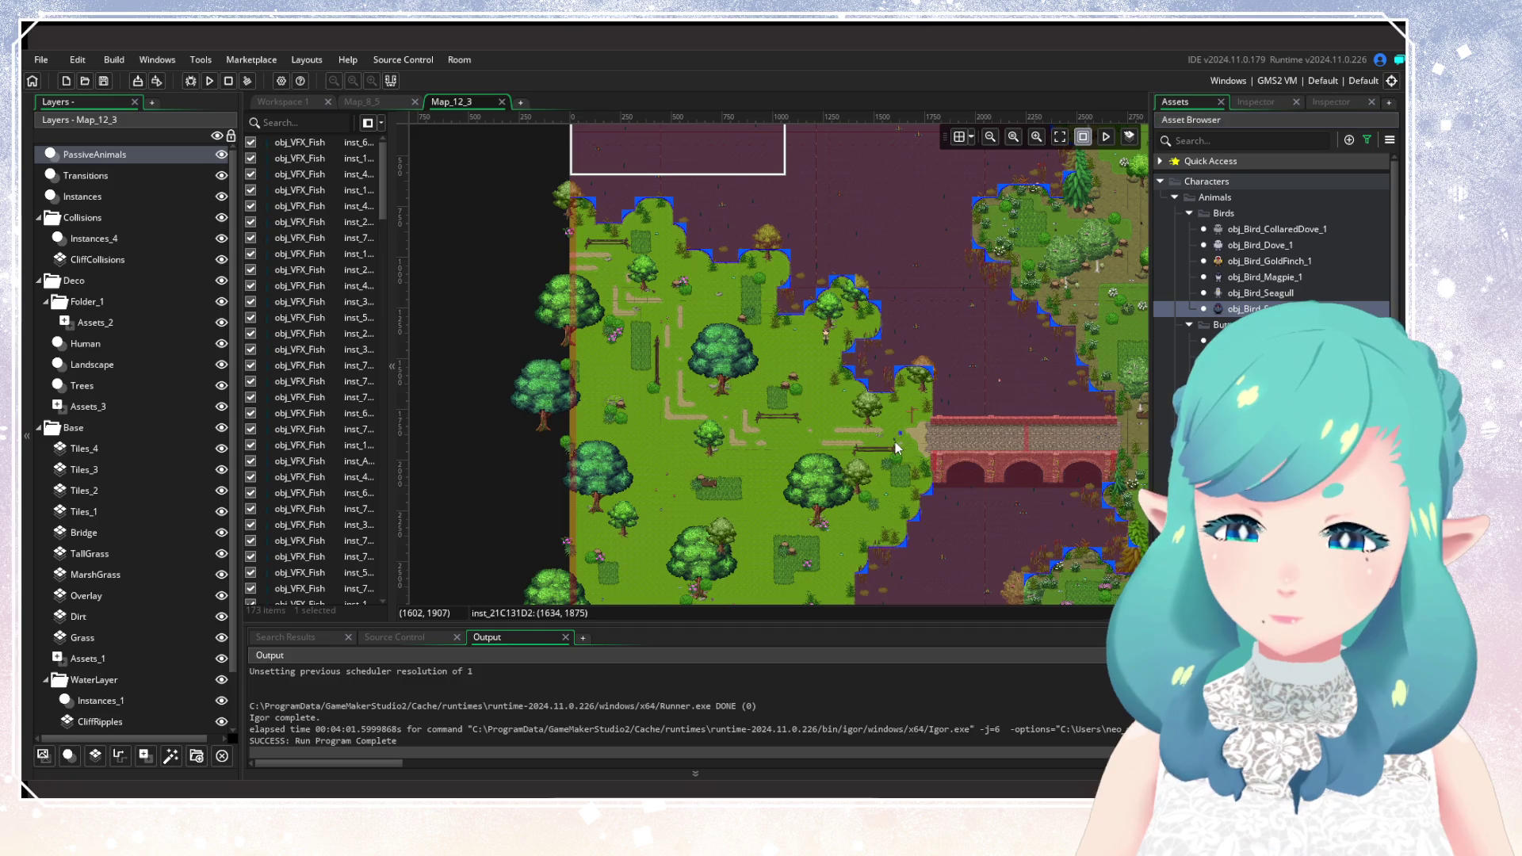
alt+click(812, 436)
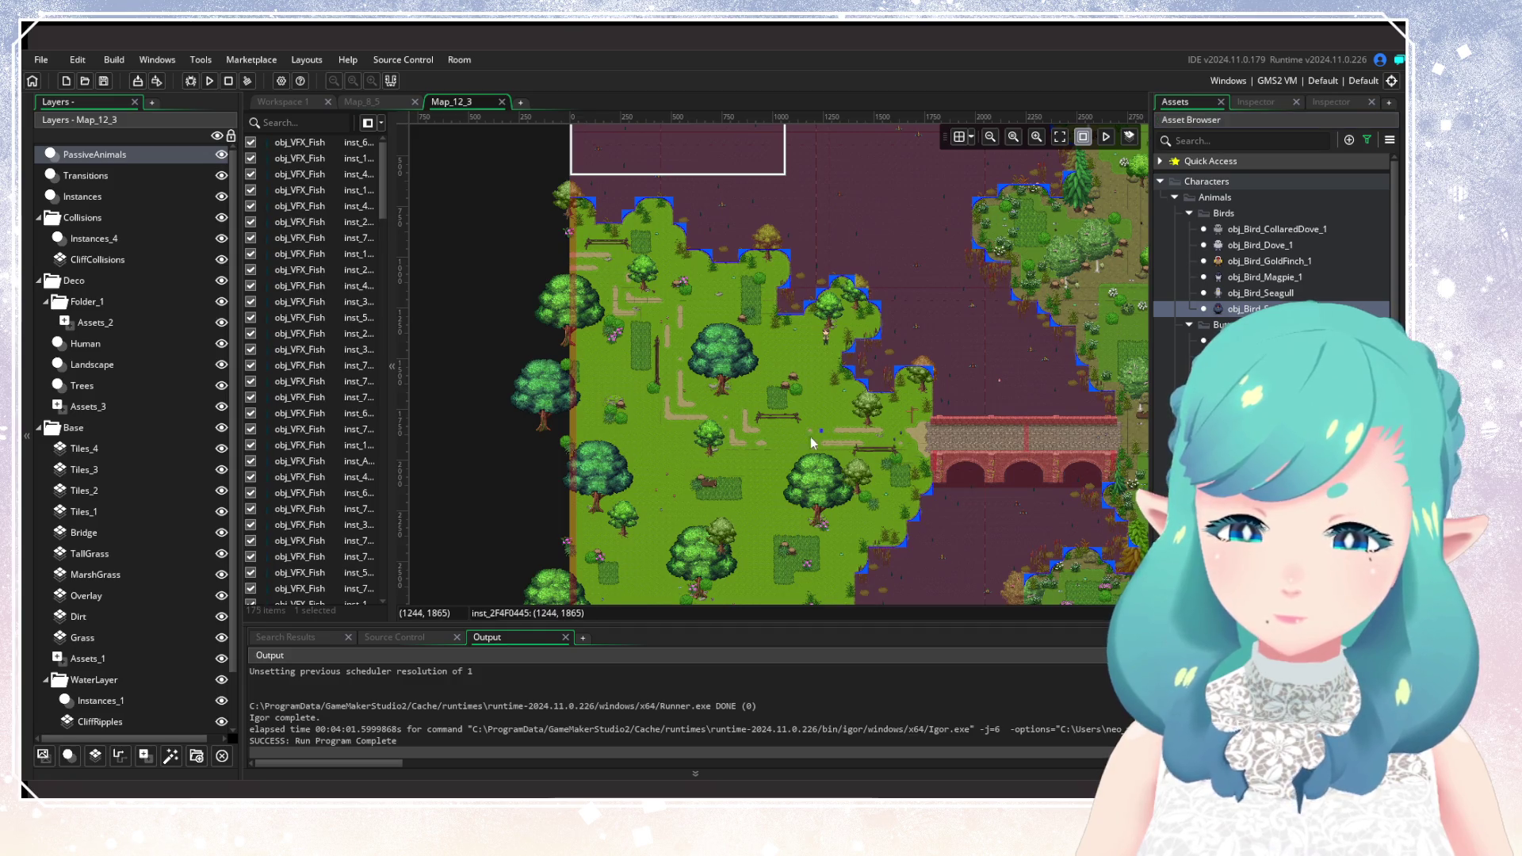
alt+click(655, 474)
alt+click(667, 452)
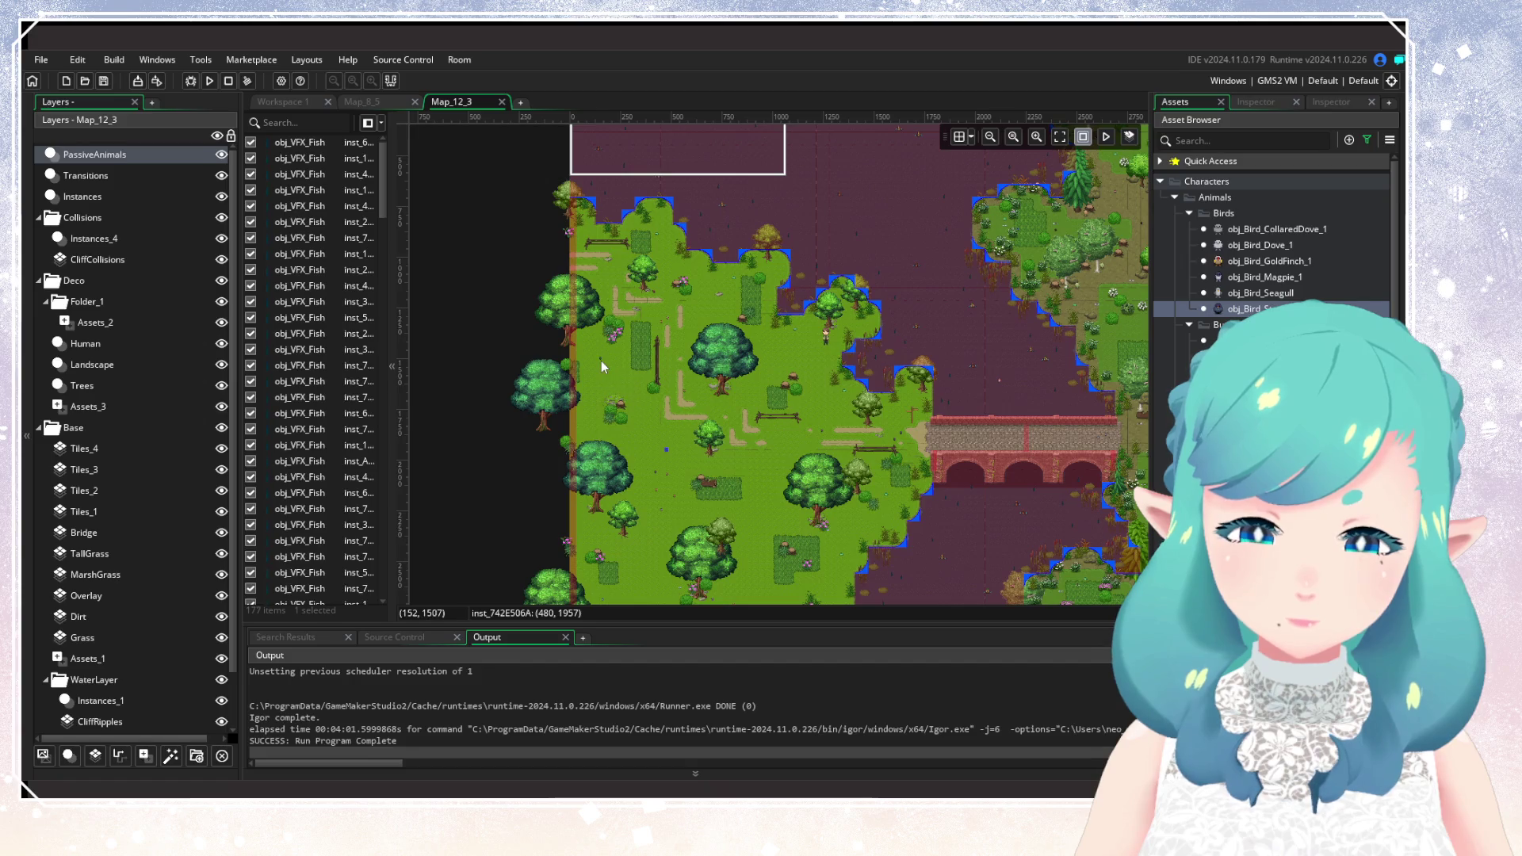
alt+click(603, 361)
alt+click(607, 368)
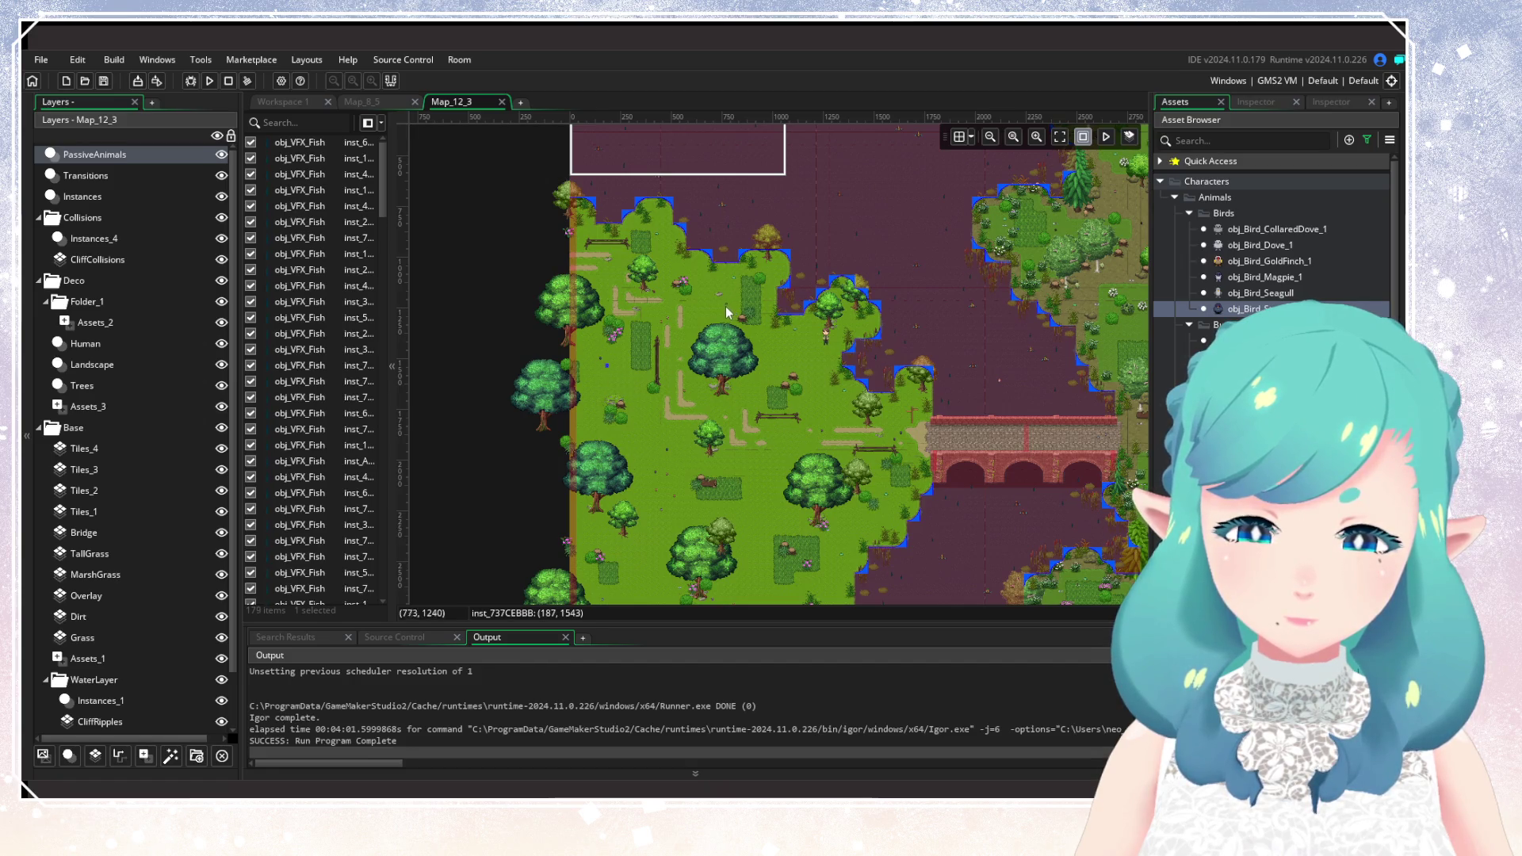
alt+click(733, 354)
scroll(761, 396, up, 5)
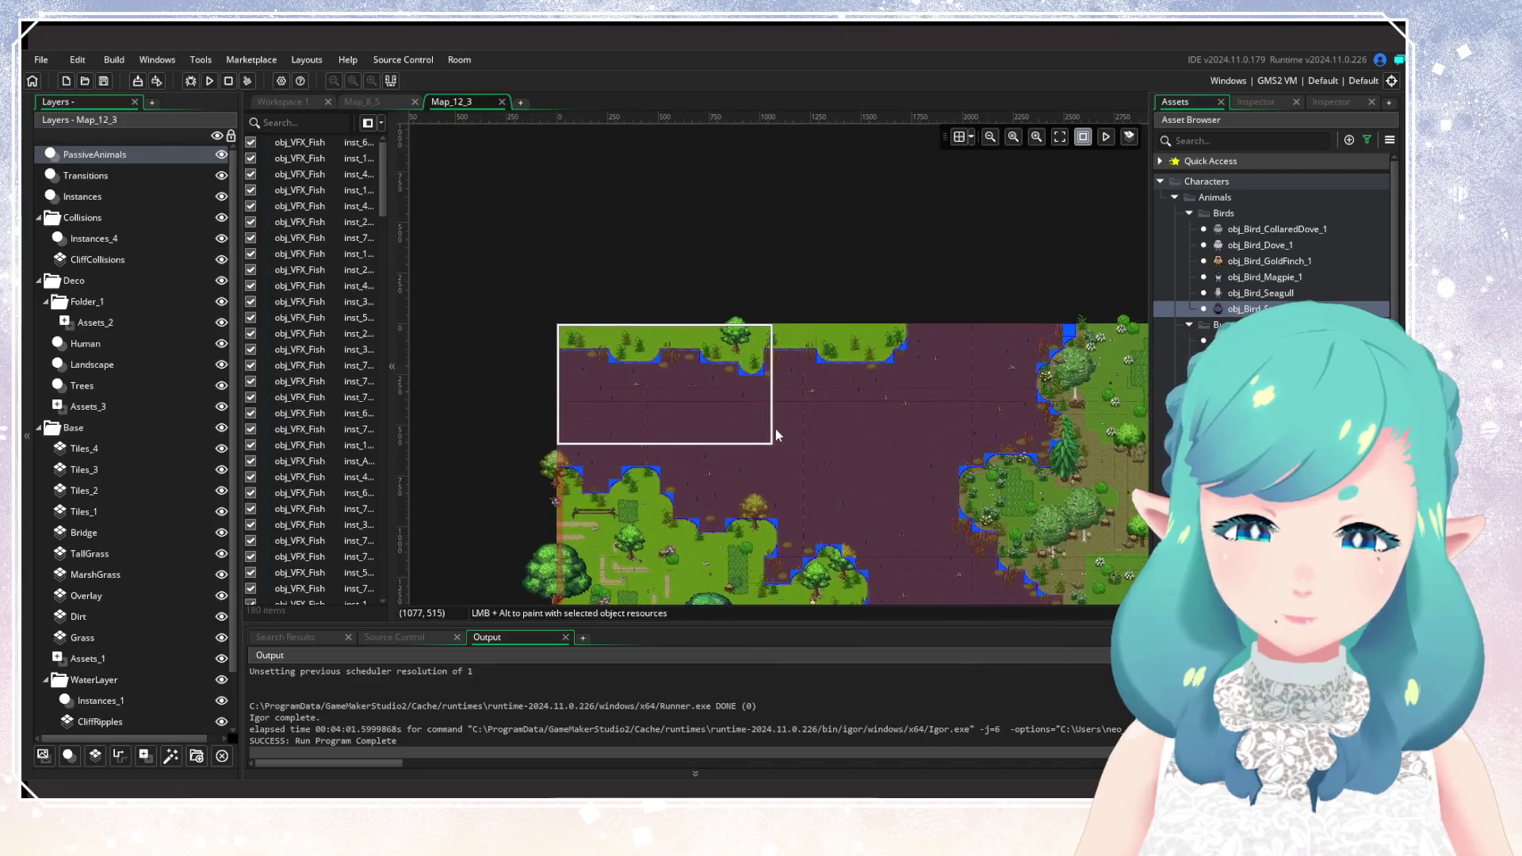
Place two birds on the top grass strip.
scroll(730, 345, up, 2)
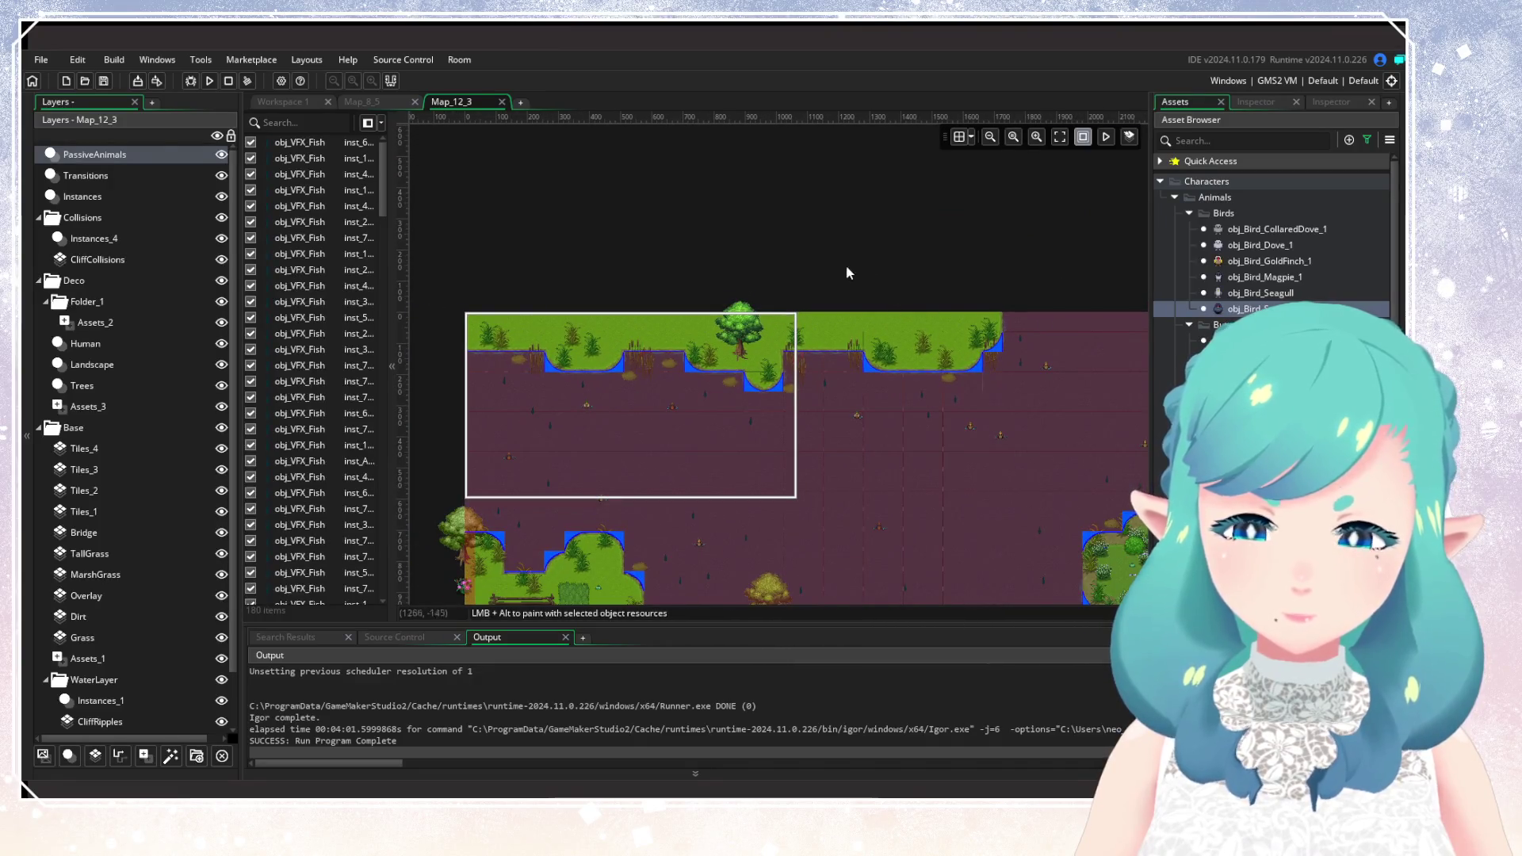
alt+click(911, 331)
alt+click(592, 324)
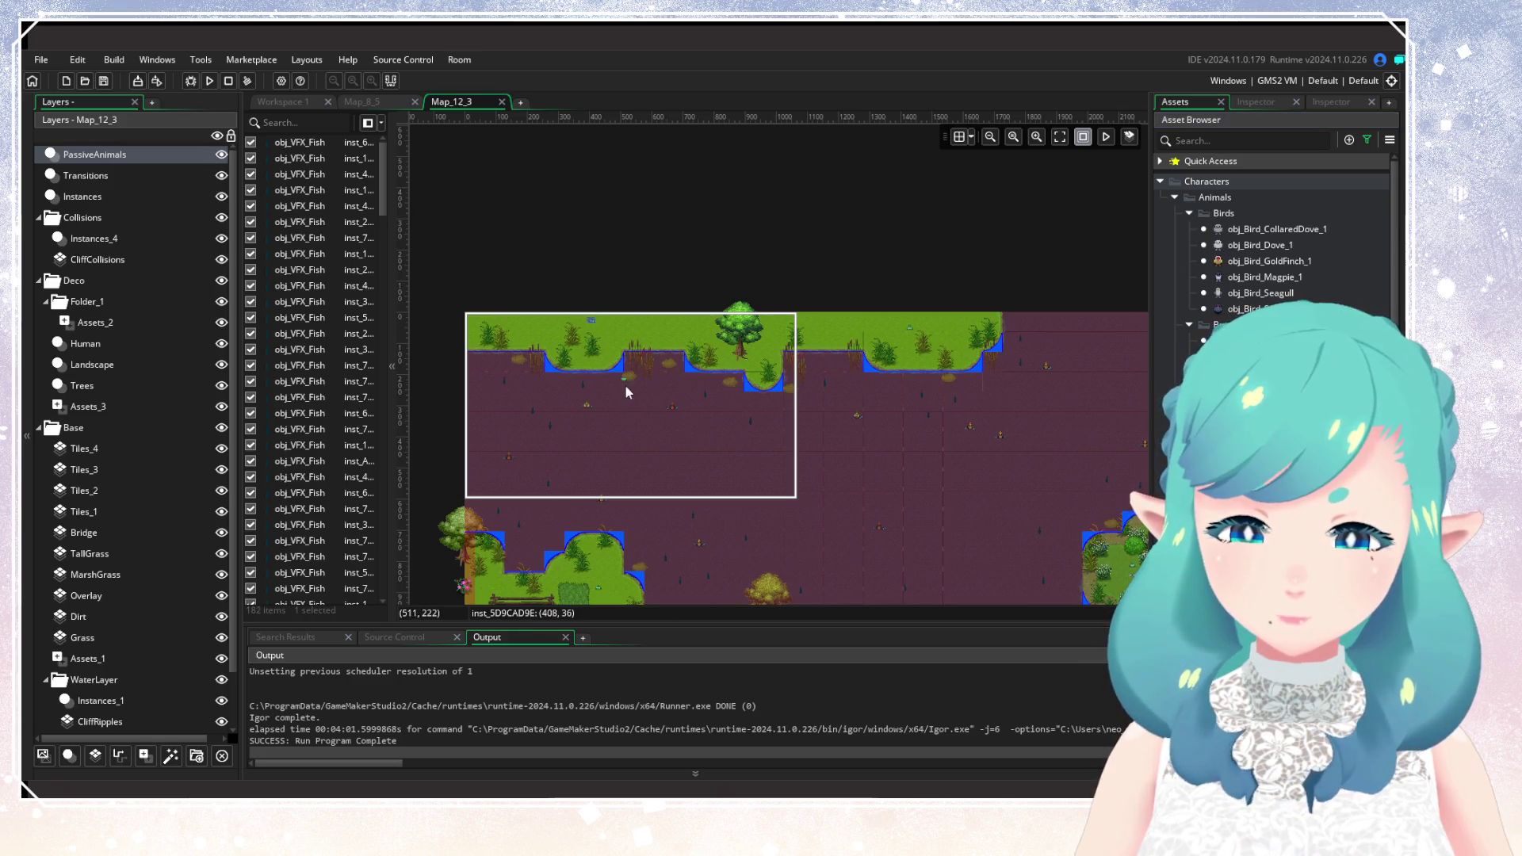
scroll(654, 379, down, 4)
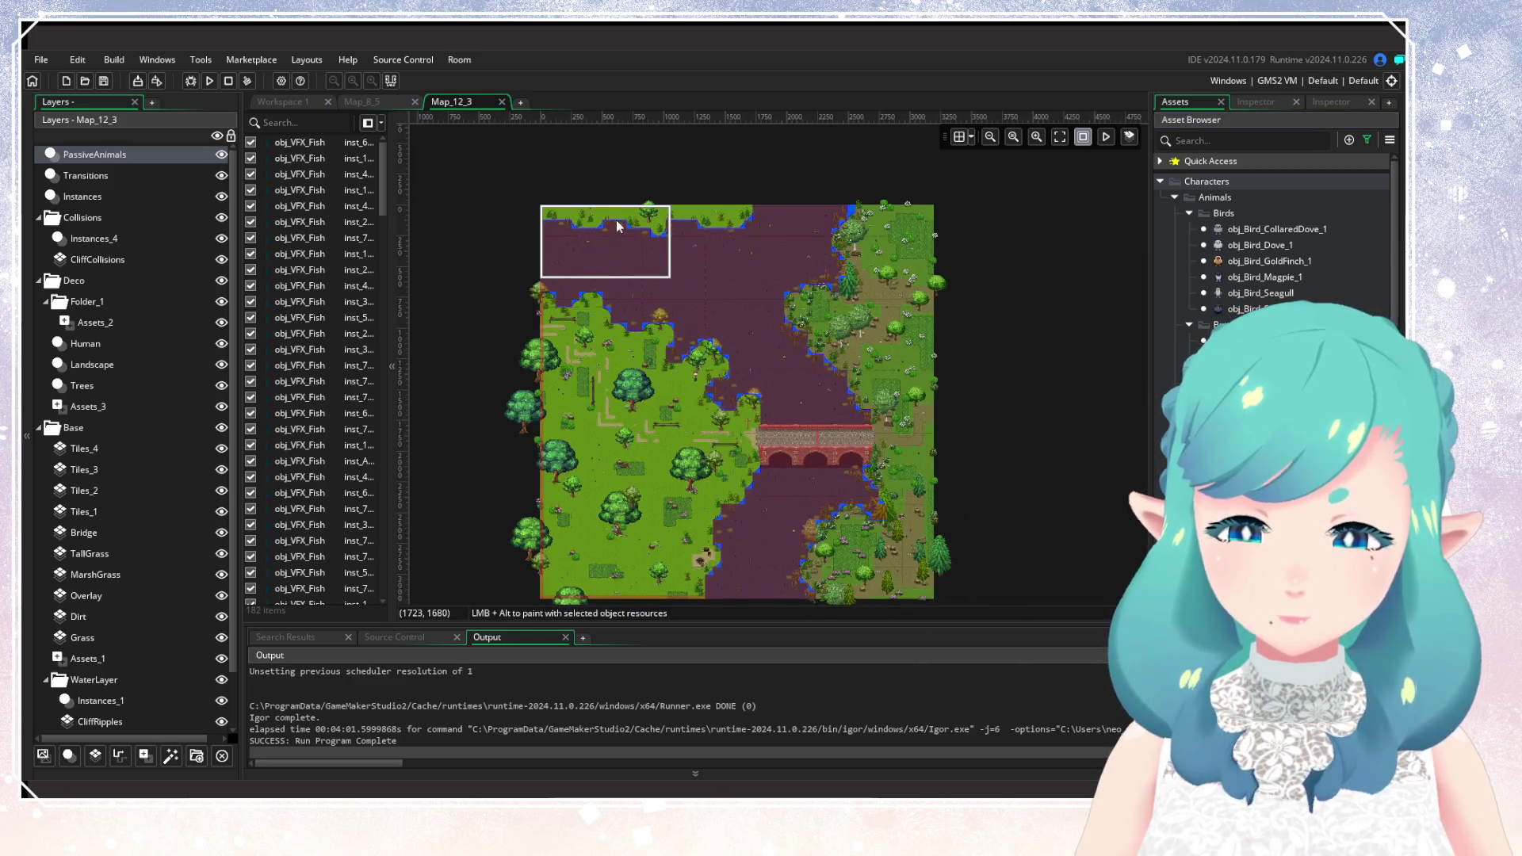
scroll(706, 407, up, 4)
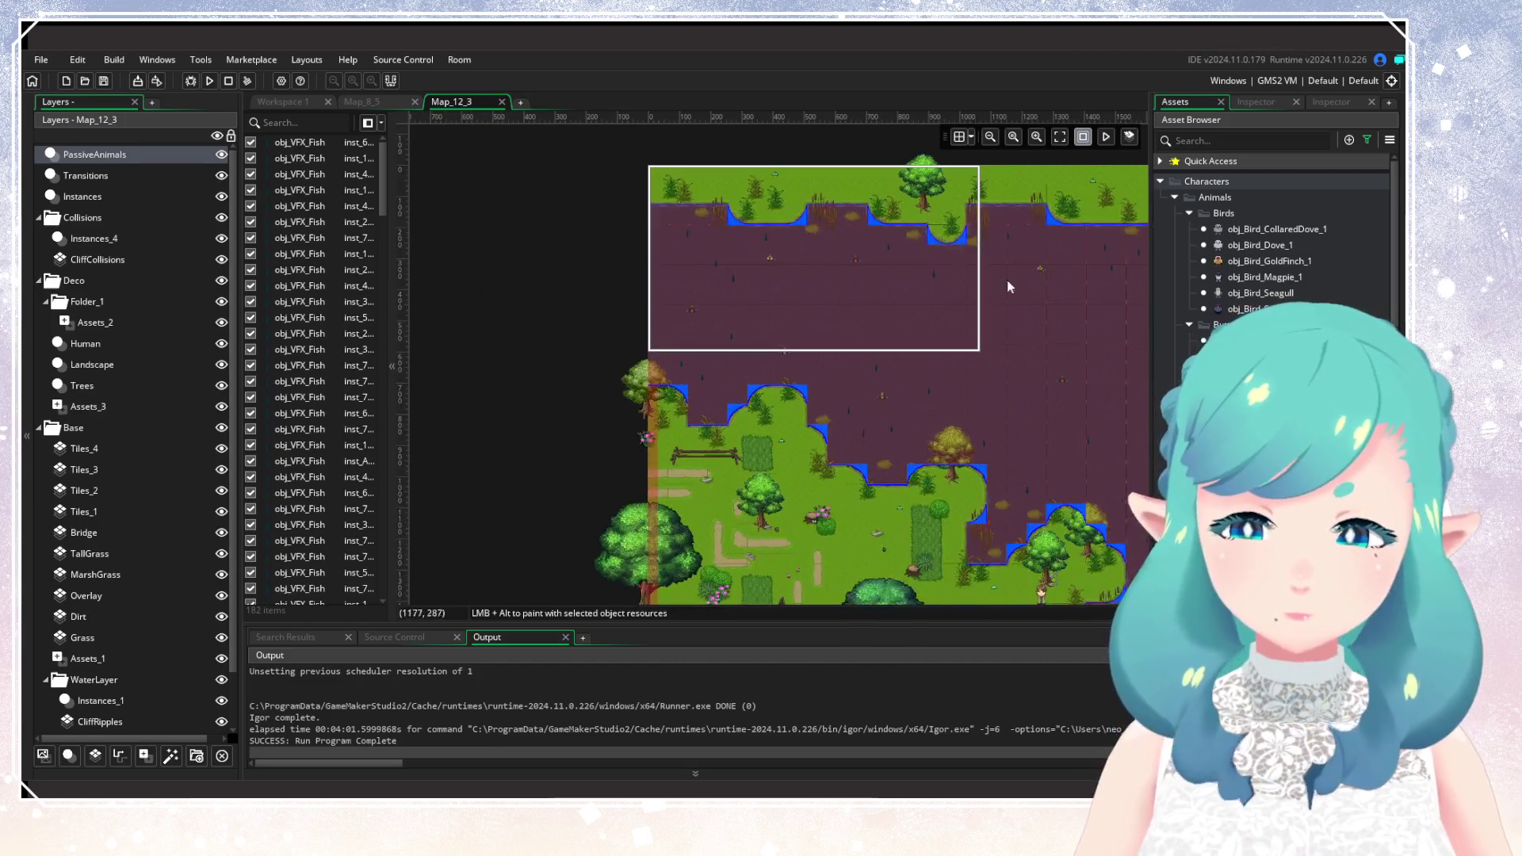
Review the northern grass strip, then build and run the game.
drag(1010, 286, 879, 433)
scroll(713, 474, down, 4)
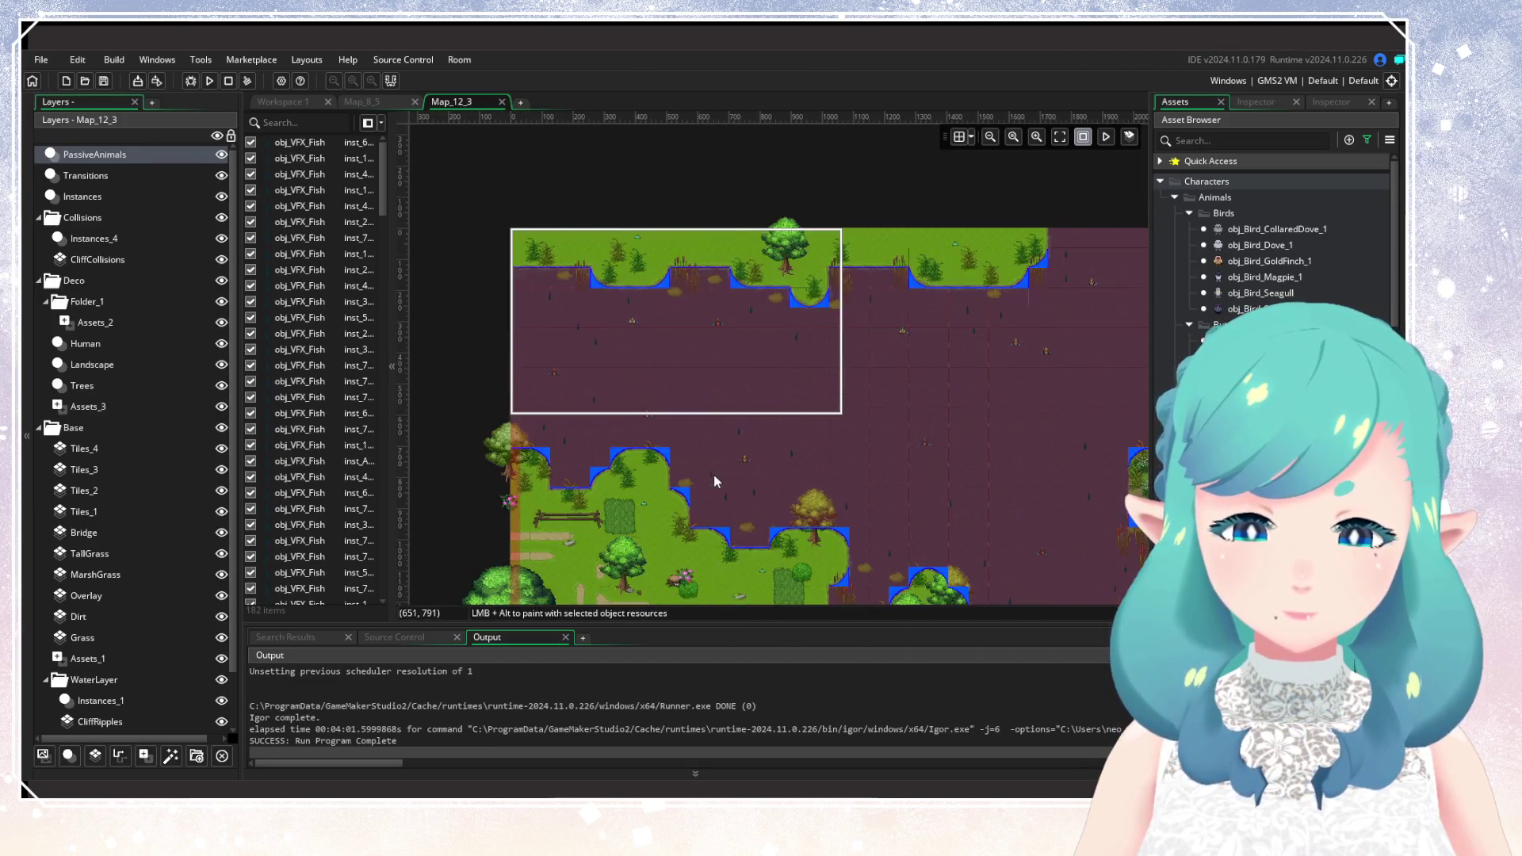
scroll(698, 378, up, 3)
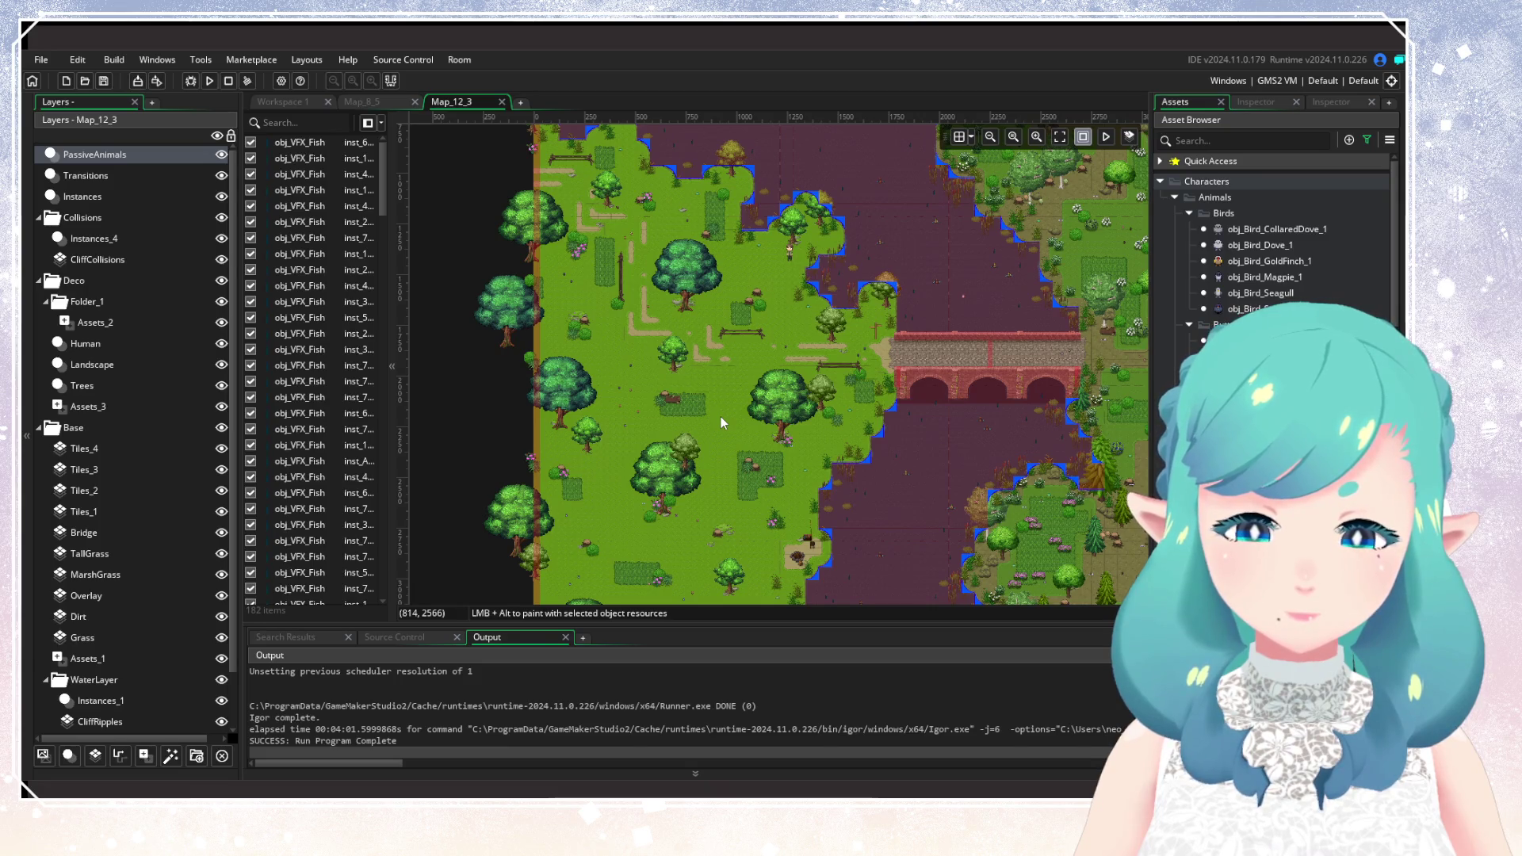
click(216, 90)
scroll(721, 413, down, 2)
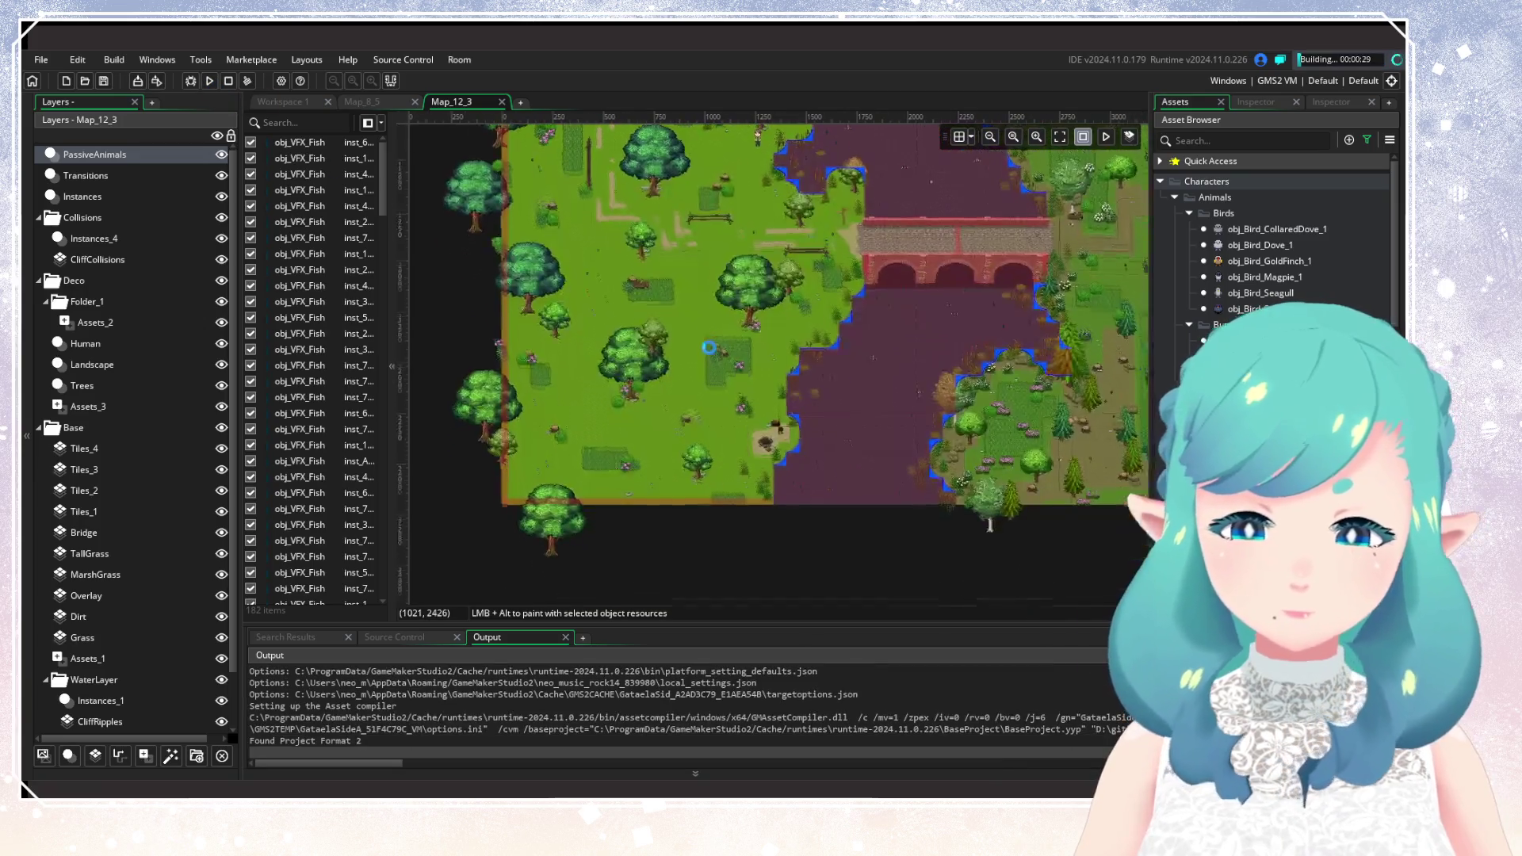
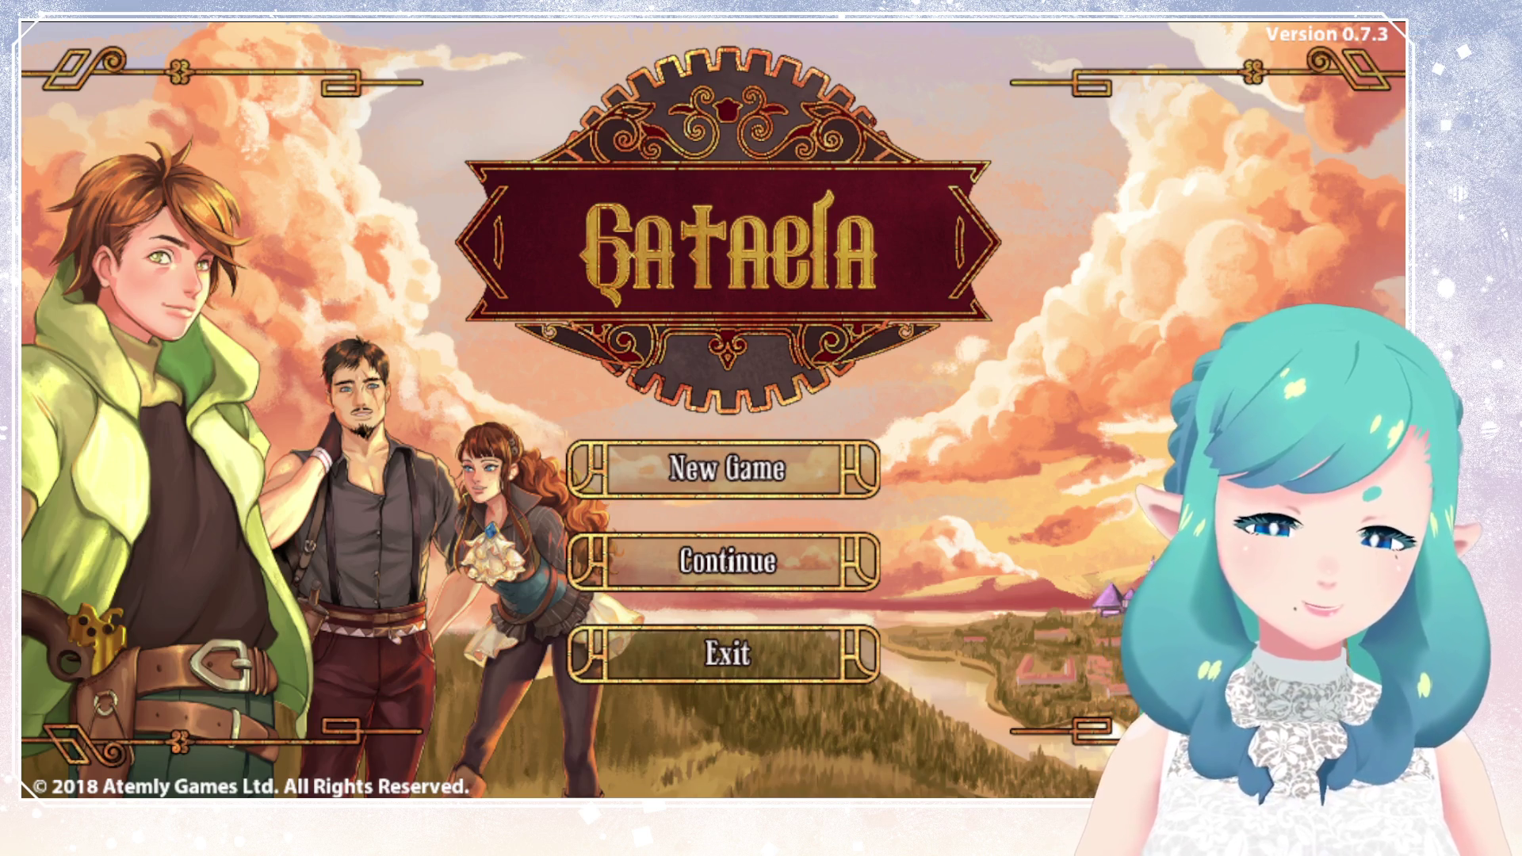
Continue from the Gataela title screen and load save slot 1.
click(723, 561)
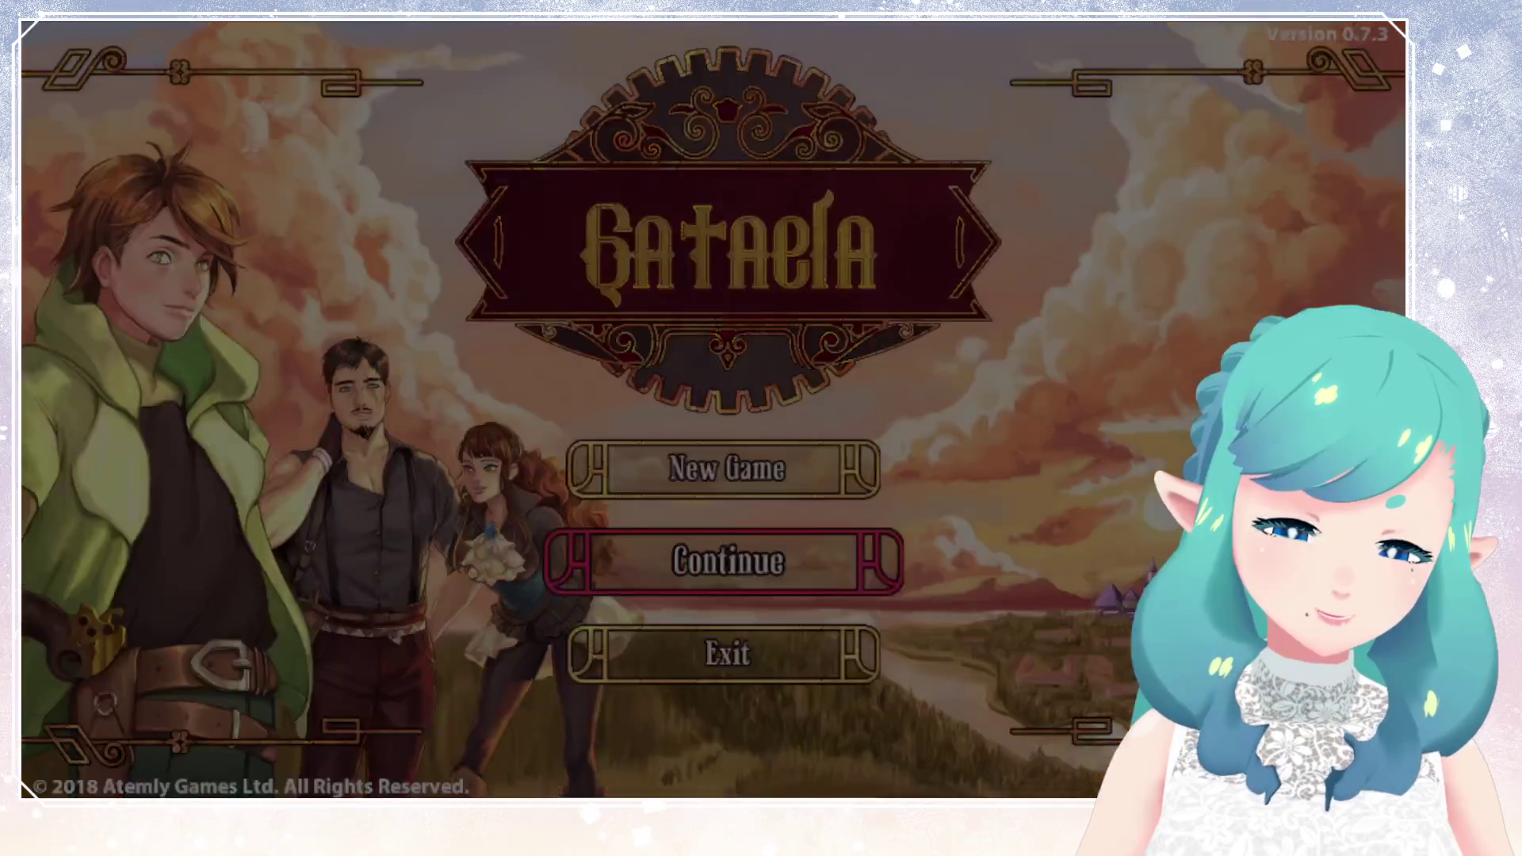
click(367, 648)
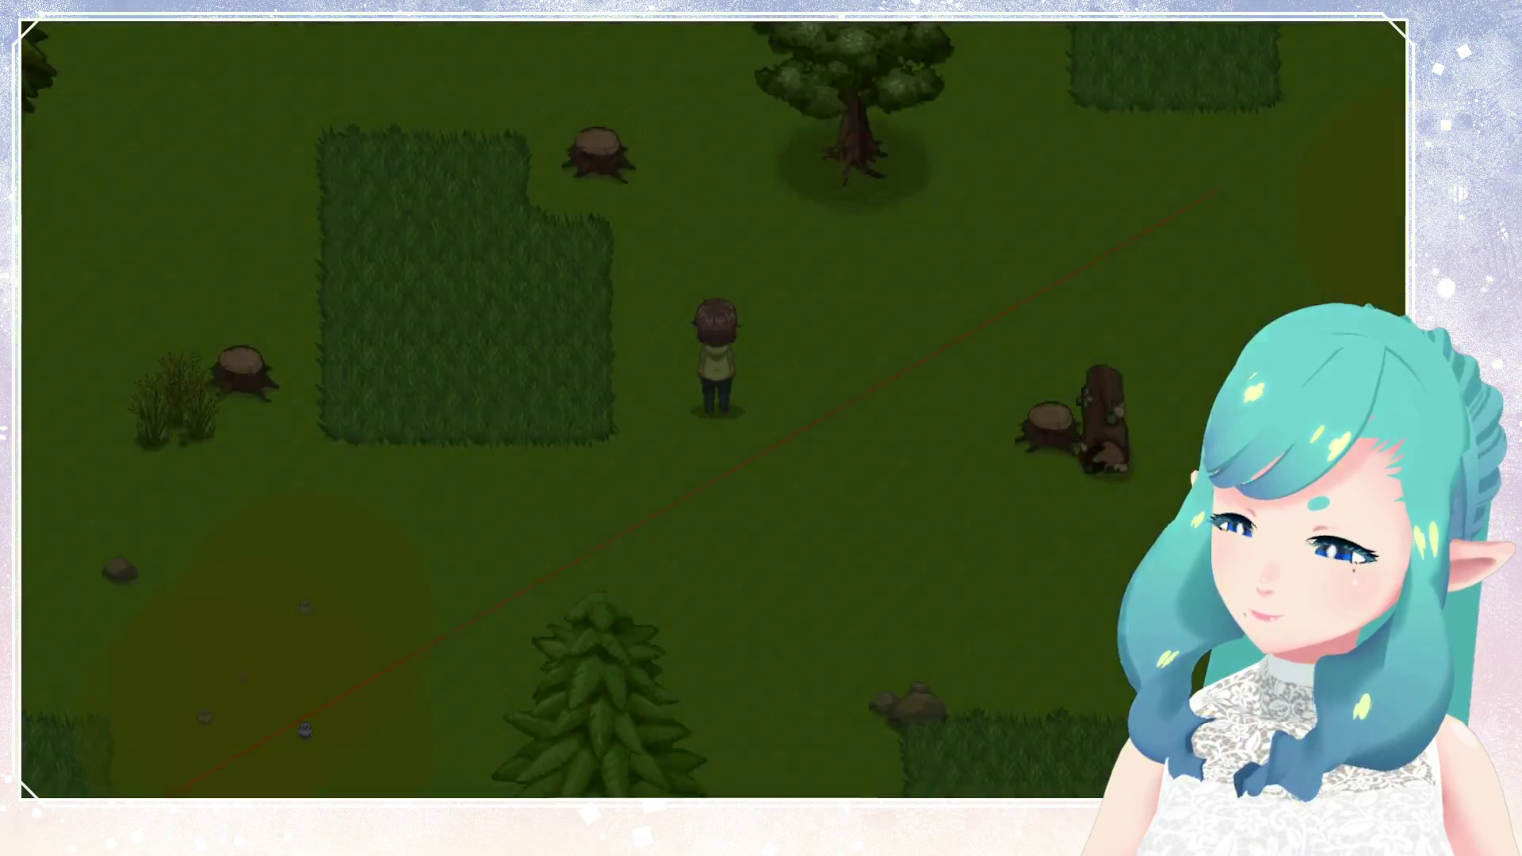
Walk the character north past the stumps and off the top of the first map.
key(Up)
key(Up)
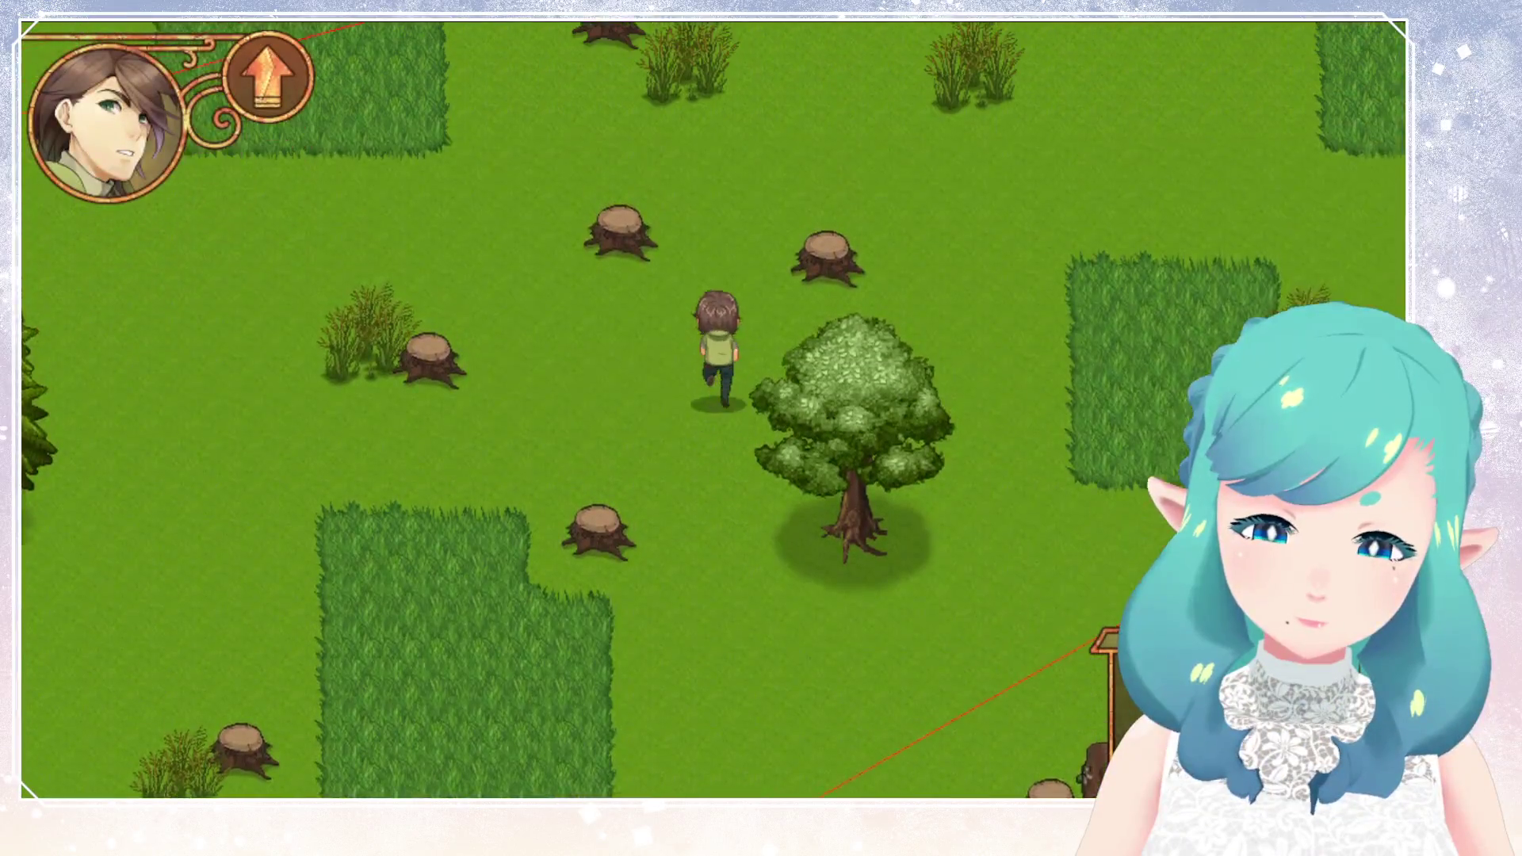
key(Up)
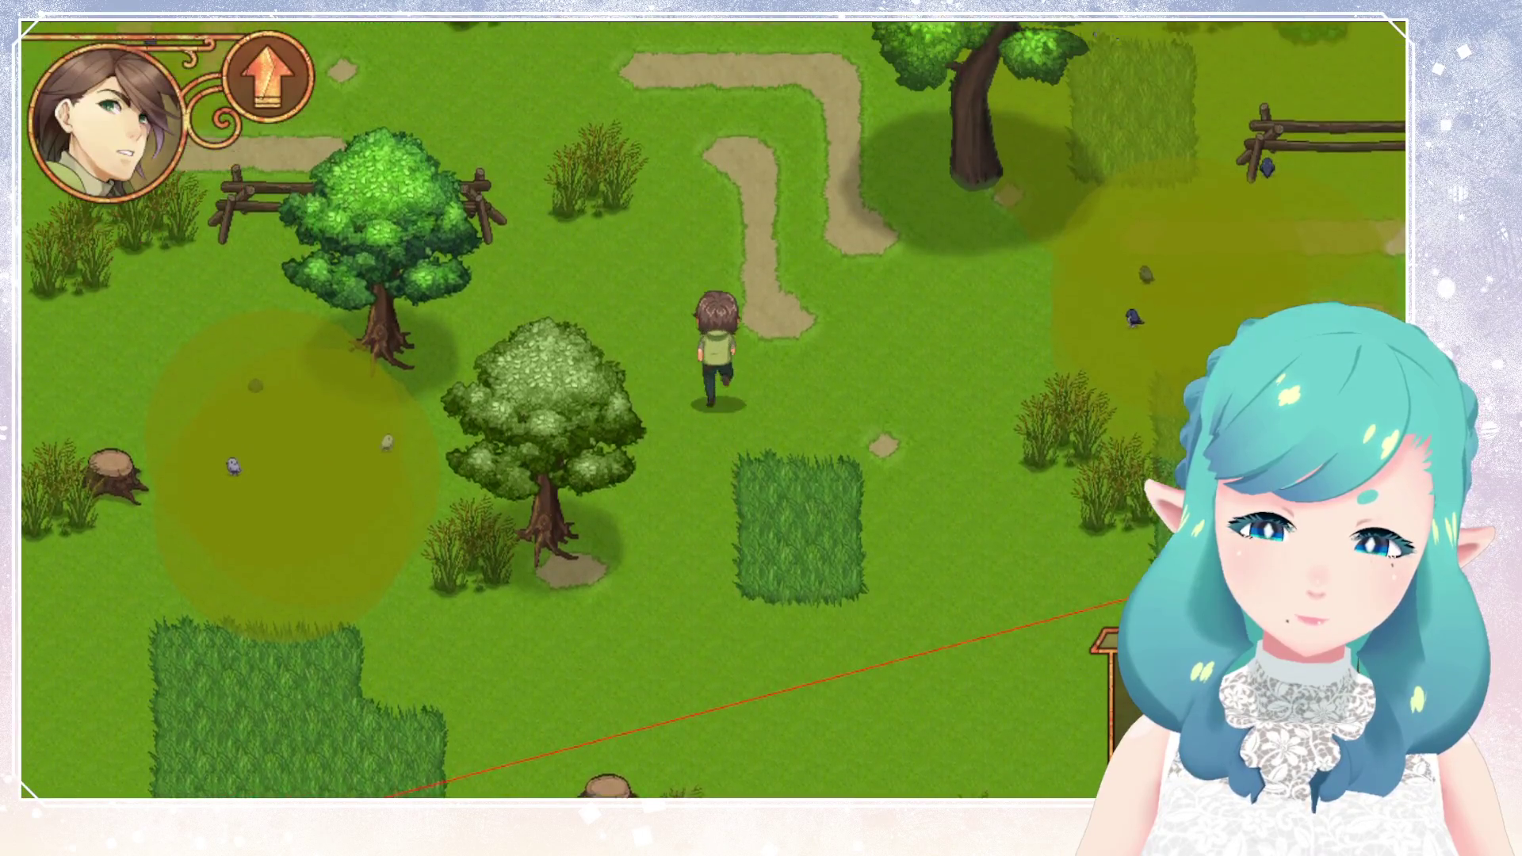
key(Up)
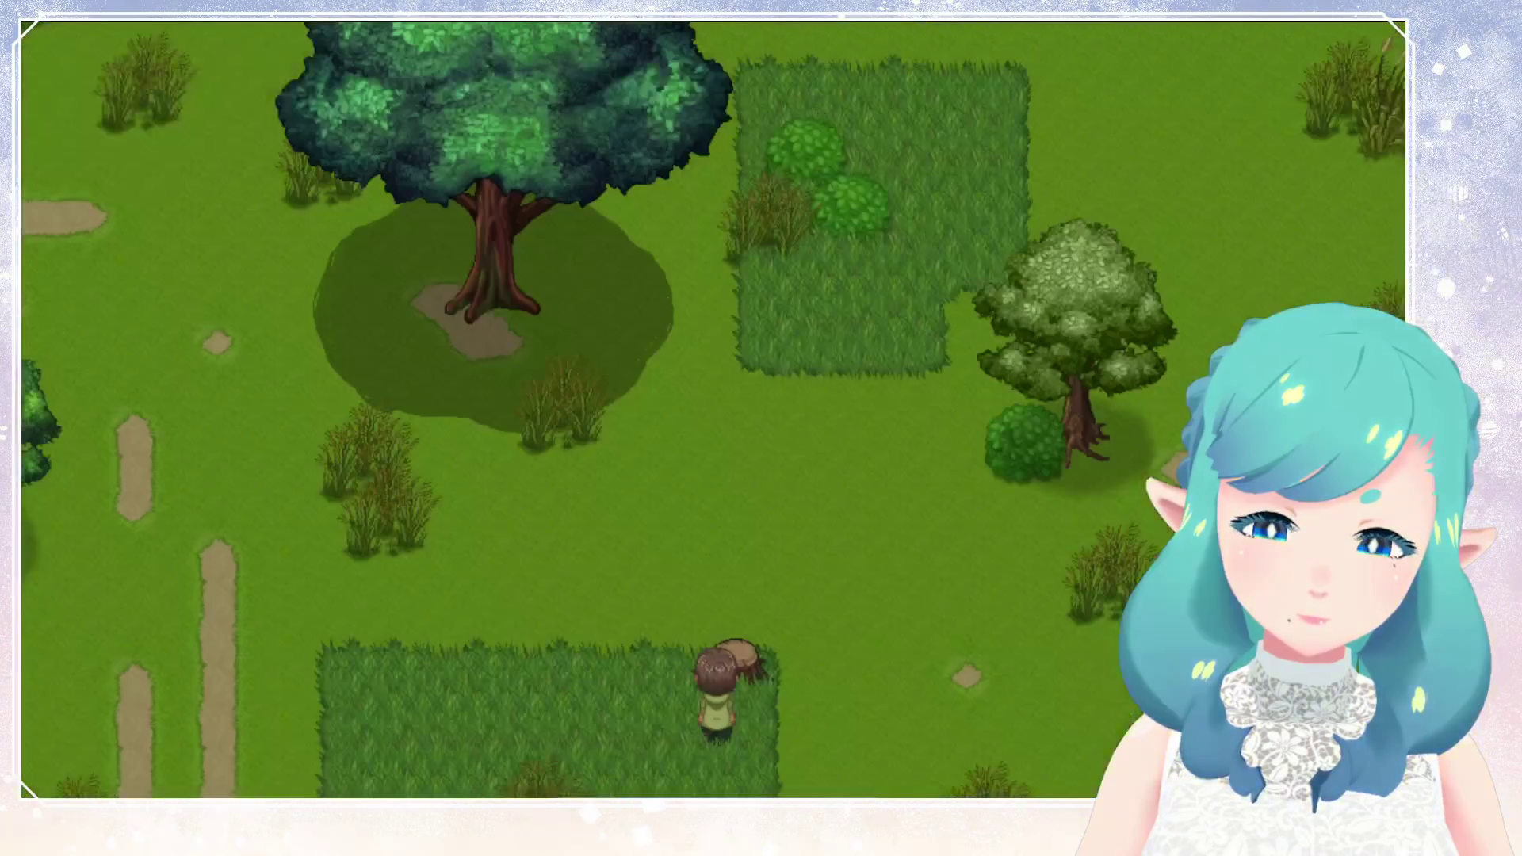
key(Up)
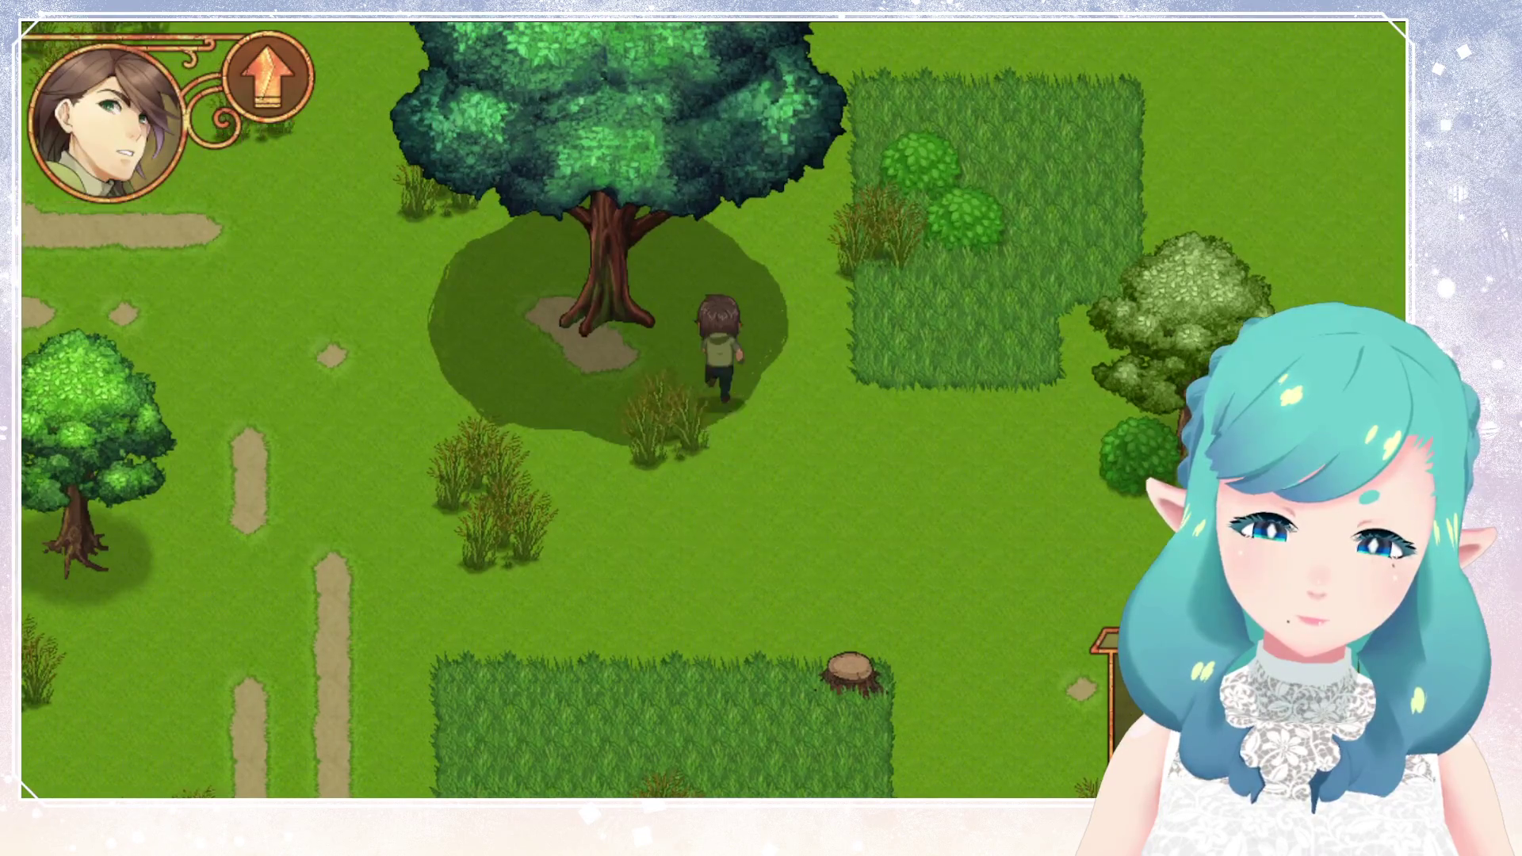
Walk east and north across the grassland into the next forest map.
key(Right)
key(Right)
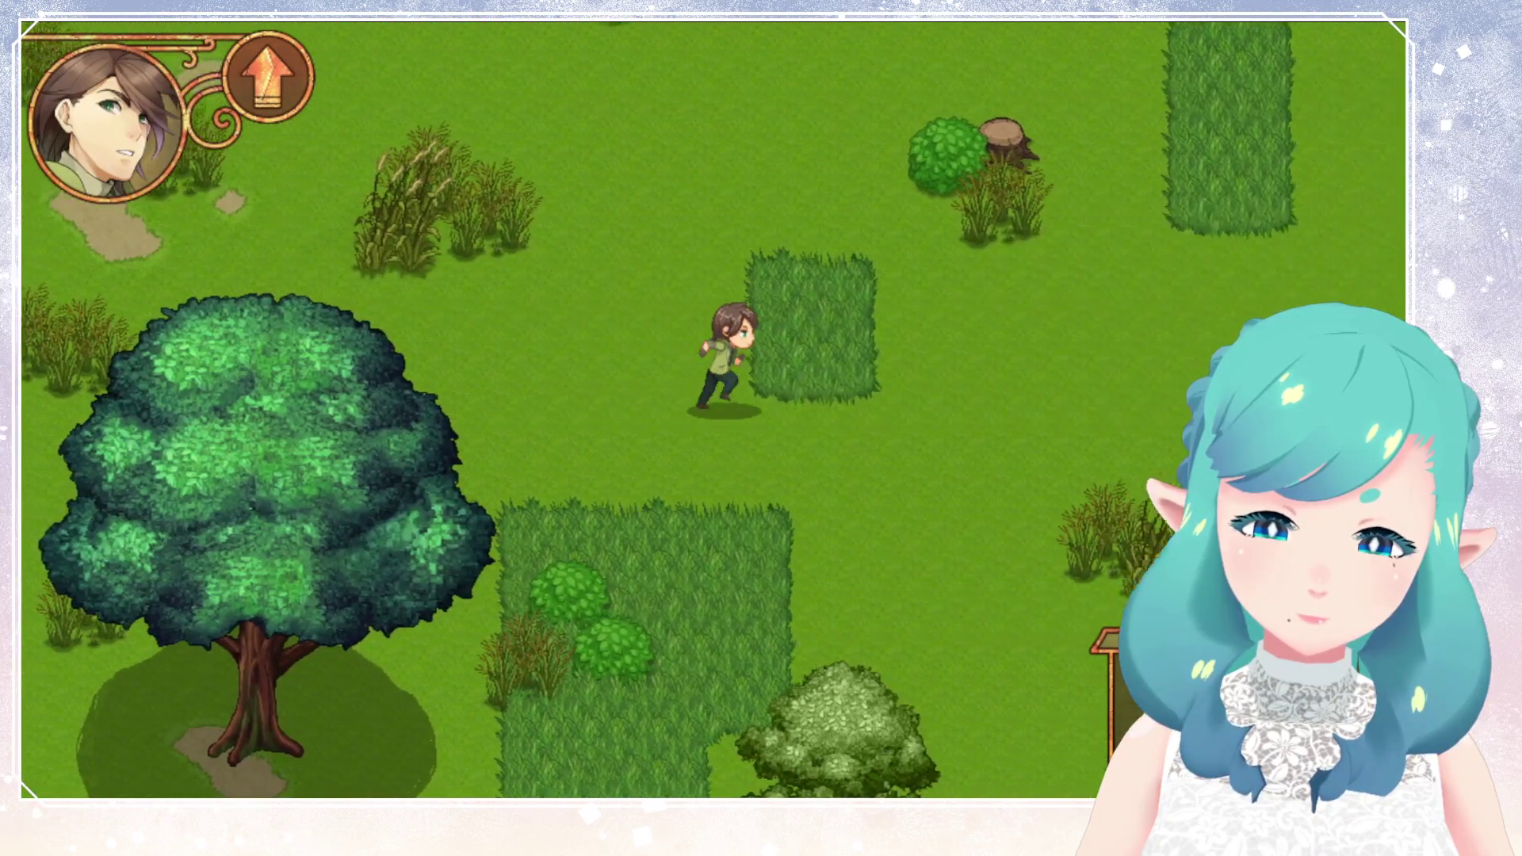
key(Right)
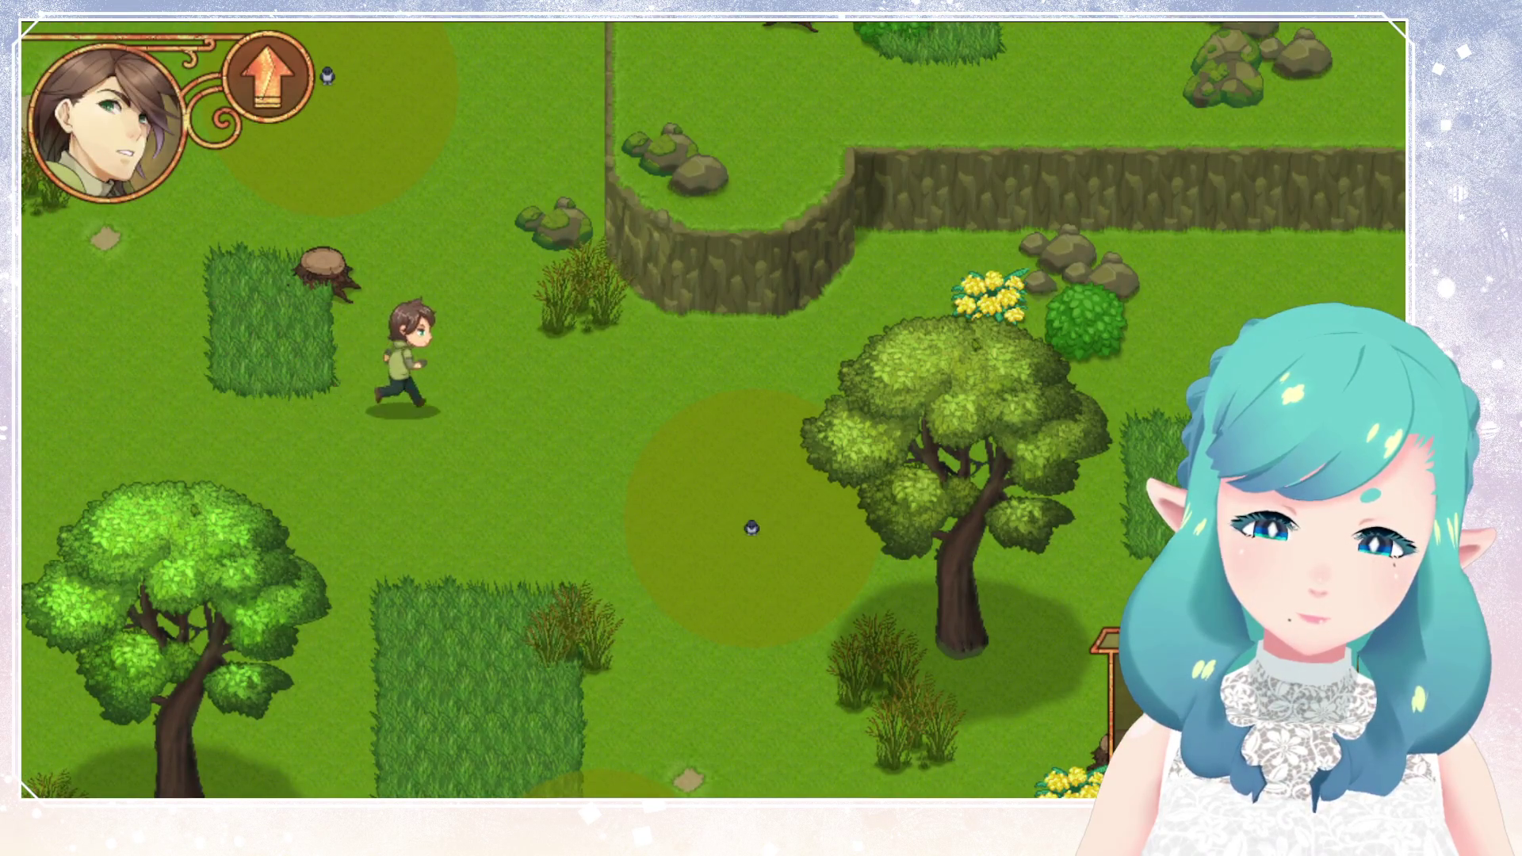
key(Up)
key(Up)
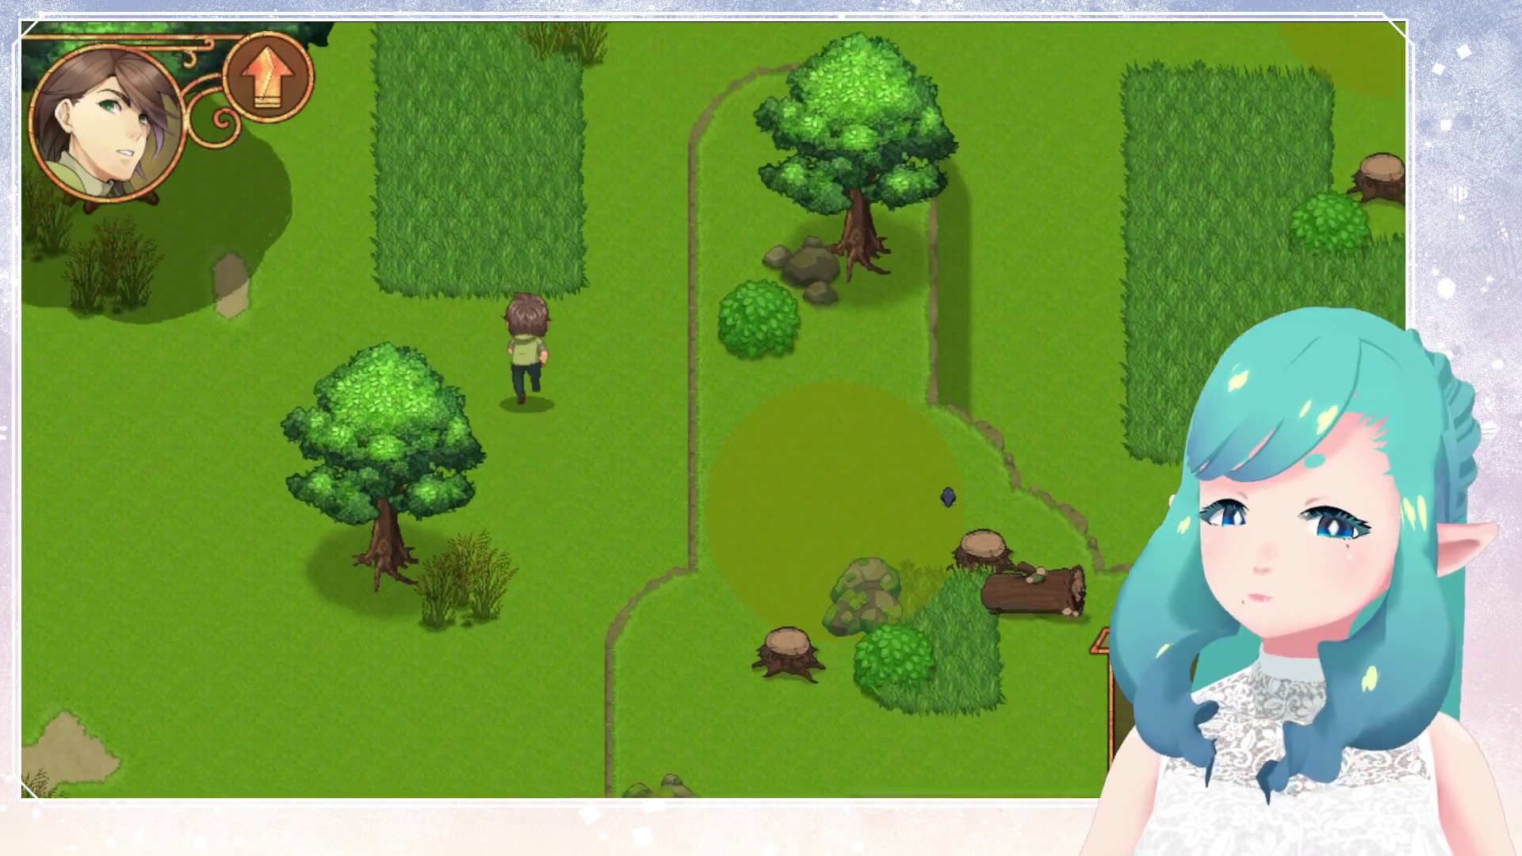
key(Right)
key(Up)
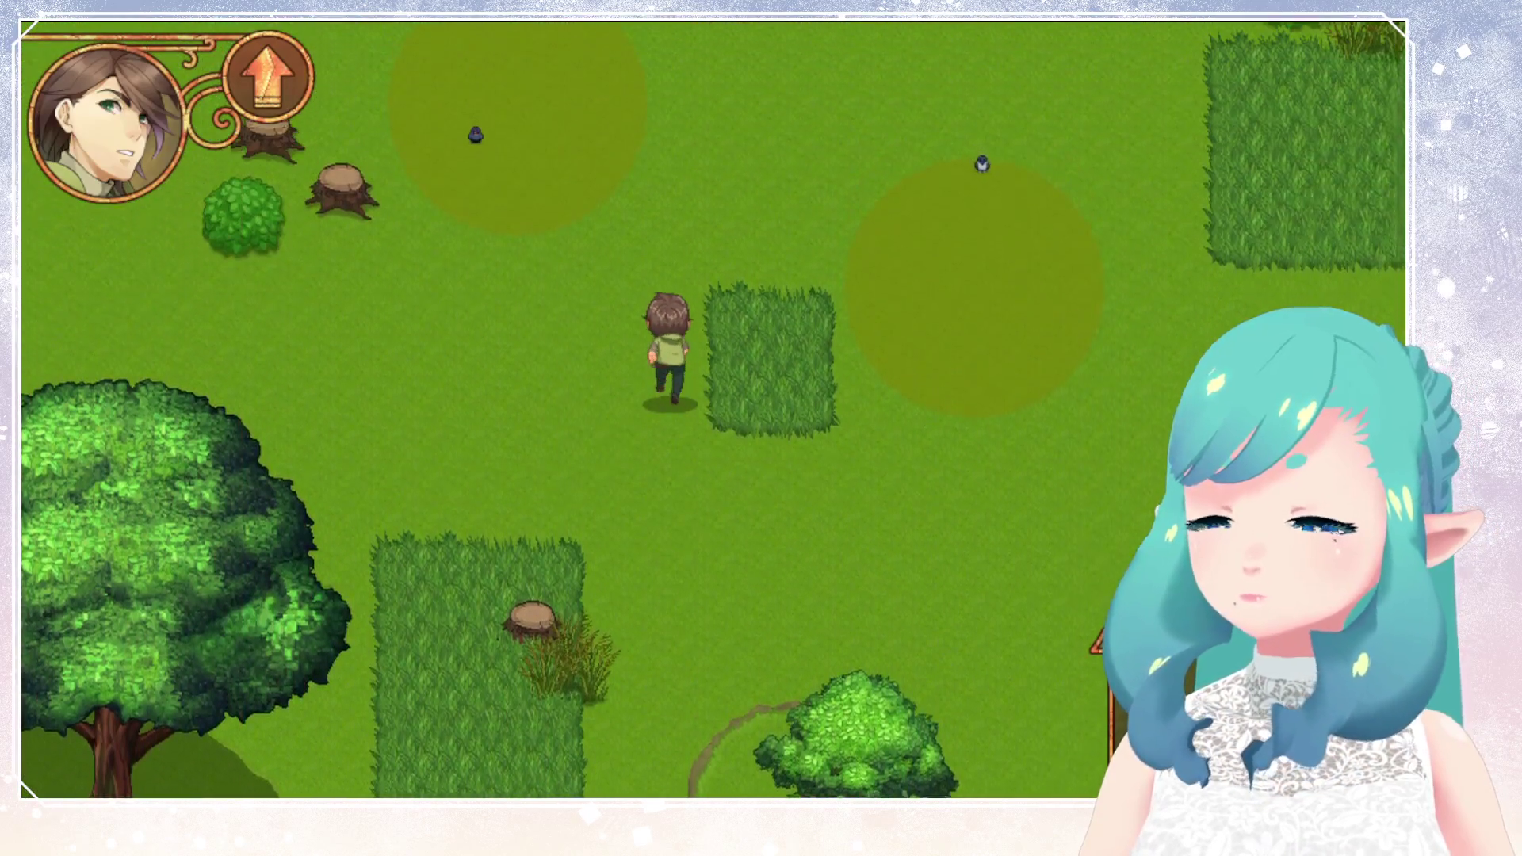
key(Left)
key(Up)
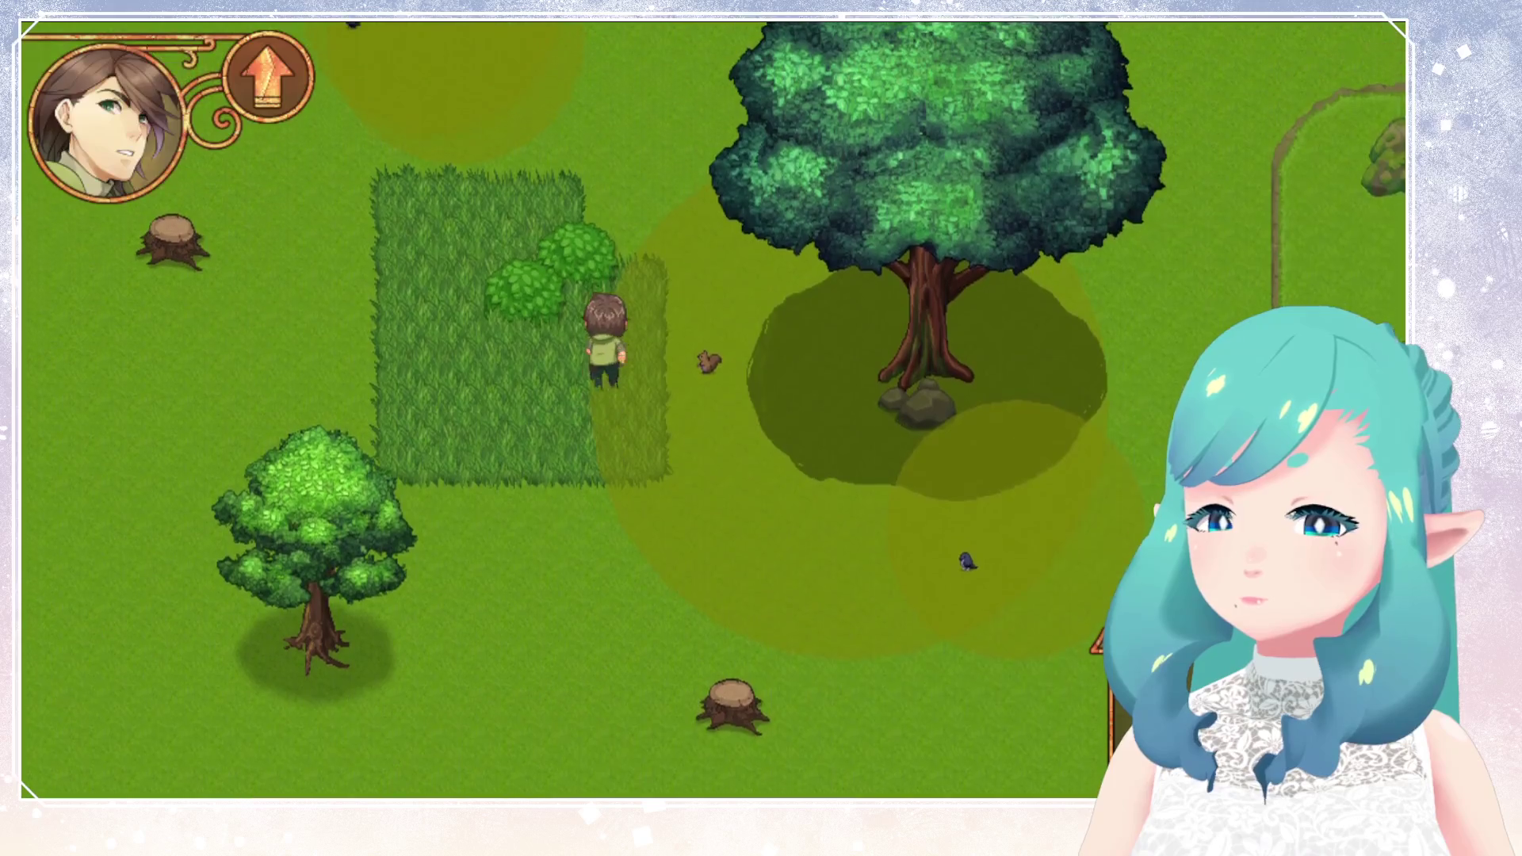
key(Up)
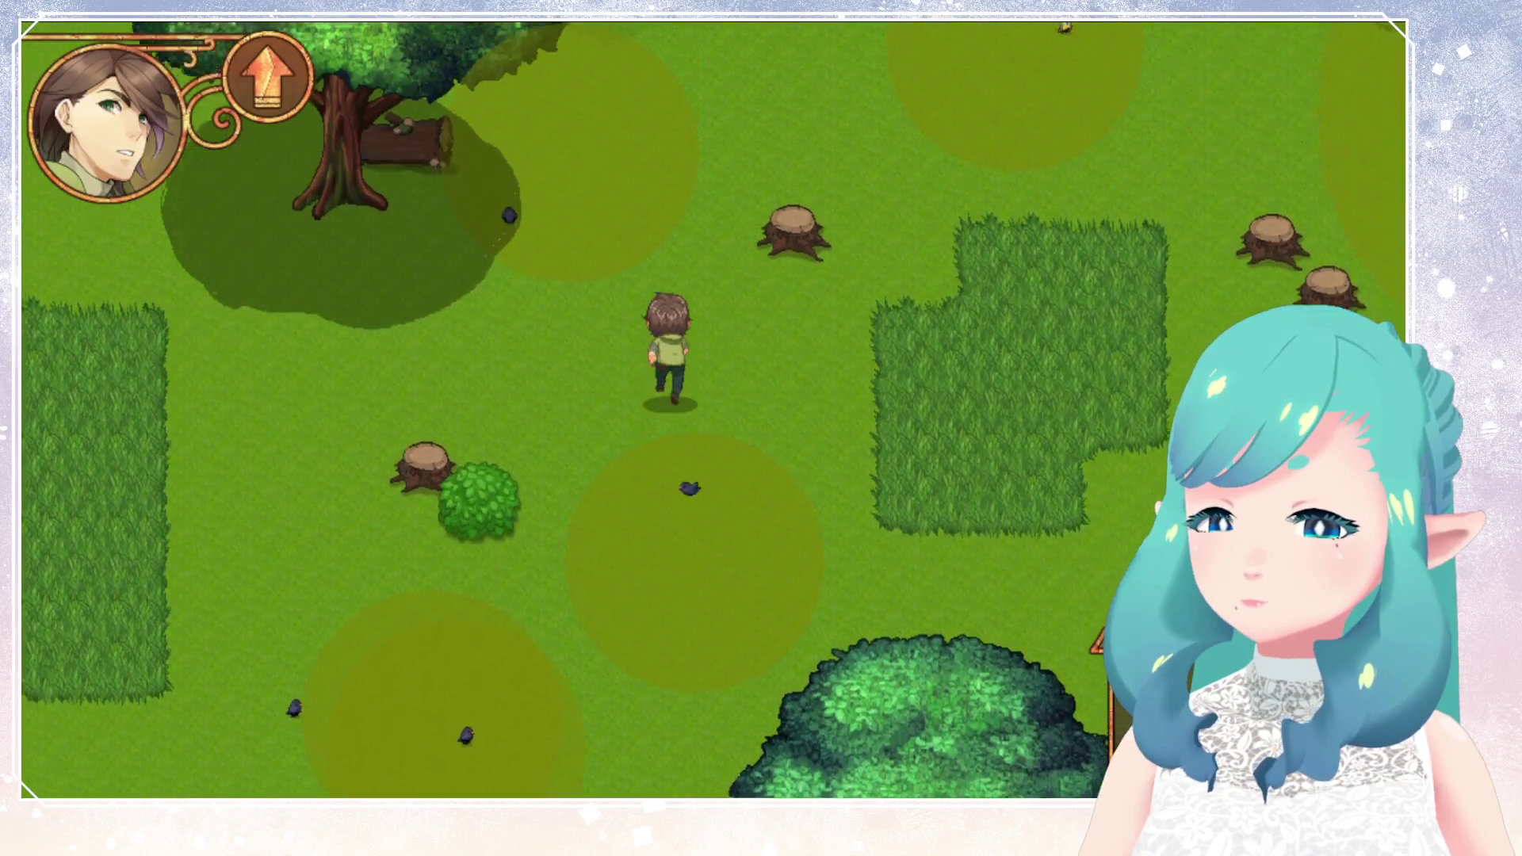
key(Up)
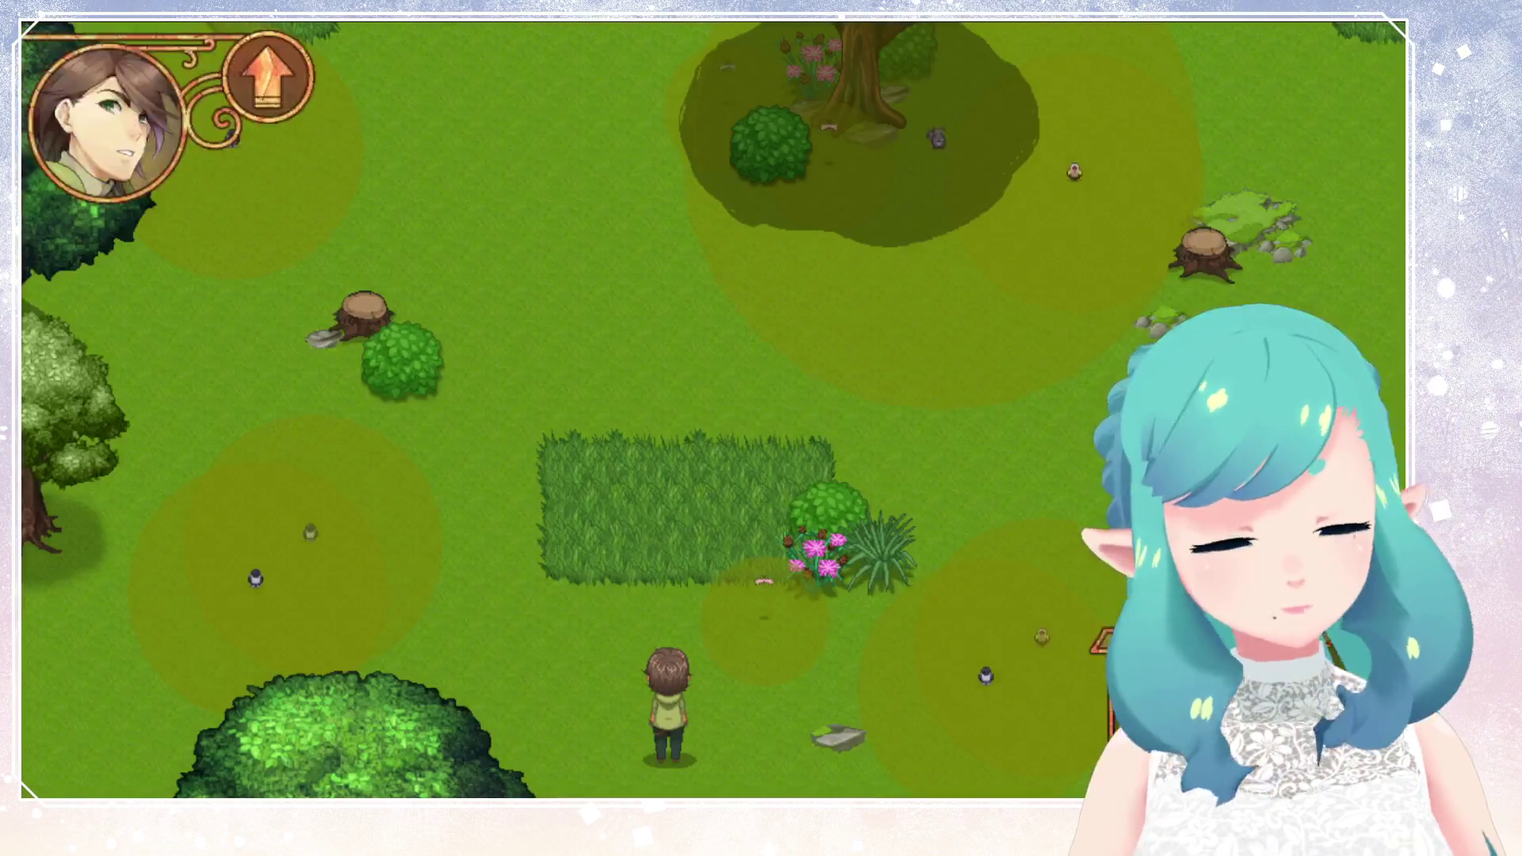
Walk north under the big tree, then east and south through tall grass to the river shore.
key(Up)
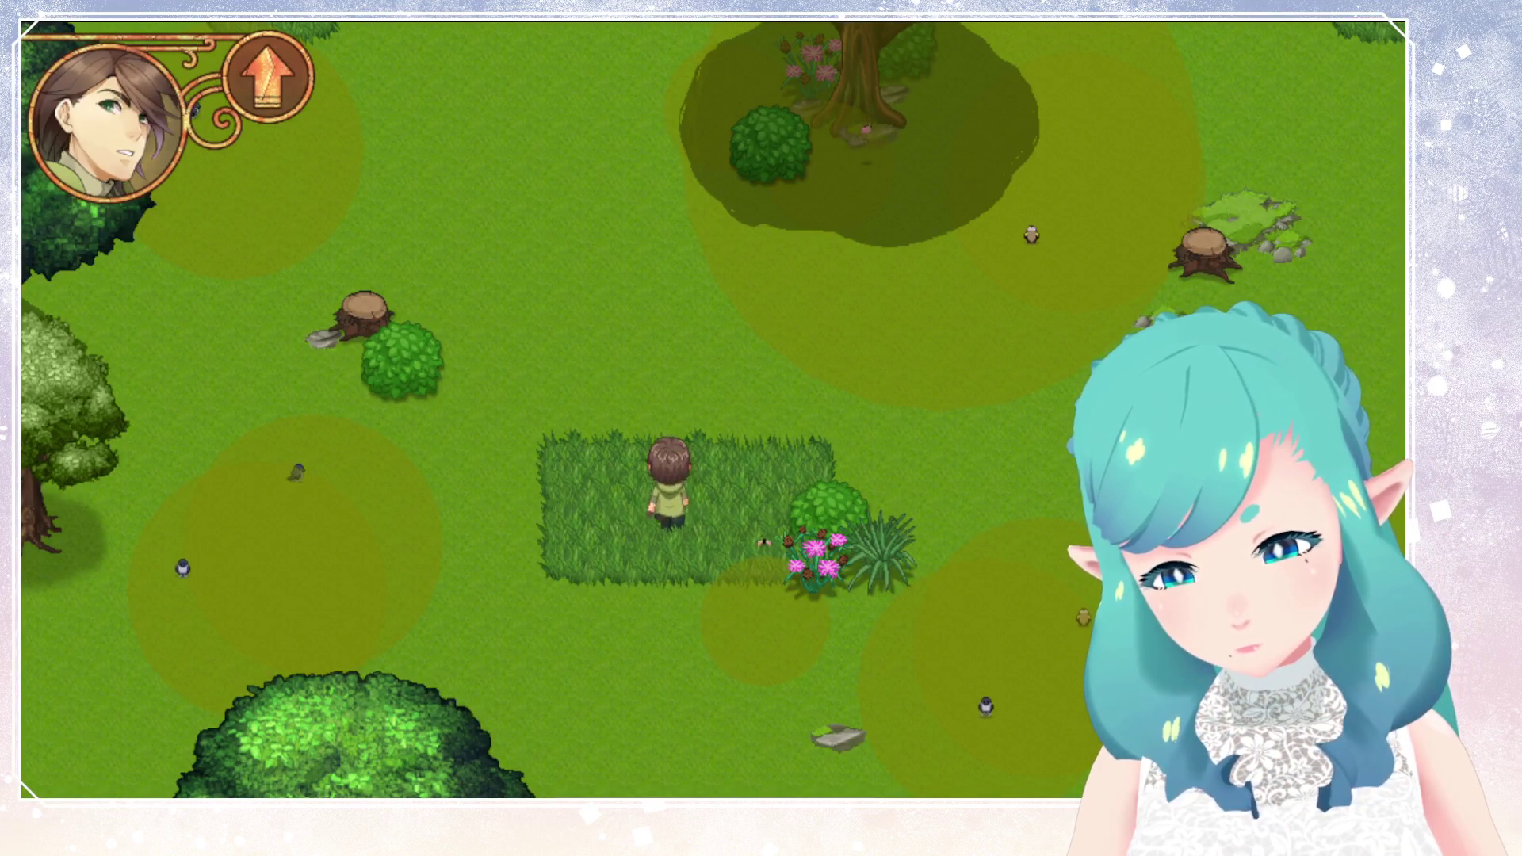
key(Up)
key(Left)
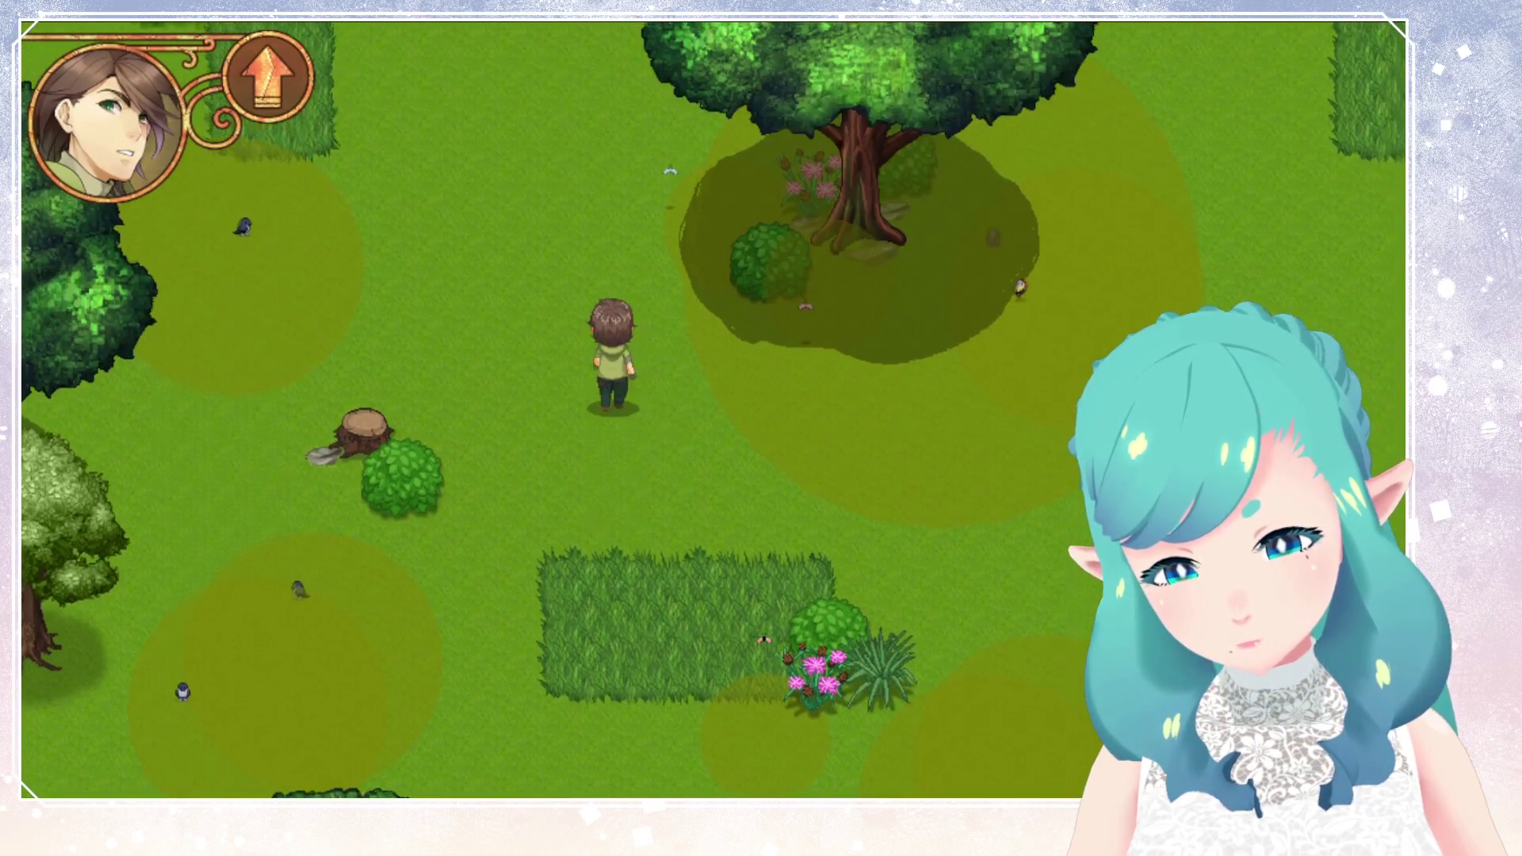
key(Up)
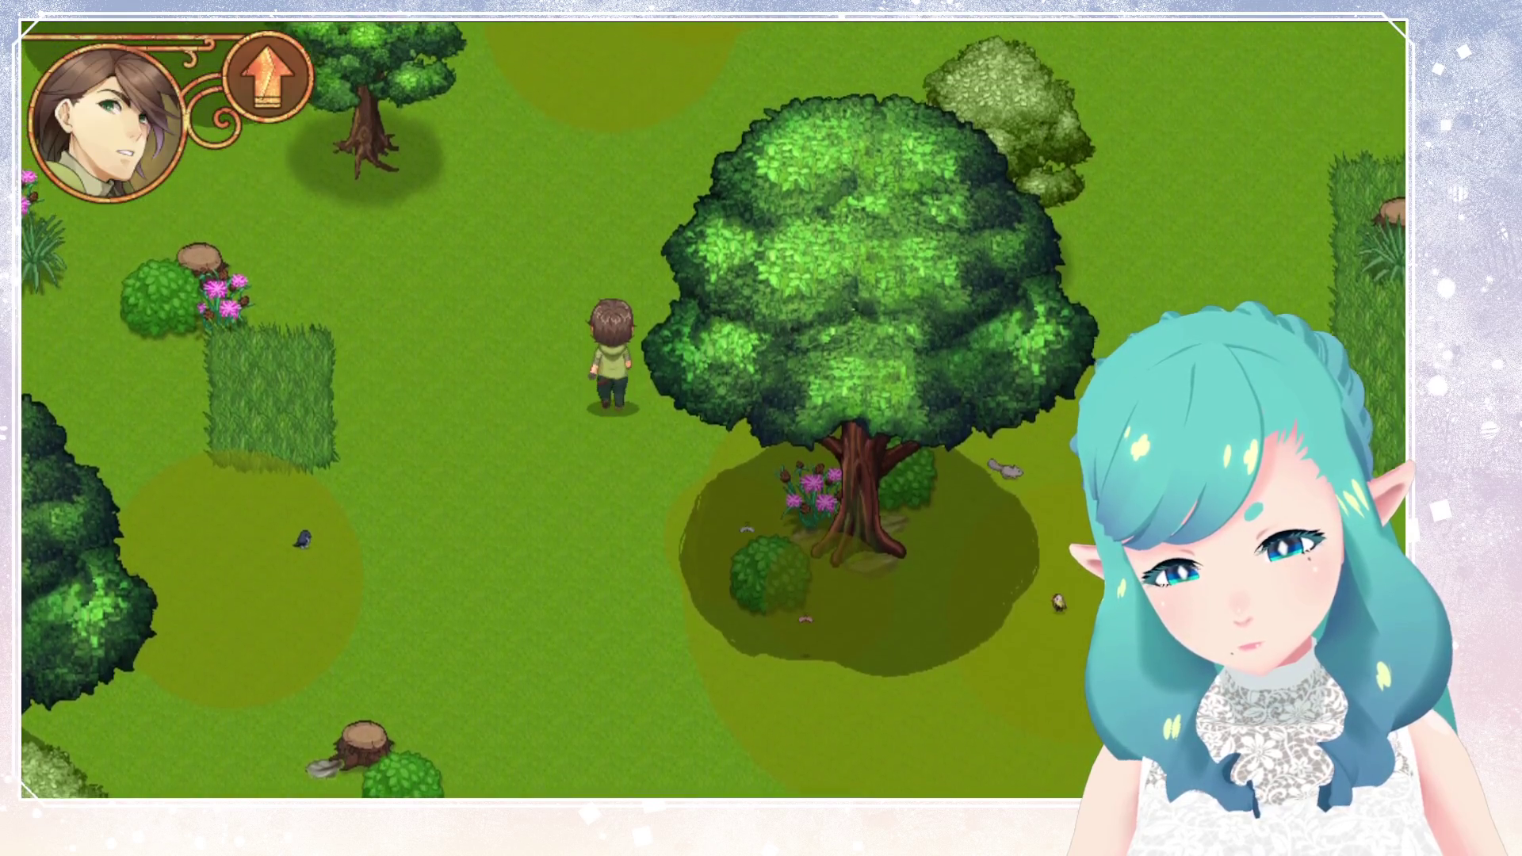
key(Right)
key(Up)
key(Right)
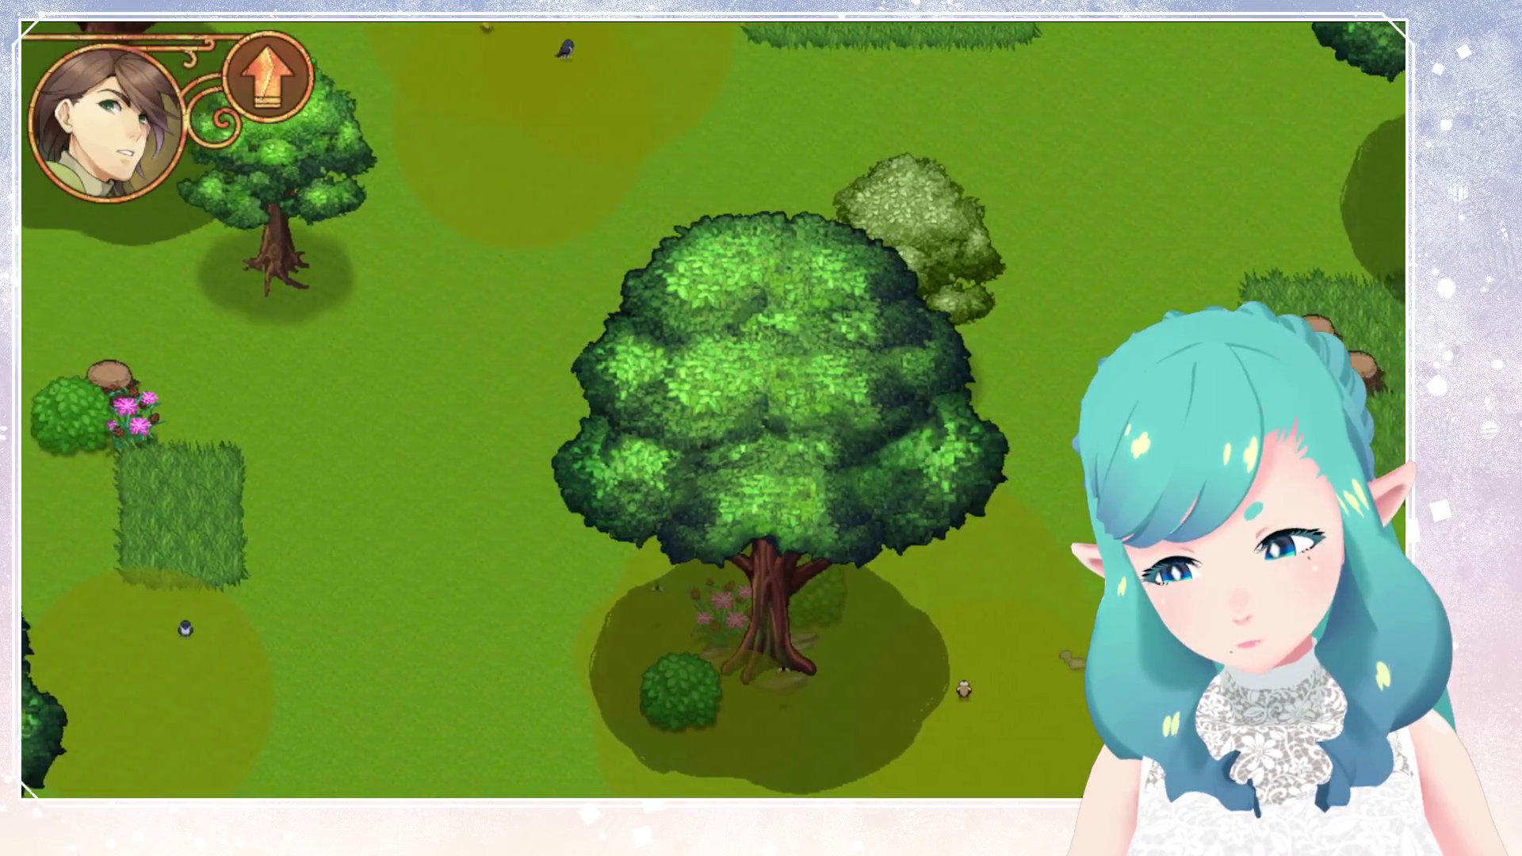
key(Right)
key(Down)
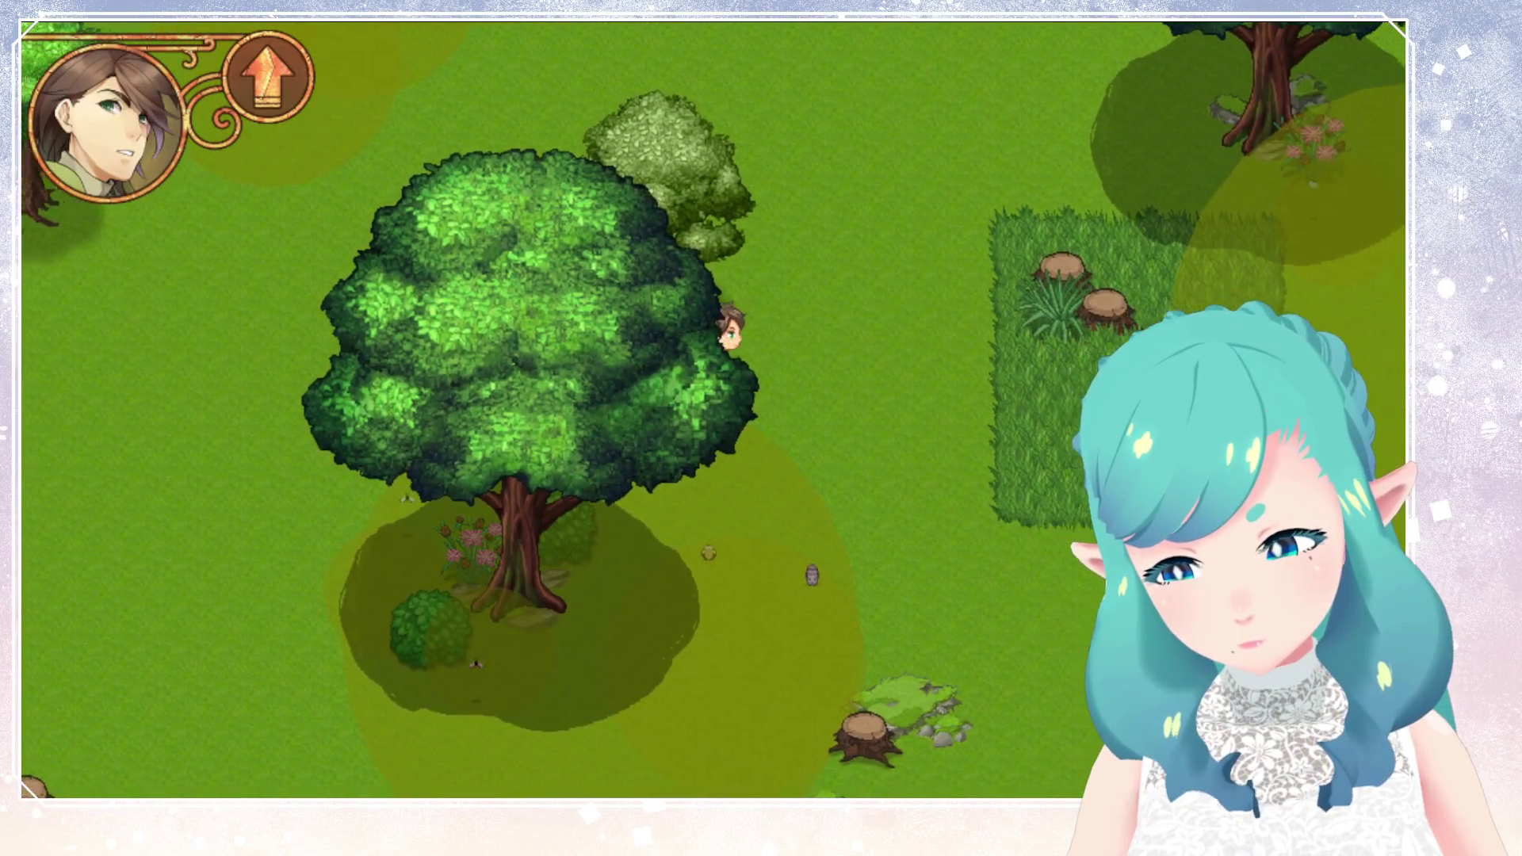
key(Right)
key(Down)
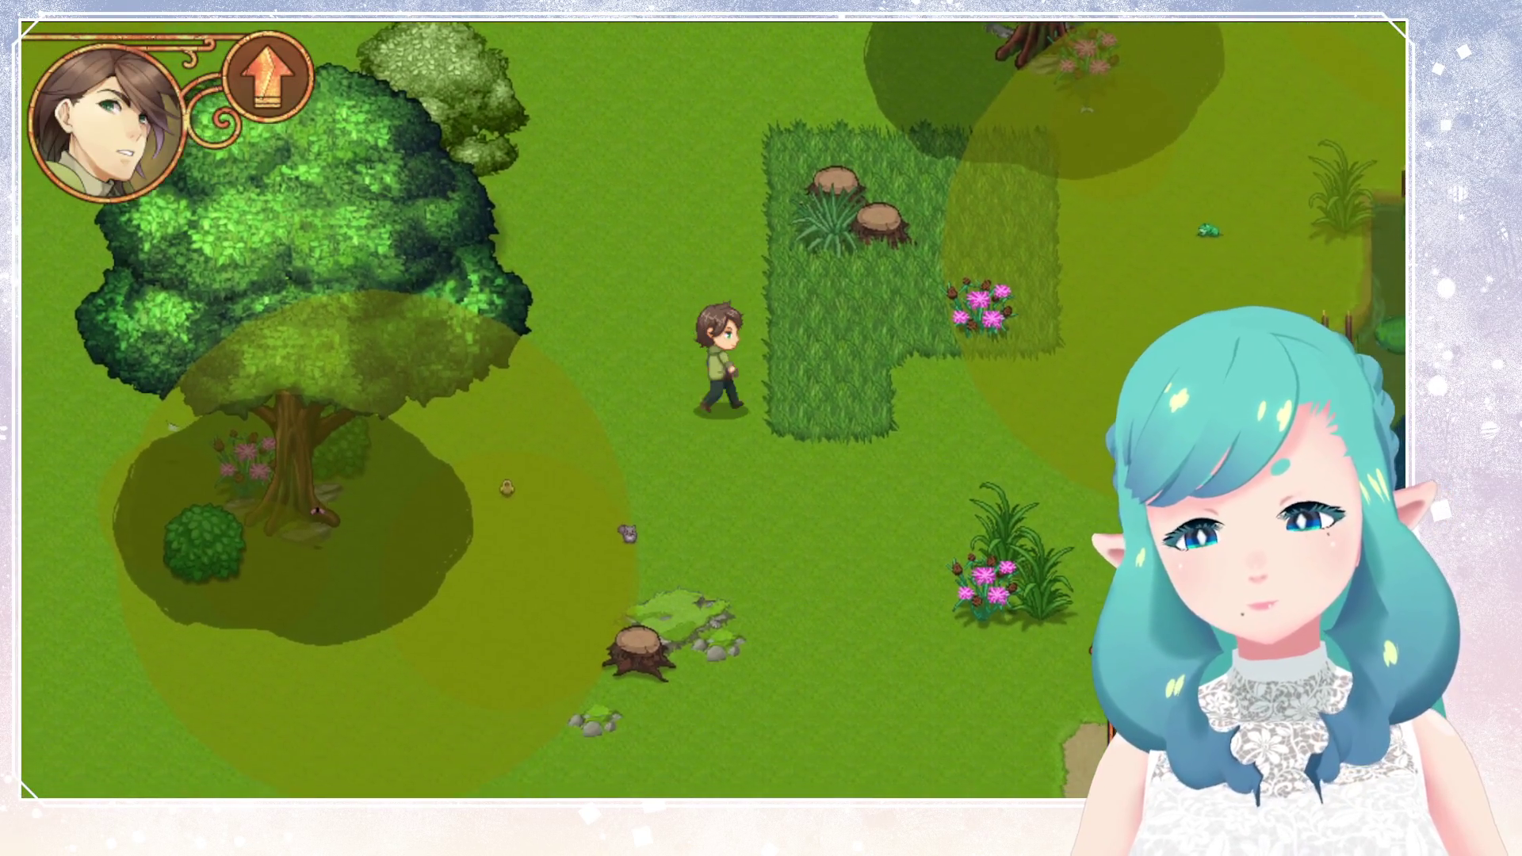
key(Right)
key(Down)
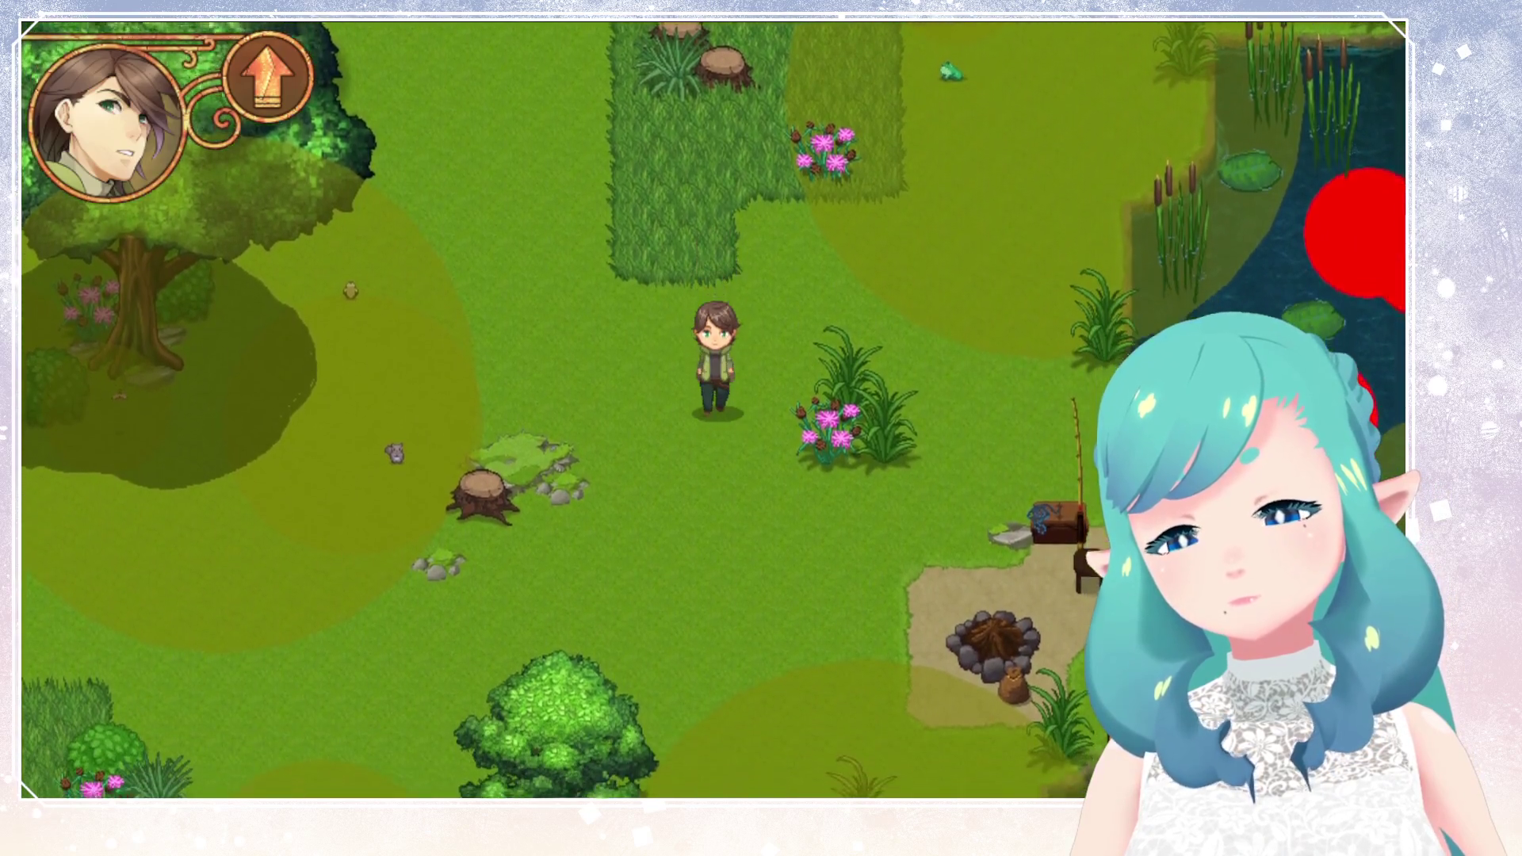
Walk past the campfire and up the riverbank to the stone bridge.
key(Down)
key(Right)
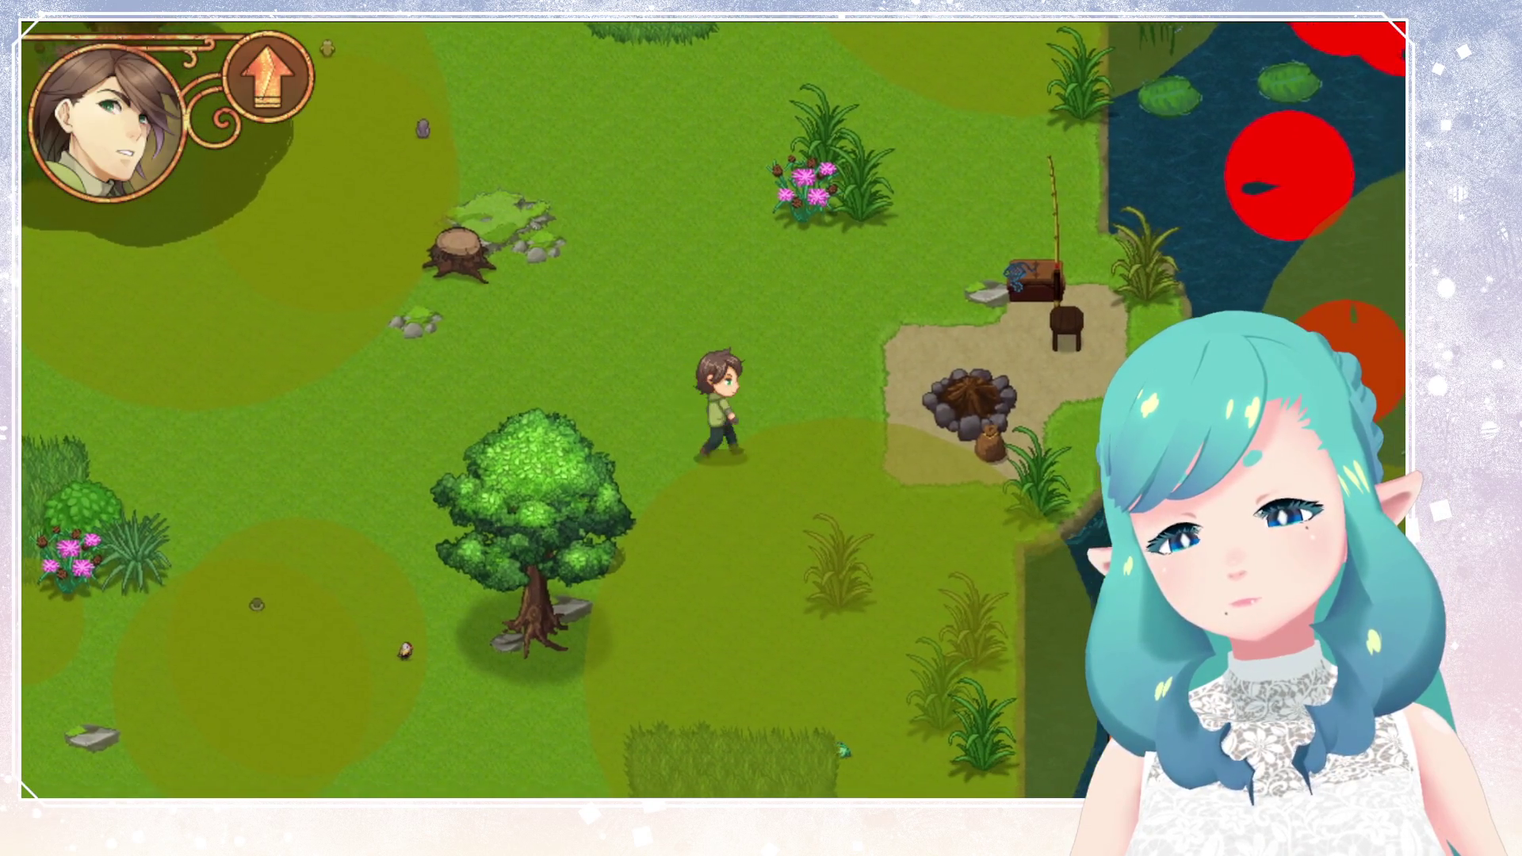
key(Right)
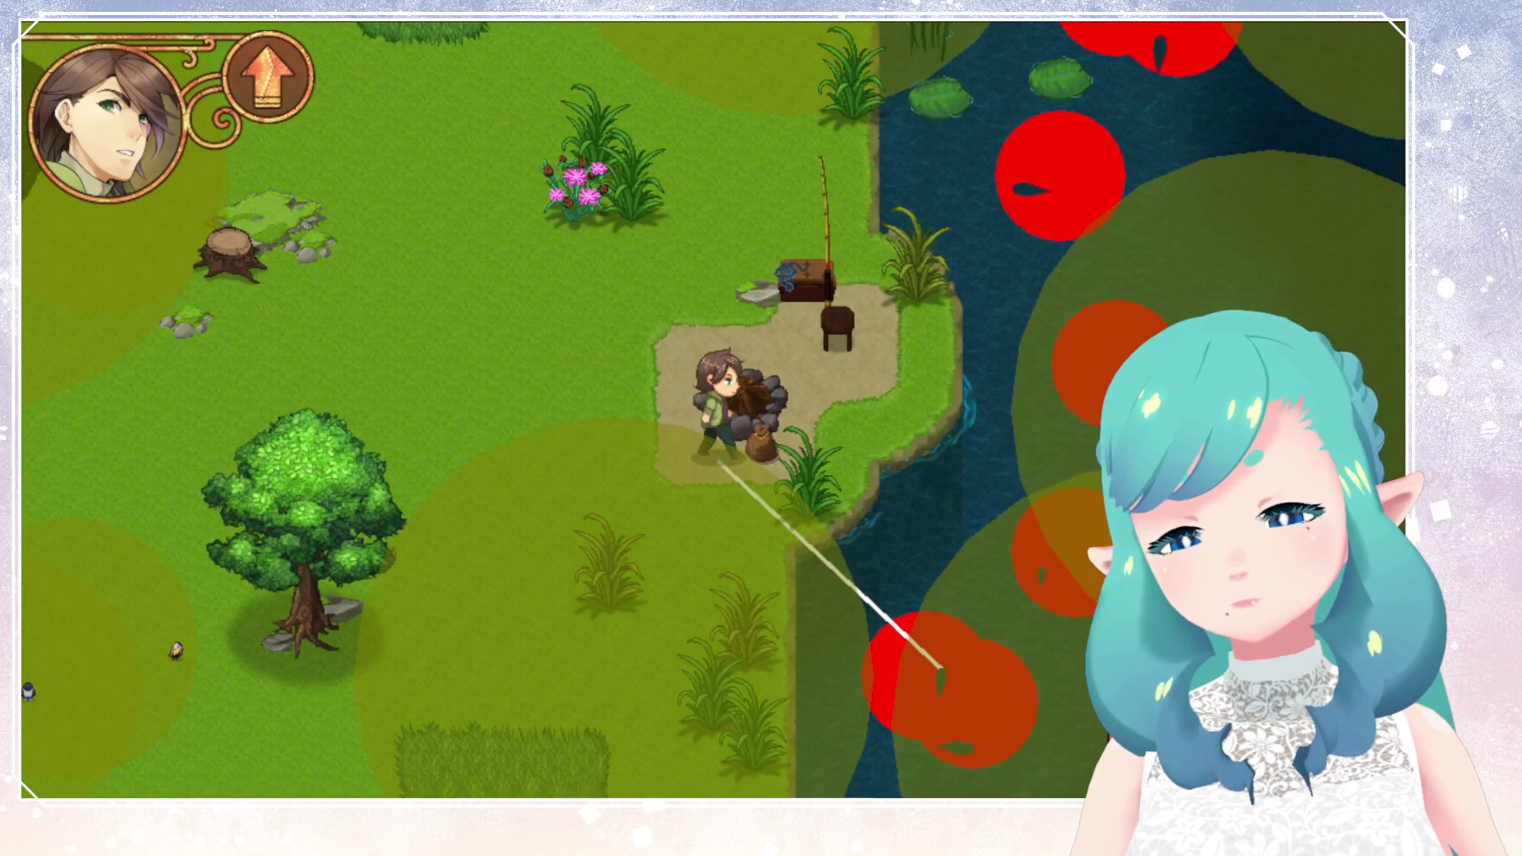
key(Up)
key(Right)
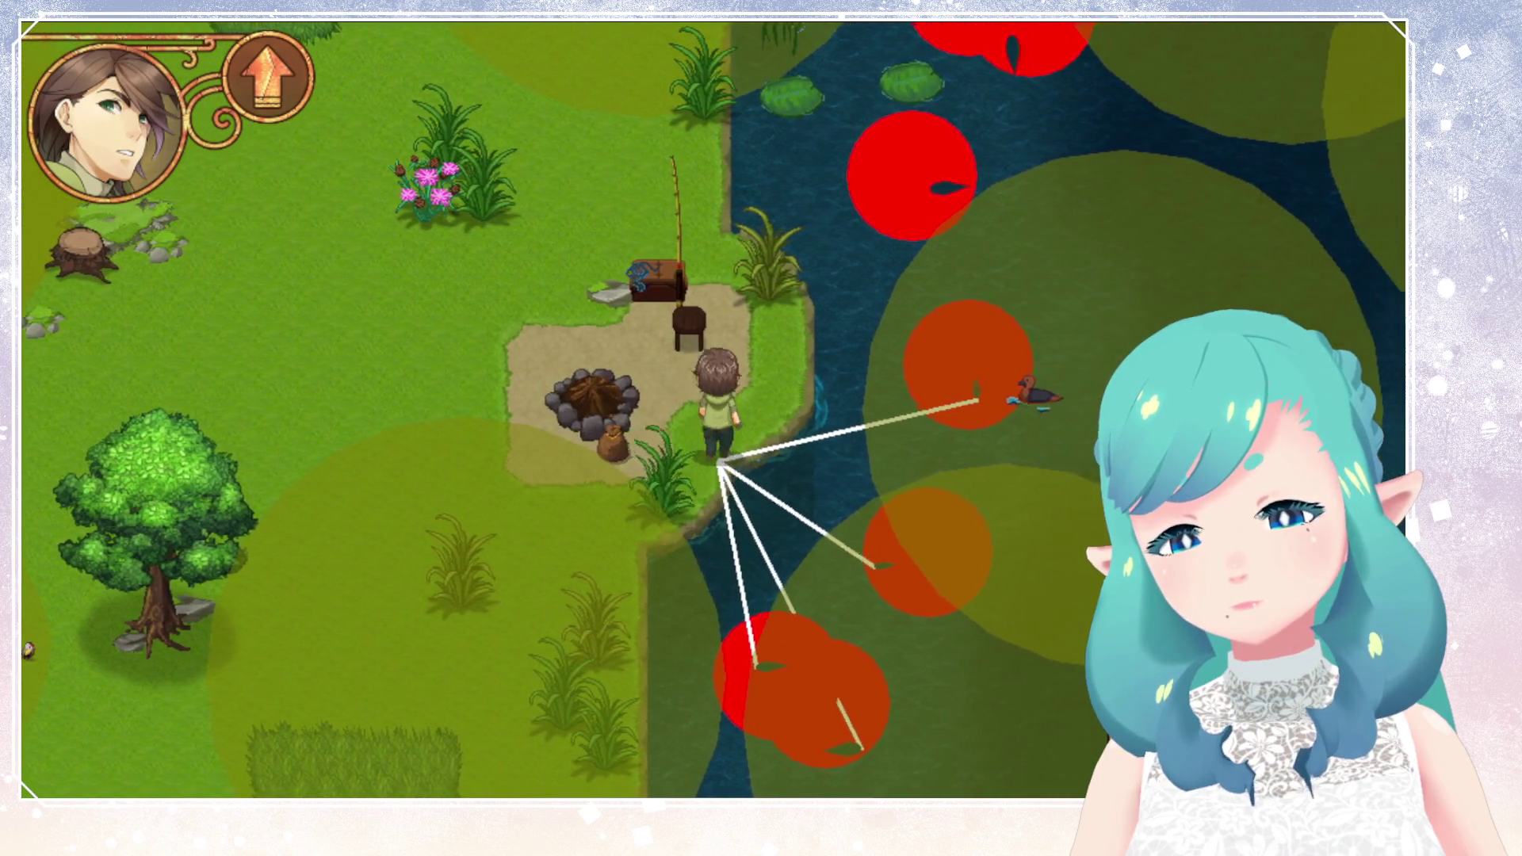
key(Up)
key(Up)
key(Left)
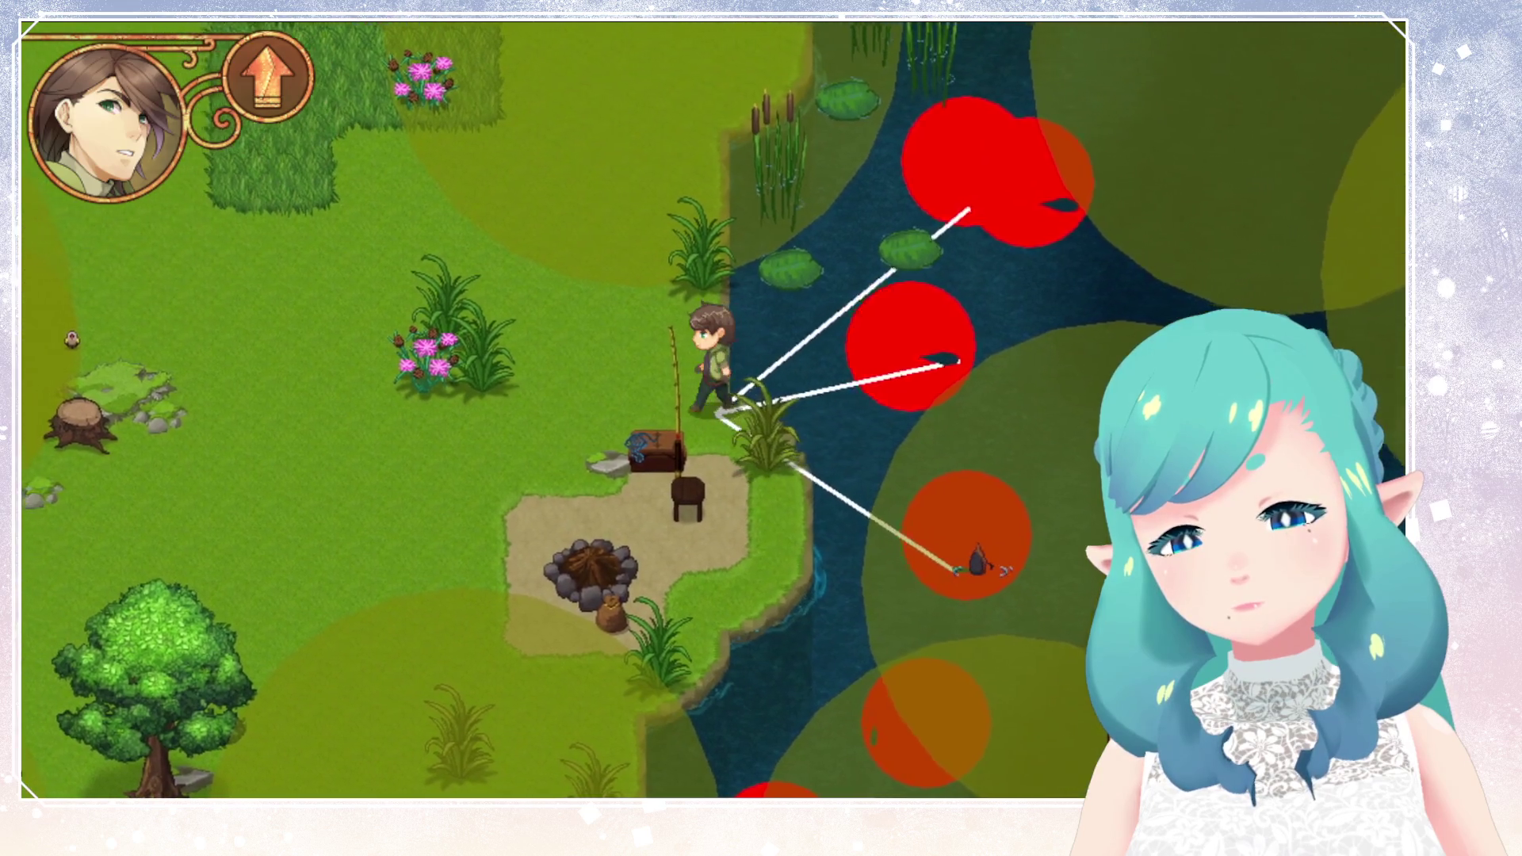
key(Up)
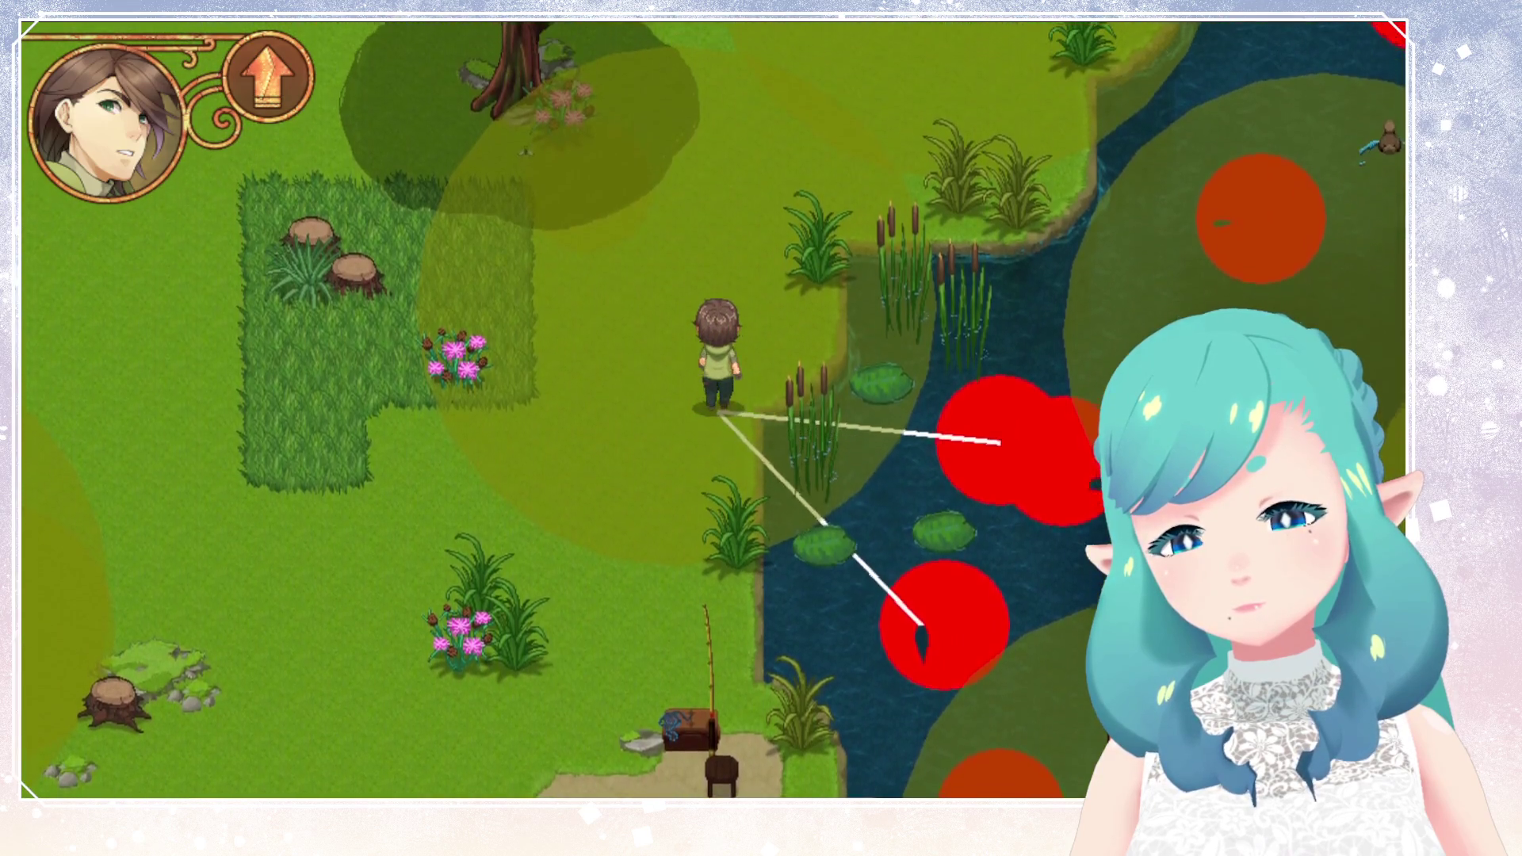
key(Up)
key(Right)
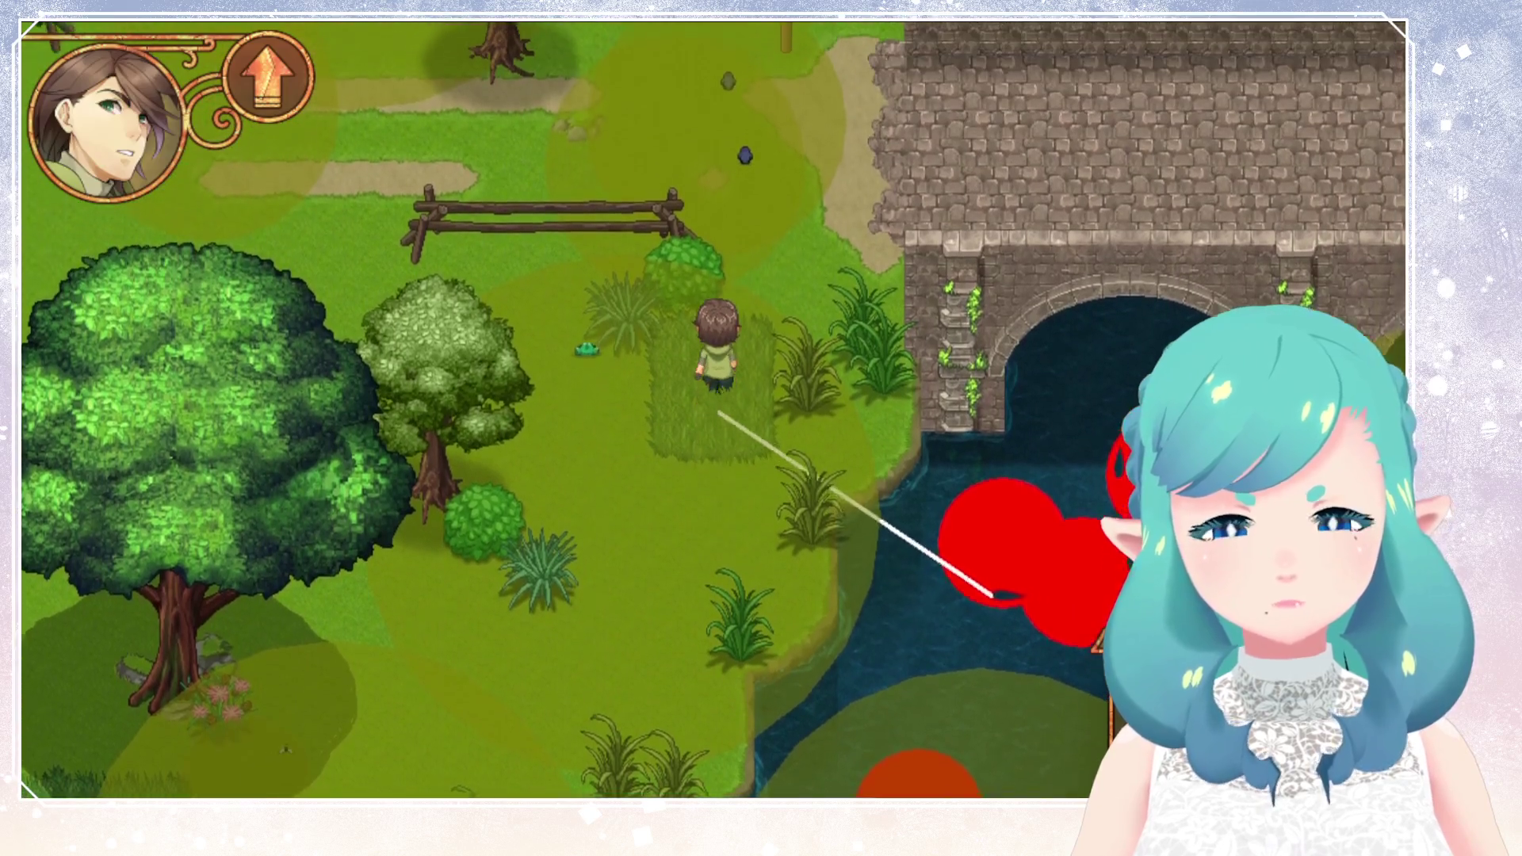
key(Up)
key(Right)
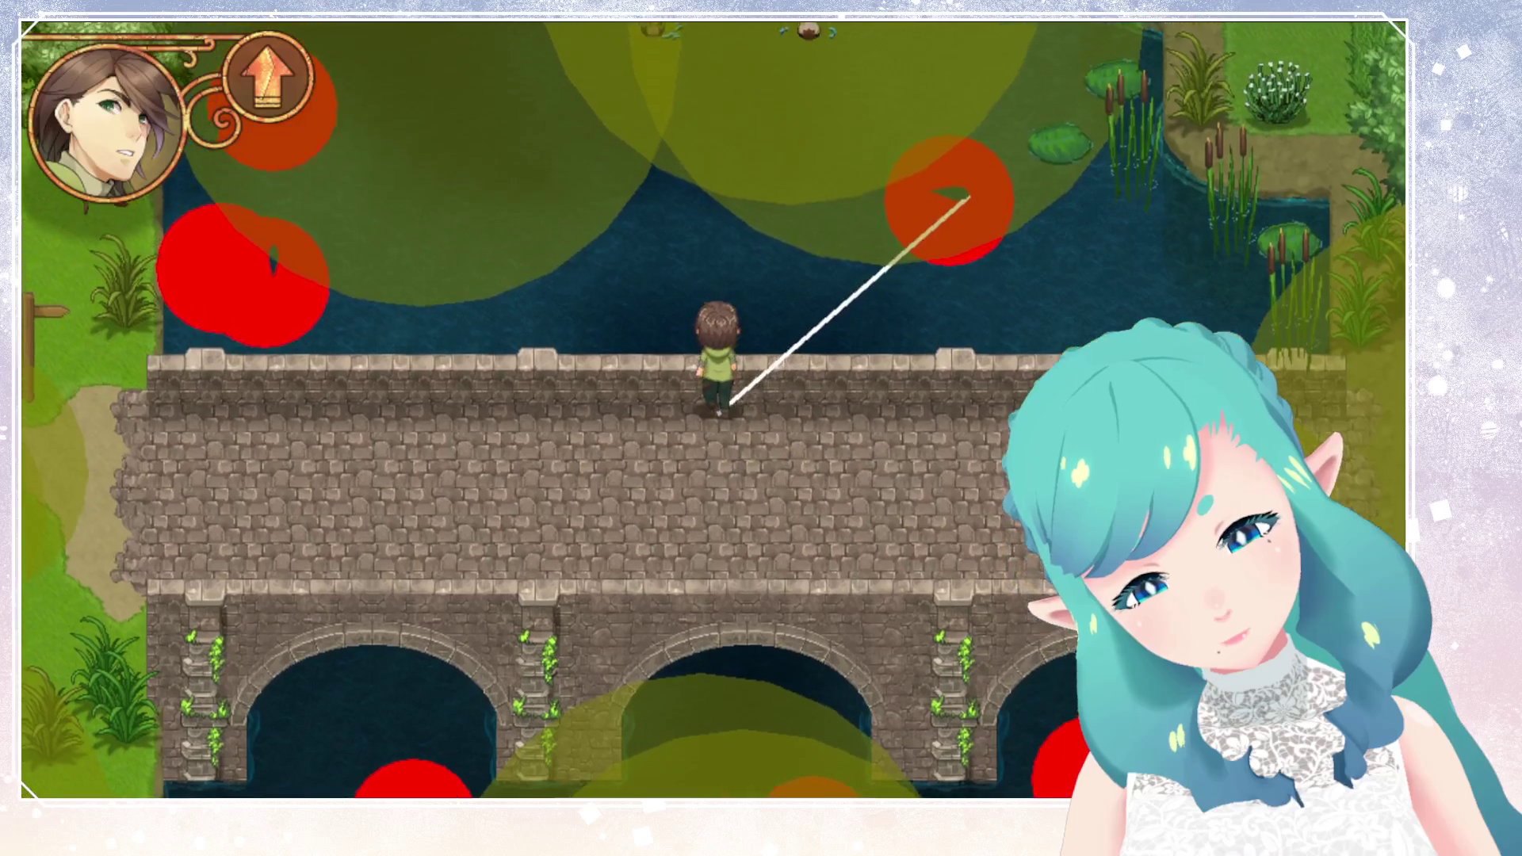
Walk north off the bridge, then west and north across the grass to the pond.
key(Left)
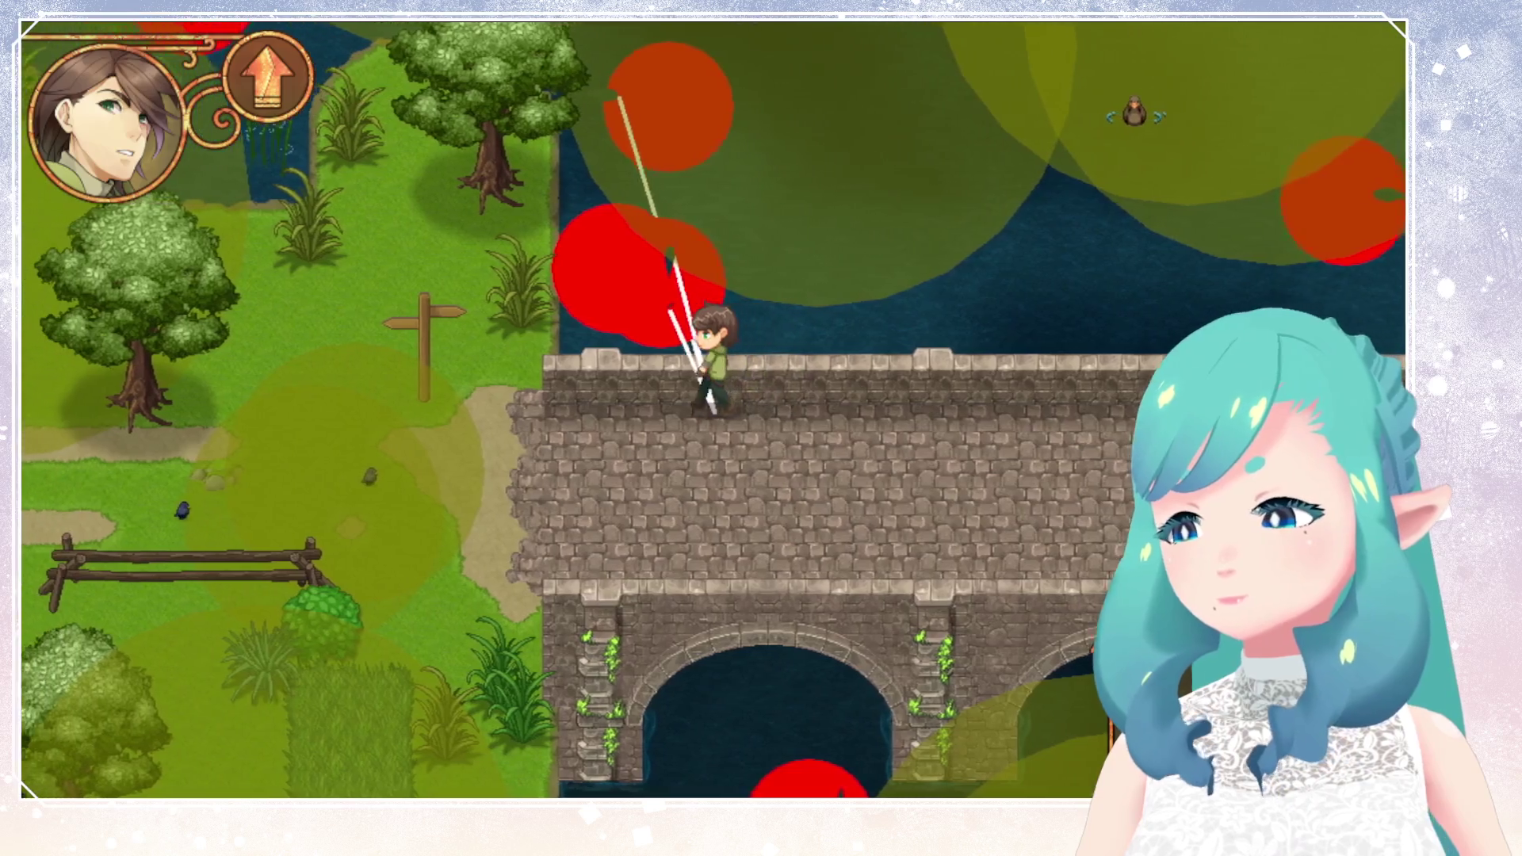
key(Up)
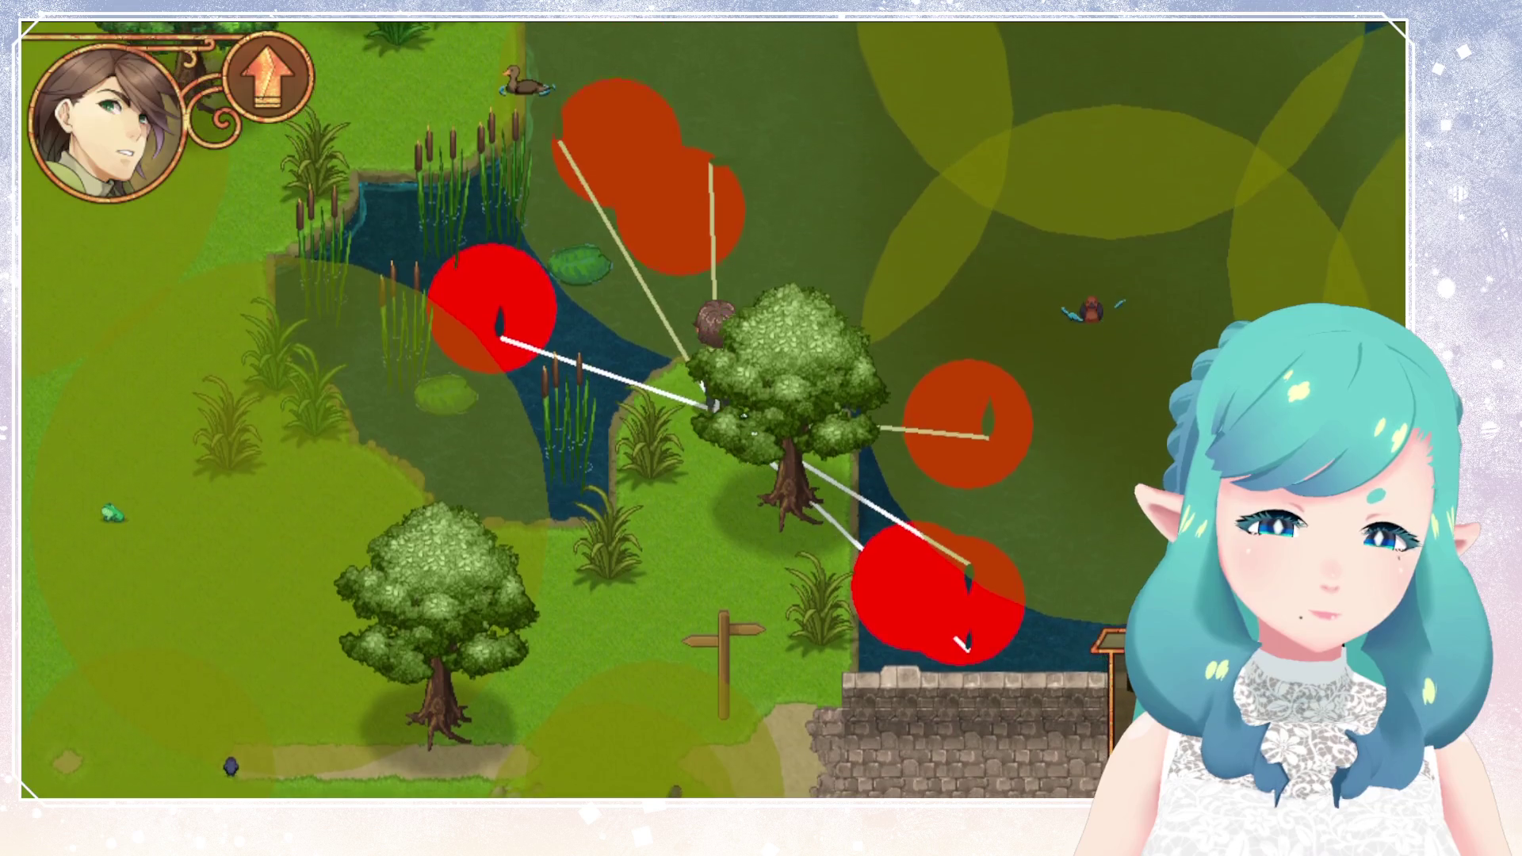
key(Down)
key(Left)
key(Left)
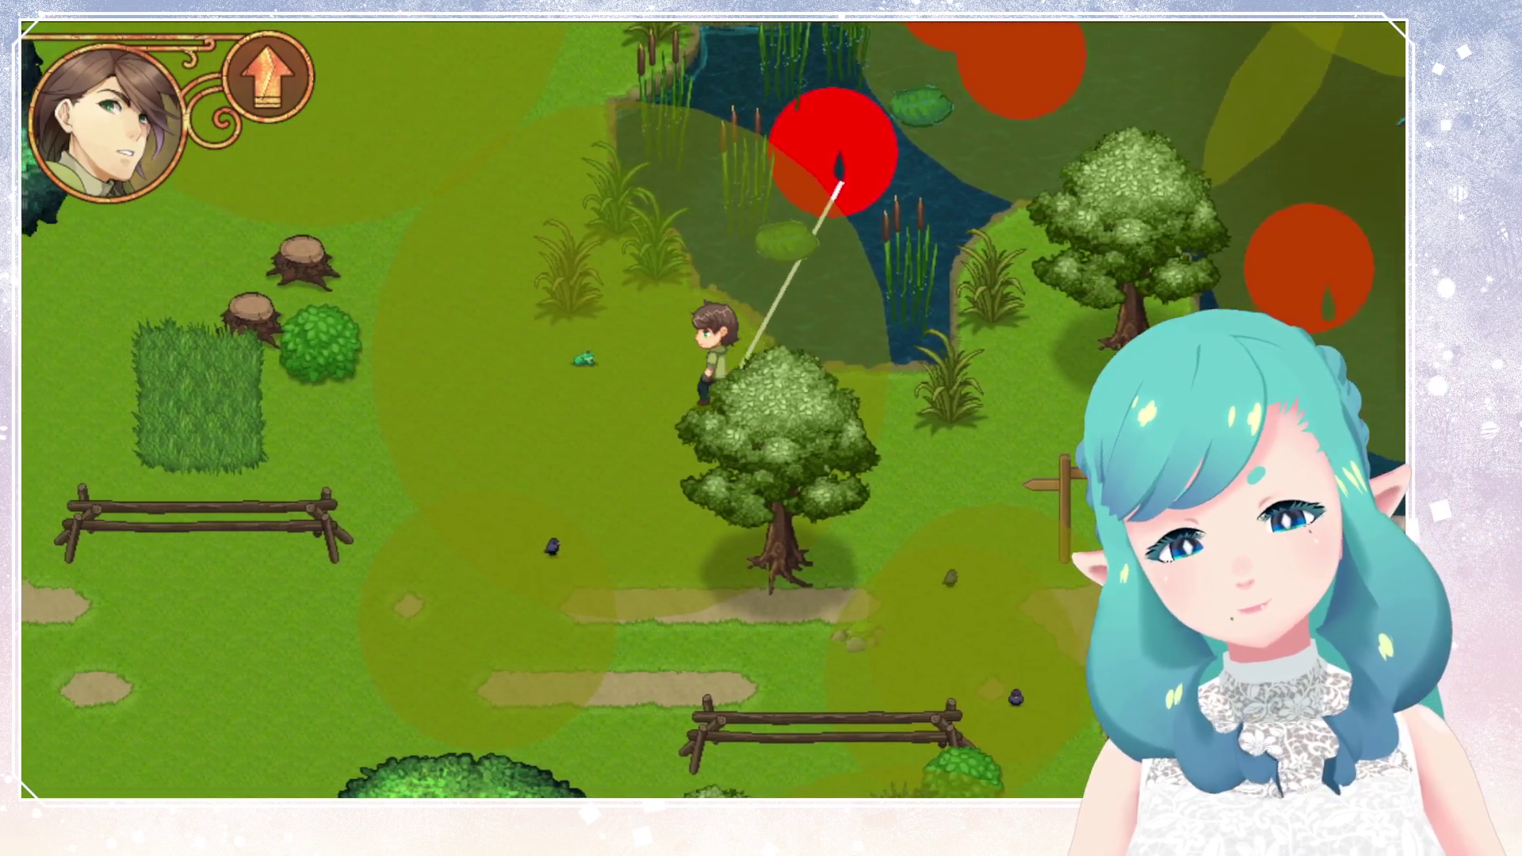
key(Left)
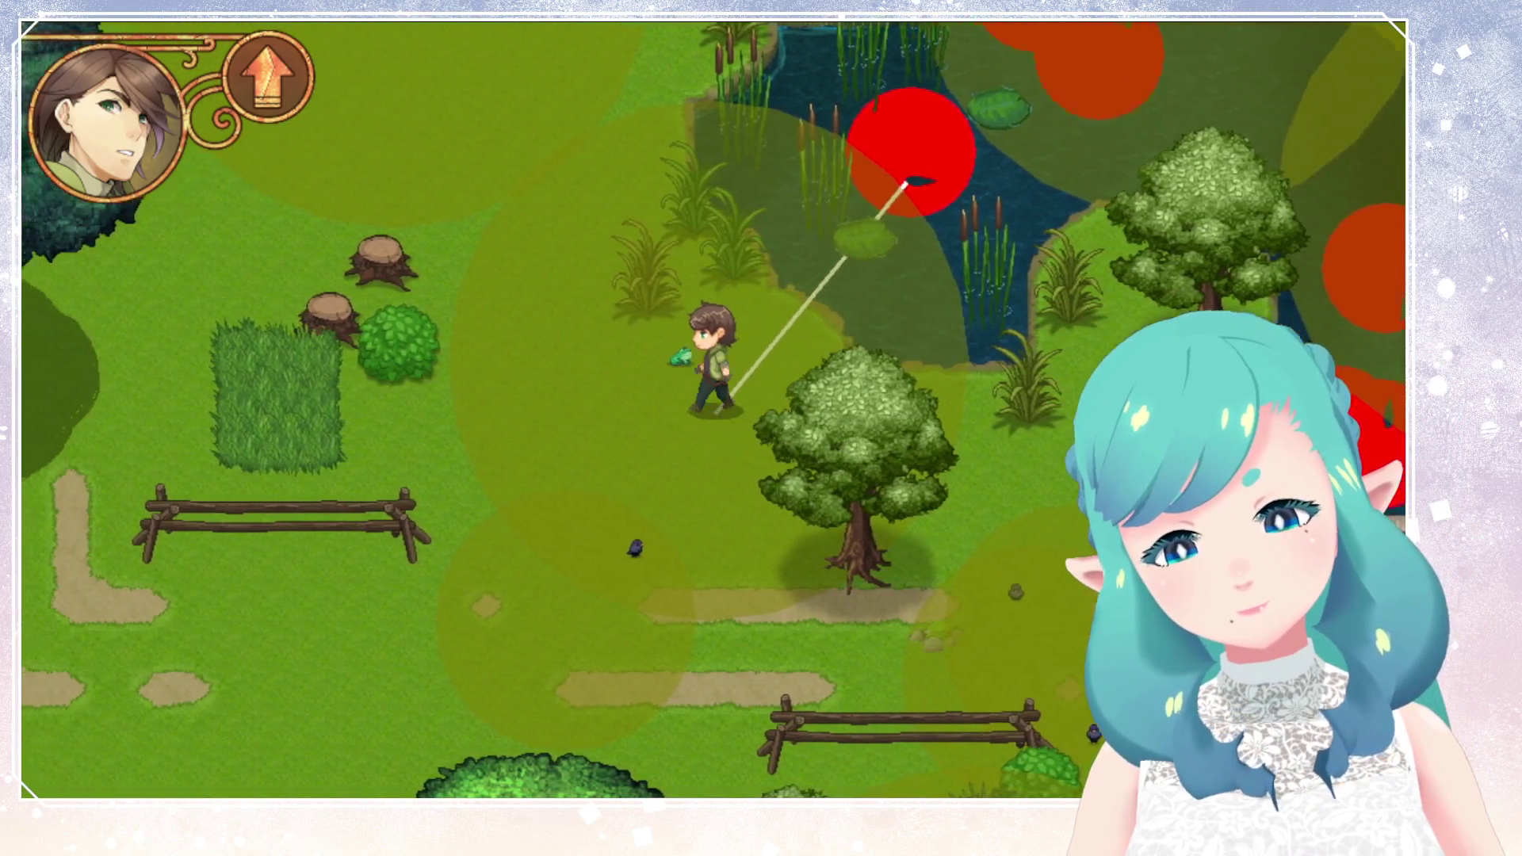
key(Up)
key(Up)
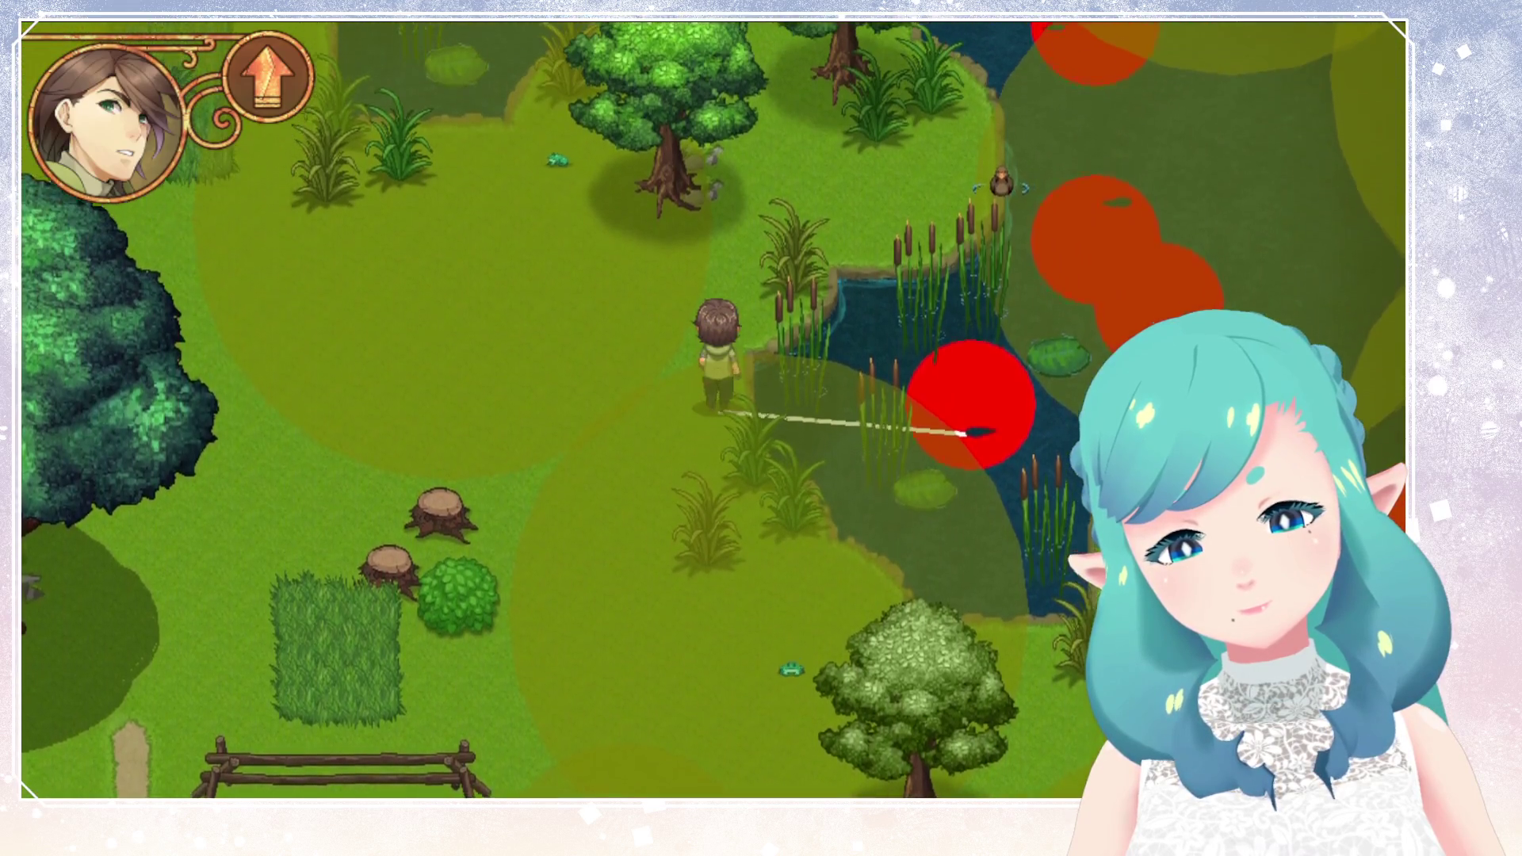
key(Up)
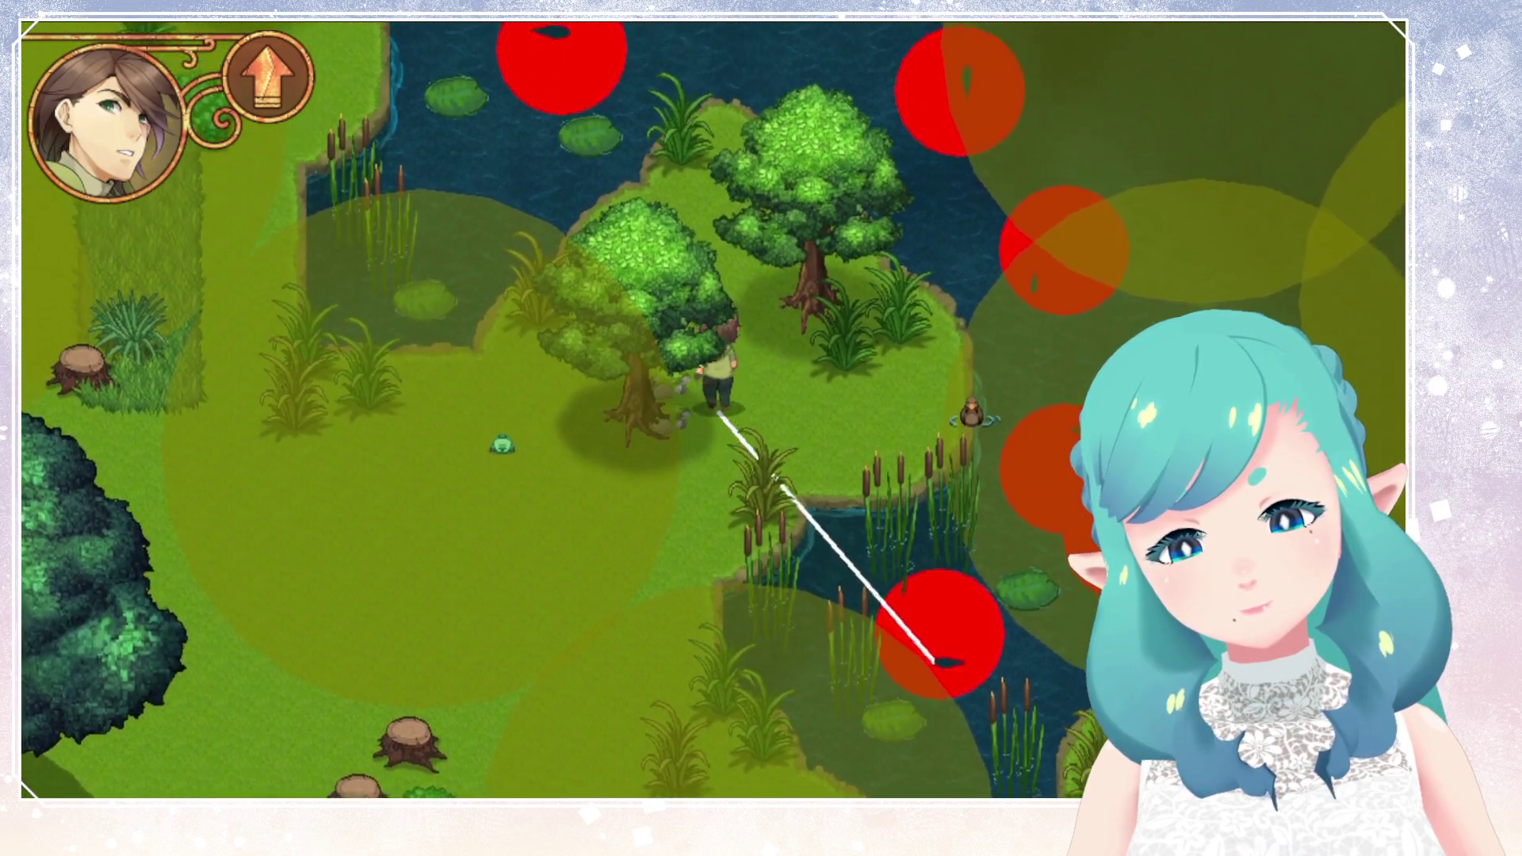
Walk the character left along the pond and up-left along the shore.
key(Right)
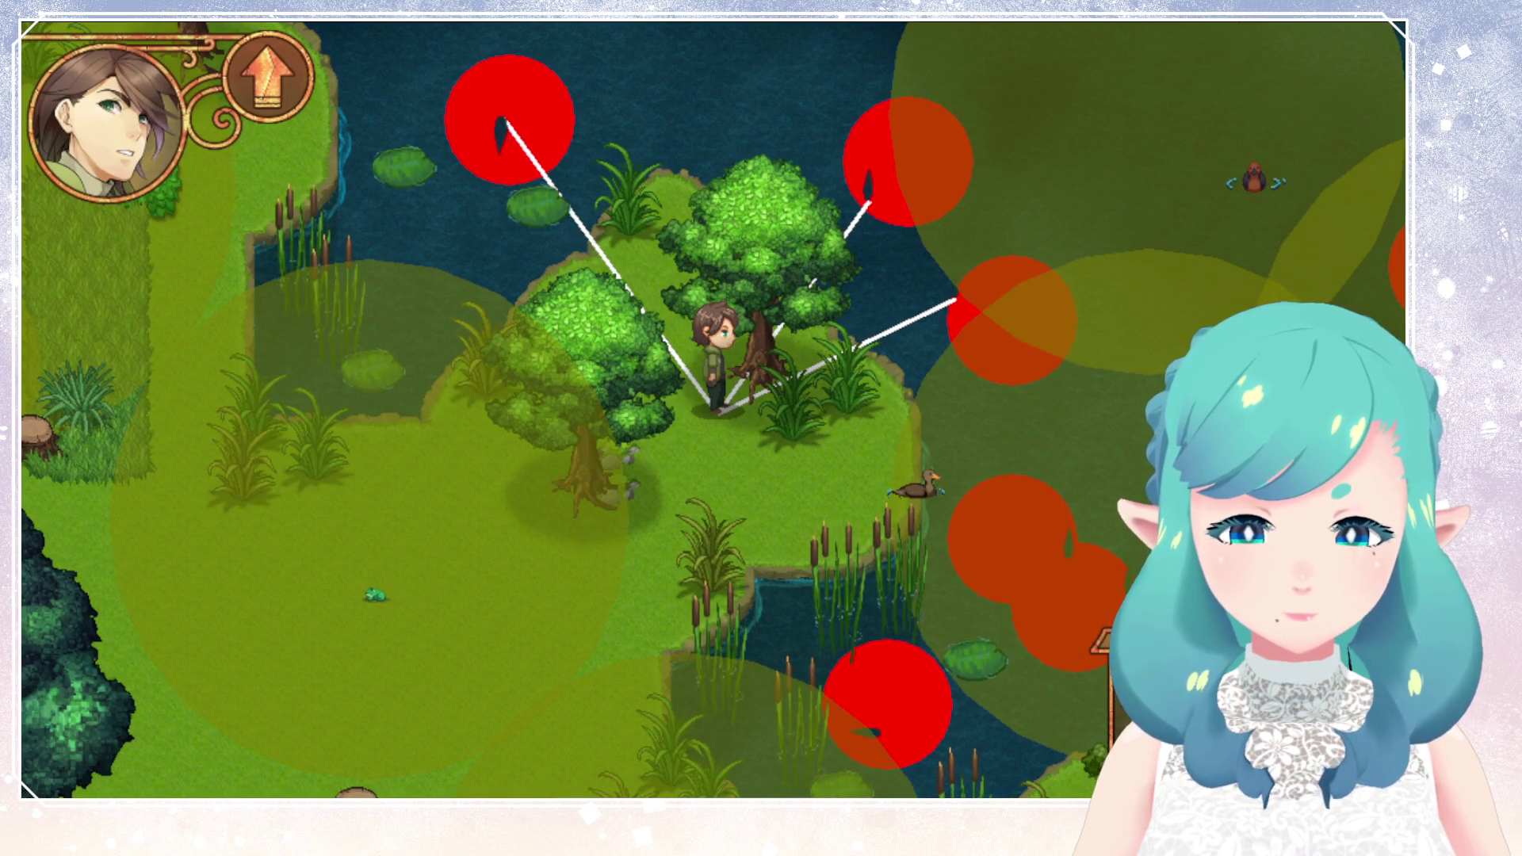
key(Left)
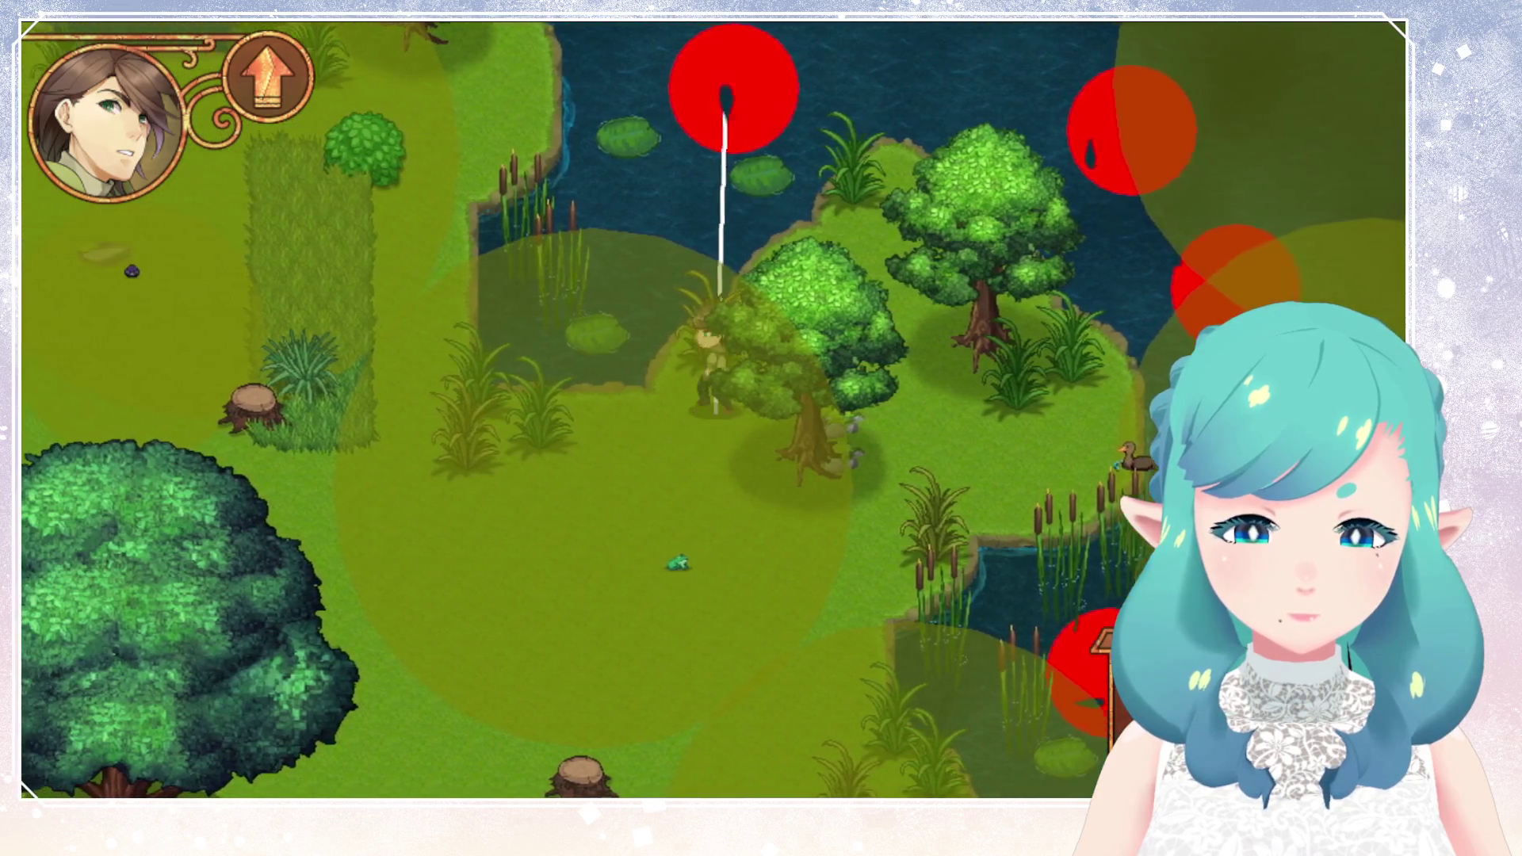
key(Left)
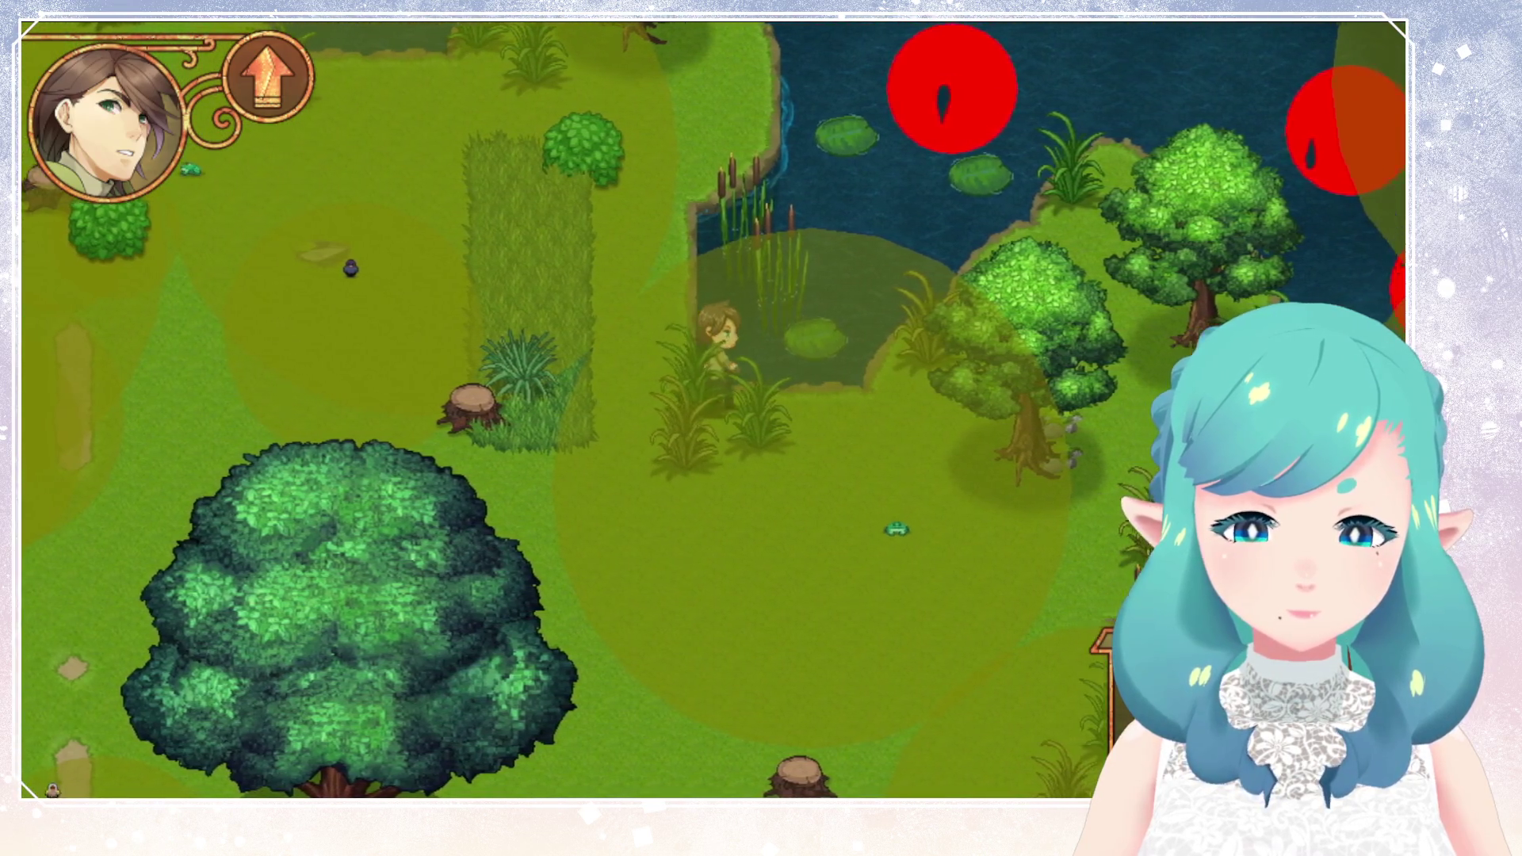
key(Right)
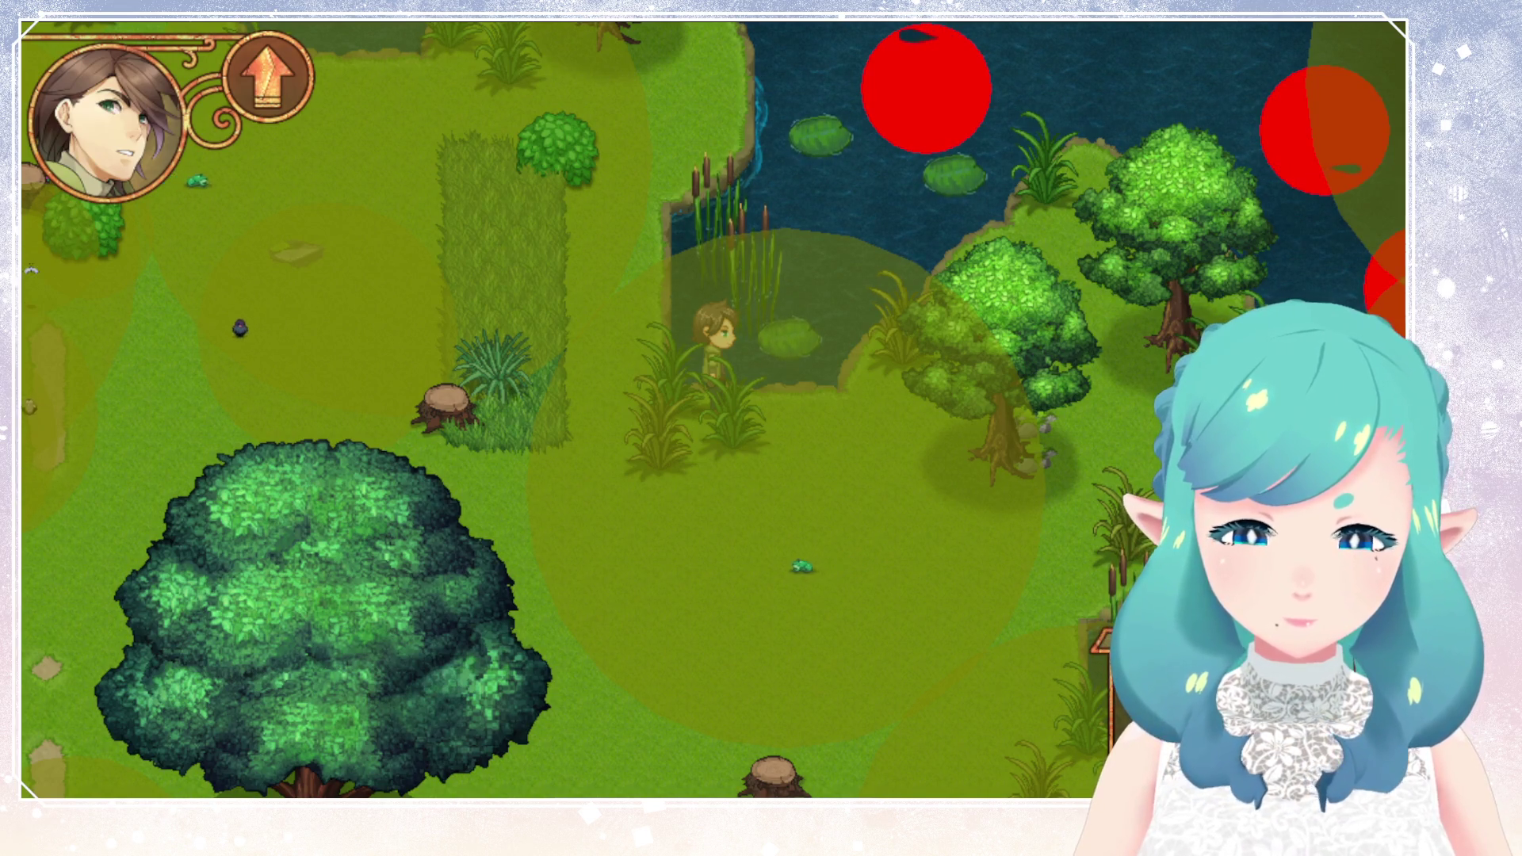
key(Up)
key(Left)
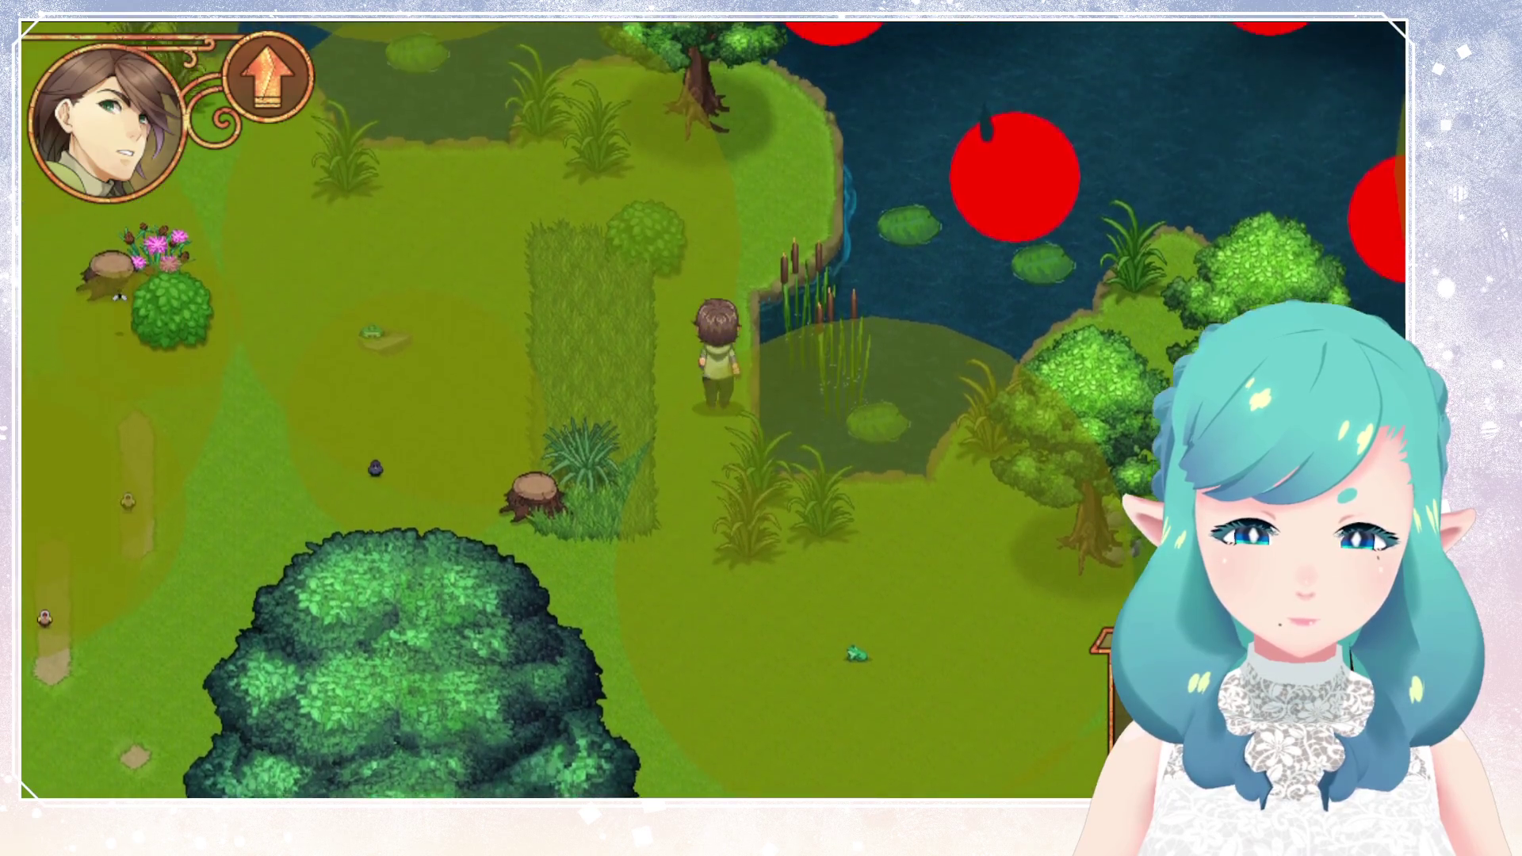
key(Up)
key(Left)
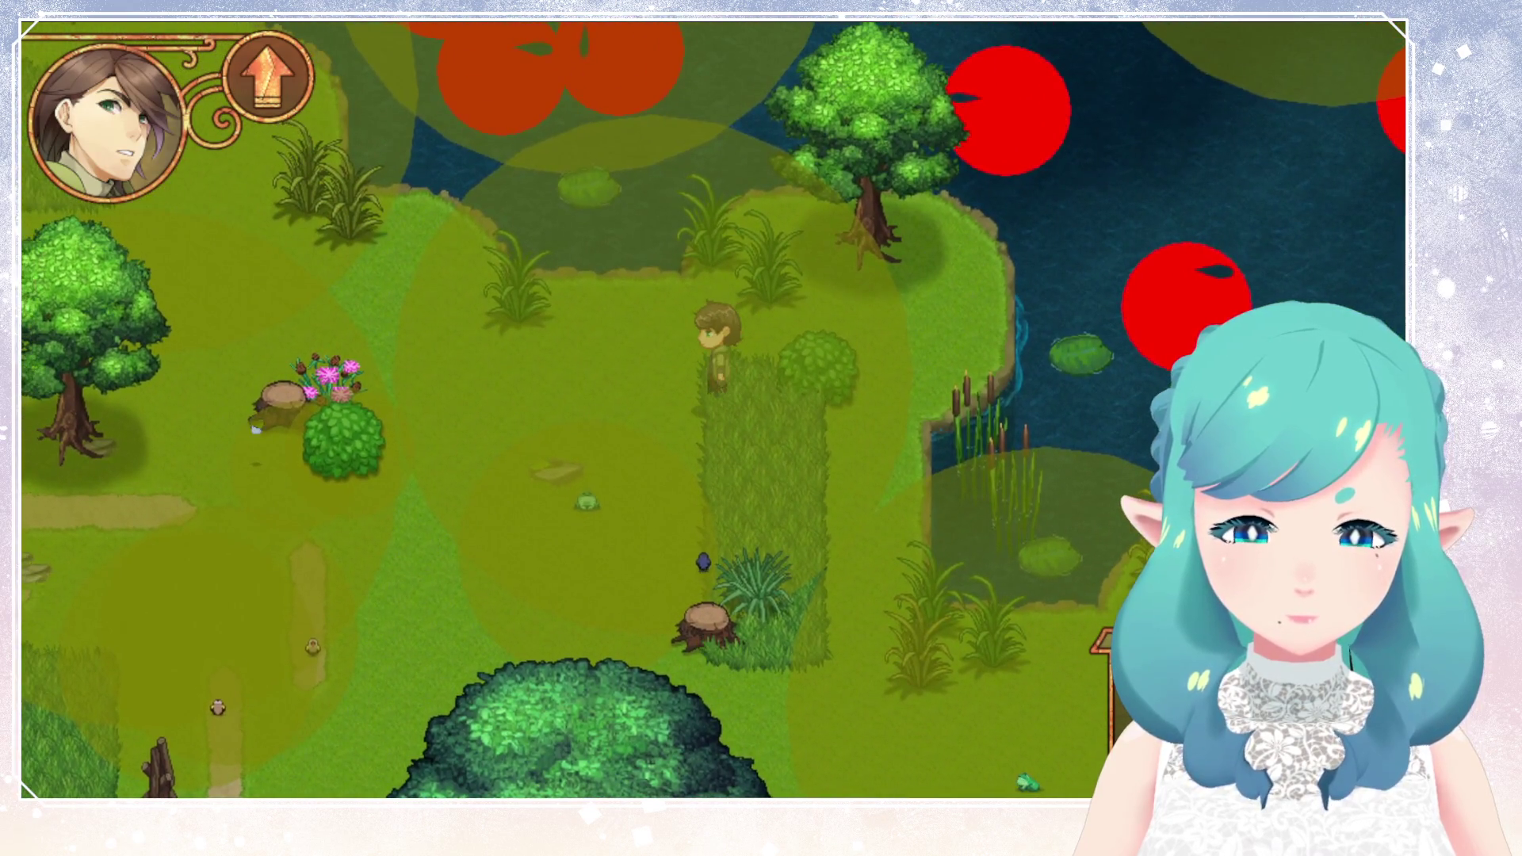
Cast and reel a fishing line in the upper pond, then cast two more while moving west.
key(space)
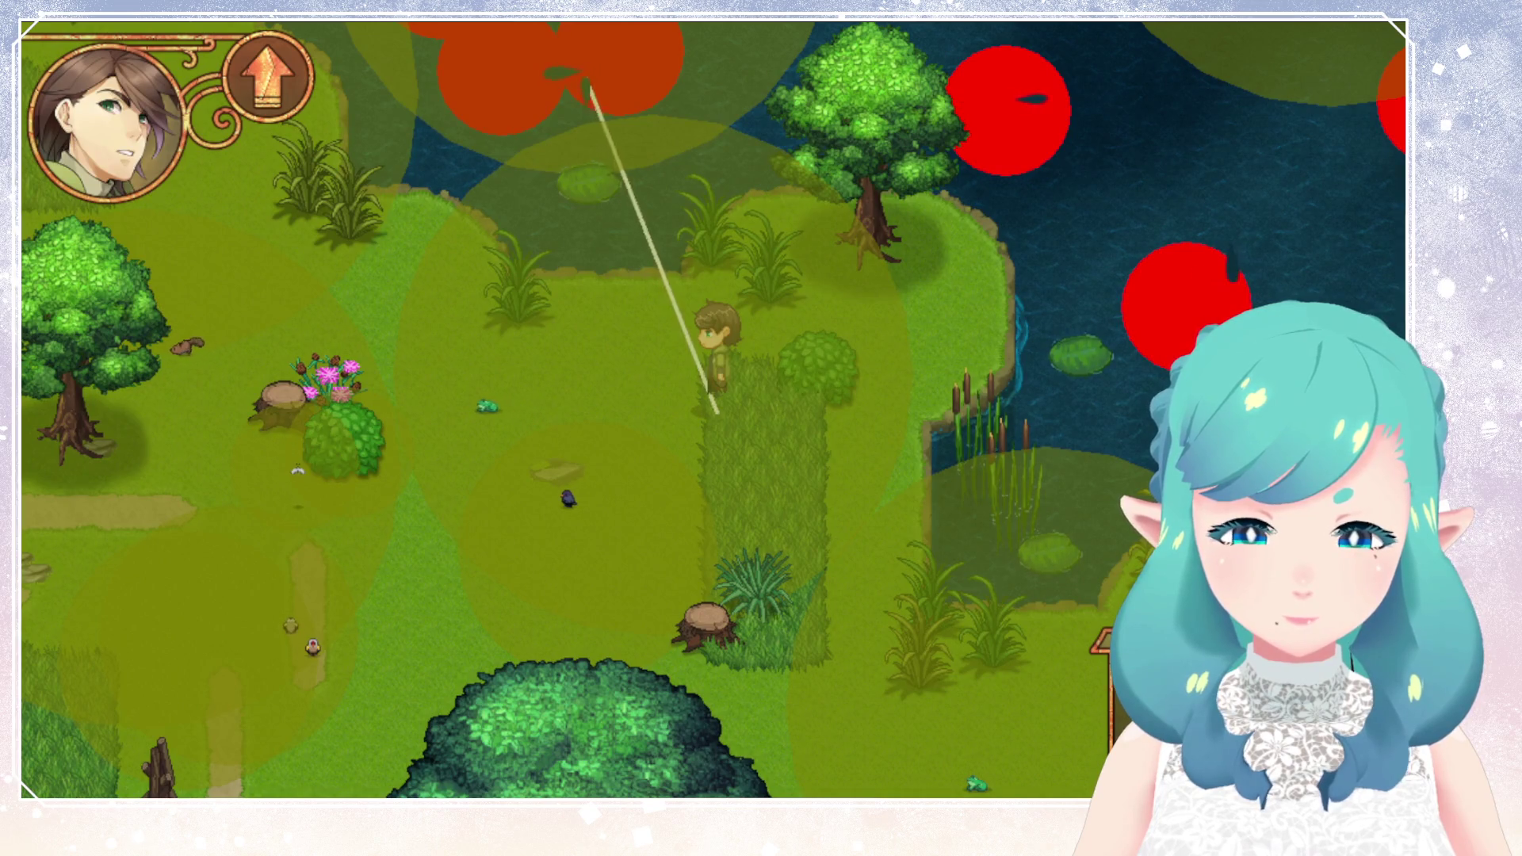
key(space)
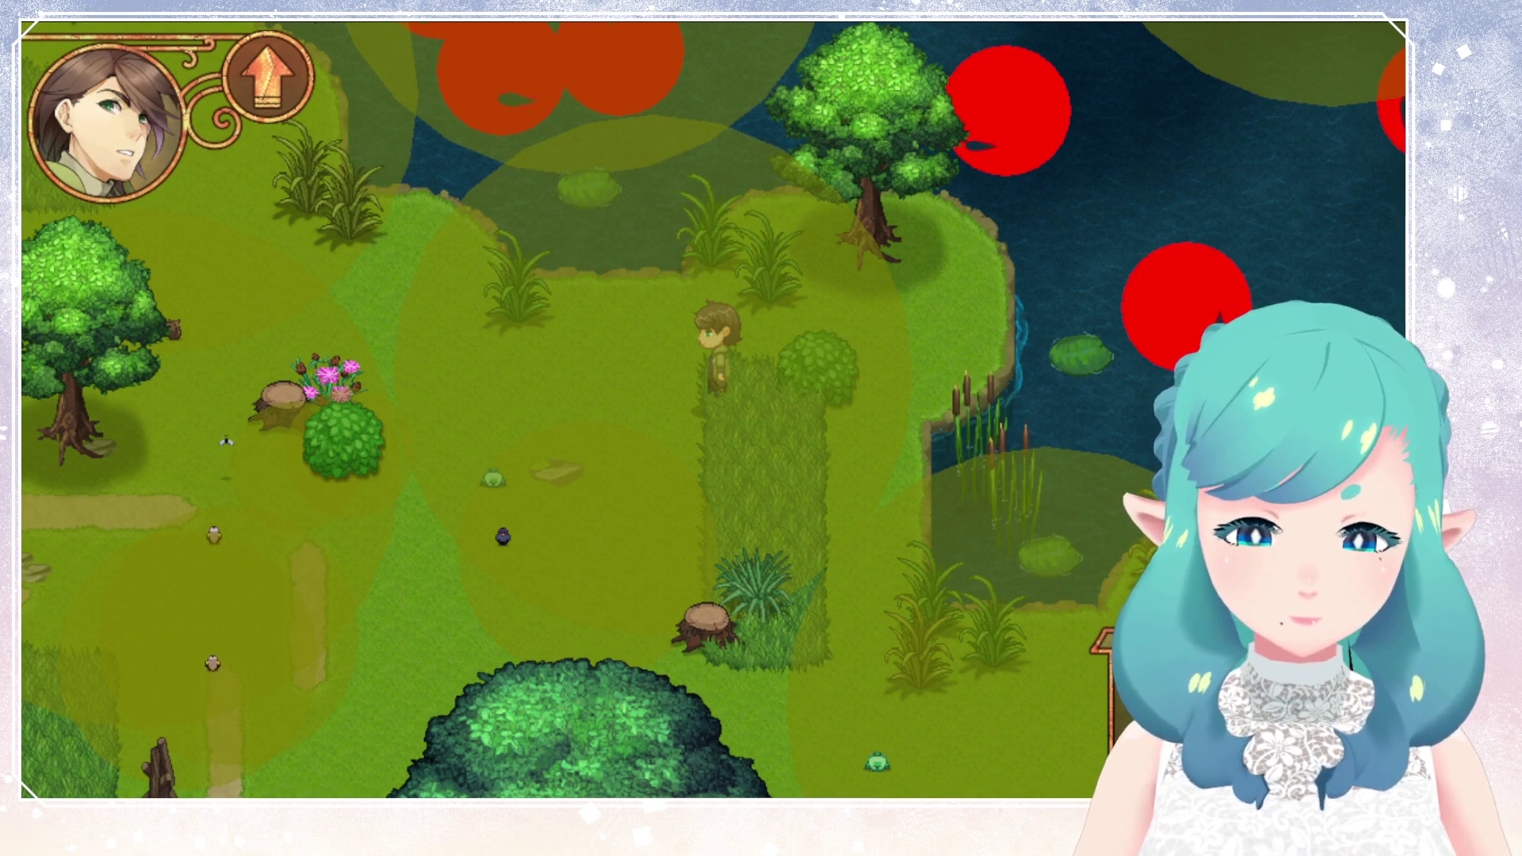
key(Left)
key(space)
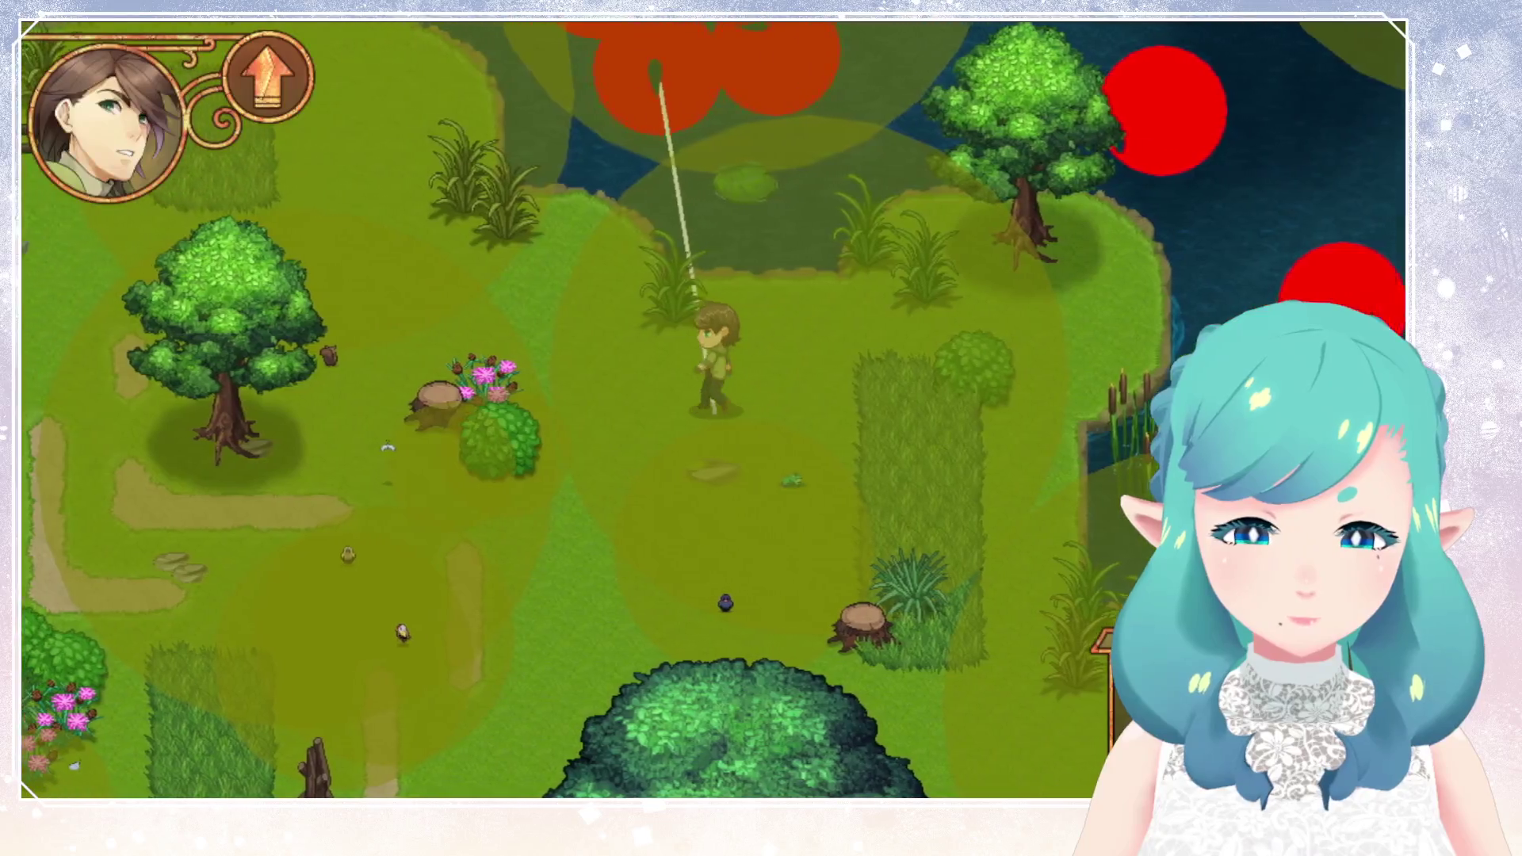
key(Up)
key(Left)
key(space)
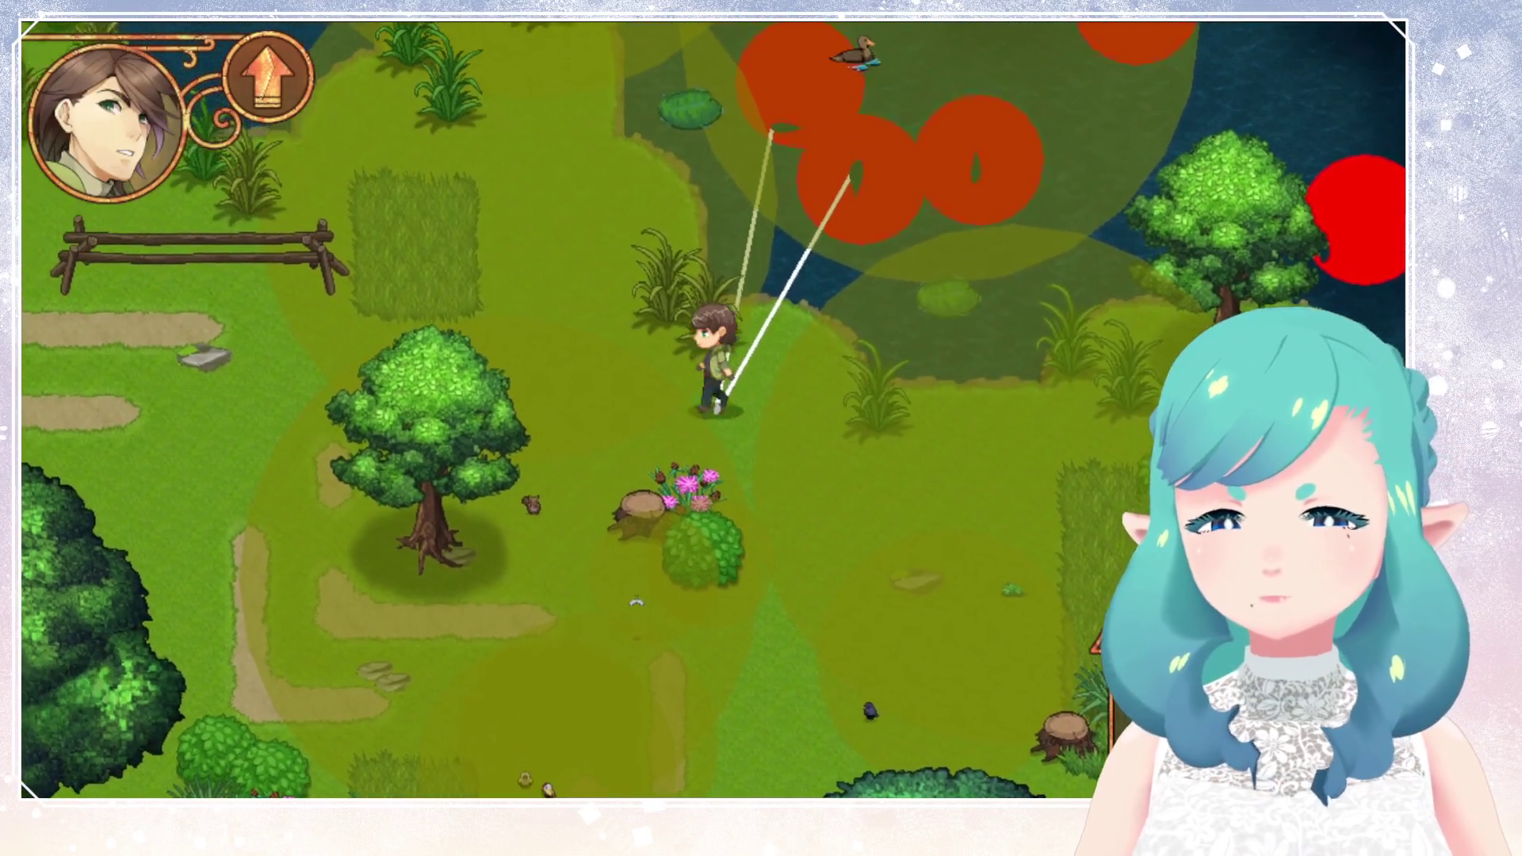
Move up-left onto the grassy point and cast more lines at the fish.
key(Up)
key(Left)
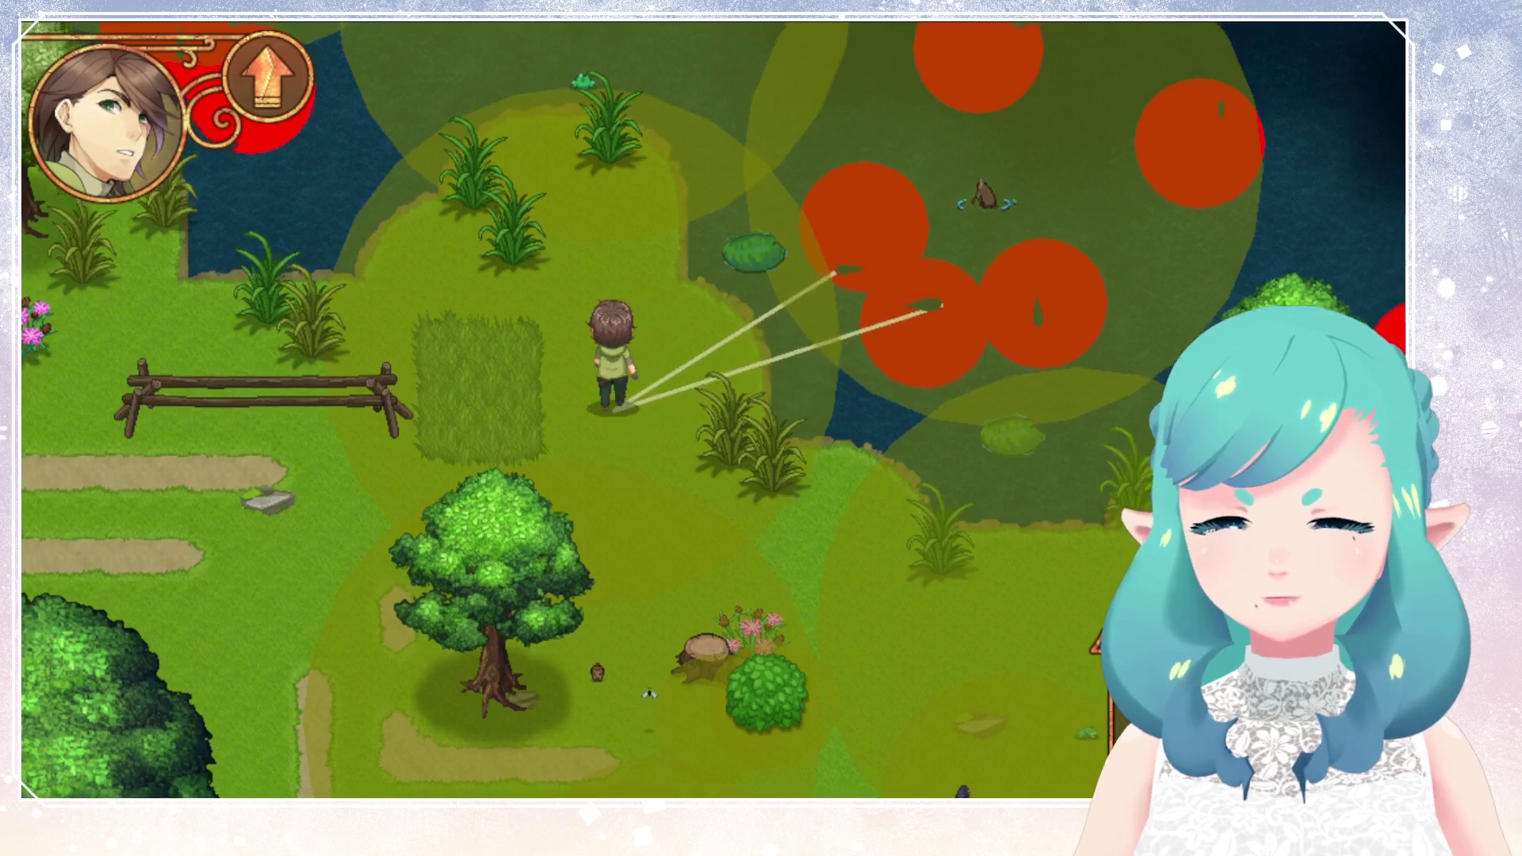
key(Up)
key(Up)
key(Left)
key(space)
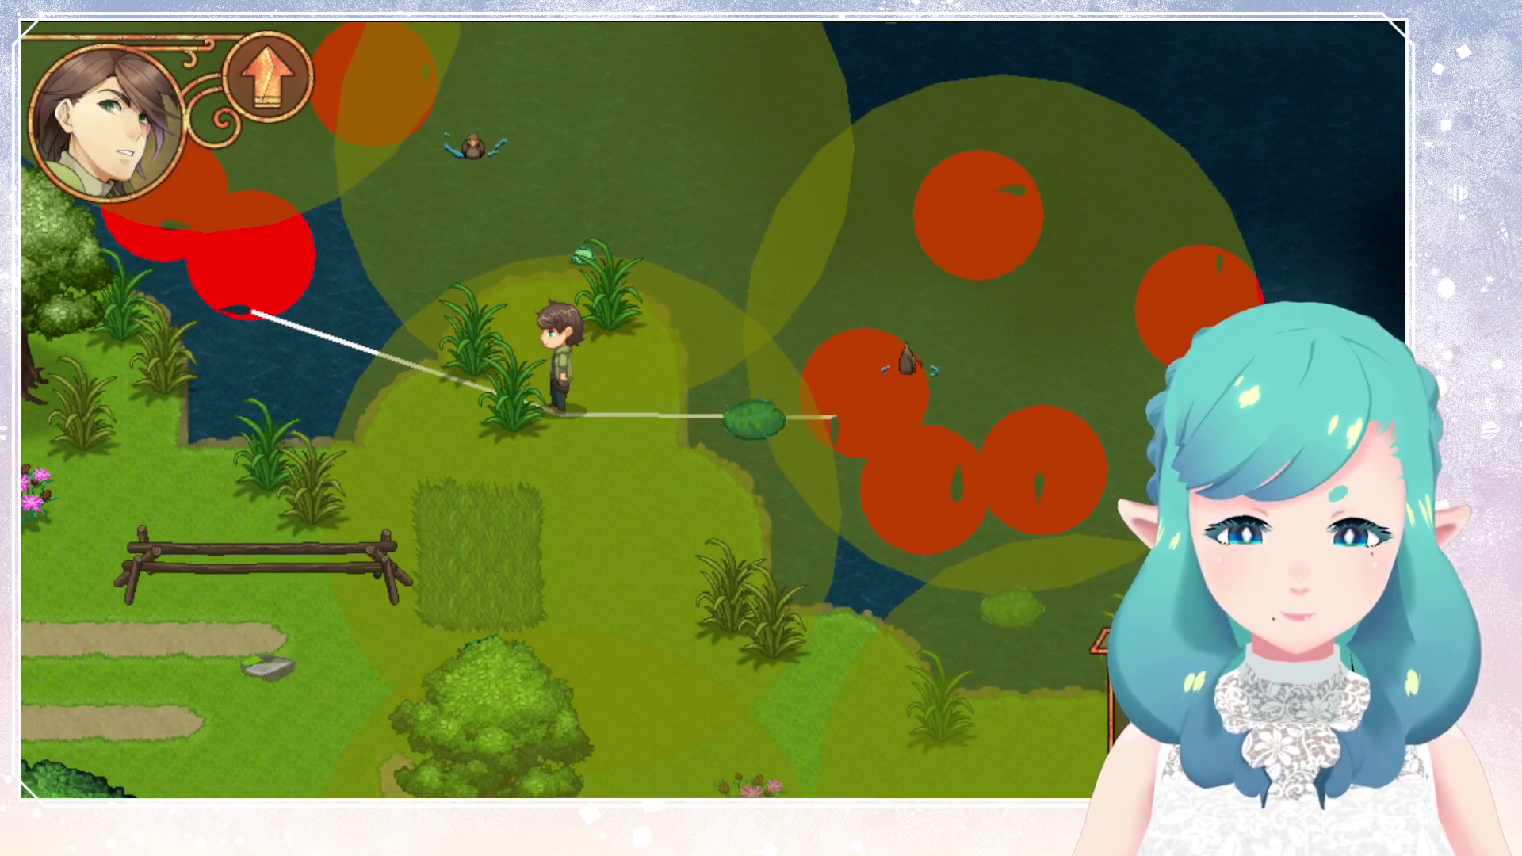
key(Down)
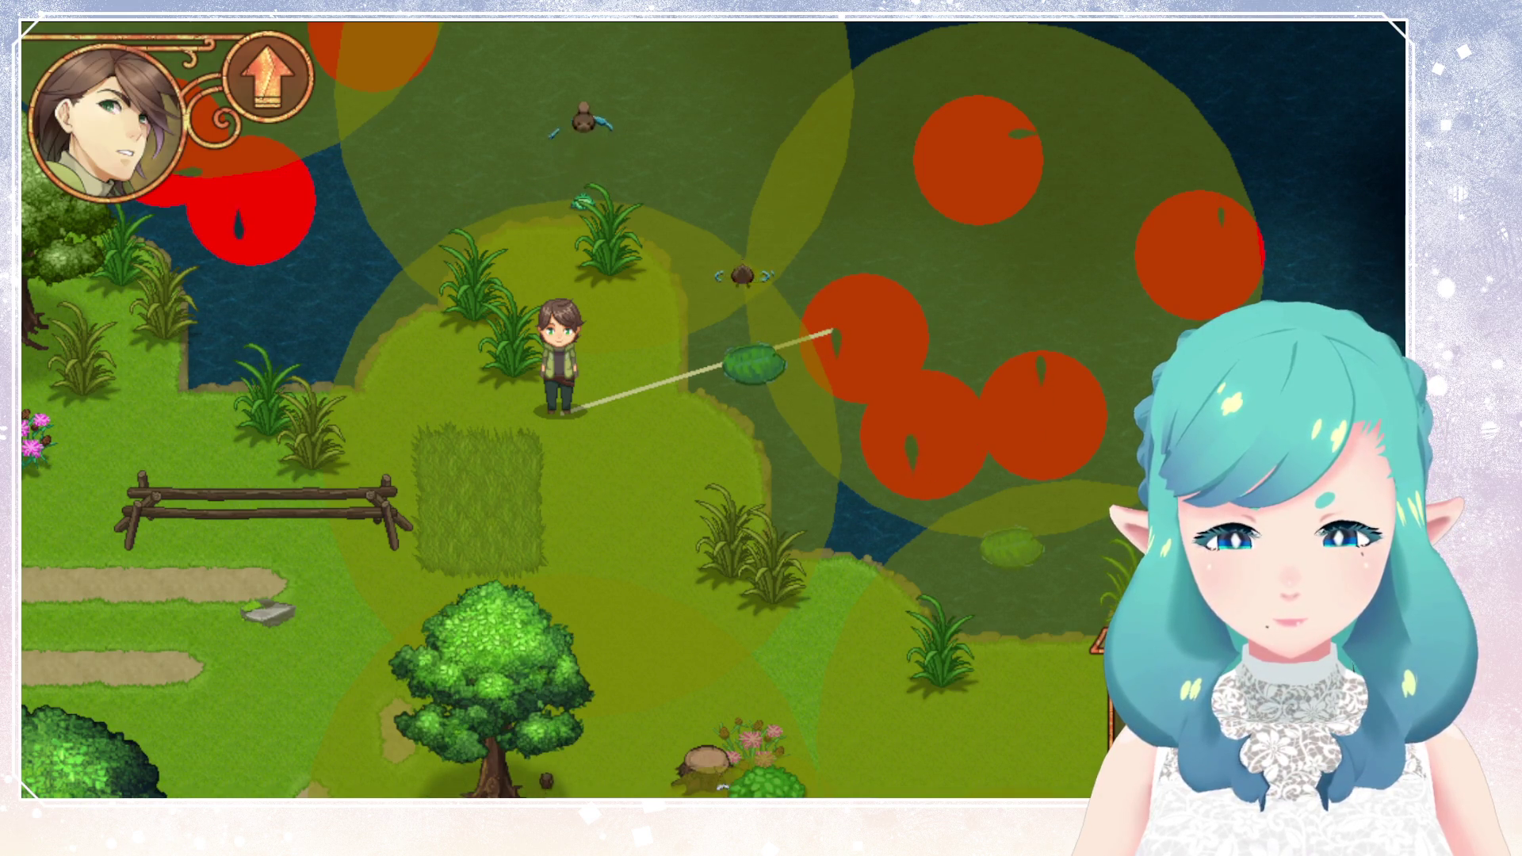
key(space)
key(space)
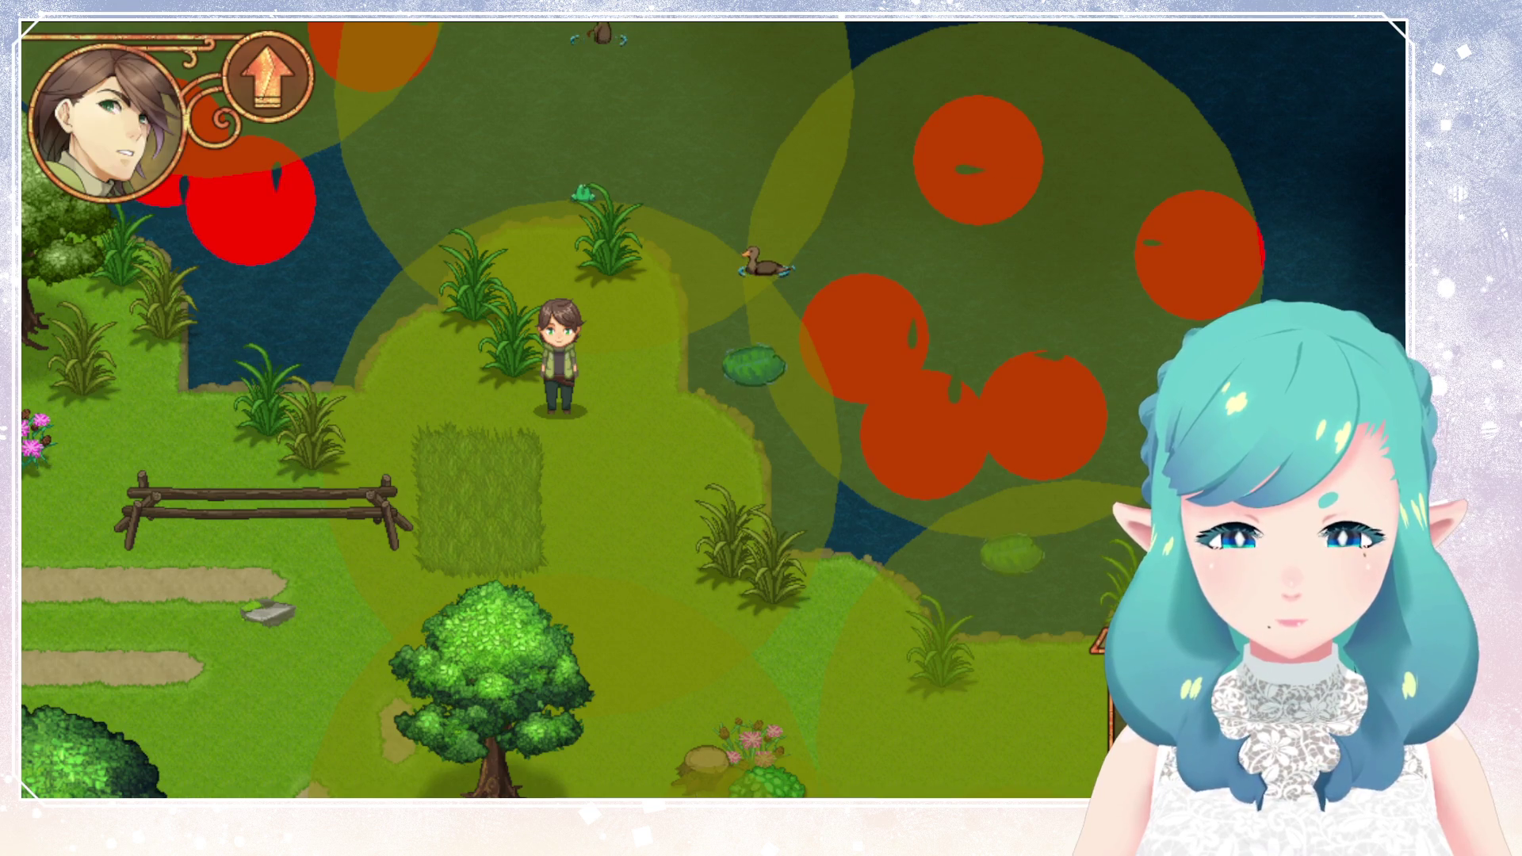
Walk down behind the tree into the grassland clearing and wander north and back.
key(Left)
key(Down)
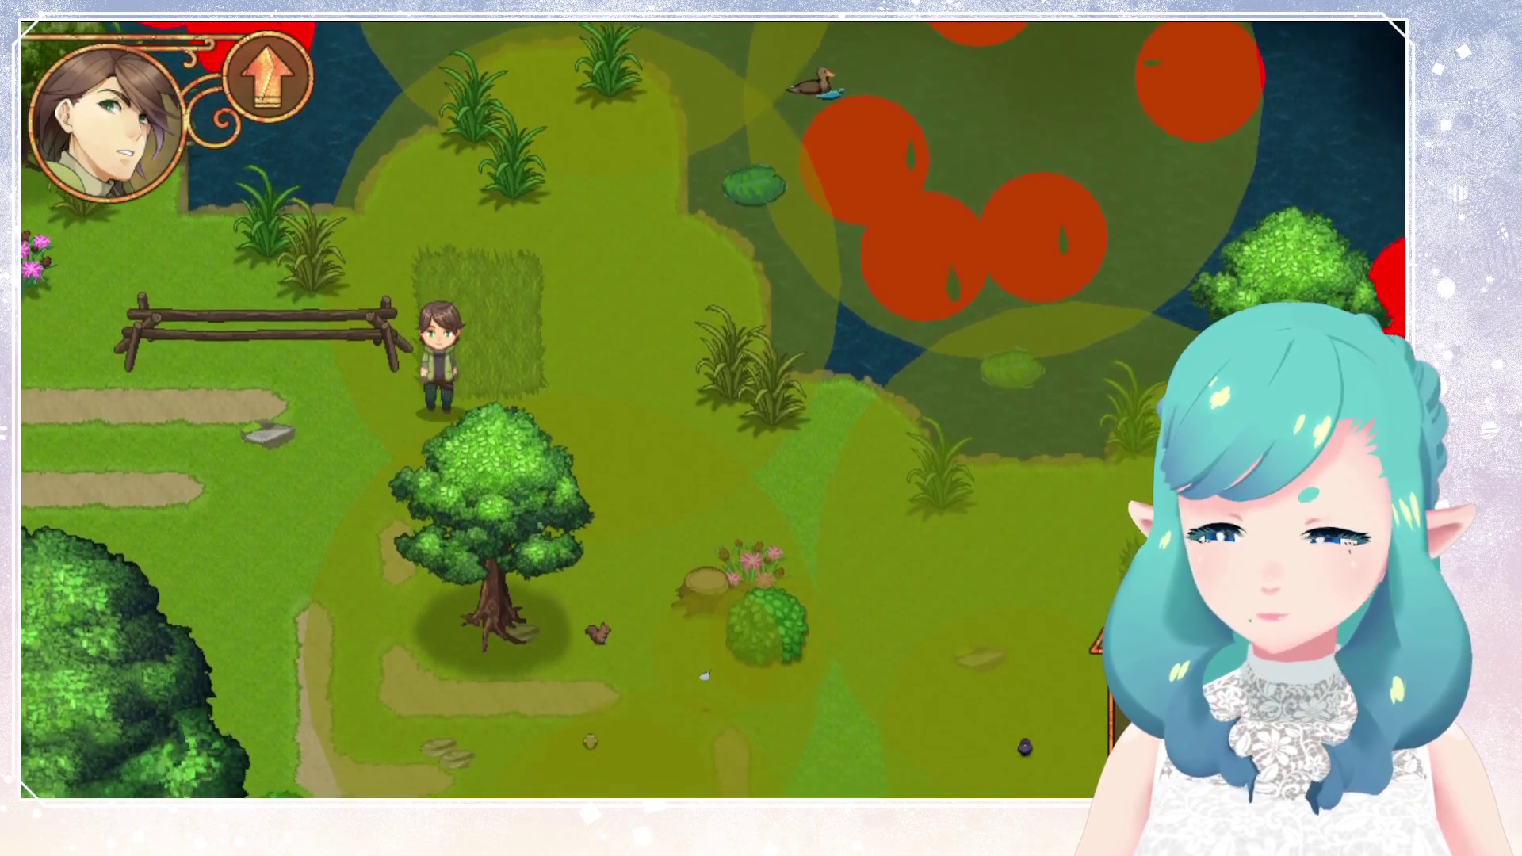
key(Down)
key(Right)
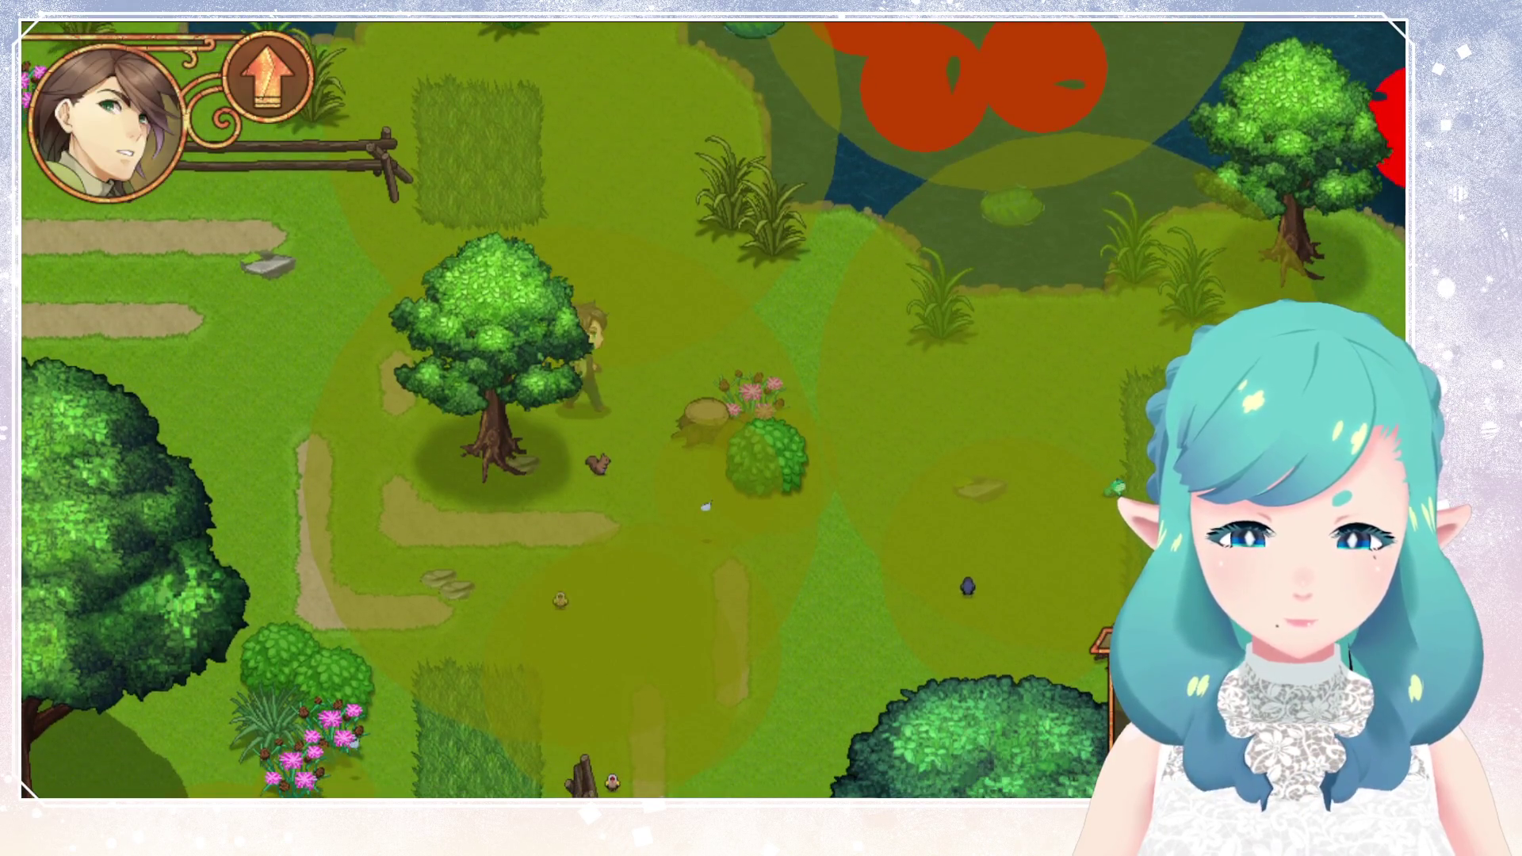
key(Down)
key(Right)
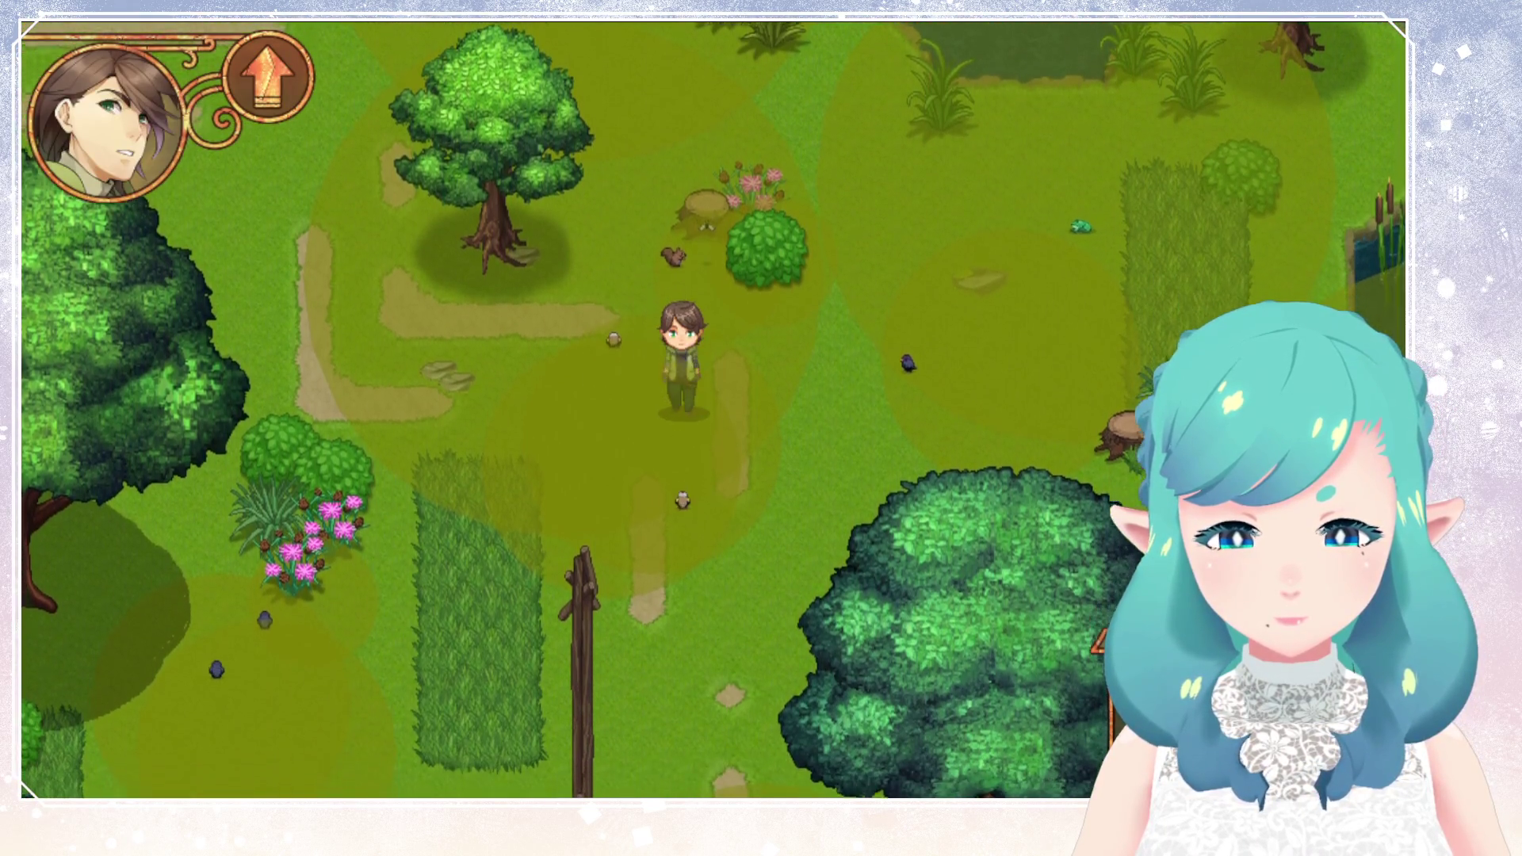
key(Down)
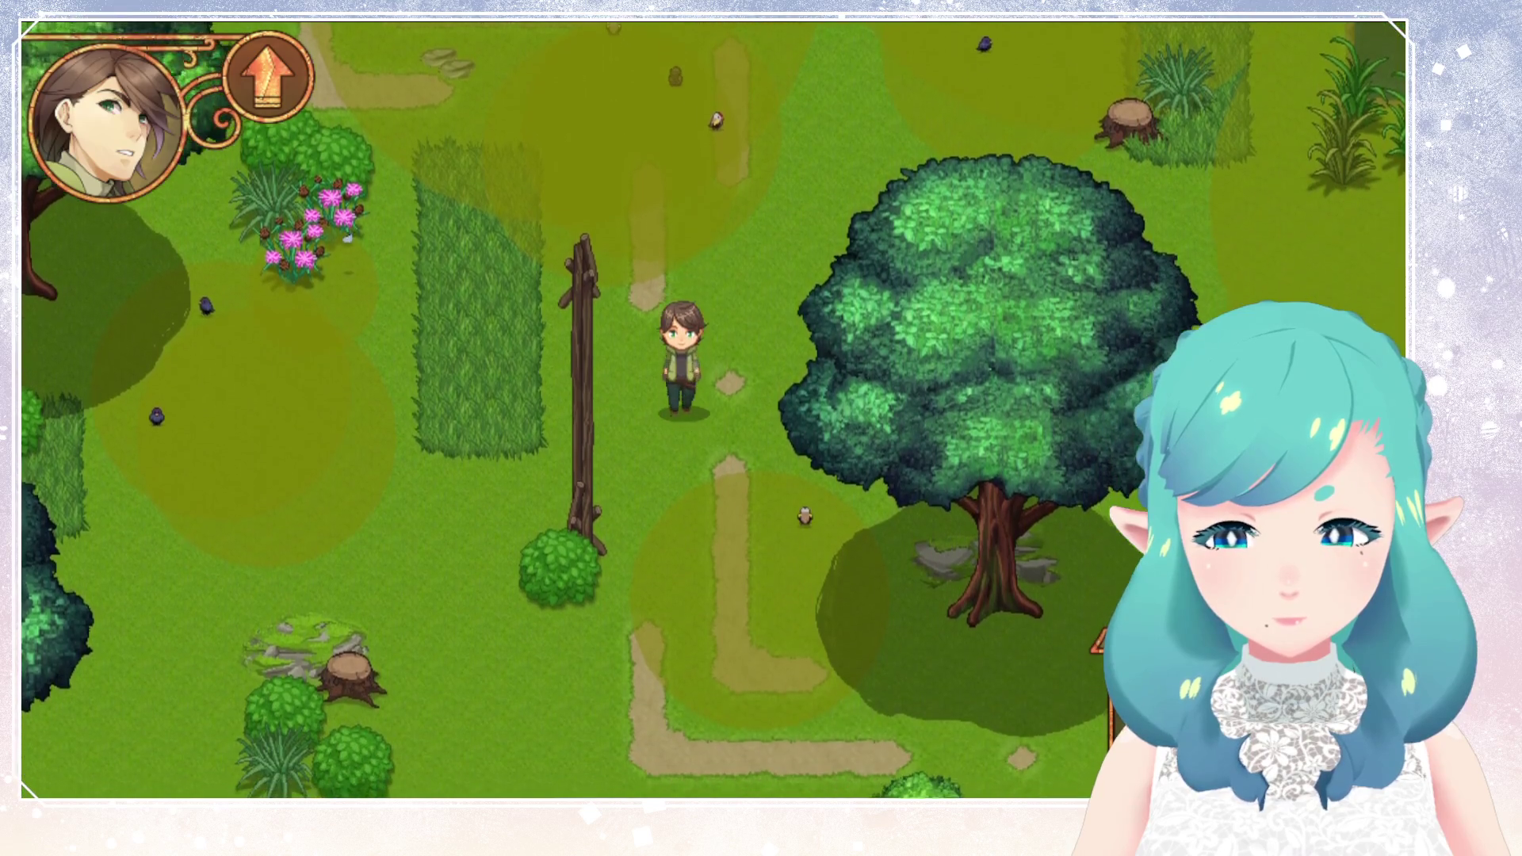
key(Up)
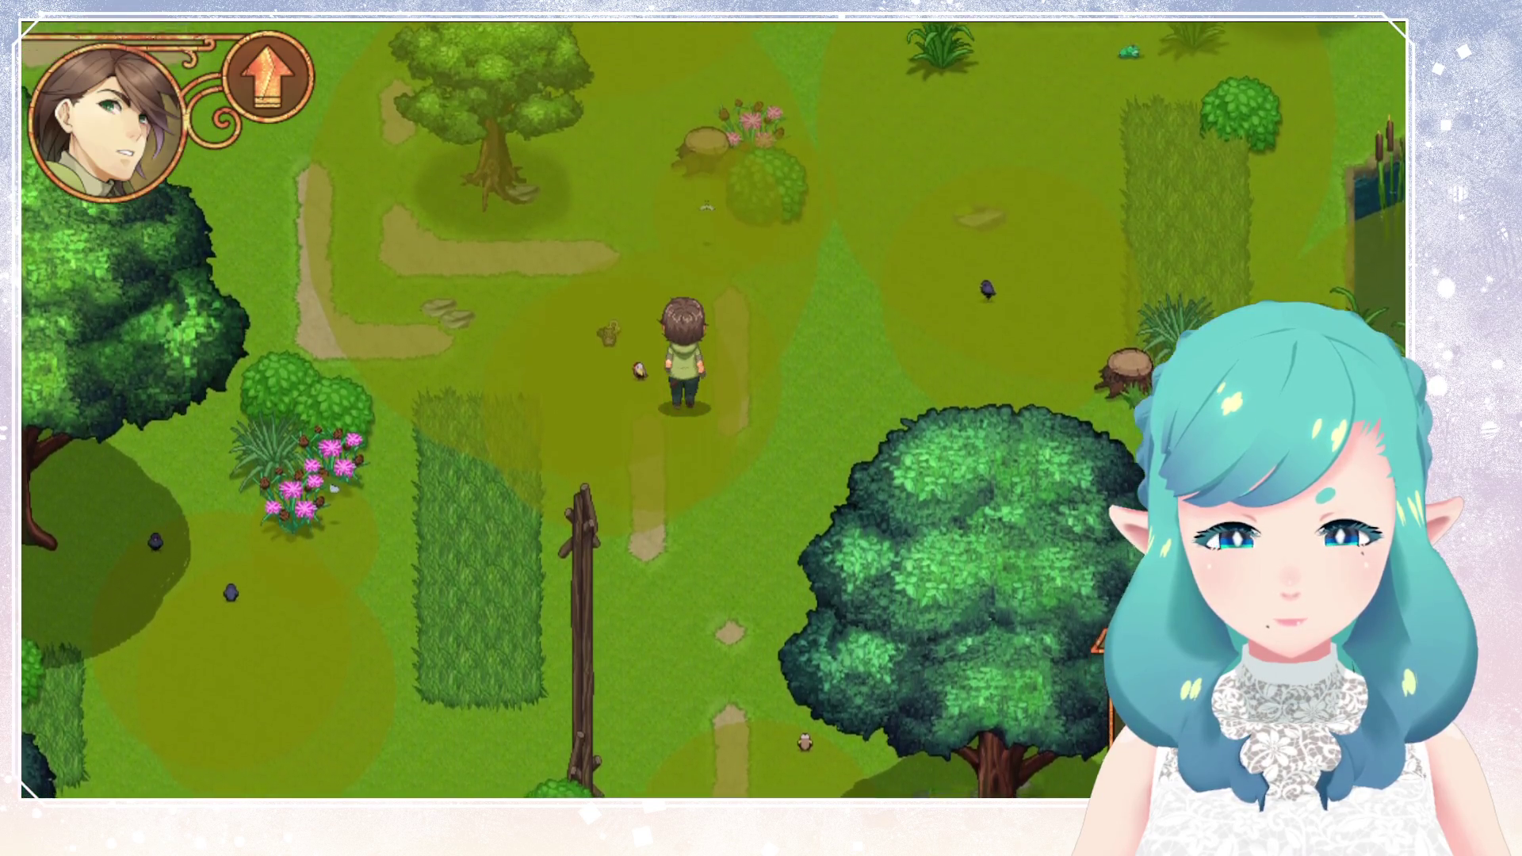
key(Up)
key(Left)
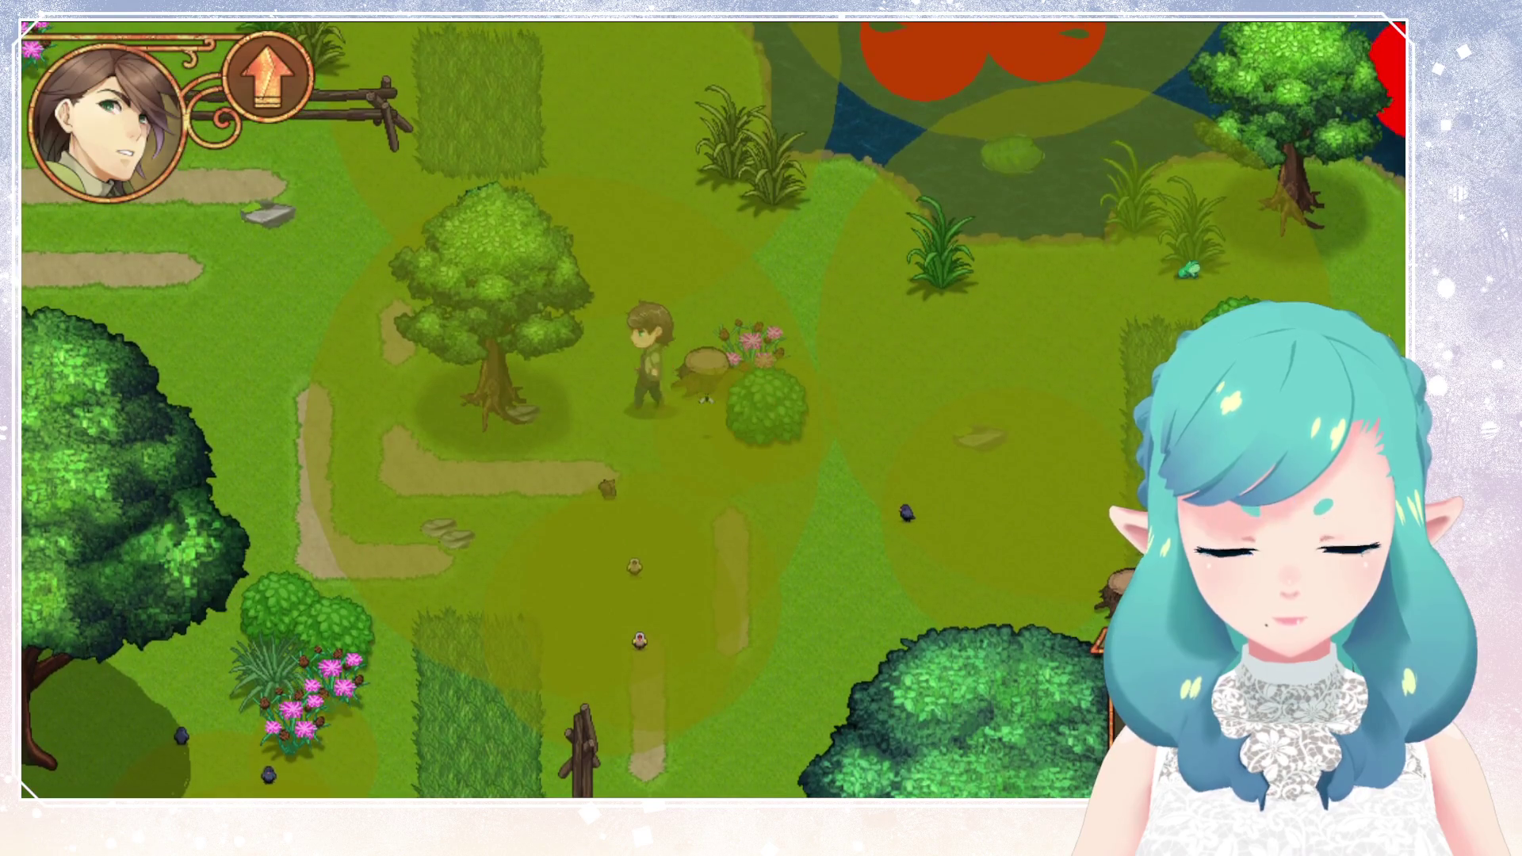
key(Down)
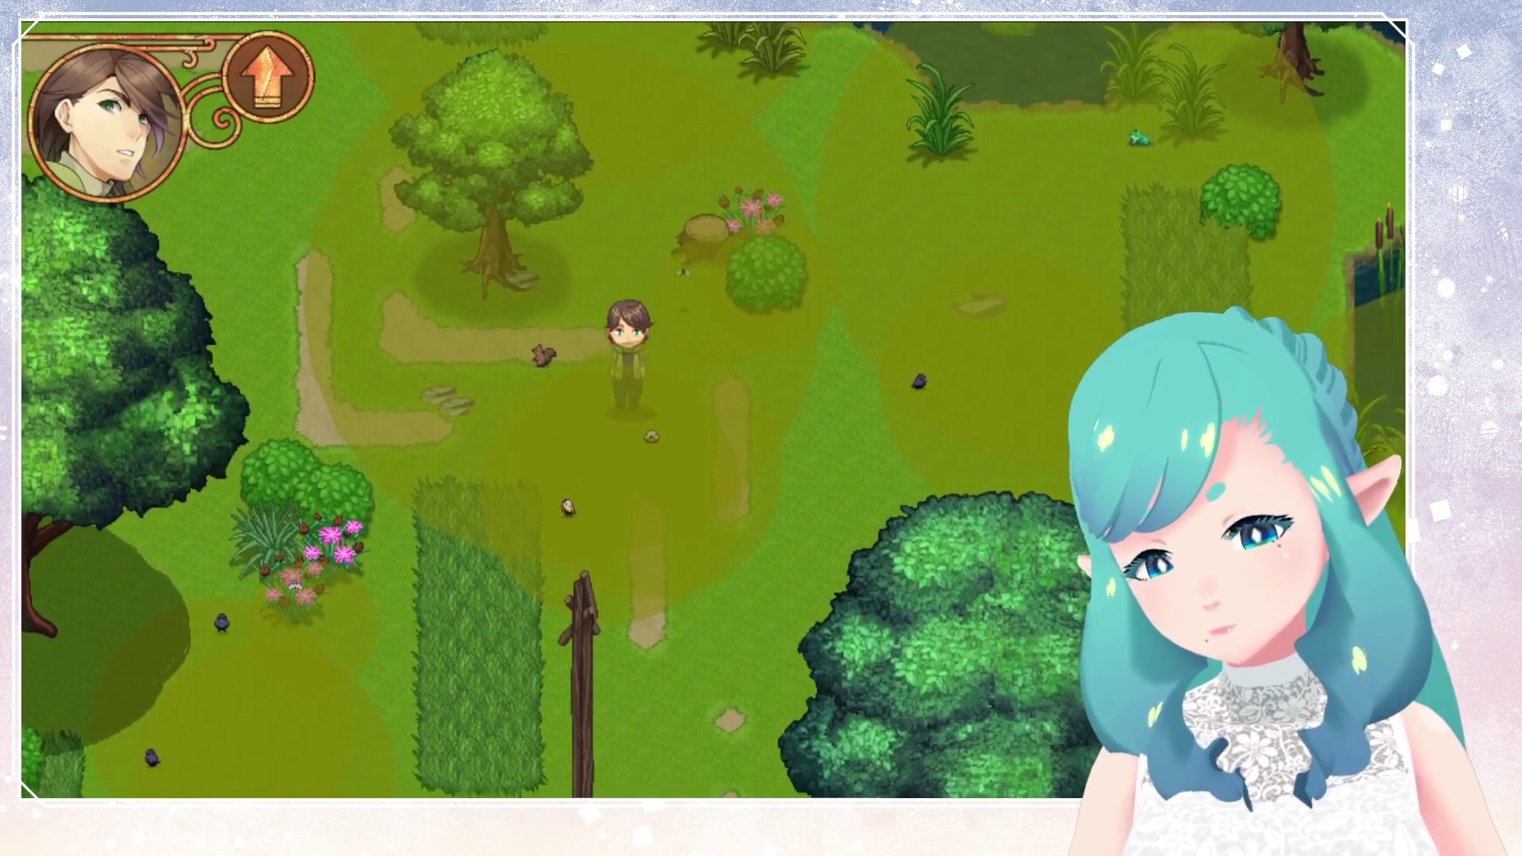
Walk south-east through the forest, east past the fence to the signpost, and exit the game.
key(Down)
key(Right)
key(Down)
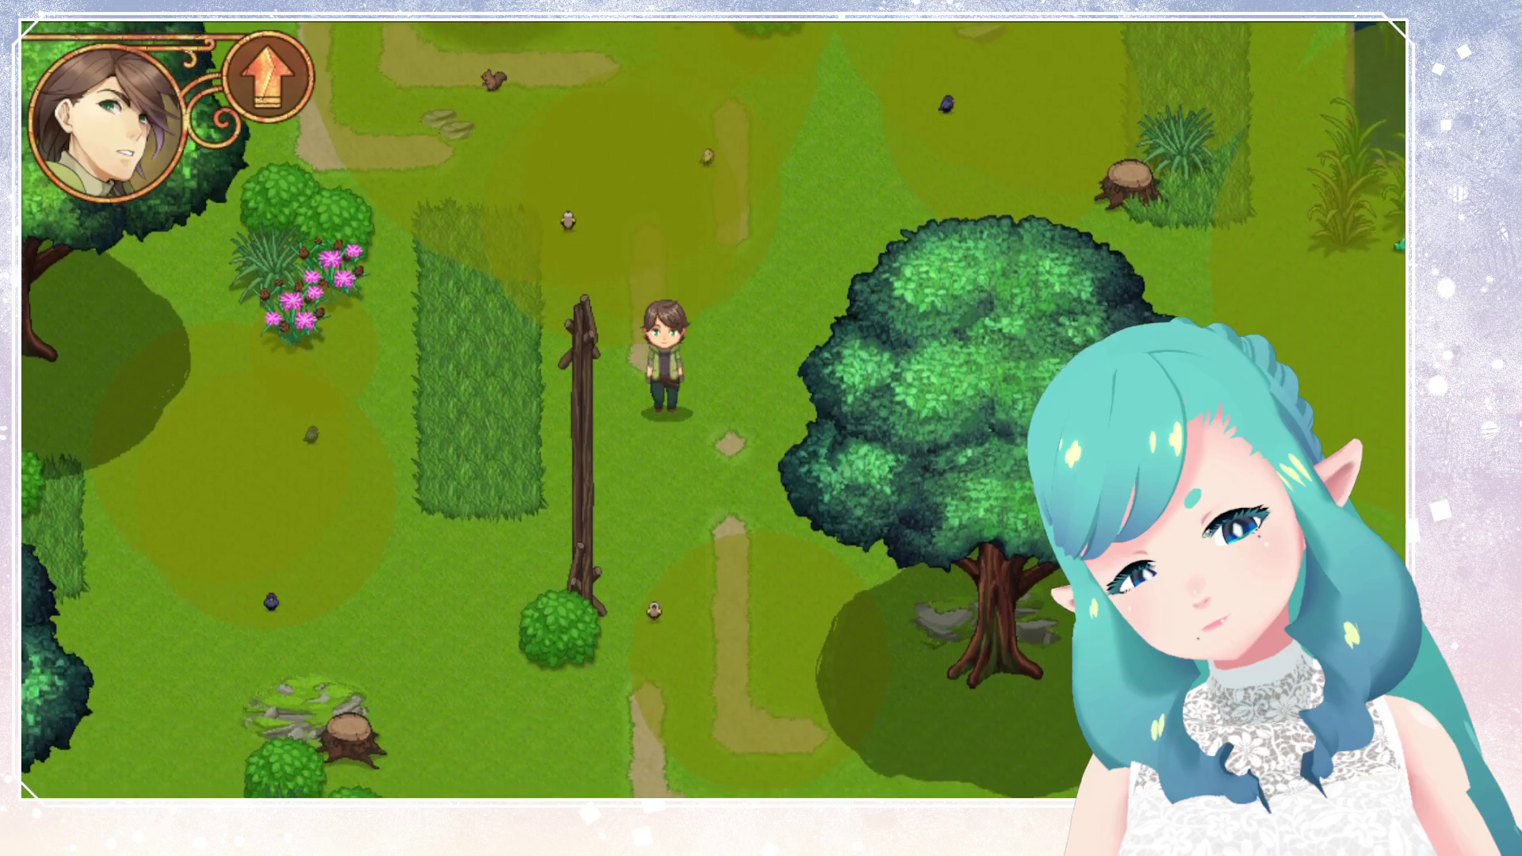
key(Down)
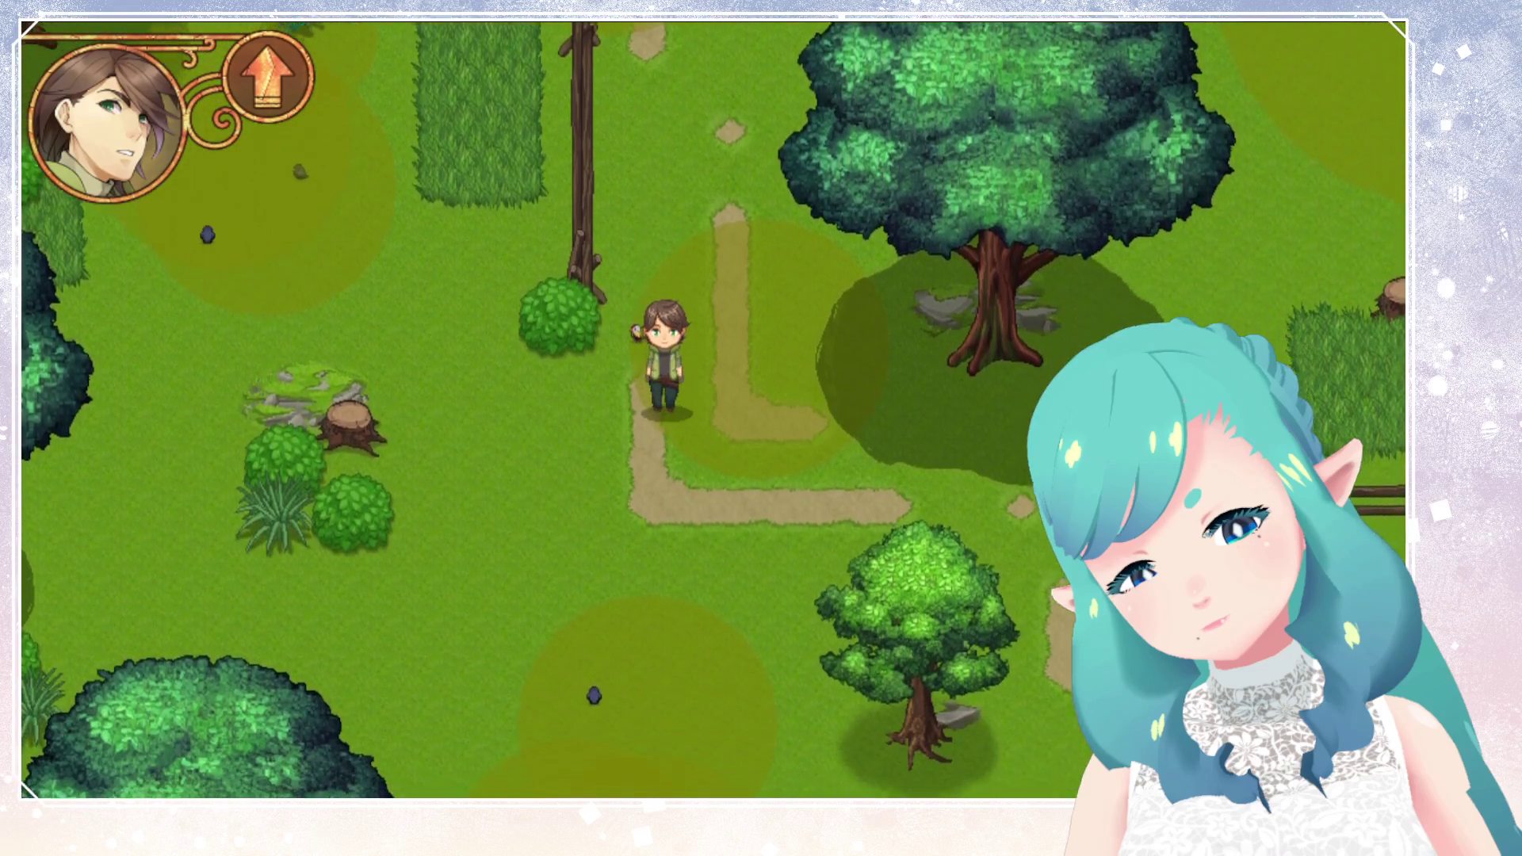
key(Down)
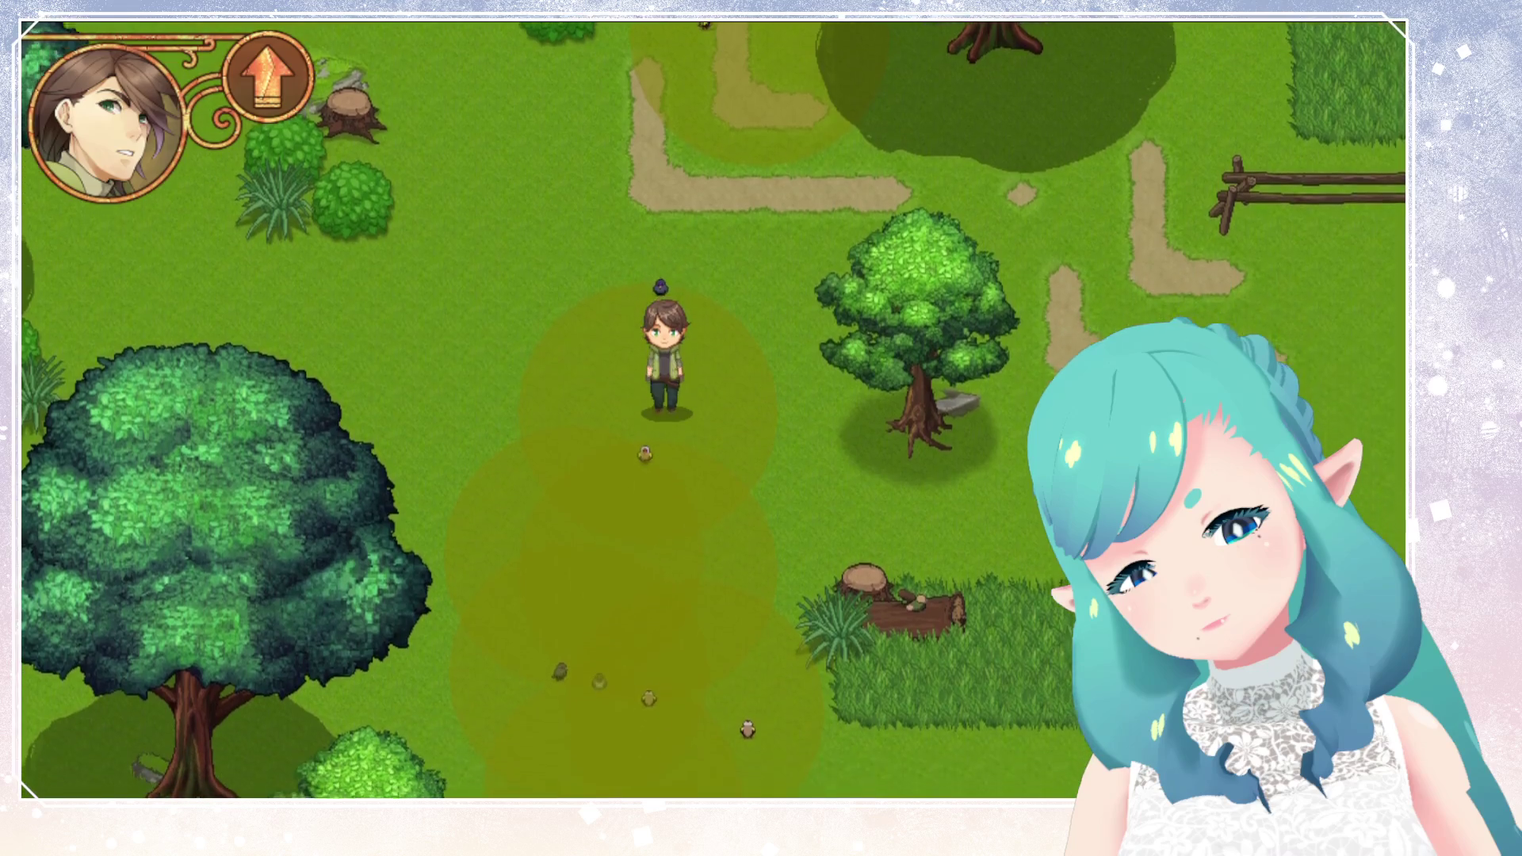
key(Right)
key(Up)
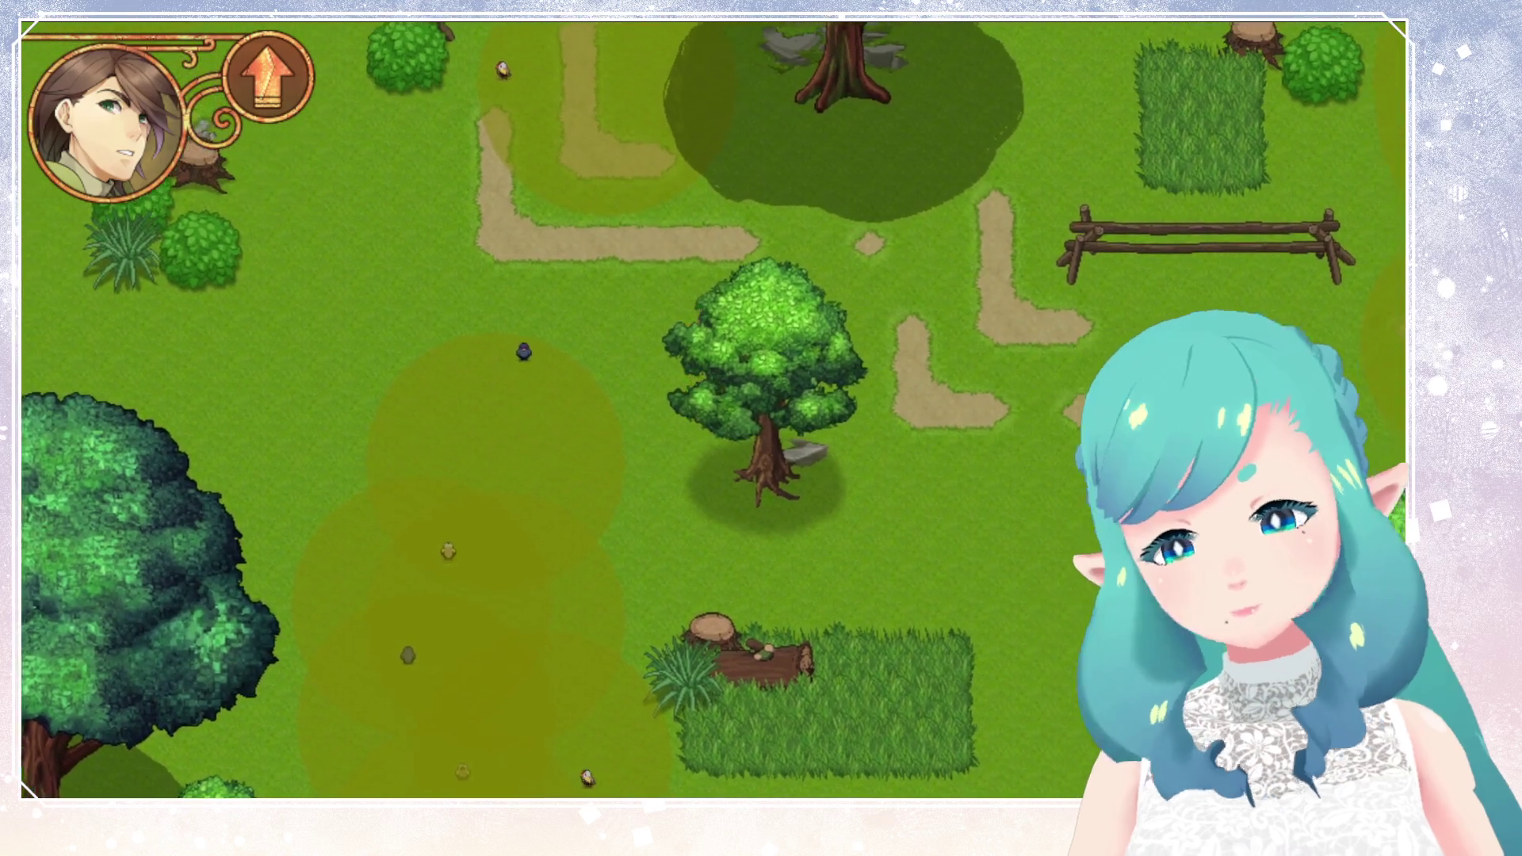
key(Right)
key(Right)
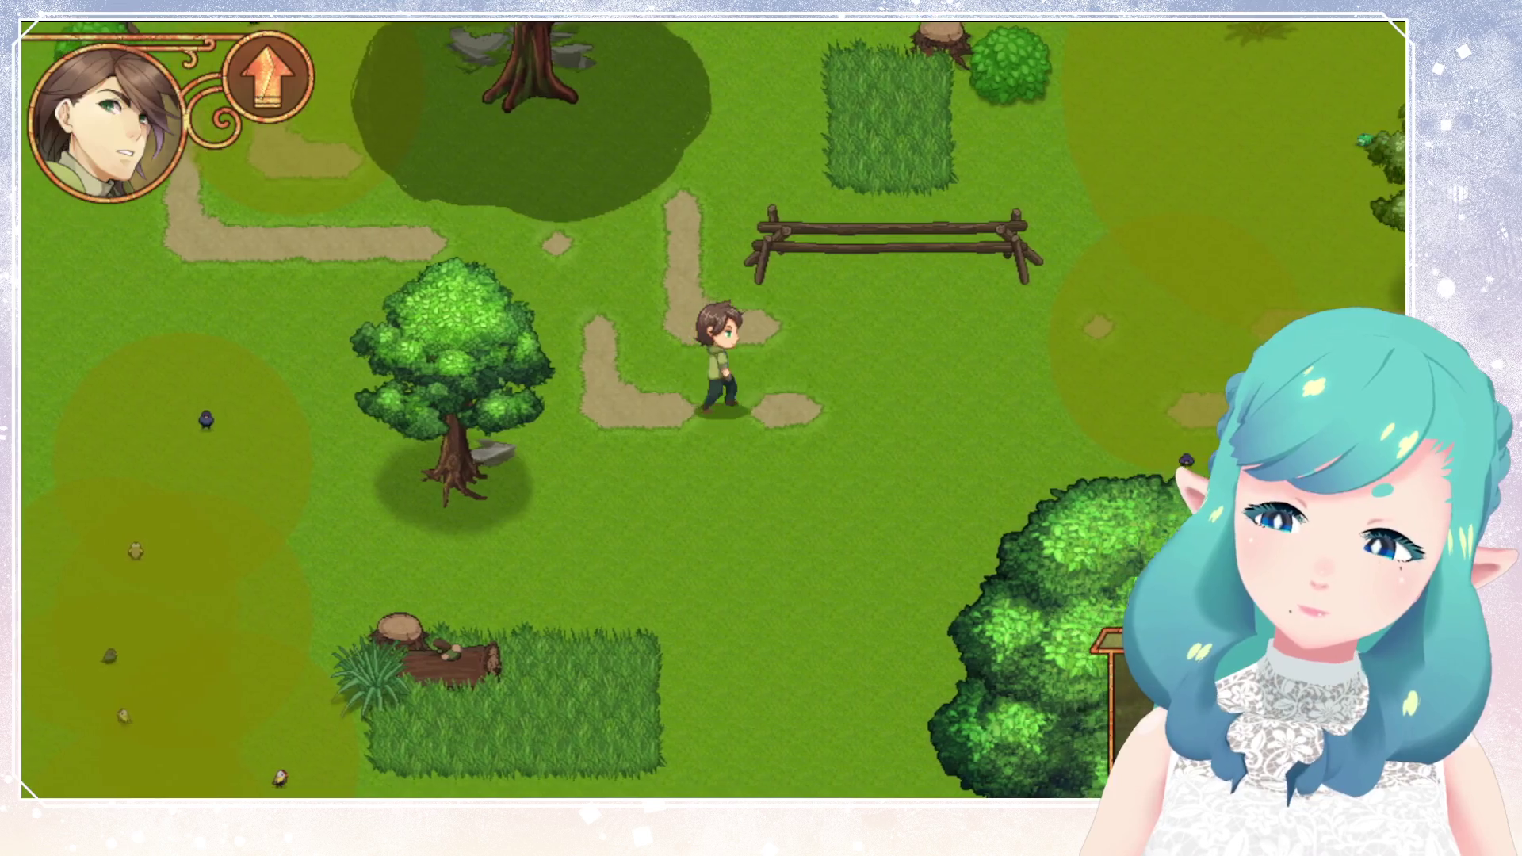
key(Right)
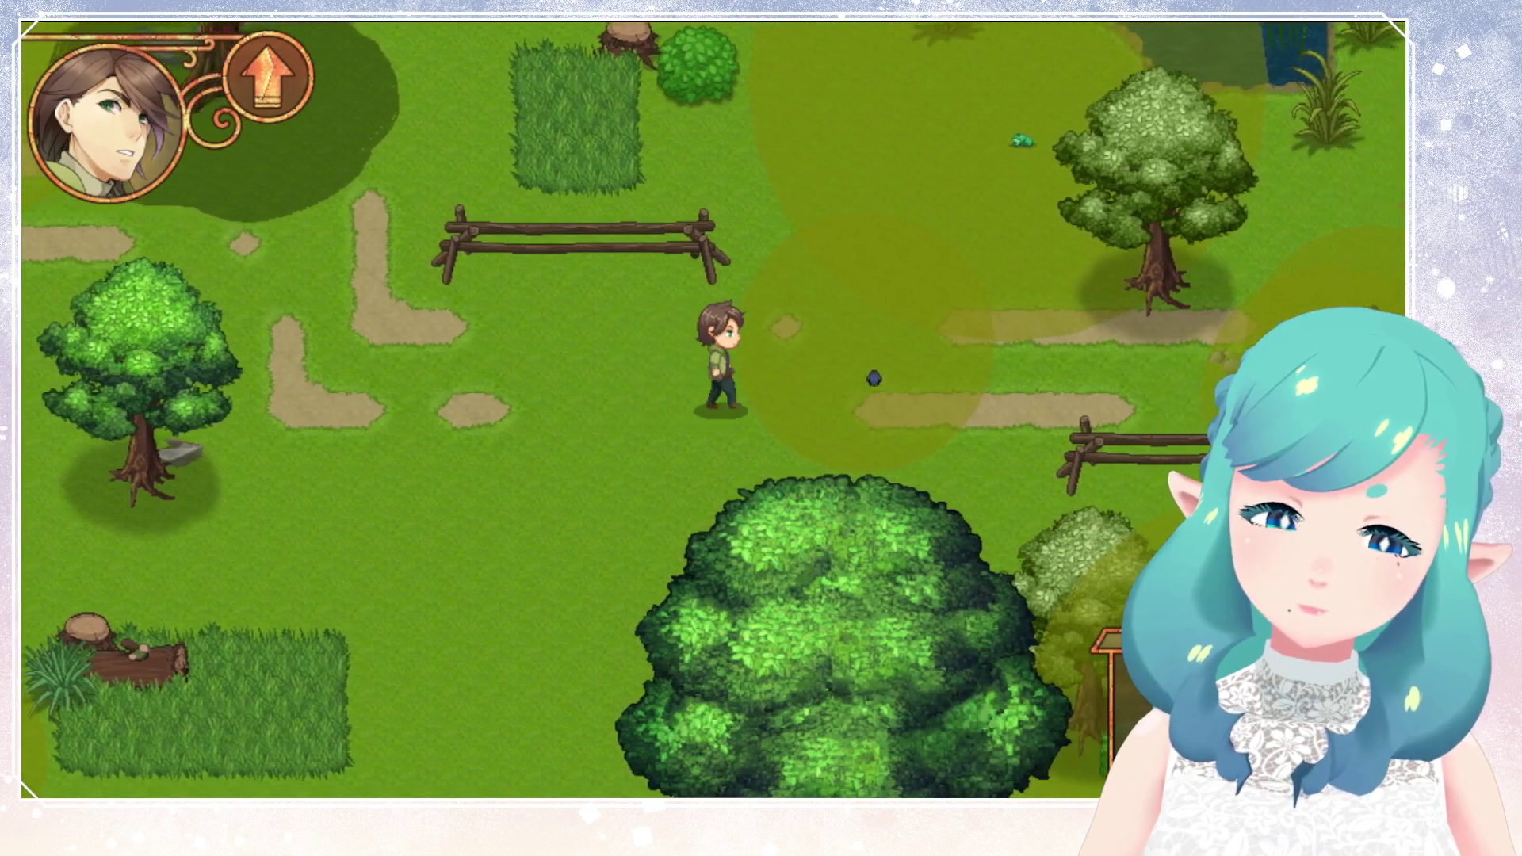
key(Right)
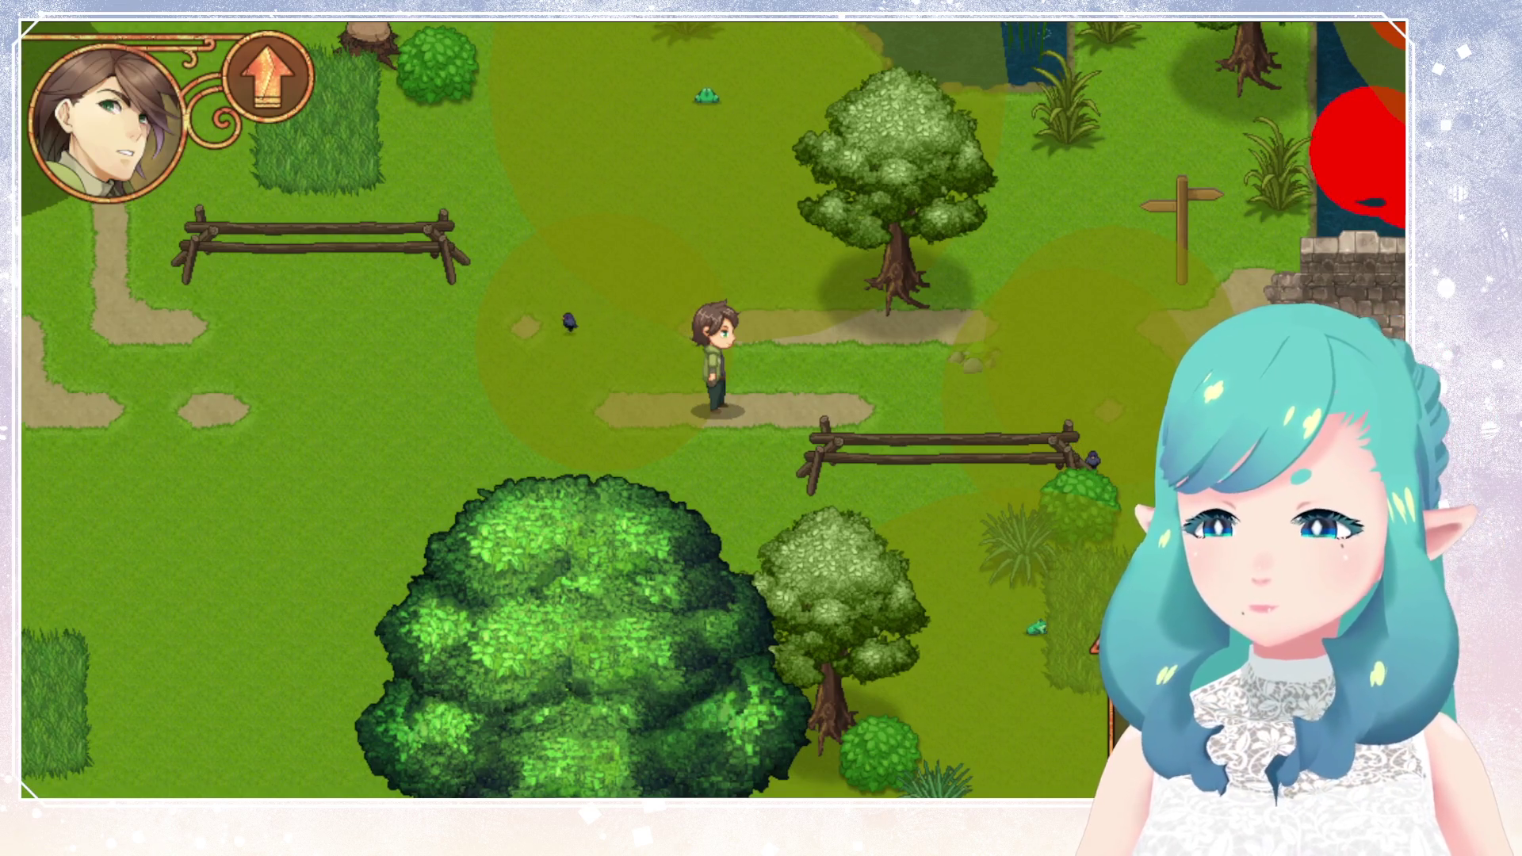
key(Escape)
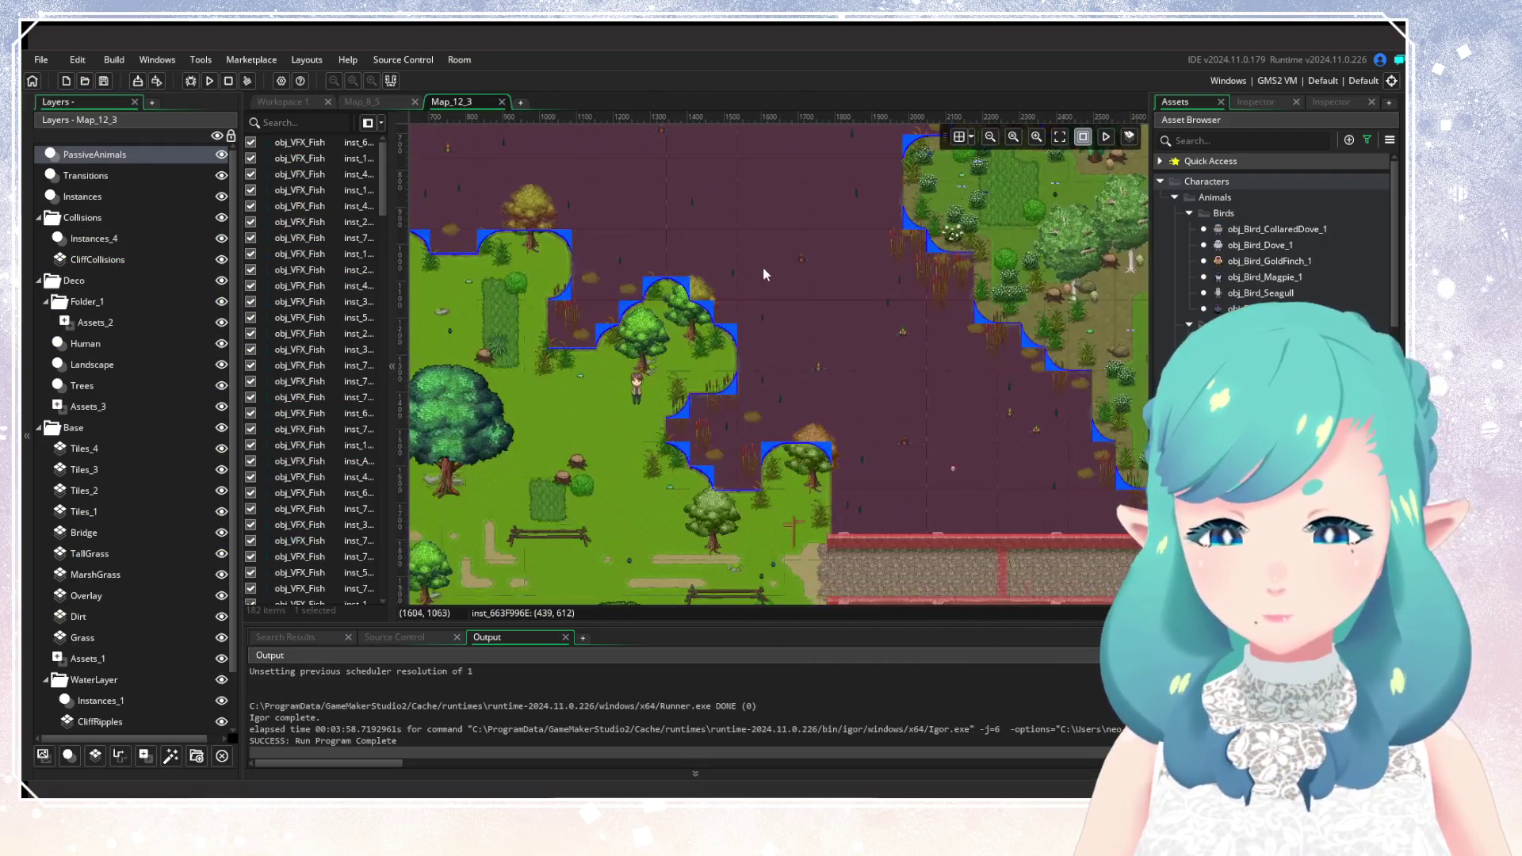
scroll(891, 469, up, 3)
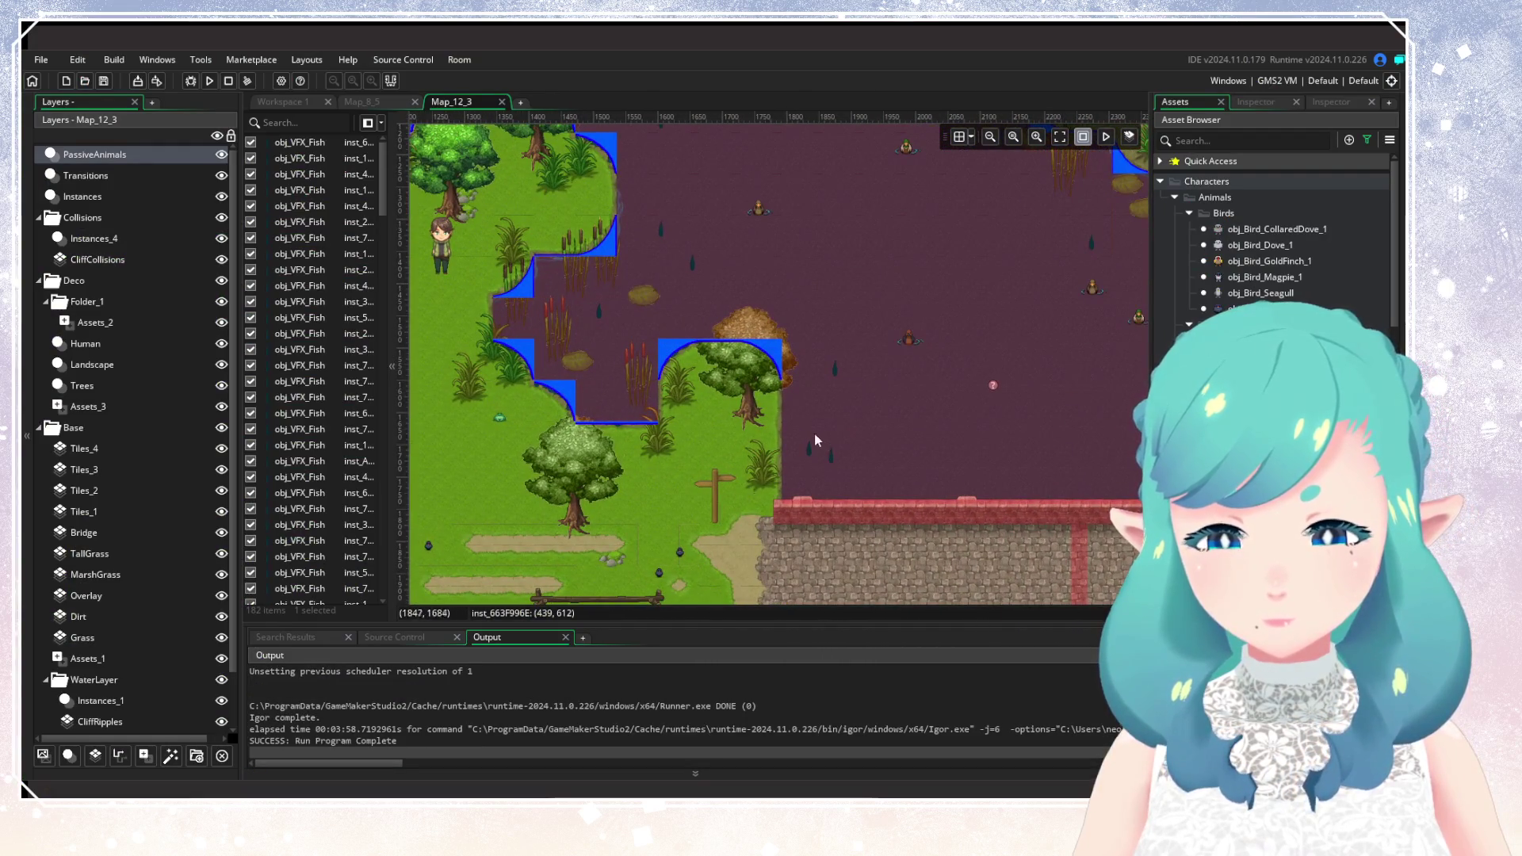
drag(801, 428, 845, 470)
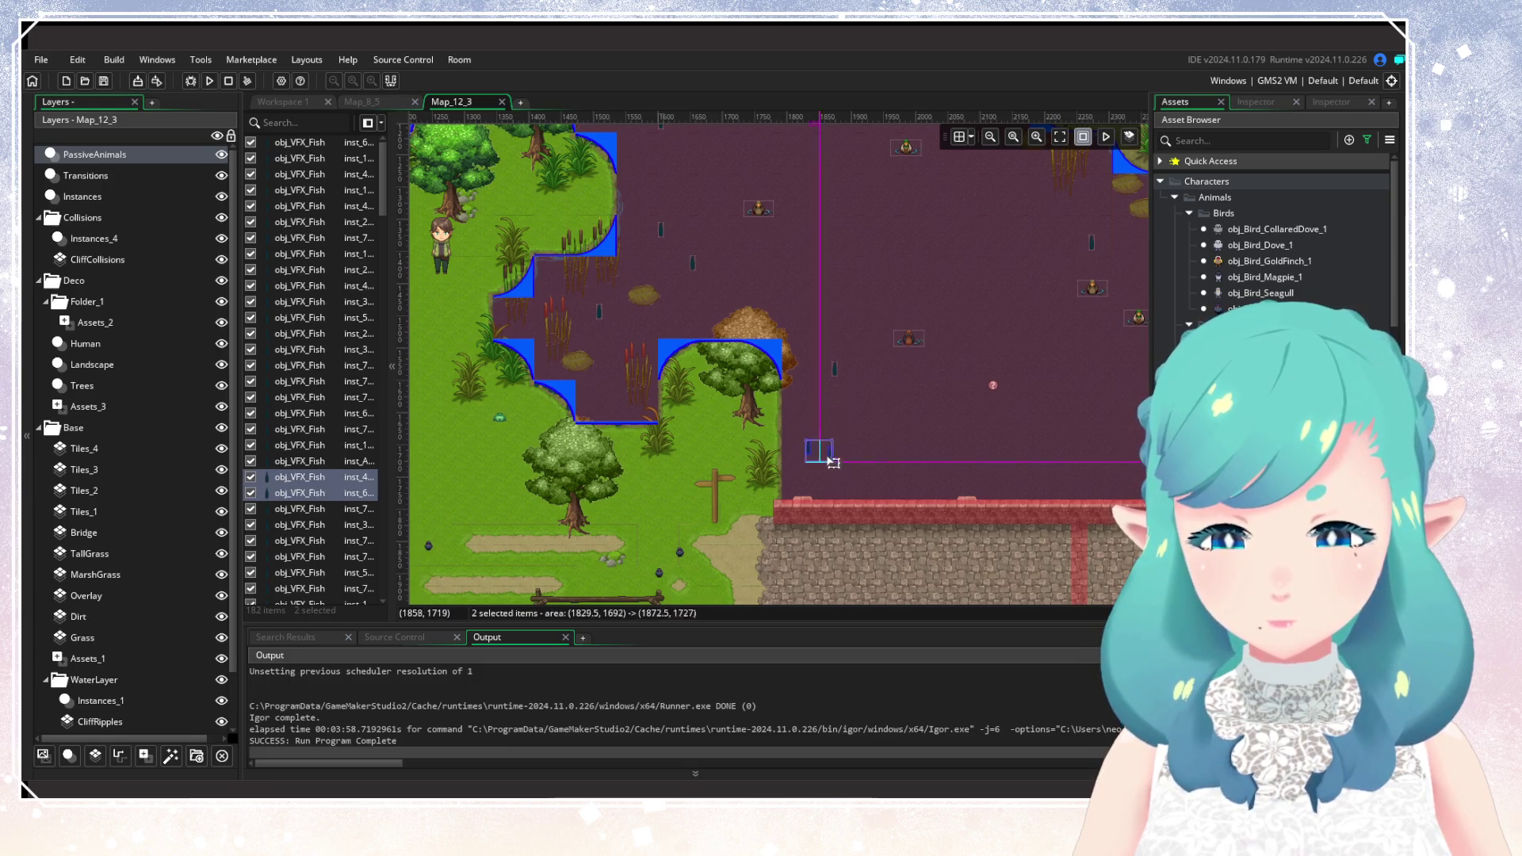
click(828, 453)
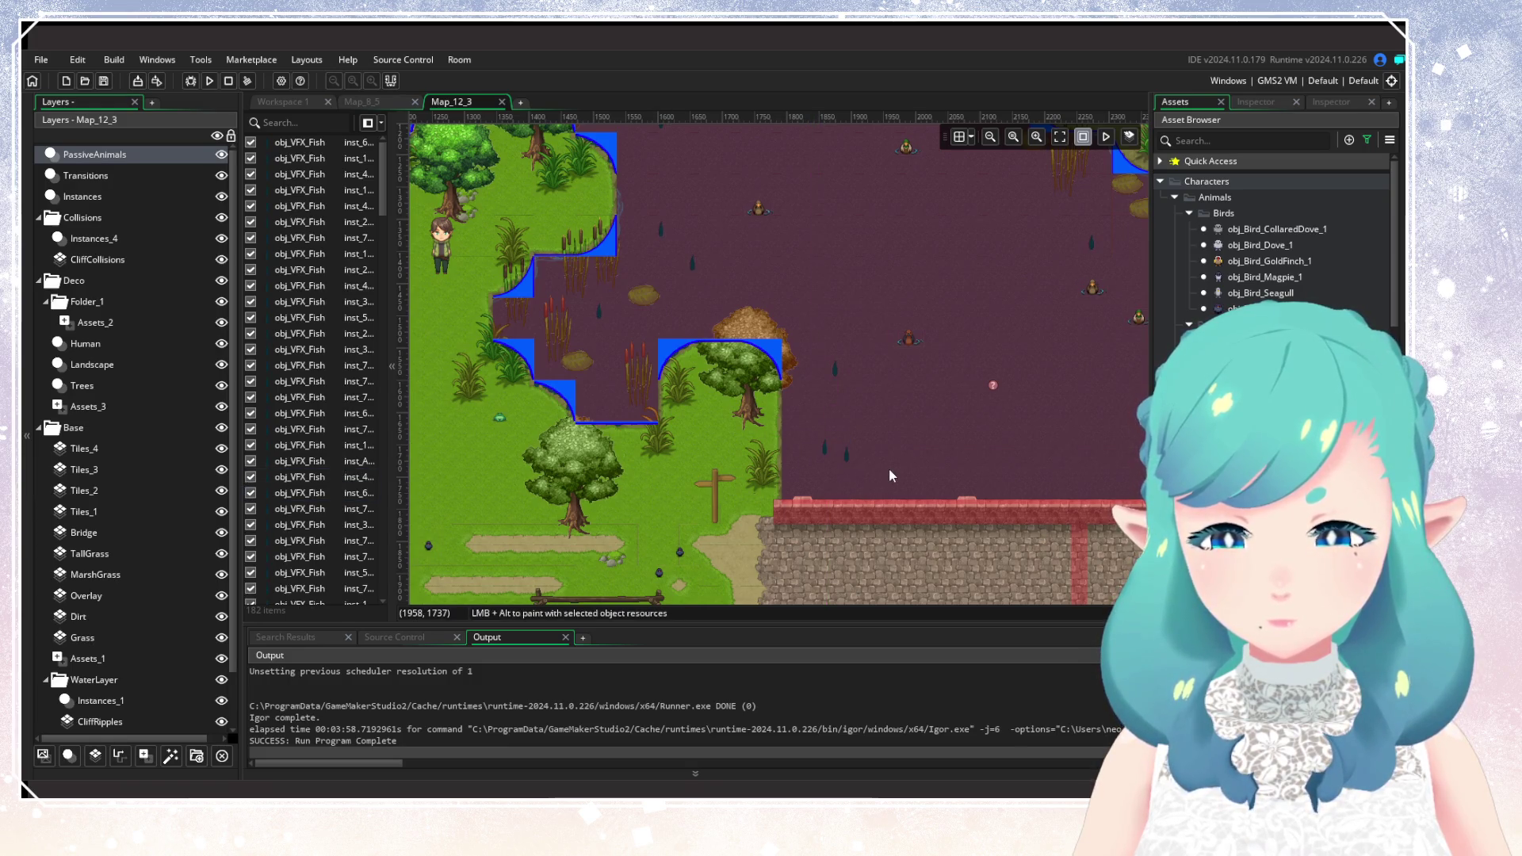
scroll(848, 475, down, 3)
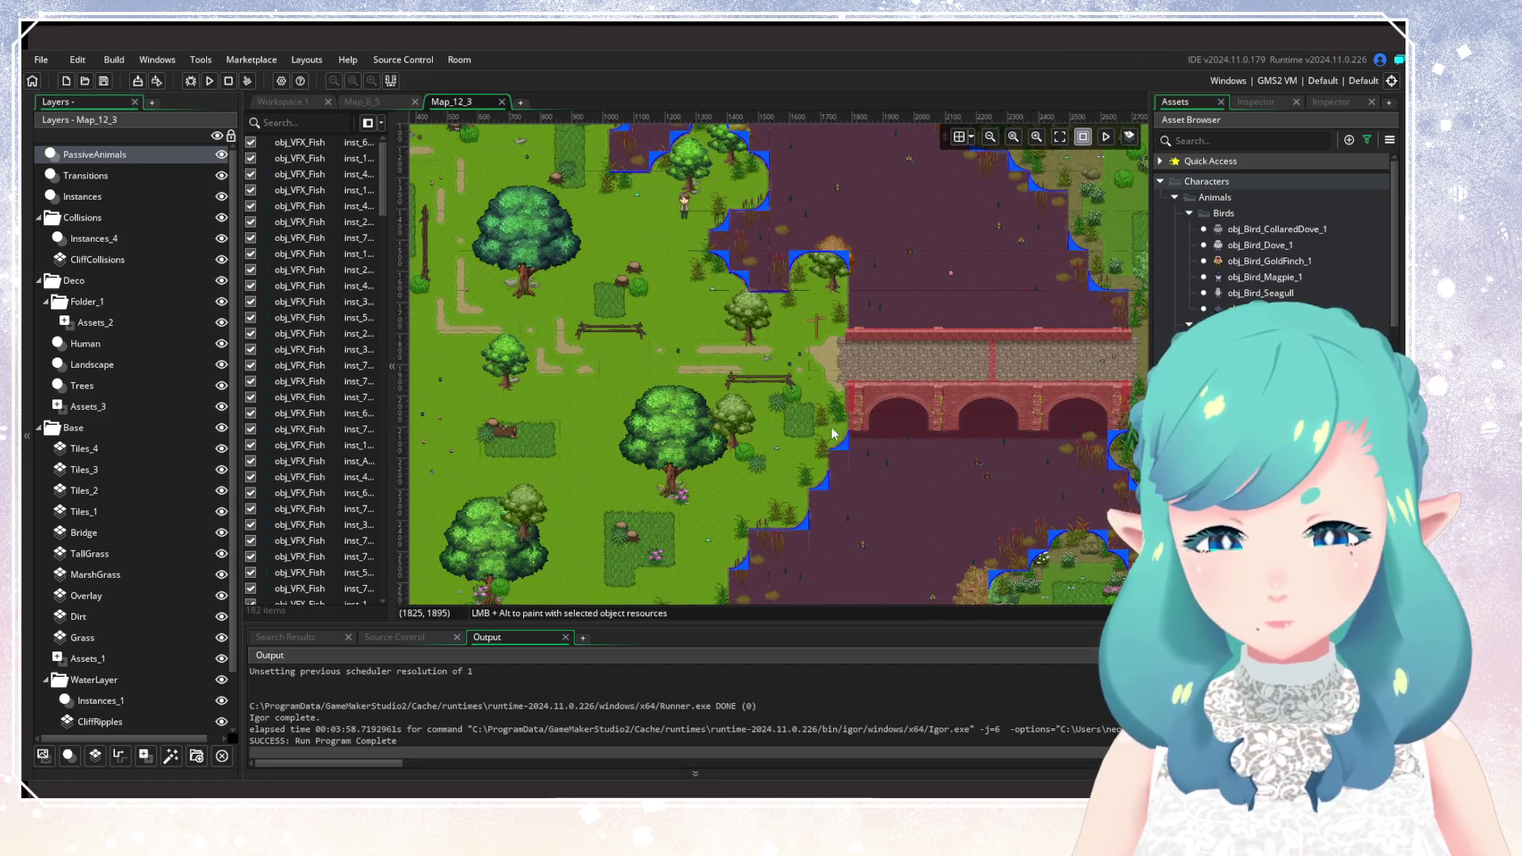
drag(833, 434, 892, 335)
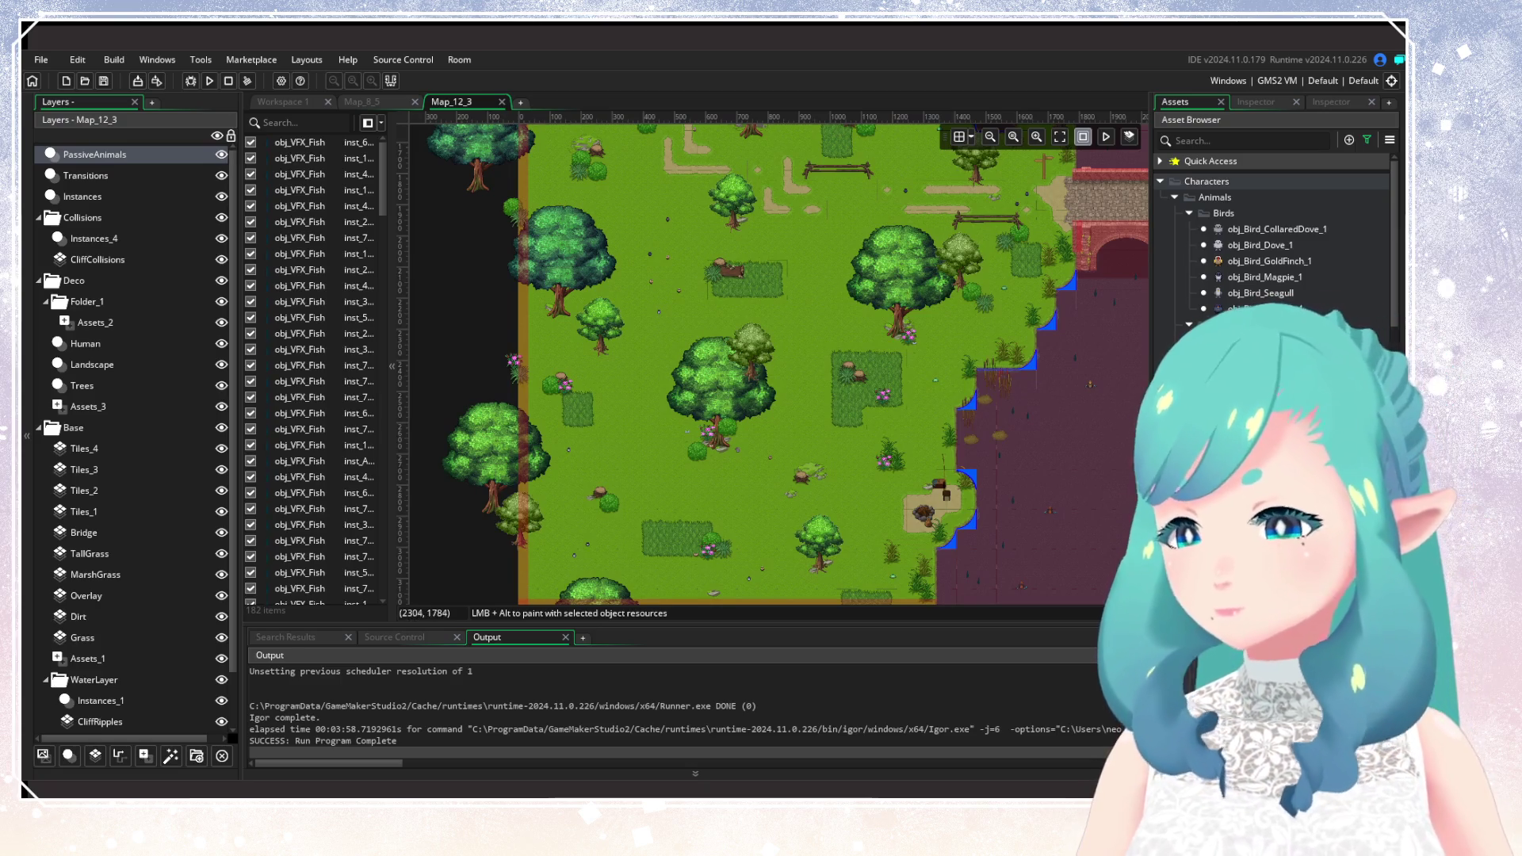
Search the Asset Browser for Map_12_2 and open the room.
click(1367, 143)
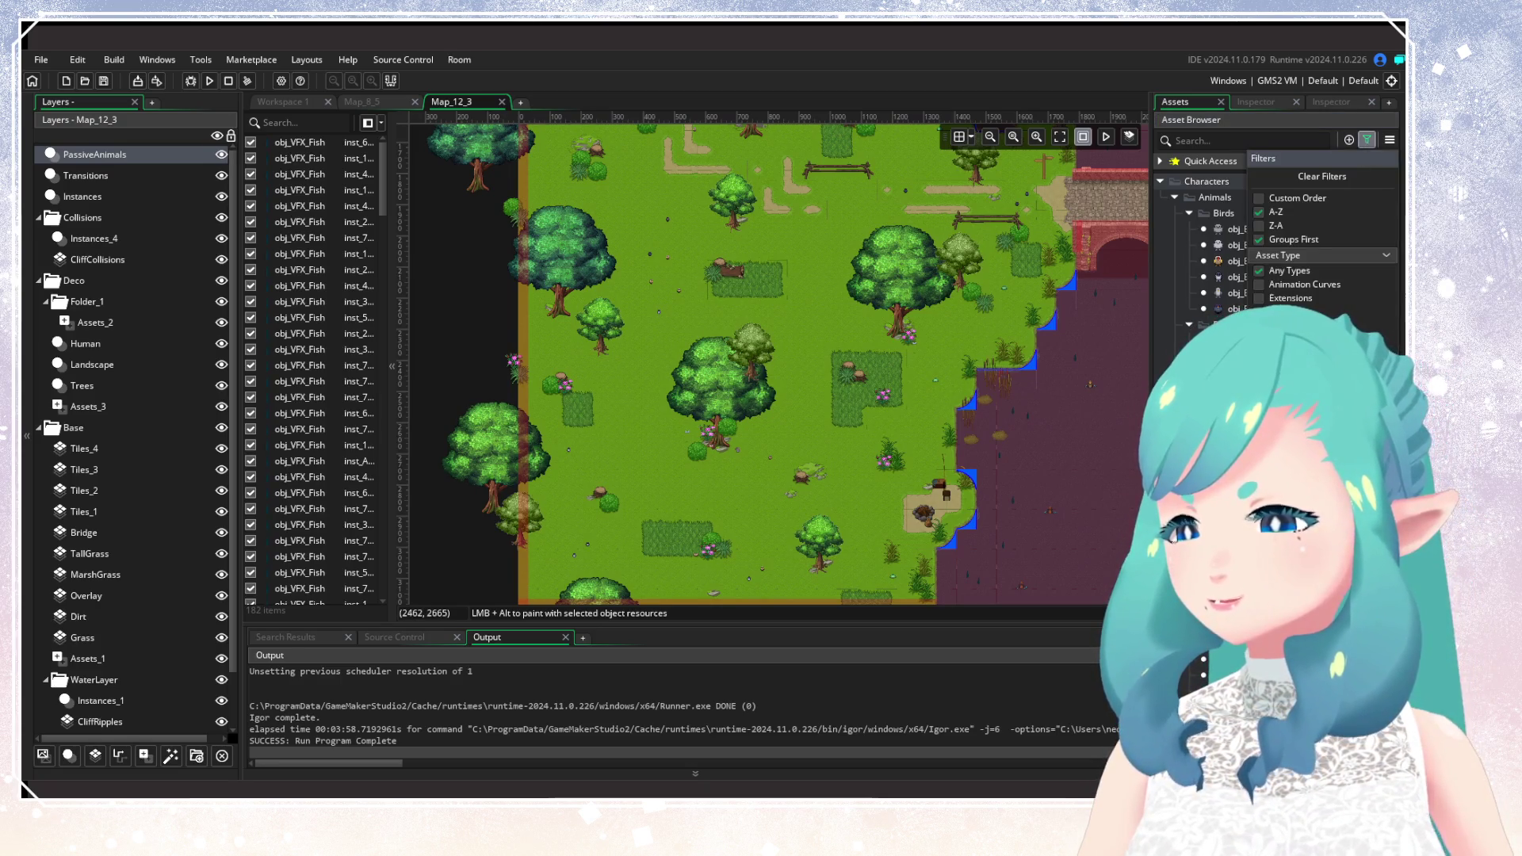
click(1252, 141)
text(Ma)
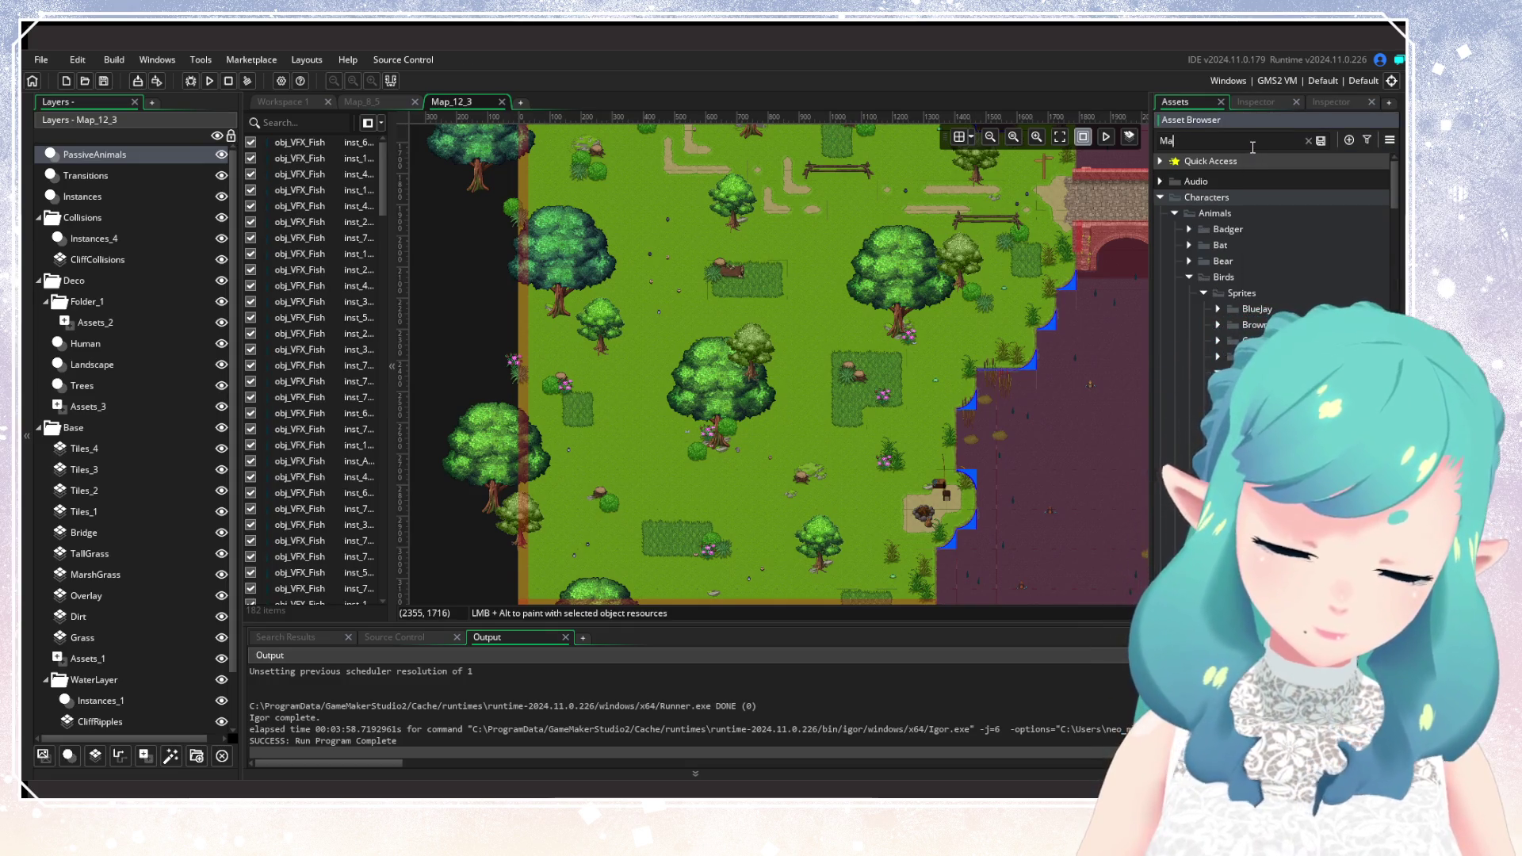
text(p_12_2)
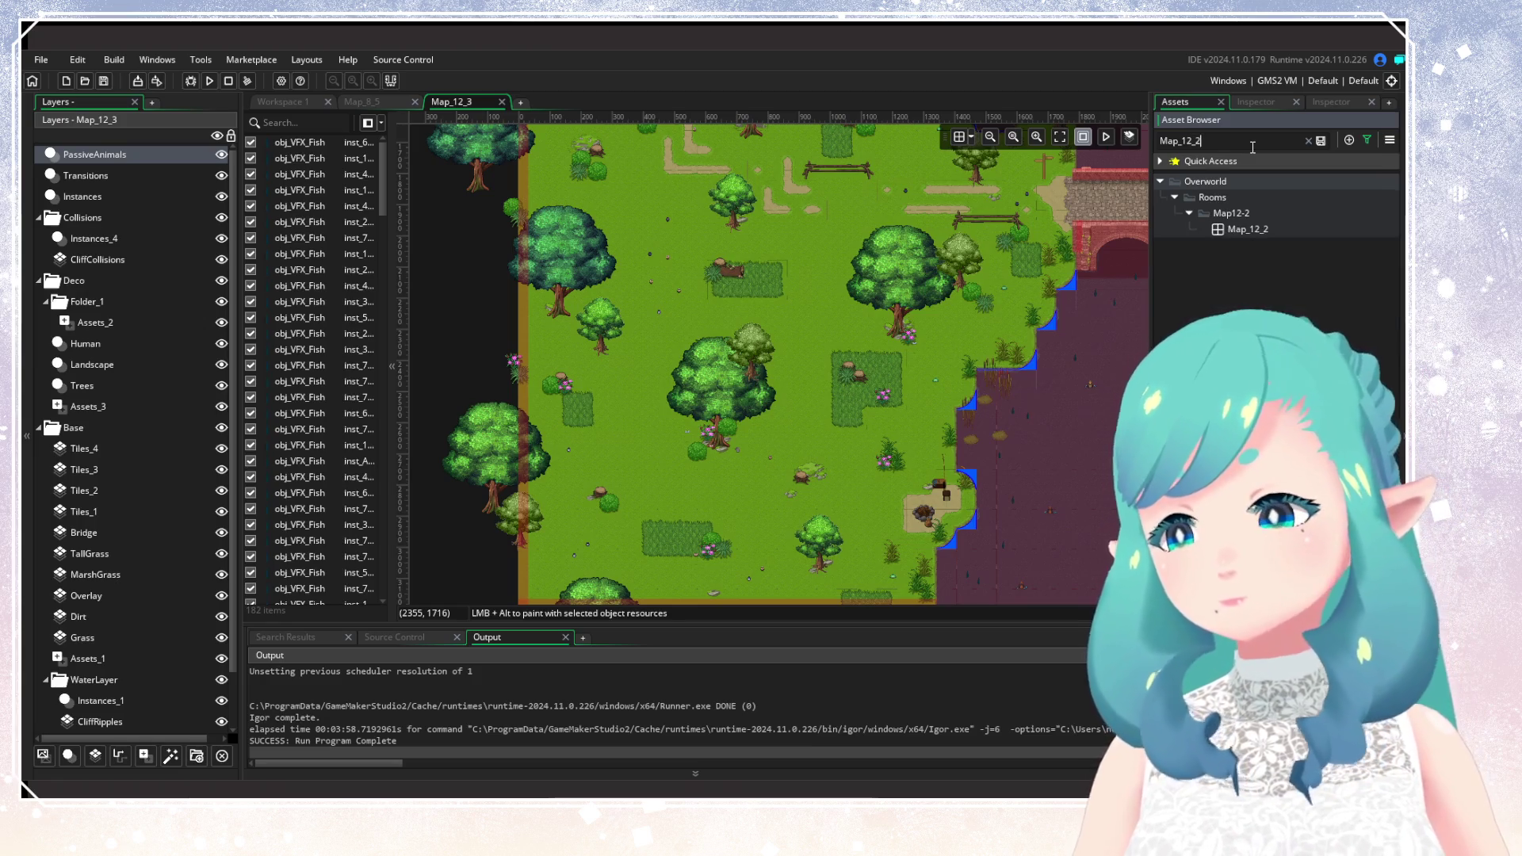
click(1236, 230)
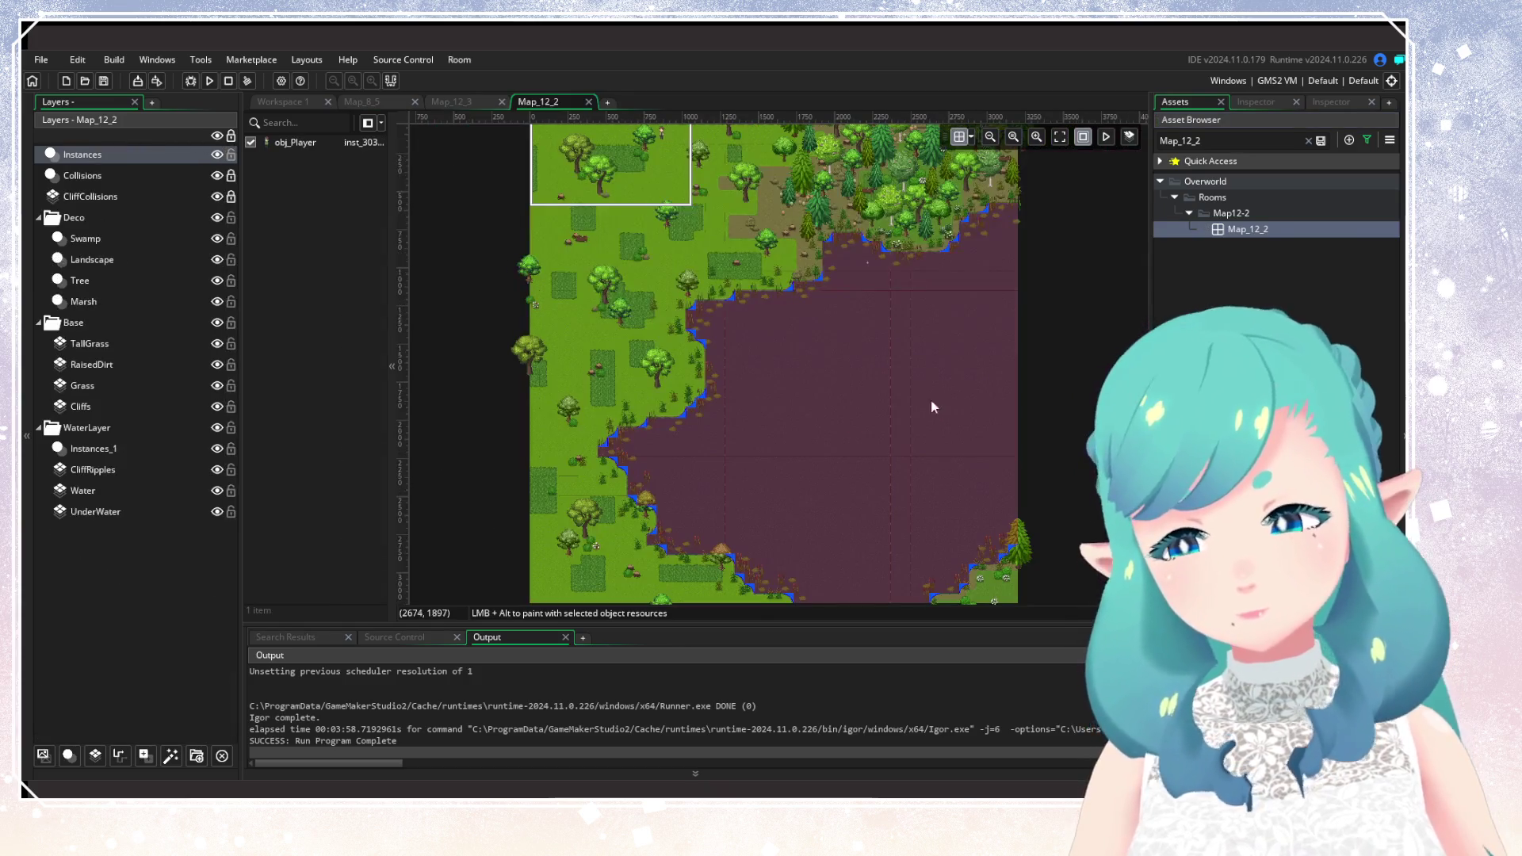
Clear the search, zoom the room view, and add new instance layer Instances_2.
mouse_move(933, 407)
mouse_down()
mouse_move(873, 297)
mouse_move(921, 351)
mouse_move(930, 456)
mouse_up()
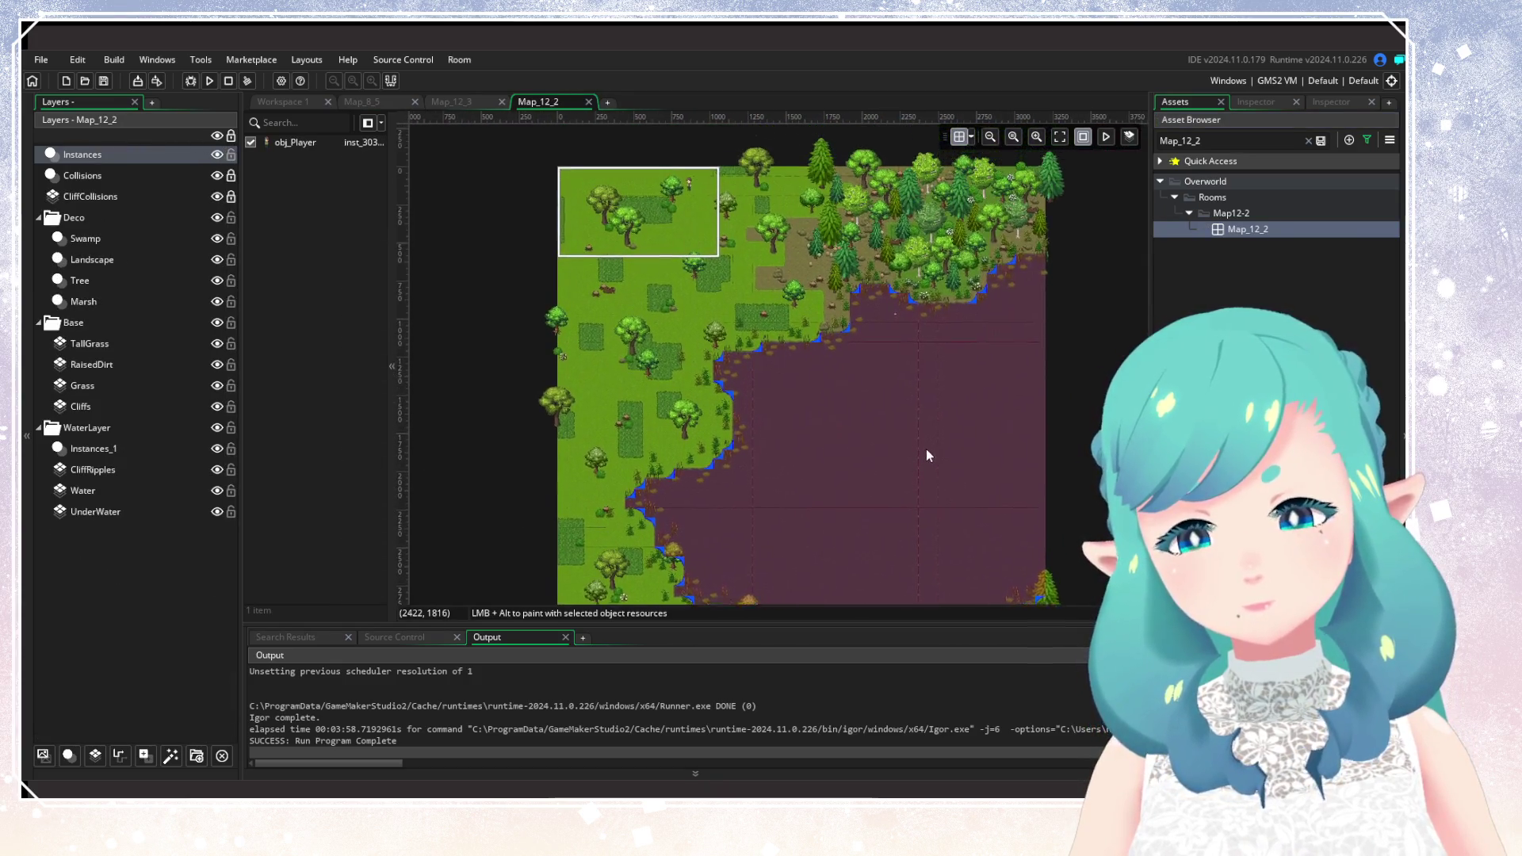
click(1319, 143)
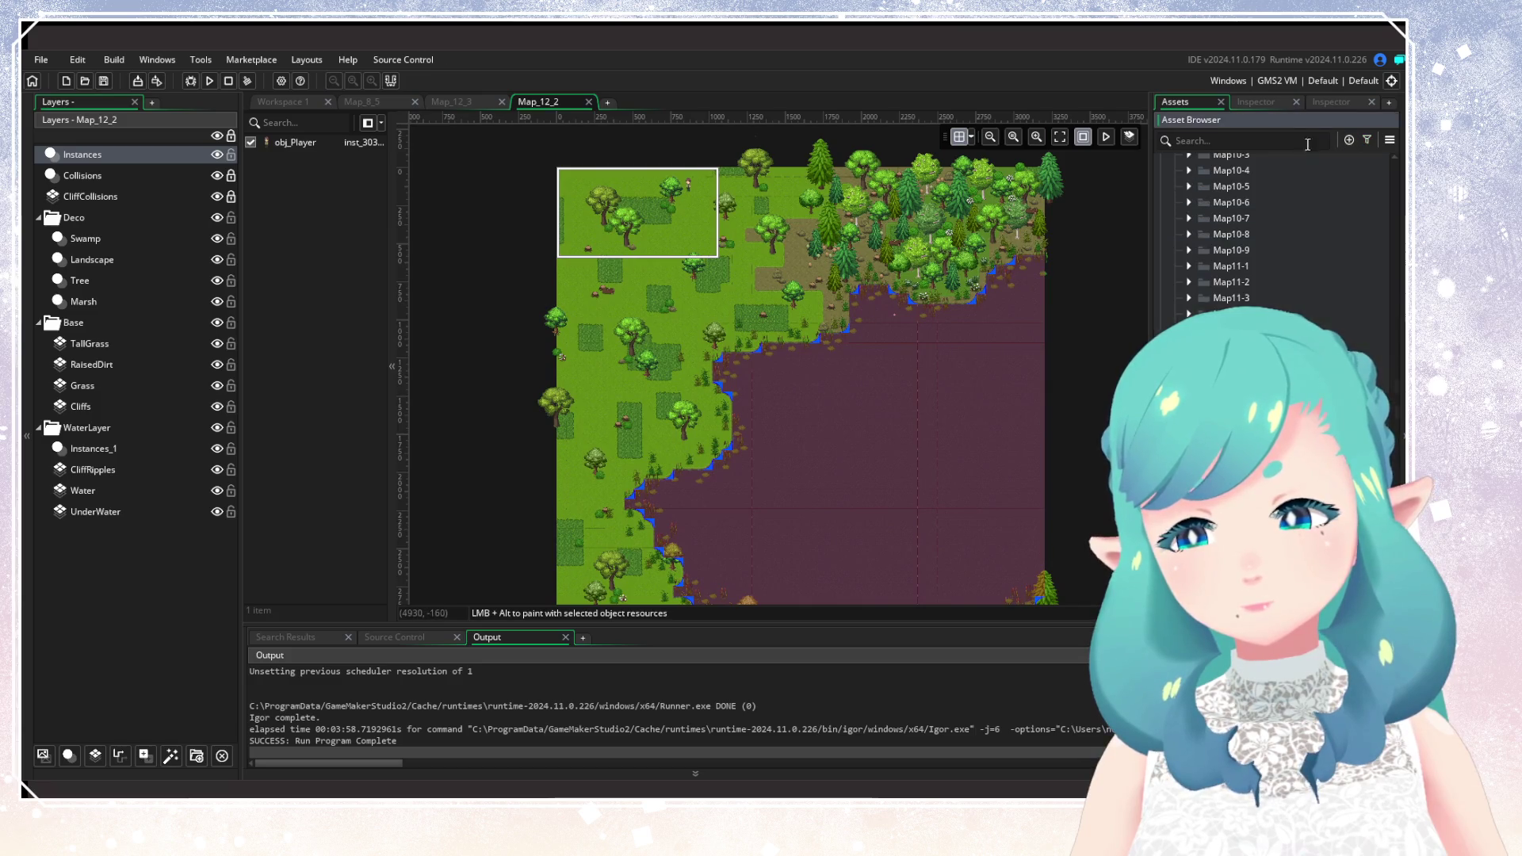
click(1368, 141)
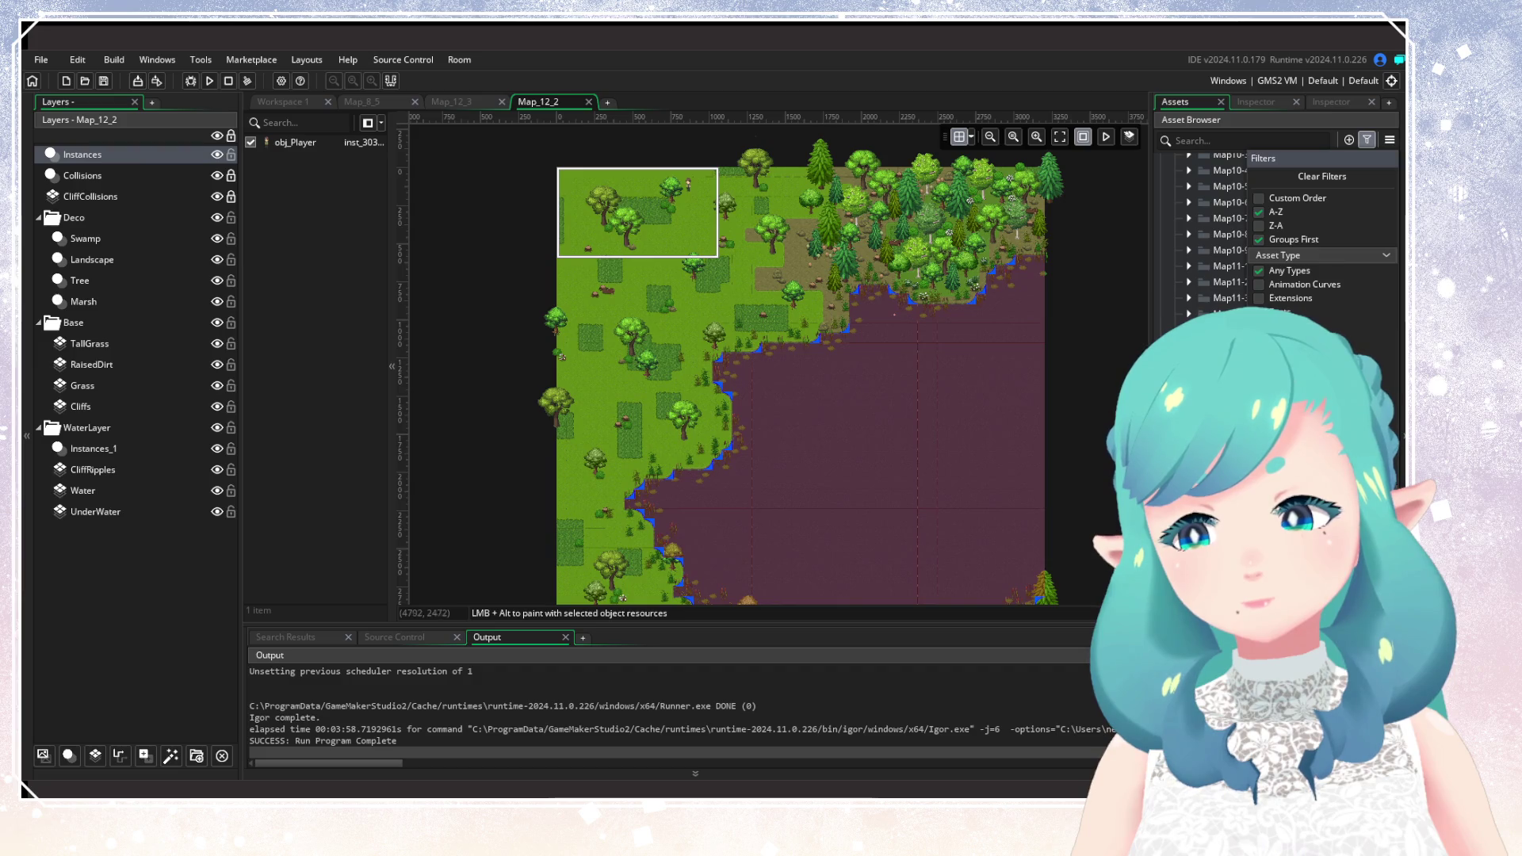
scroll(897, 317, up, 3)
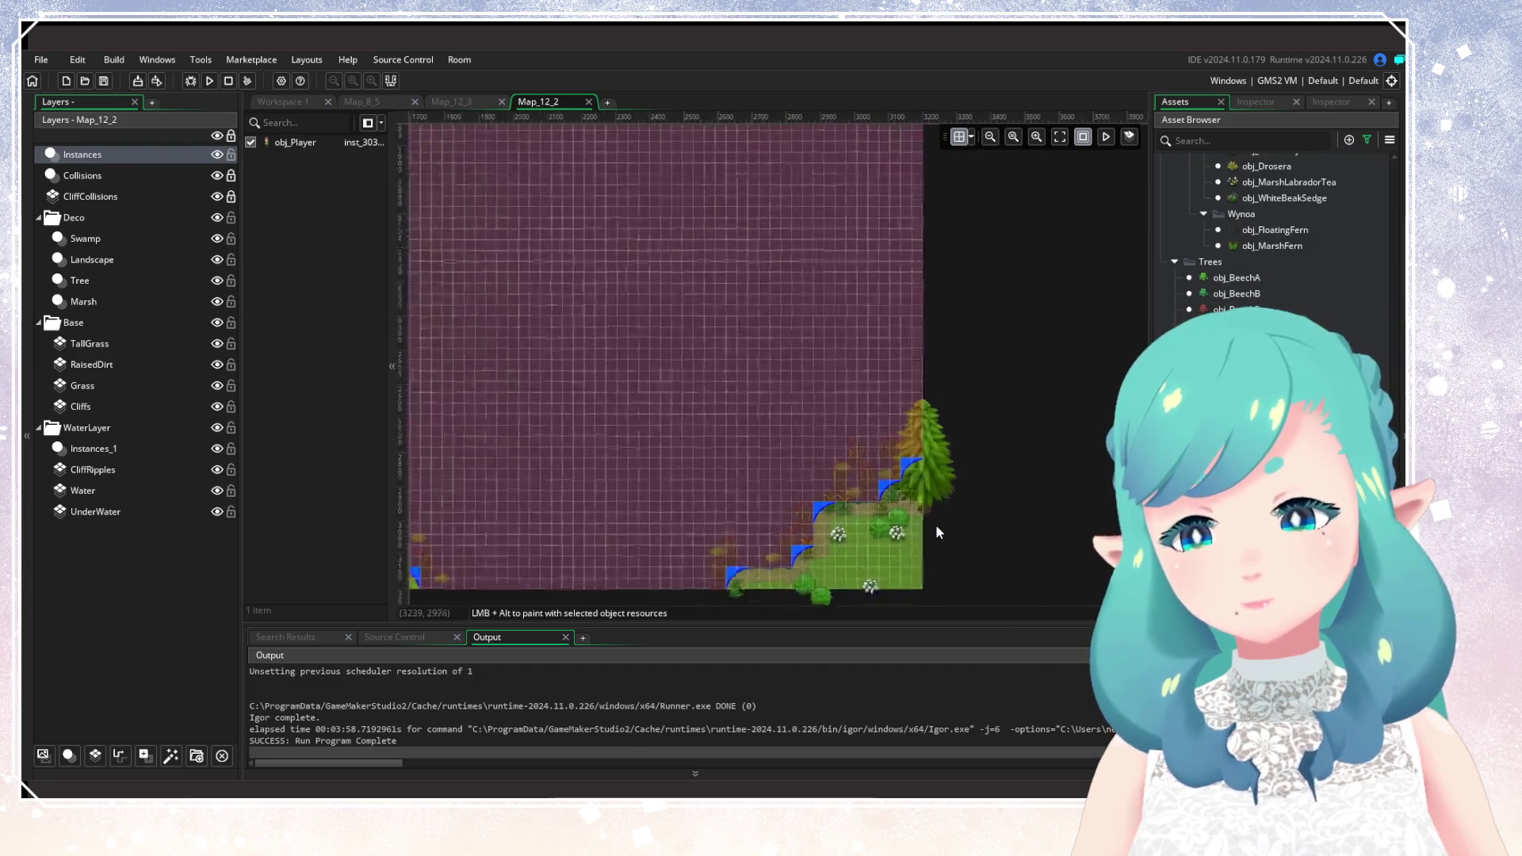
scroll(935, 525, up, 2)
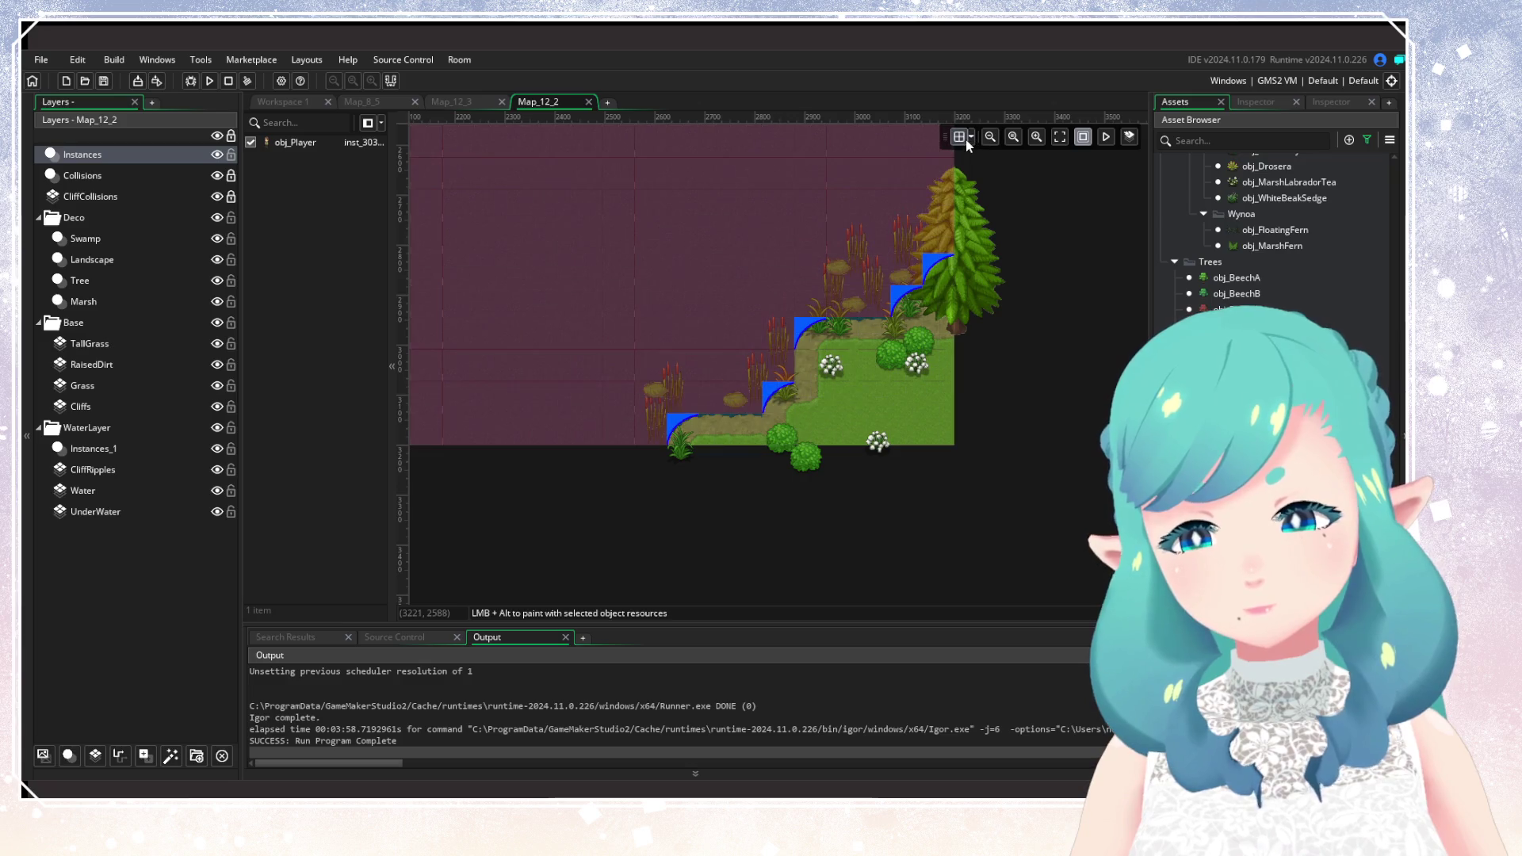
click(69, 755)
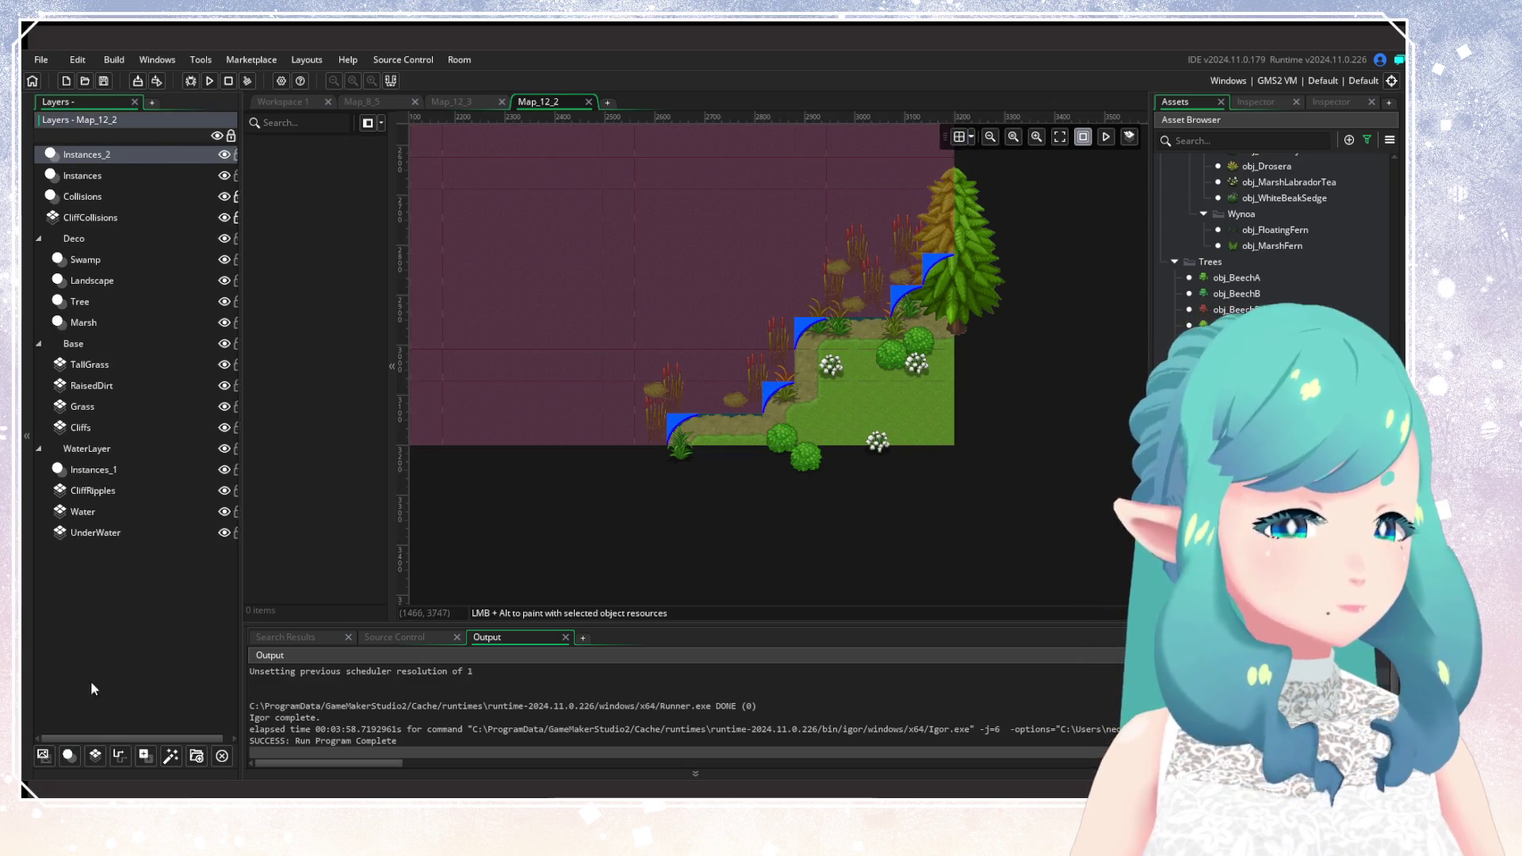
Rename the Instances_2 layer to PassiveAnimals.
right_click(125, 154)
click(189, 185)
text(PassiveAn)
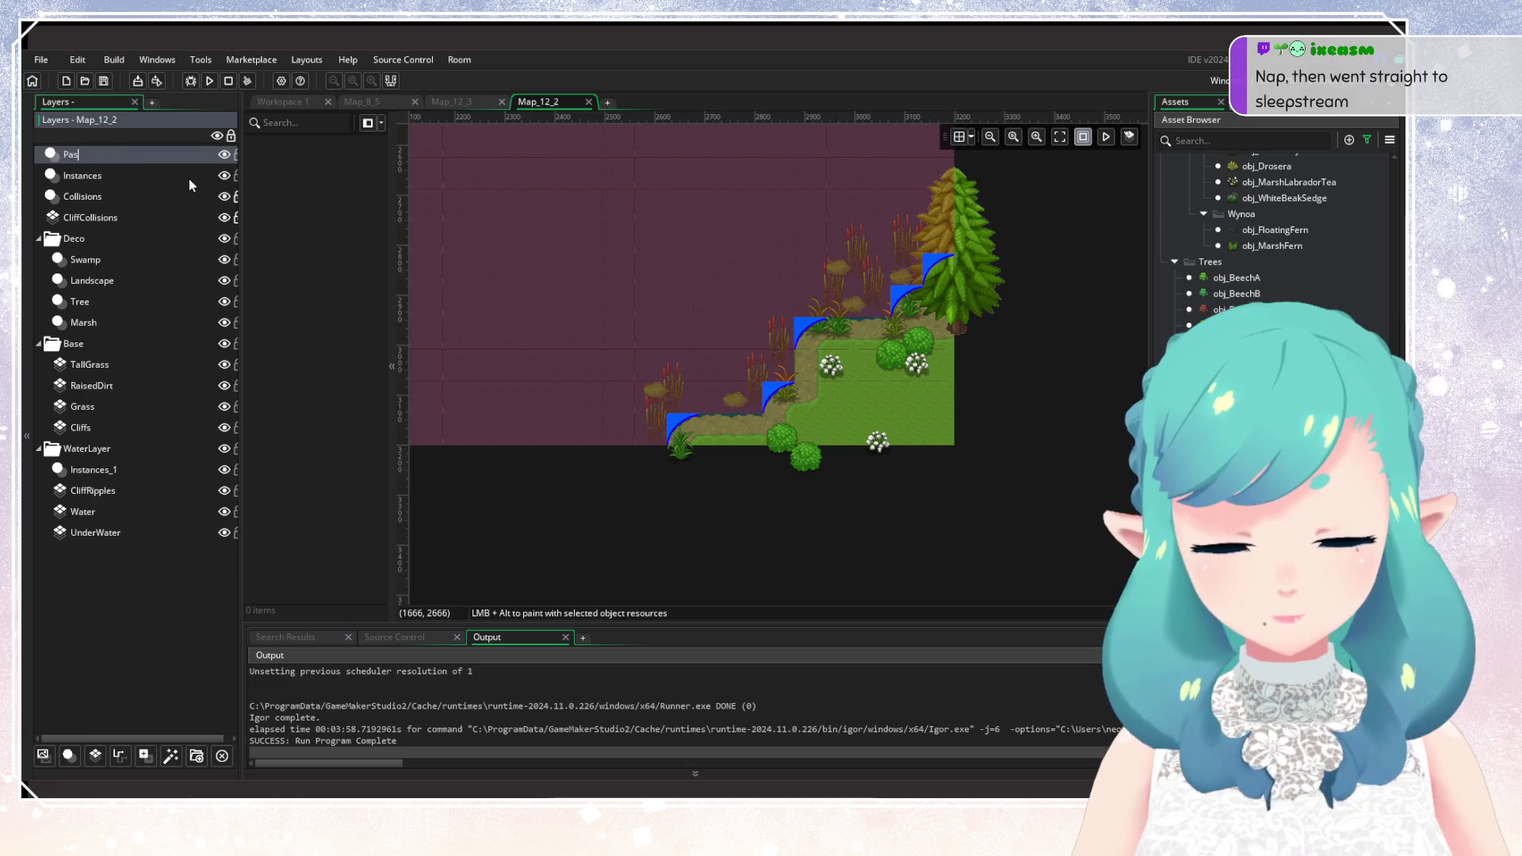
text(imals)
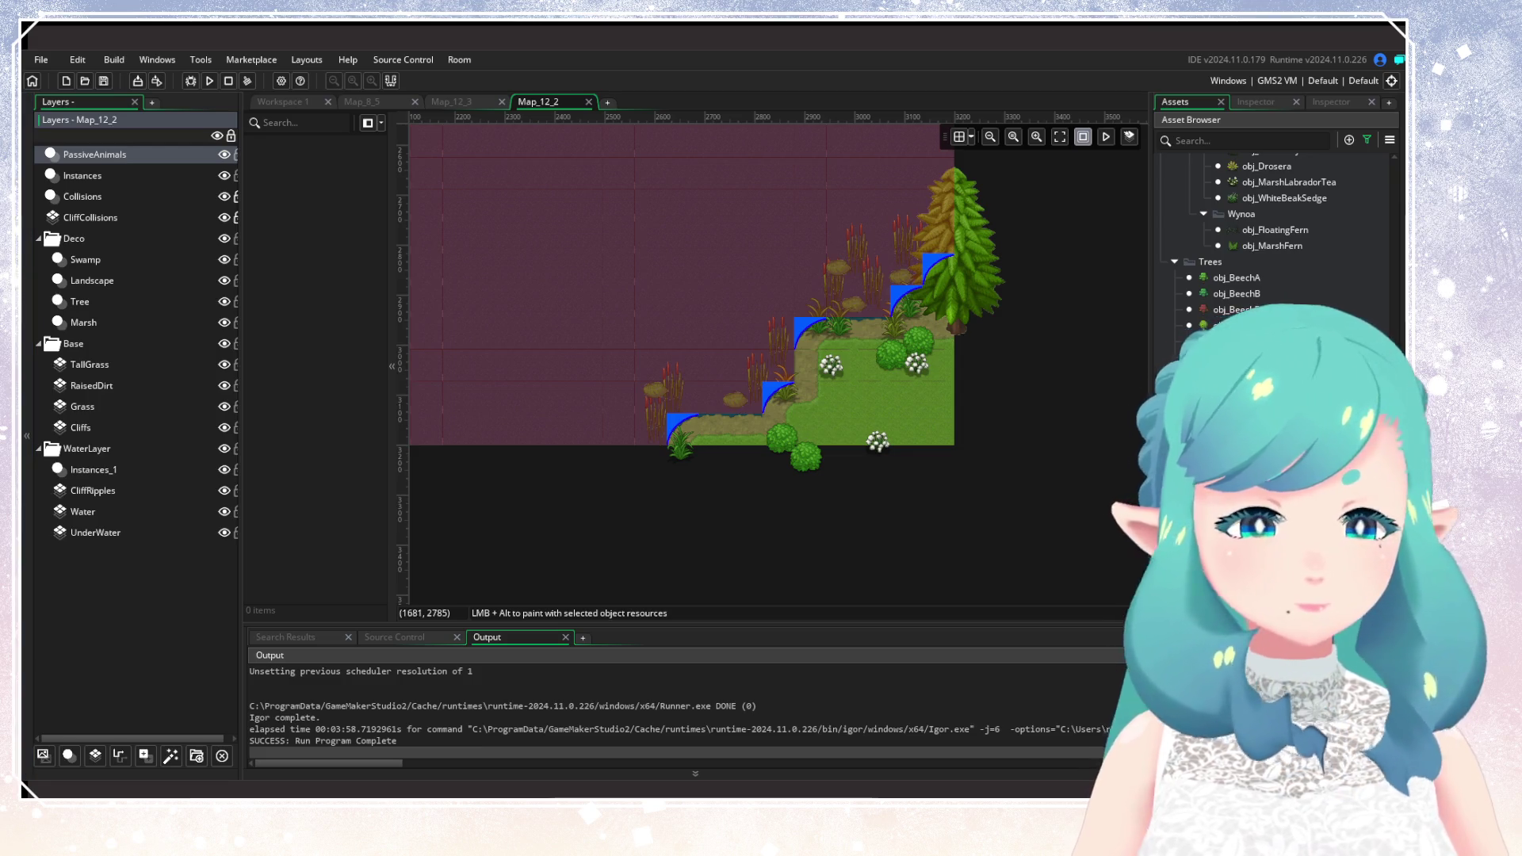
Pan the Map_12_2 room view with the empty PassiveAnimals layer ready.
mouse_move(1017, 337)
mouse_down()
mouse_move(1093, 365)
mouse_move(1011, 466)
mouse_up()
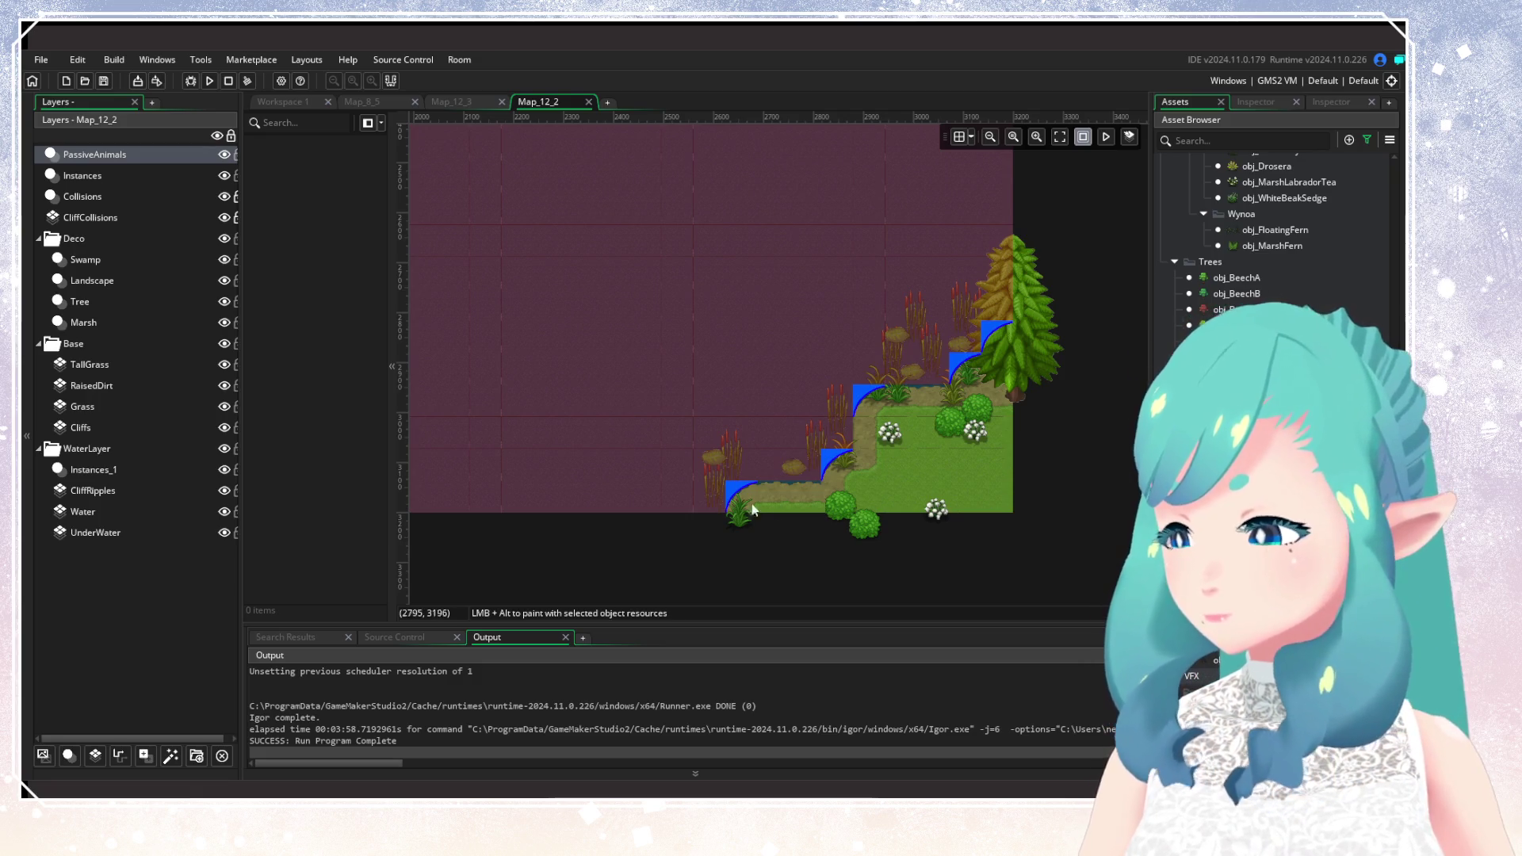
Paste three obj_Dragonfly instances and a frog into the PassiveAnimals layer on the shore.
key(ctrl+v)
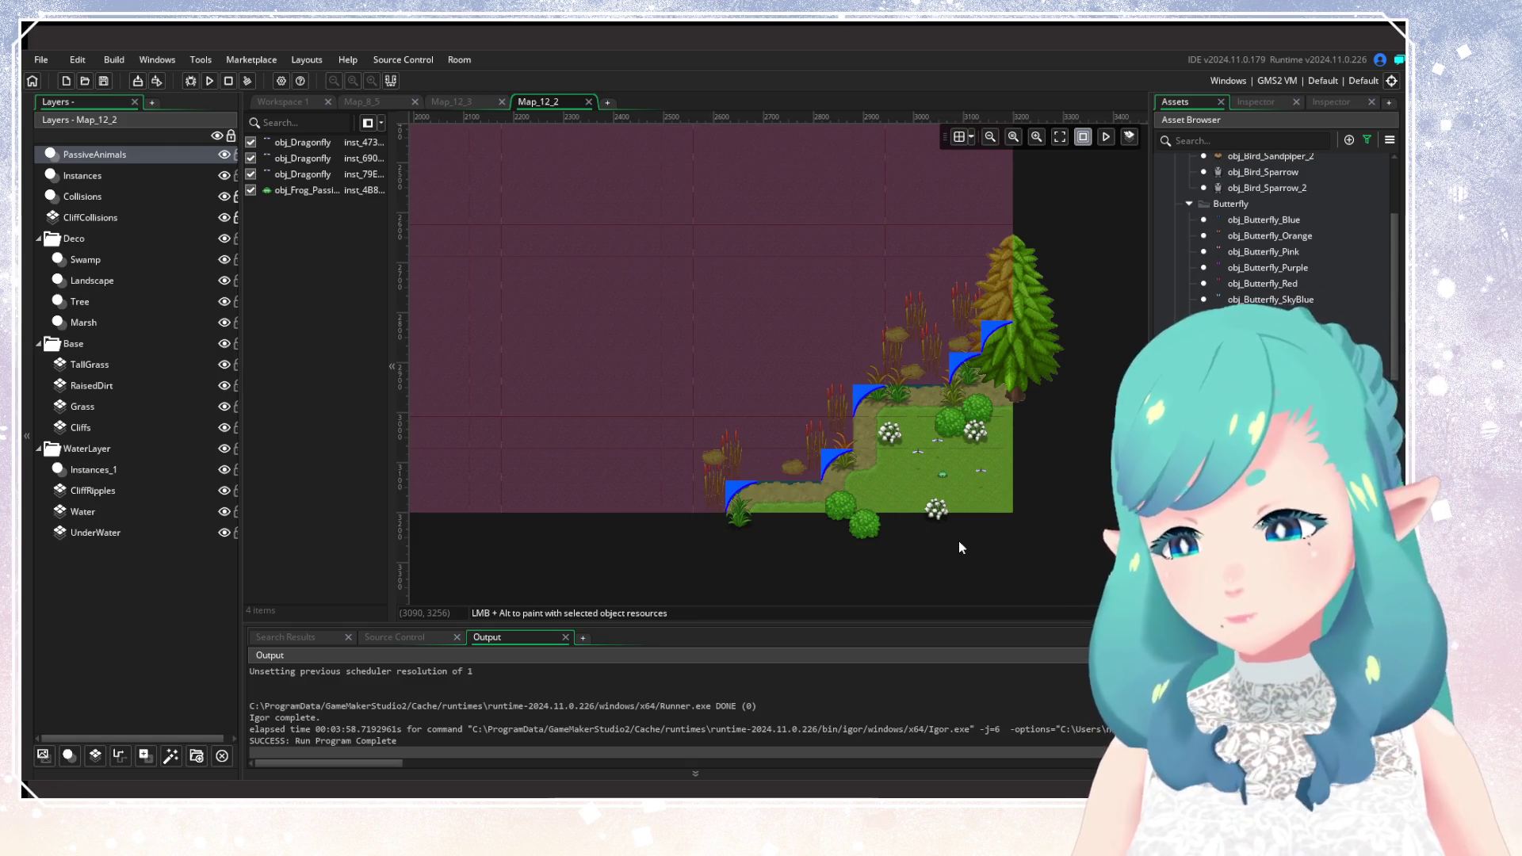
scroll(1269, 230, down, 5)
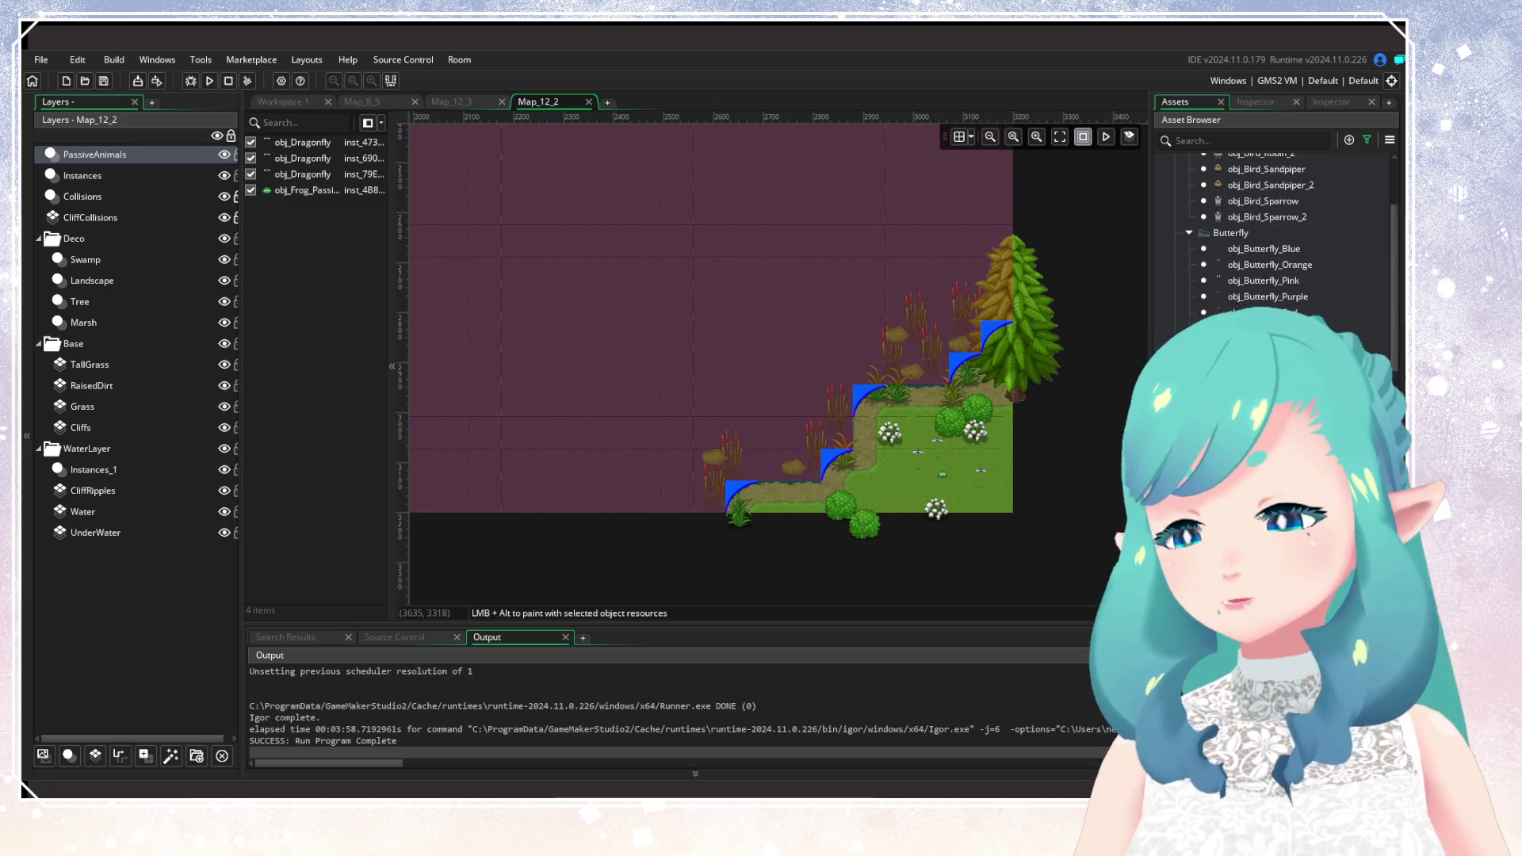
scroll(1269, 230, down, 10)
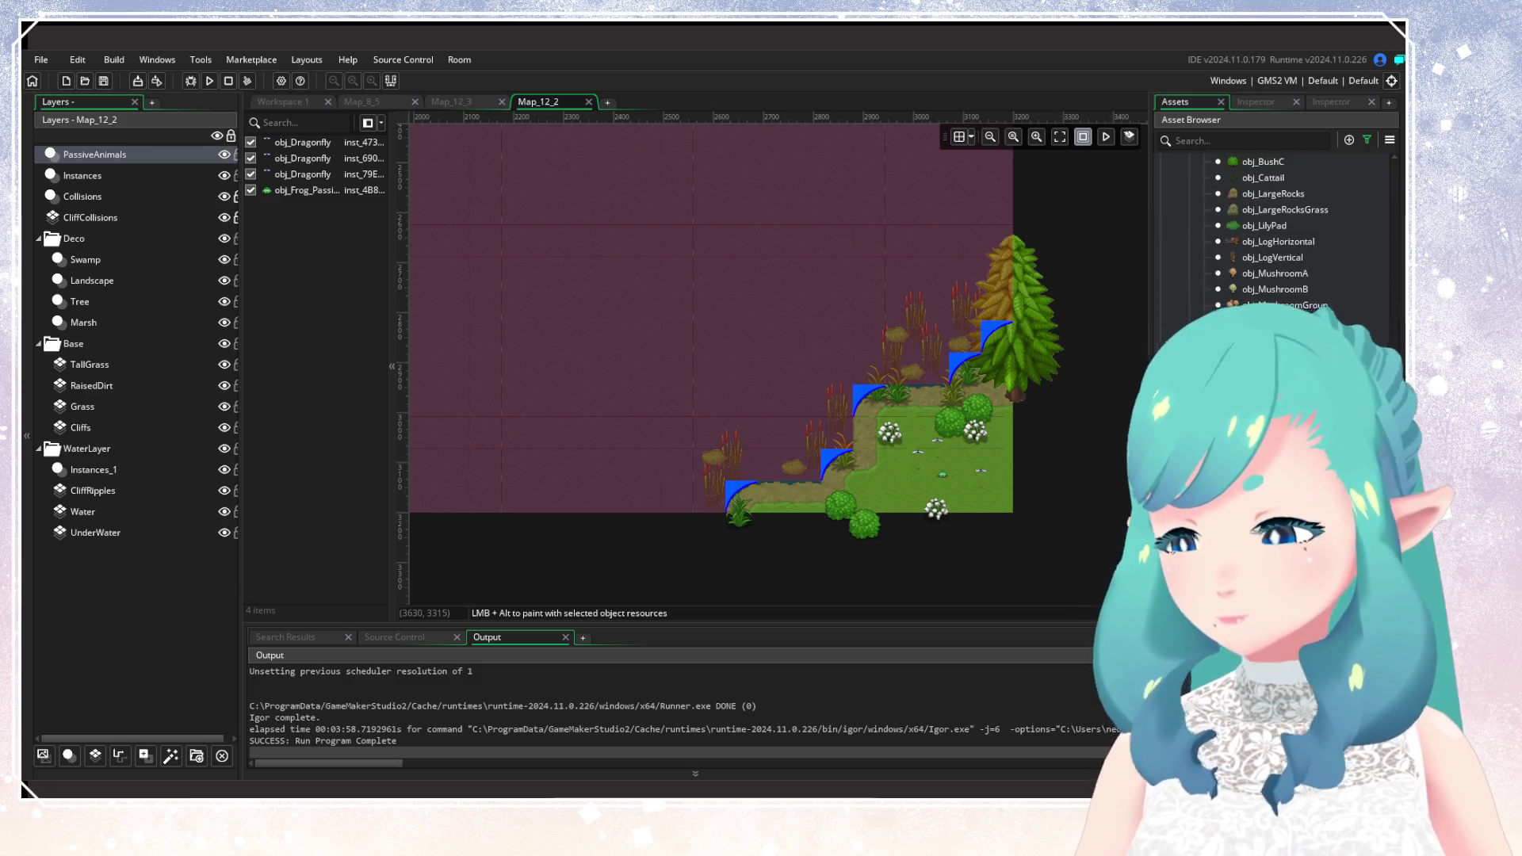
Place seven obj_VFX_Fish instances across the swamp water.
click(1269, 238)
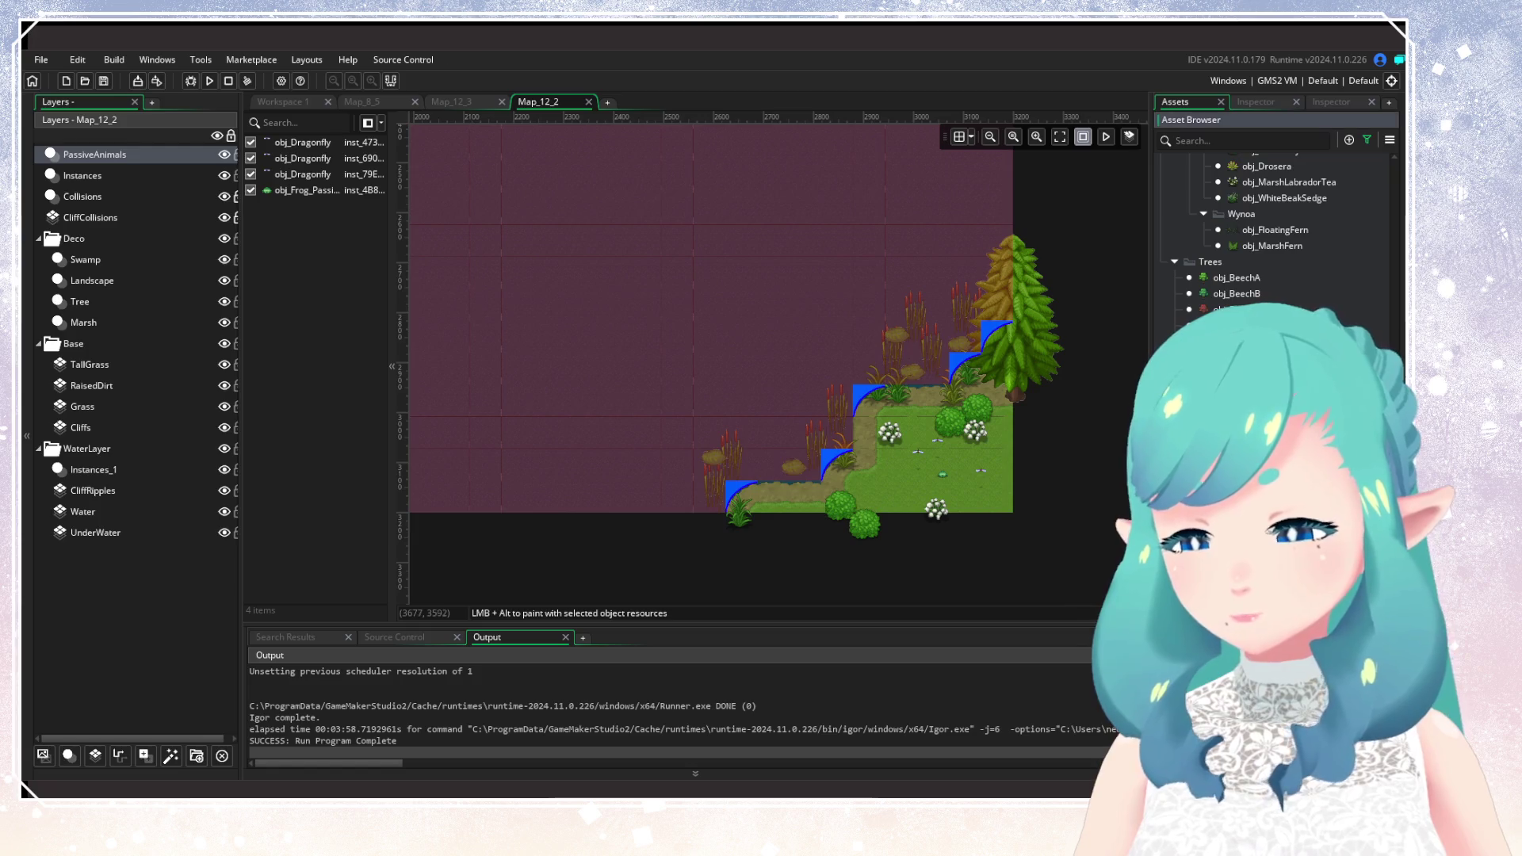
alt+click(759, 413)
alt+click(782, 338)
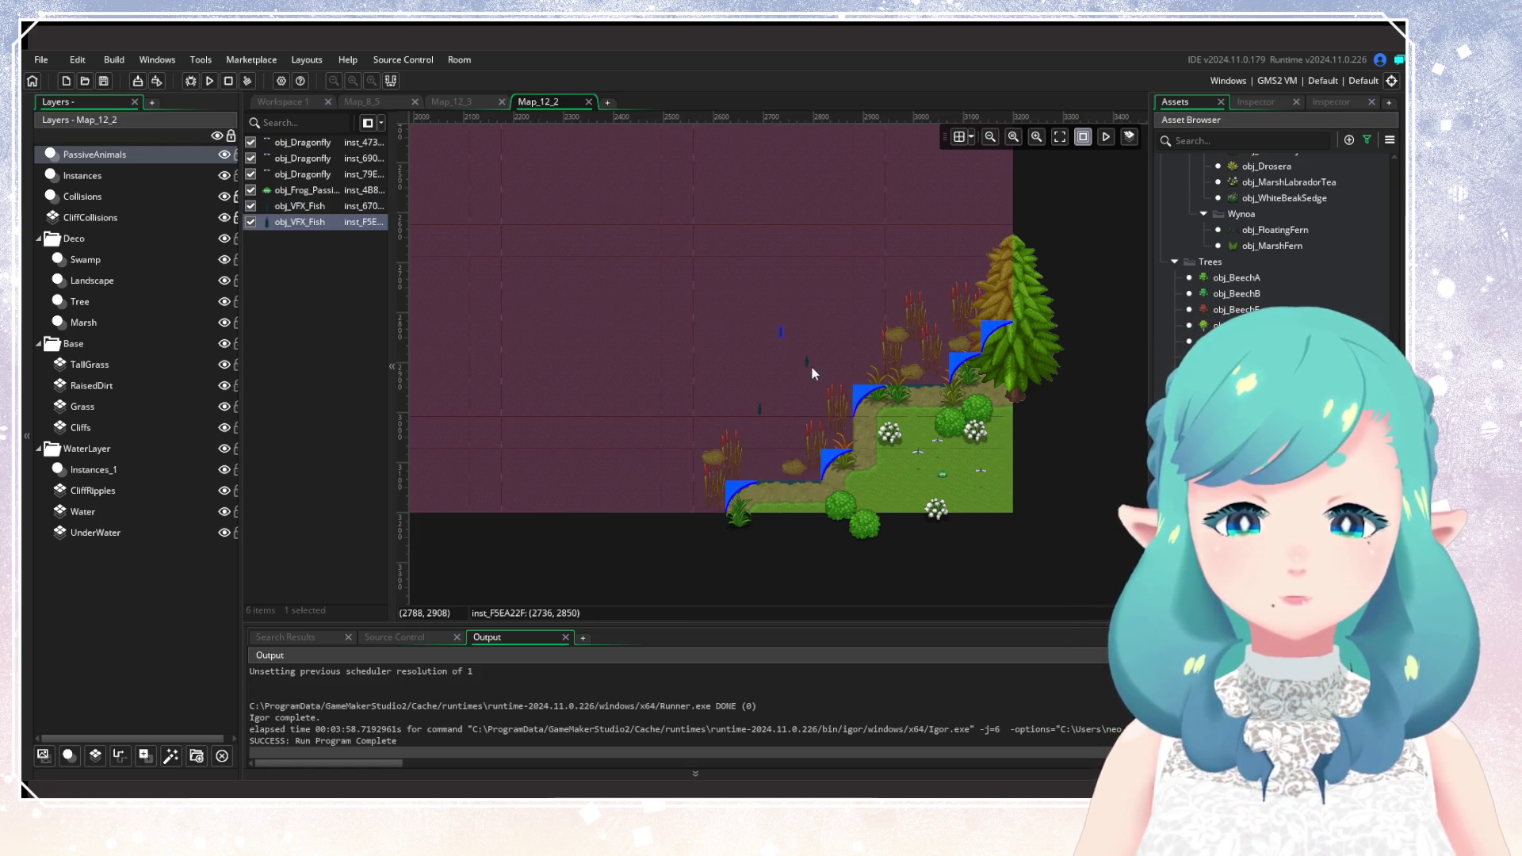
alt+click(812, 368)
alt+click(897, 294)
alt+click(856, 227)
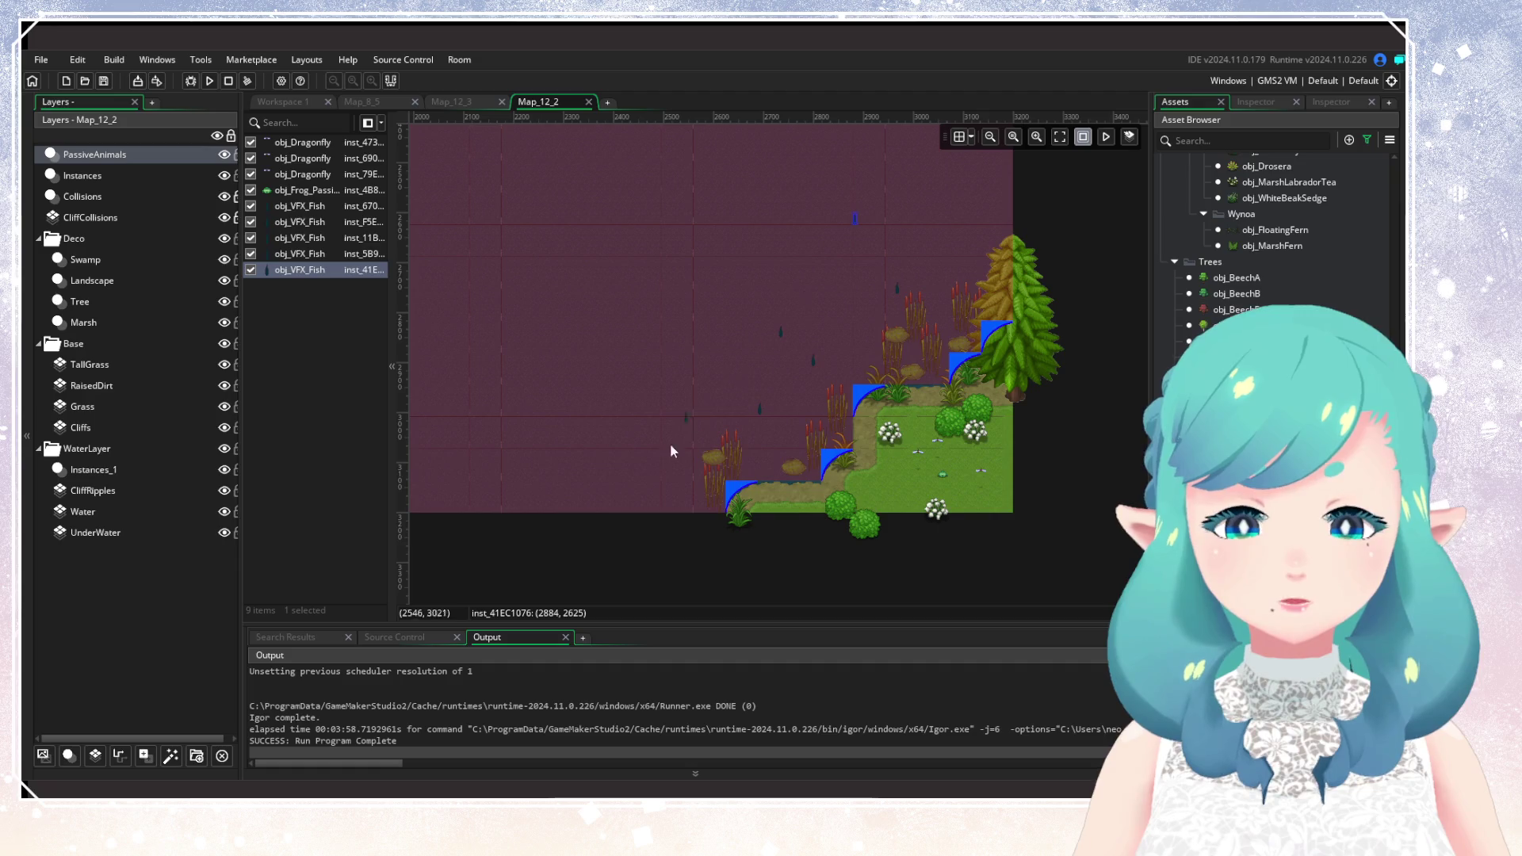
alt+click(620, 463)
scroll(714, 460, down, 3)
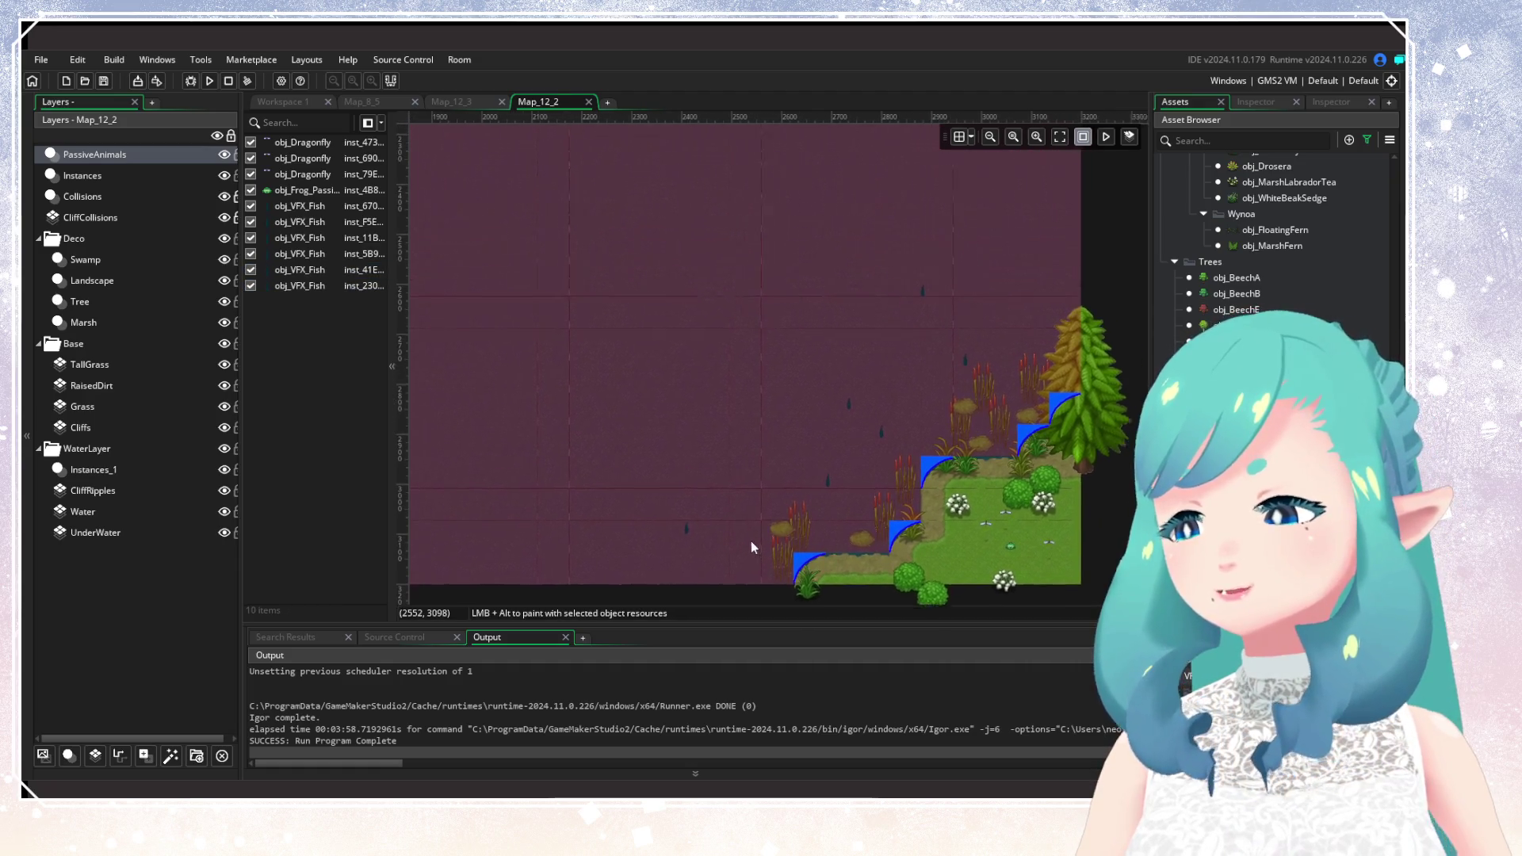
scroll(819, 477, up, 2)
alt+click(1006, 313)
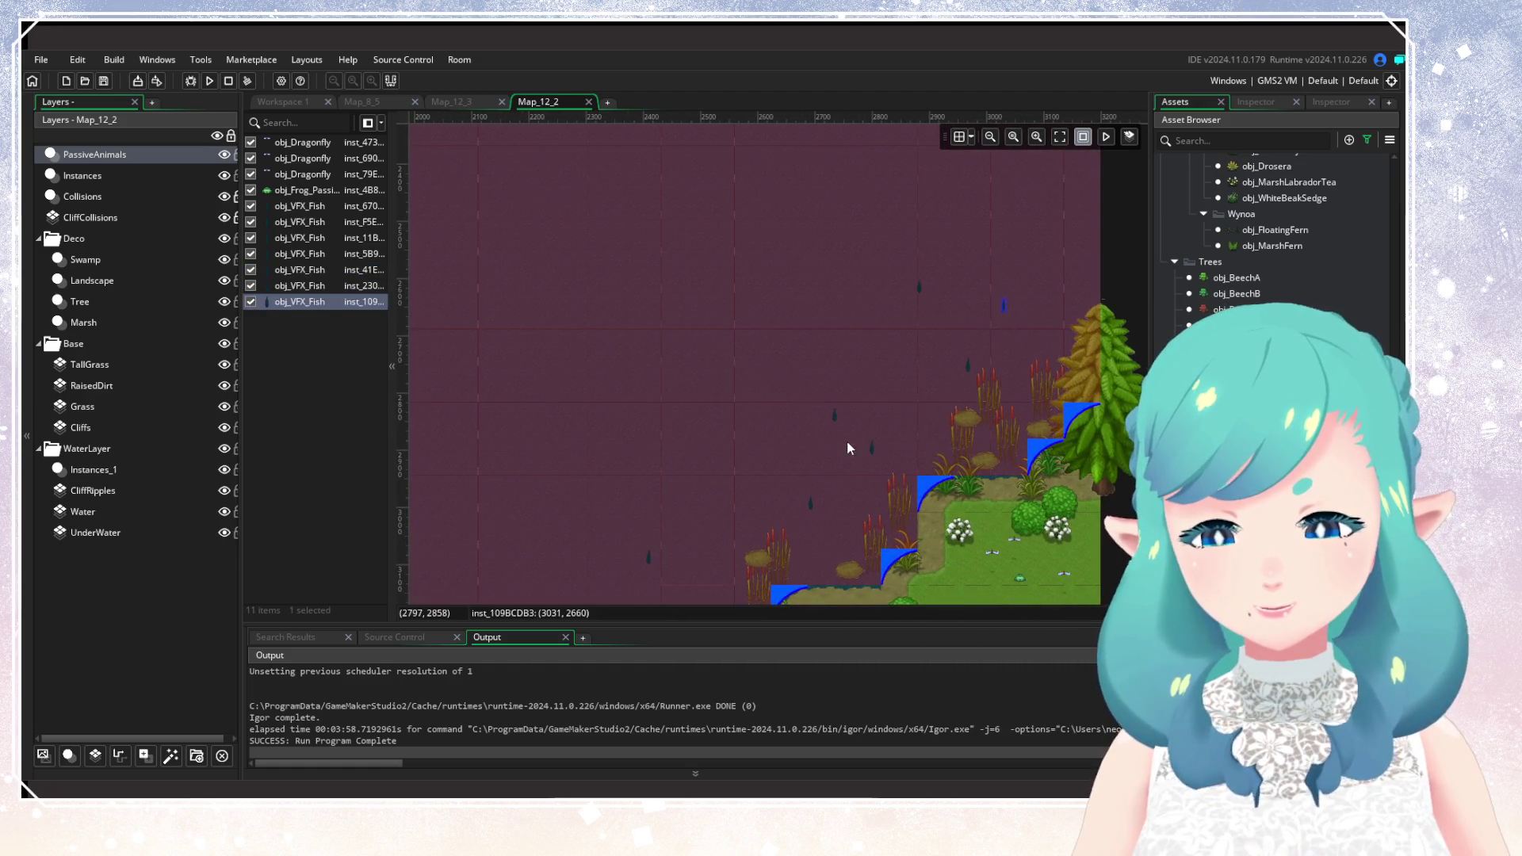
scroll(850, 411, up, 2)
scroll(850, 411, up, 1)
Review three placed fish's variables, setting one fish's size to 0.
double_click(705, 445)
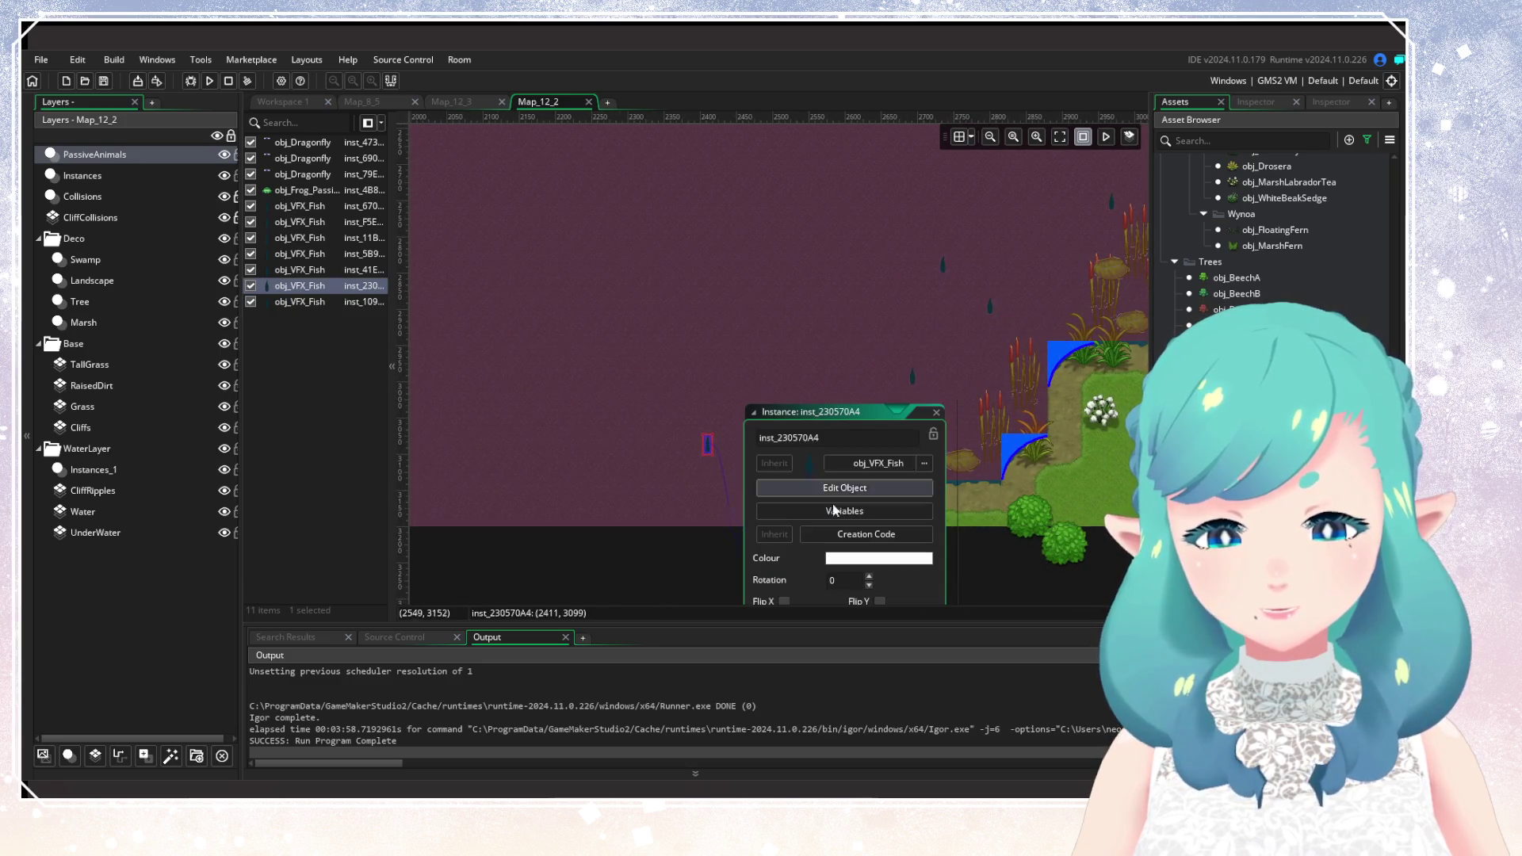
click(844, 512)
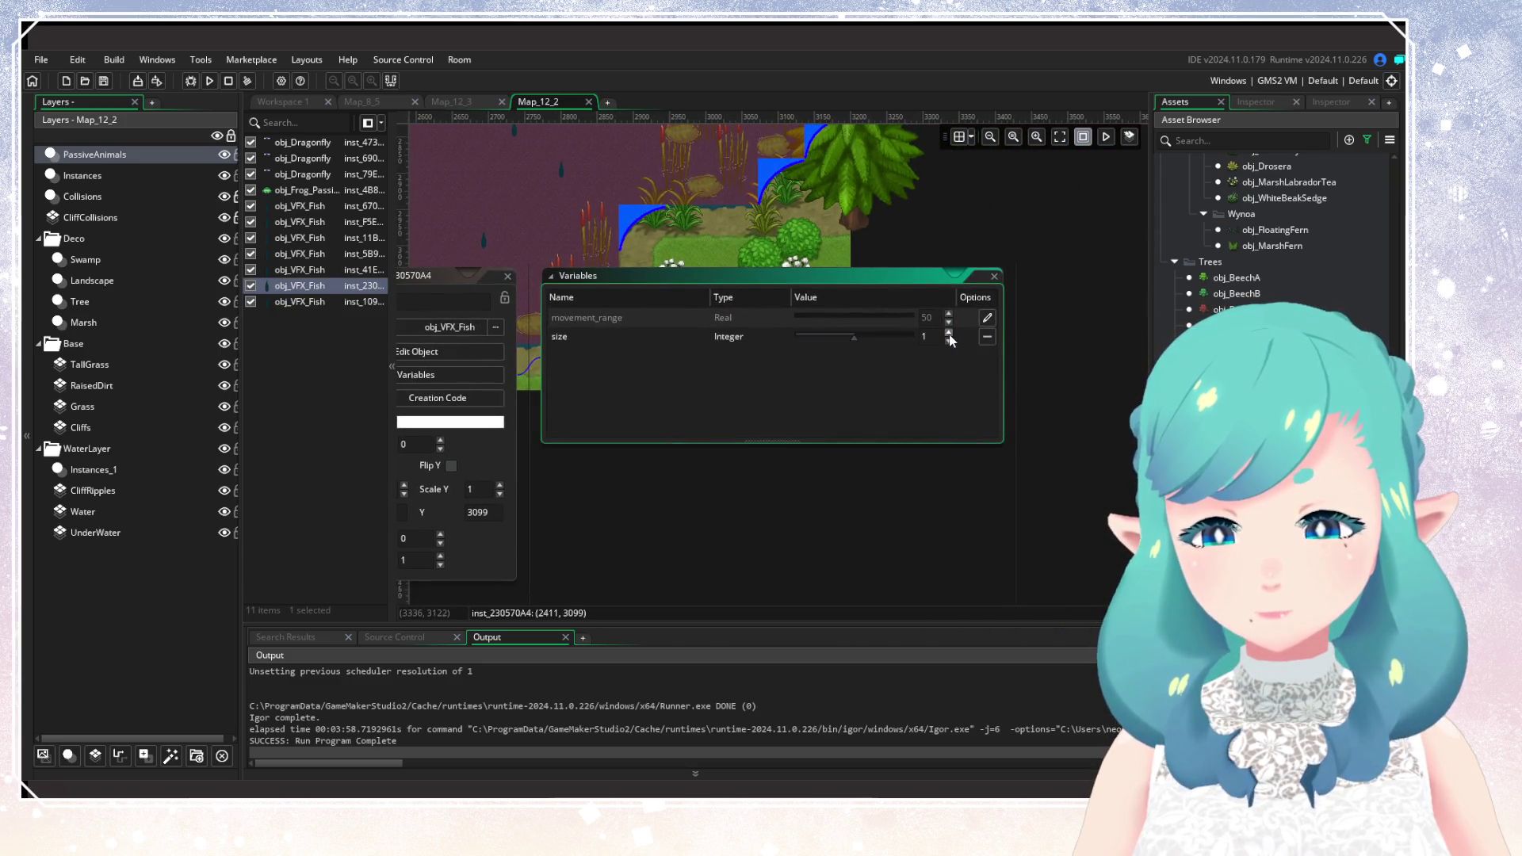
drag(522, 263, 762, 468)
double_click(762, 463)
click(867, 523)
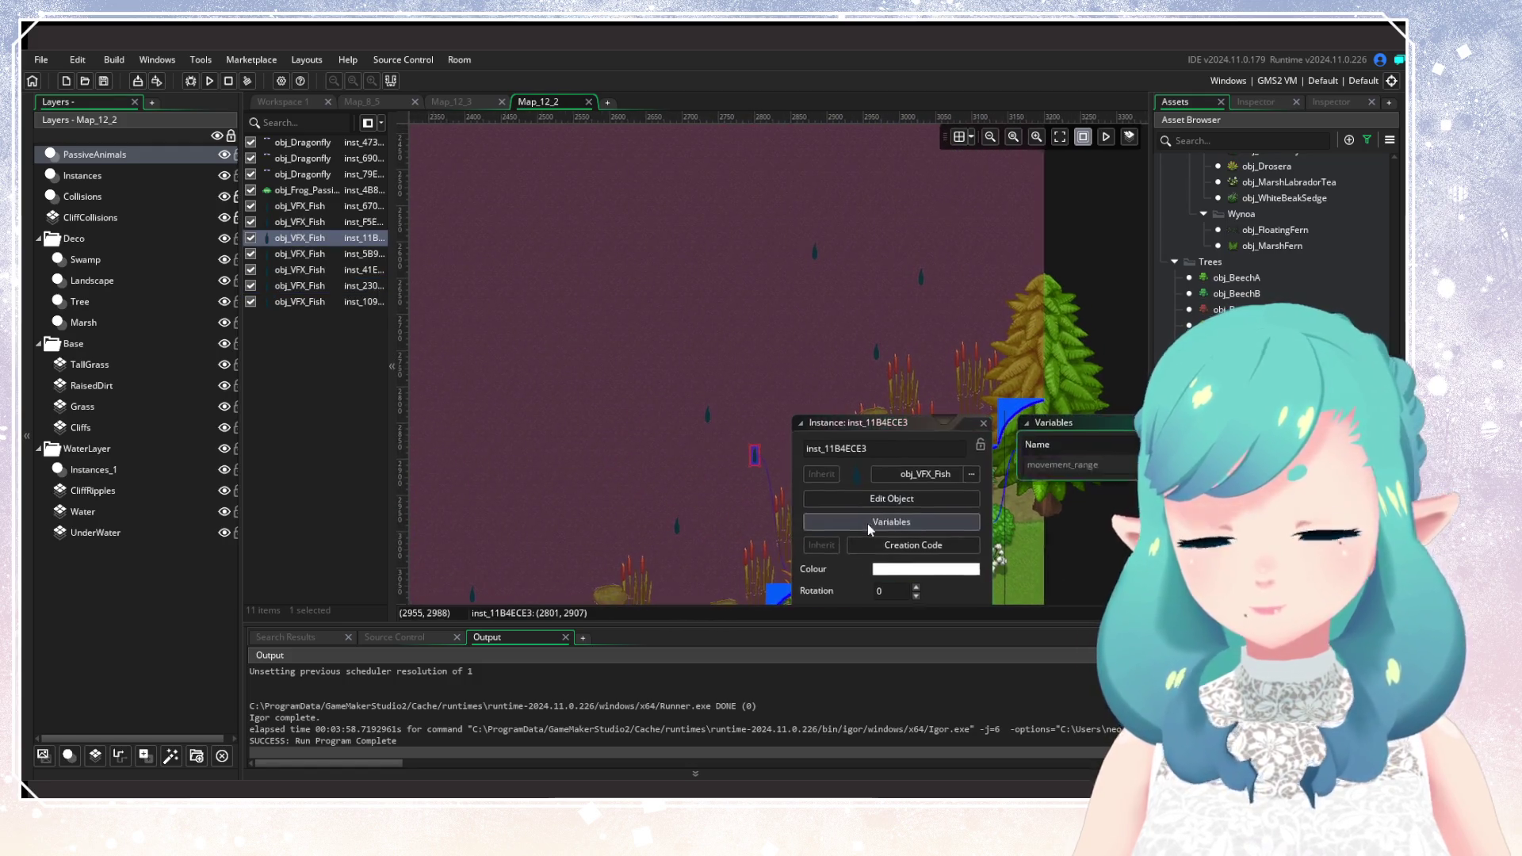
click(987, 336)
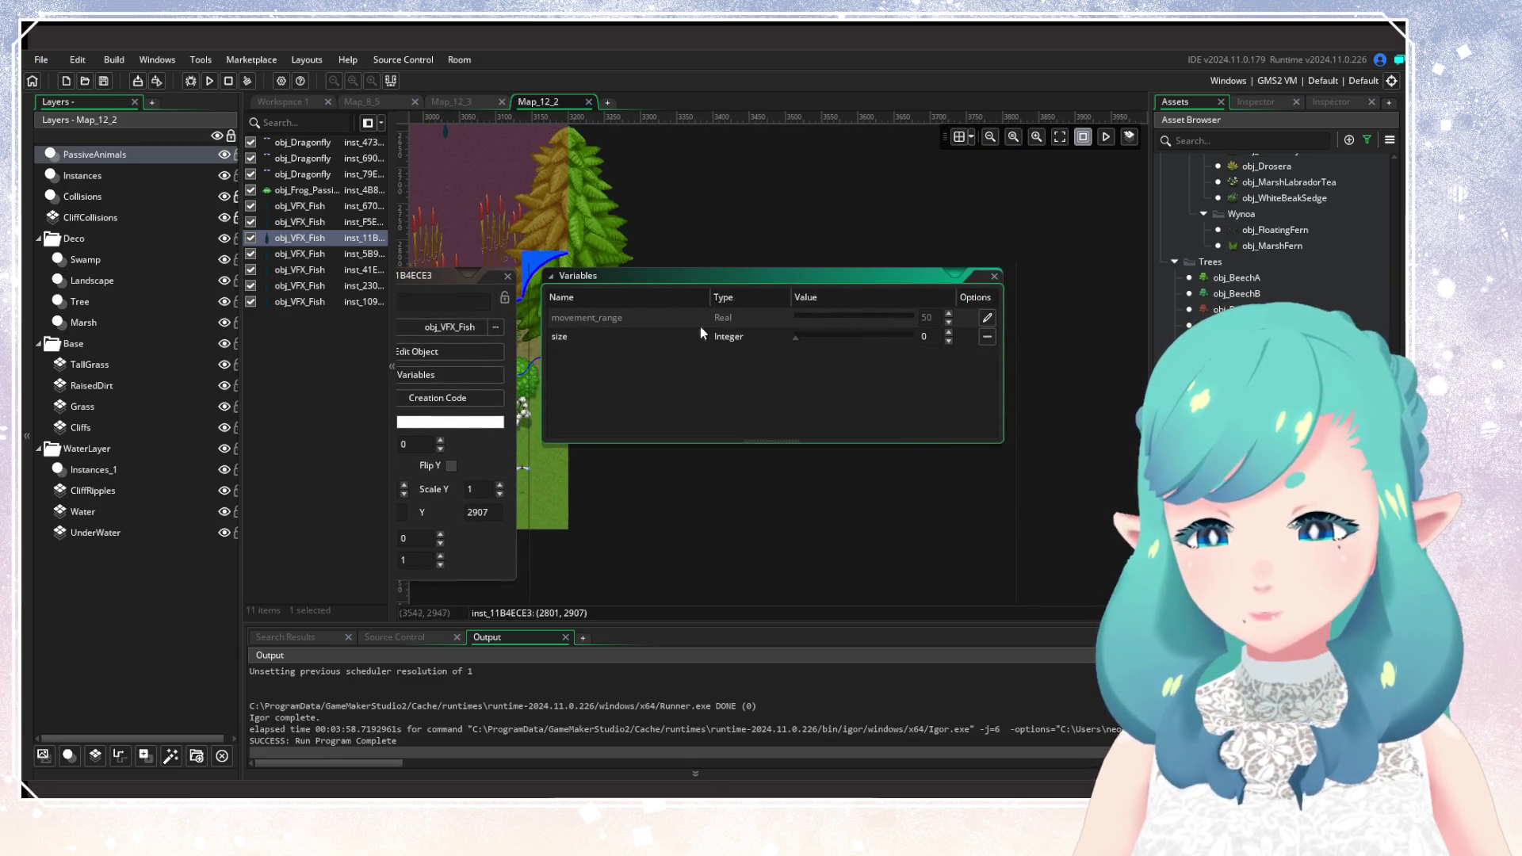
click(508, 276)
drag(468, 222, 928, 452)
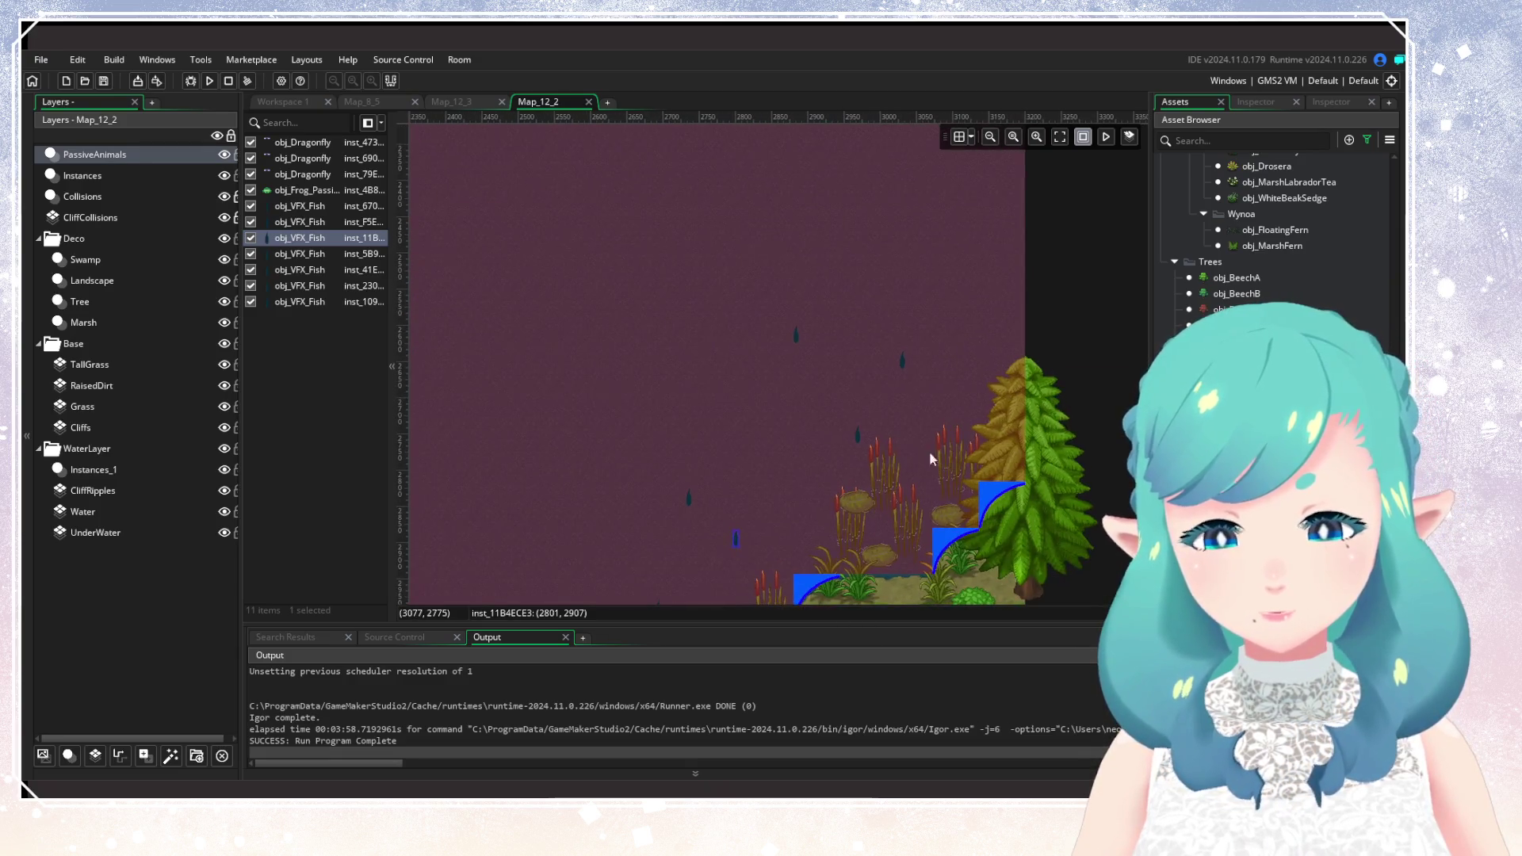
double_click(861, 441)
click(934, 498)
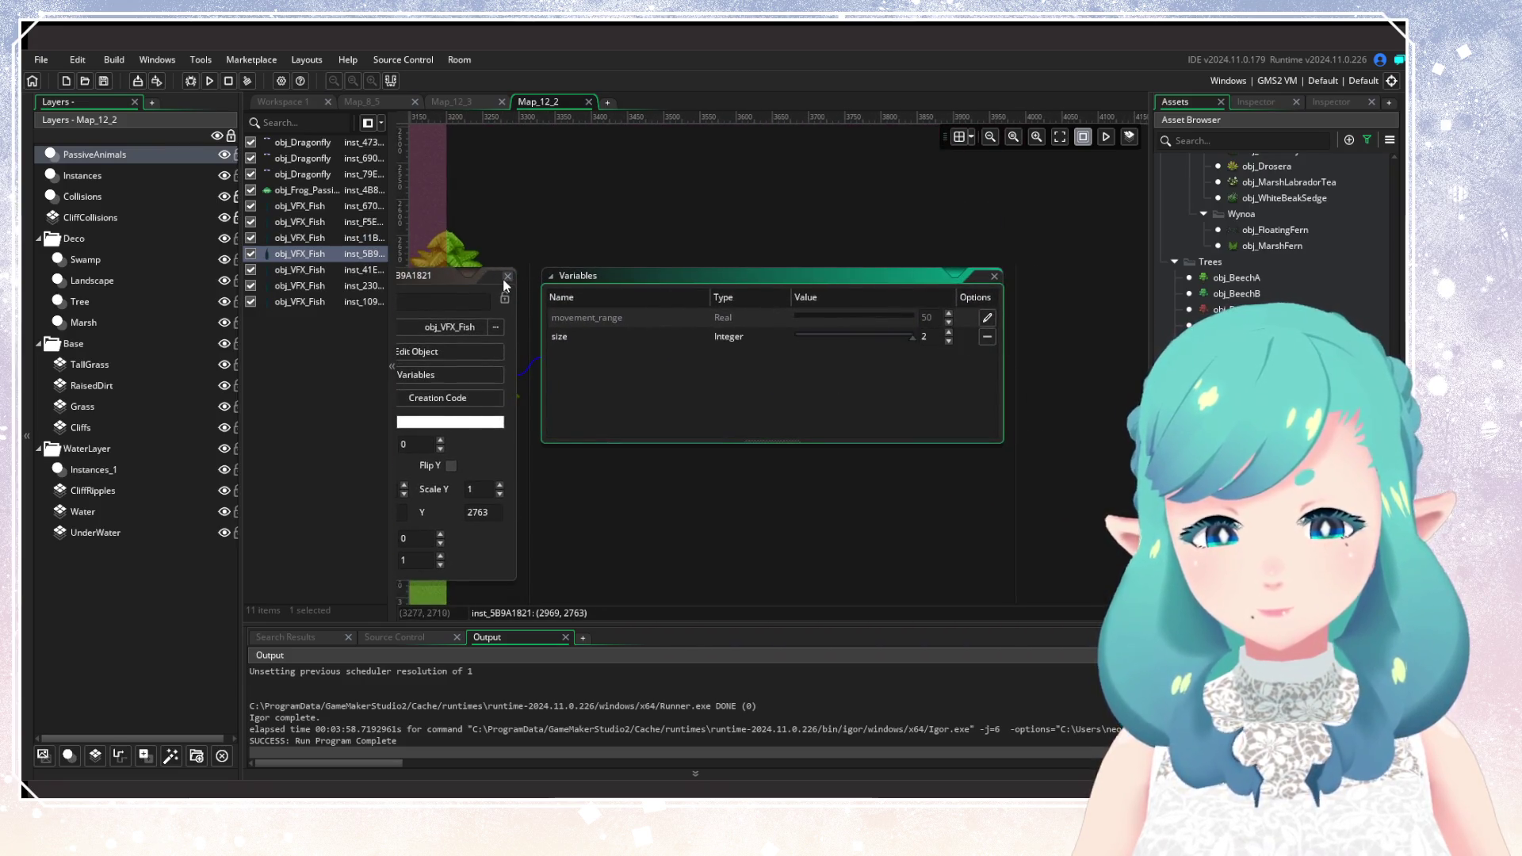
click(497, 427)
drag(497, 426, 850, 452)
Find the Duck folder and place obj_DuckA on the swamp water.
scroll(830, 473, down, 2)
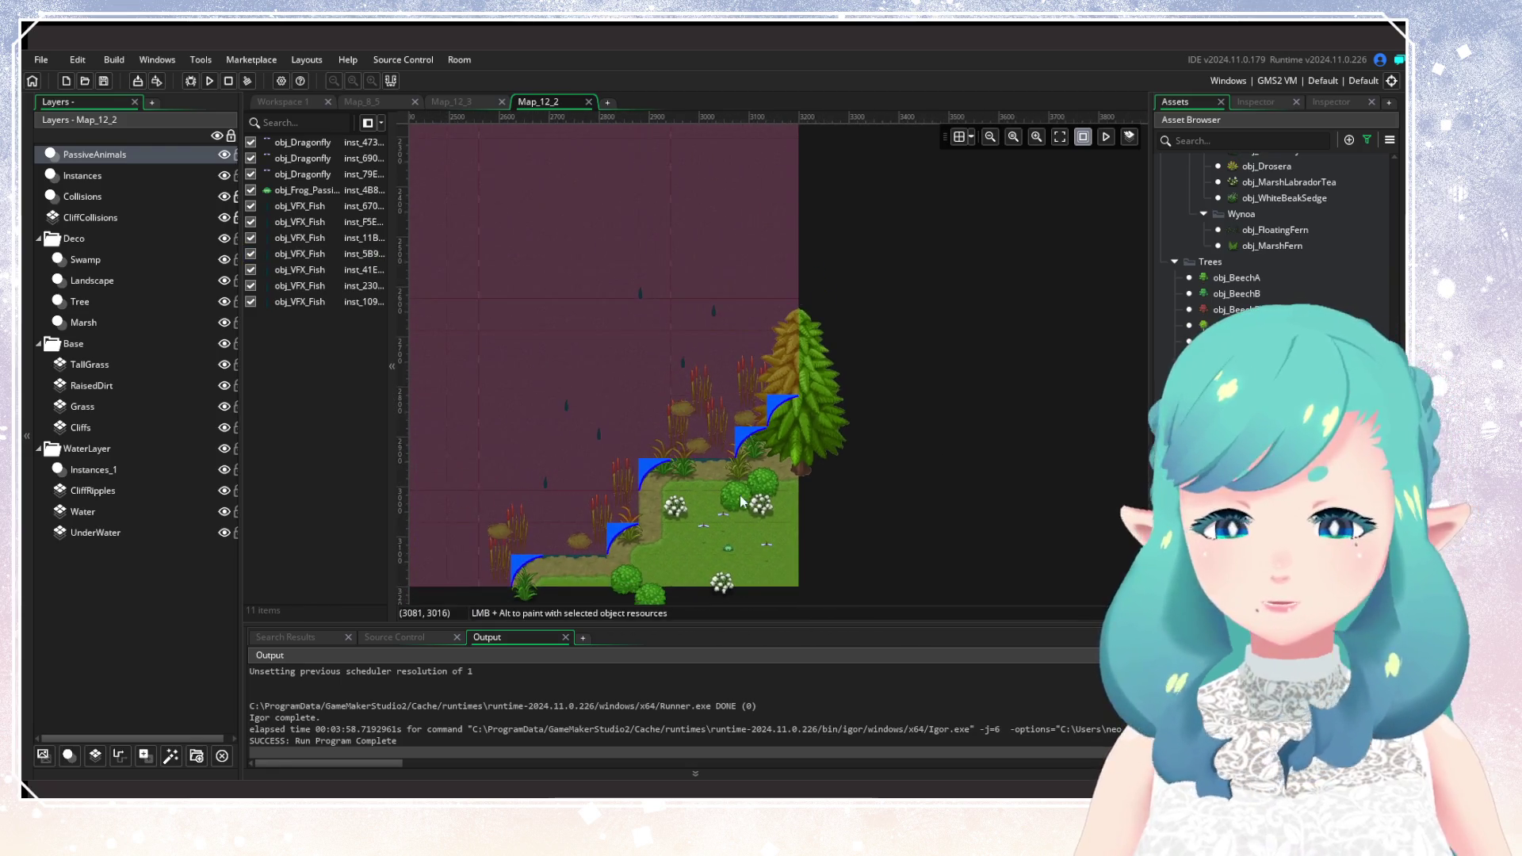
scroll(961, 465, down, 1)
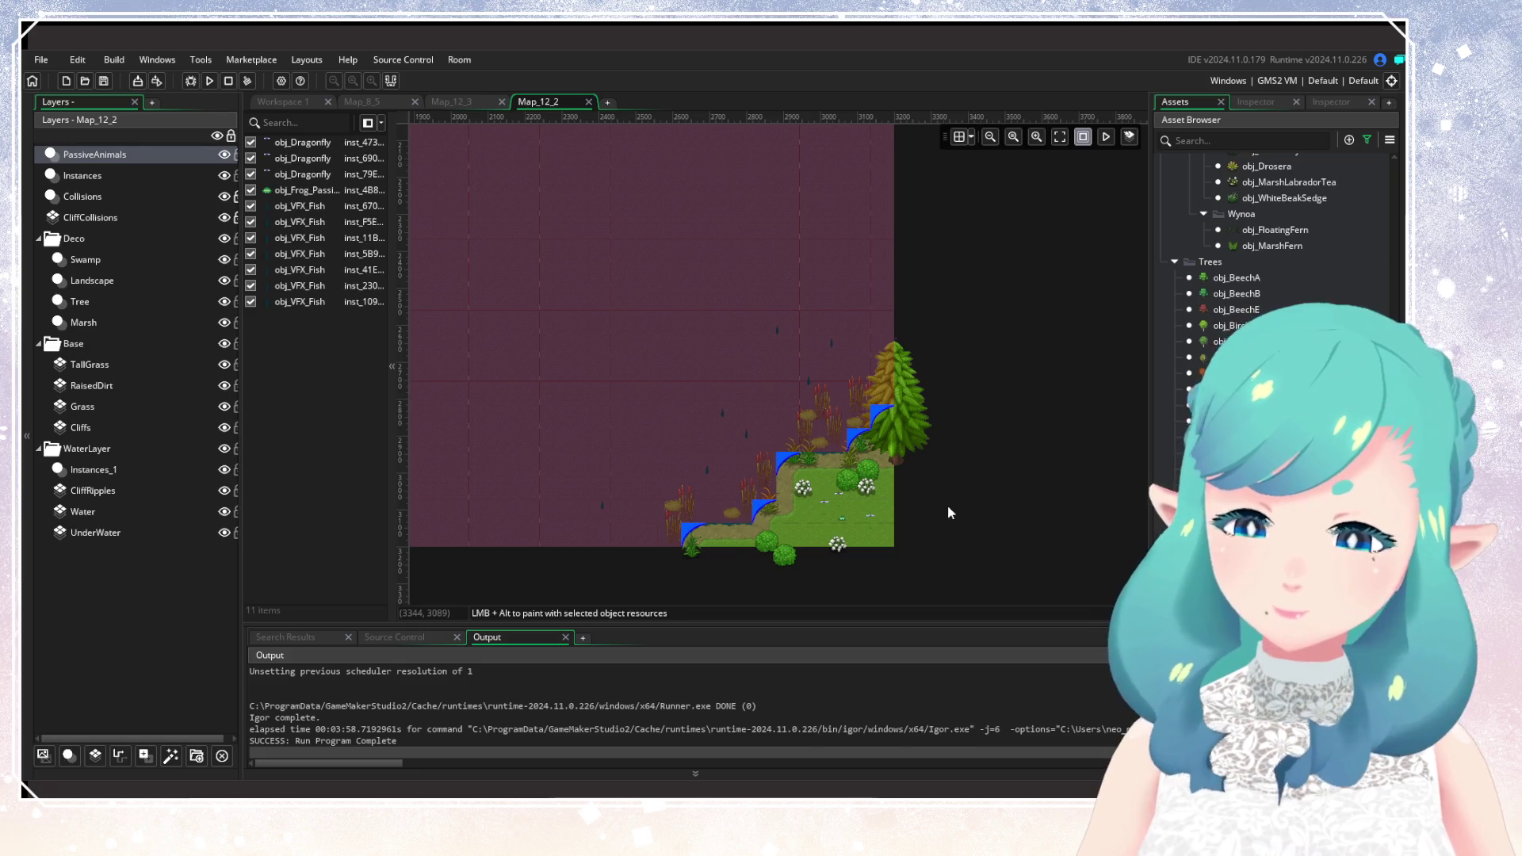
scroll(1269, 230, down, 5)
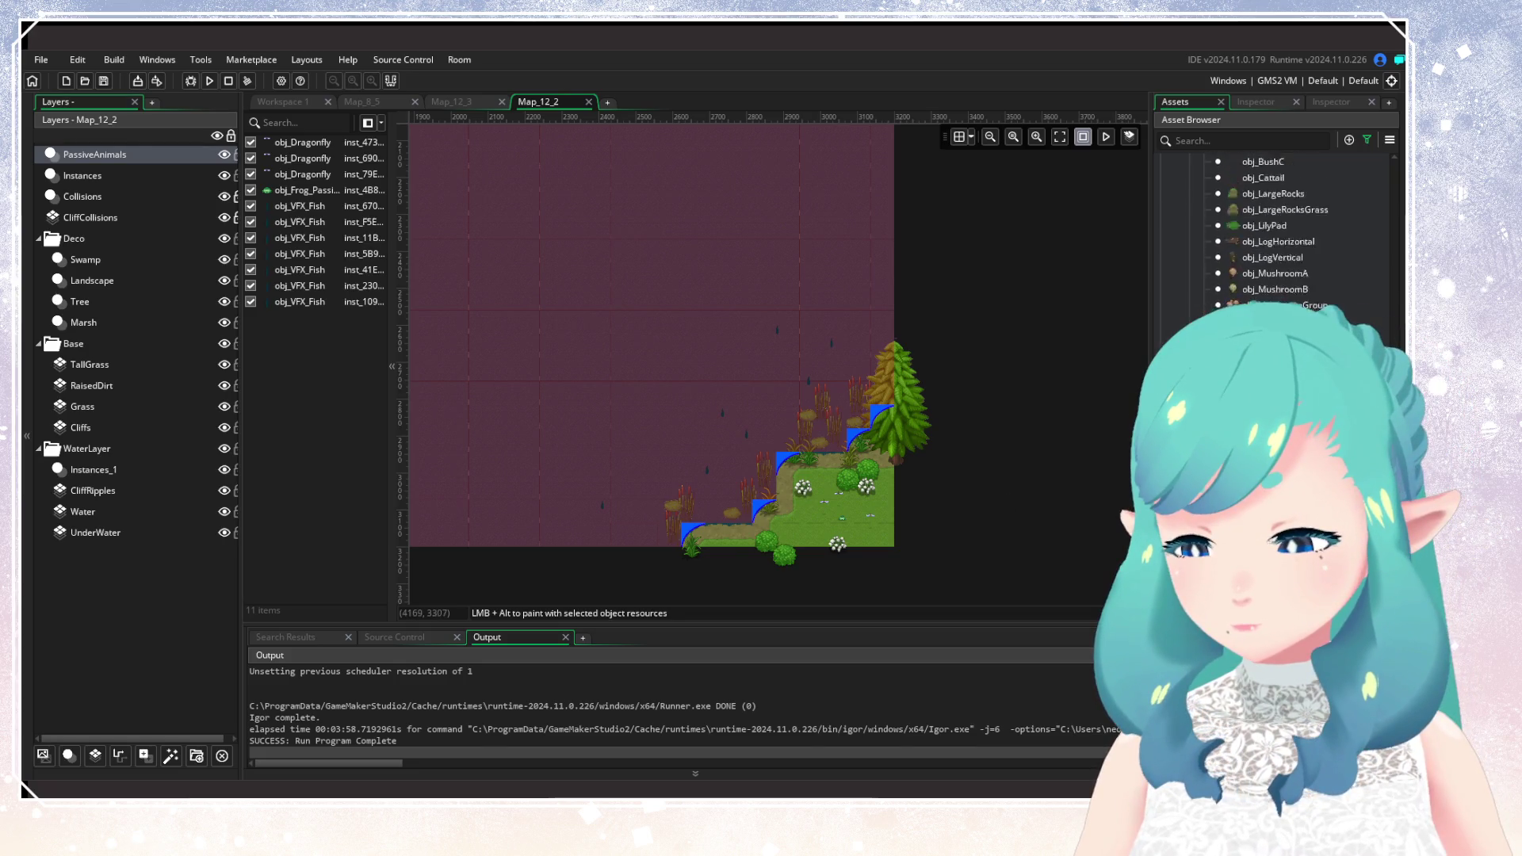
scroll(1268, 230, up, 10)
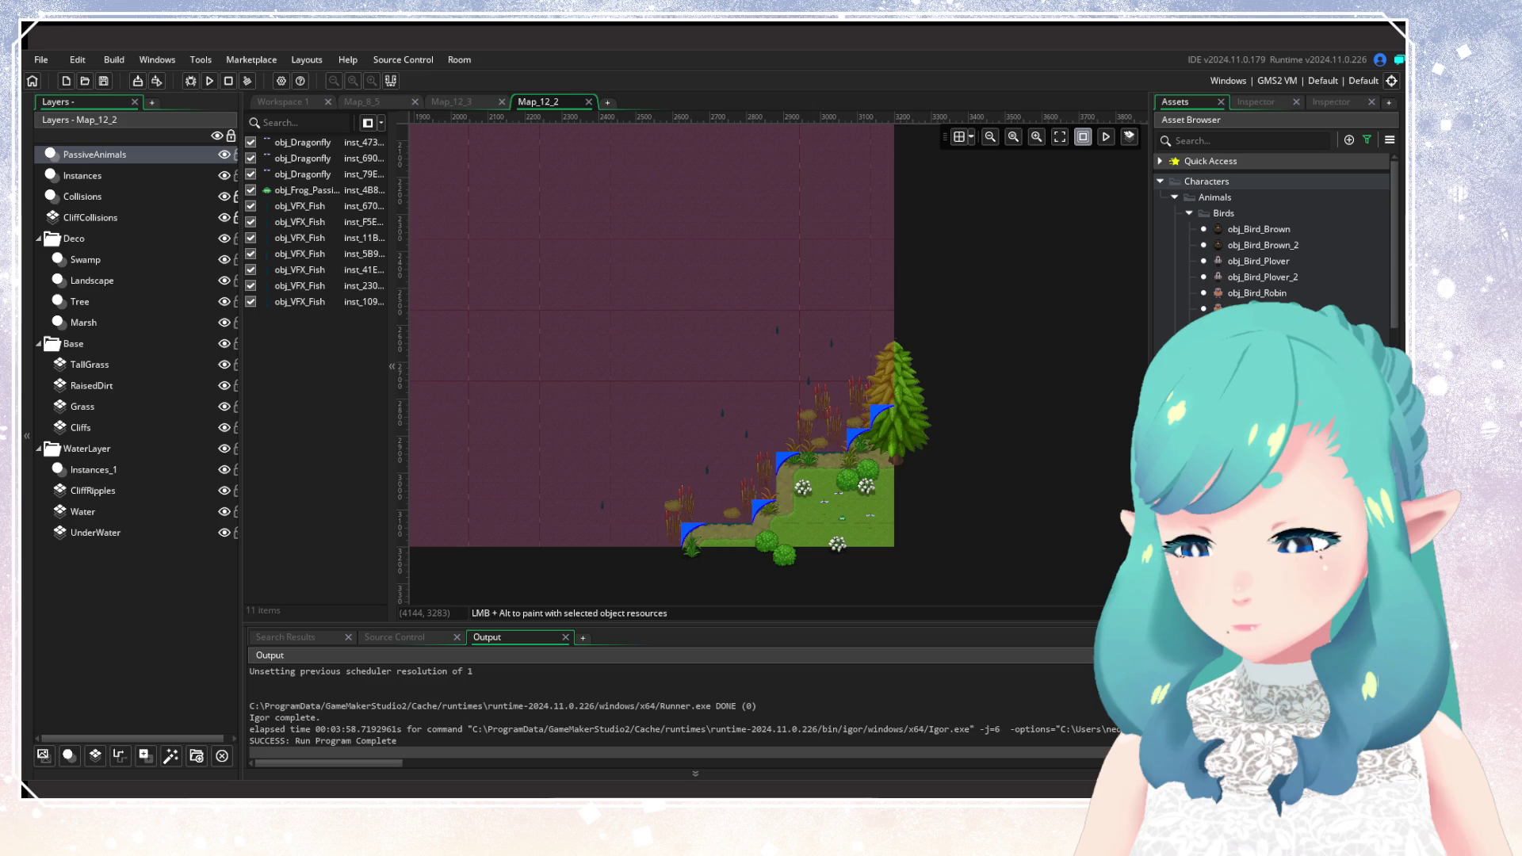
scroll(1227, 291, down, 8)
click(1227, 287)
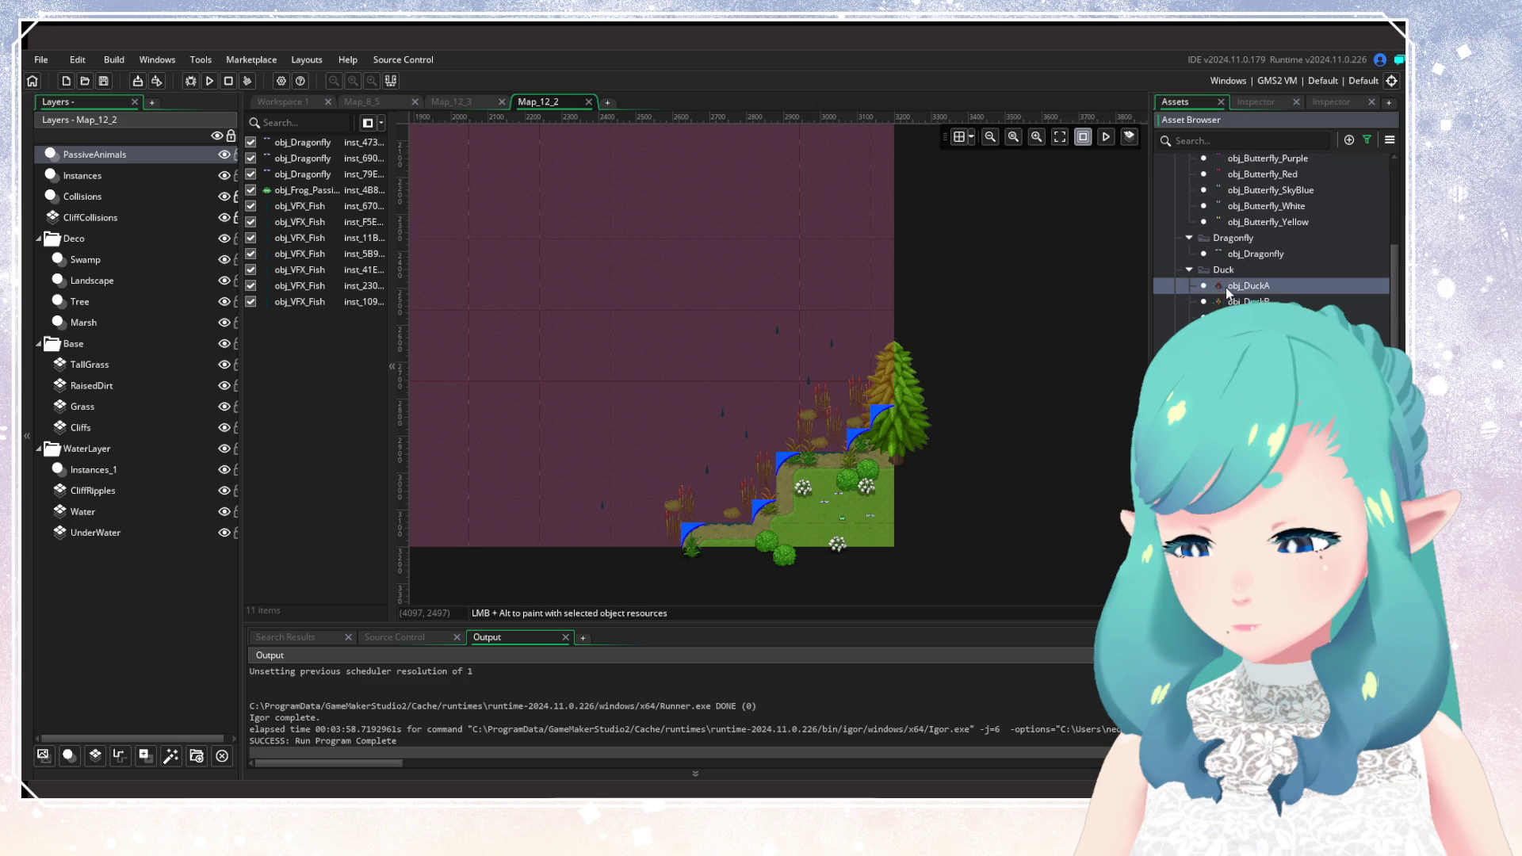
drag(1227, 291, 758, 381)
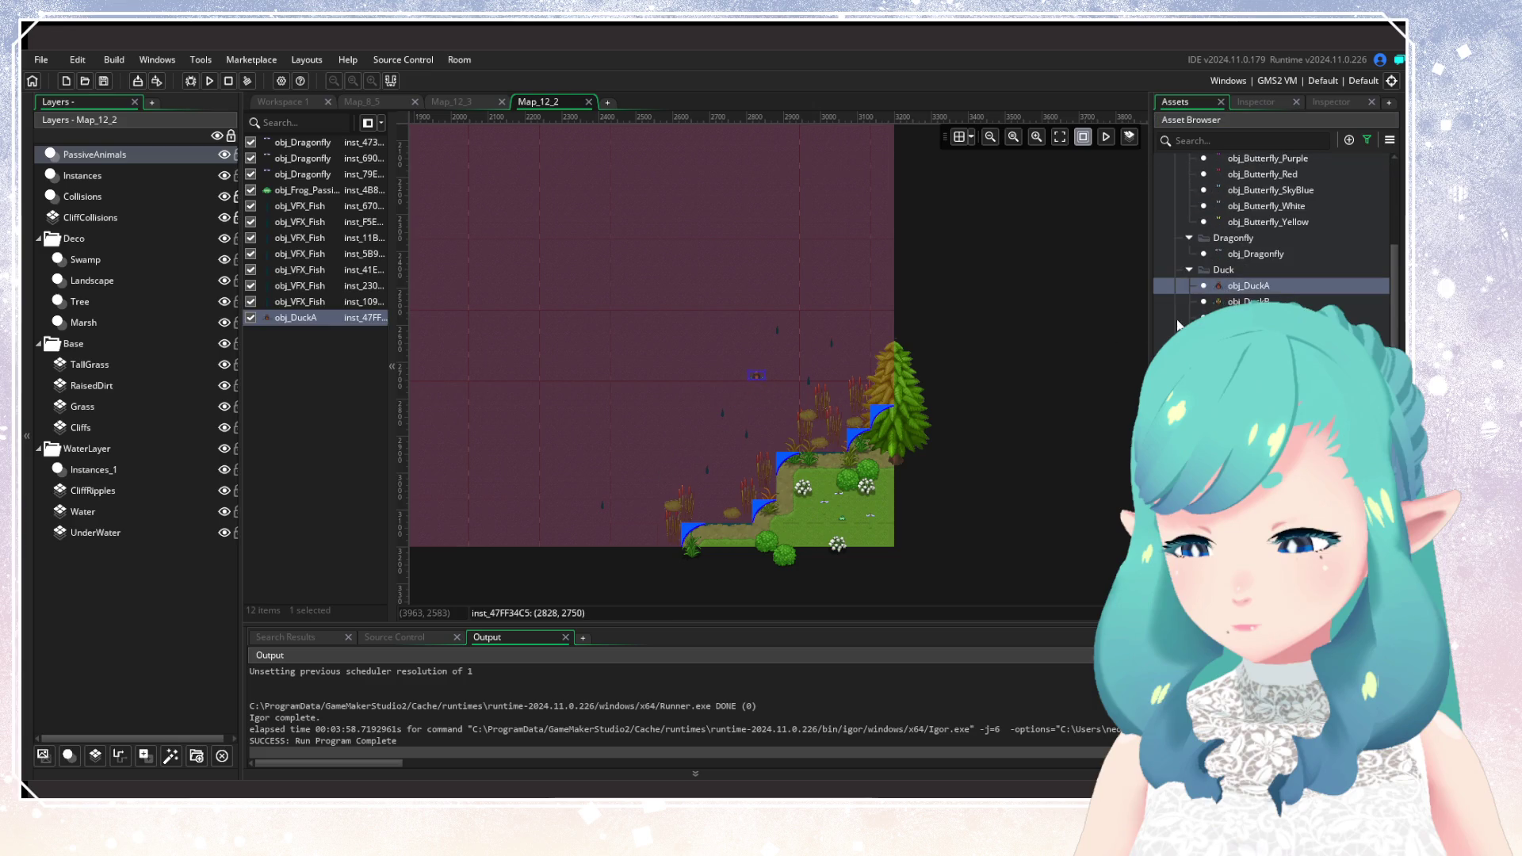
Add obj_DuckB and obj_DuckC to the water beside the first duck.
click(1249, 301)
drag(745, 410, 744, 409)
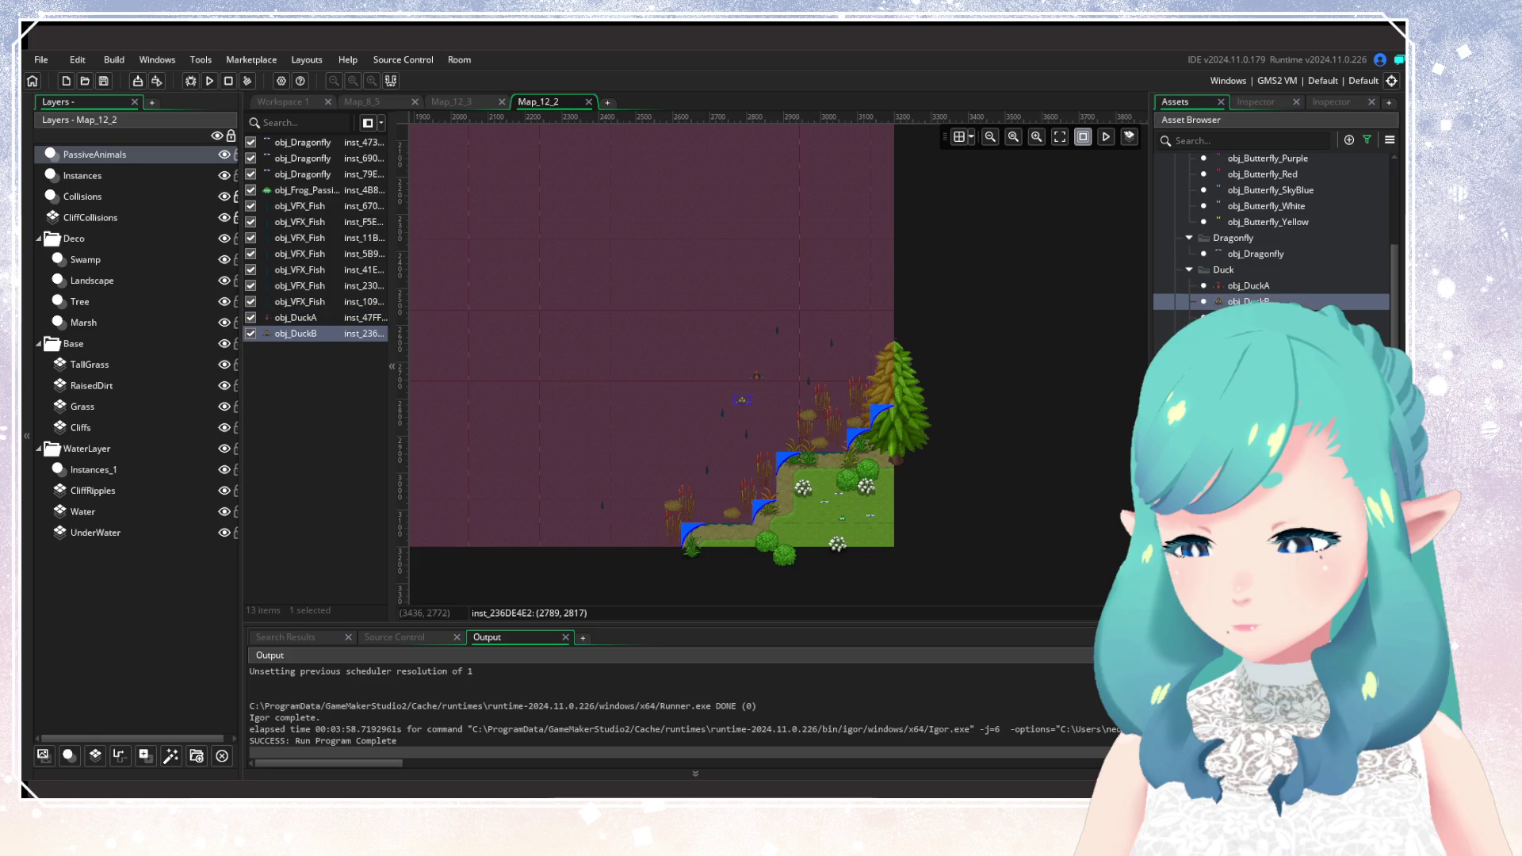
drag(1249, 317, 665, 465)
click(660, 383)
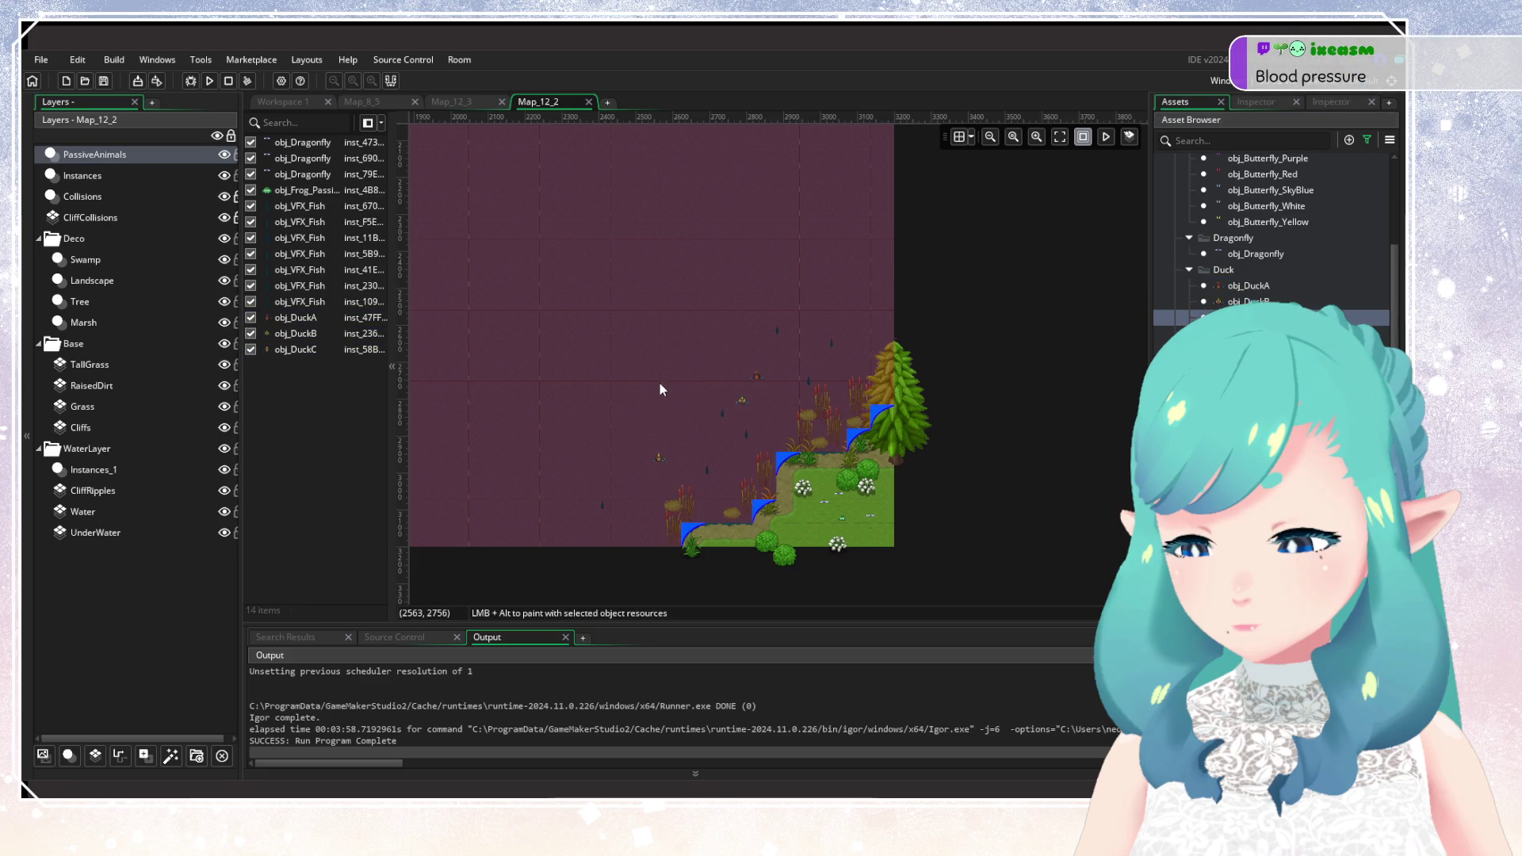
scroll(974, 450, down, 5)
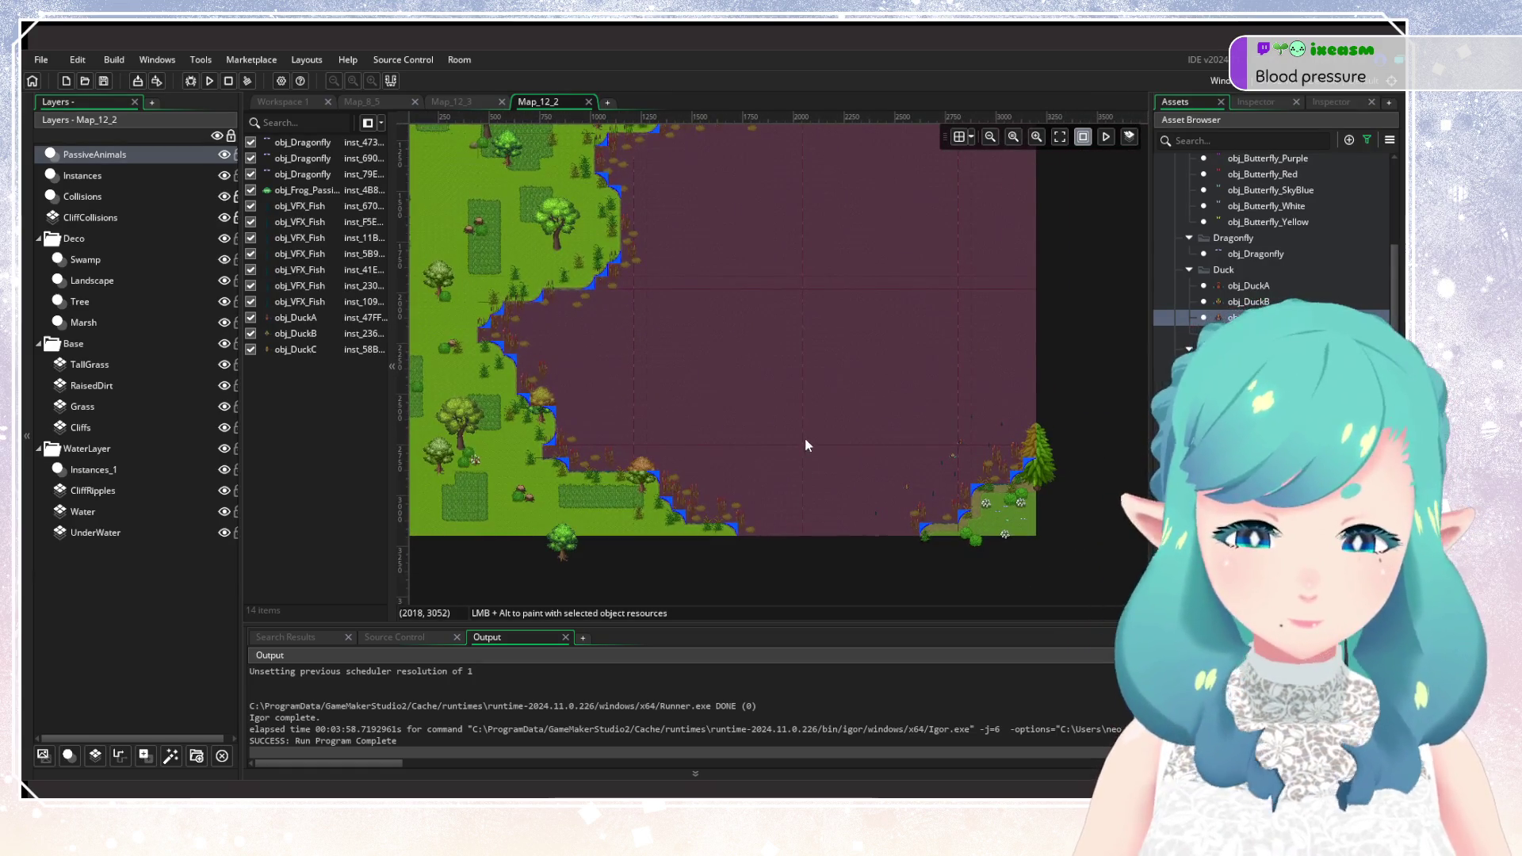
scroll(805, 439, up, 5)
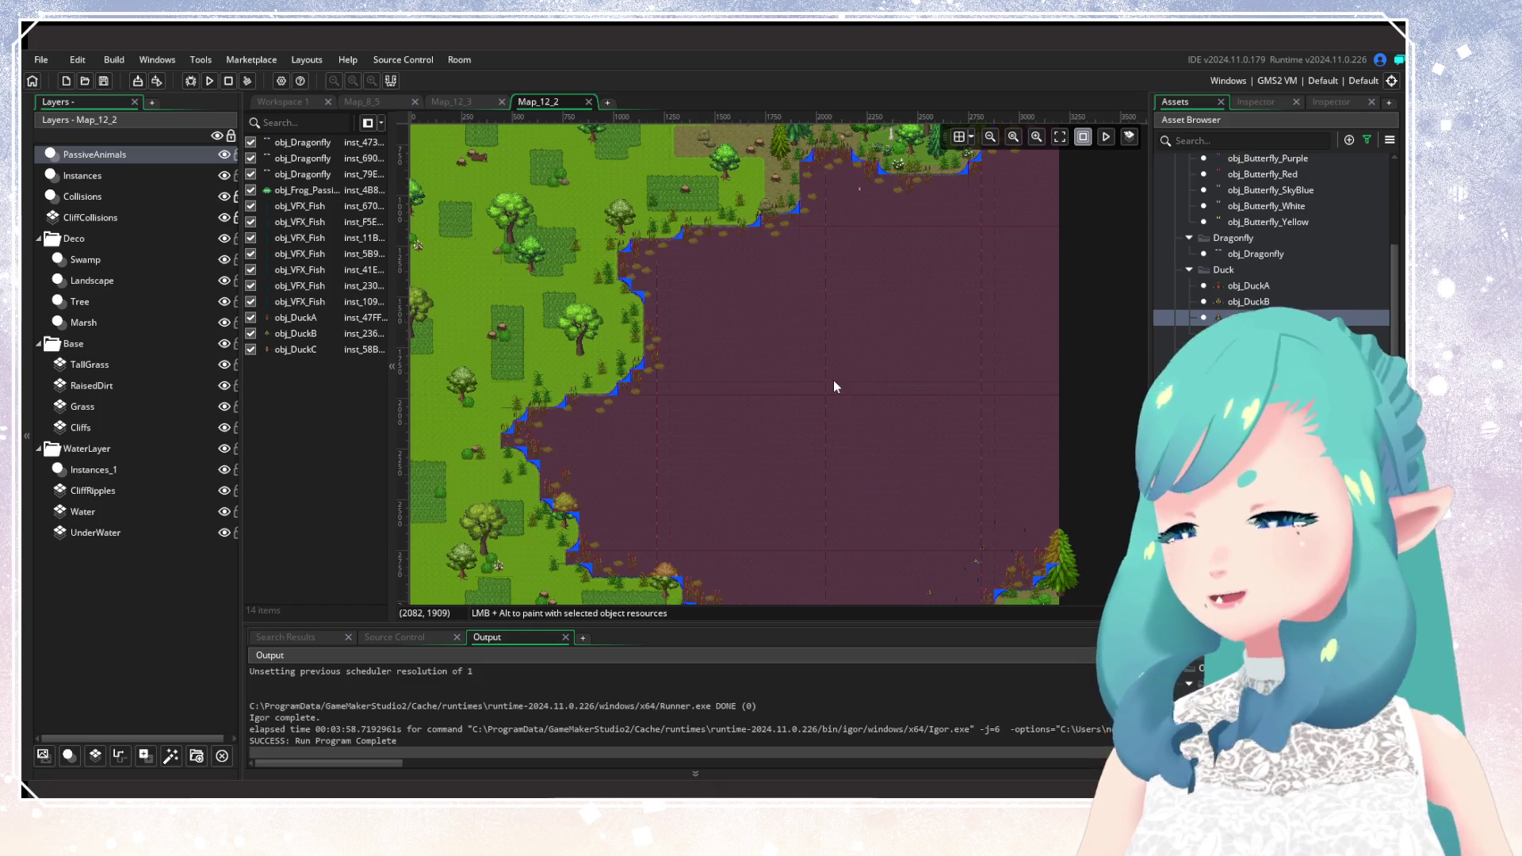
drag(834, 387, 897, 222)
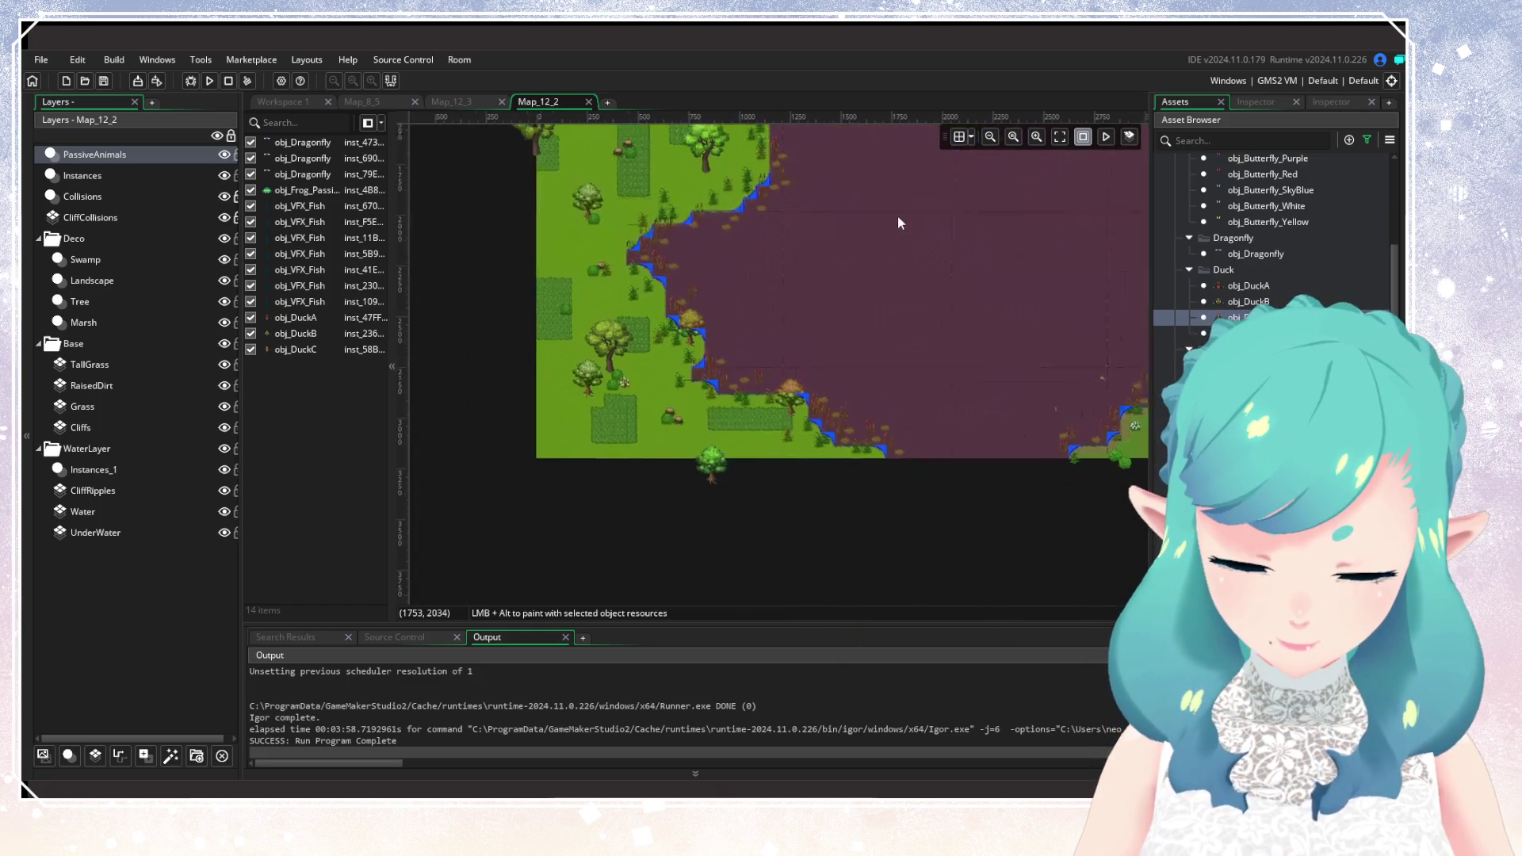
scroll(897, 223, up, 5)
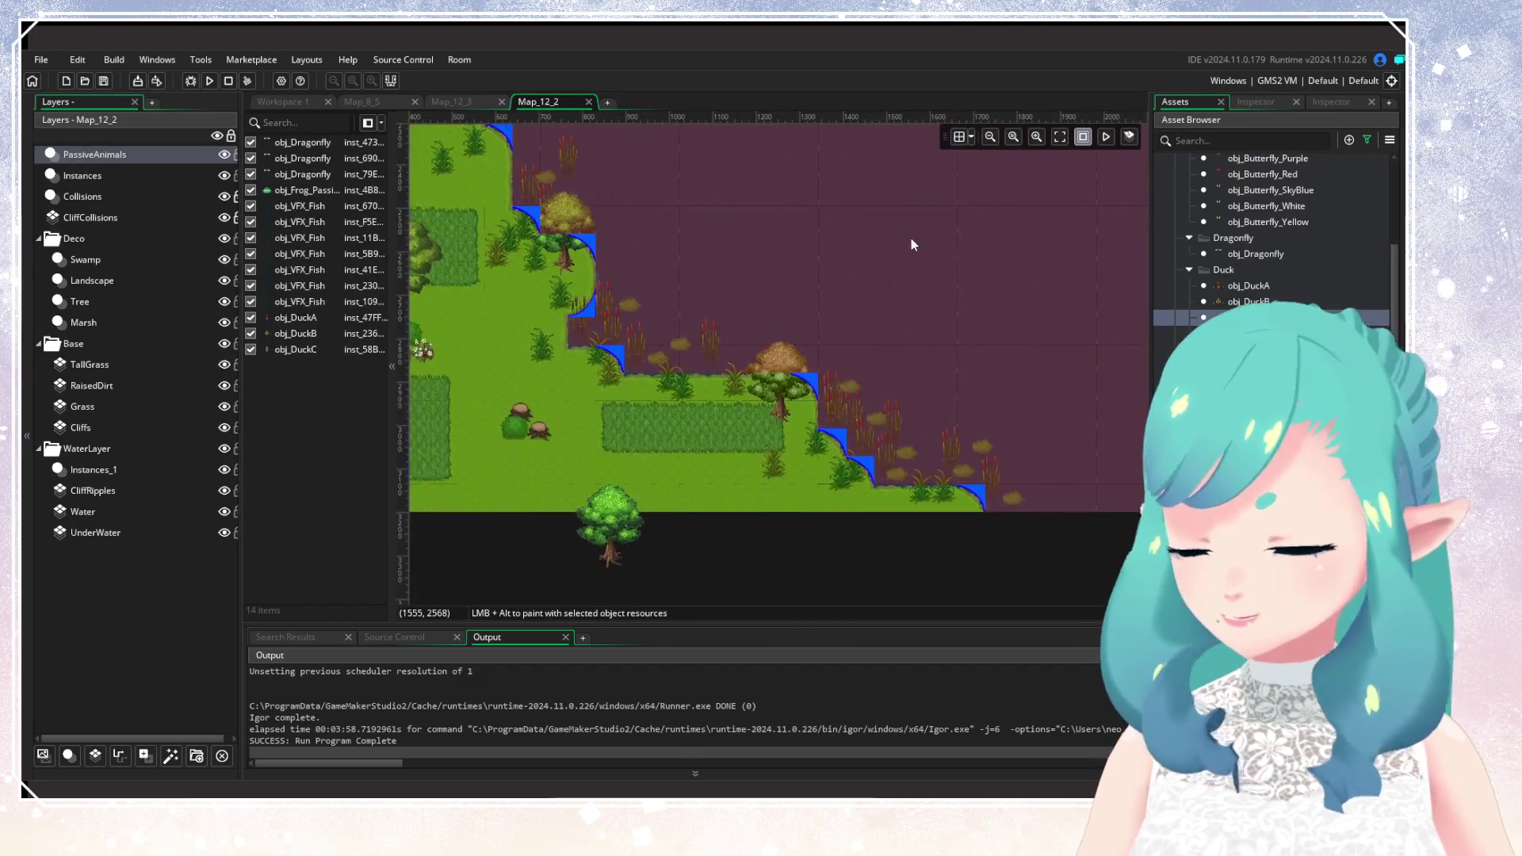
scroll(911, 245, down, 5)
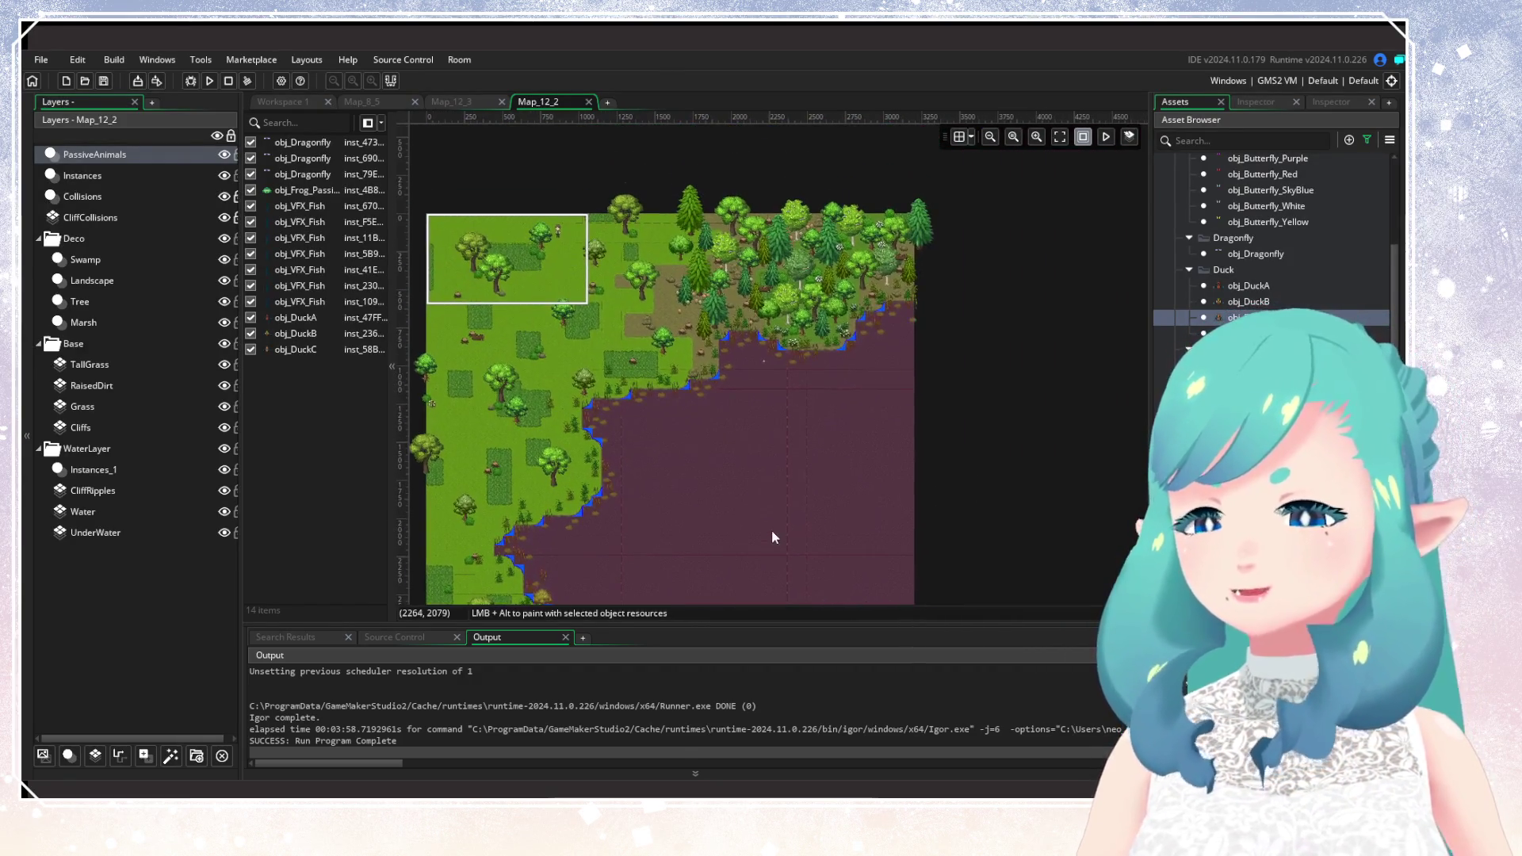
scroll(835, 315, up, 5)
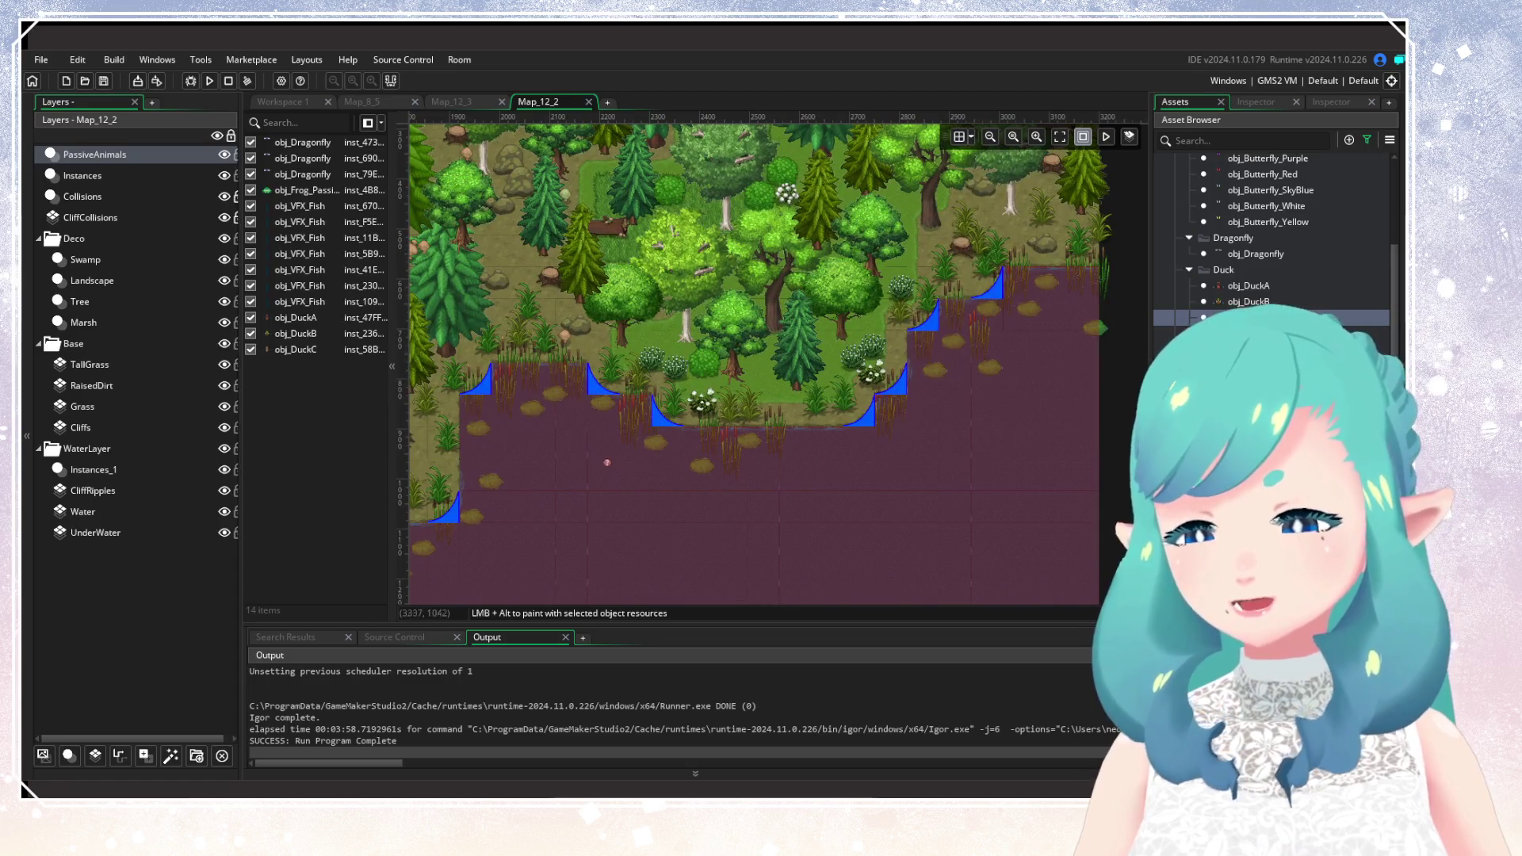
scroll(1269, 238, down, 10)
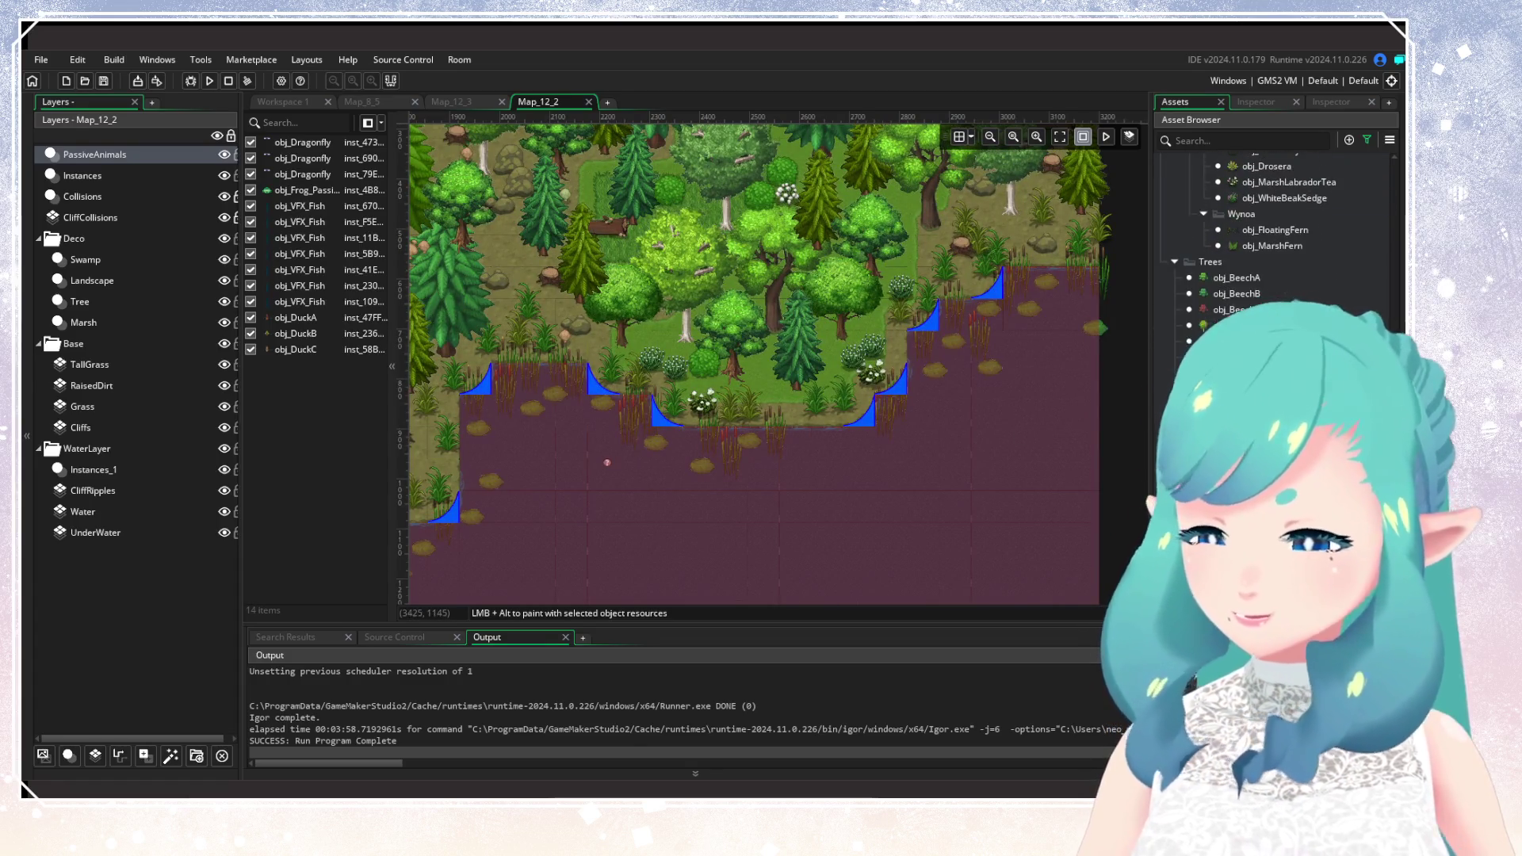
Scatter VFX fish through the water below the forest and across the open swamp.
mouse_move(964, 601)
mouse_down()
mouse_move(860, 520)
mouse_move(854, 368)
mouse_up()
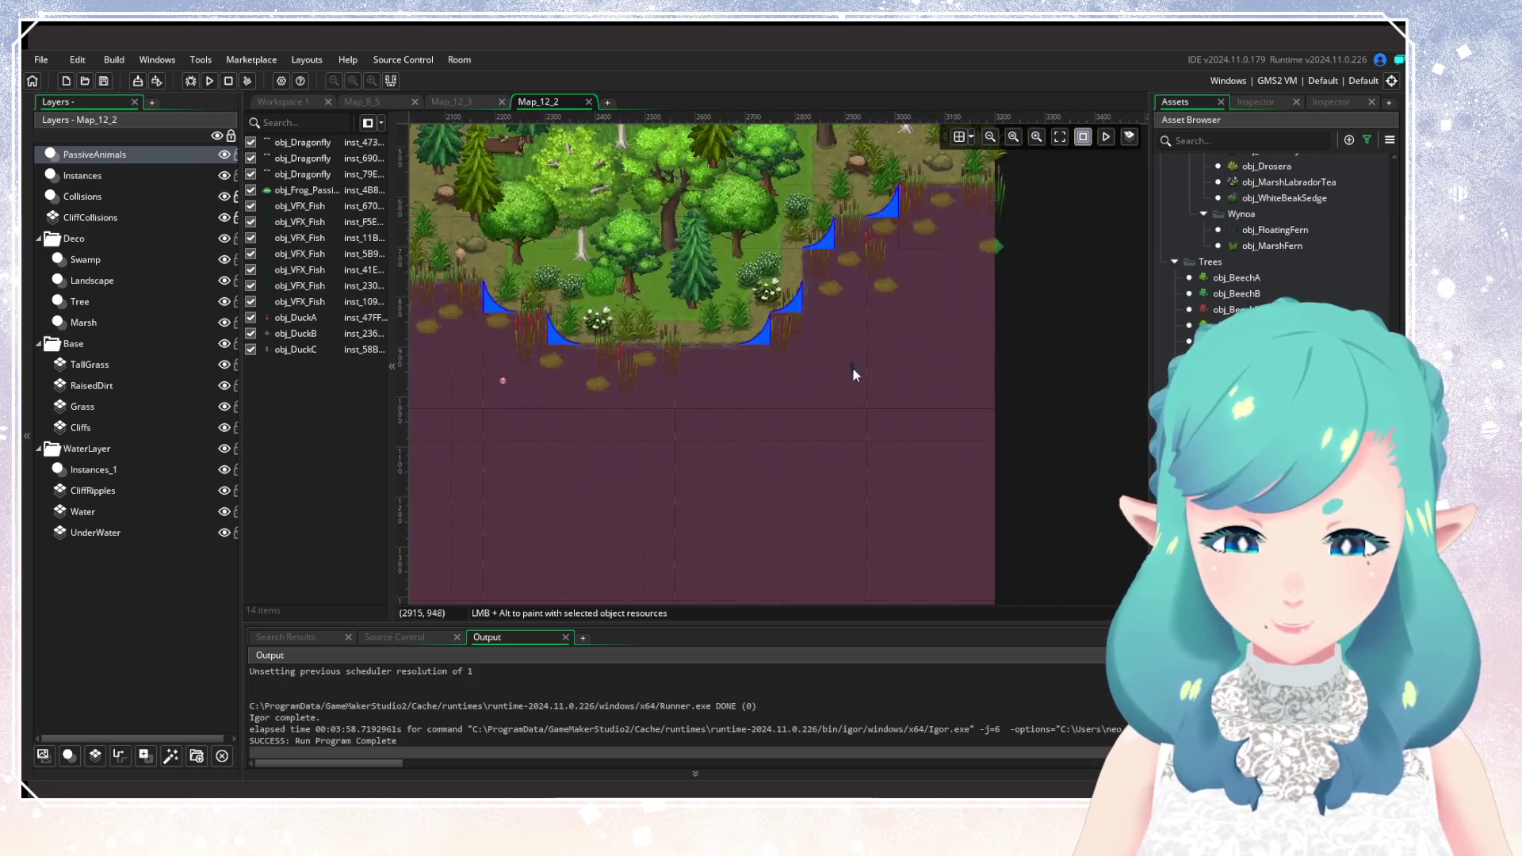
alt+click(924, 295)
alt+click(848, 330)
alt+click(729, 375)
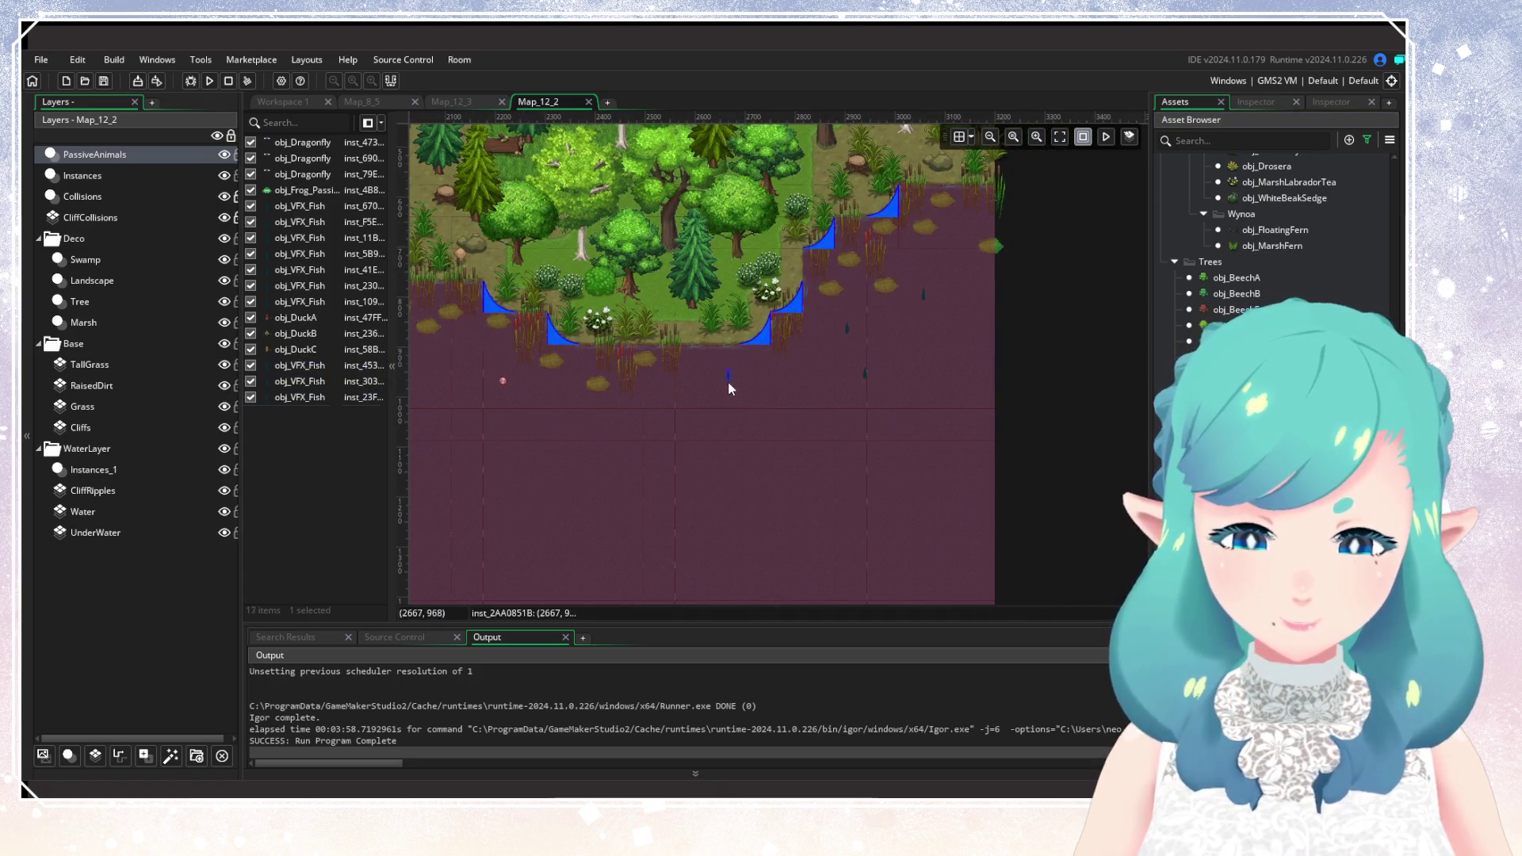
mouse_move(727, 382)
mouse_down()
mouse_move(987, 466)
mouse_move(1125, 367)
mouse_up()
alt+click(832, 368)
alt+click(861, 411)
alt+click(922, 386)
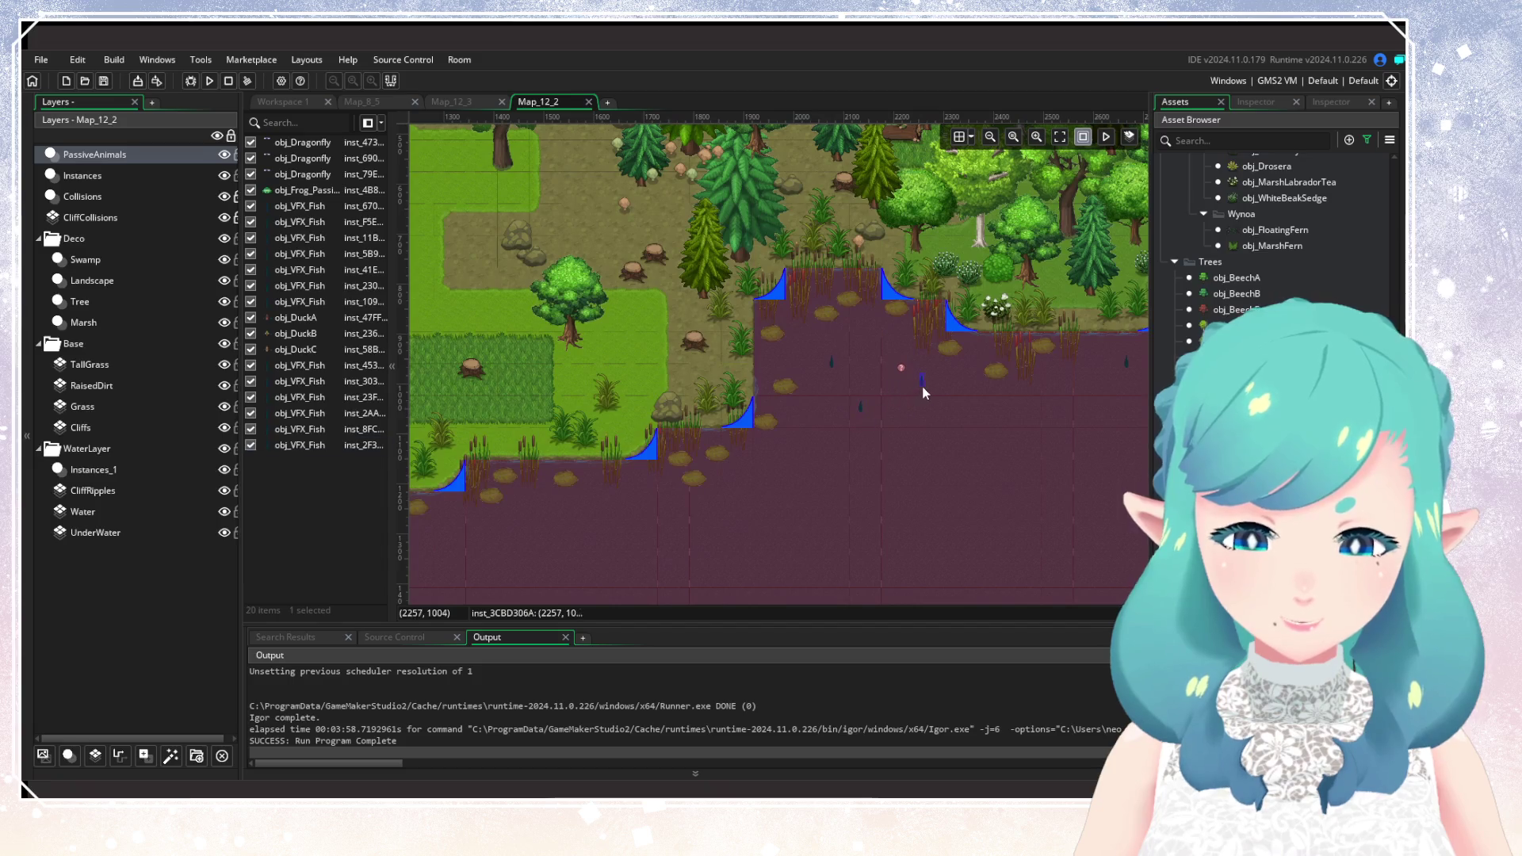
drag(733, 498, 830, 330)
alt+click(831, 329)
alt+click(861, 371)
alt+click(881, 330)
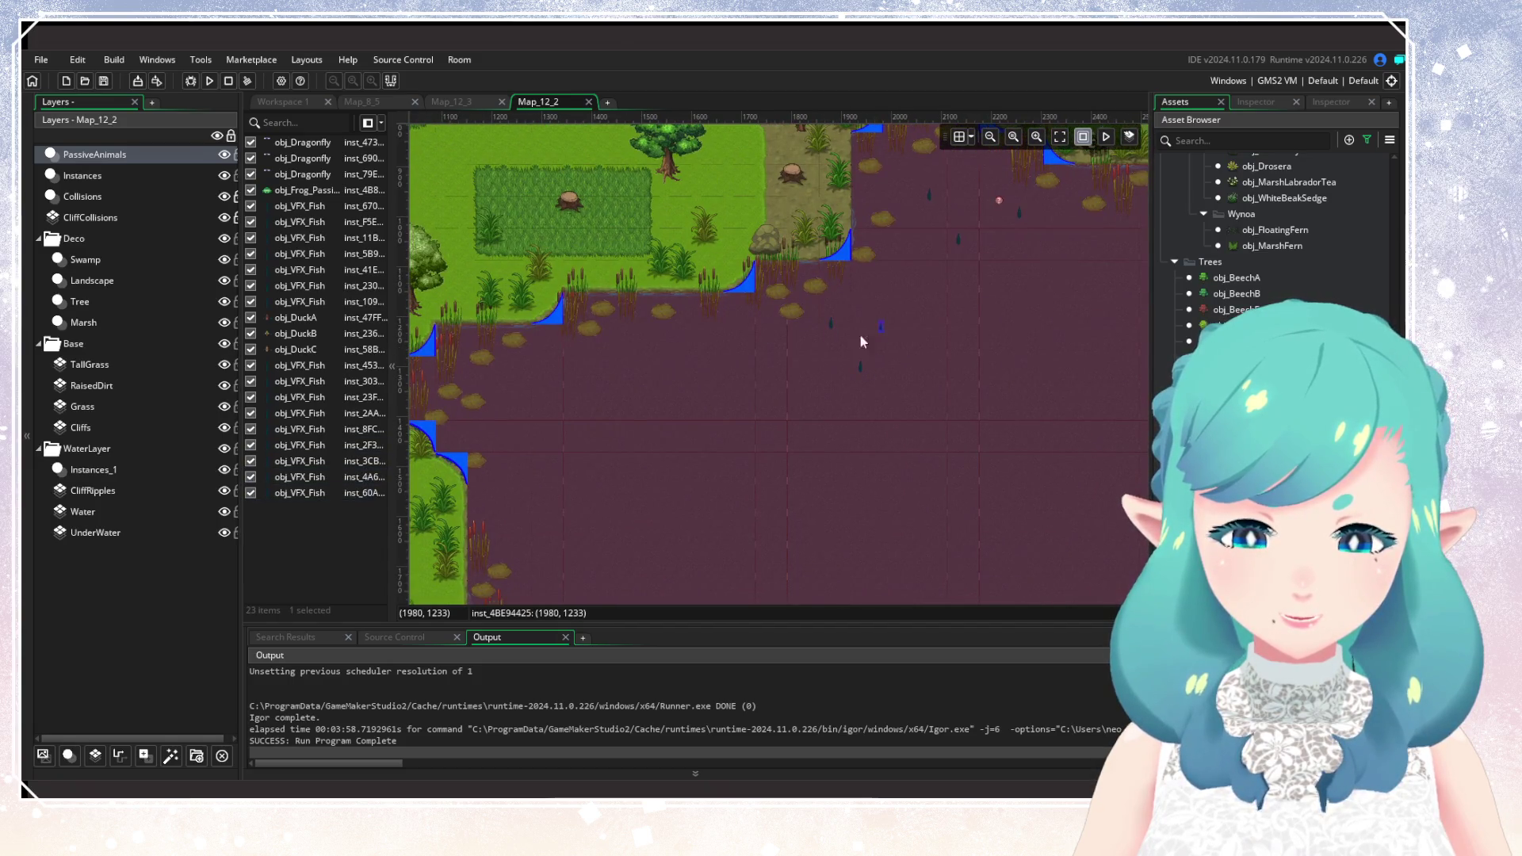
alt+click(647, 367)
alt+click(602, 424)
alt+click(699, 422)
alt+click(554, 378)
alt+click(493, 435)
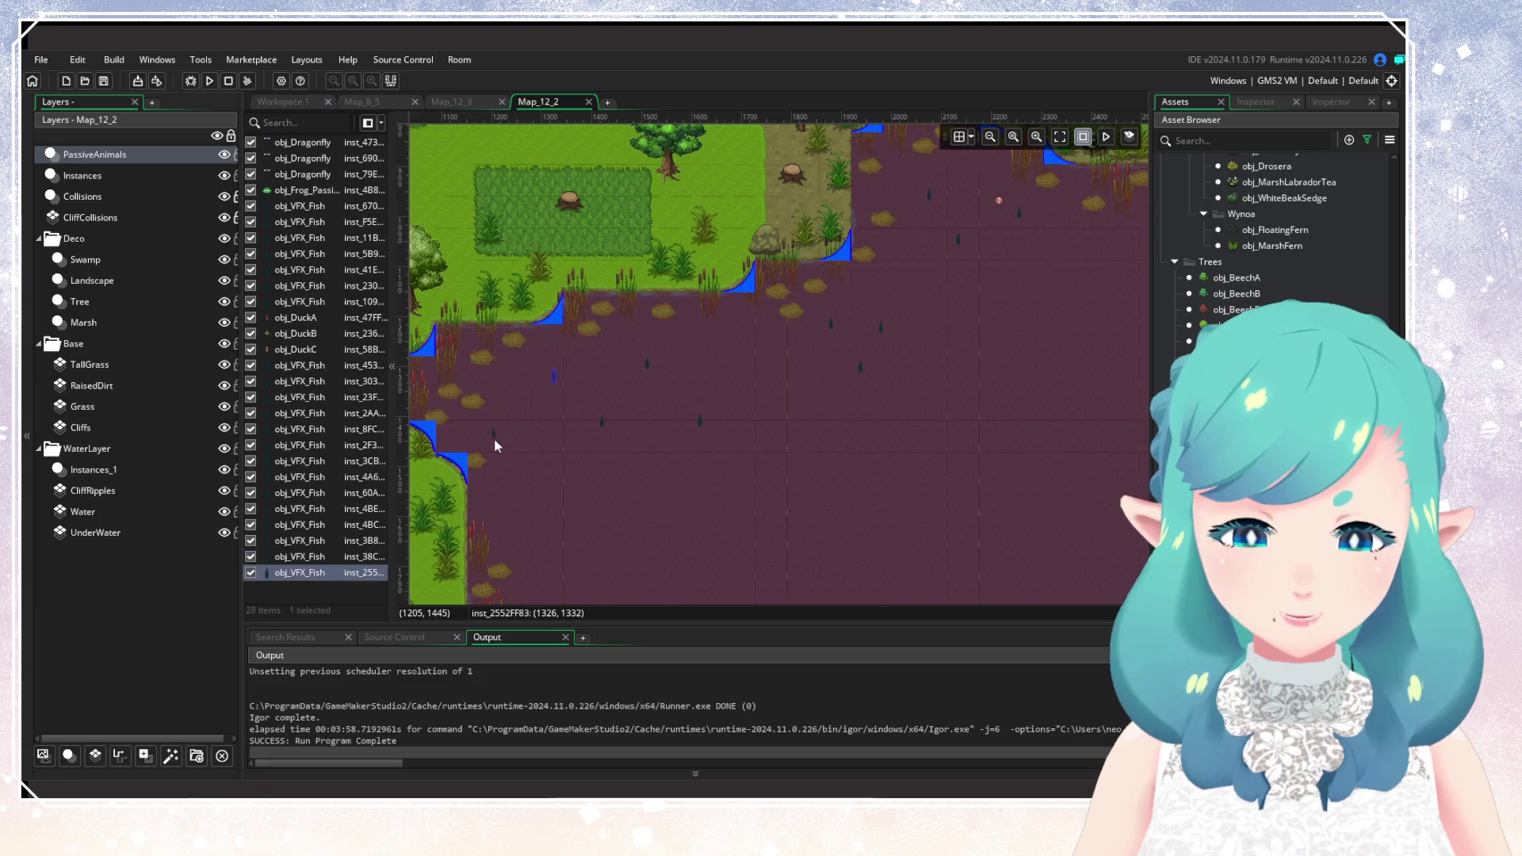
alt+click(547, 502)
Add more VFX fish along the shoreline and into the lower swamp.
mouse_move(631, 498)
mouse_down()
mouse_move(749, 283)
mouse_move(827, 382)
mouse_up()
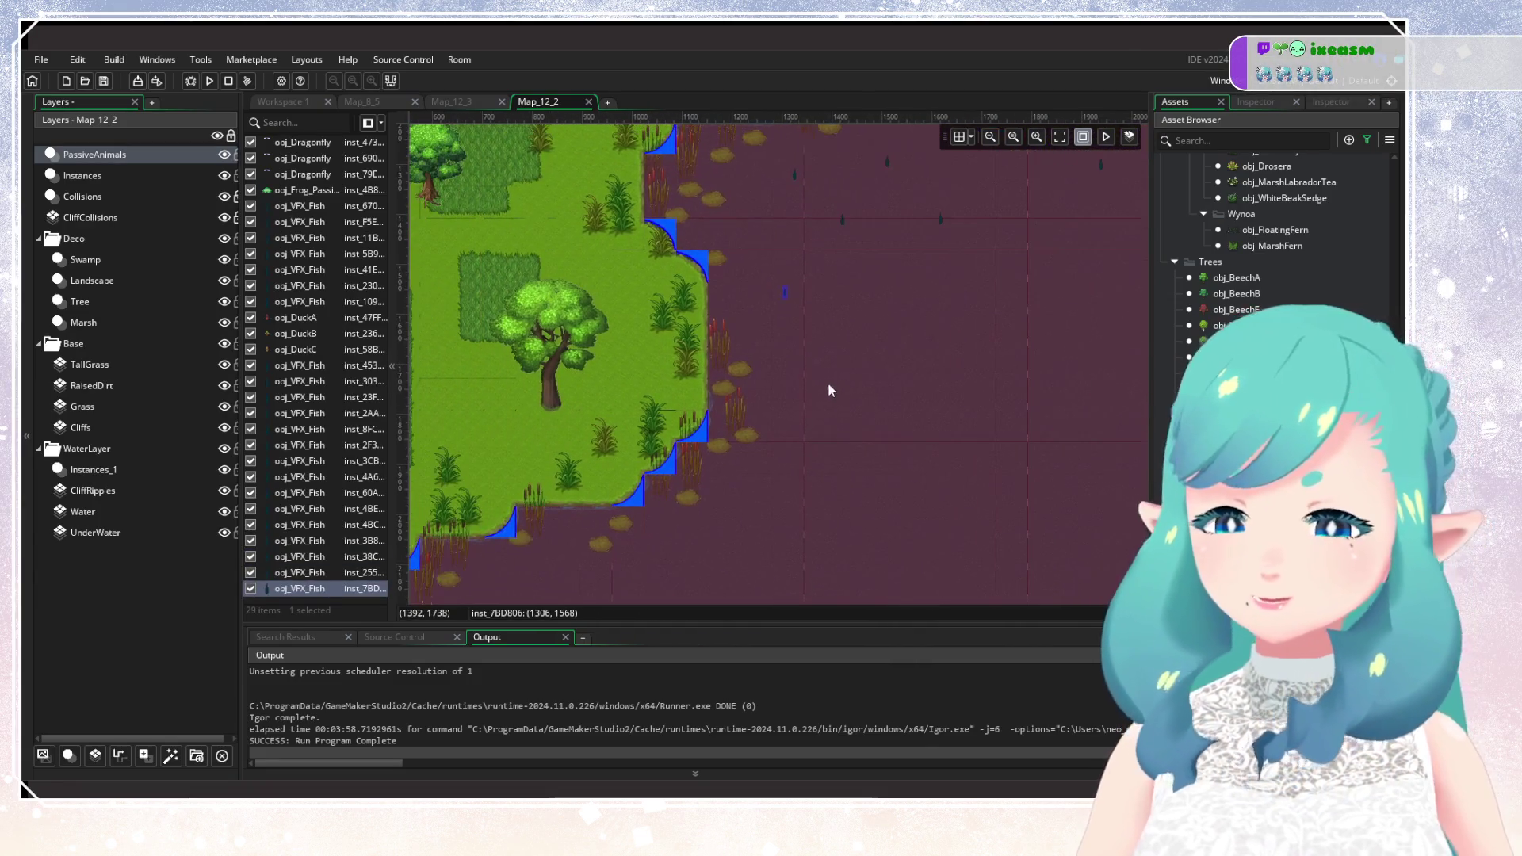
alt+click(840, 345)
alt+click(778, 376)
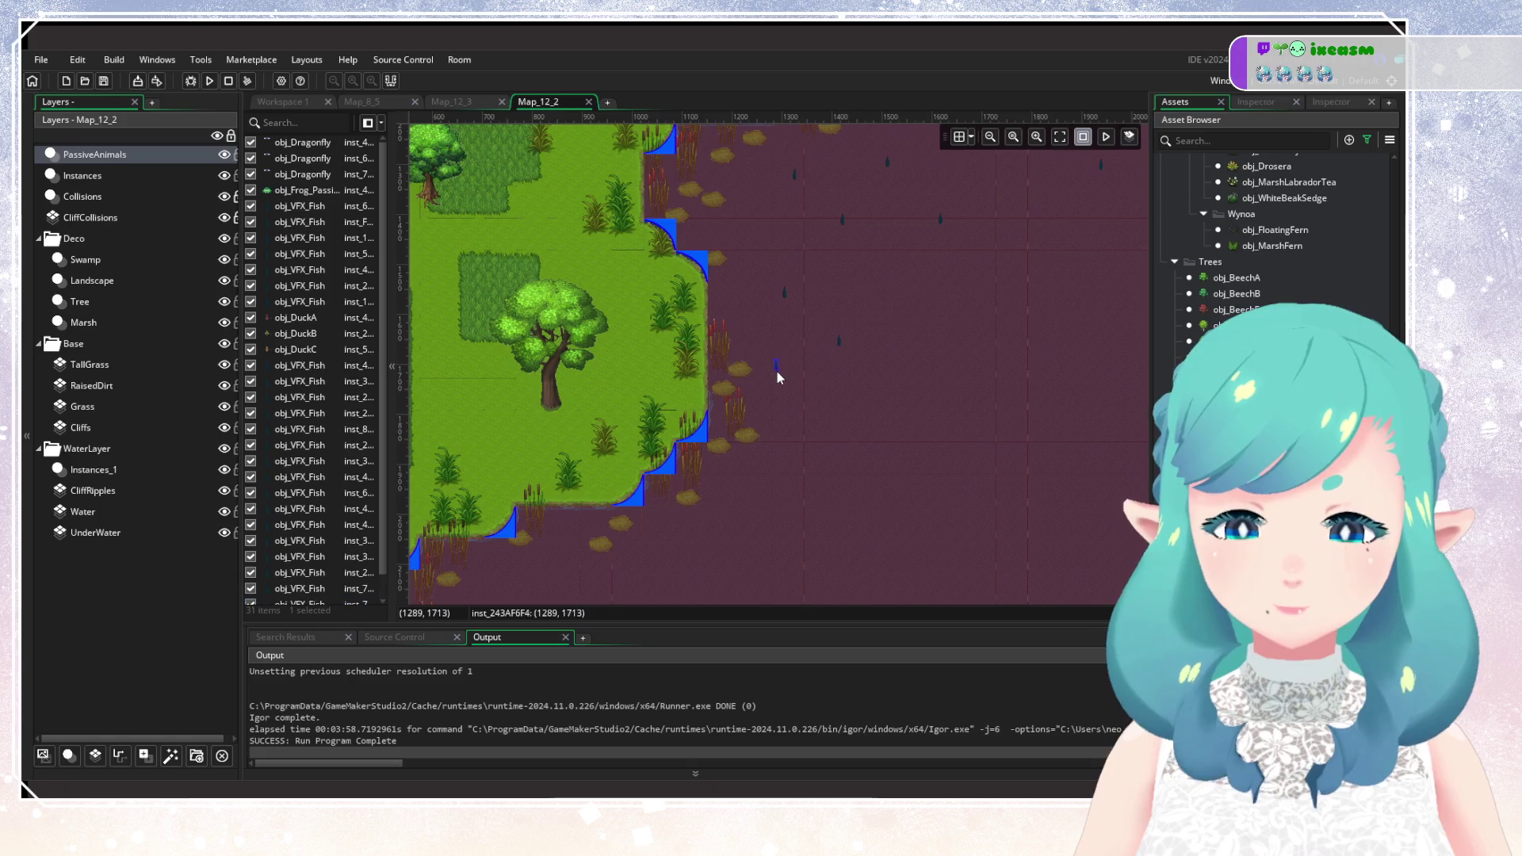
drag(752, 513, 823, 360)
alt+click(822, 362)
alt+click(857, 404)
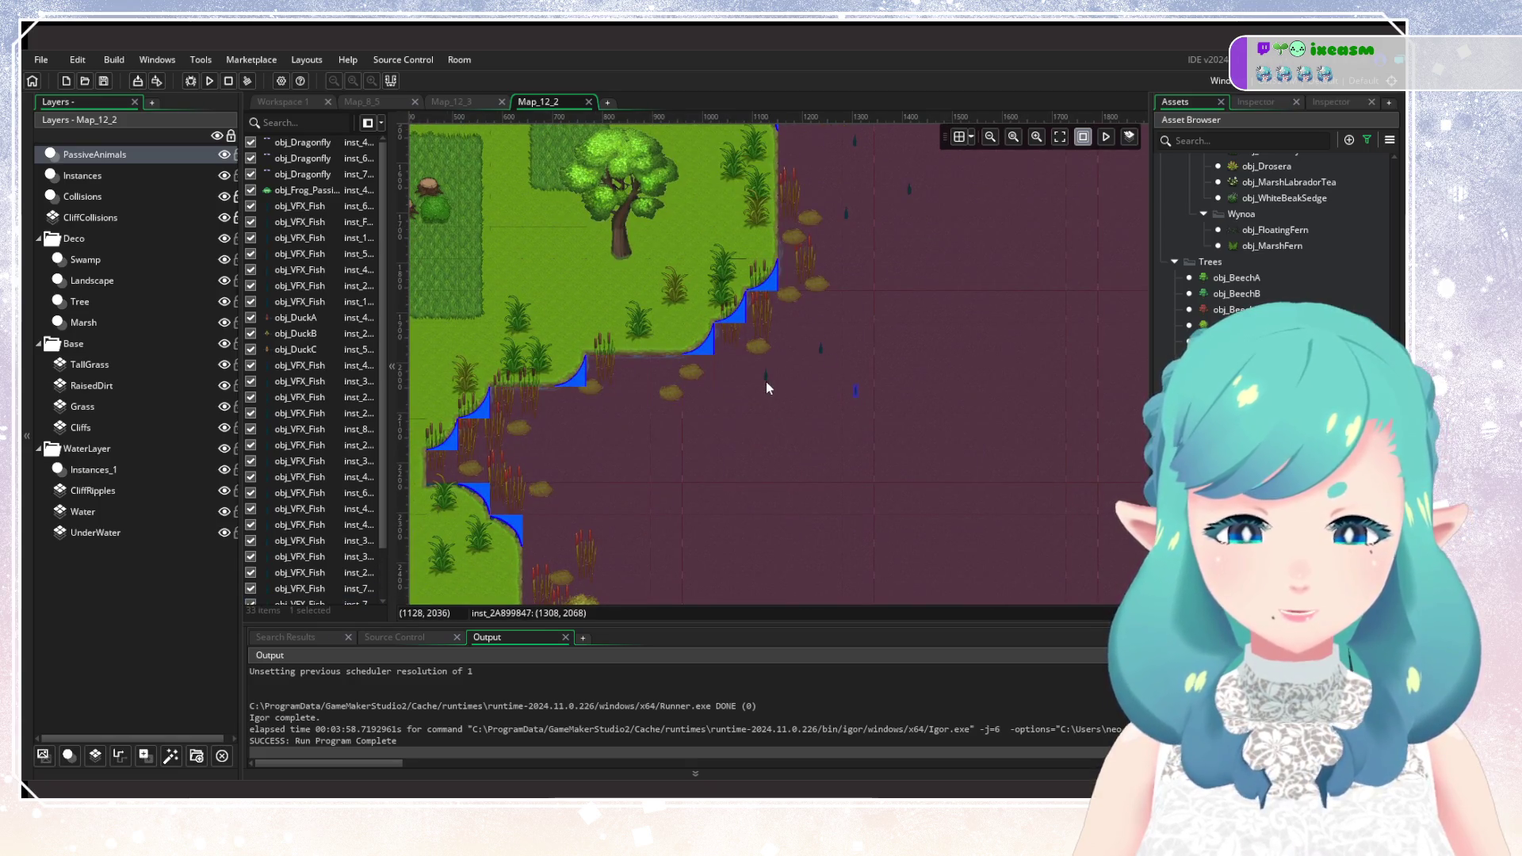
alt+click(547, 452)
alt+click(608, 491)
alt+click(696, 505)
alt+click(655, 454)
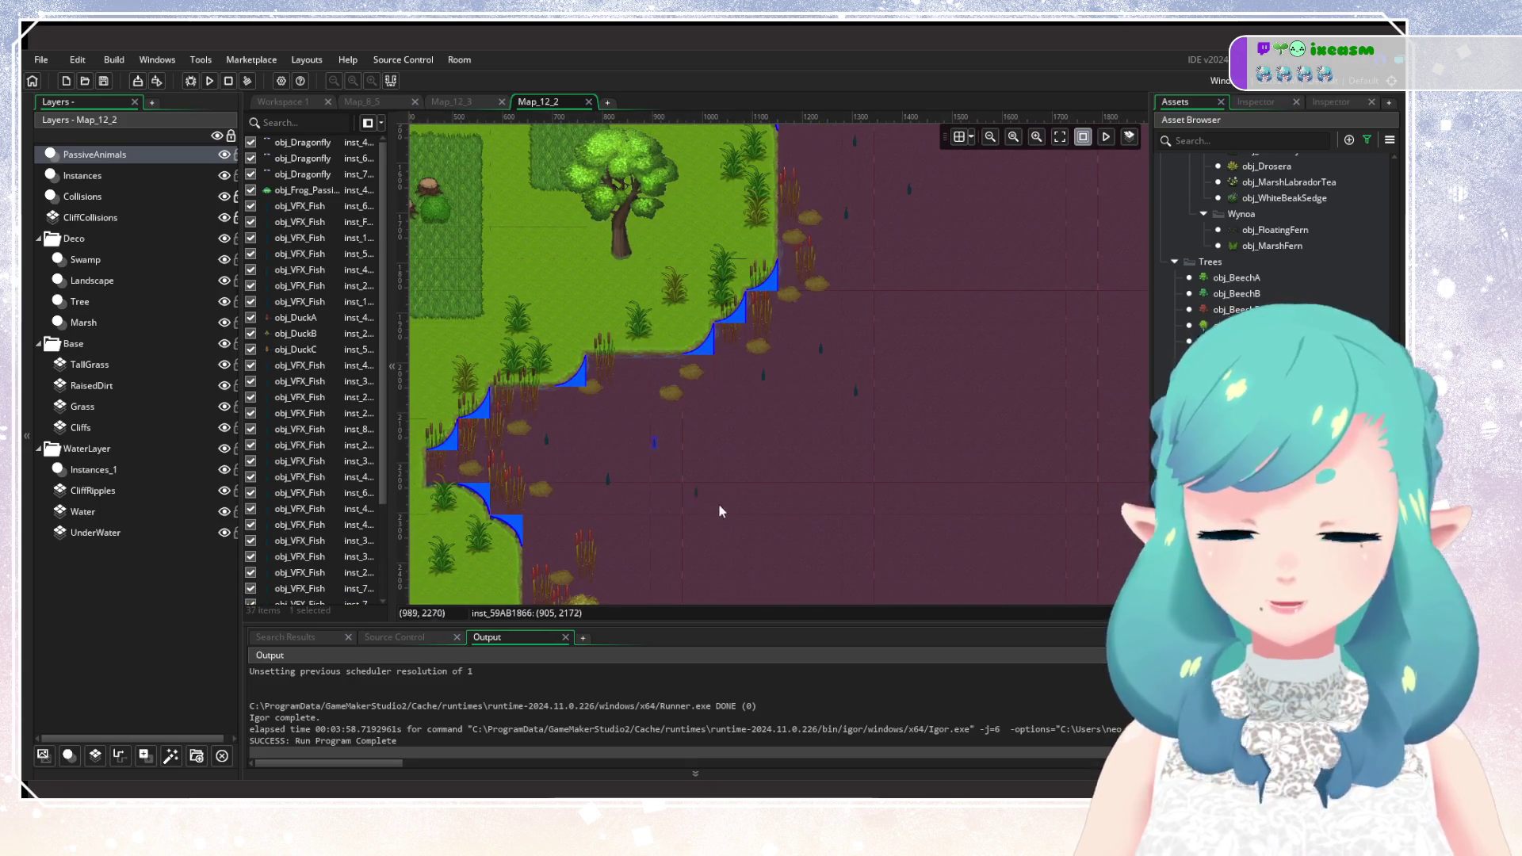
drag(720, 511, 708, 324)
alt+click(703, 428)
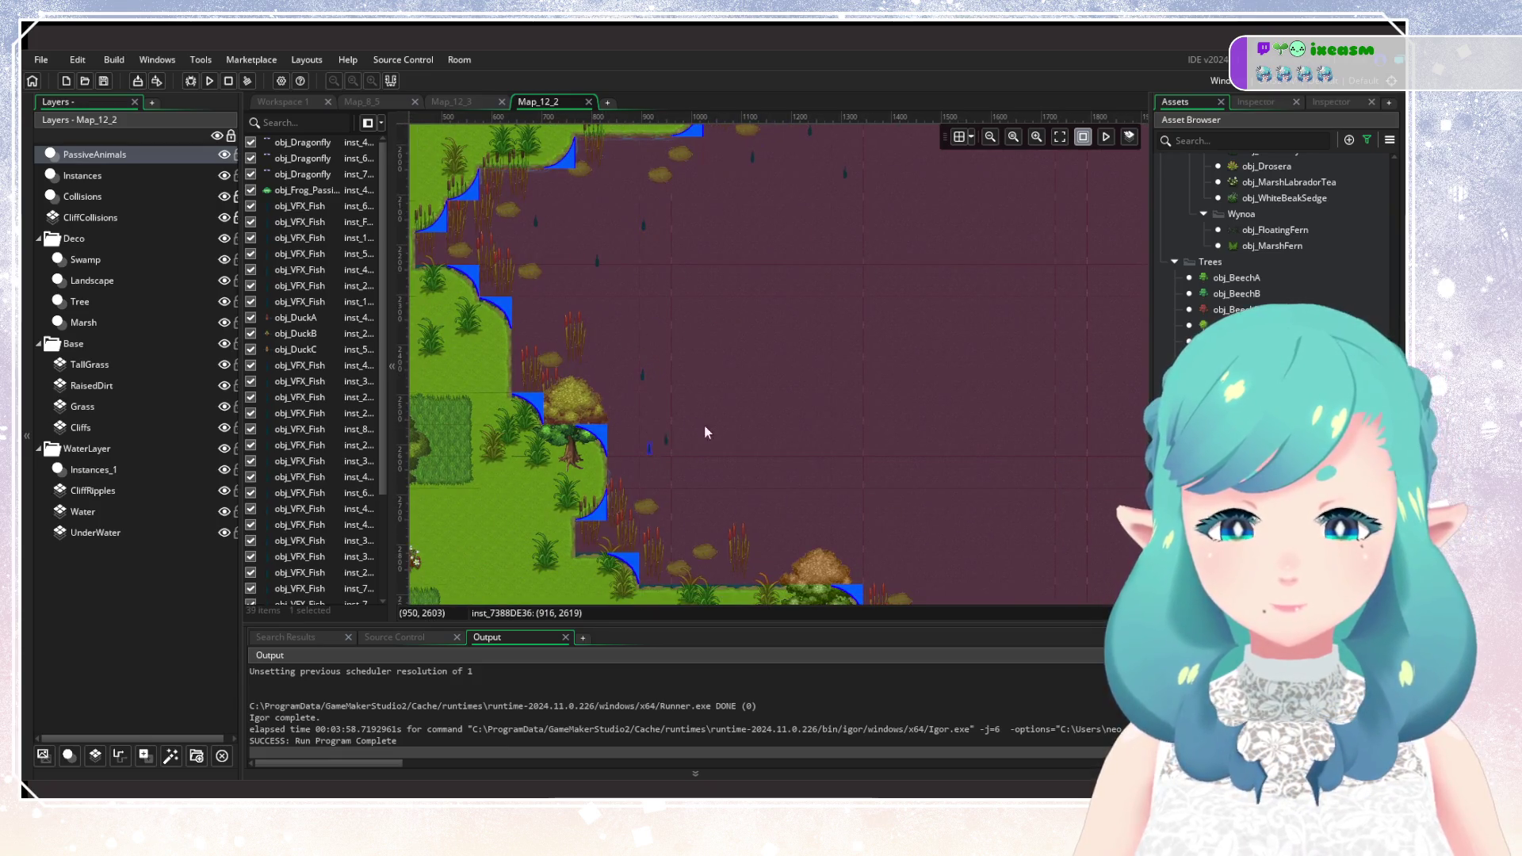
alt+click(747, 443)
alt+click(806, 526)
Fill the last stretch of open water with VFX fish up to the southern shore.
drag(885, 462, 802, 383)
drag(902, 489, 690, 329)
alt+click(690, 327)
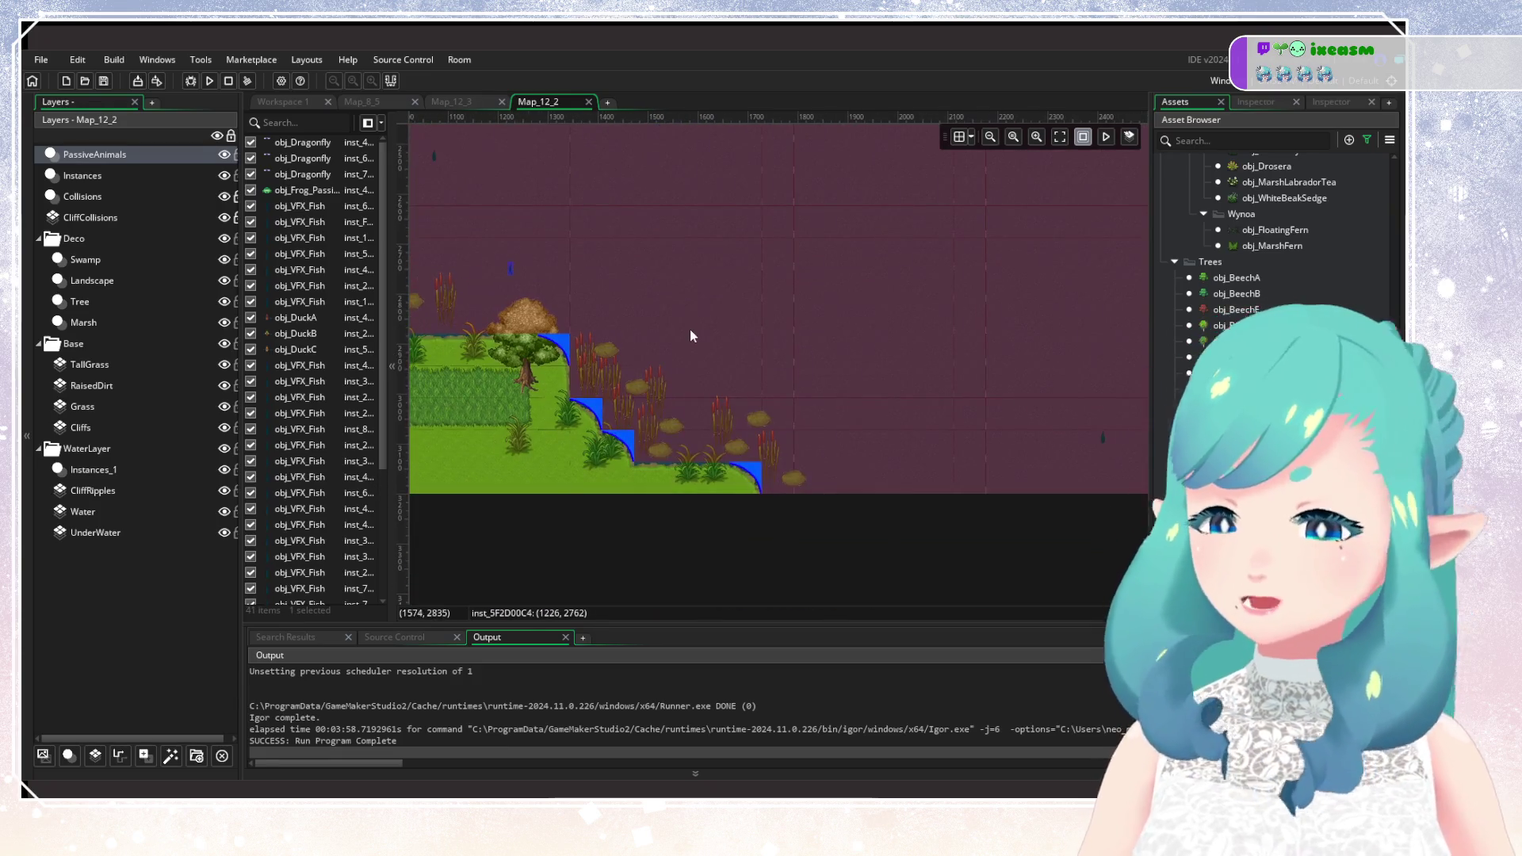
alt+click(687, 353)
alt+click(841, 442)
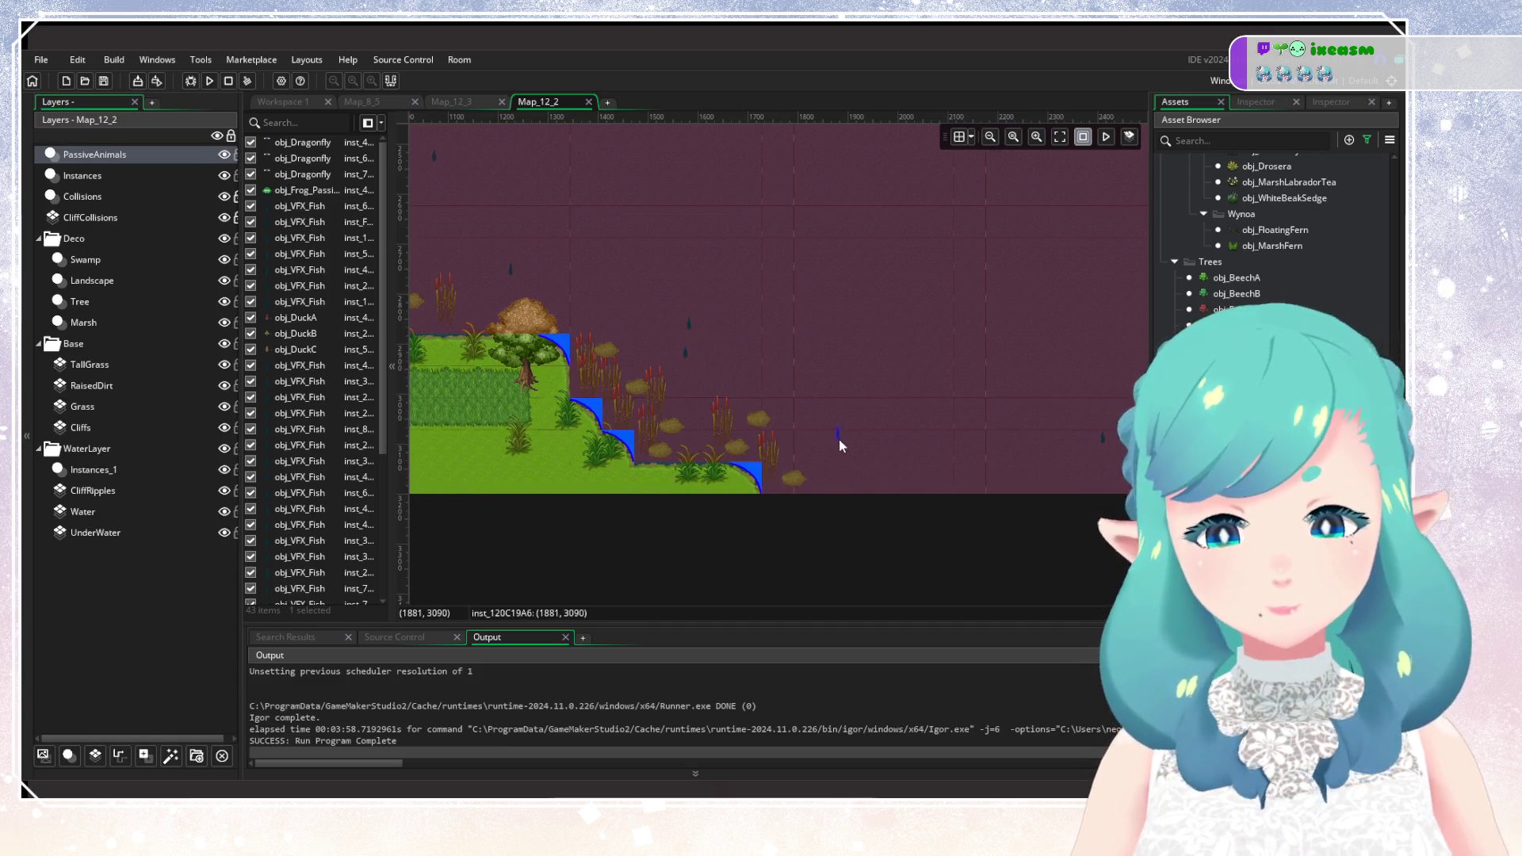
alt+click(816, 363)
scroll(907, 270, up, 5)
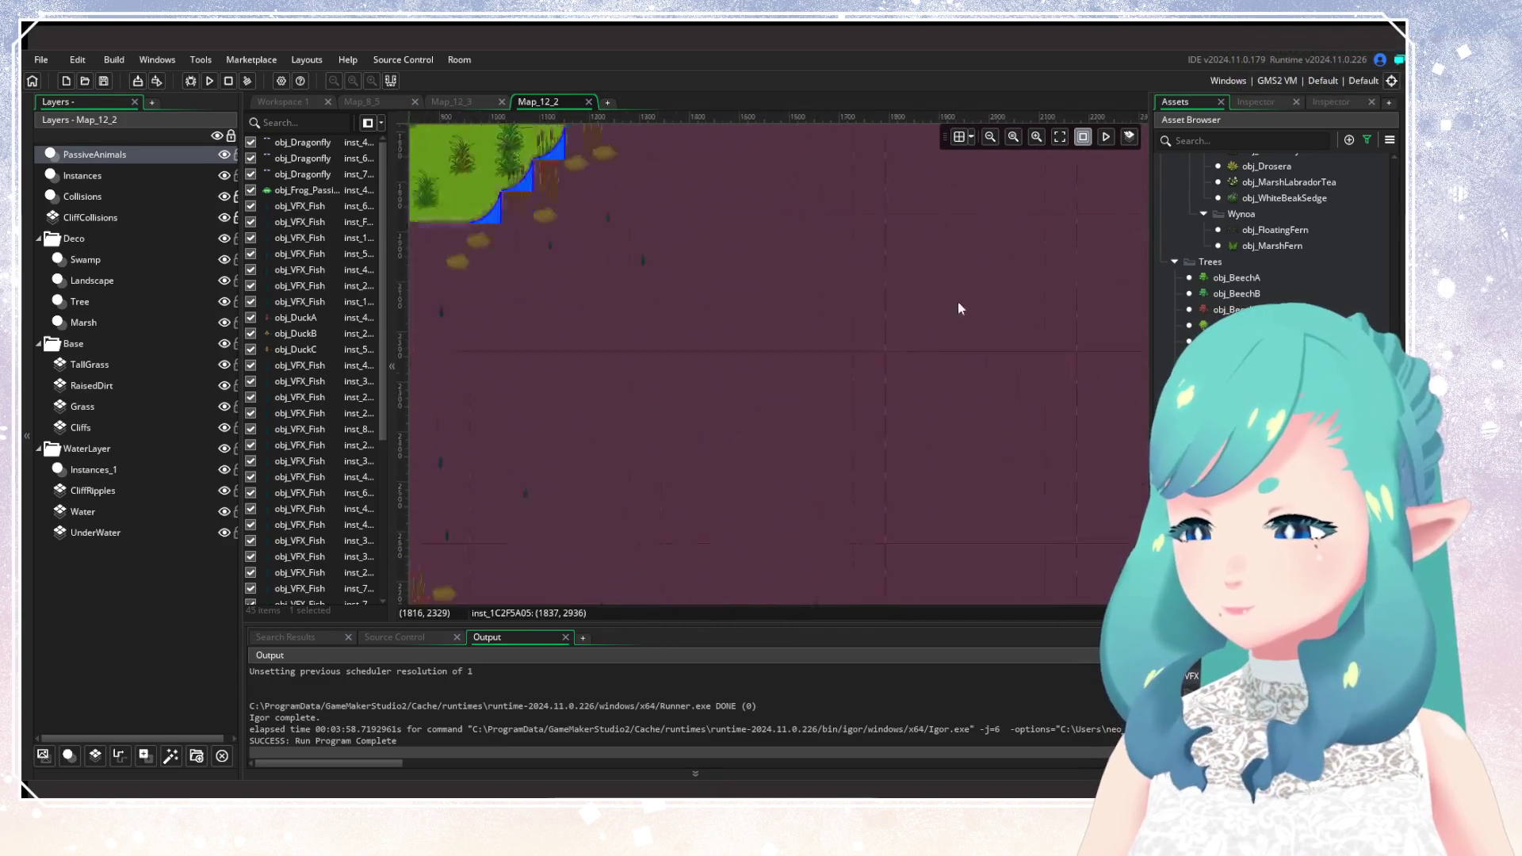
scroll(958, 309, down, 5)
scroll(767, 289, up, 3)
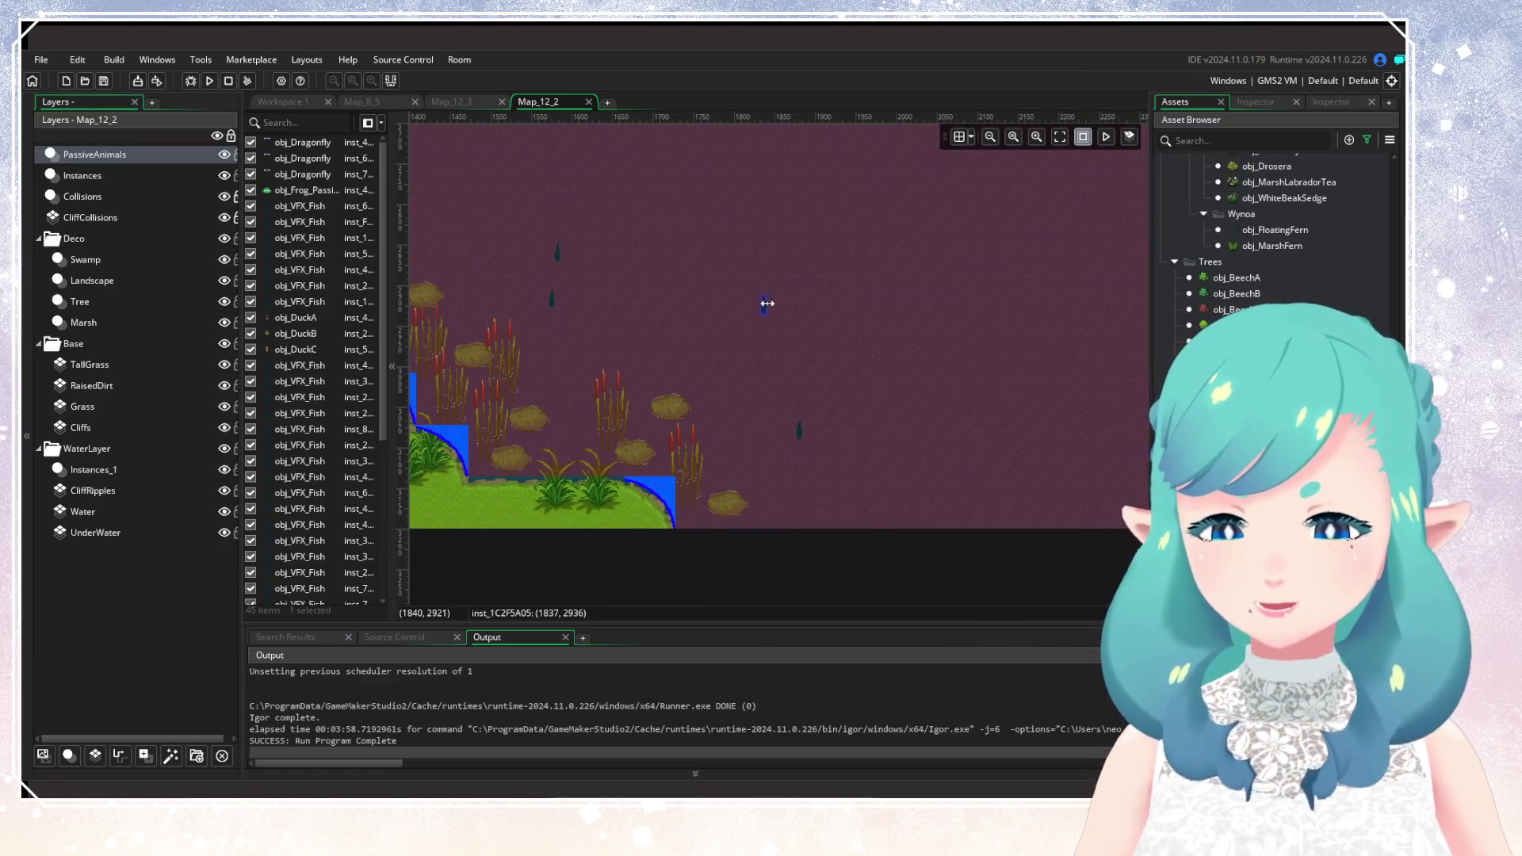
Adjust the size variable on the first three swamp fish, giving one a size of 2.
double_click(767, 305)
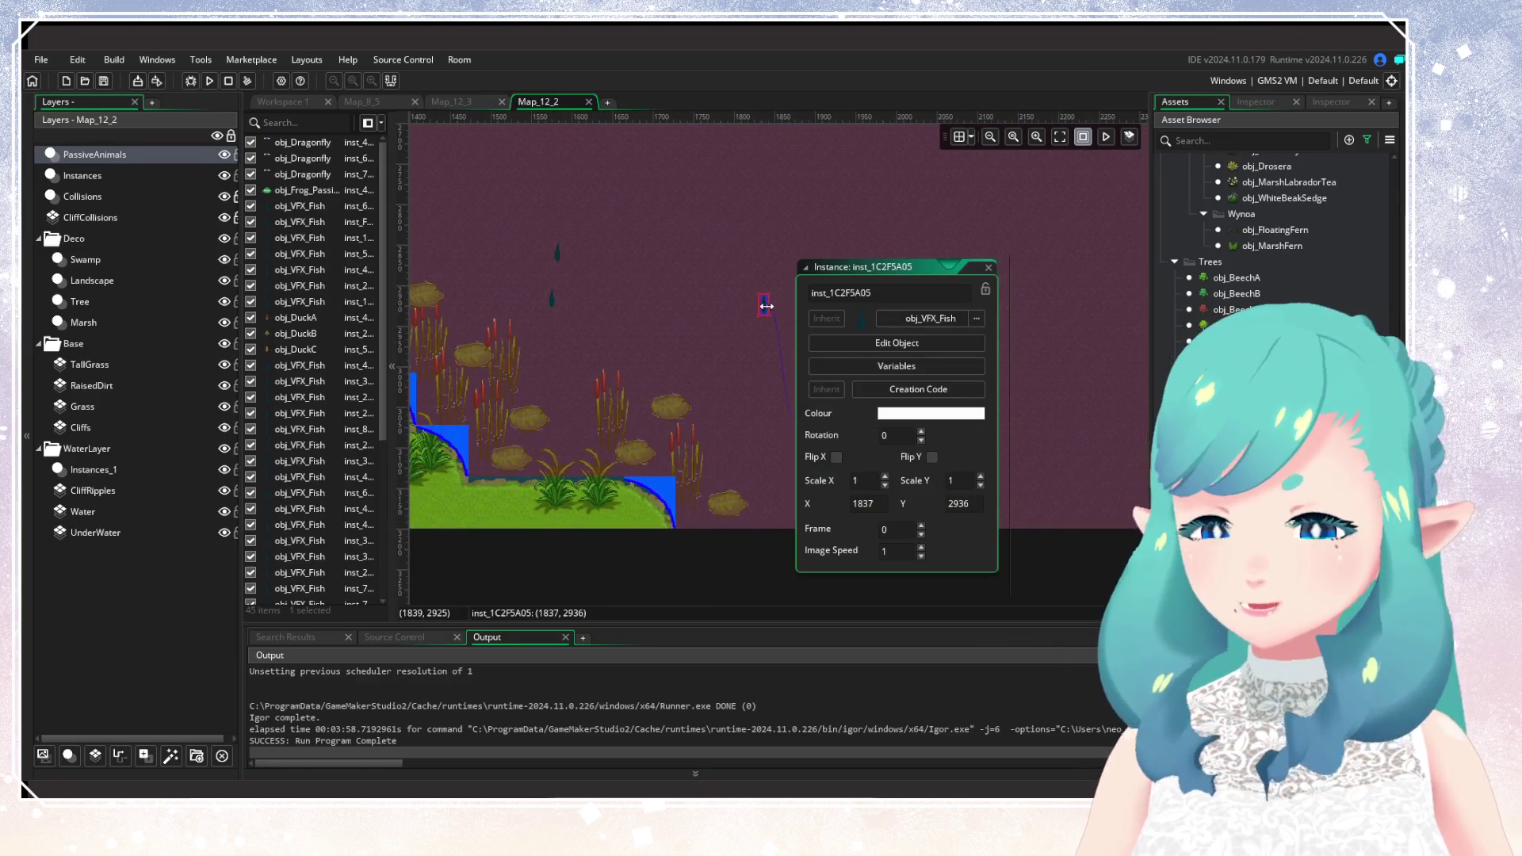
click(897, 365)
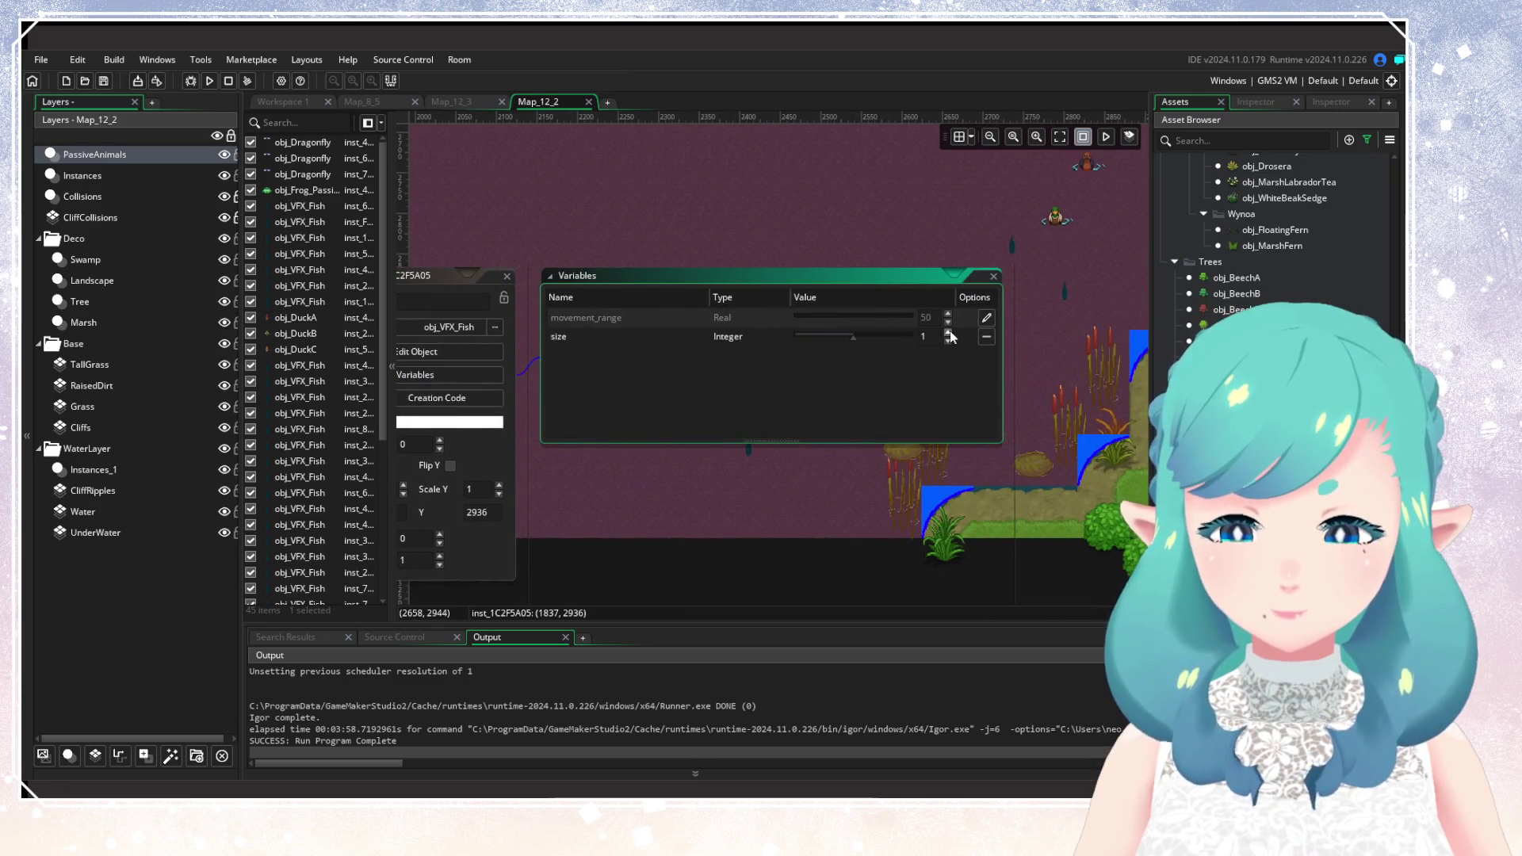
click(949, 332)
click(507, 276)
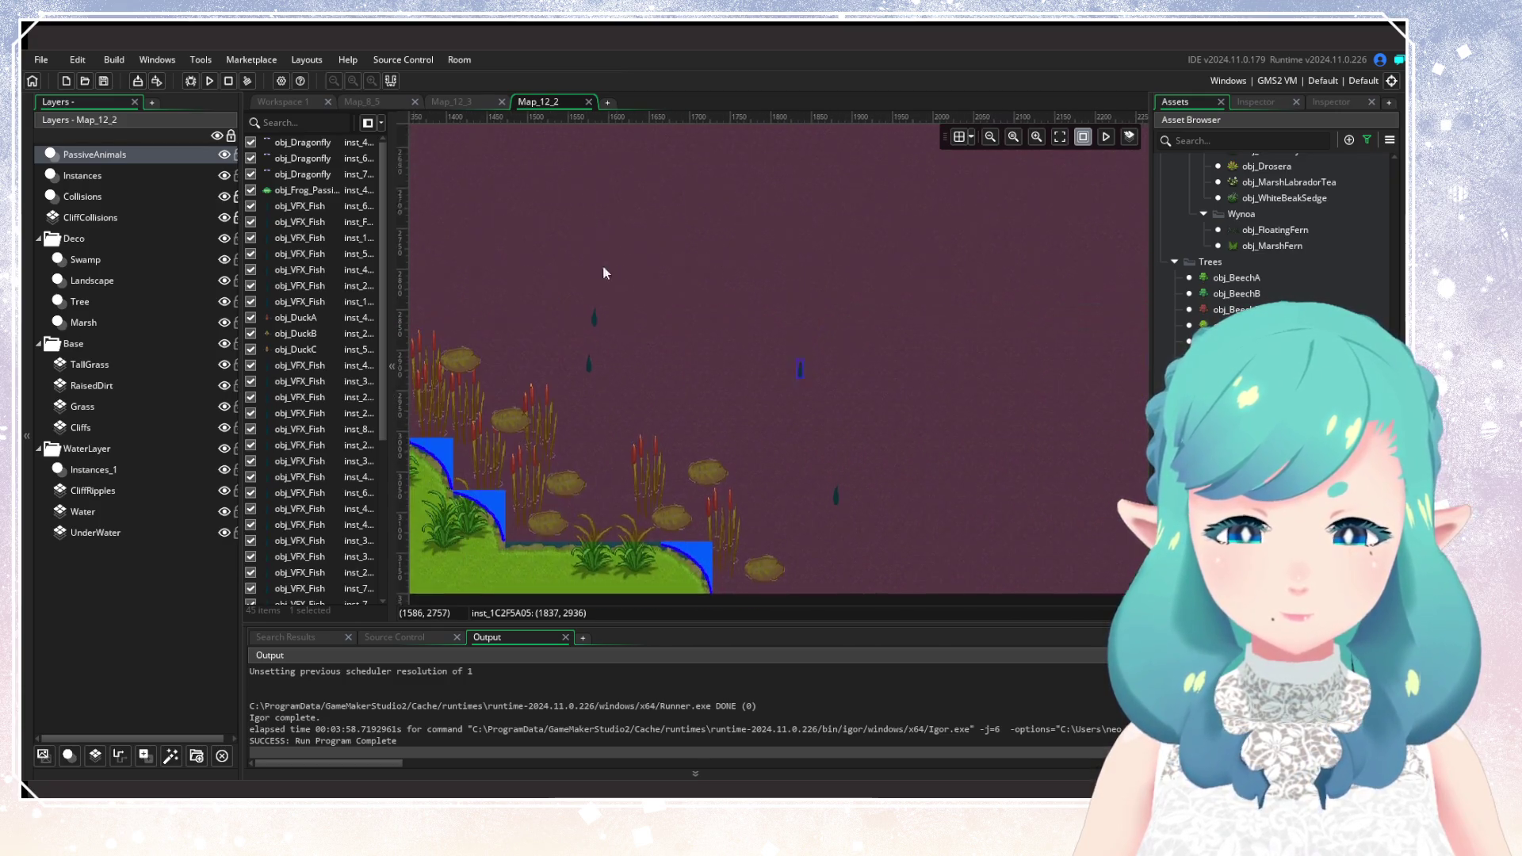
scroll(698, 325, up, 3)
scroll(793, 378, left, 5)
double_click(711, 390)
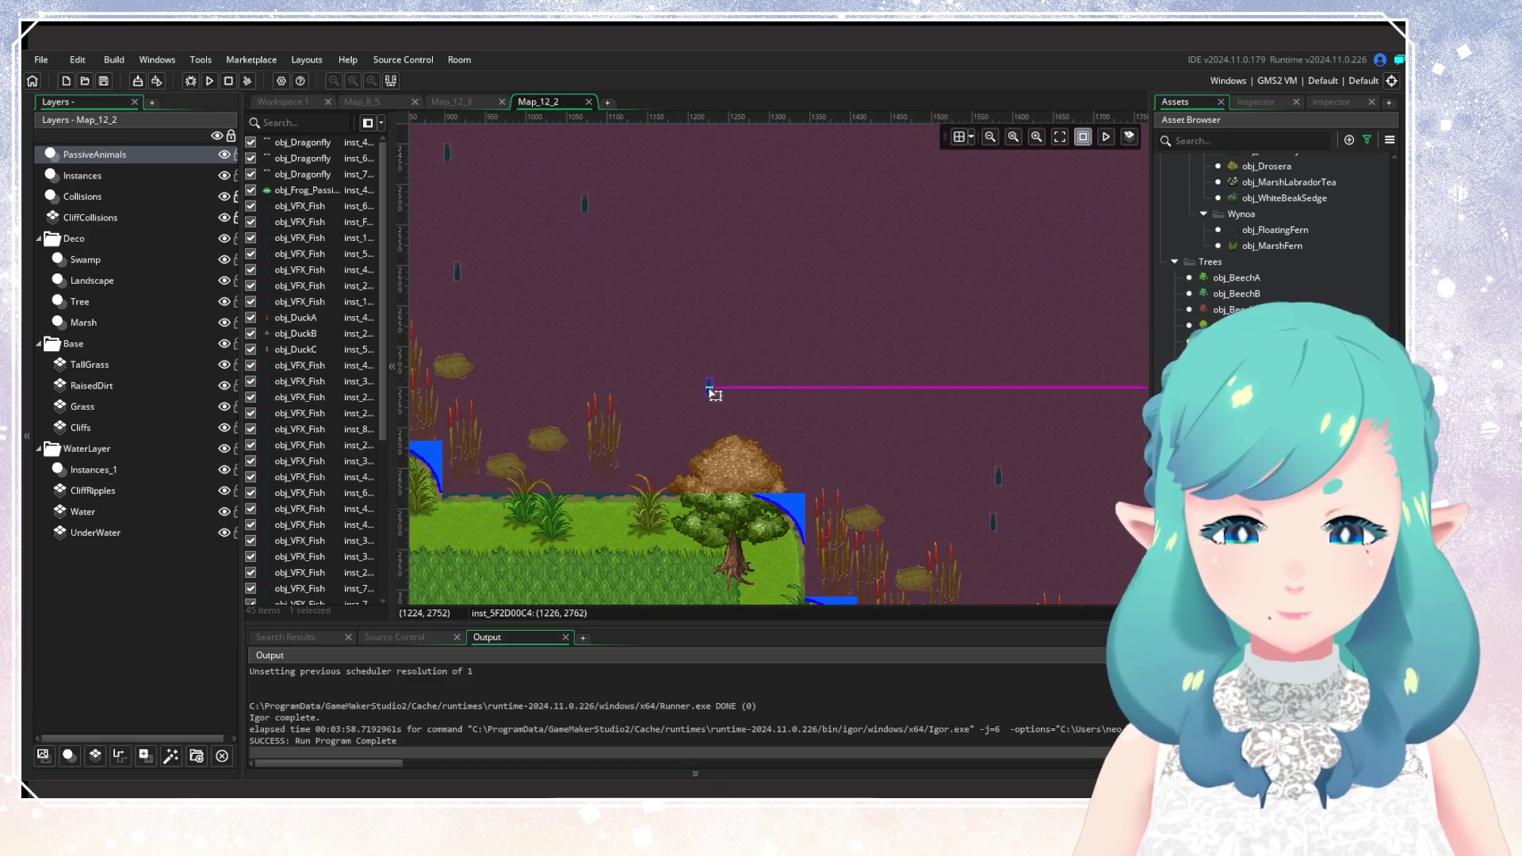
click(883, 452)
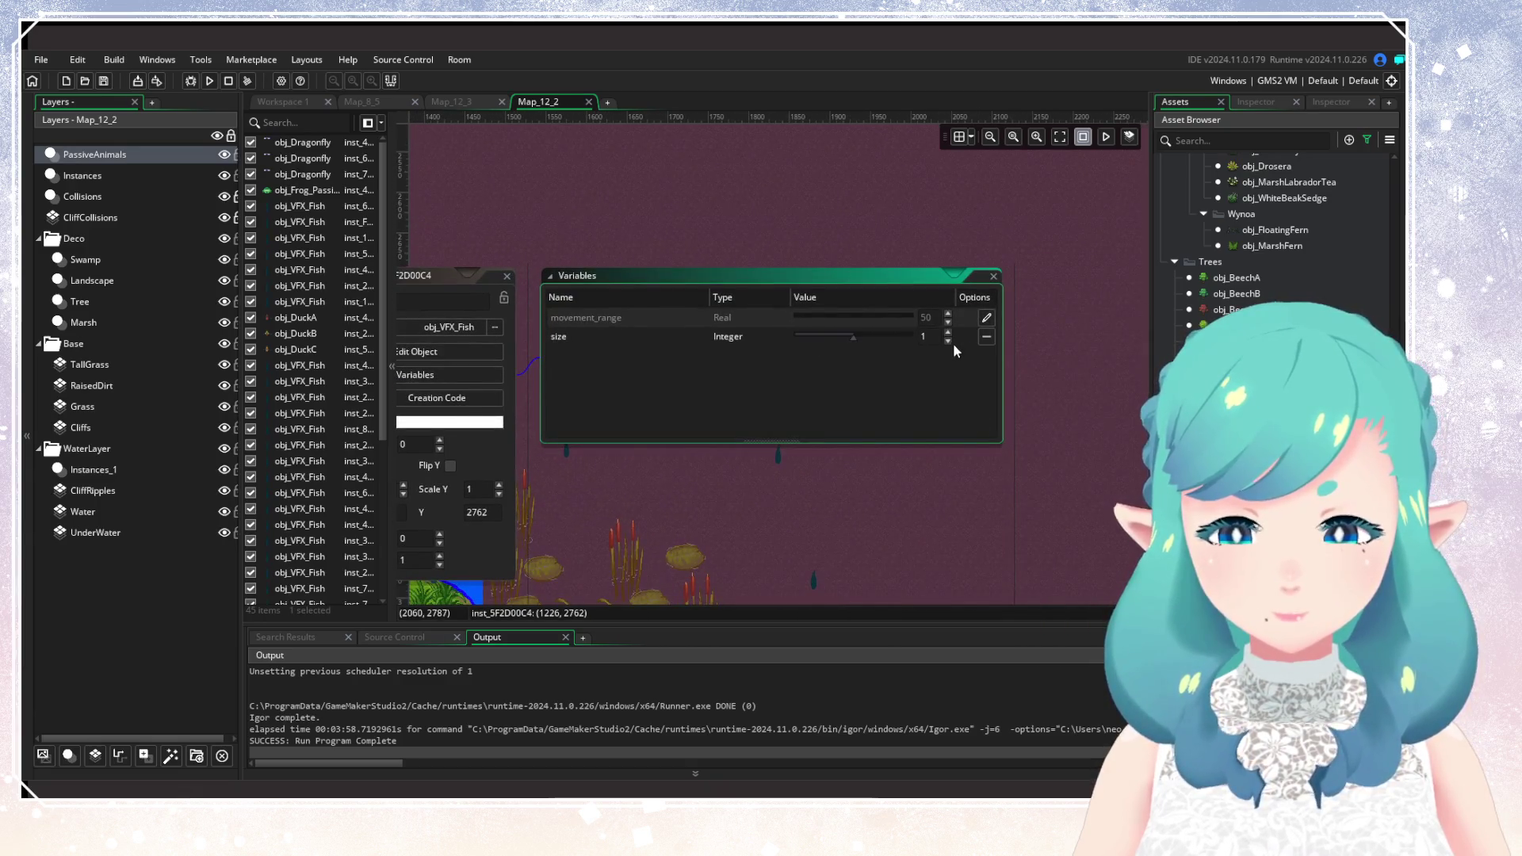
mouse_move(491, 232)
mouse_down()
mouse_move(975, 313)
mouse_move(878, 430)
mouse_move(841, 444)
mouse_up()
double_click(721, 368)
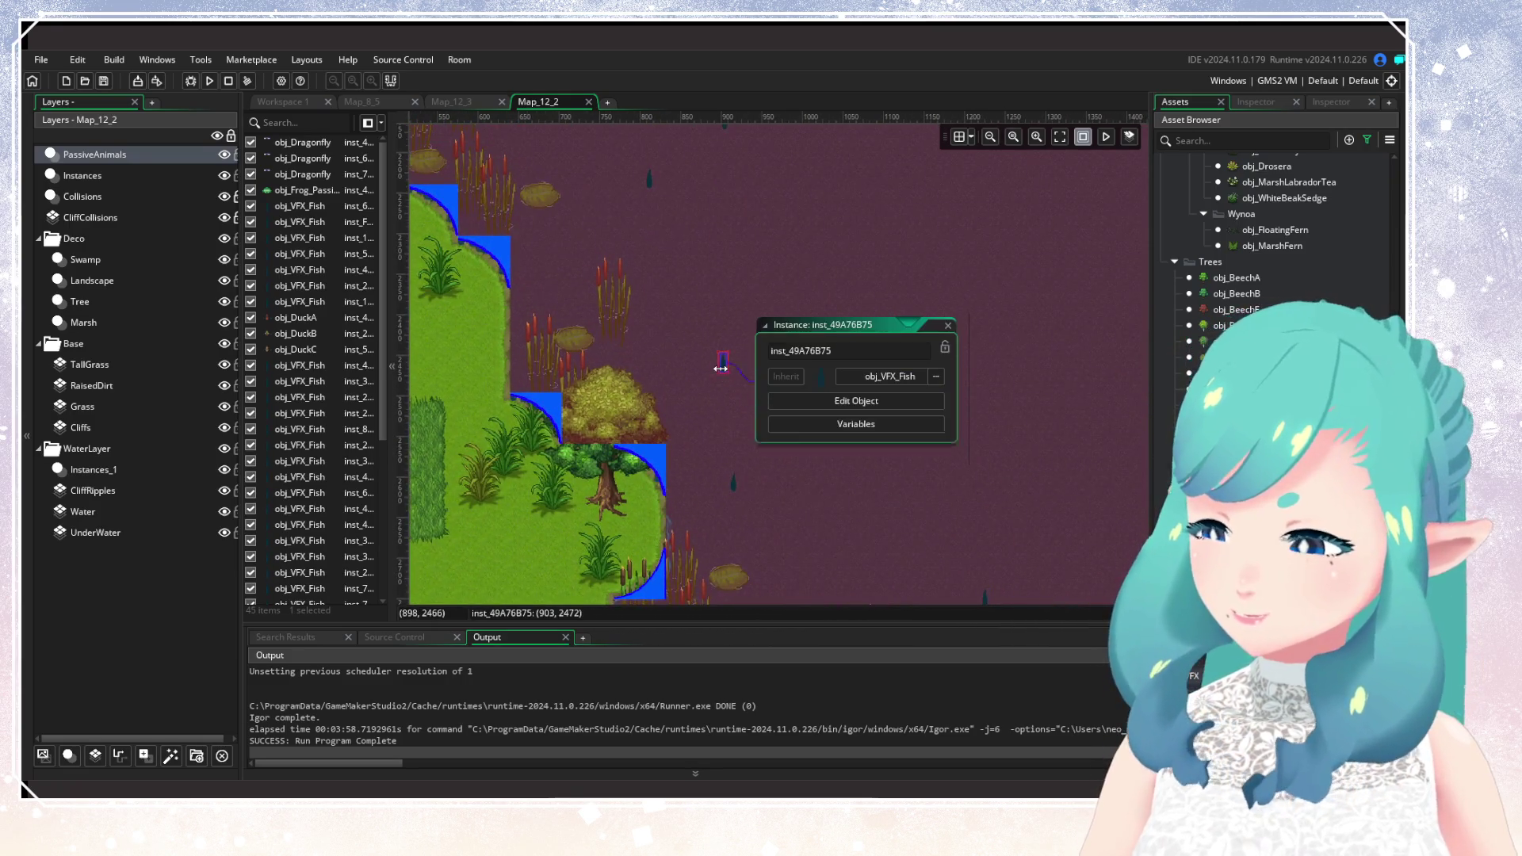
click(807, 428)
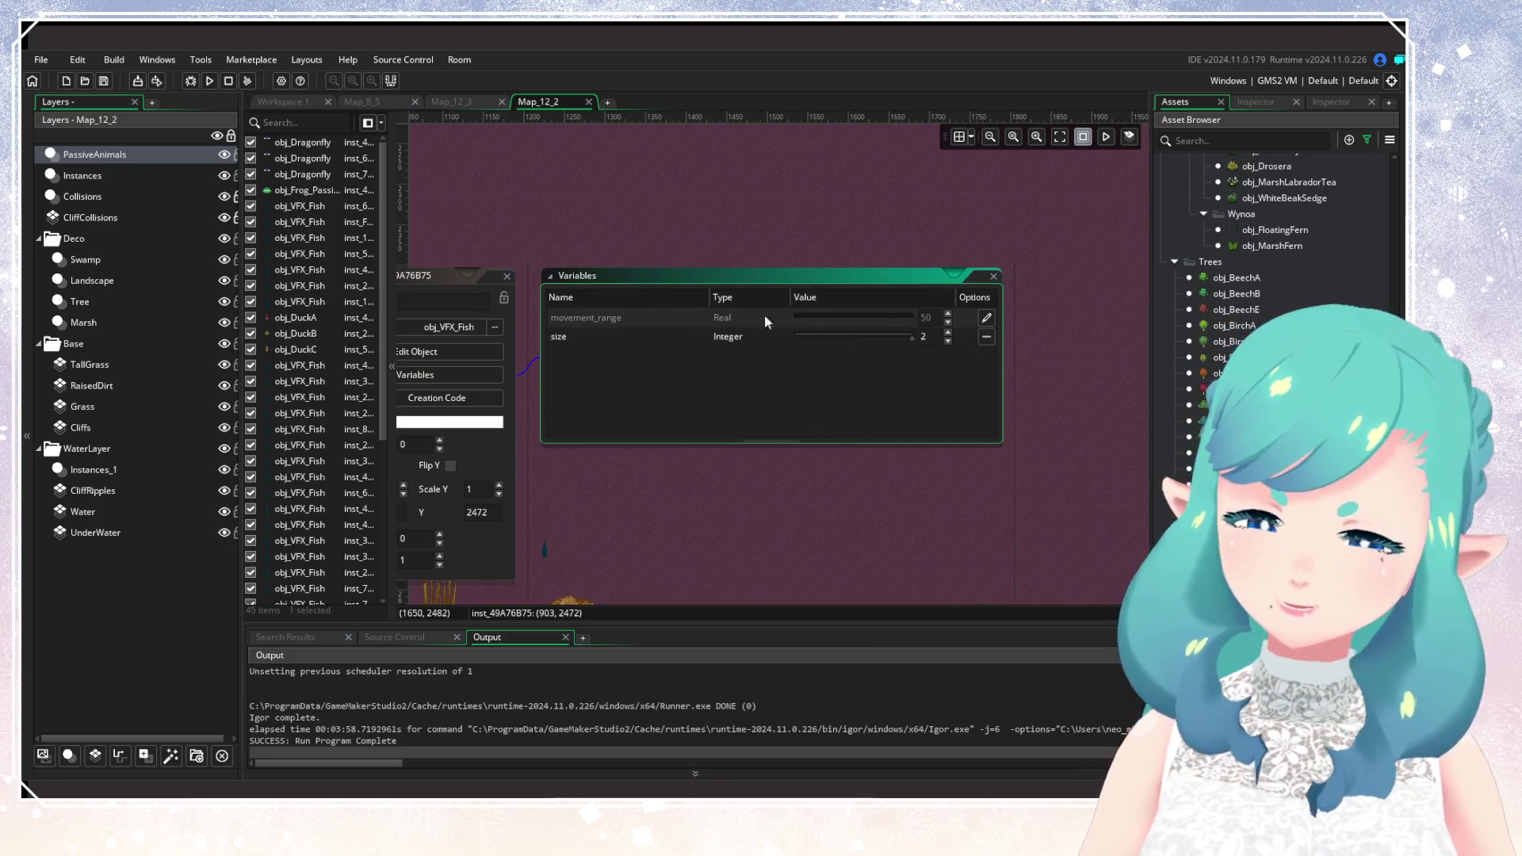
click(908, 357)
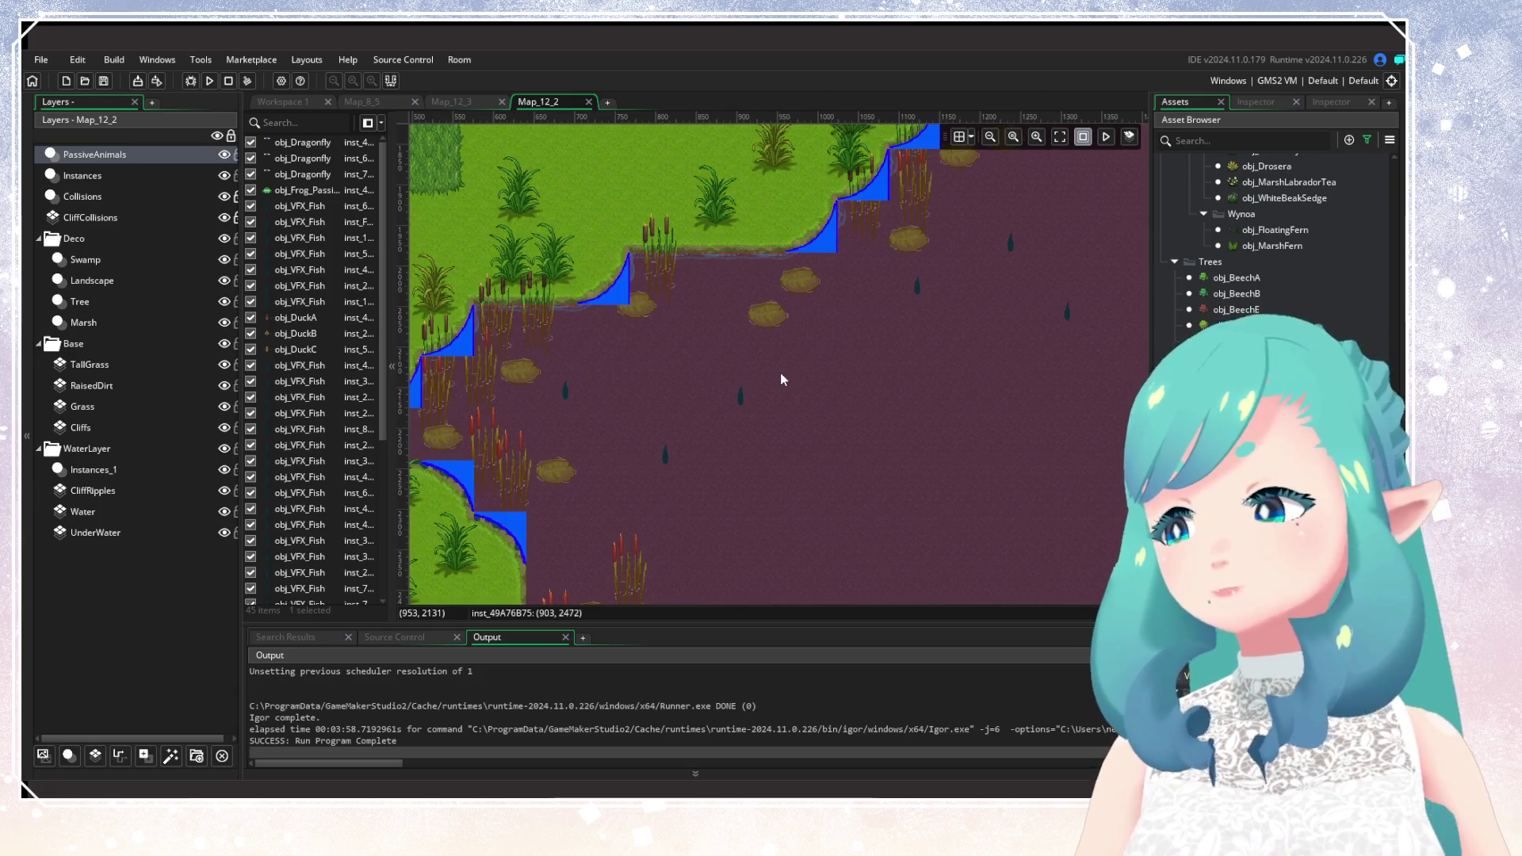
Open the variables of three more fish near the shore to check their size.
drag(844, 397, 740, 431)
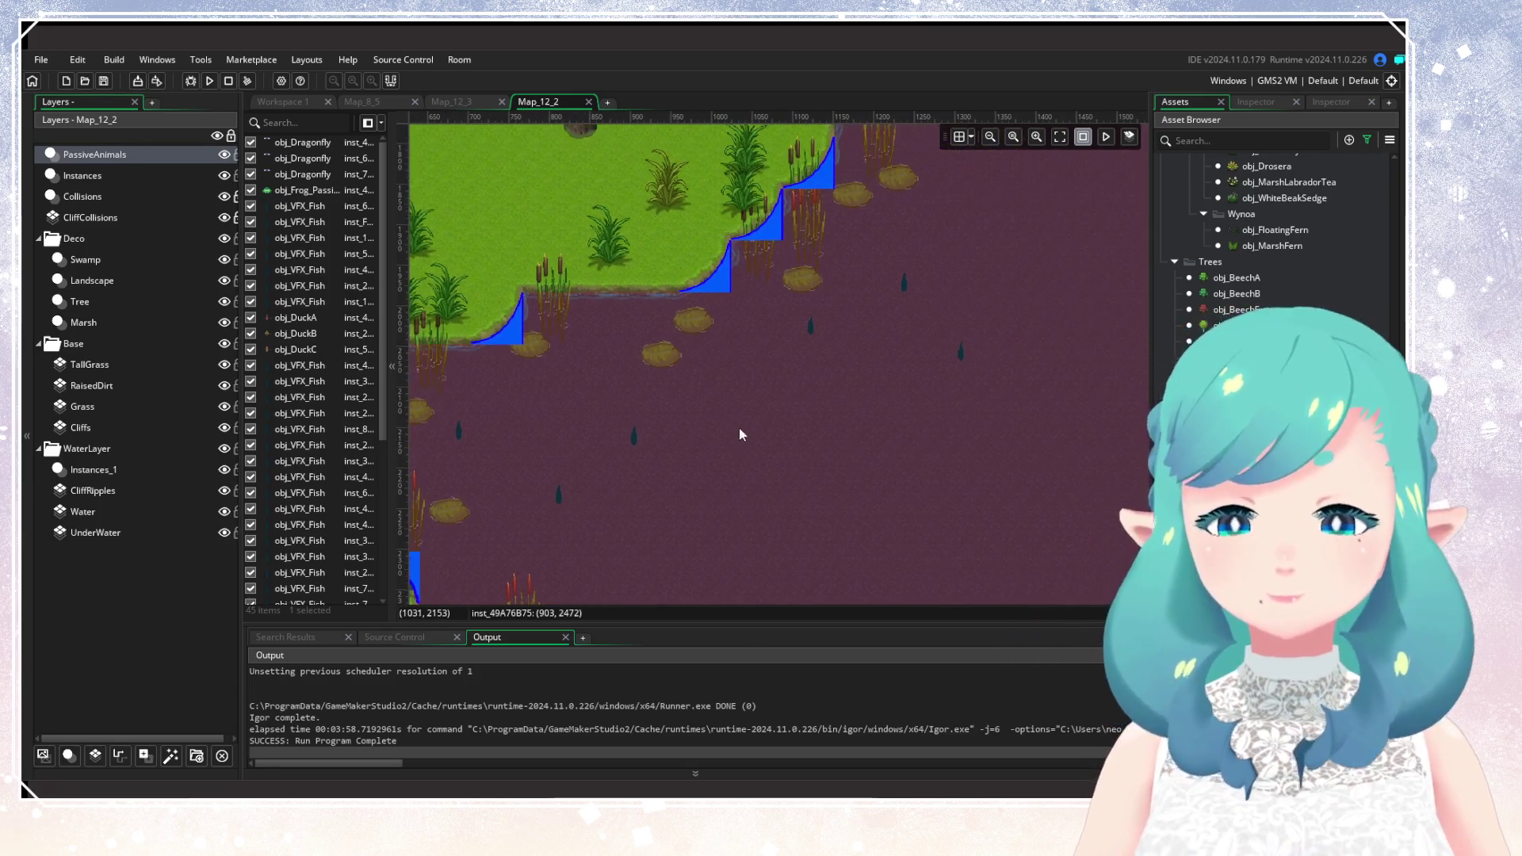
double_click(635, 434)
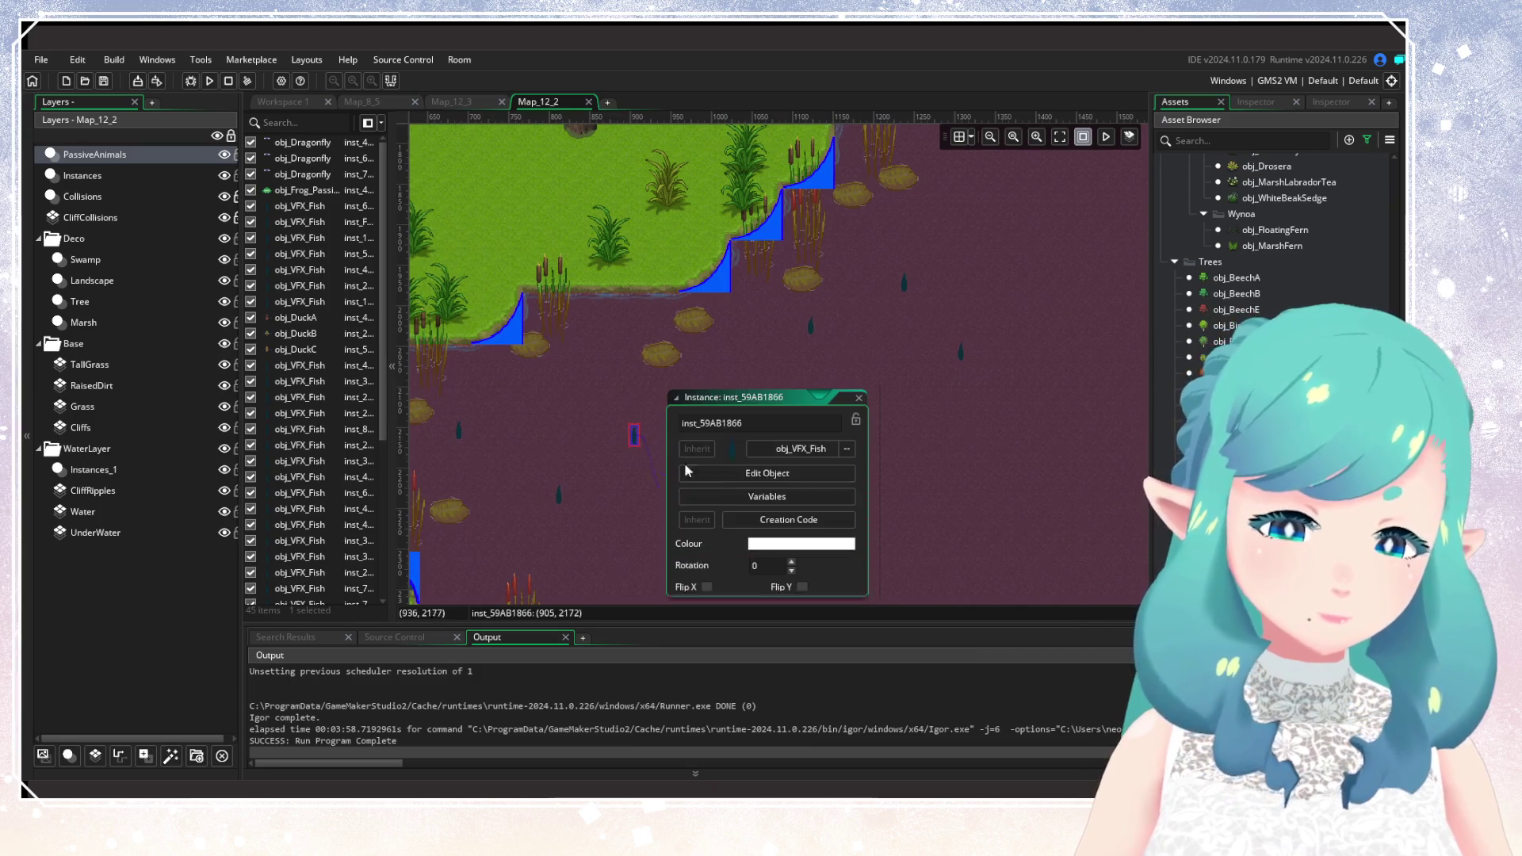
click(758, 497)
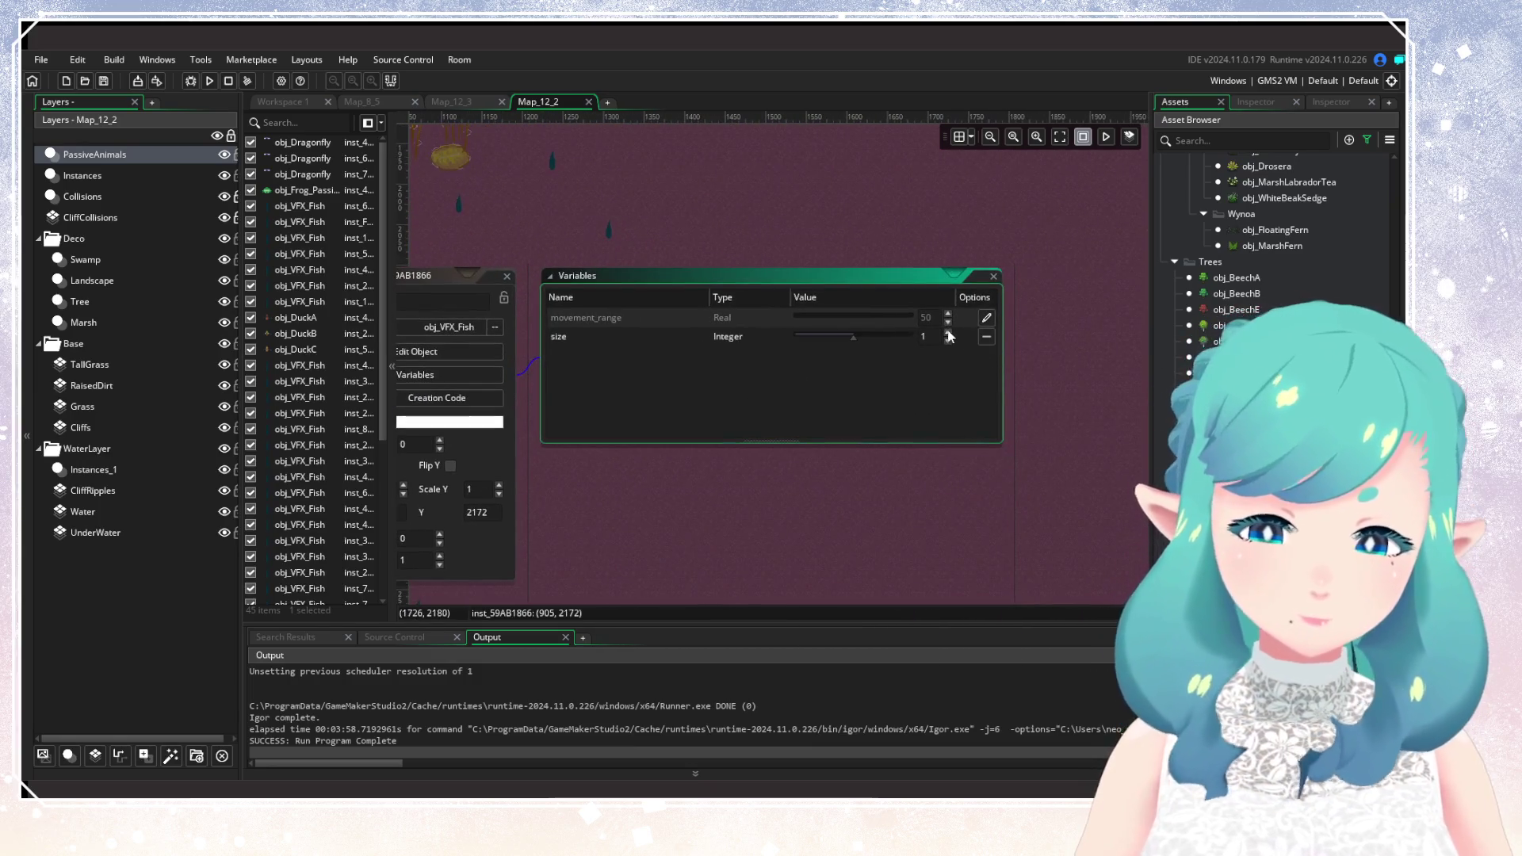
click(521, 290)
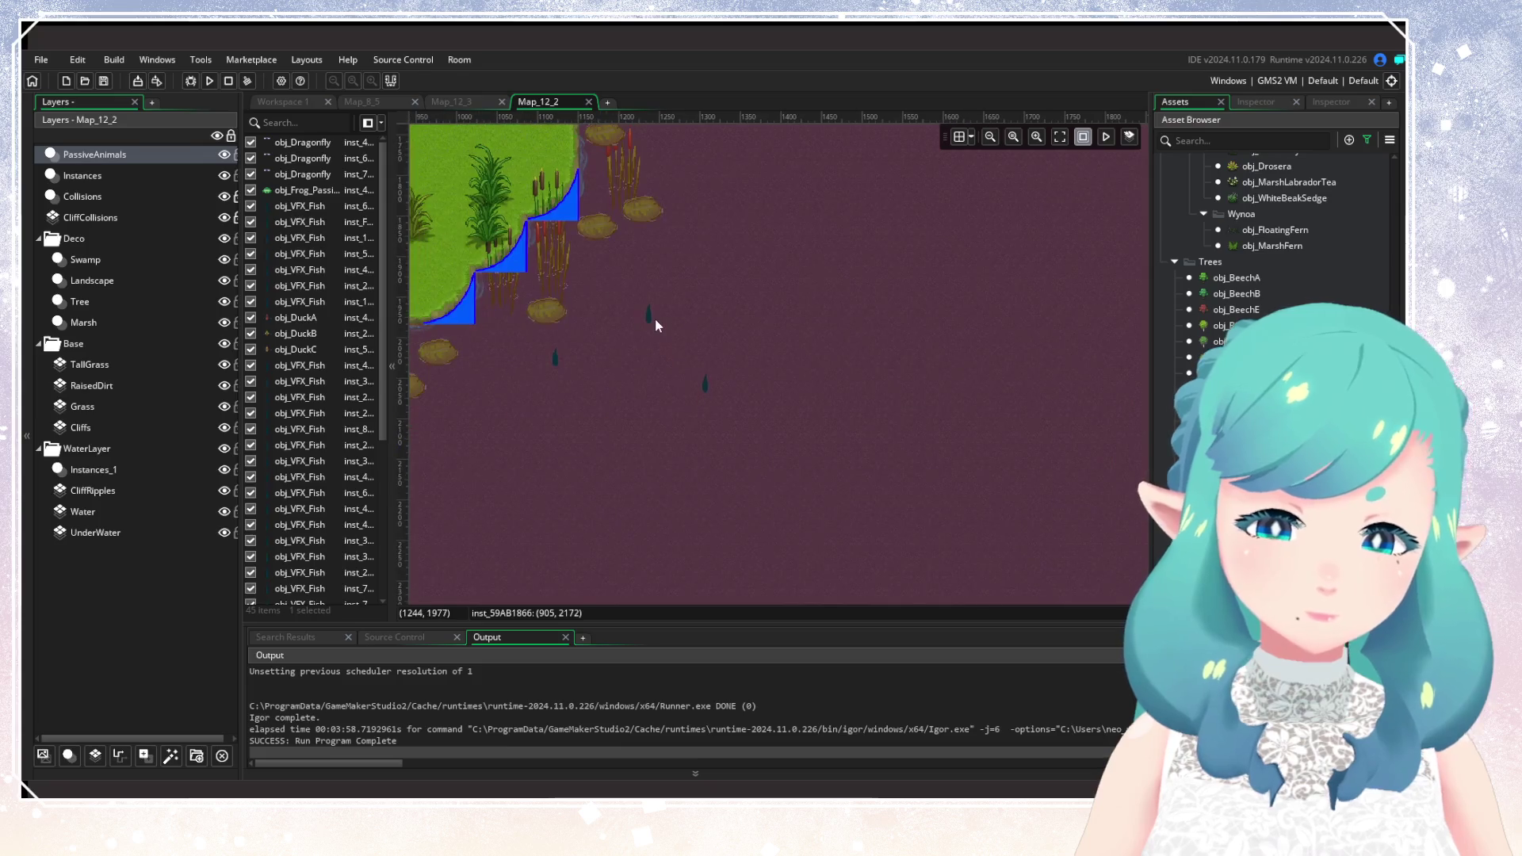
double_click(651, 319)
click(802, 373)
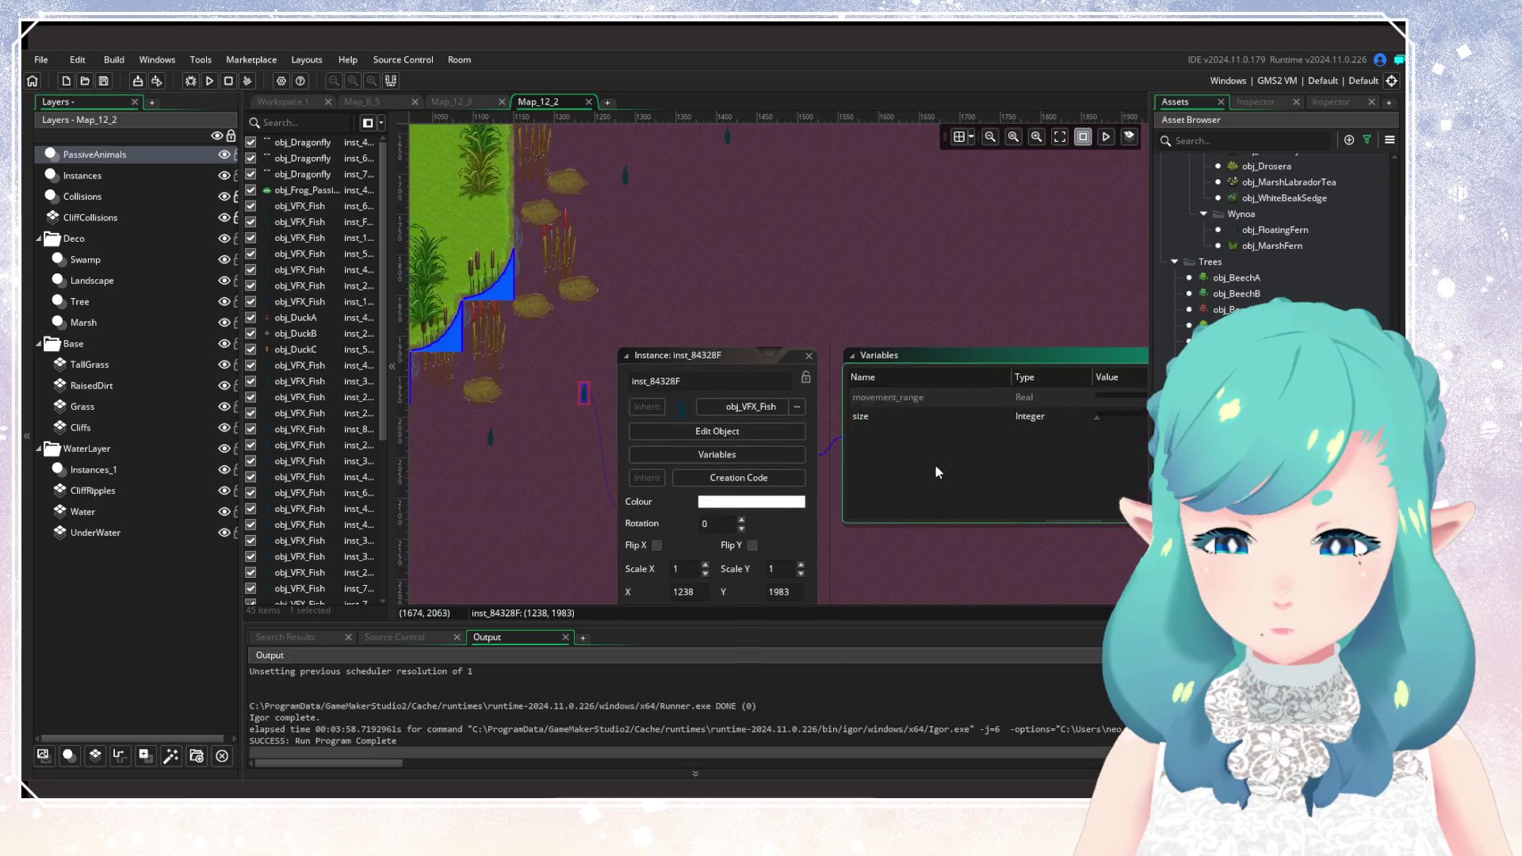
click(770, 292)
scroll(785, 530, up, 3)
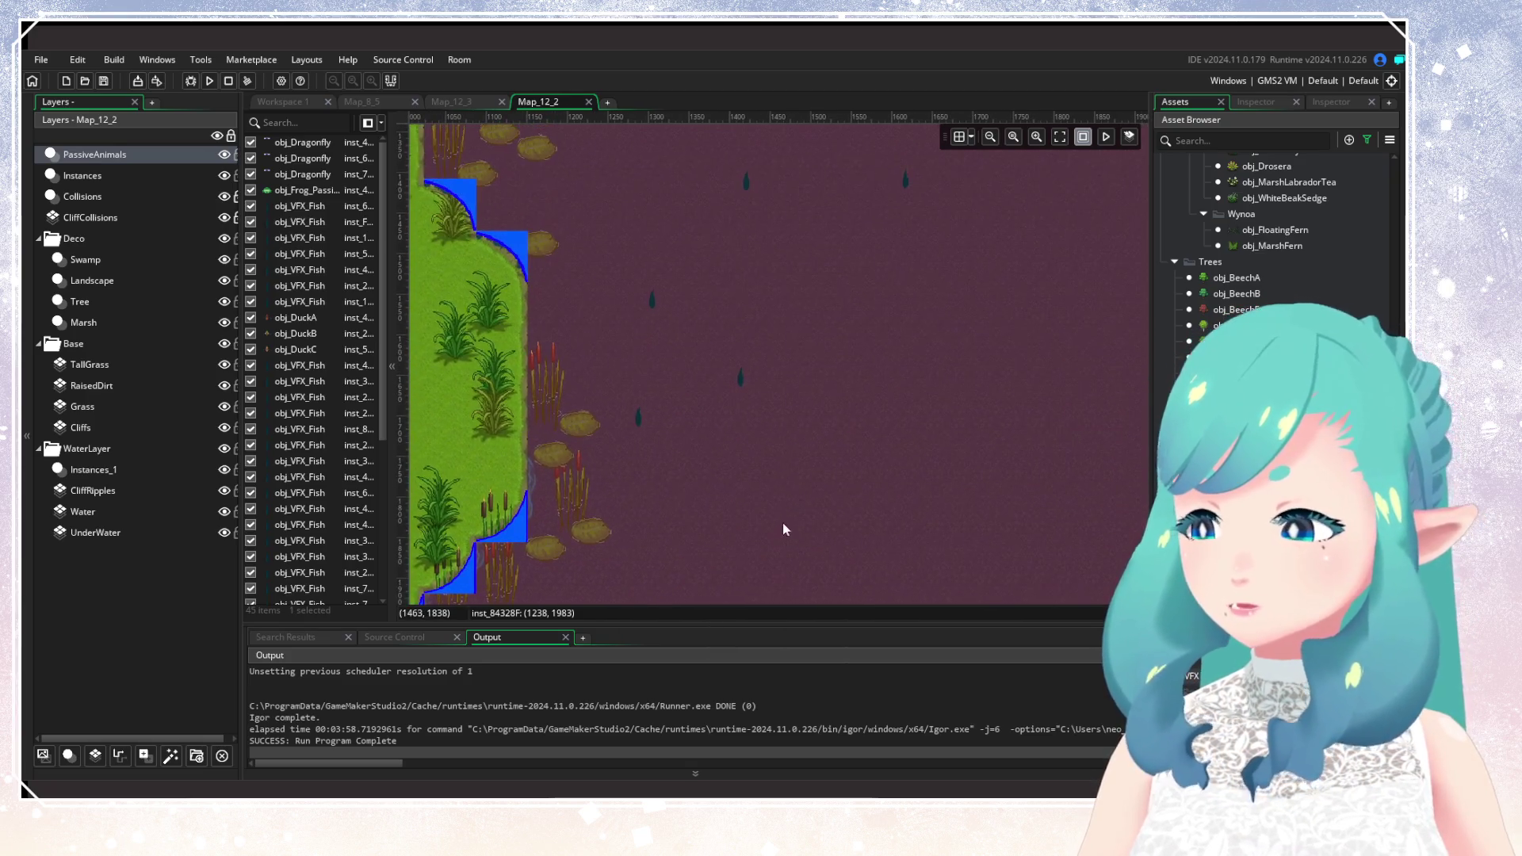
double_click(742, 371)
click(876, 438)
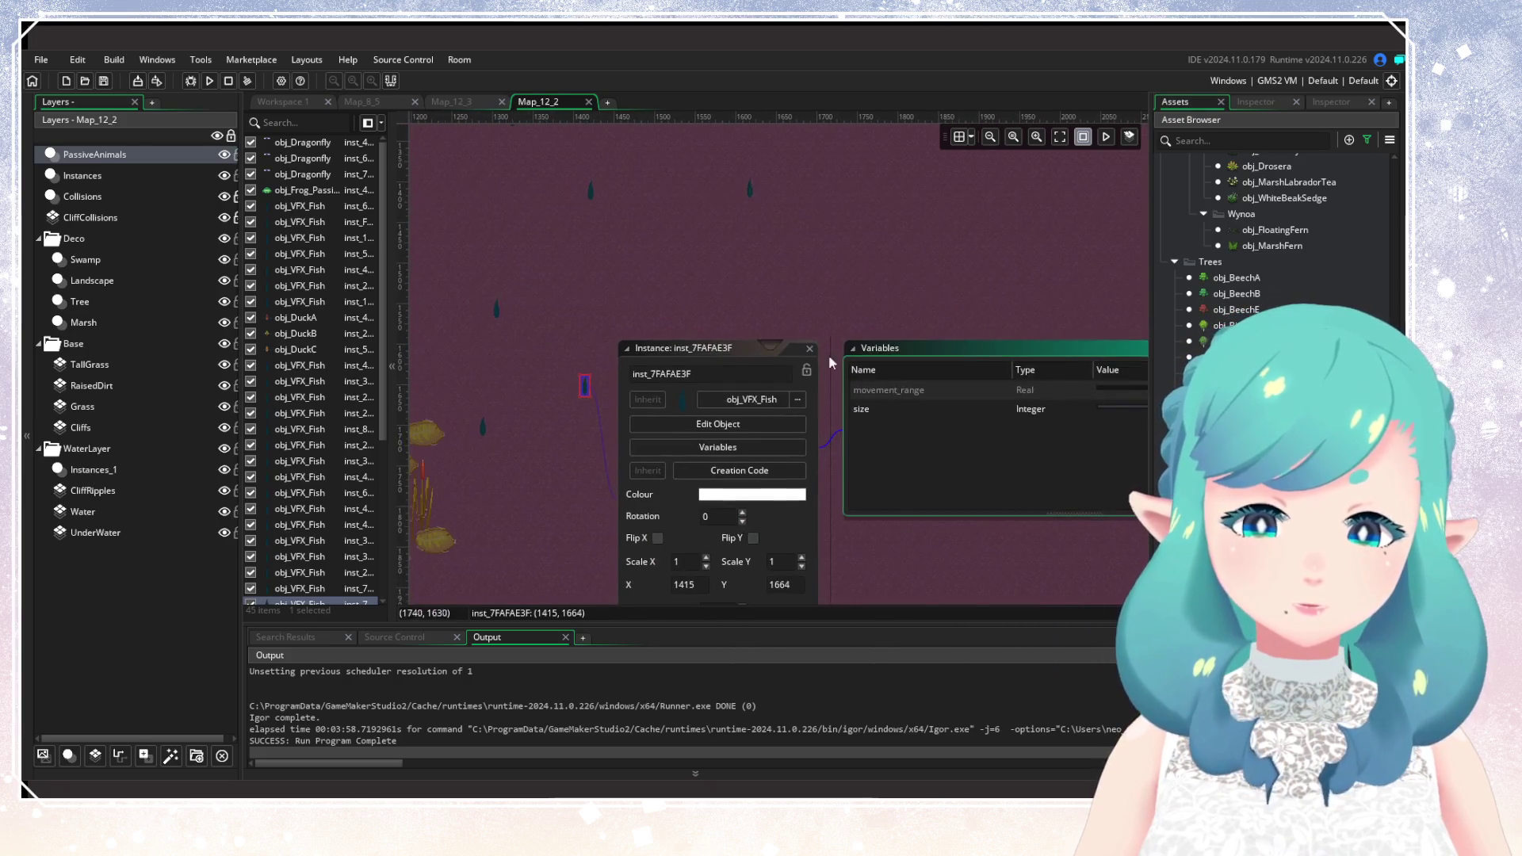
Set one fish's size to 0 and override another fish's size to 2.
drag(605, 336, 840, 502)
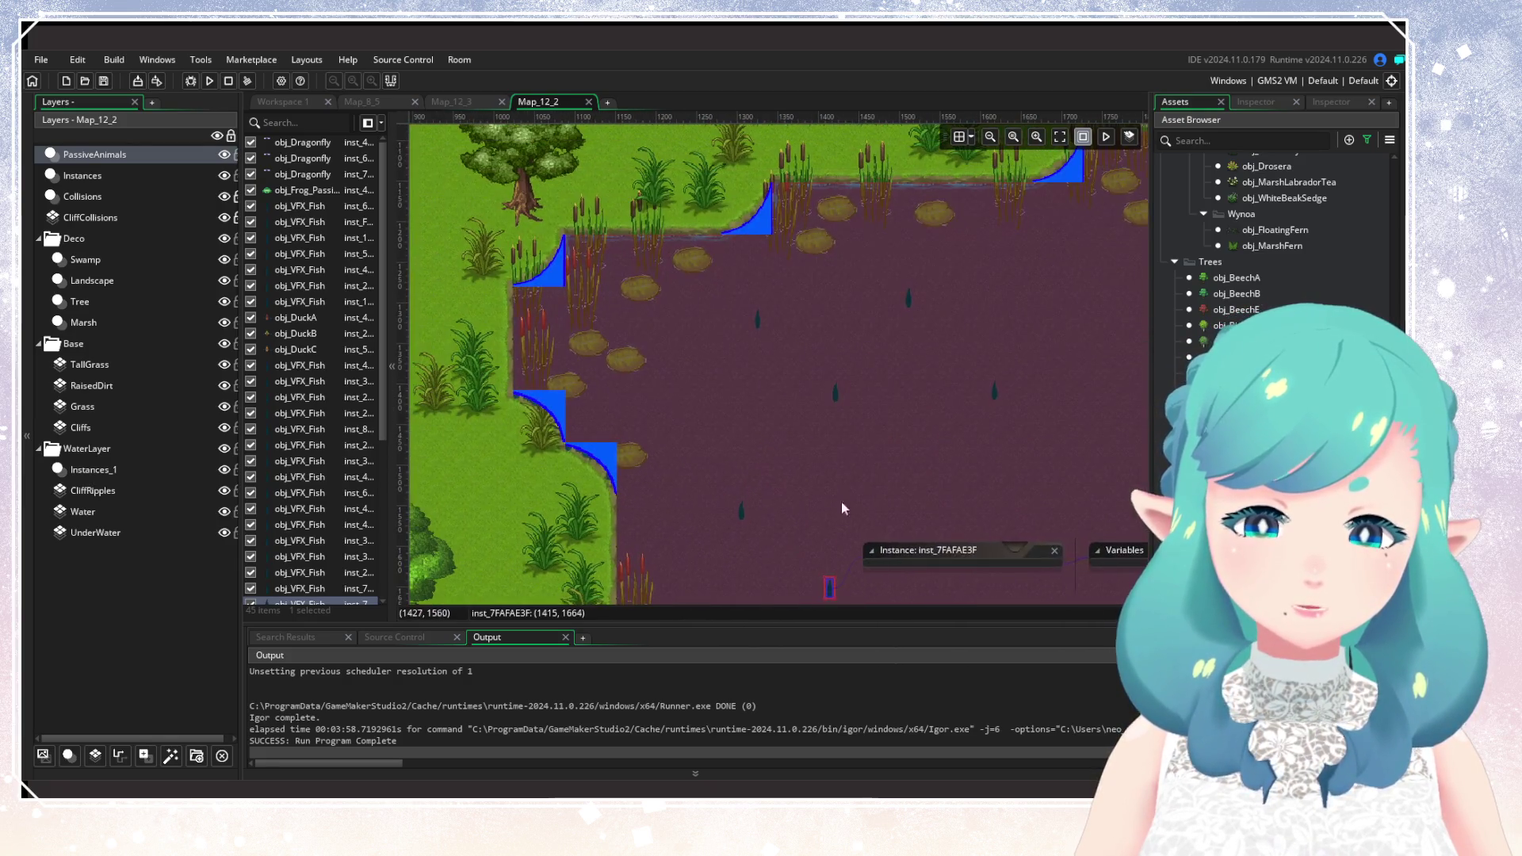
double_click(757, 320)
click(904, 381)
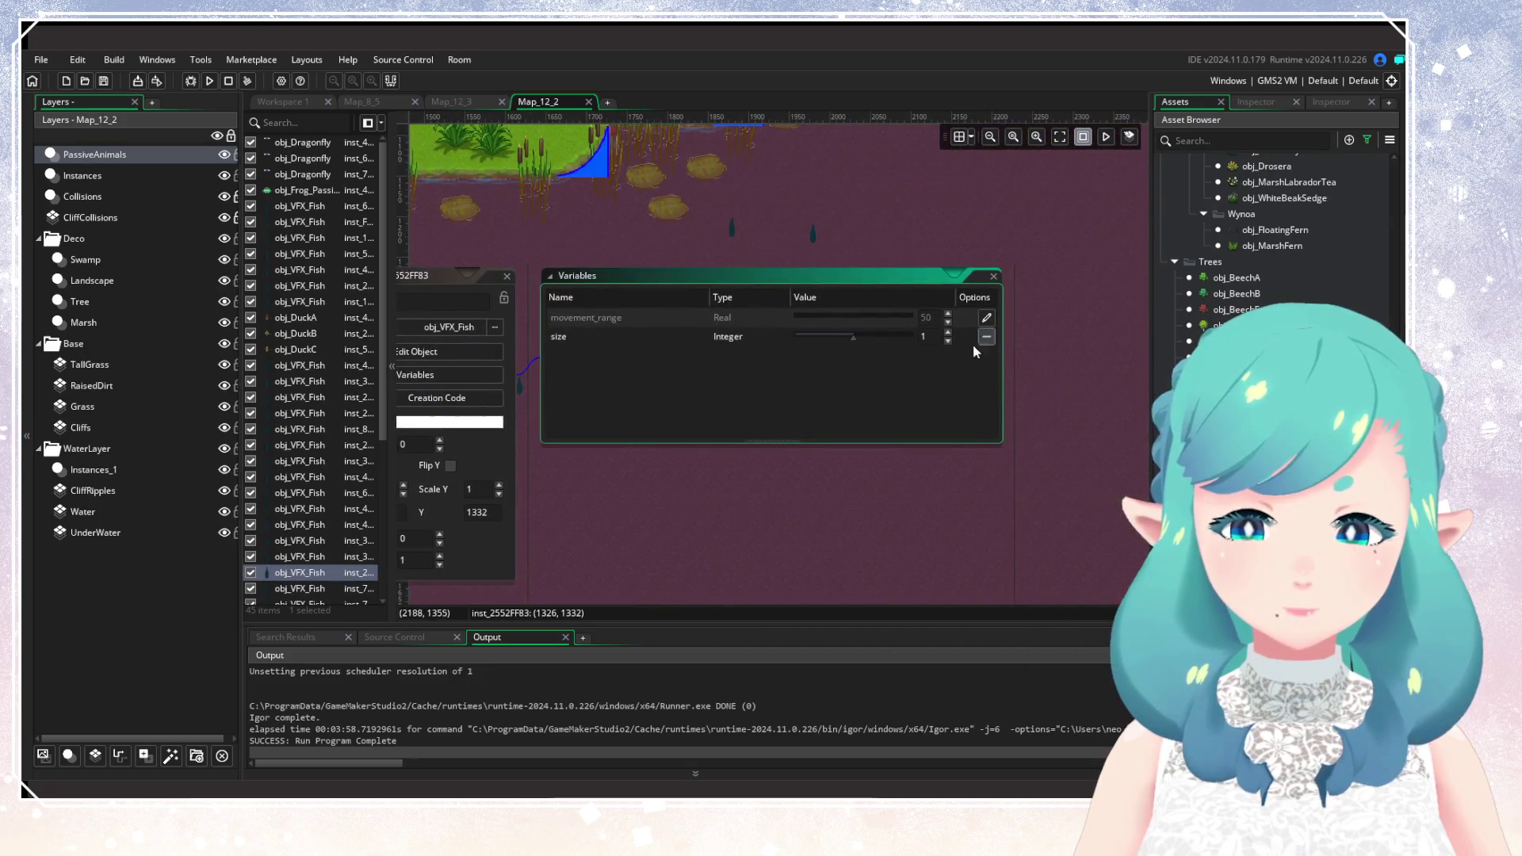
click(948, 341)
click(506, 278)
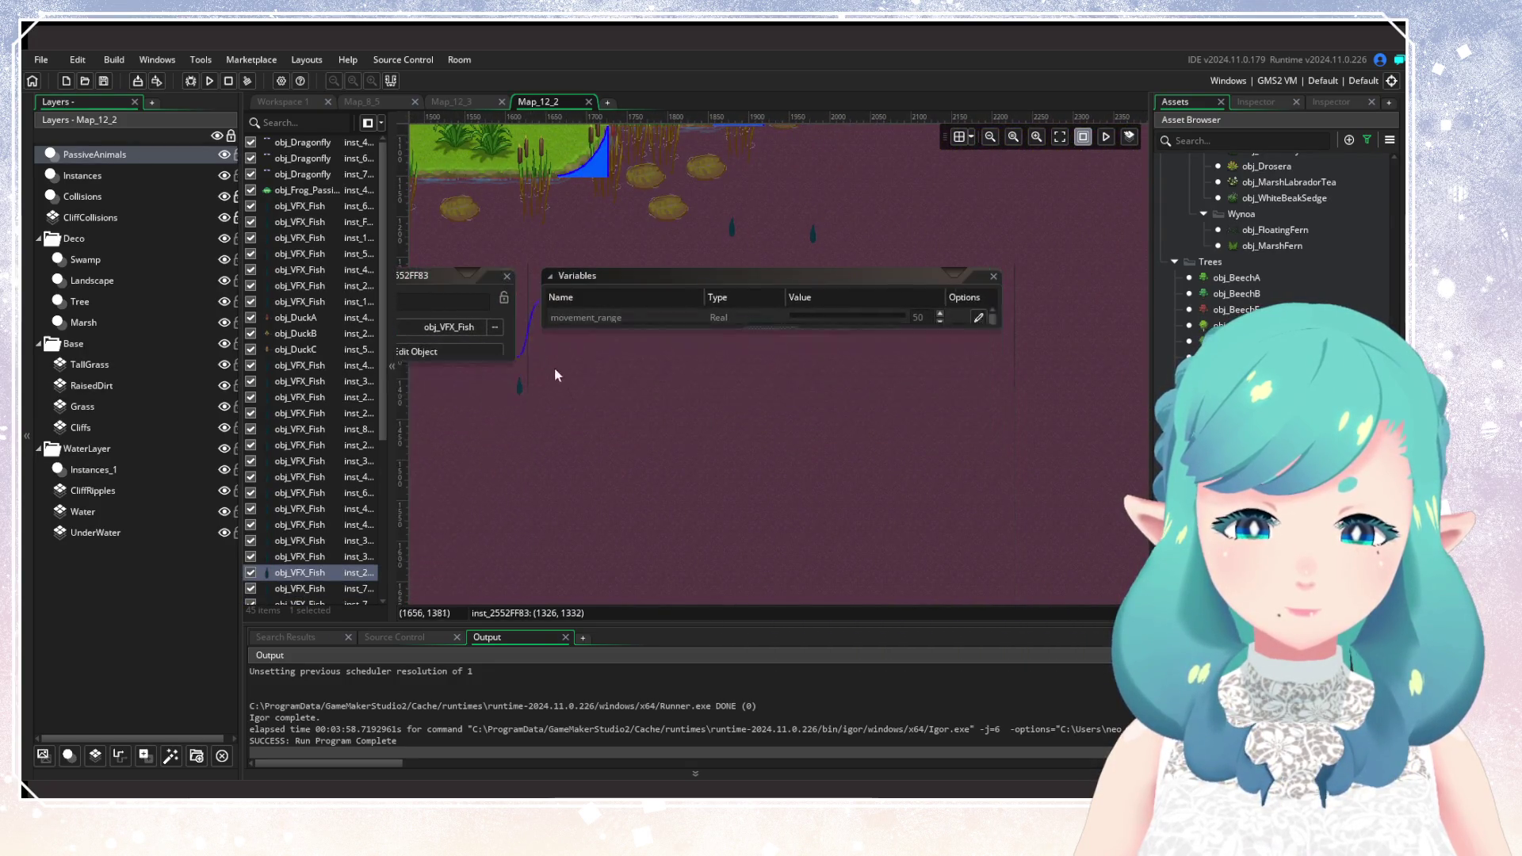
drag(567, 394, 672, 470)
double_click(887, 376)
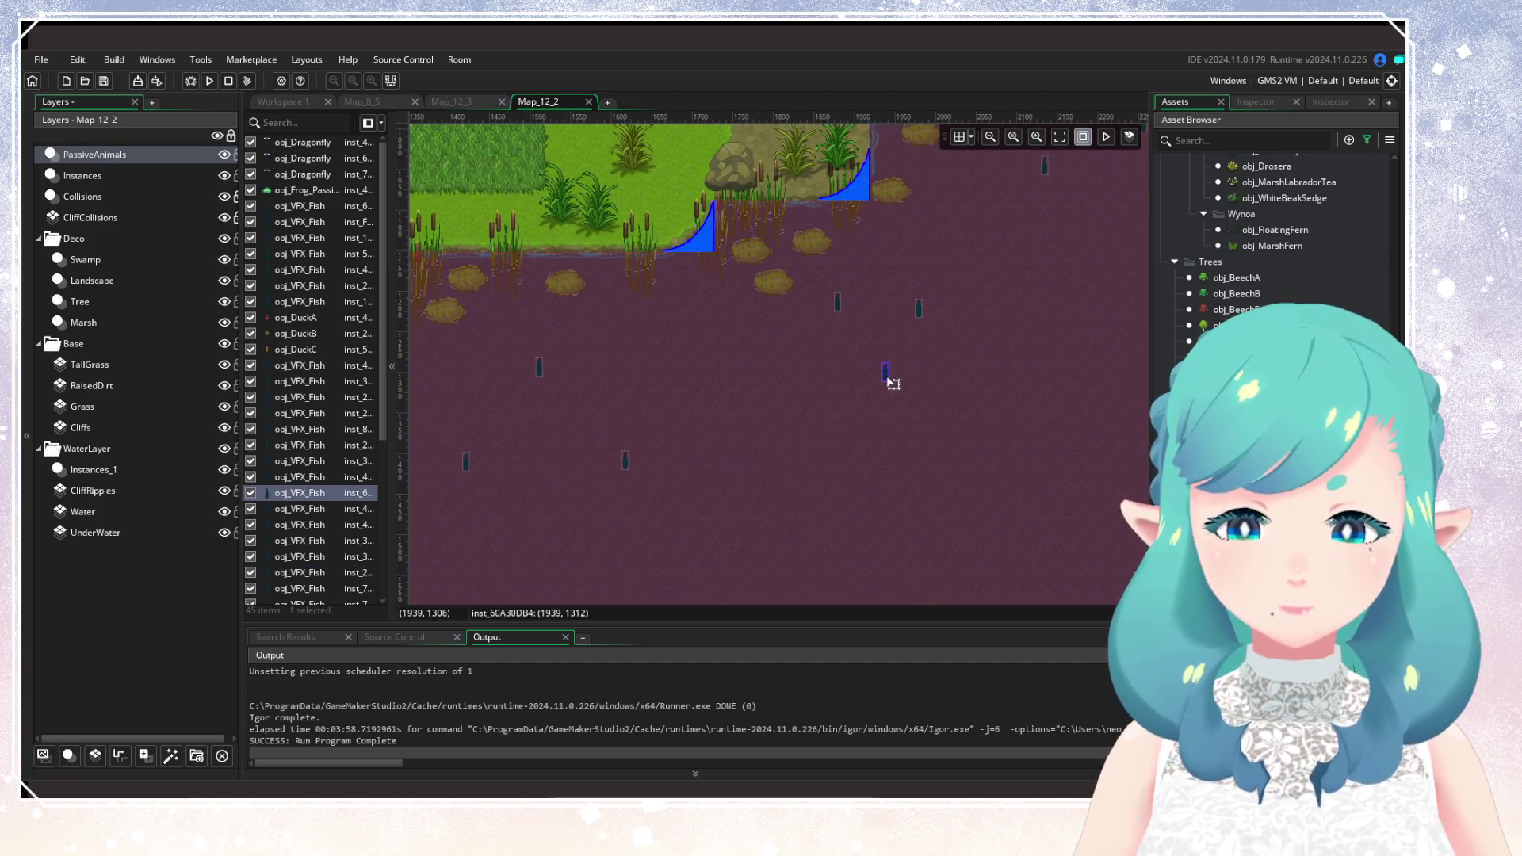
drag(852, 441, 525, 435)
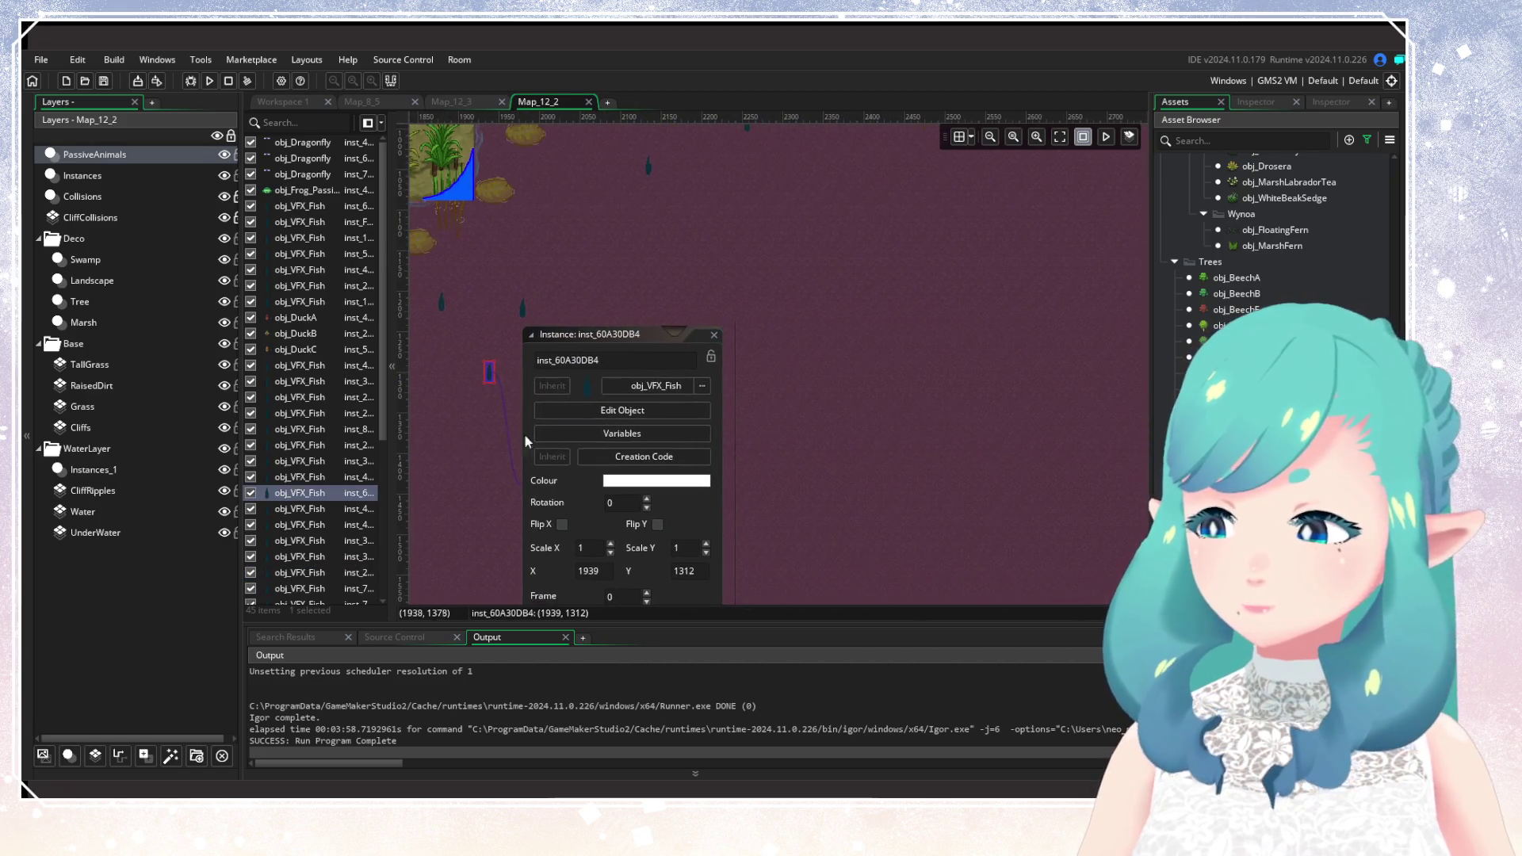
click(673, 434)
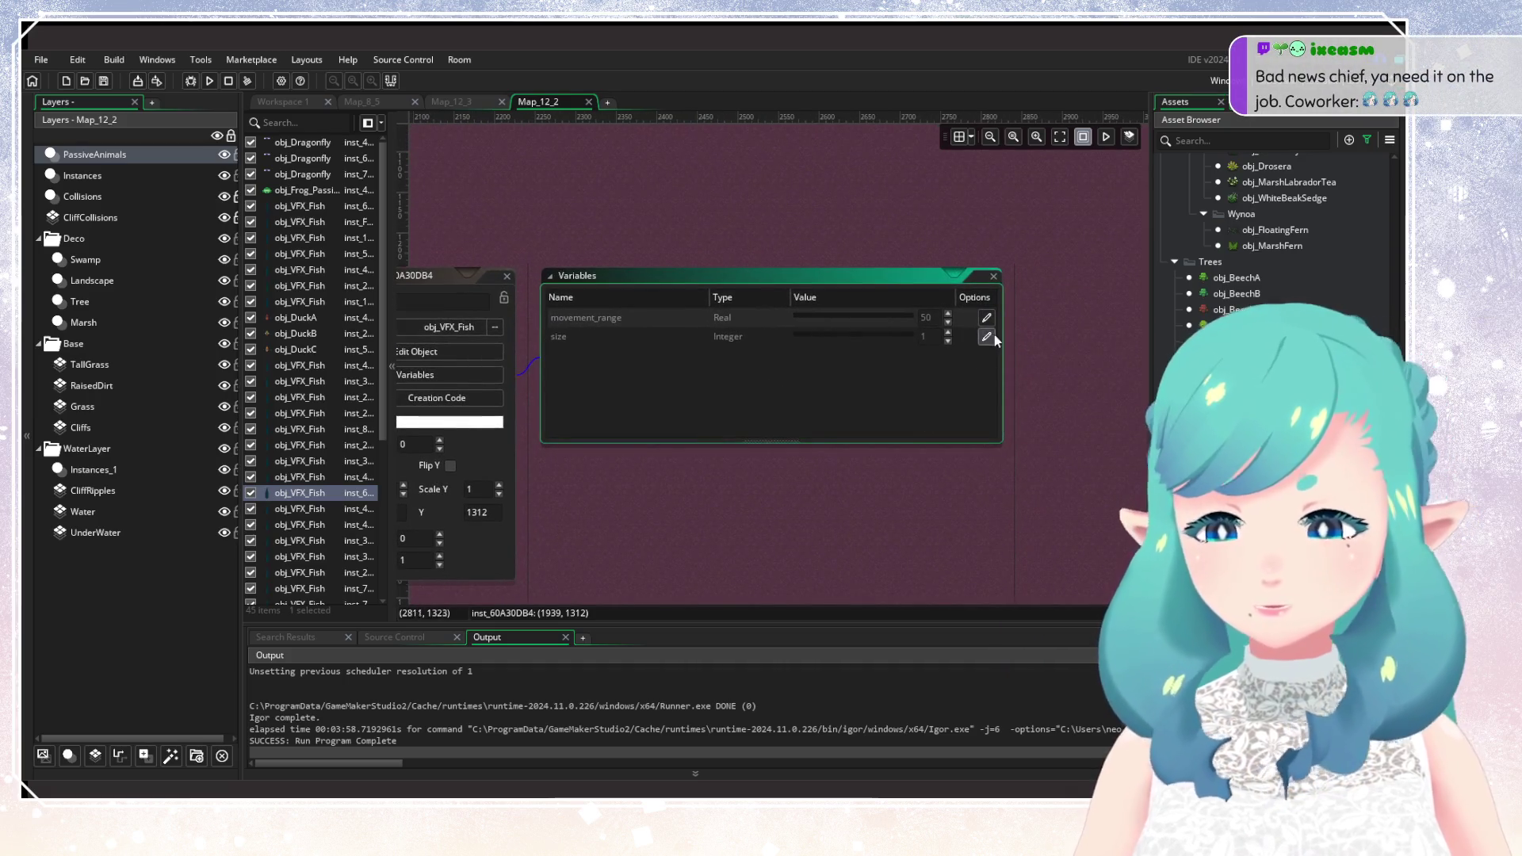
click(988, 336)
click(948, 332)
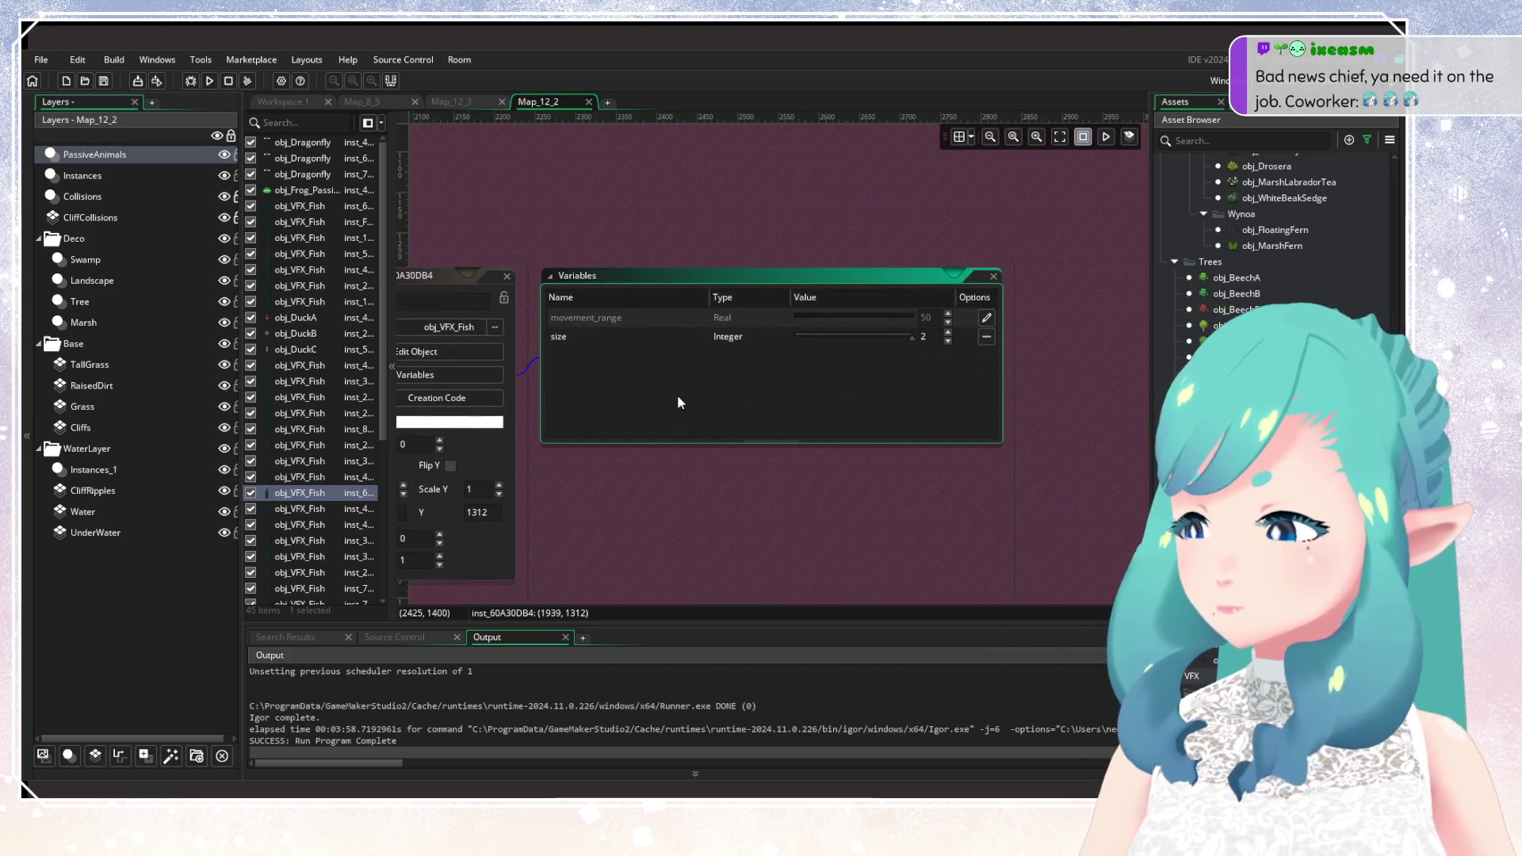
Set another fish's size to 0 and review the variables of two more fish.
mouse_move(677, 395)
mouse_down()
mouse_move(1010, 417)
mouse_move(876, 464)
mouse_up()
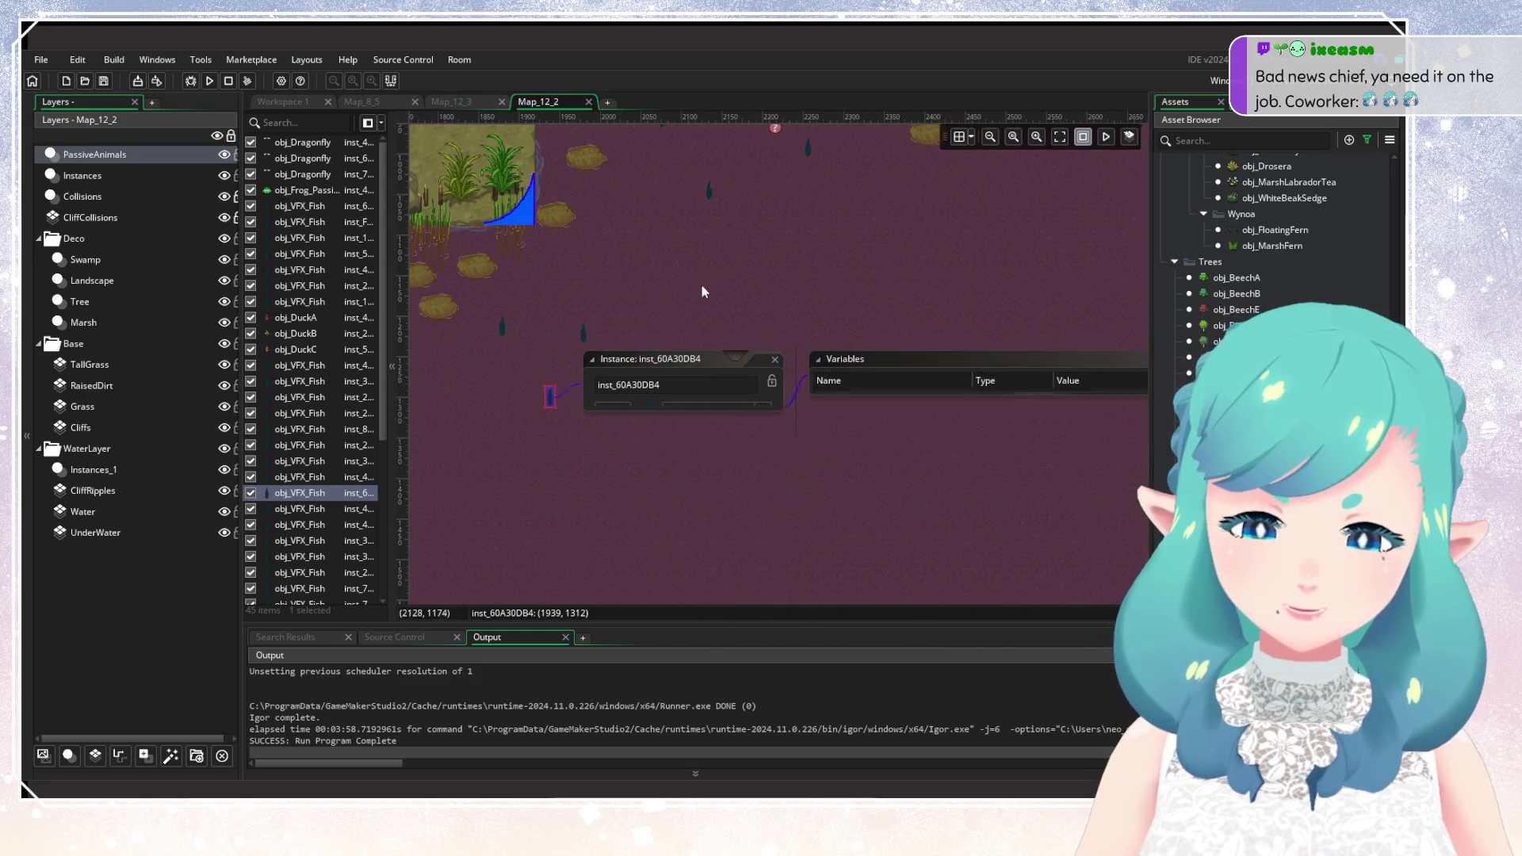
drag(700, 284, 698, 424)
double_click(702, 359)
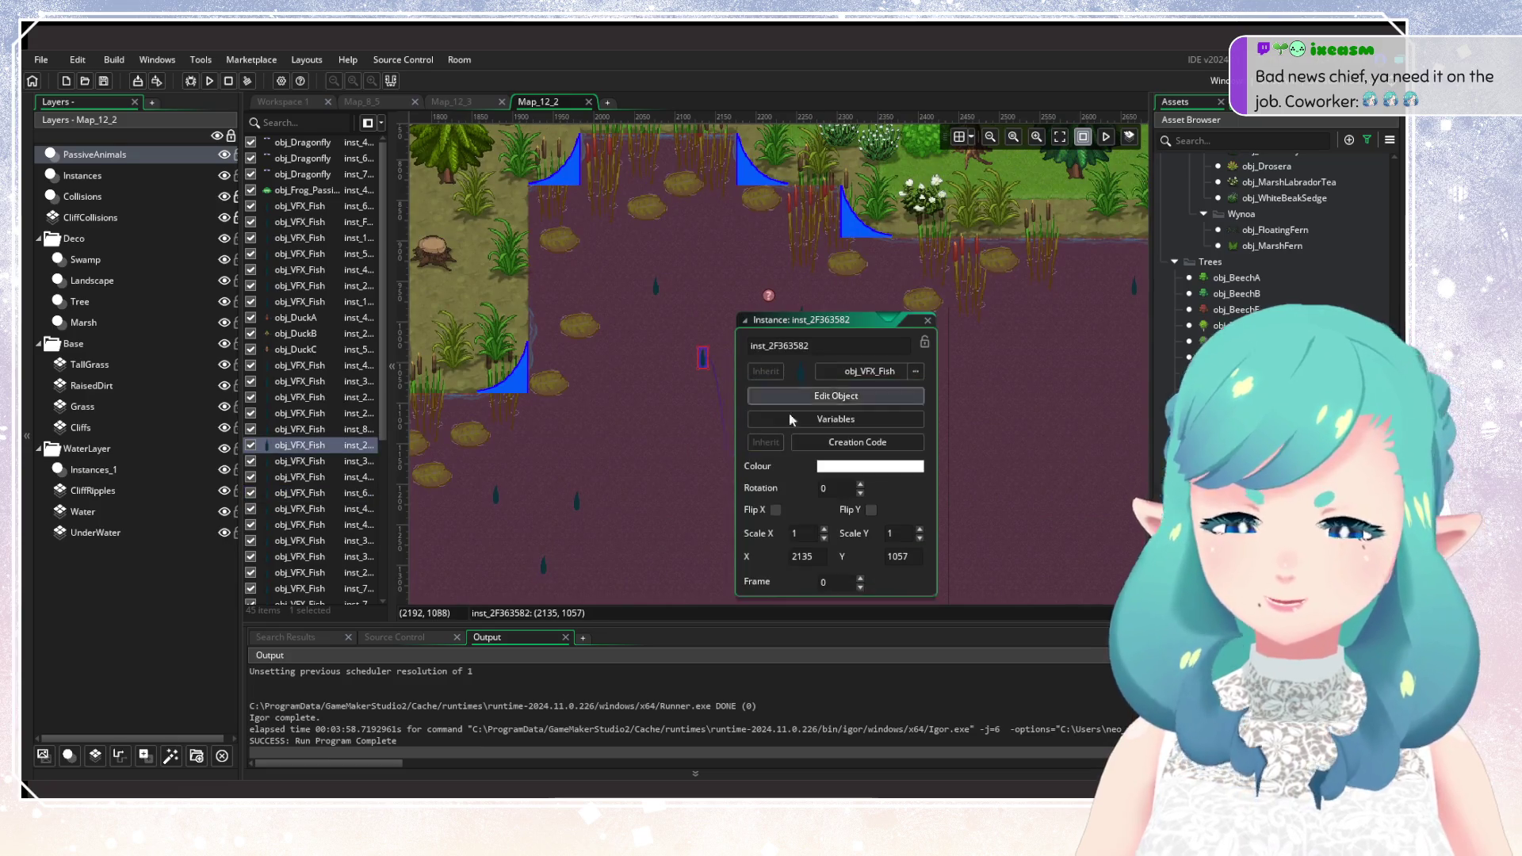
click(849, 419)
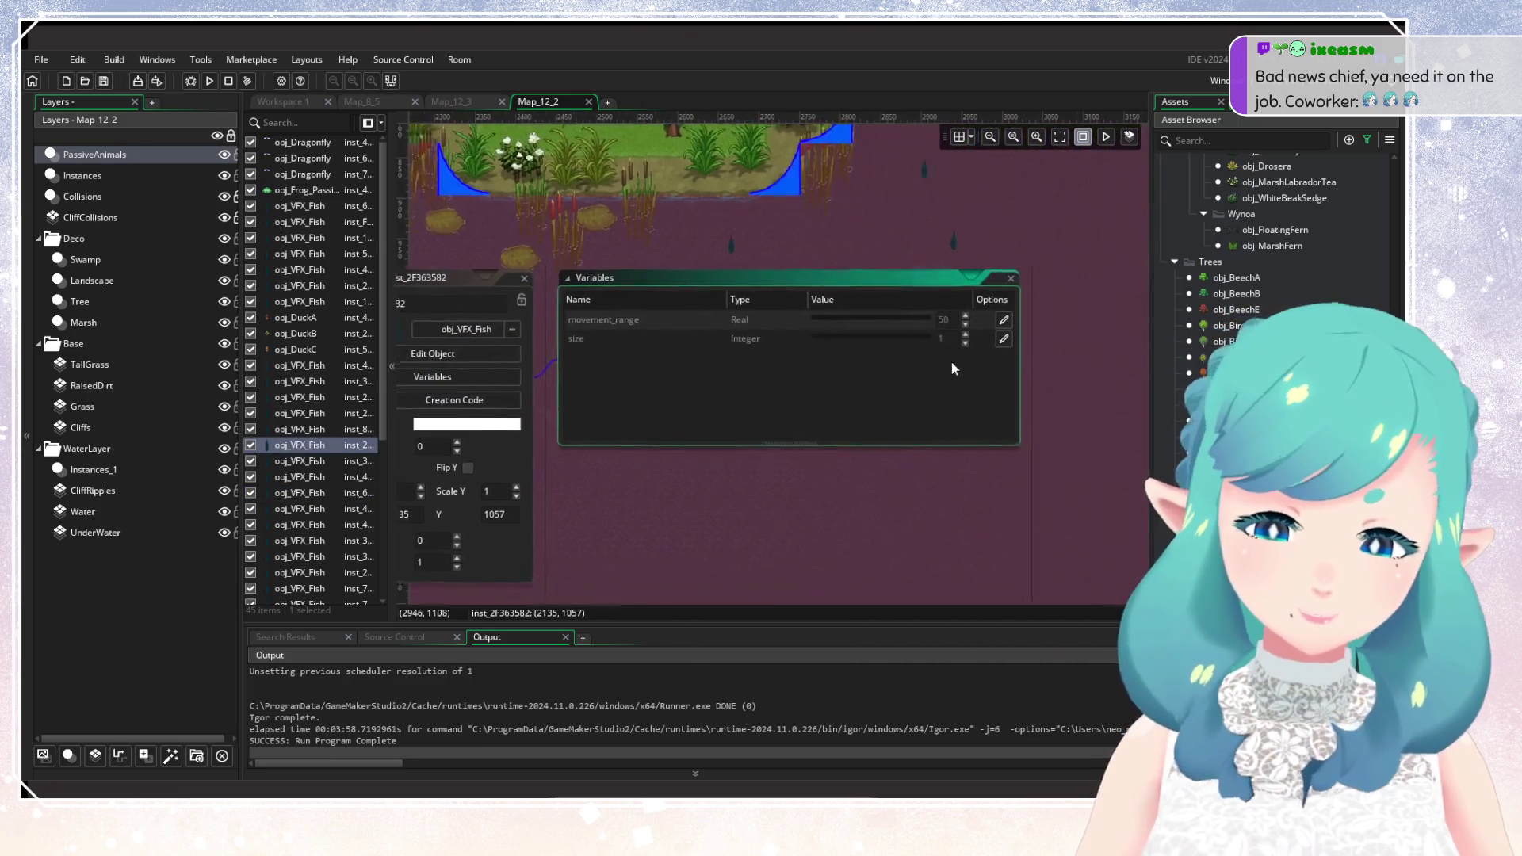
click(987, 337)
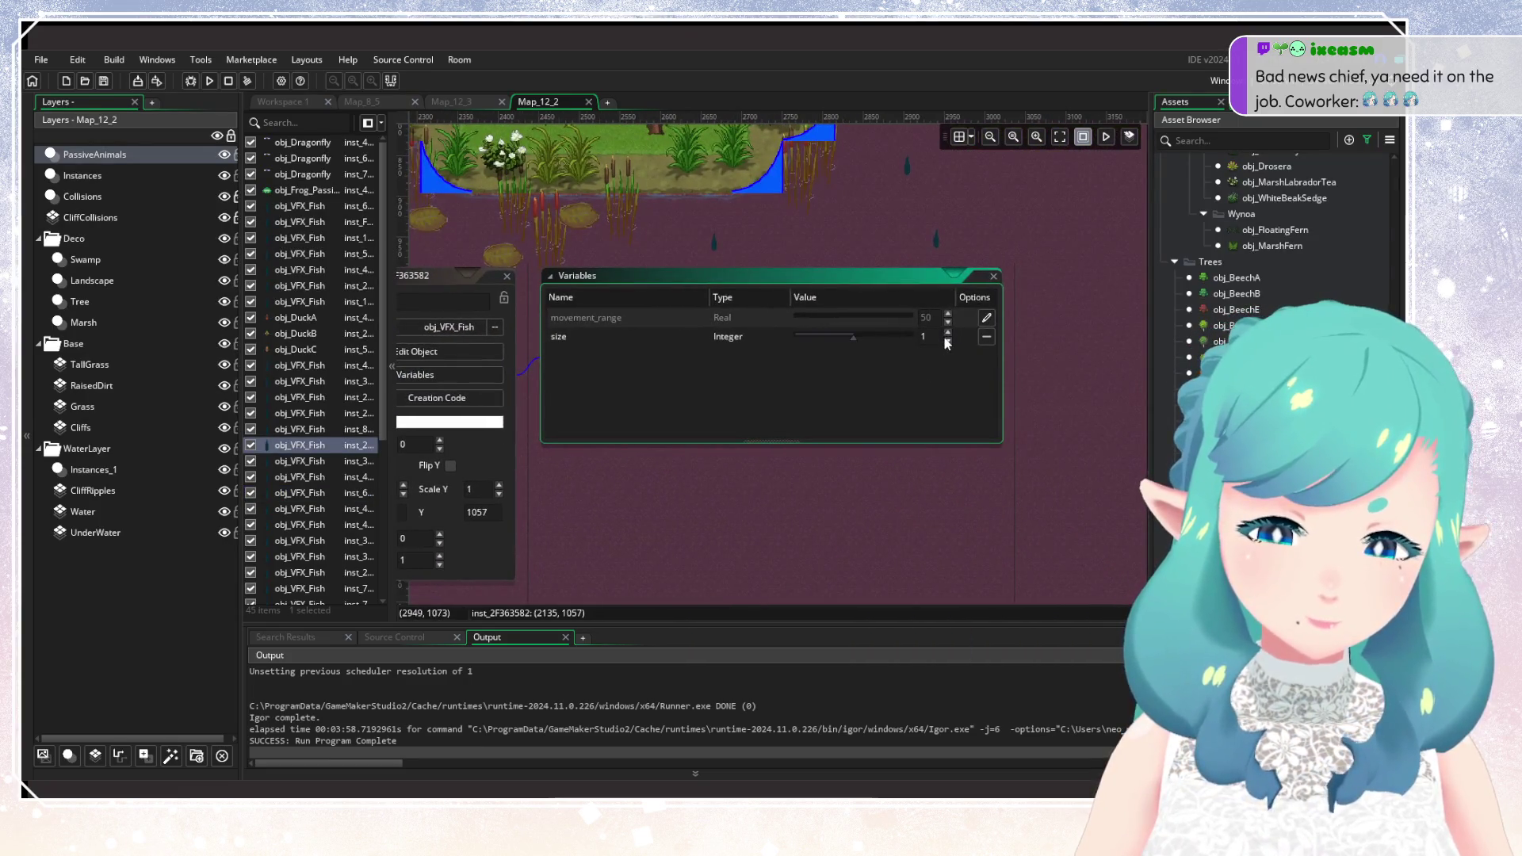
click(506, 275)
double_click(719, 345)
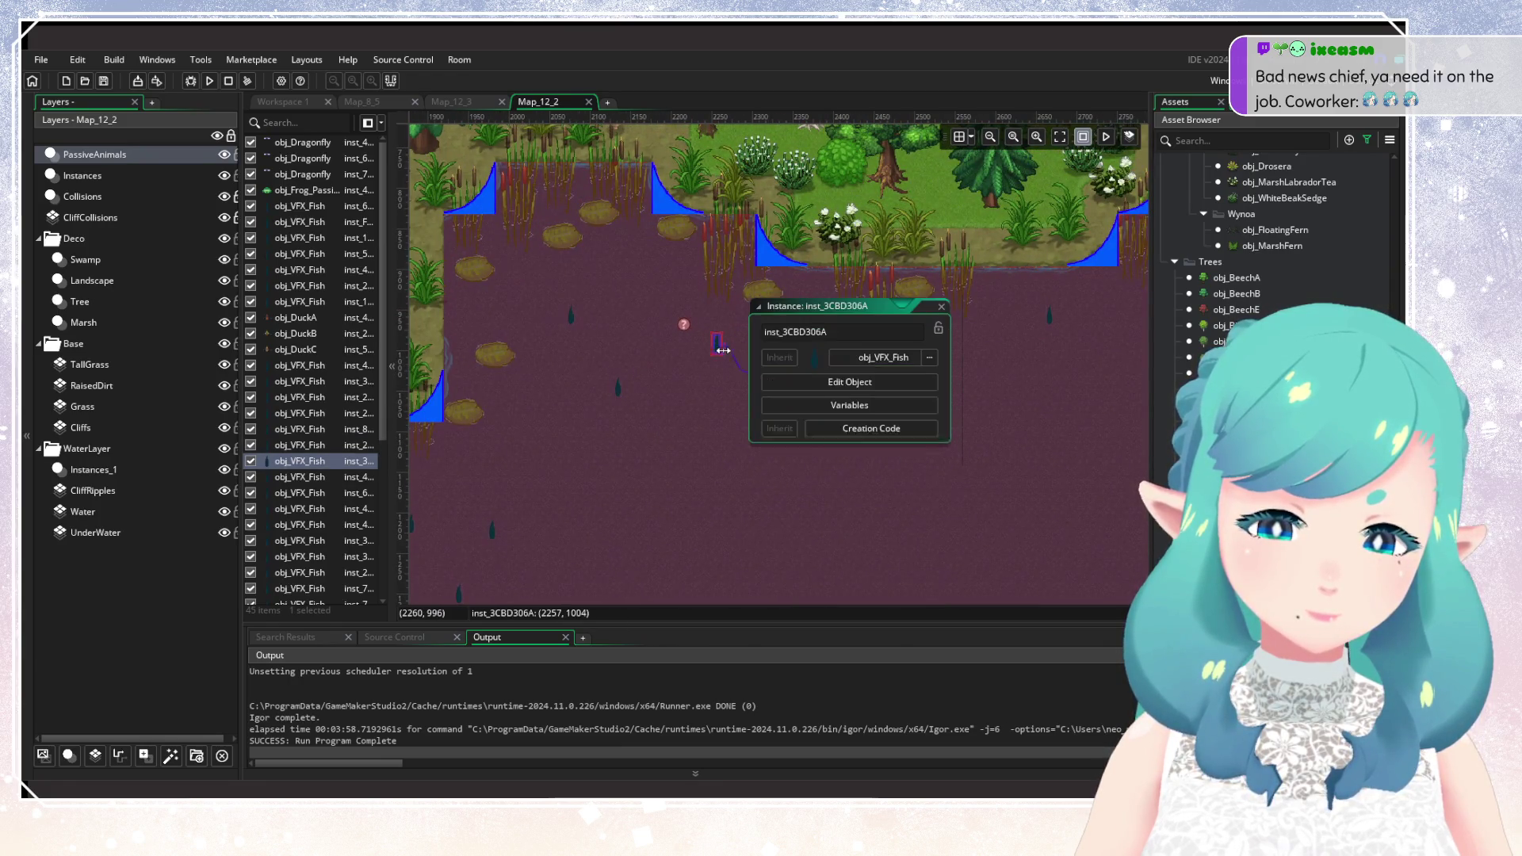
click(919, 406)
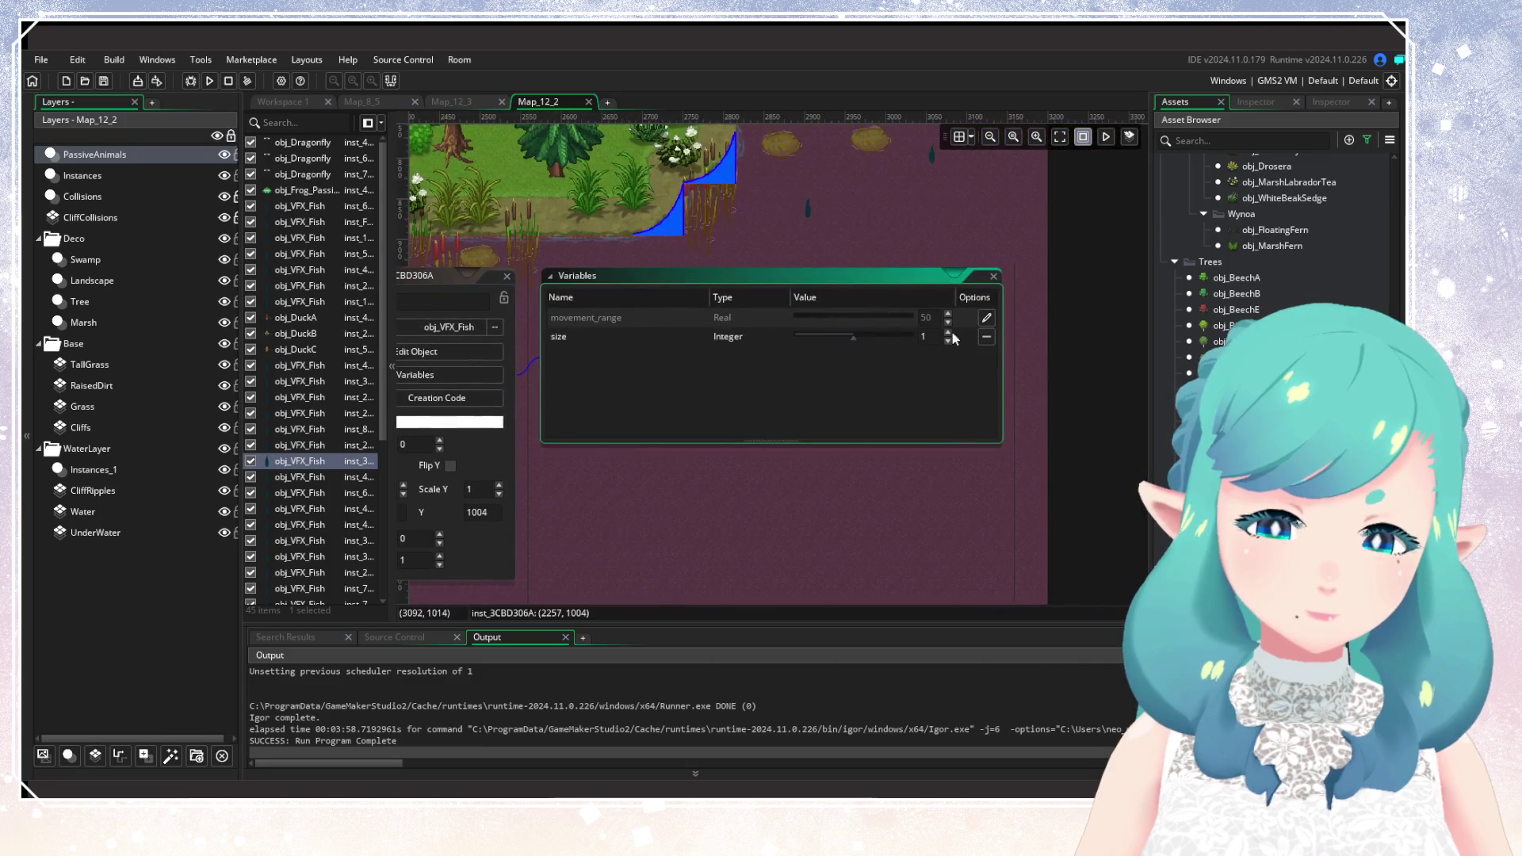
click(507, 276)
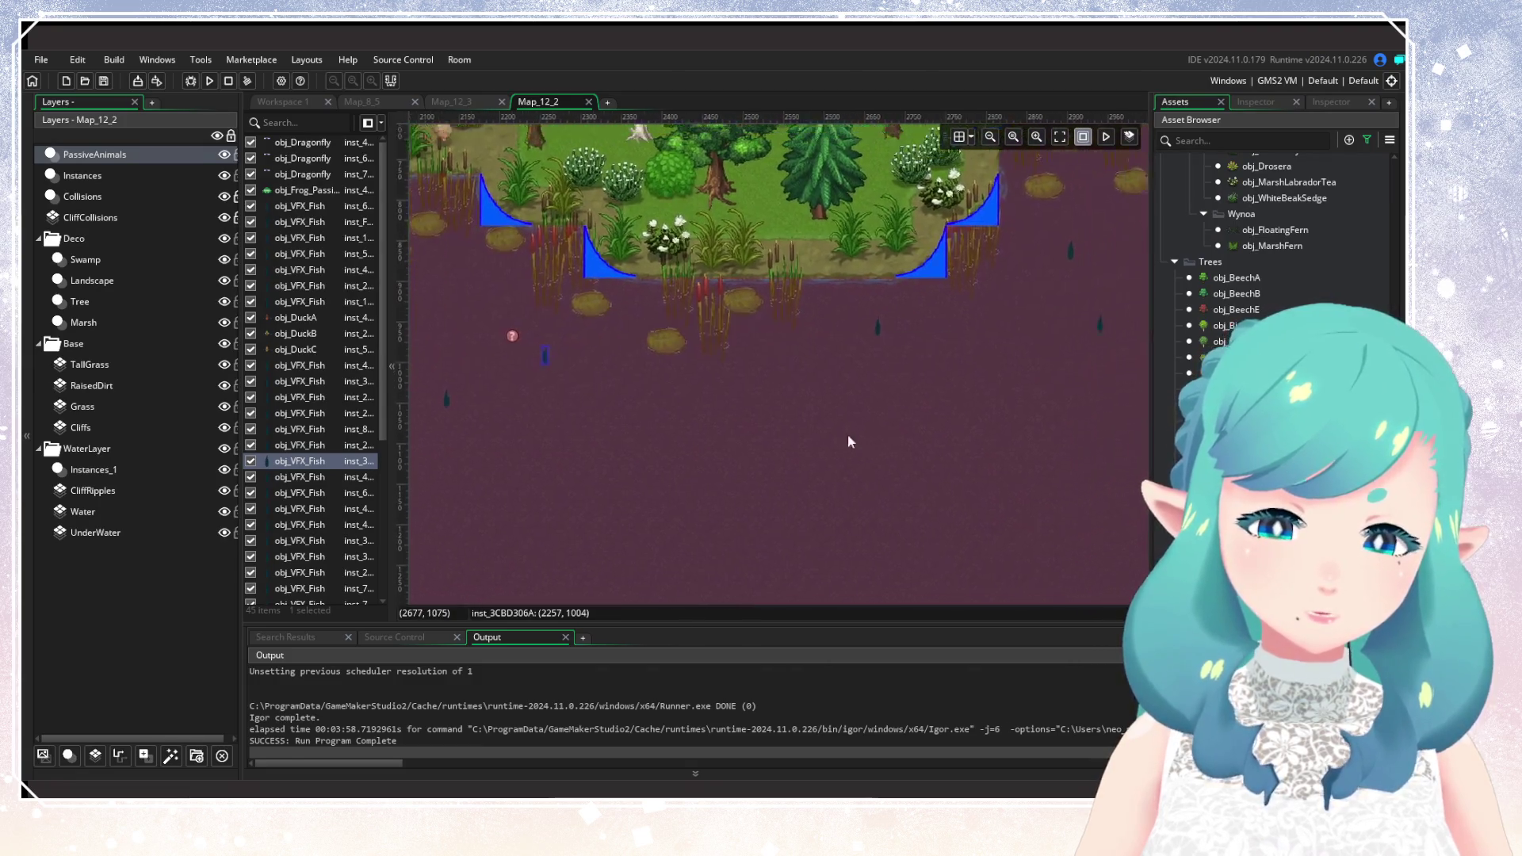
double_click(857, 399)
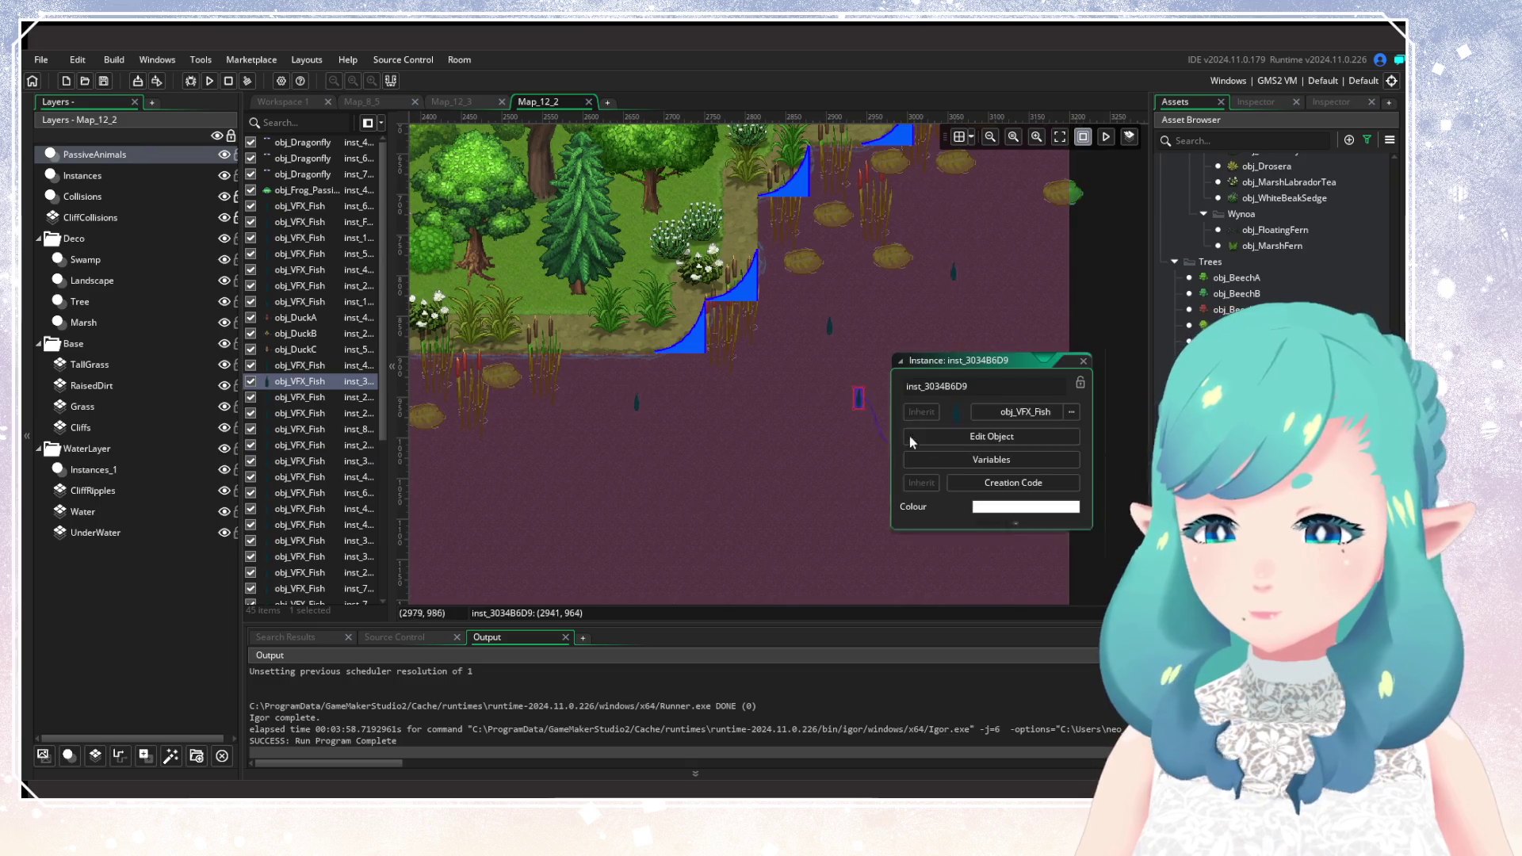
click(950, 463)
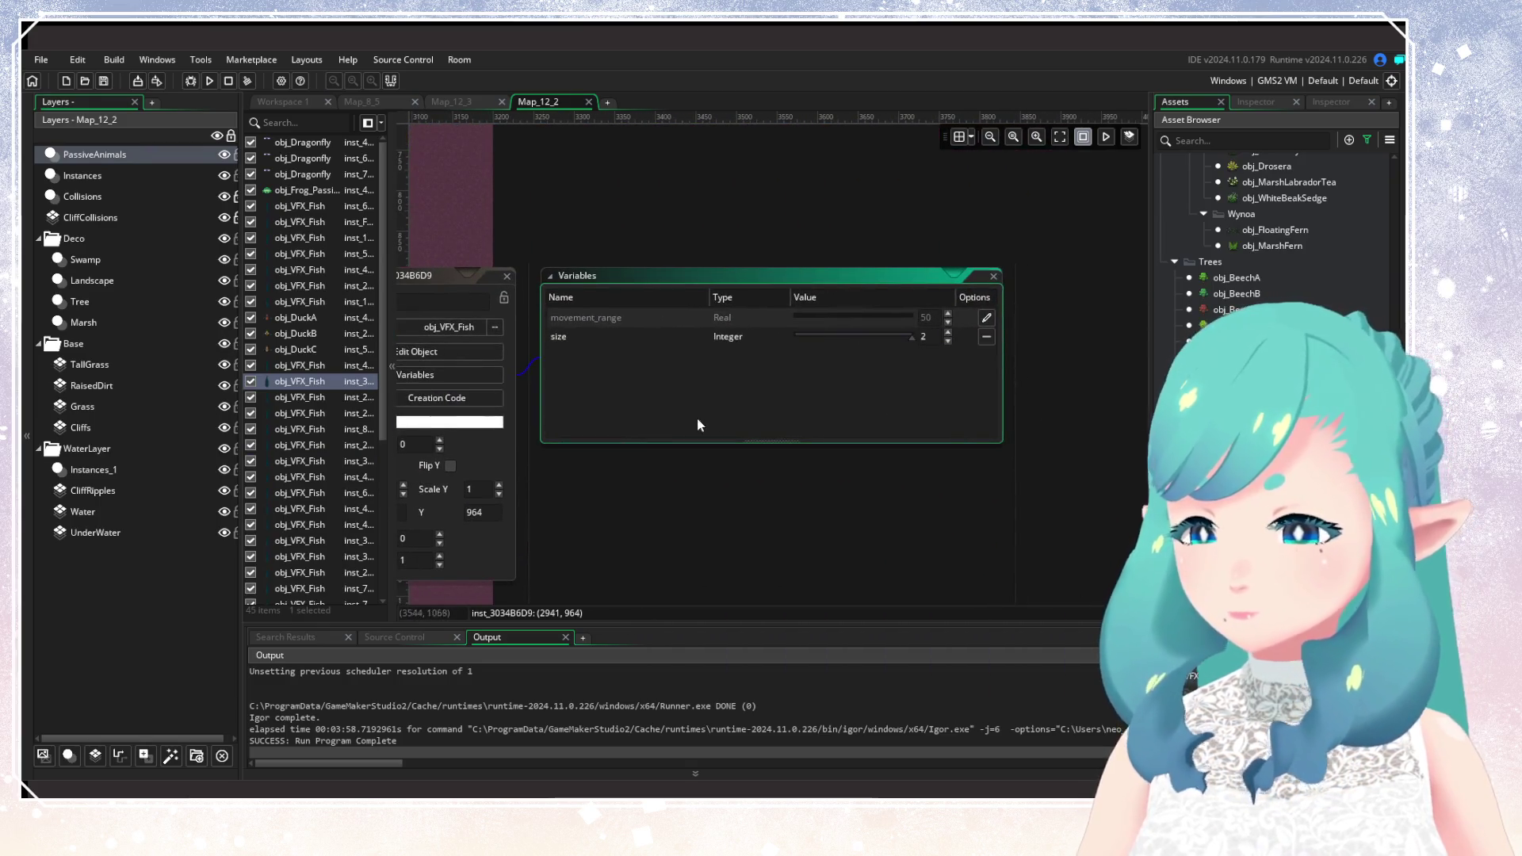
click(869, 451)
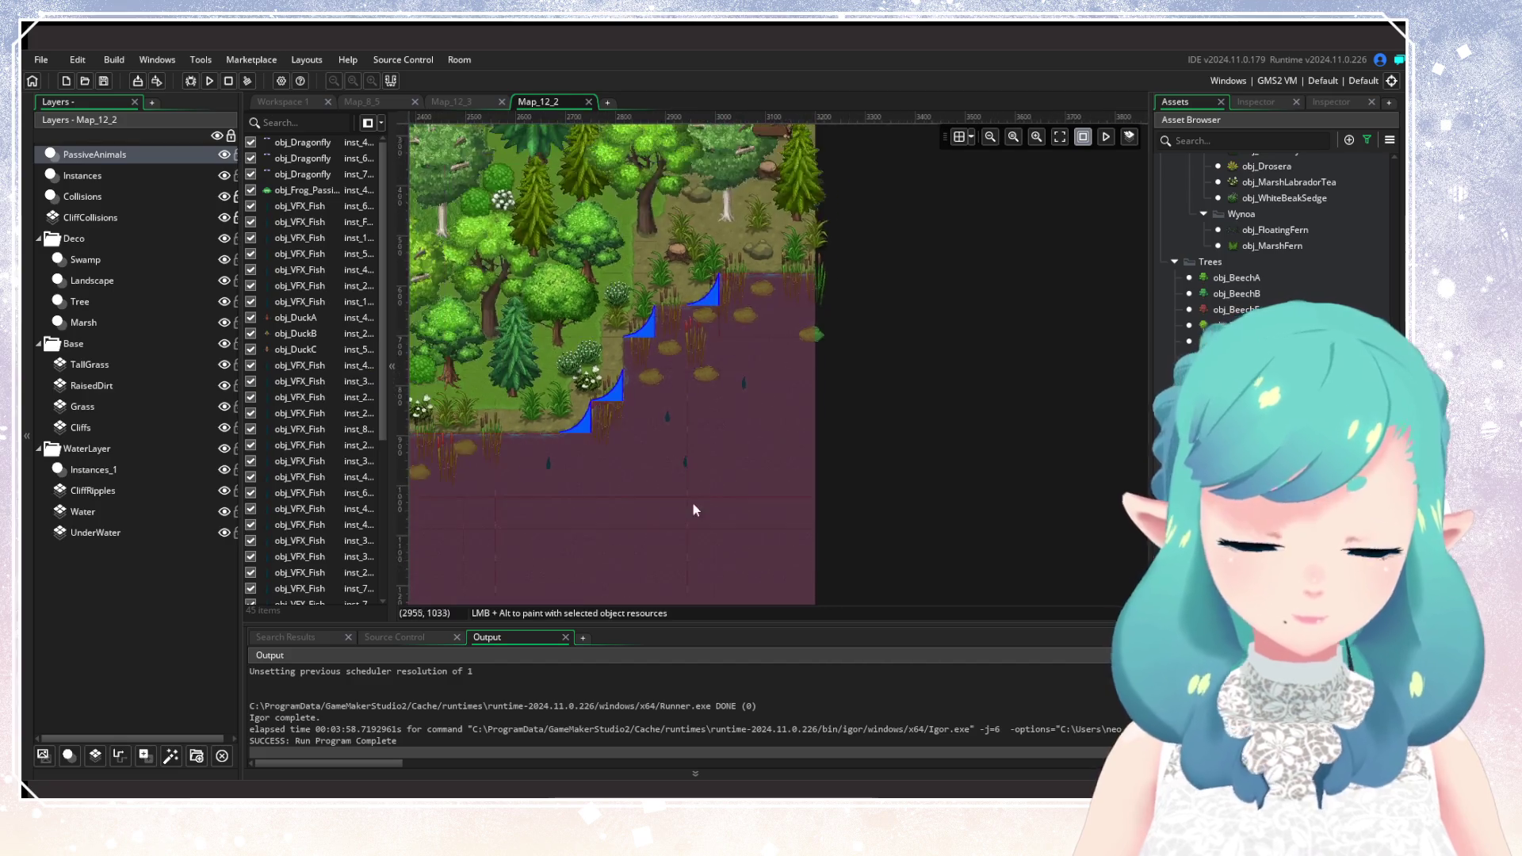
drag(693, 510, 733, 439)
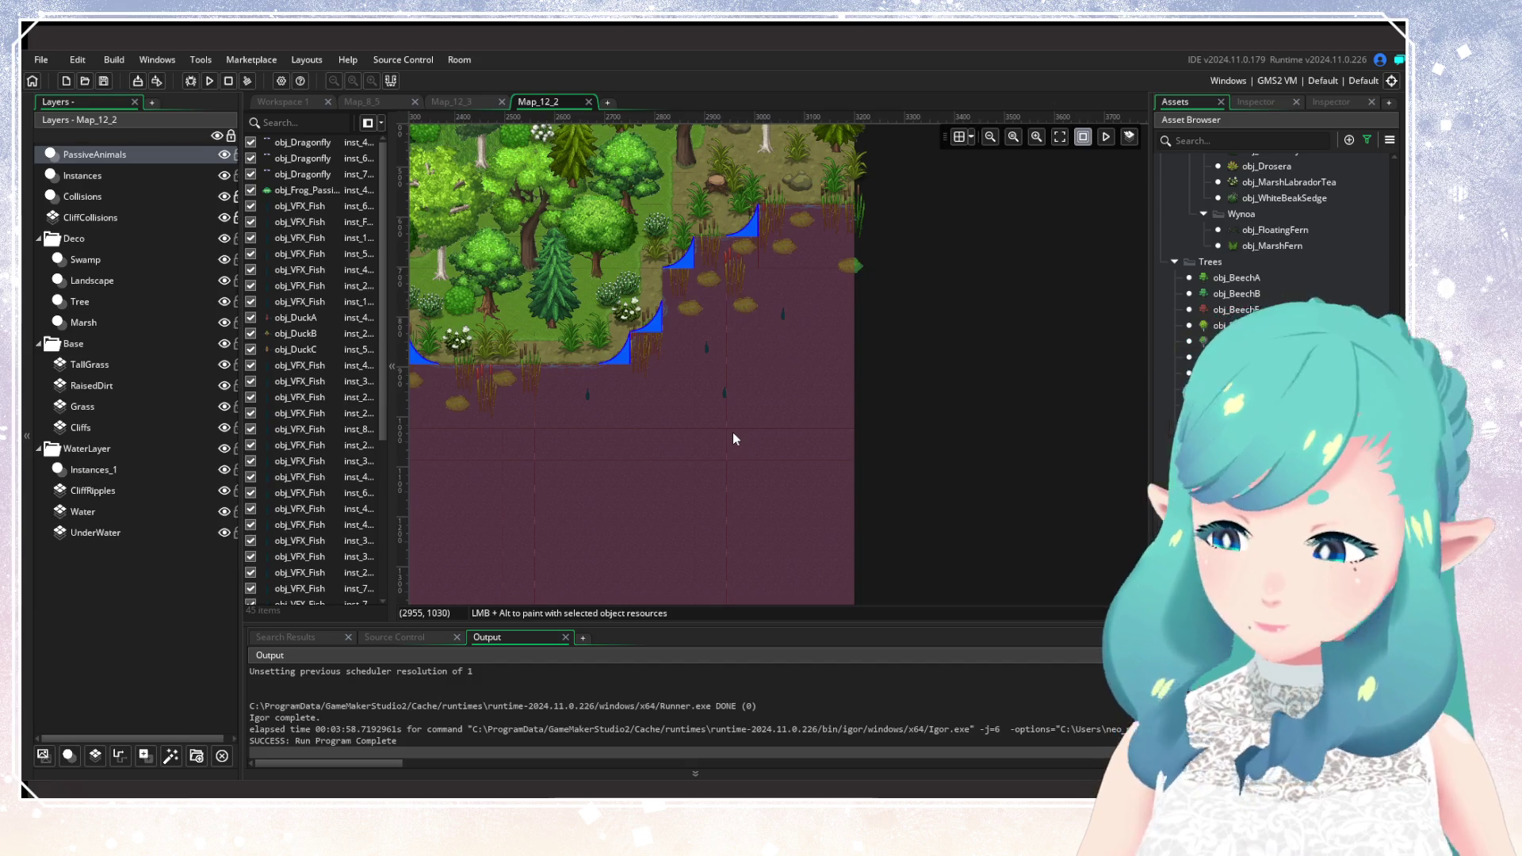
Place four new instances on the swamp water near the room's bottom edge.
scroll(764, 509, down, 3)
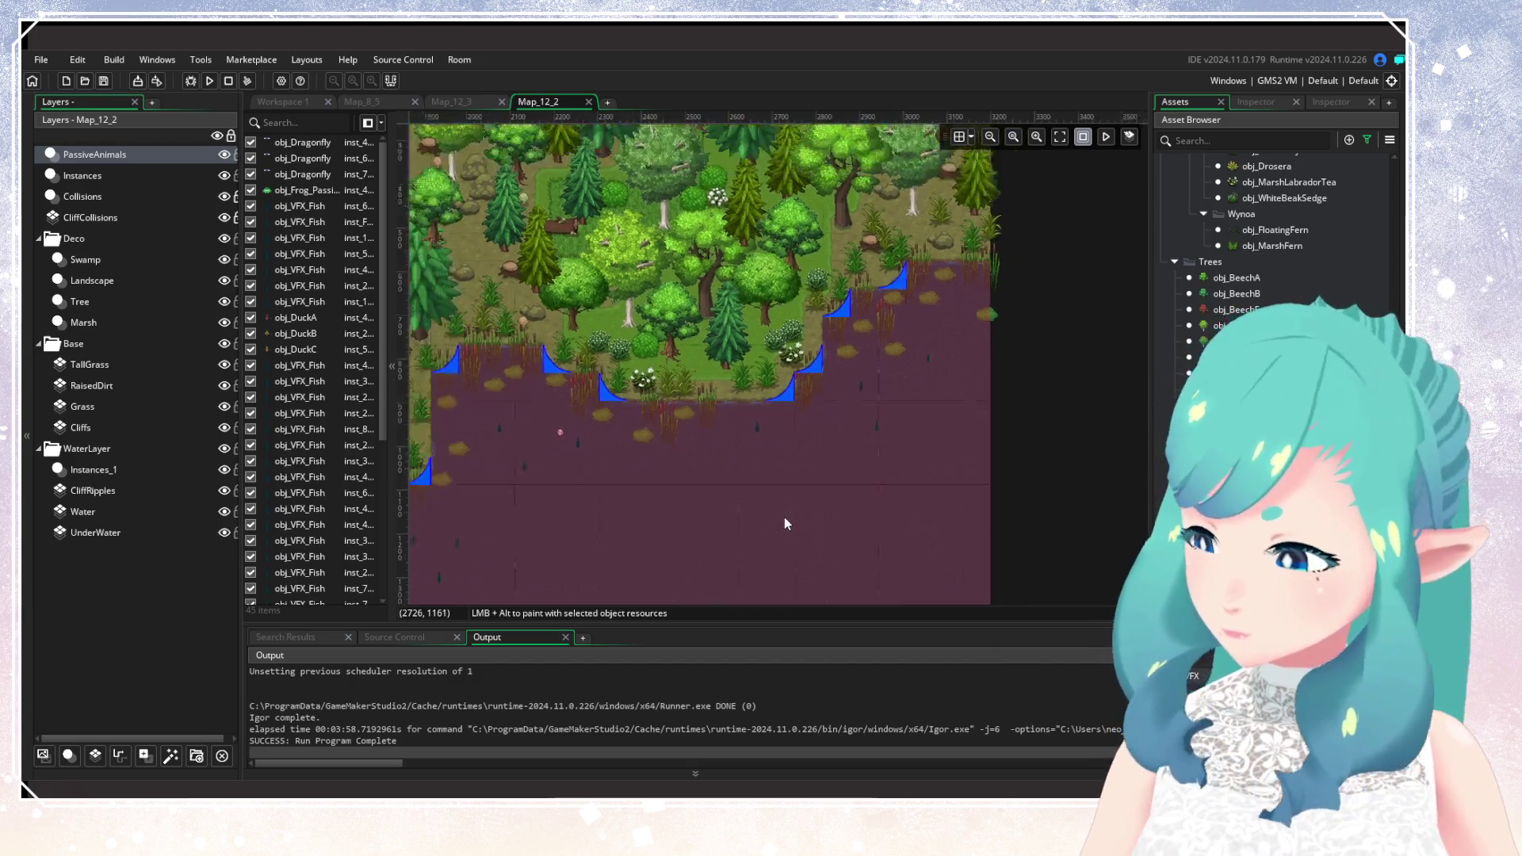
scroll(783, 517, down, 2)
scroll(1269, 229, down, 3)
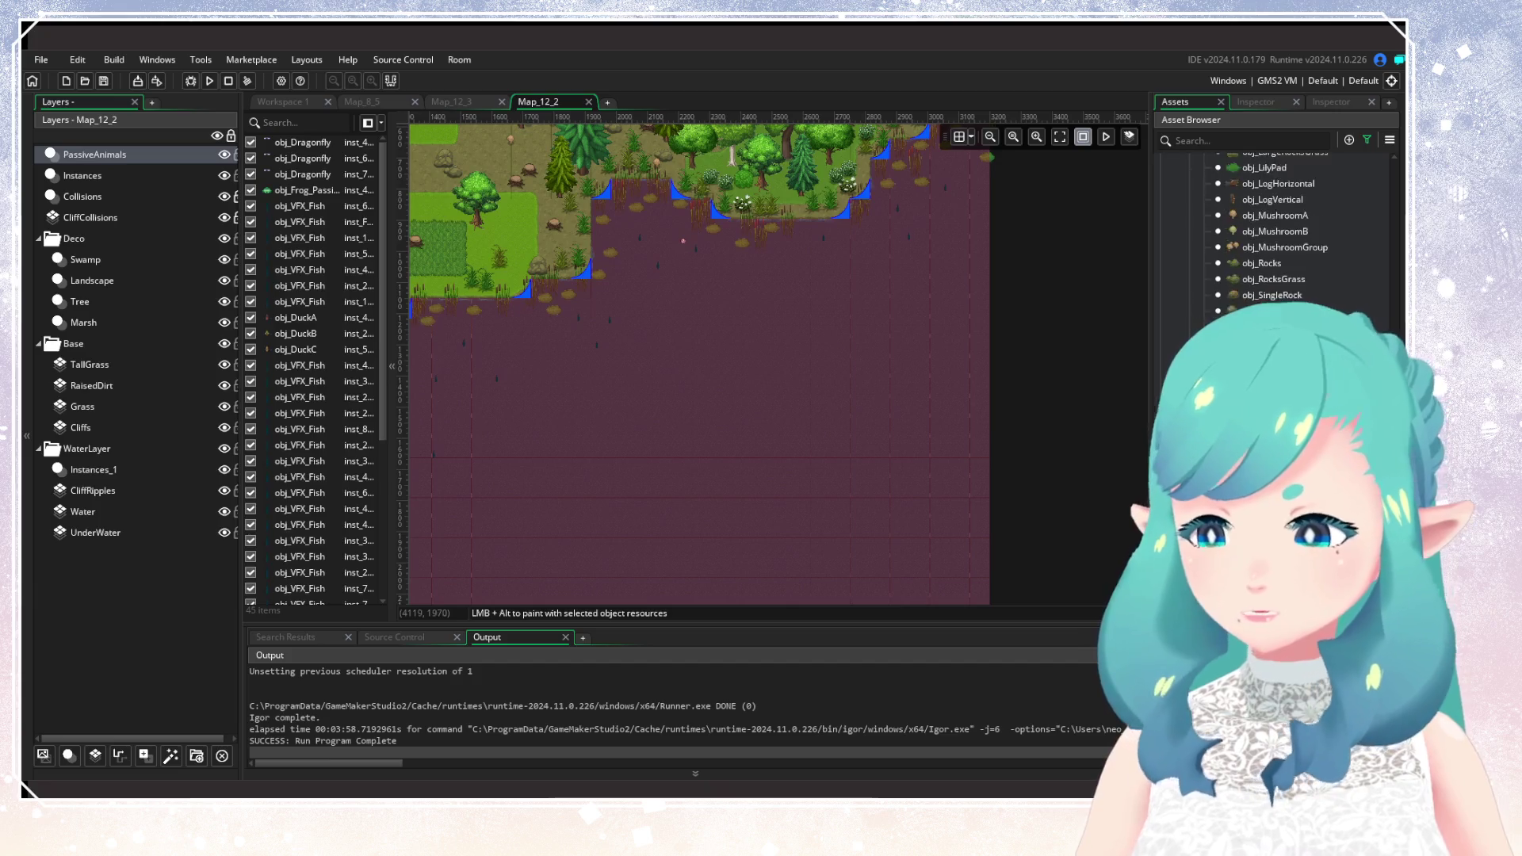
scroll(1269, 230, up, 5)
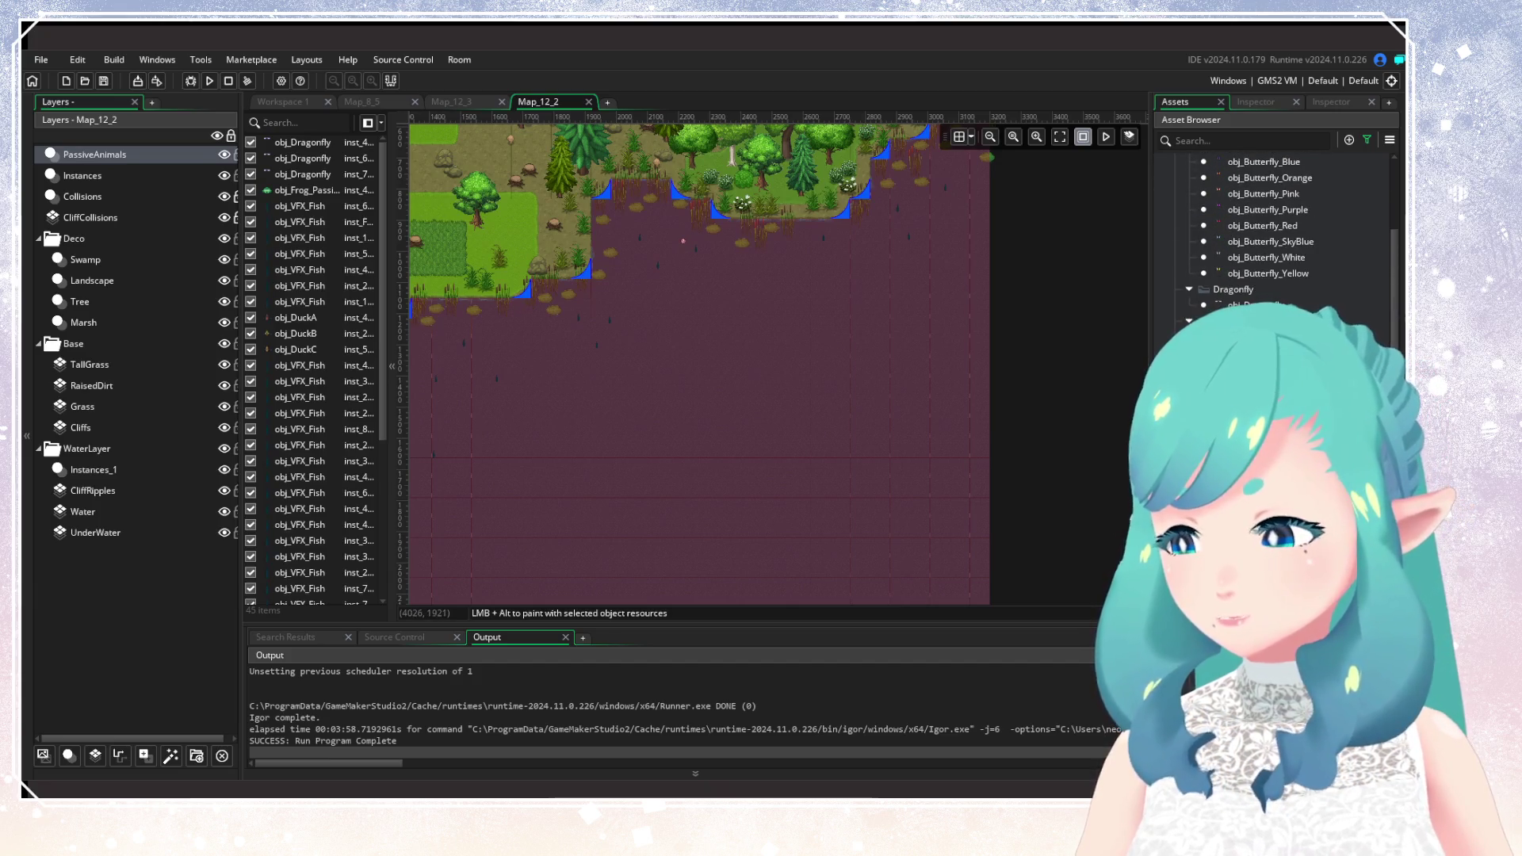
scroll(1269, 230, up, 3)
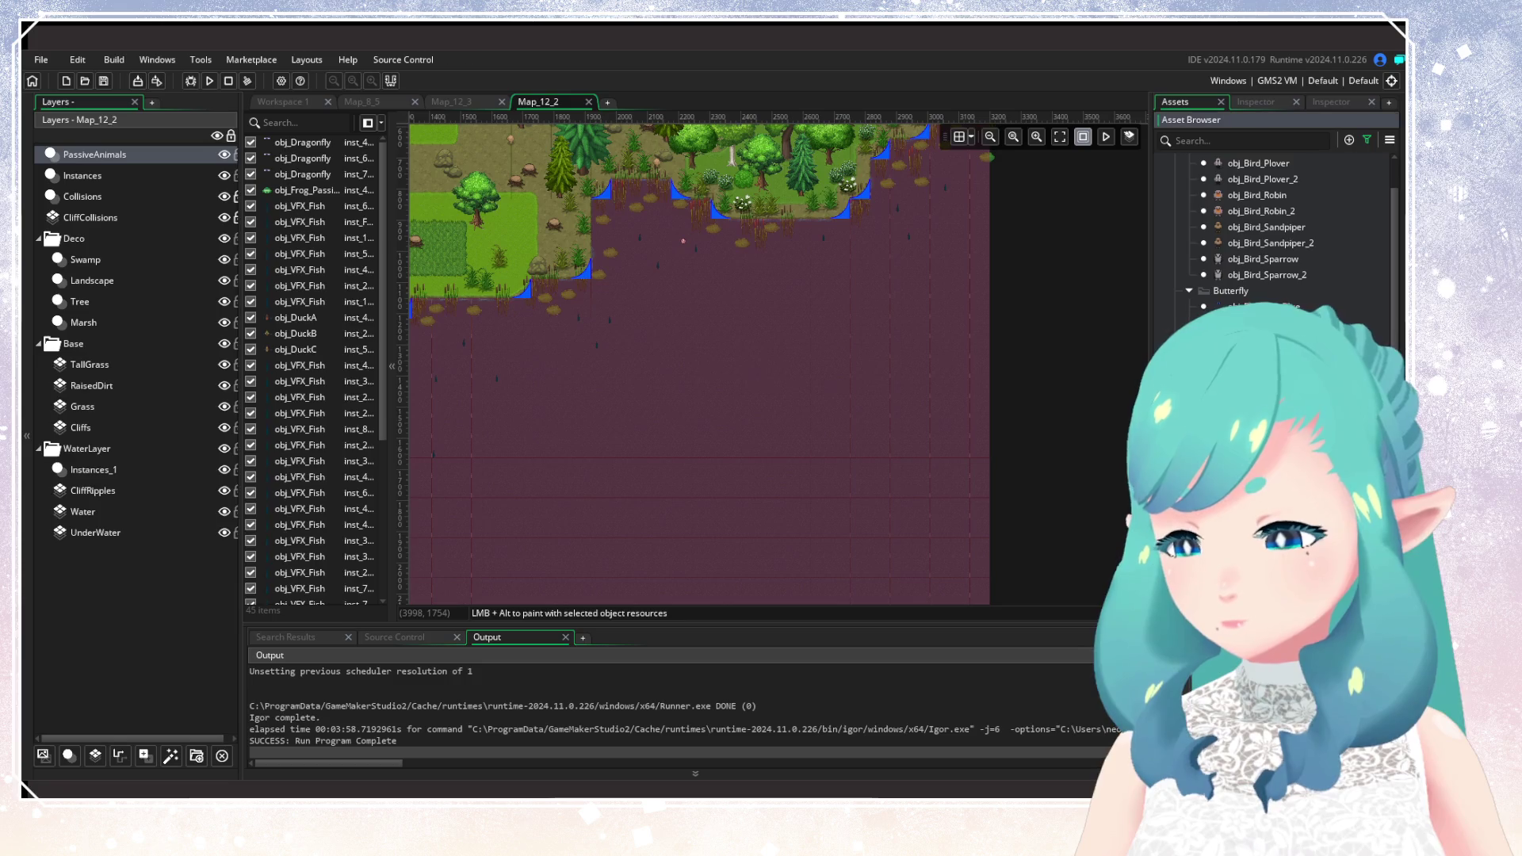
mouse_move(626, 349)
mouse_down()
mouse_move(944, 486)
mouse_move(904, 353)
mouse_move(734, 435)
mouse_move(730, 417)
mouse_move(801, 421)
mouse_up()
click(739, 466)
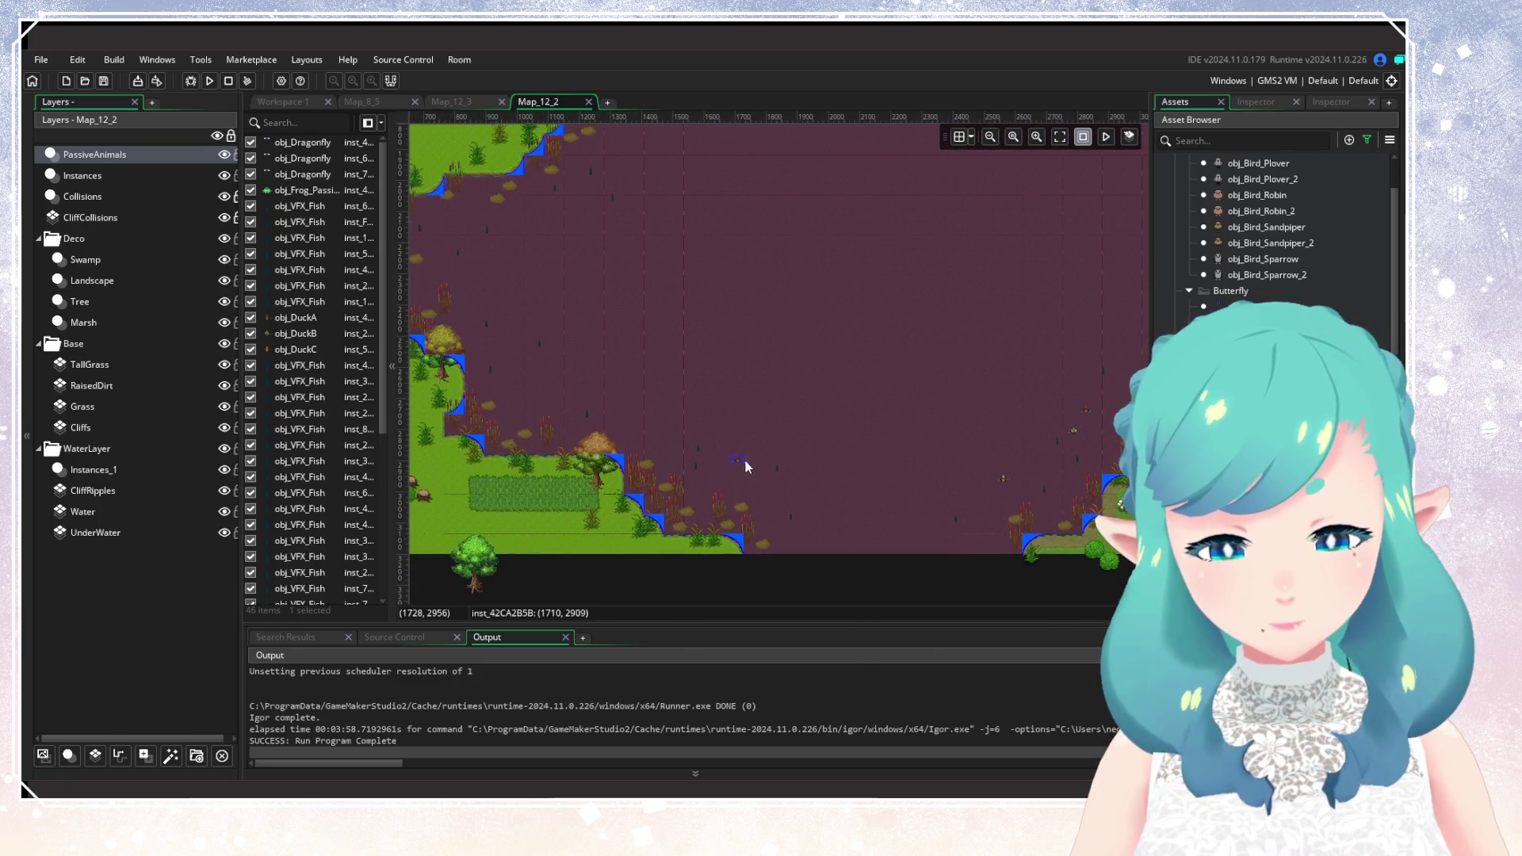
click(602, 382)
click(553, 393)
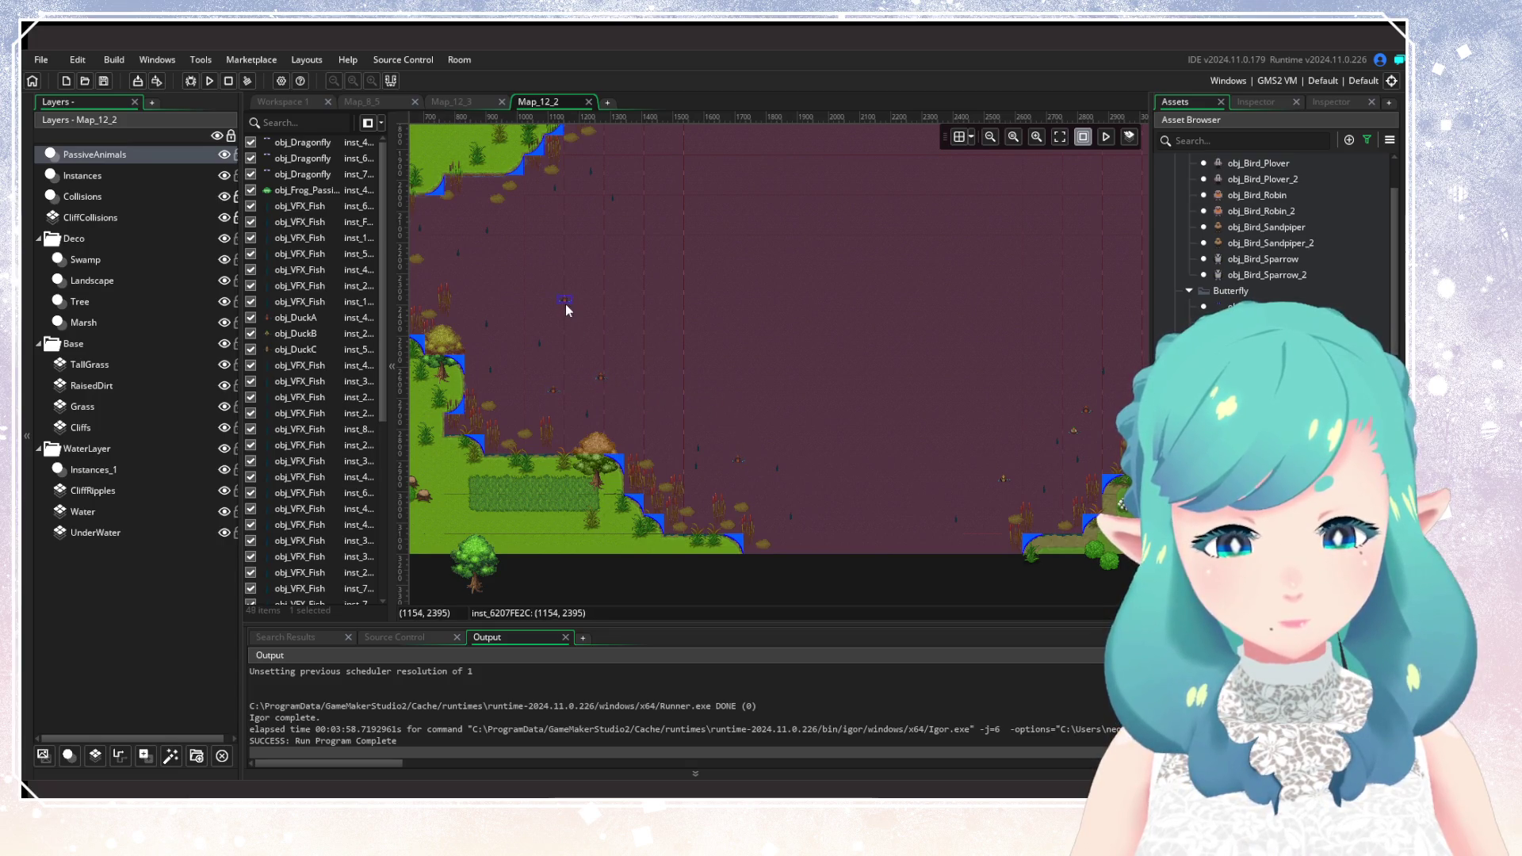
click(564, 302)
Place six more instances across other parts of the open water.
drag(547, 359, 681, 465)
mouse_move(750, 326)
mouse_down()
mouse_move(662, 373)
mouse_move(764, 401)
mouse_up()
scroll(691, 384, down, 2)
scroll(835, 298, down, 1)
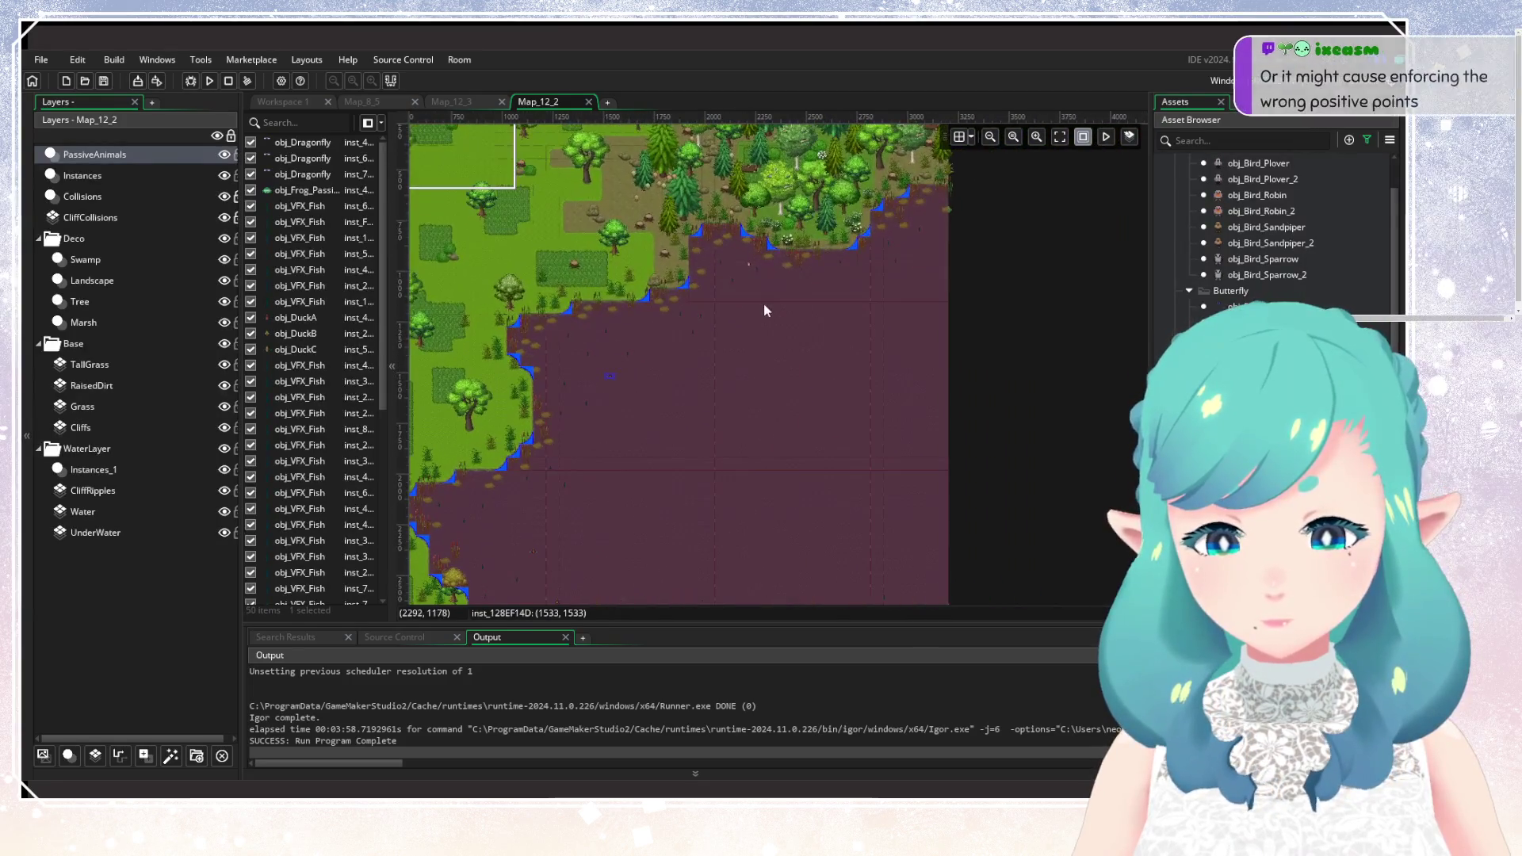
click(882, 266)
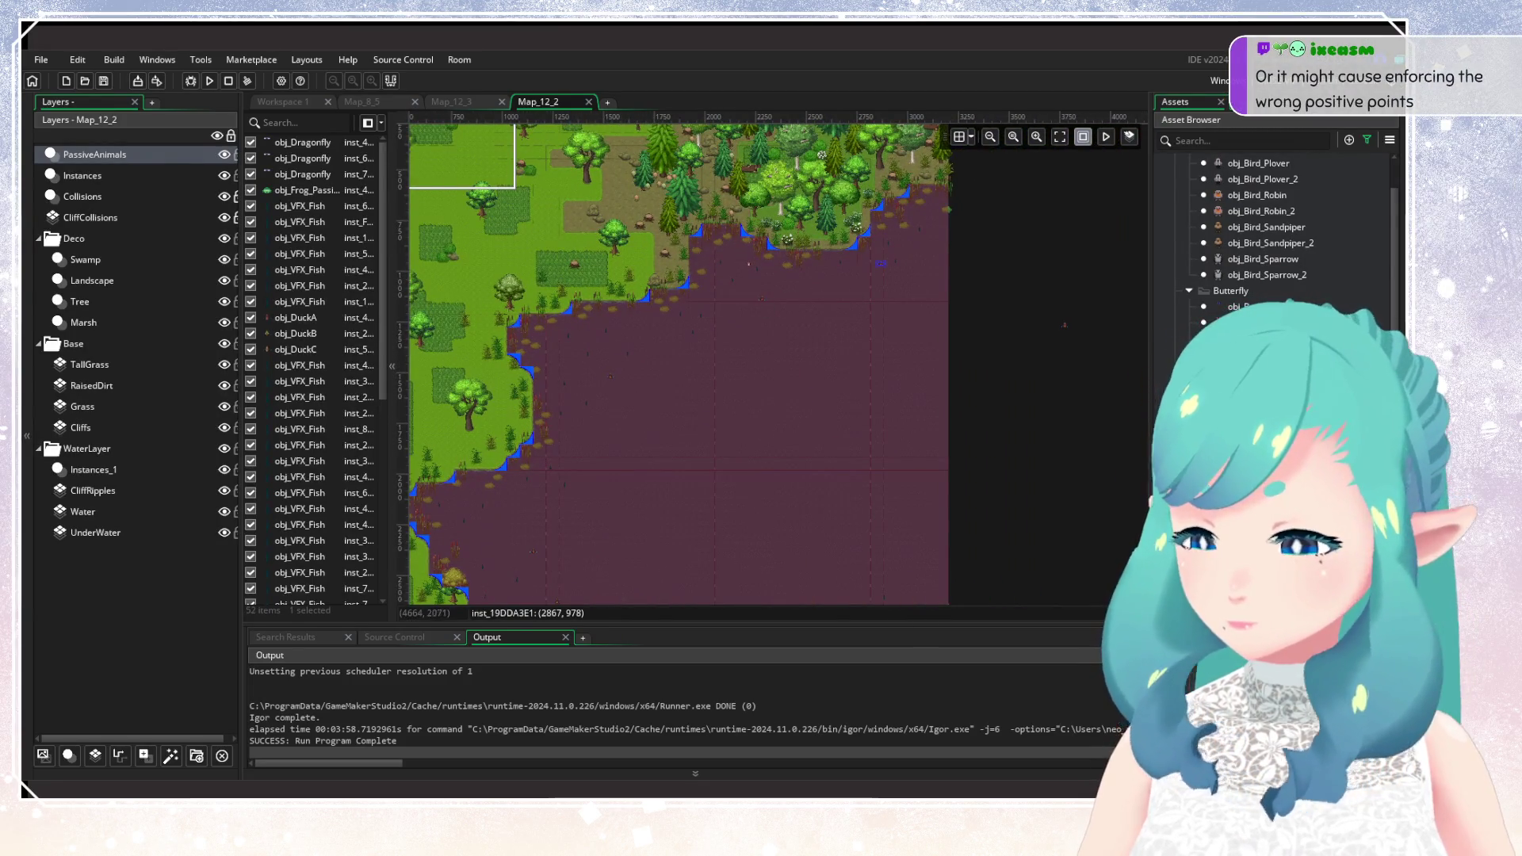
click(901, 275)
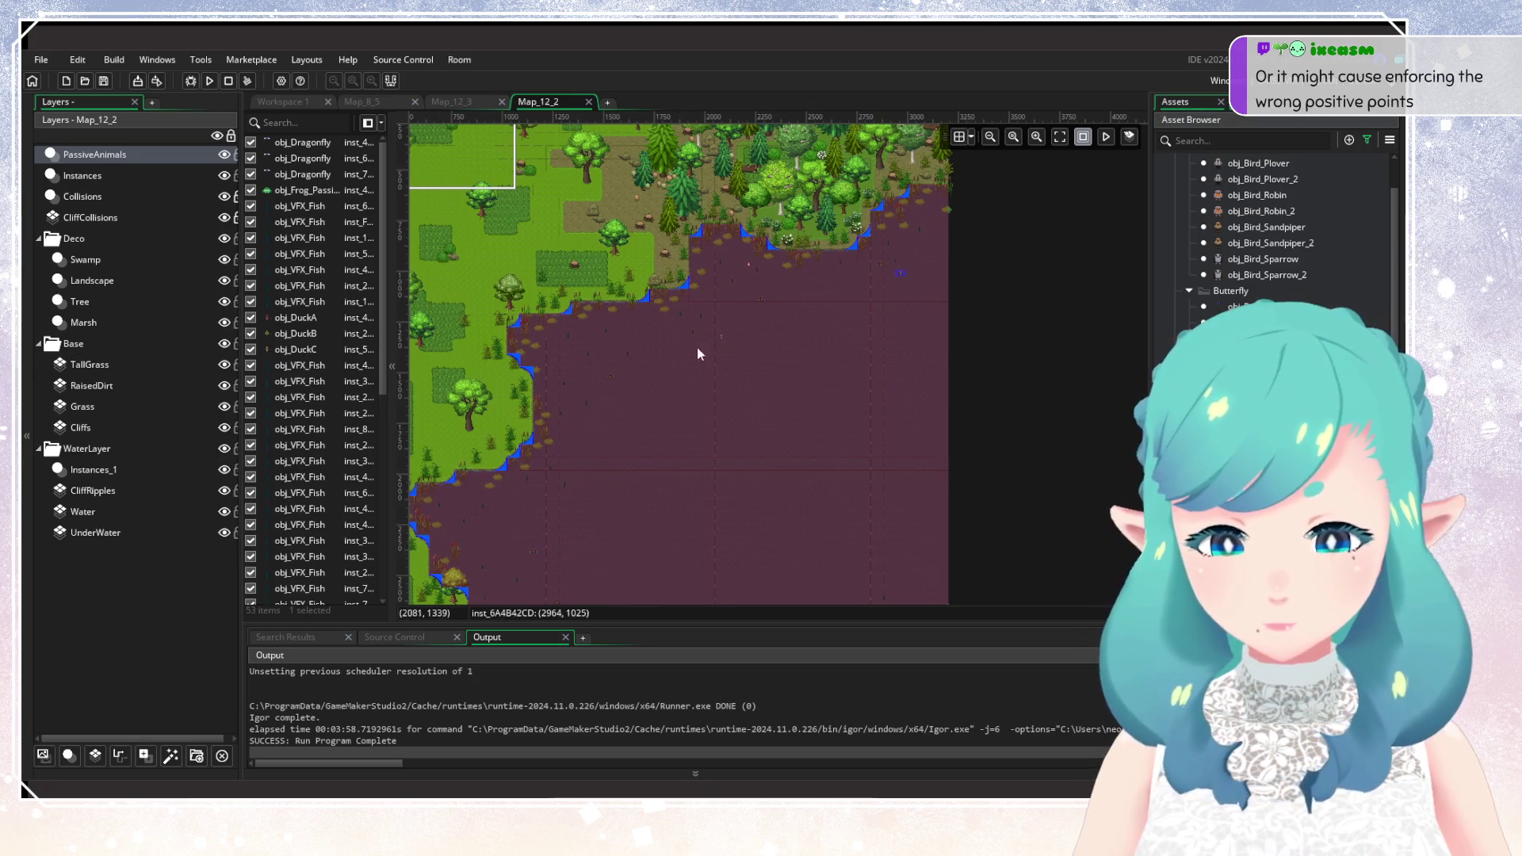
click(625, 369)
click(576, 355)
drag(575, 354, 711, 305)
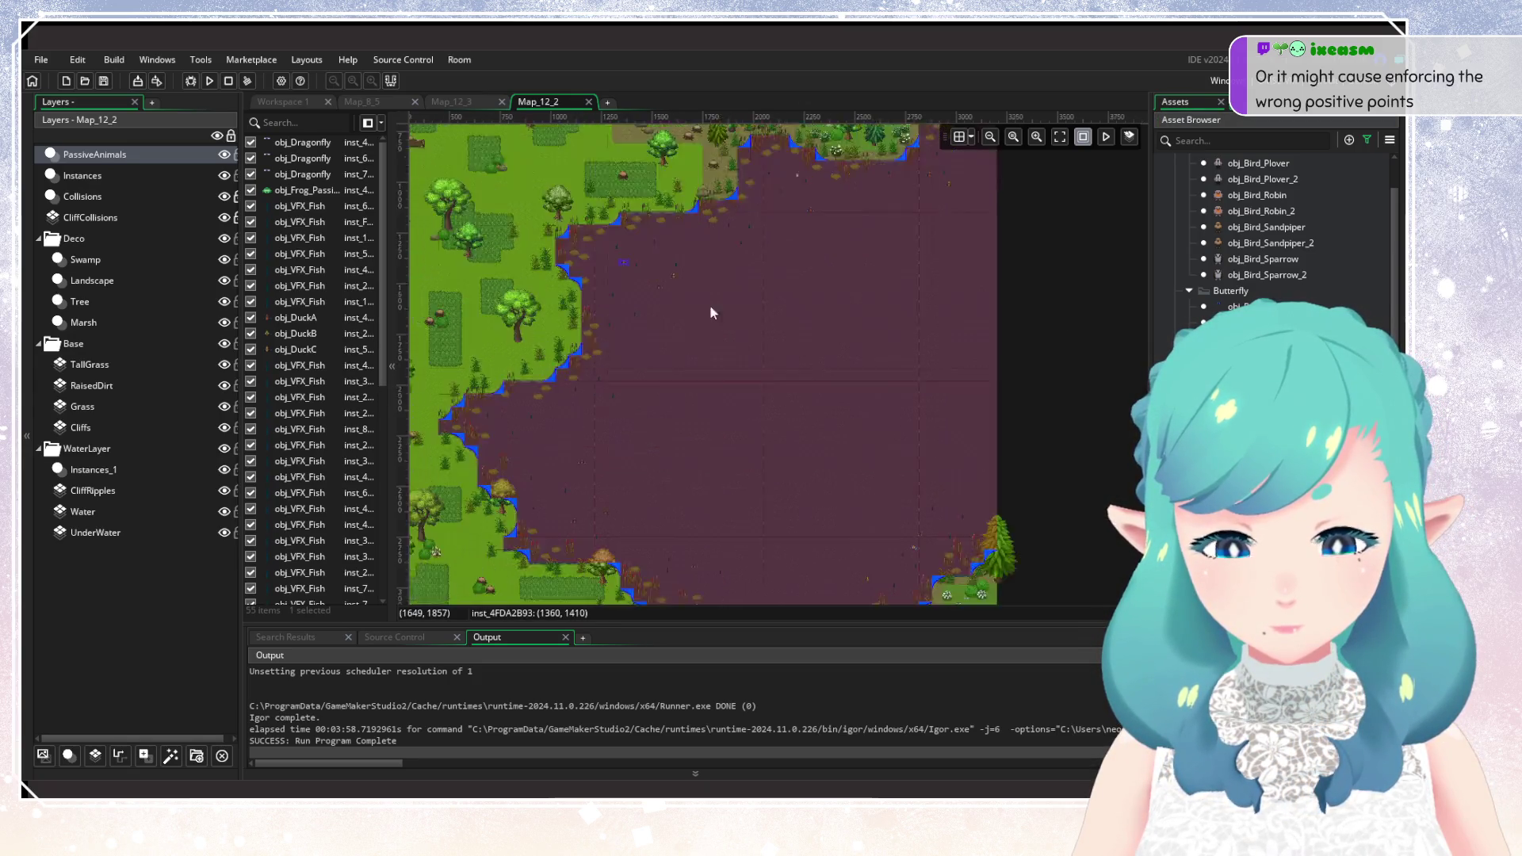
click(639, 311)
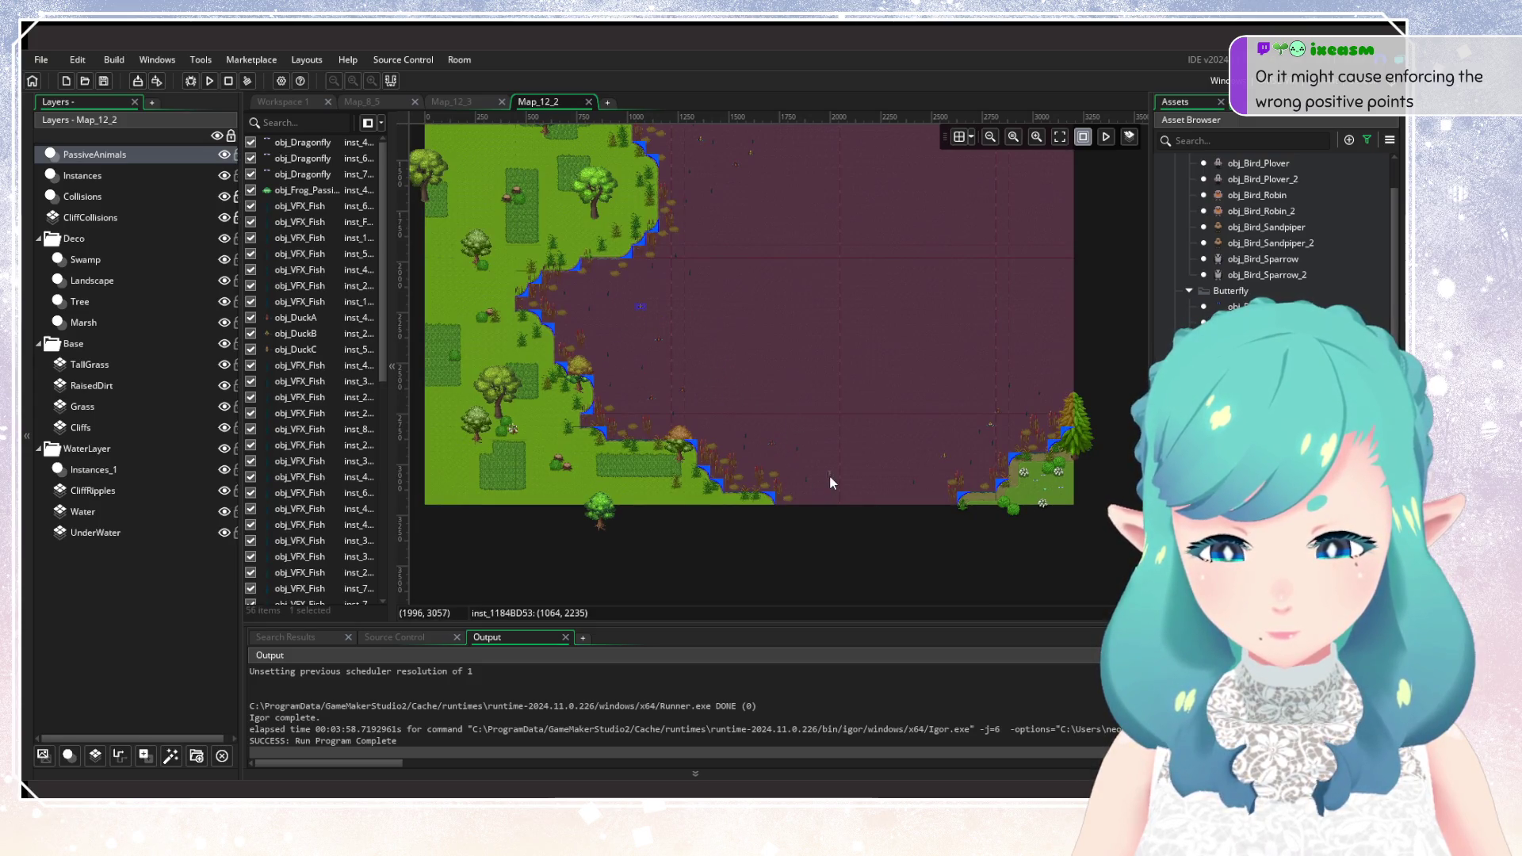
click(849, 482)
Alt-click the swamp water to drop one more small blue instance.
alt+click(739, 404)
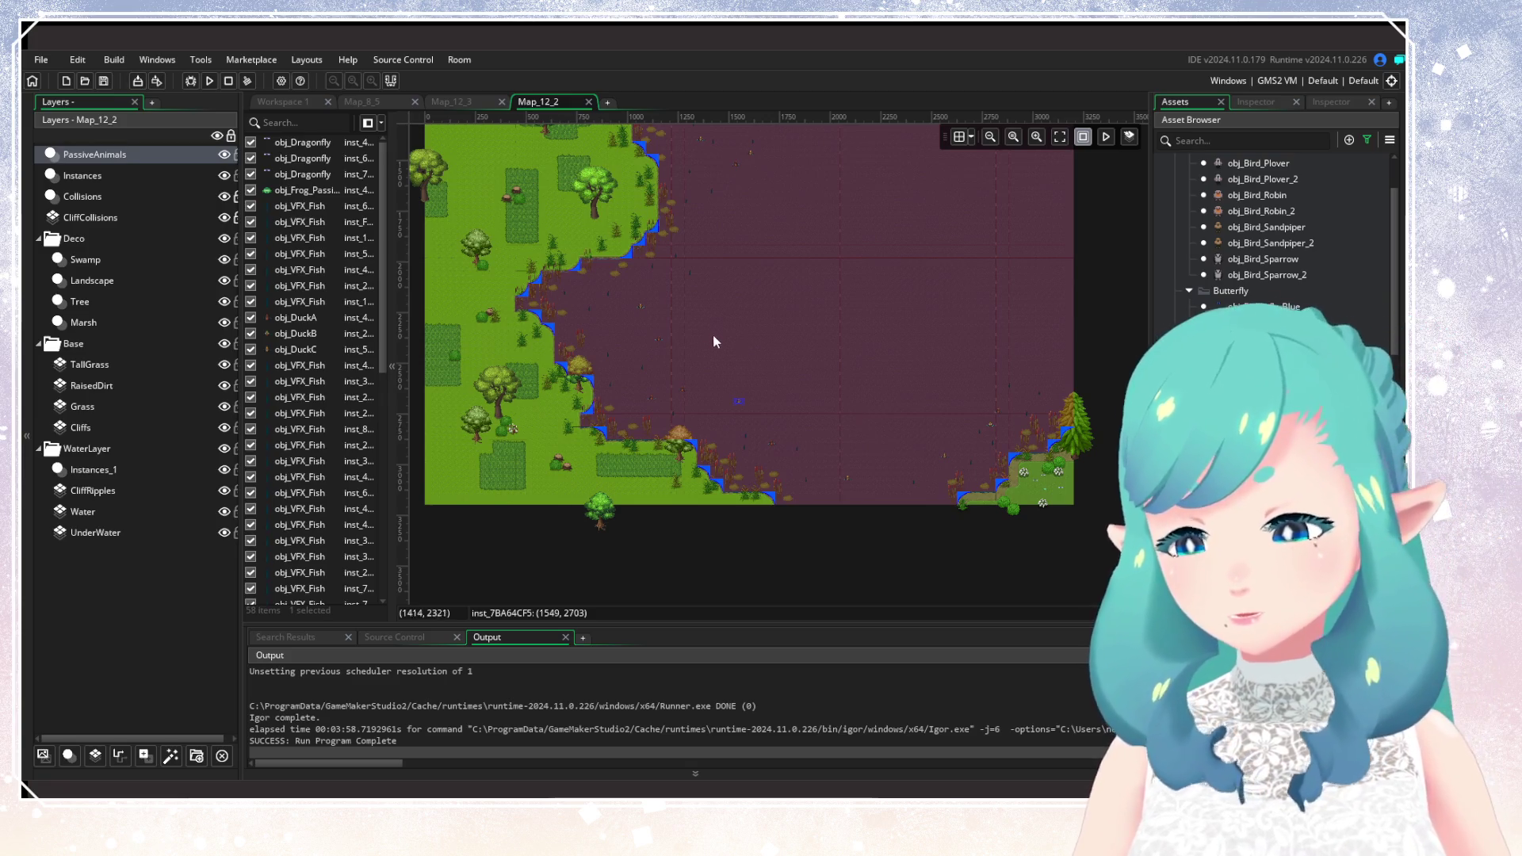
Place a duck in the open swamp water, then select and delete it as misplaced.
scroll(712, 335, up, 4)
scroll(730, 425, up, 1)
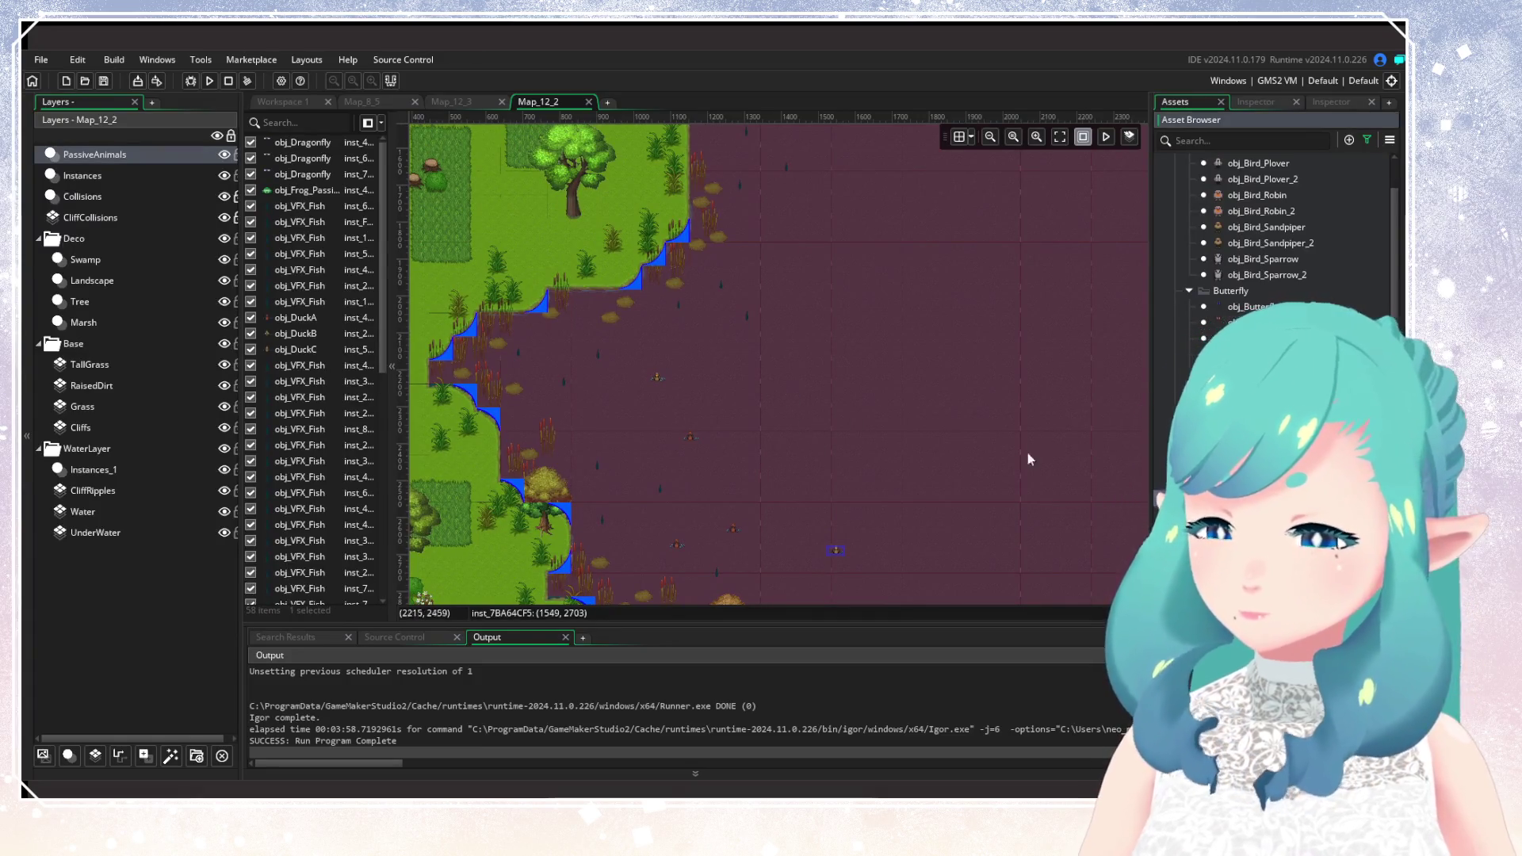
scroll(707, 373, up, 5)
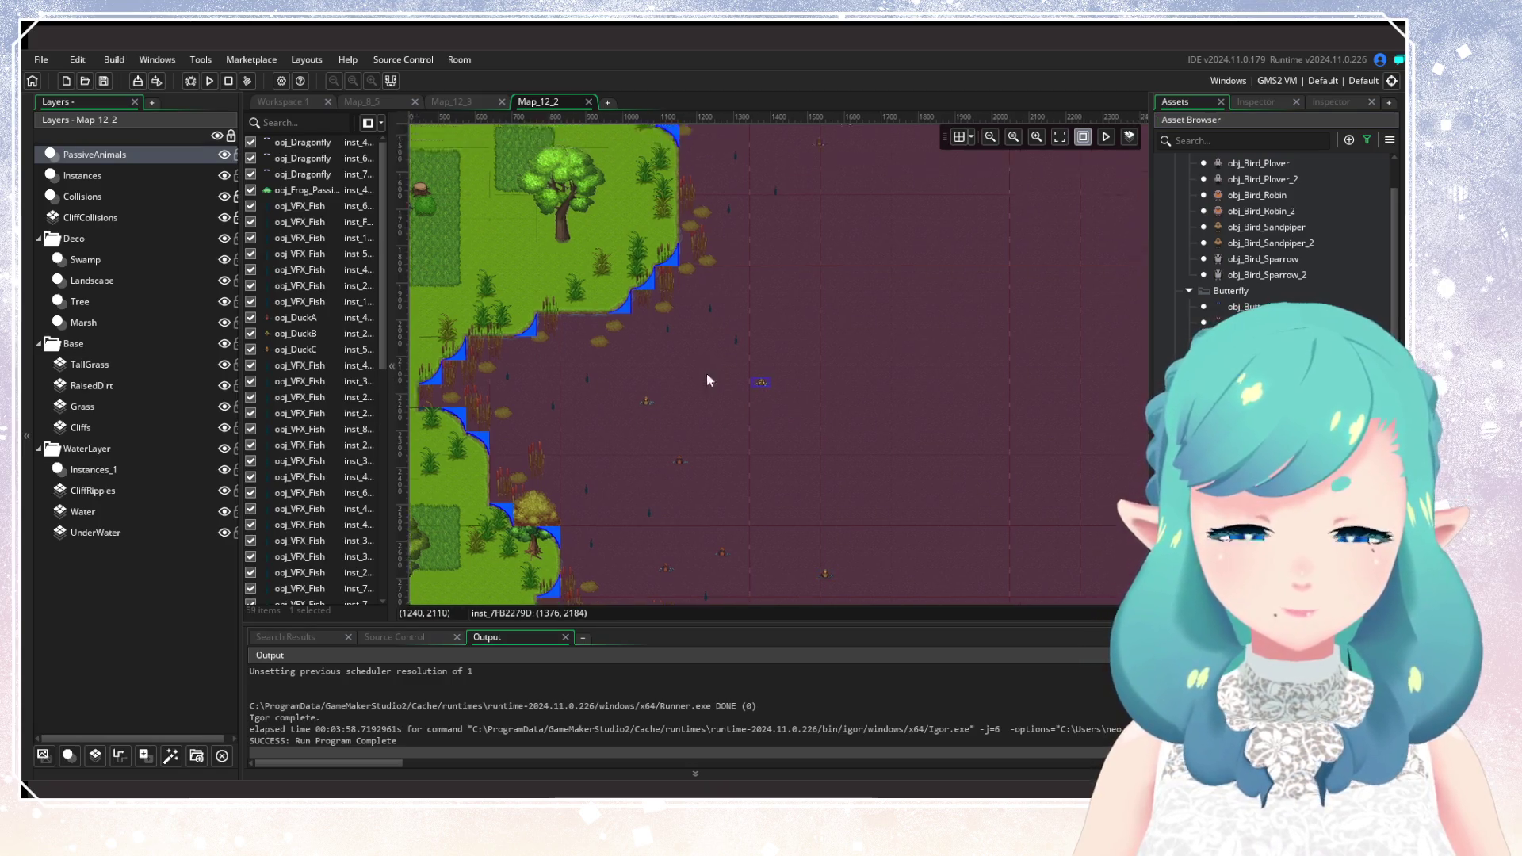
scroll(620, 540, right, 3)
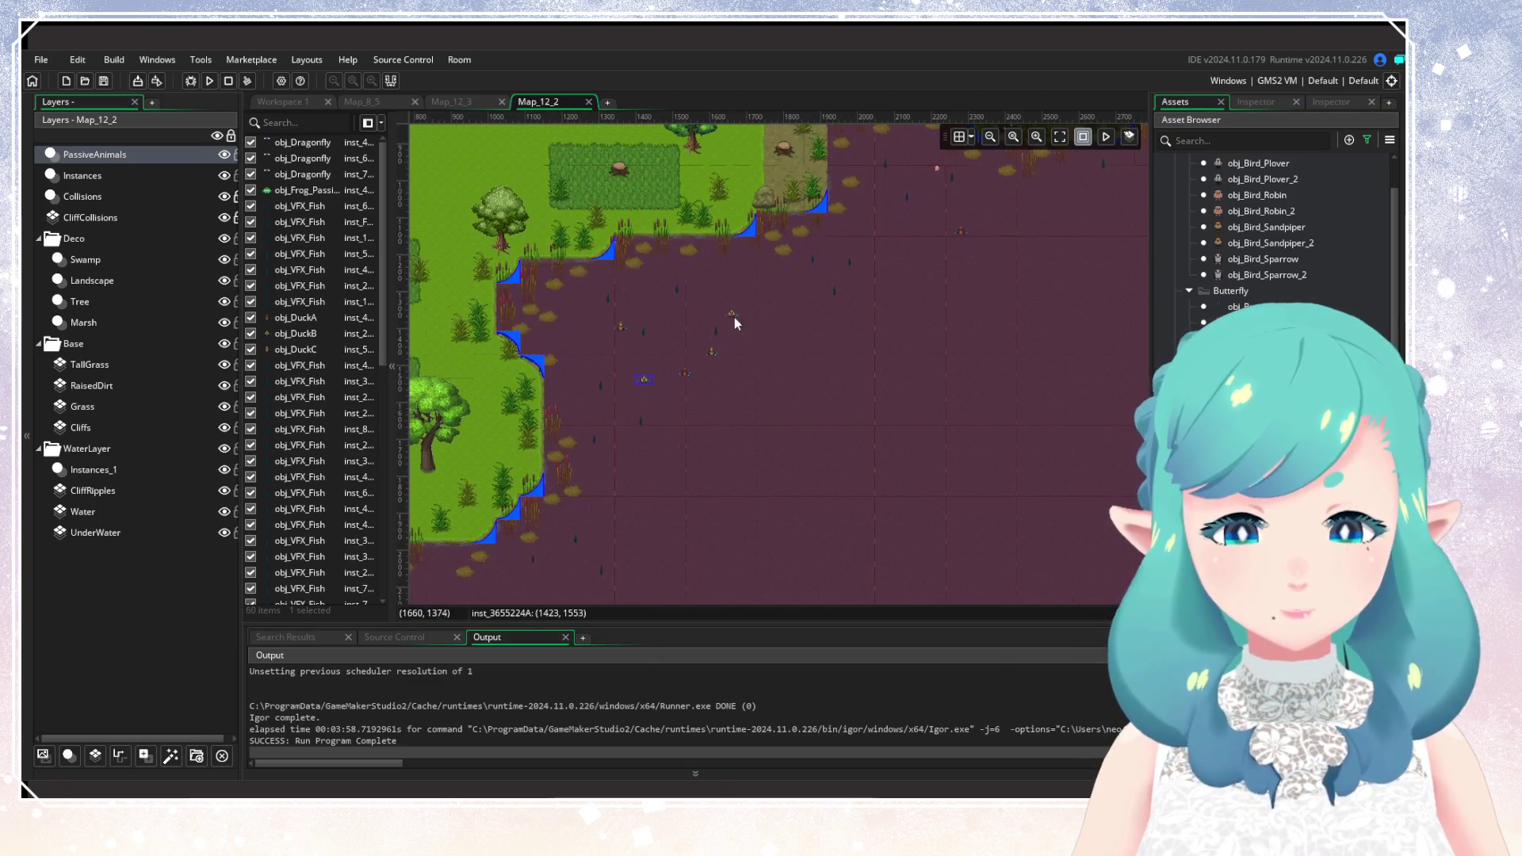
alt+click(639, 369)
drag(635, 361, 664, 405)
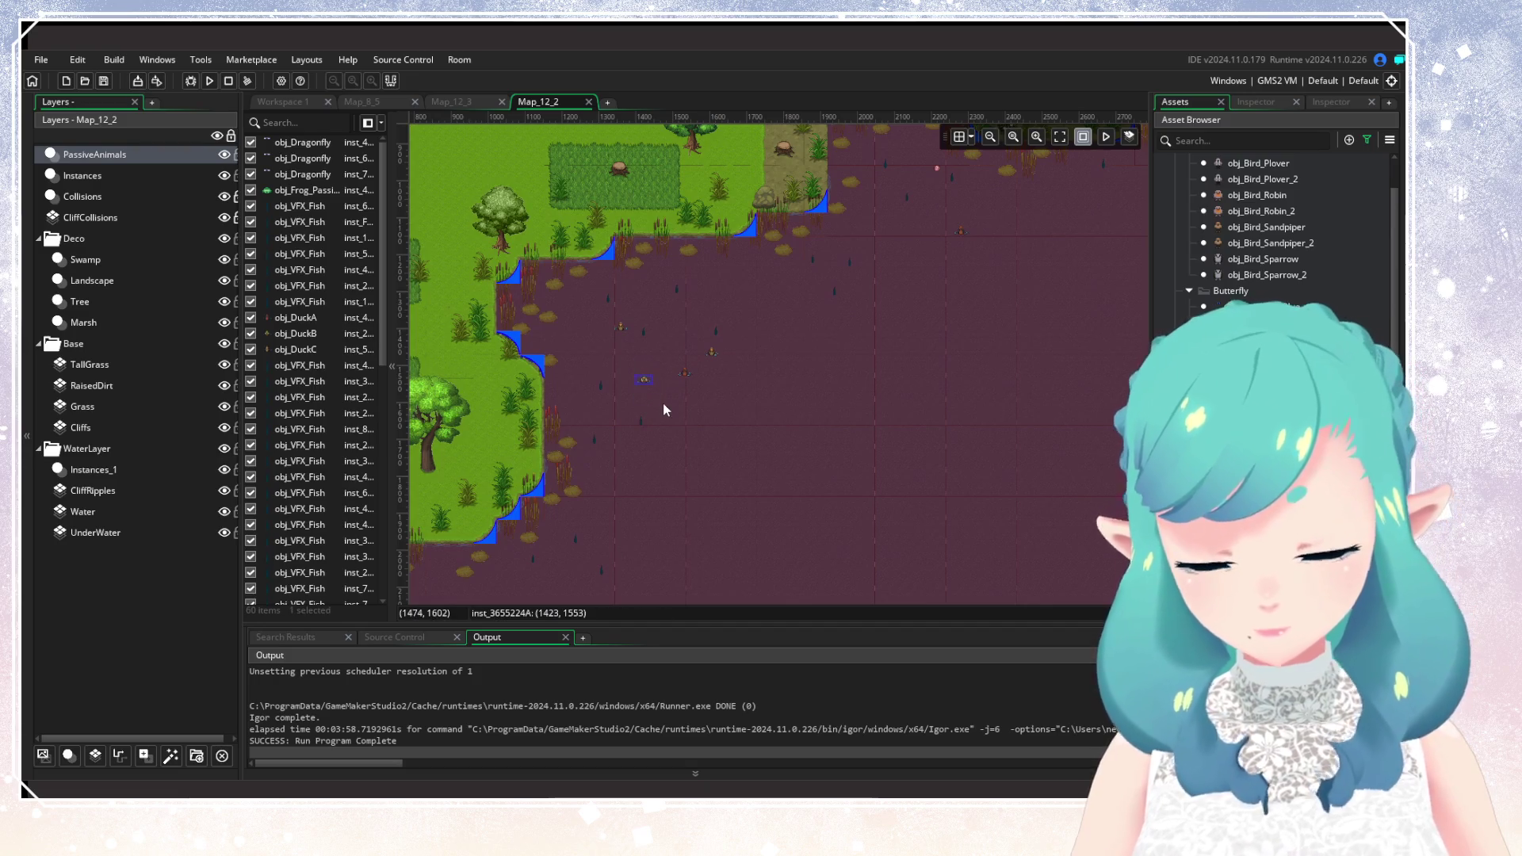
key(Delete)
Place an animal instance in the swamp below the forest.
scroll(549, 407, right, 3)
scroll(549, 408, down, 2)
scroll(701, 436, up, 4)
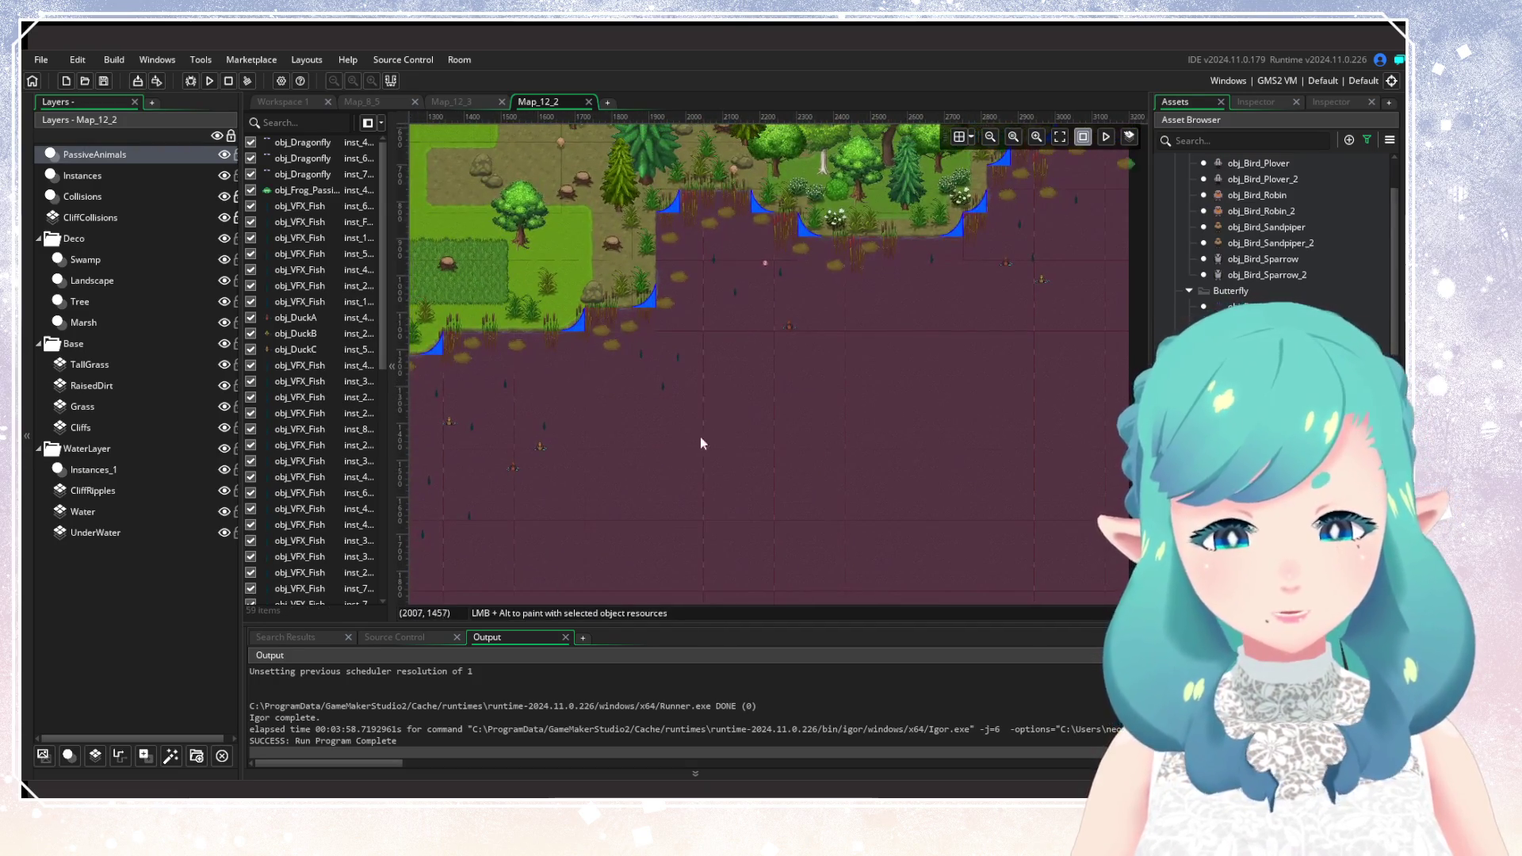
alt+click(735, 361)
drag(863, 362, 695, 449)
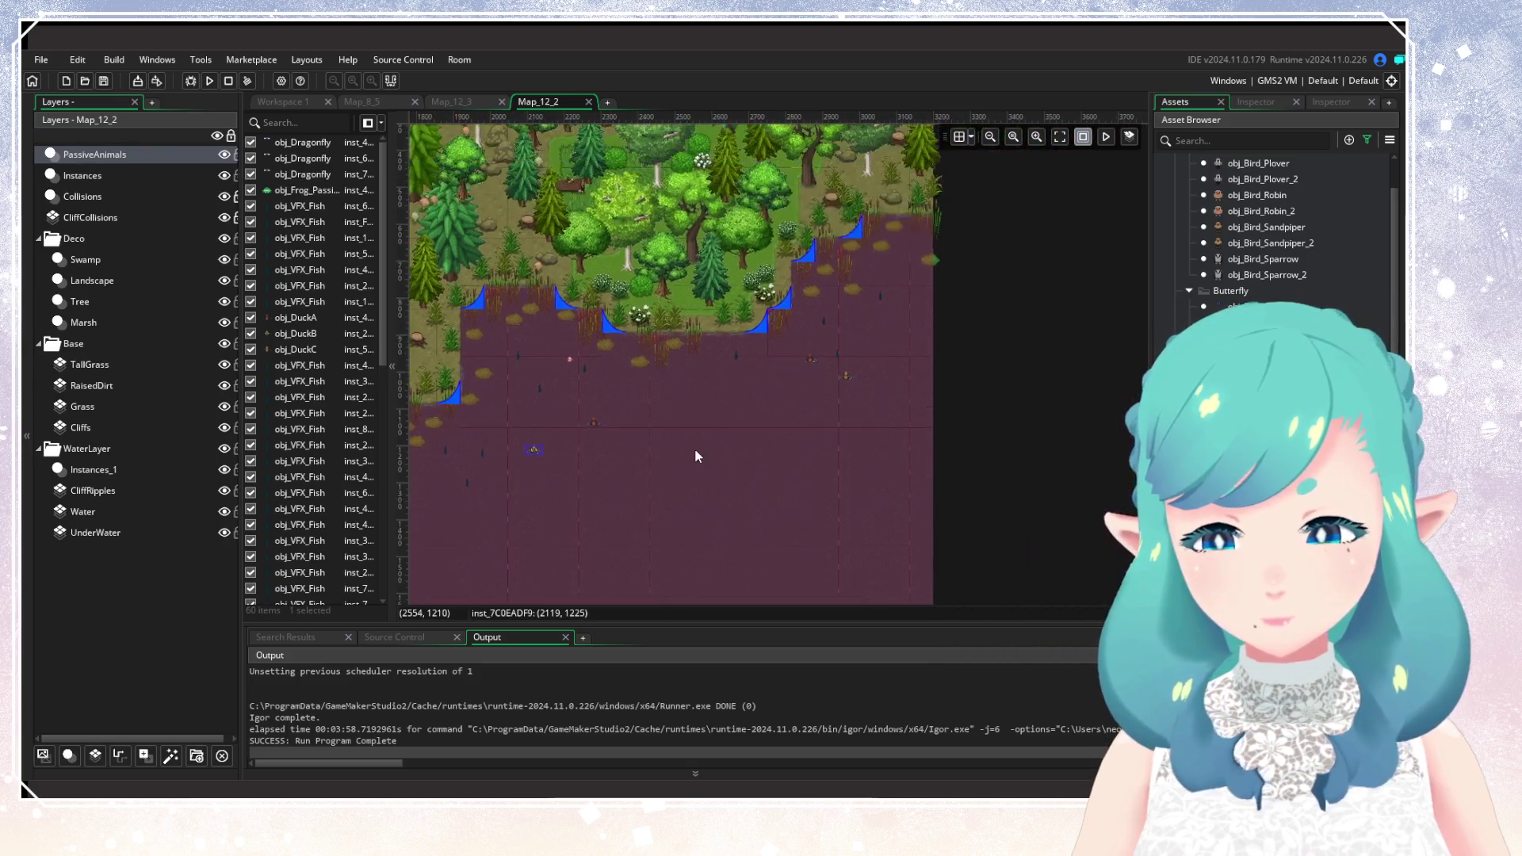
Survey the western grassland shoreline, the forested top shore and the lower-left grassland corner.
scroll(830, 313, down, 6)
scroll(792, 395, left, 2)
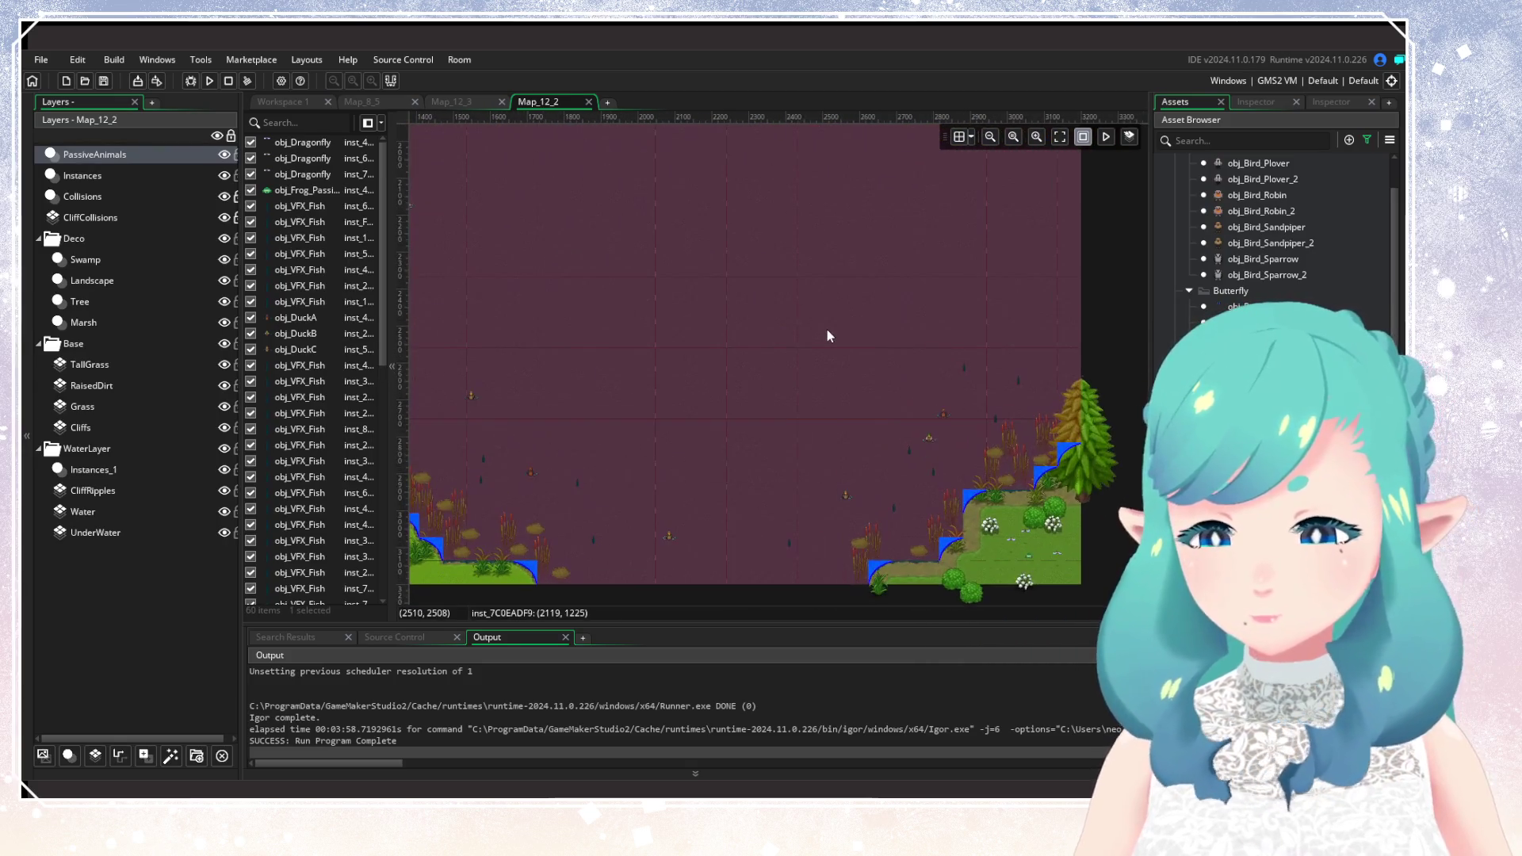
scroll(826, 329, down, 2)
scroll(833, 373, left, 6)
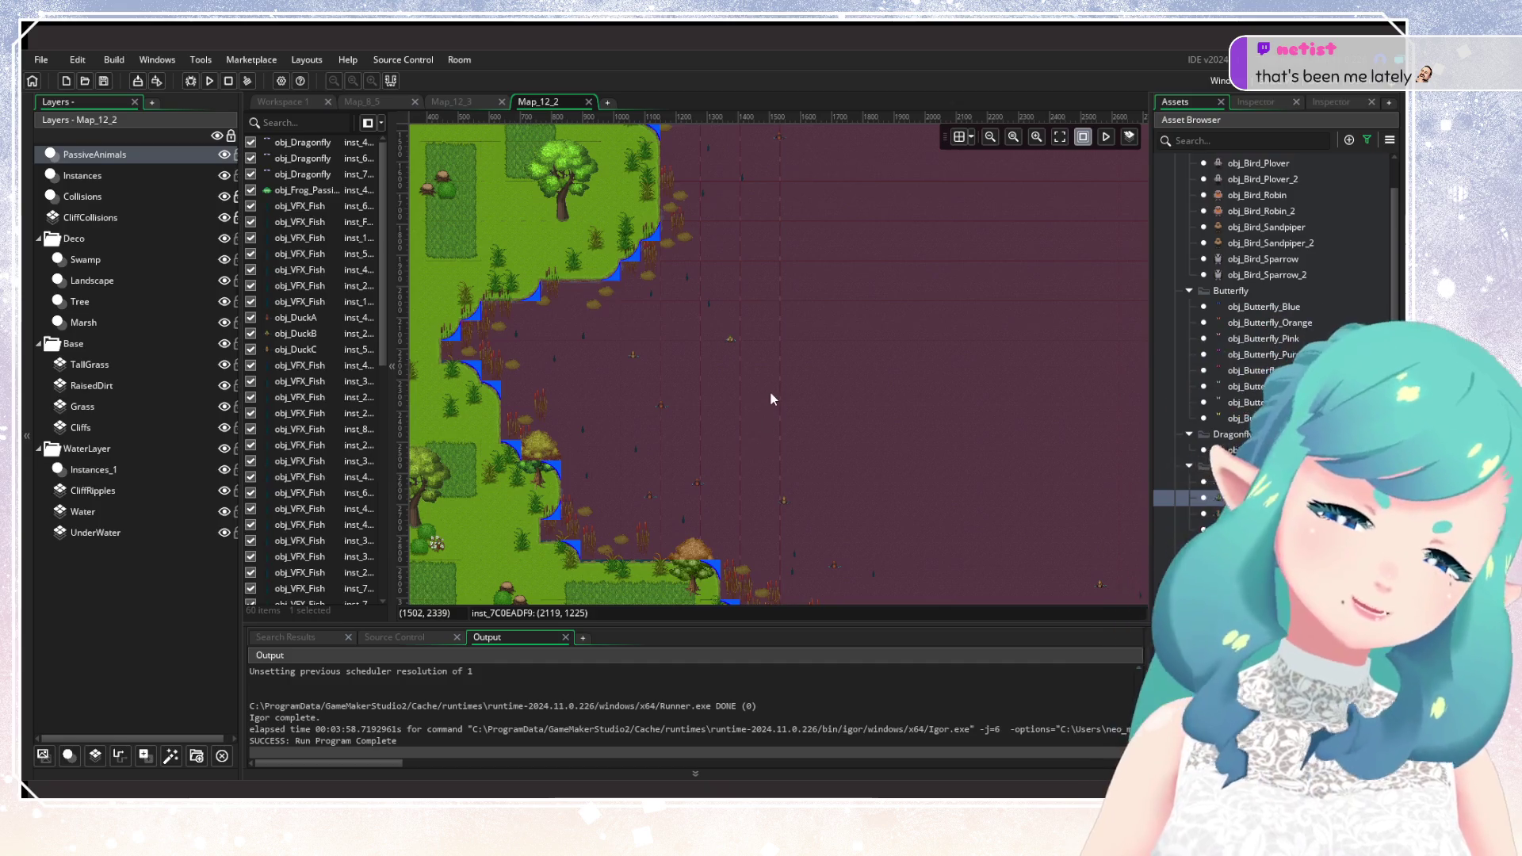
drag(770, 391, 749, 517)
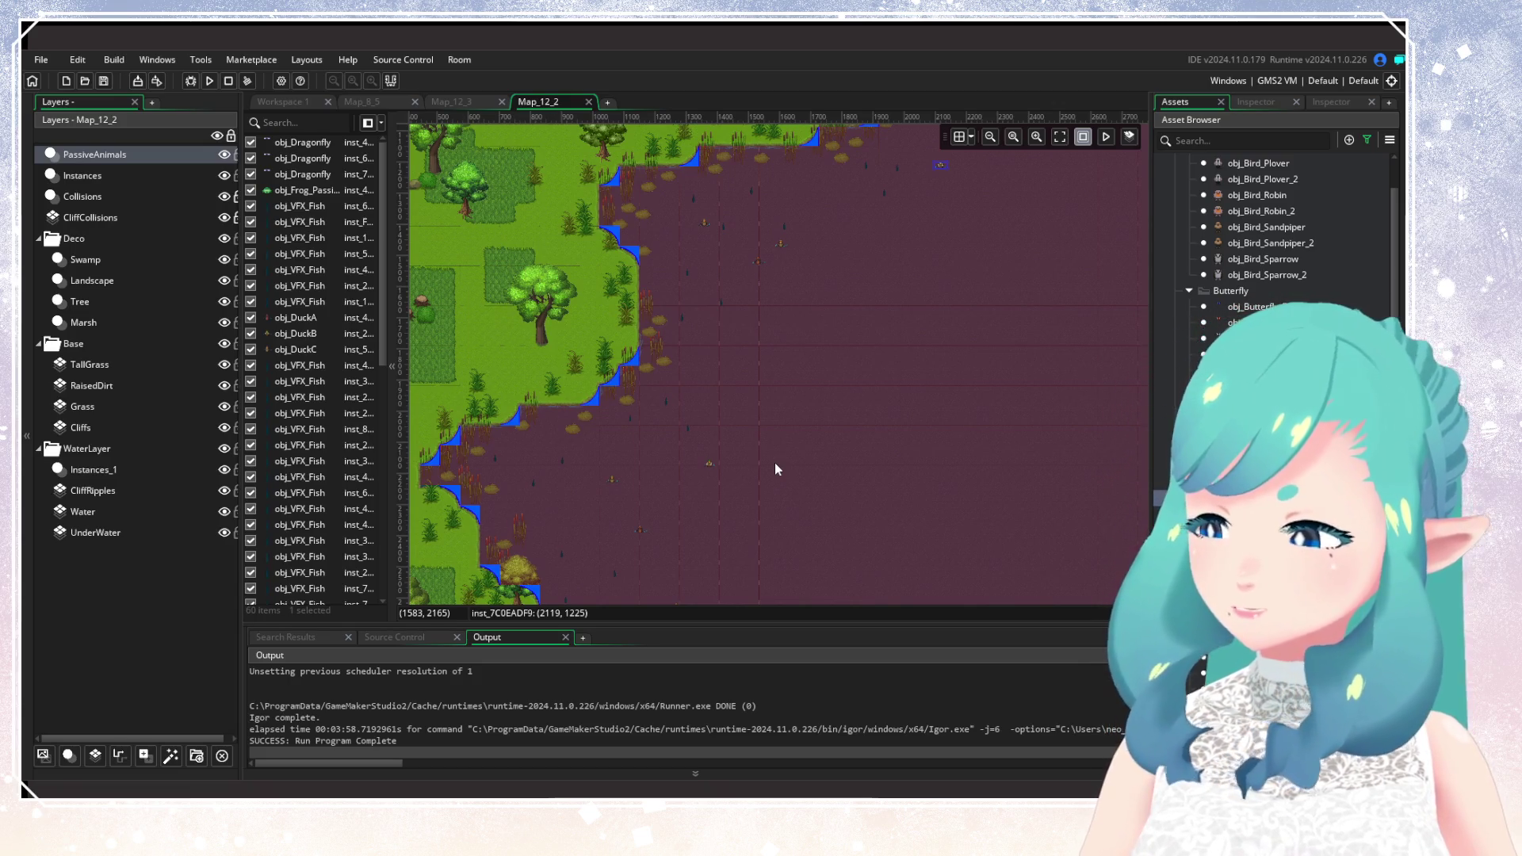
scroll(775, 458, up, 2)
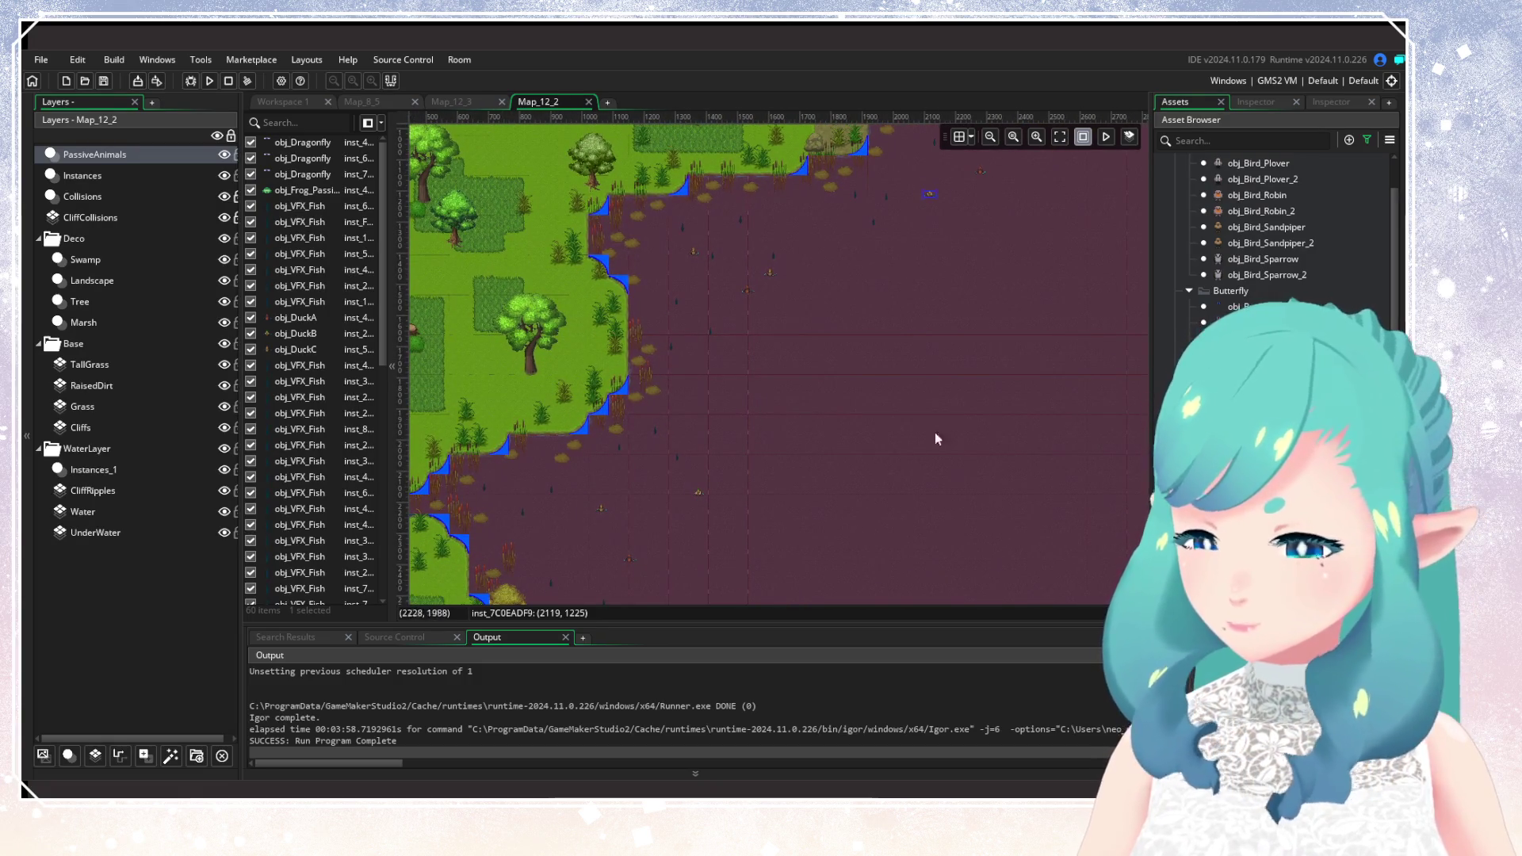
drag(925, 391, 773, 541)
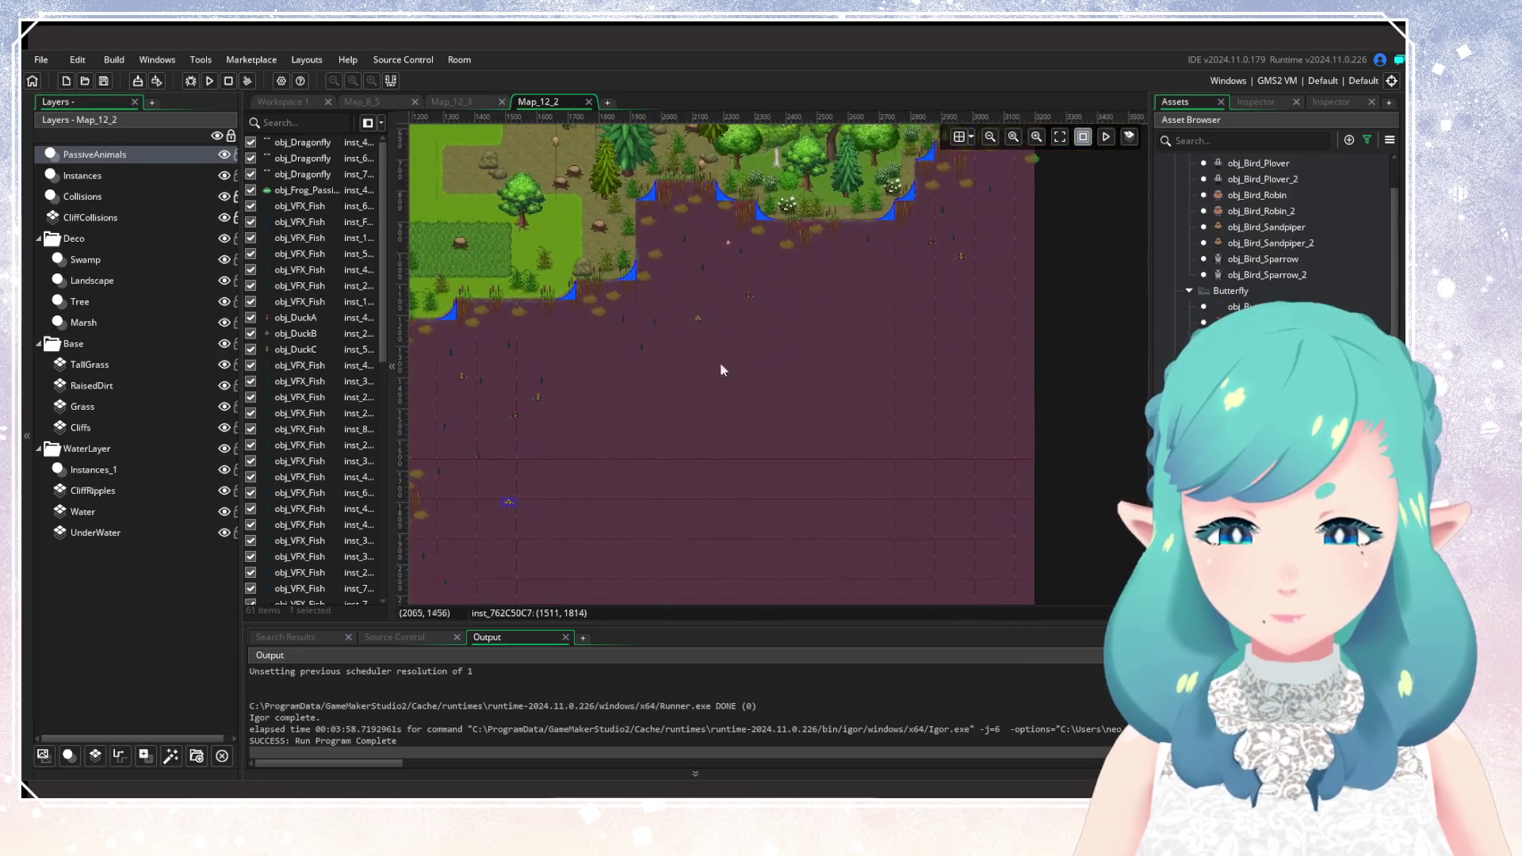
scroll(780, 359, down, 2)
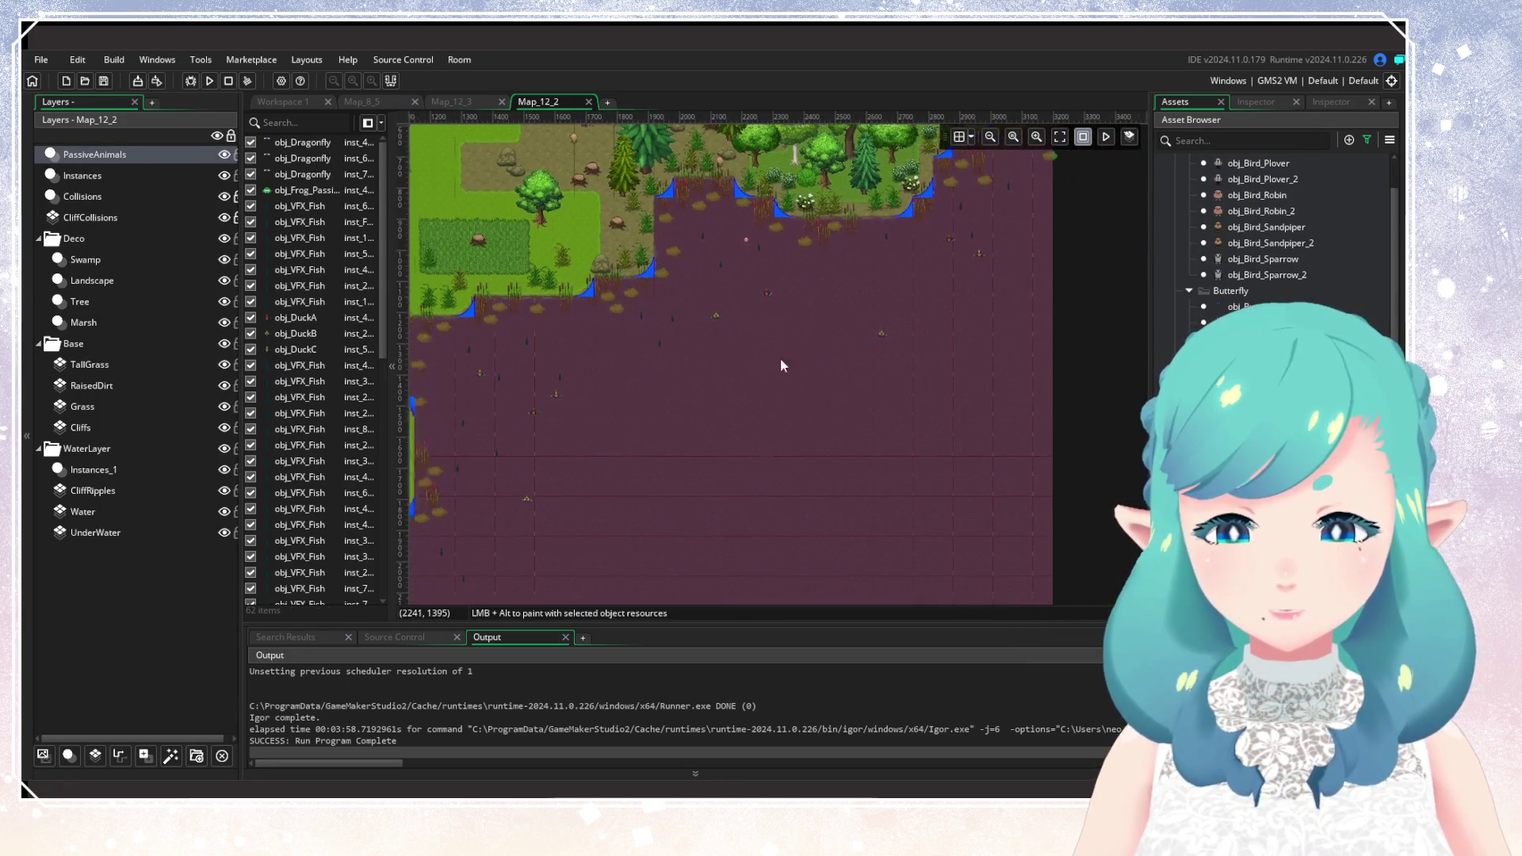
scroll(844, 344, down, 1)
drag(646, 430, 736, 340)
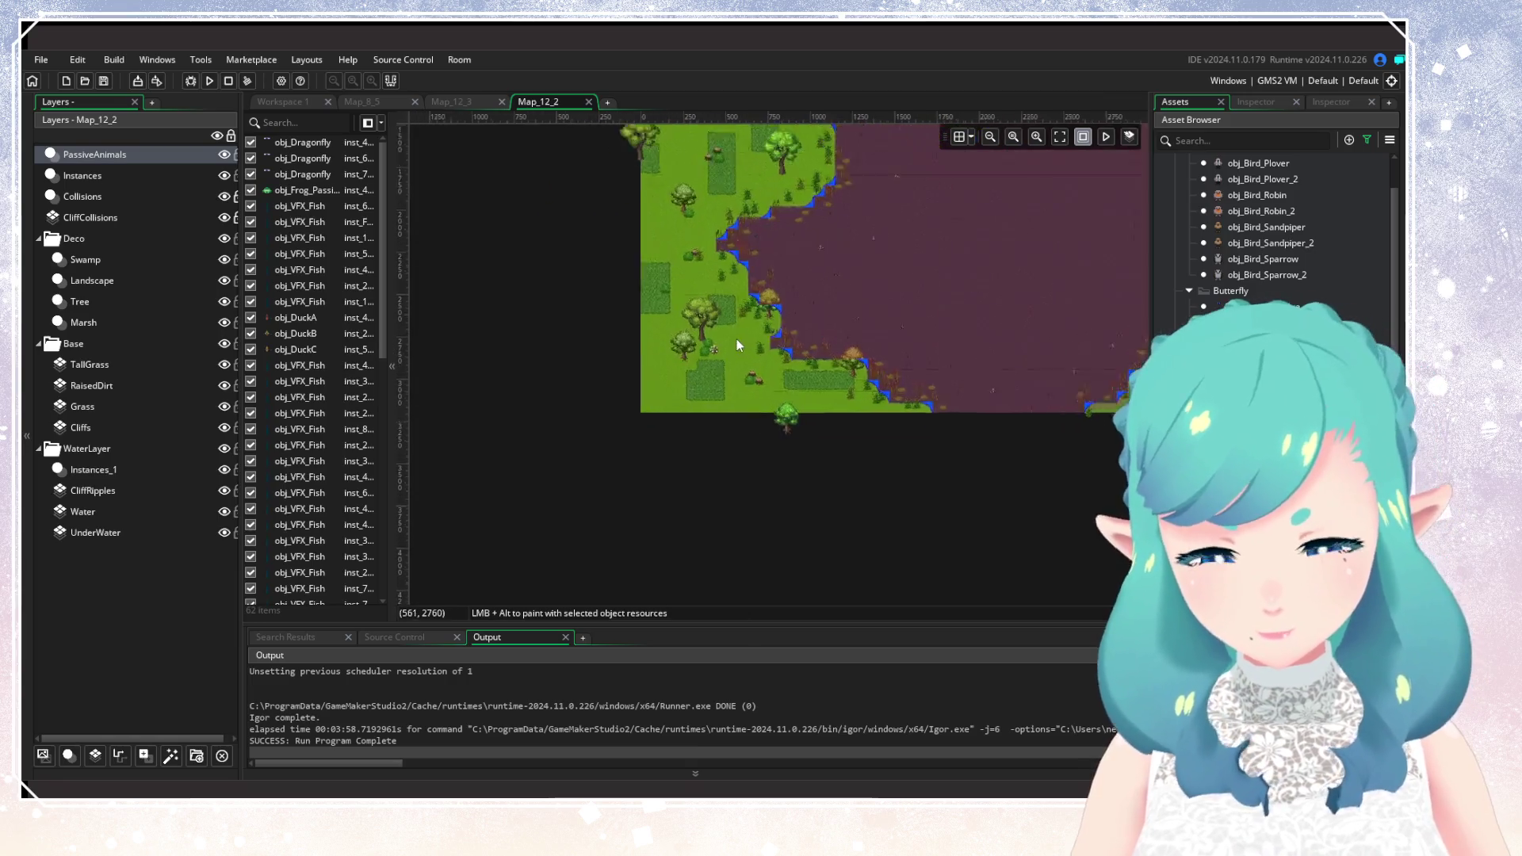
scroll(736, 339, up, 3)
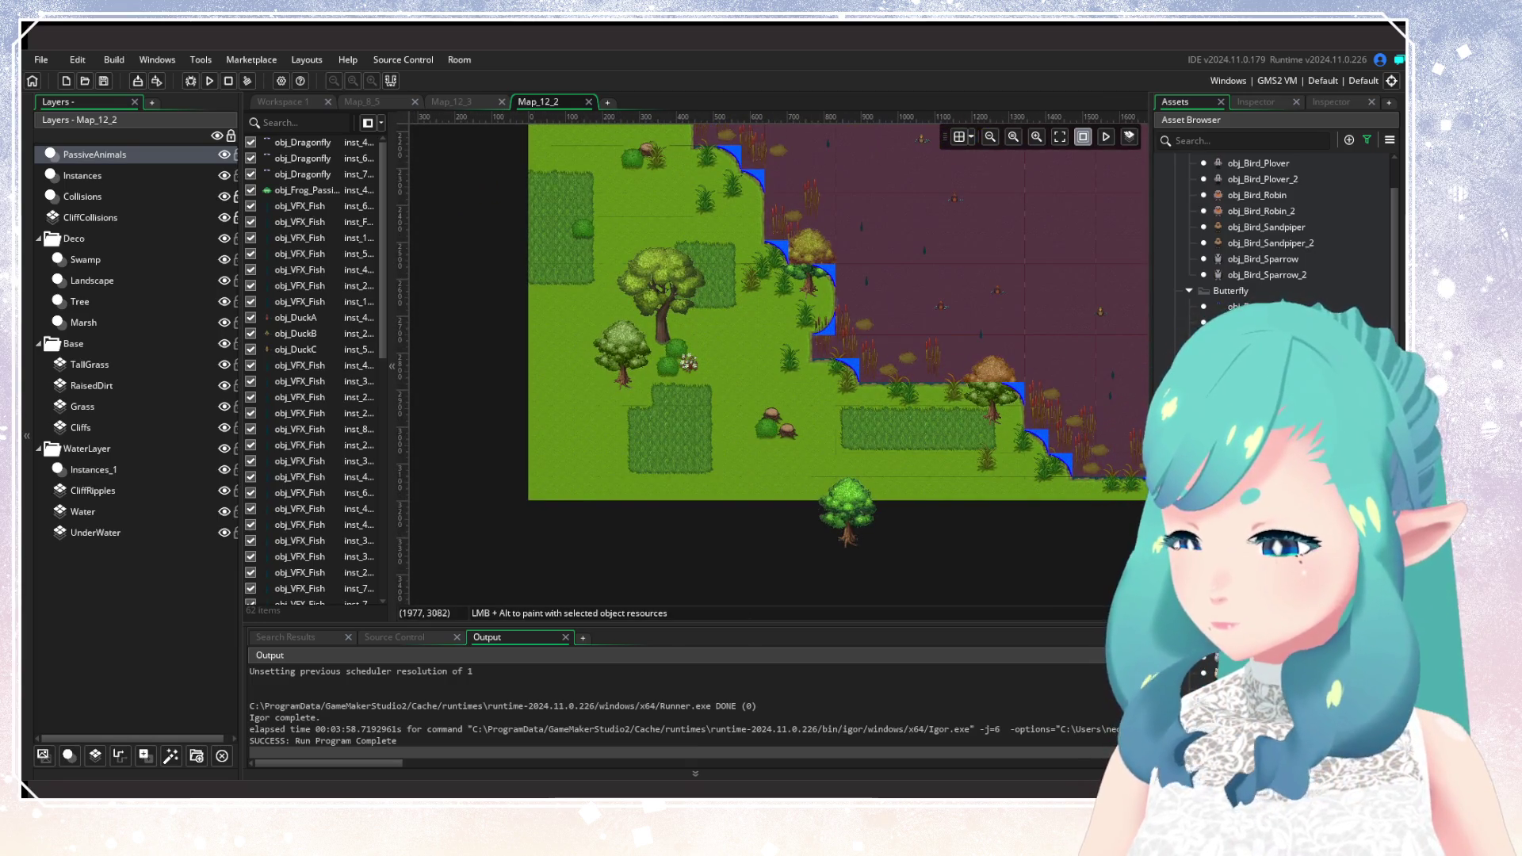
Pick an animal from the asset list and place it in the forest by the swamp.
click(1237, 381)
scroll(1018, 467, right, 5)
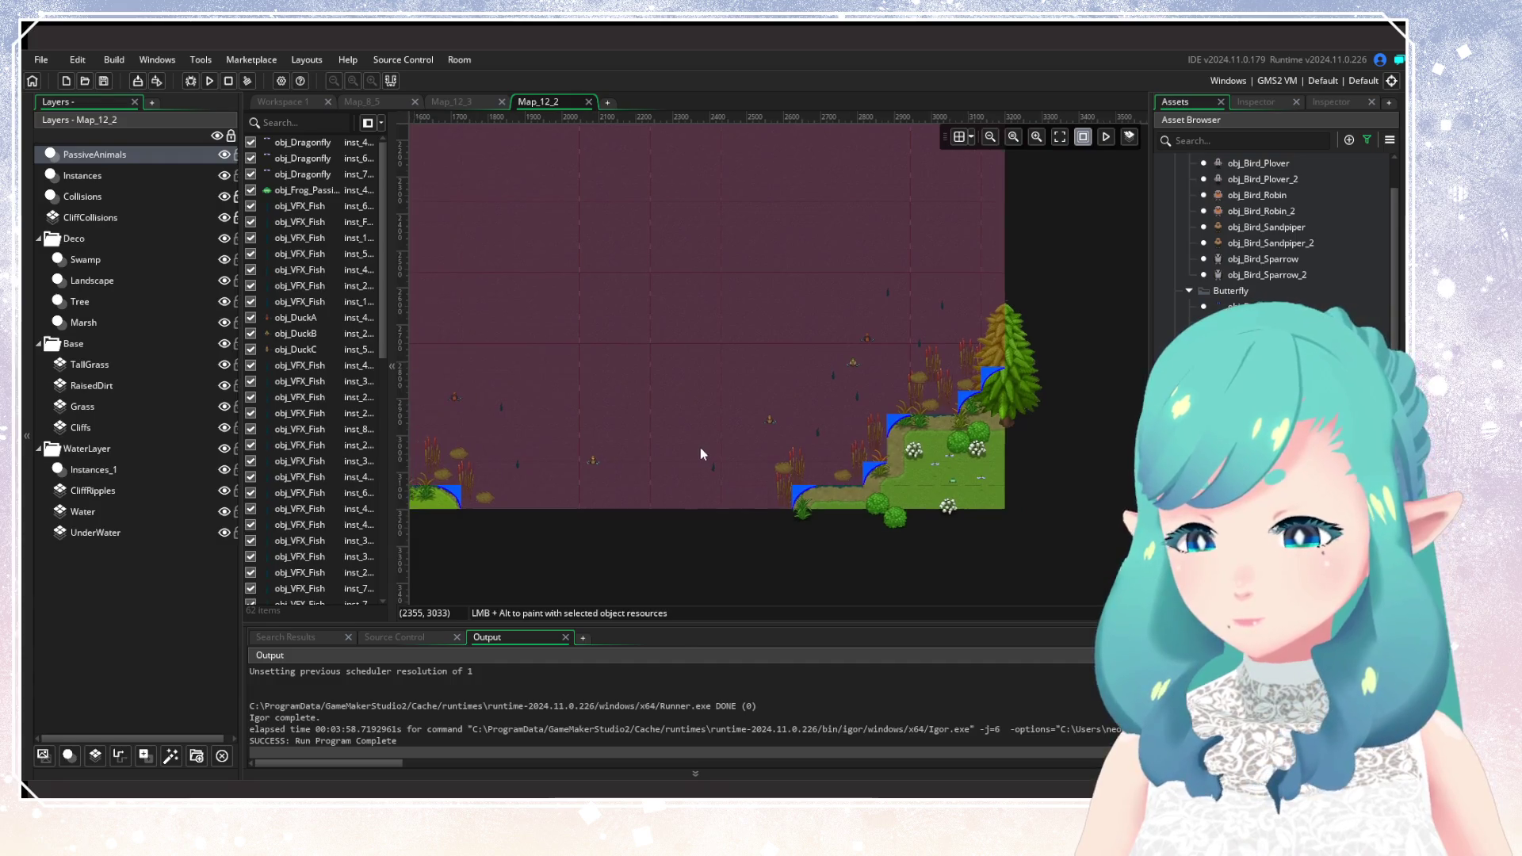
scroll(962, 458, left, 2)
scroll(963, 458, left, 4)
scroll(929, 448, up, 3)
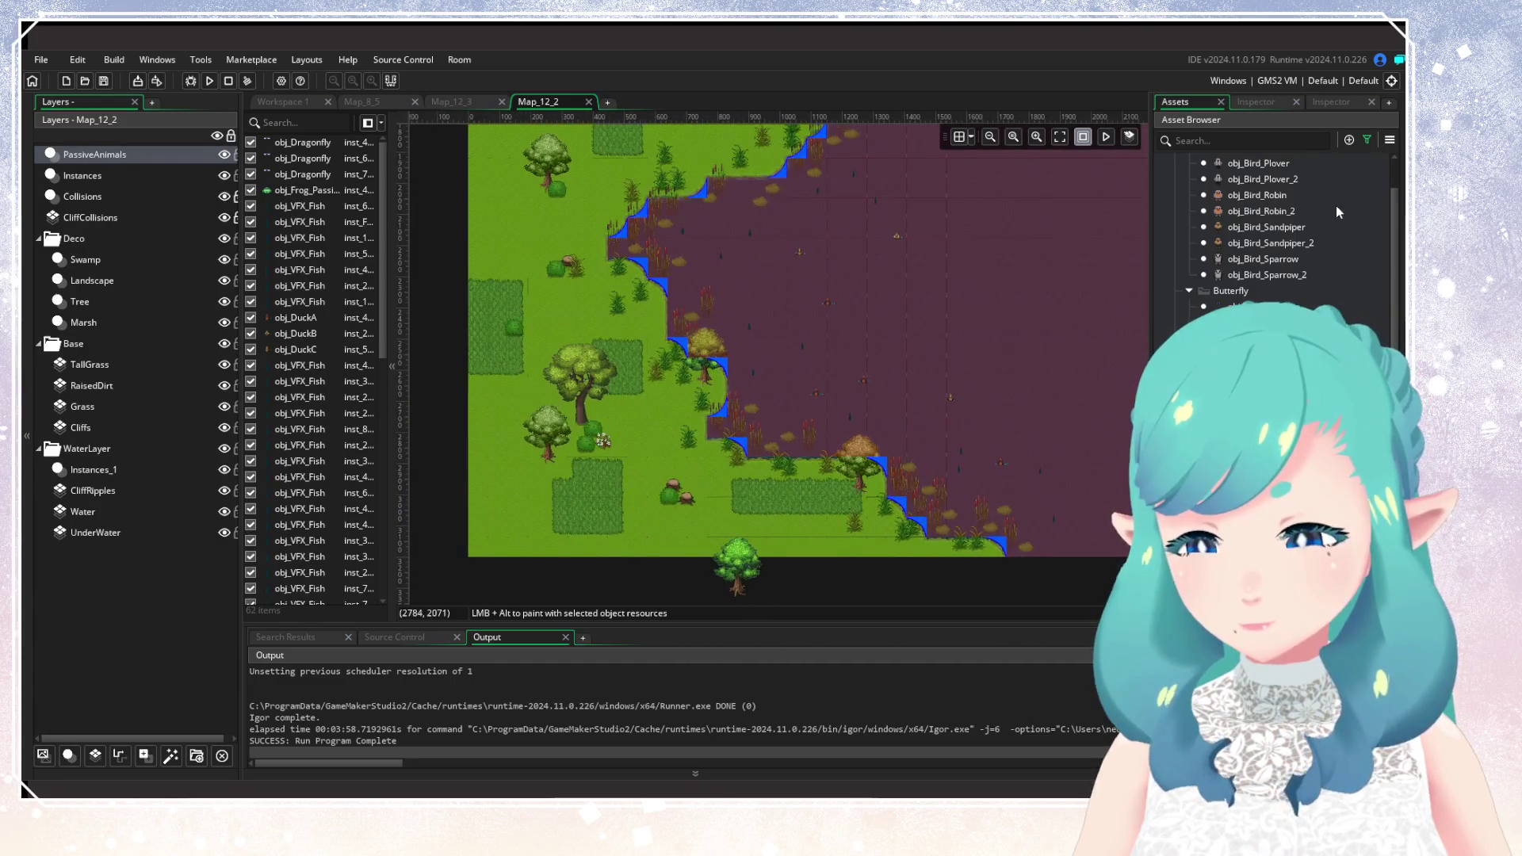
scroll(873, 382, right, 4)
scroll(814, 369, left, 3)
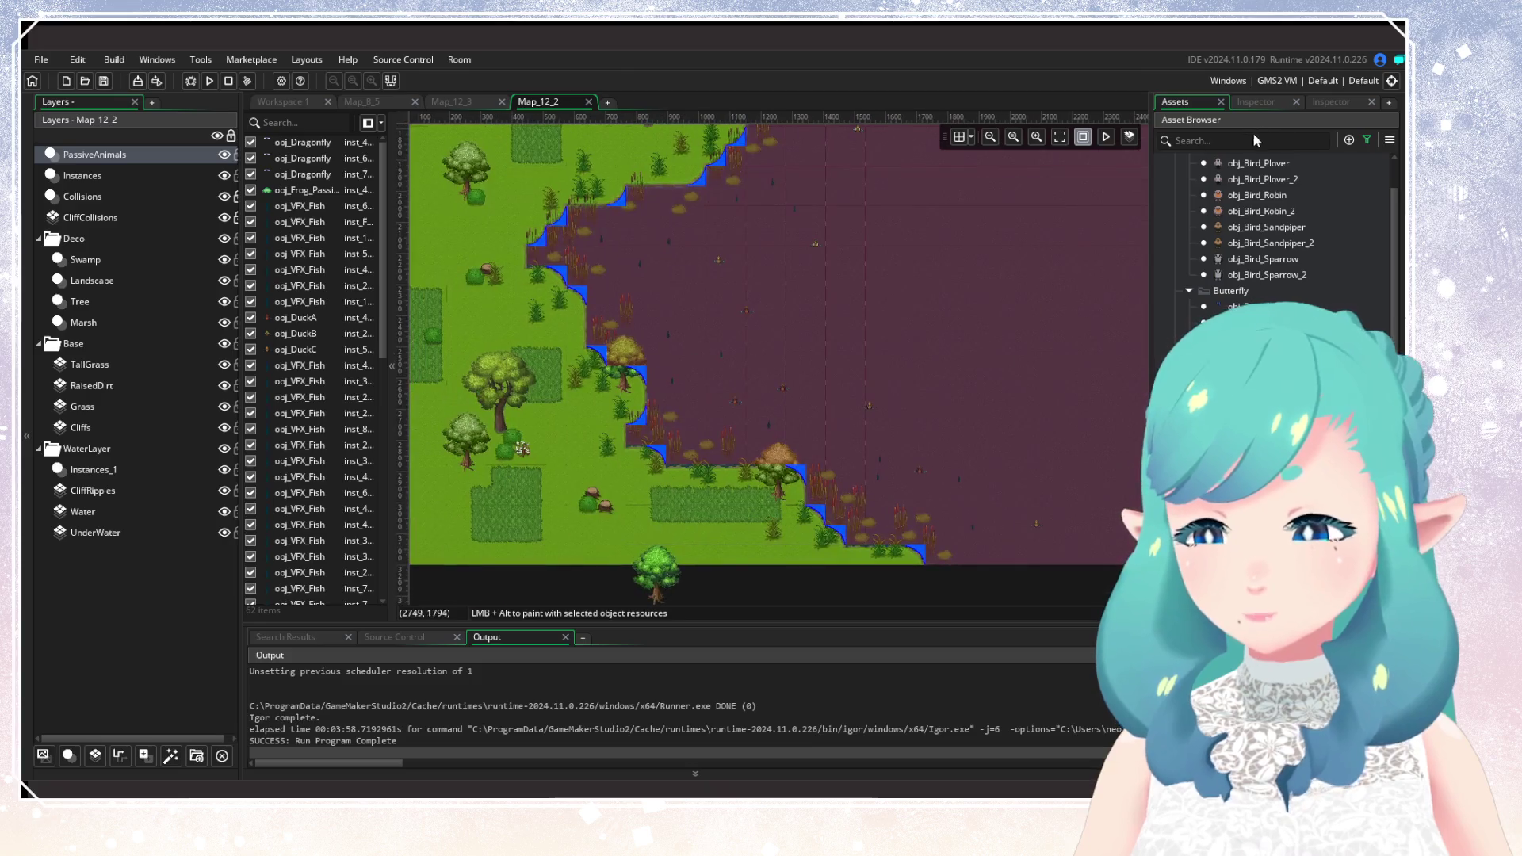
scroll(975, 236, up, 5)
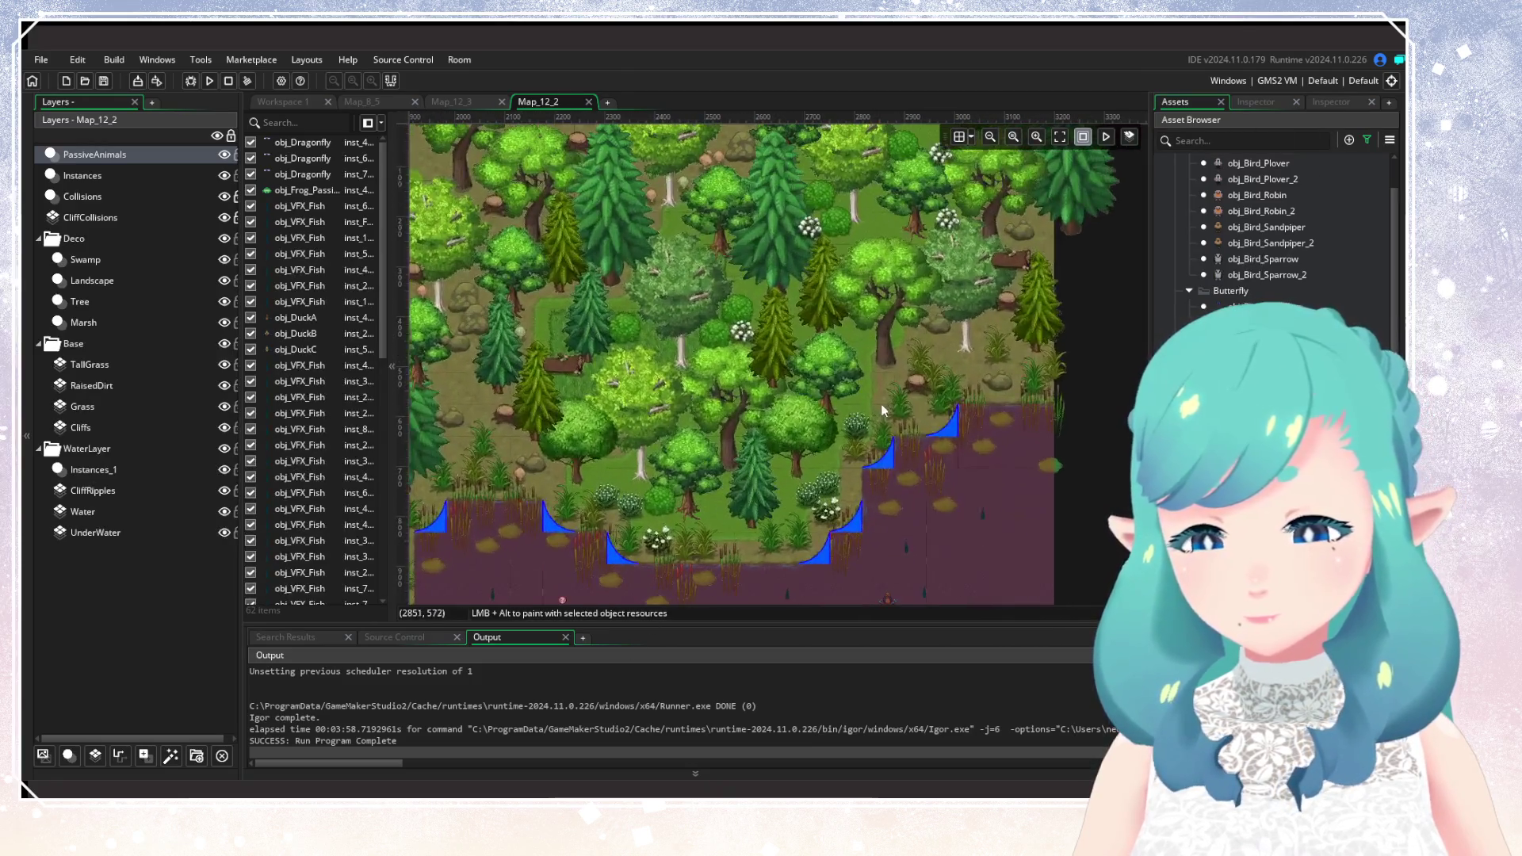
scroll(881, 403, right, 4)
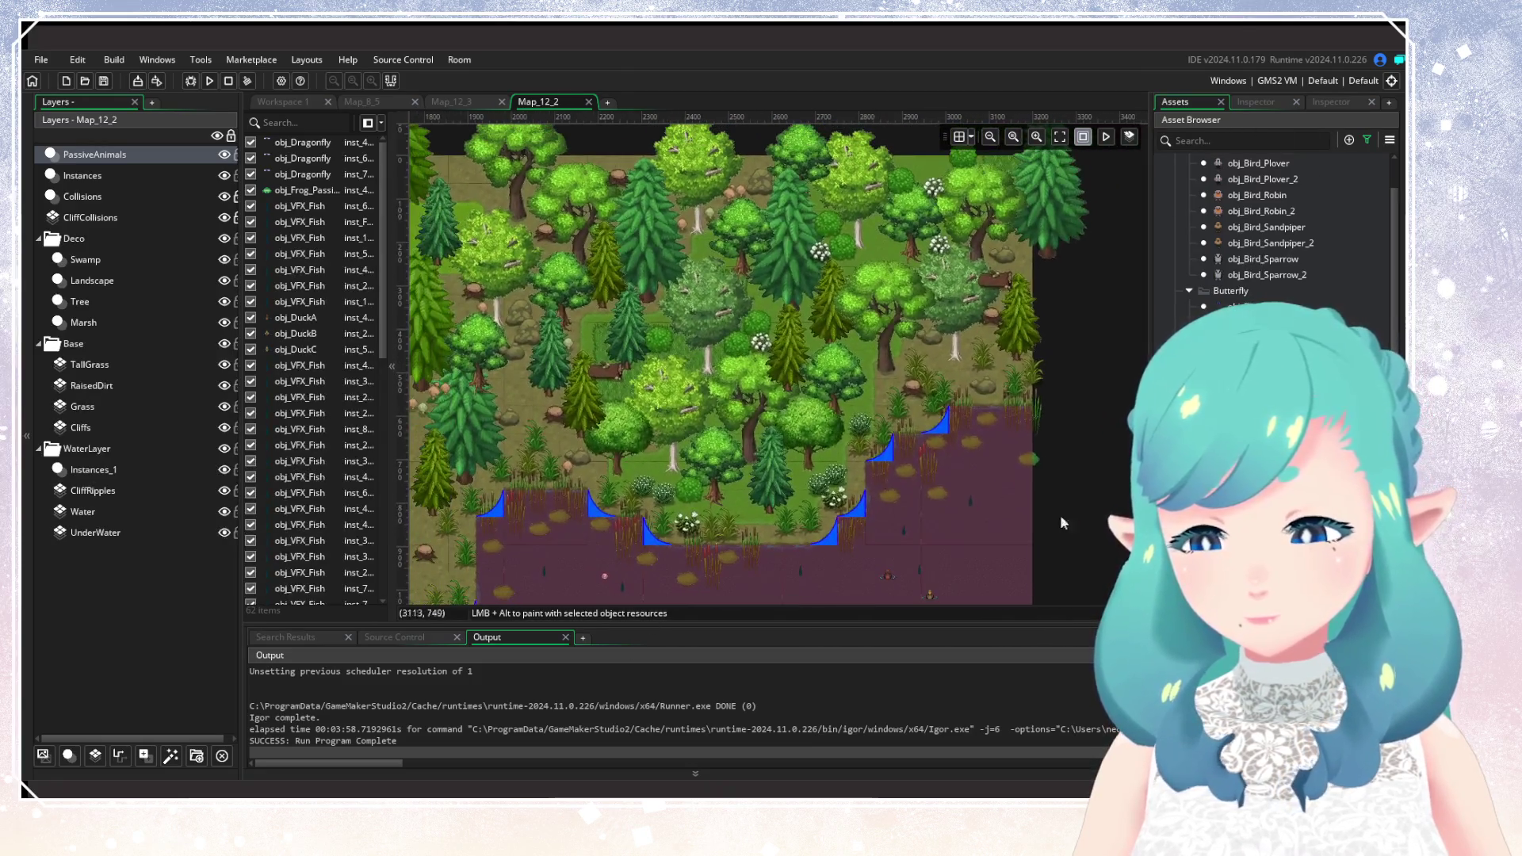
alt+click(937, 358)
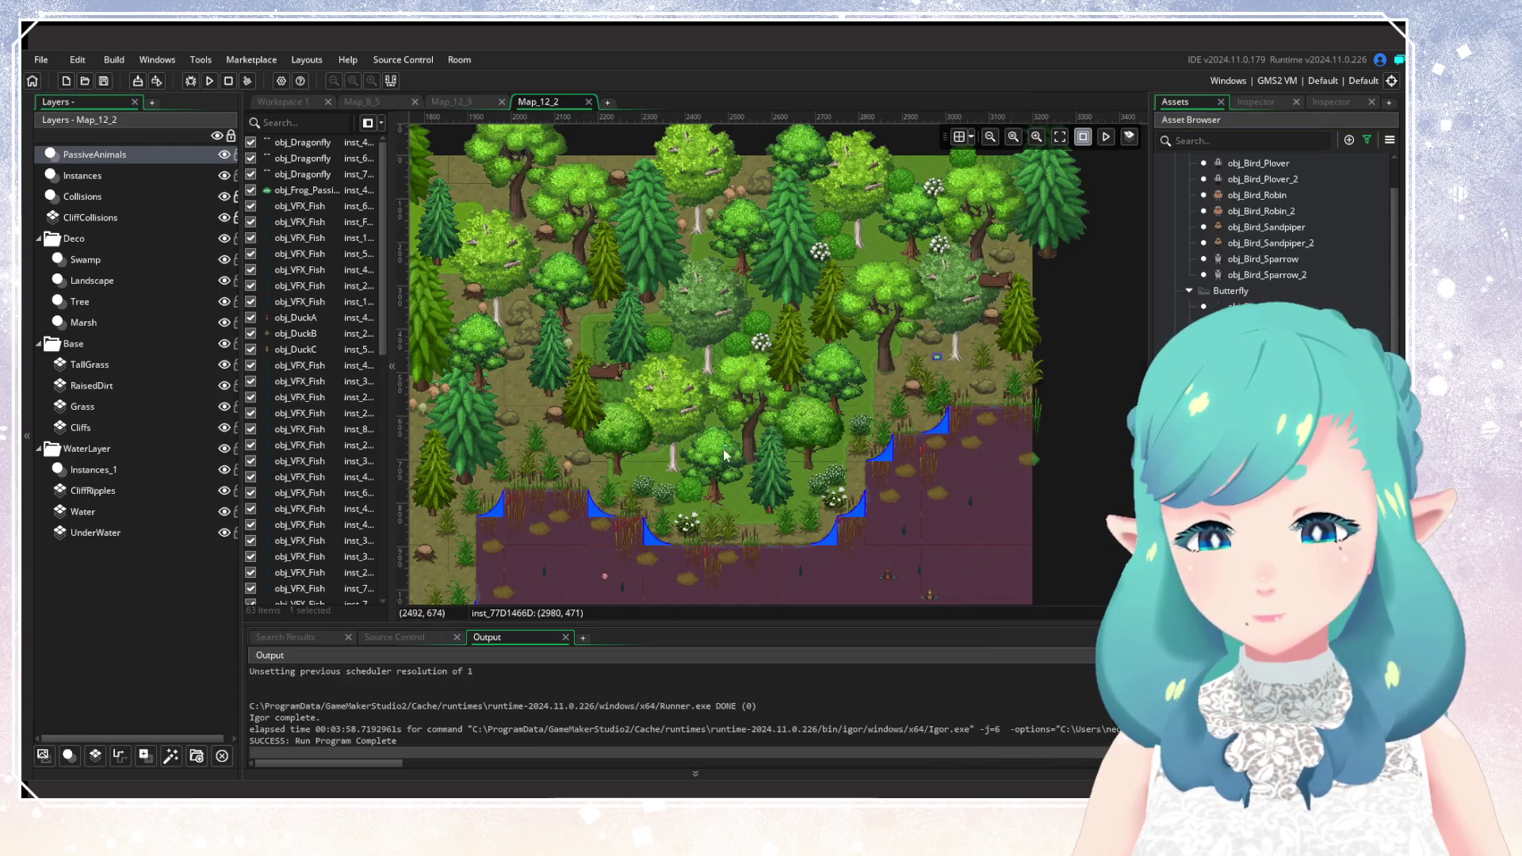
Scatter four blue butterflies across the grassland, including one beside the large tree.
scroll(777, 365, left, 5)
scroll(777, 365, down, 2)
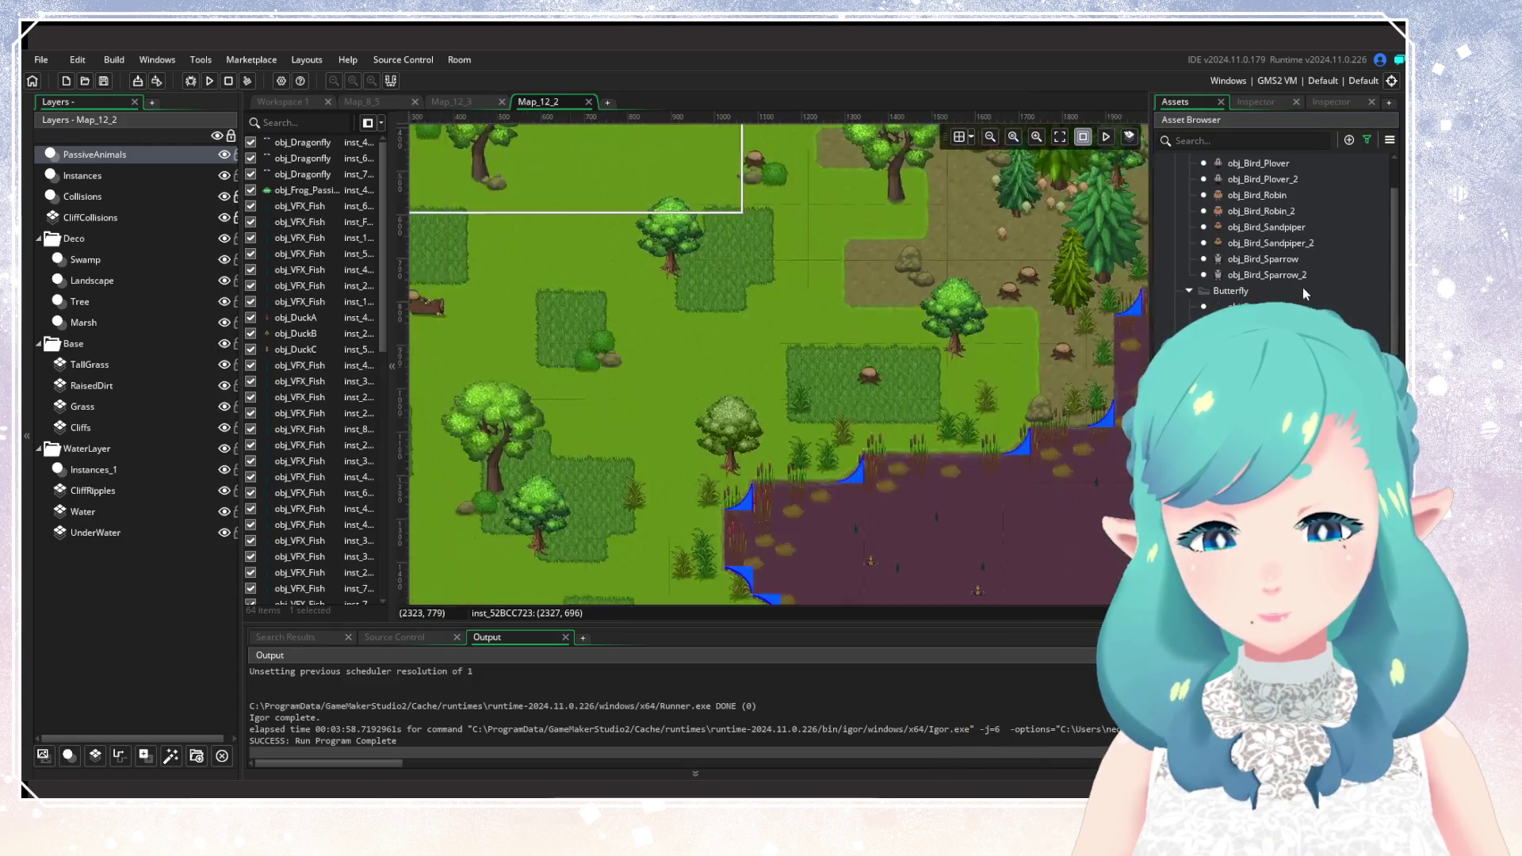
alt+click(1035, 352)
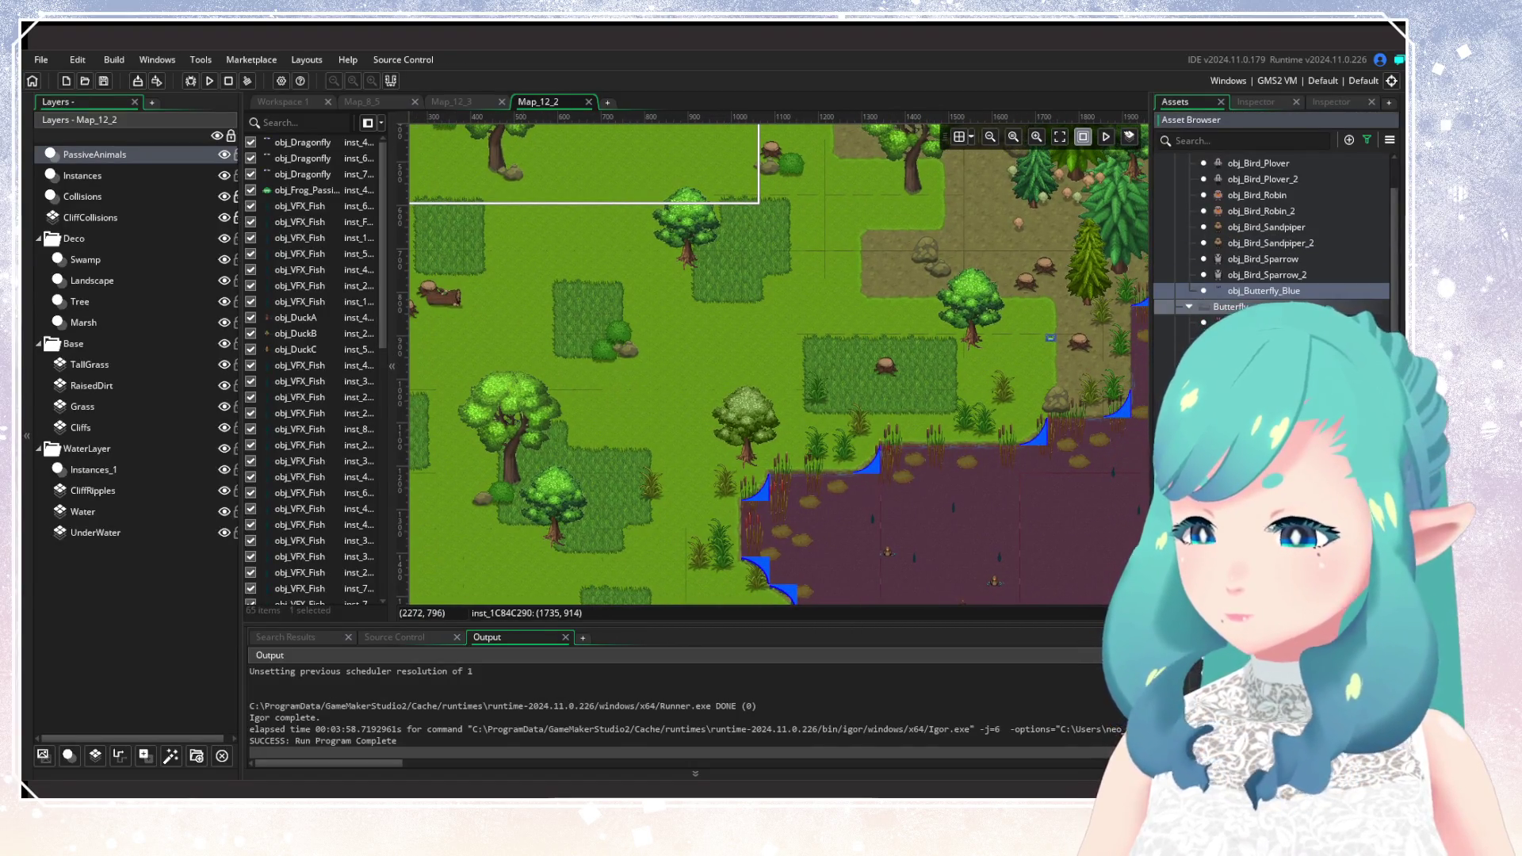
scroll(996, 411, down, 2)
scroll(996, 411, left, 2)
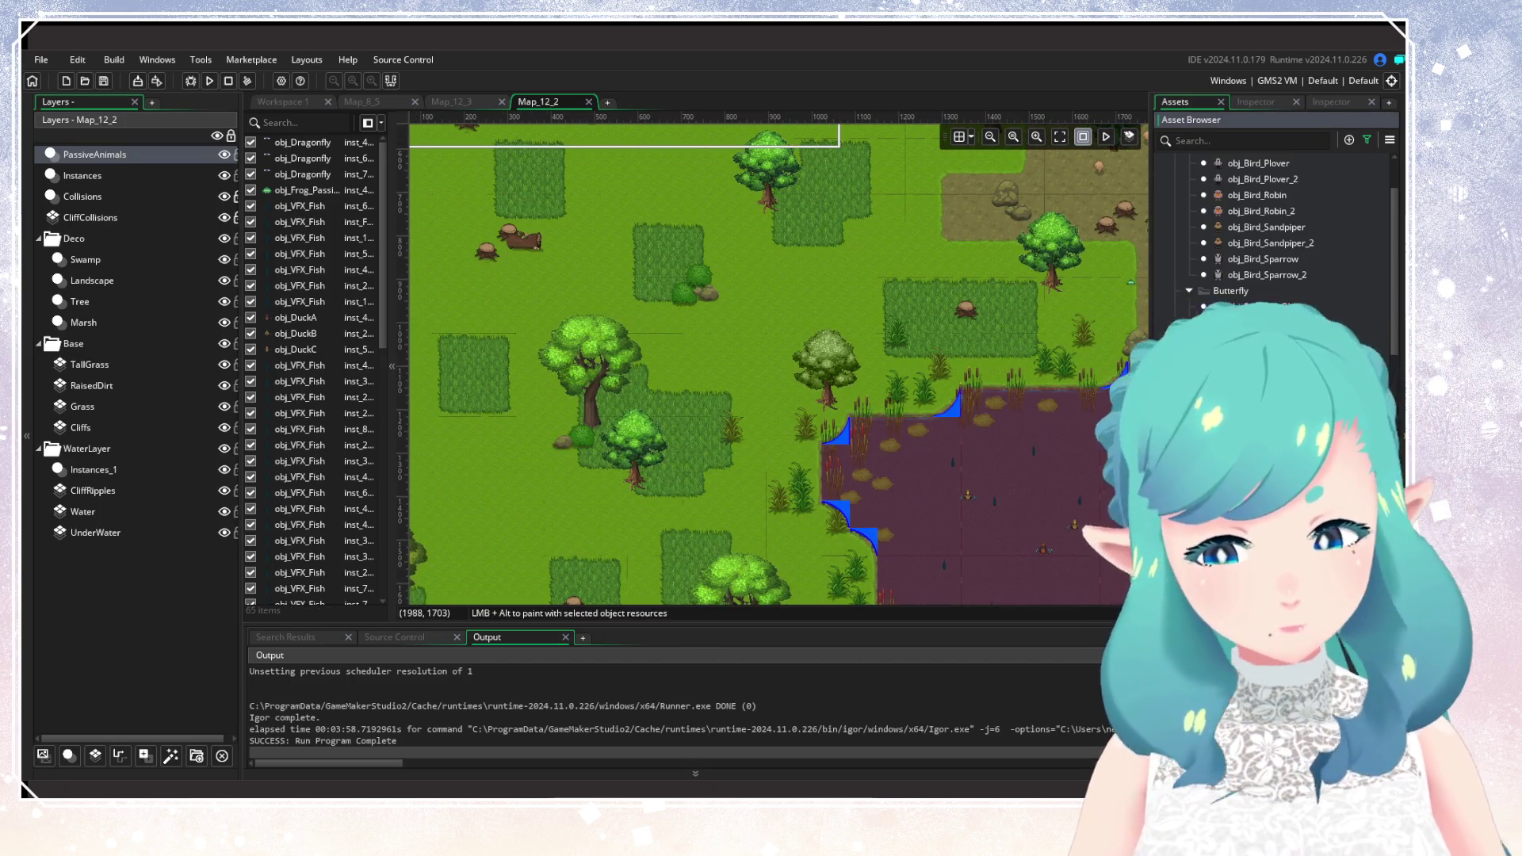
scroll(910, 530, down, 1)
scroll(910, 529, left, 1)
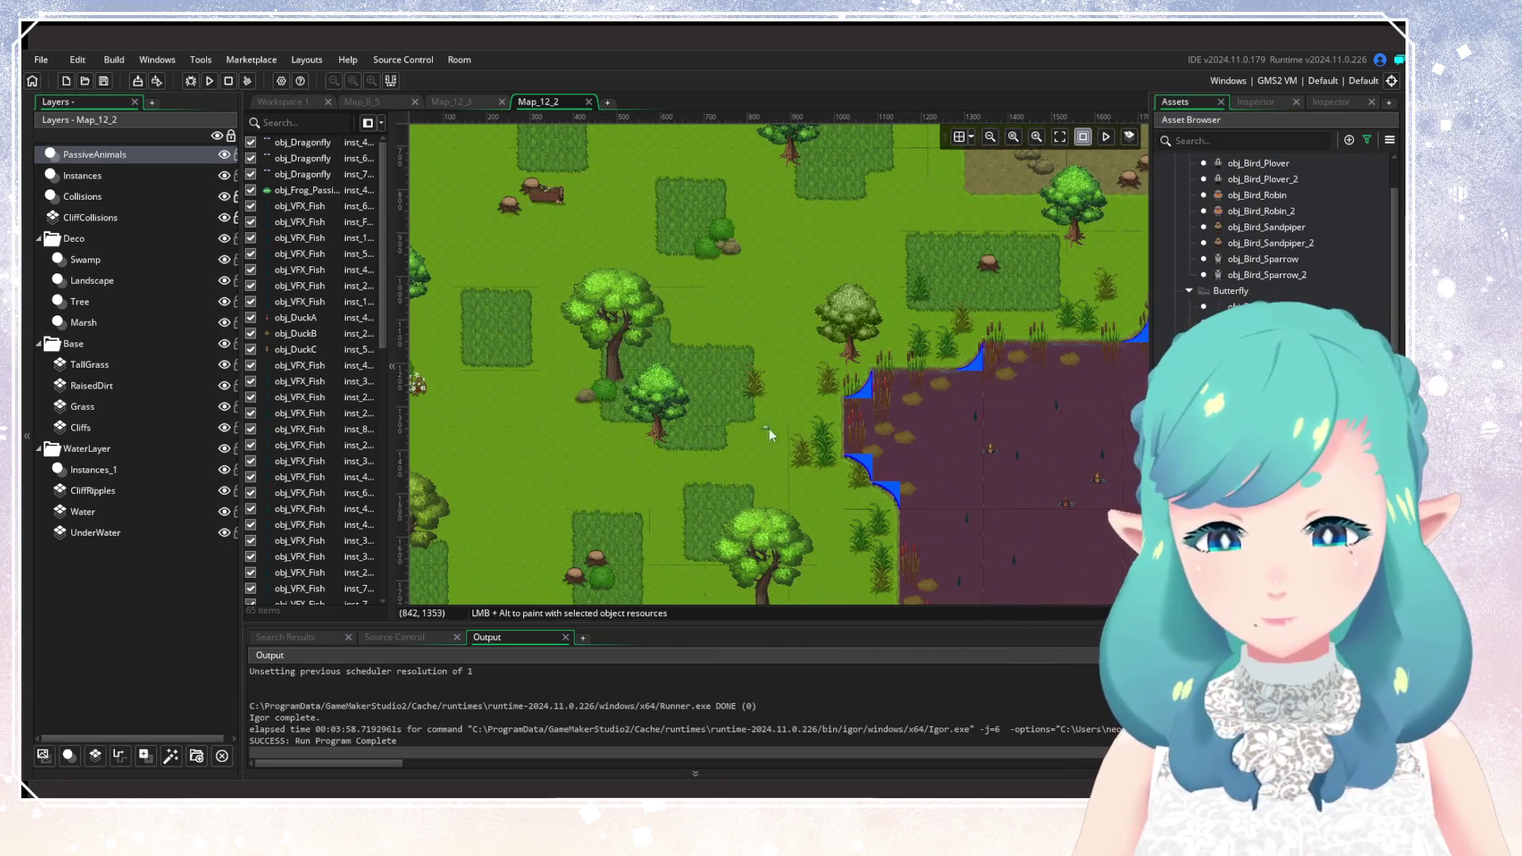
alt+click(798, 422)
scroll(817, 331, down, 5)
scroll(816, 331, right, 1)
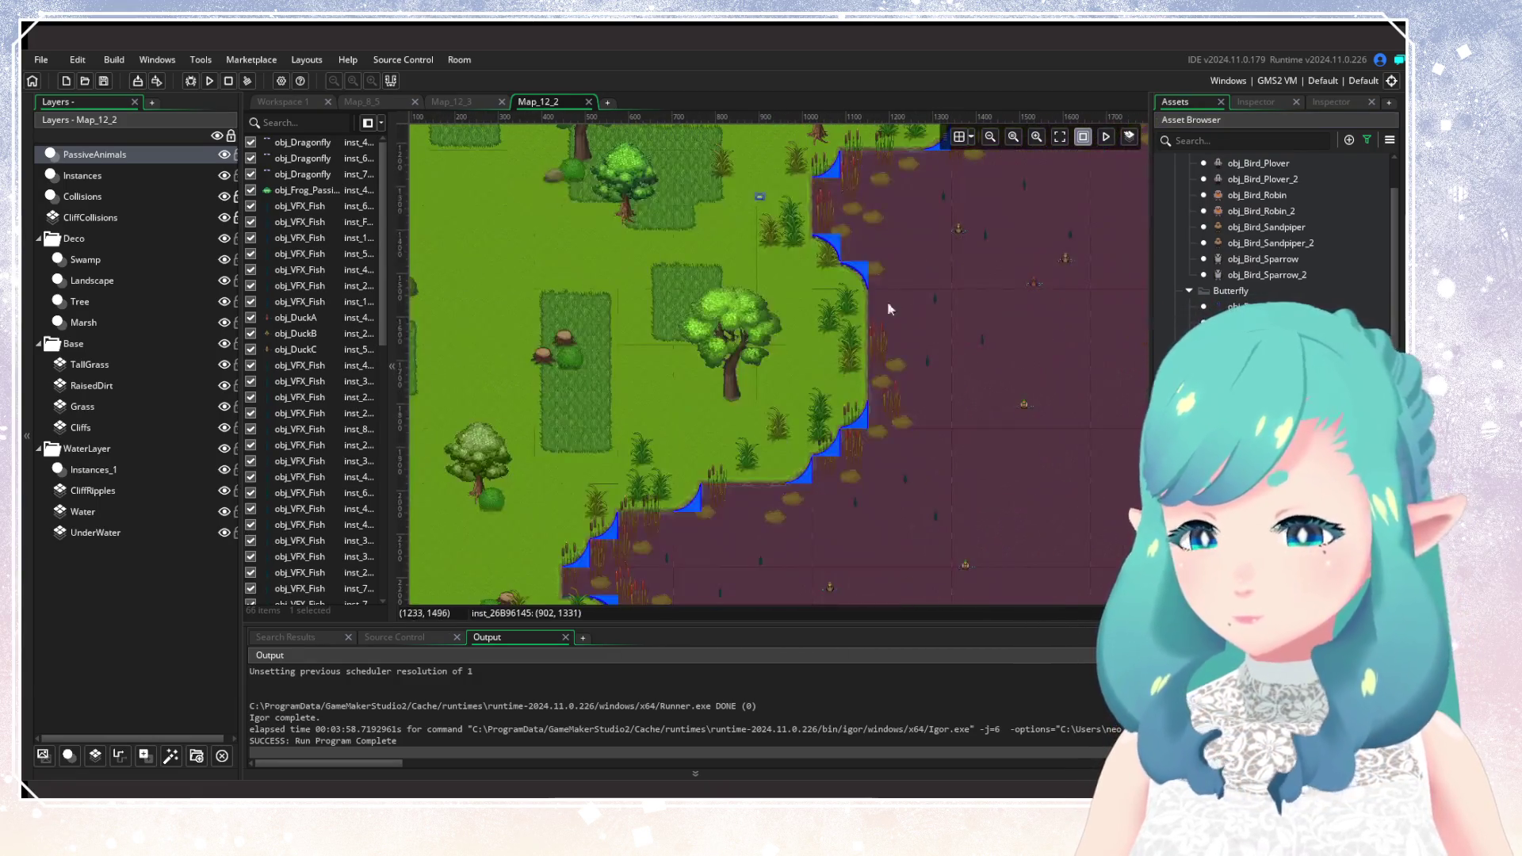
alt+click(806, 346)
scroll(793, 364, down, 5)
scroll(793, 364, left, 5)
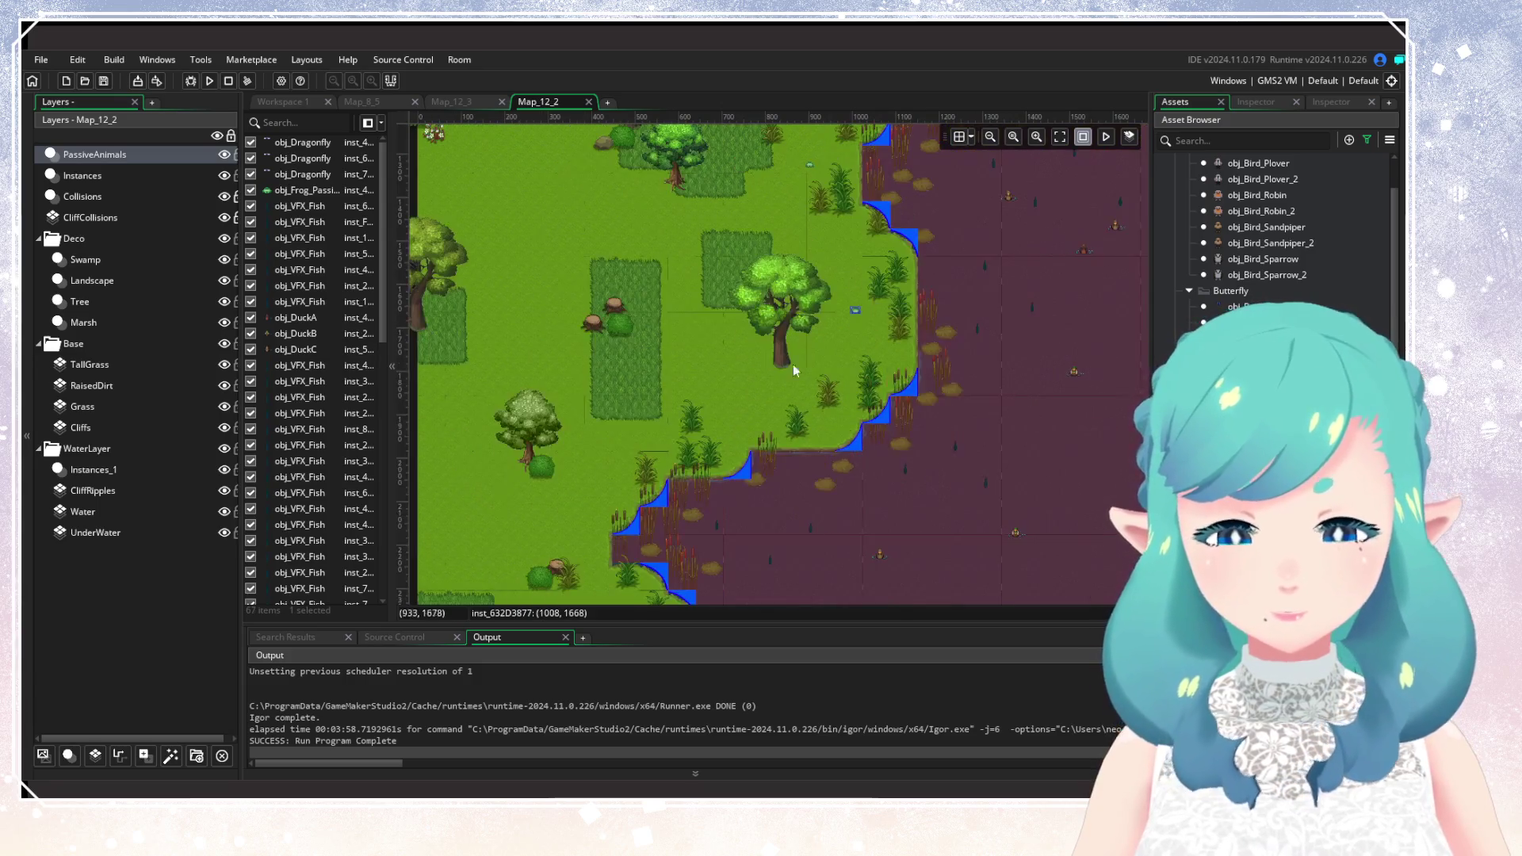
alt+click(840, 303)
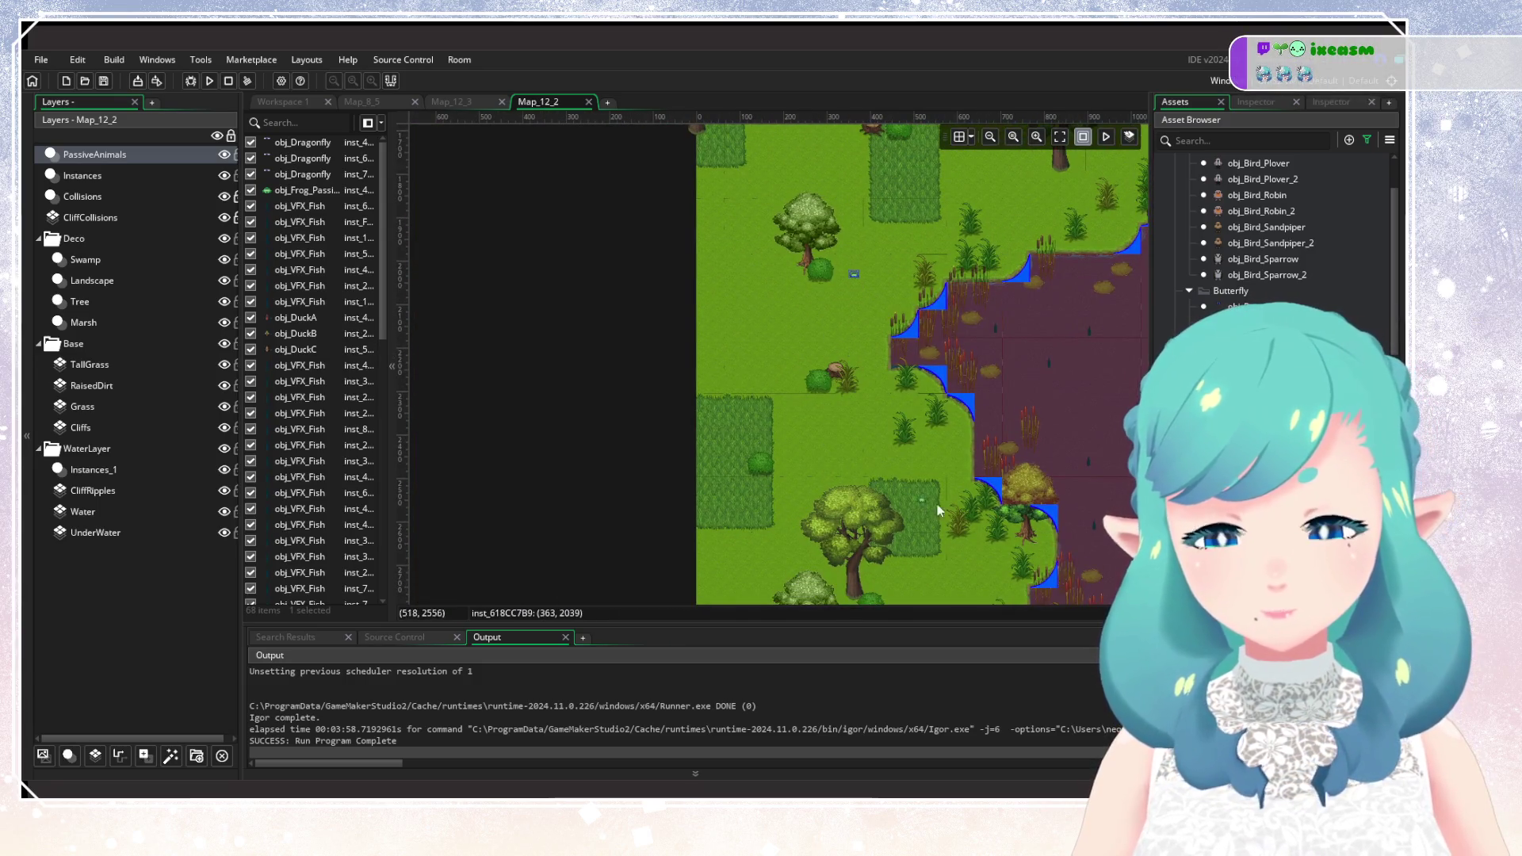
Place two animal instances side by side at the marsh edge, then zoom out.
scroll(828, 337, down, 5)
scroll(827, 336, right, 4)
alt+click(850, 426)
scroll(850, 427, down, 5)
scroll(850, 427, right, 4)
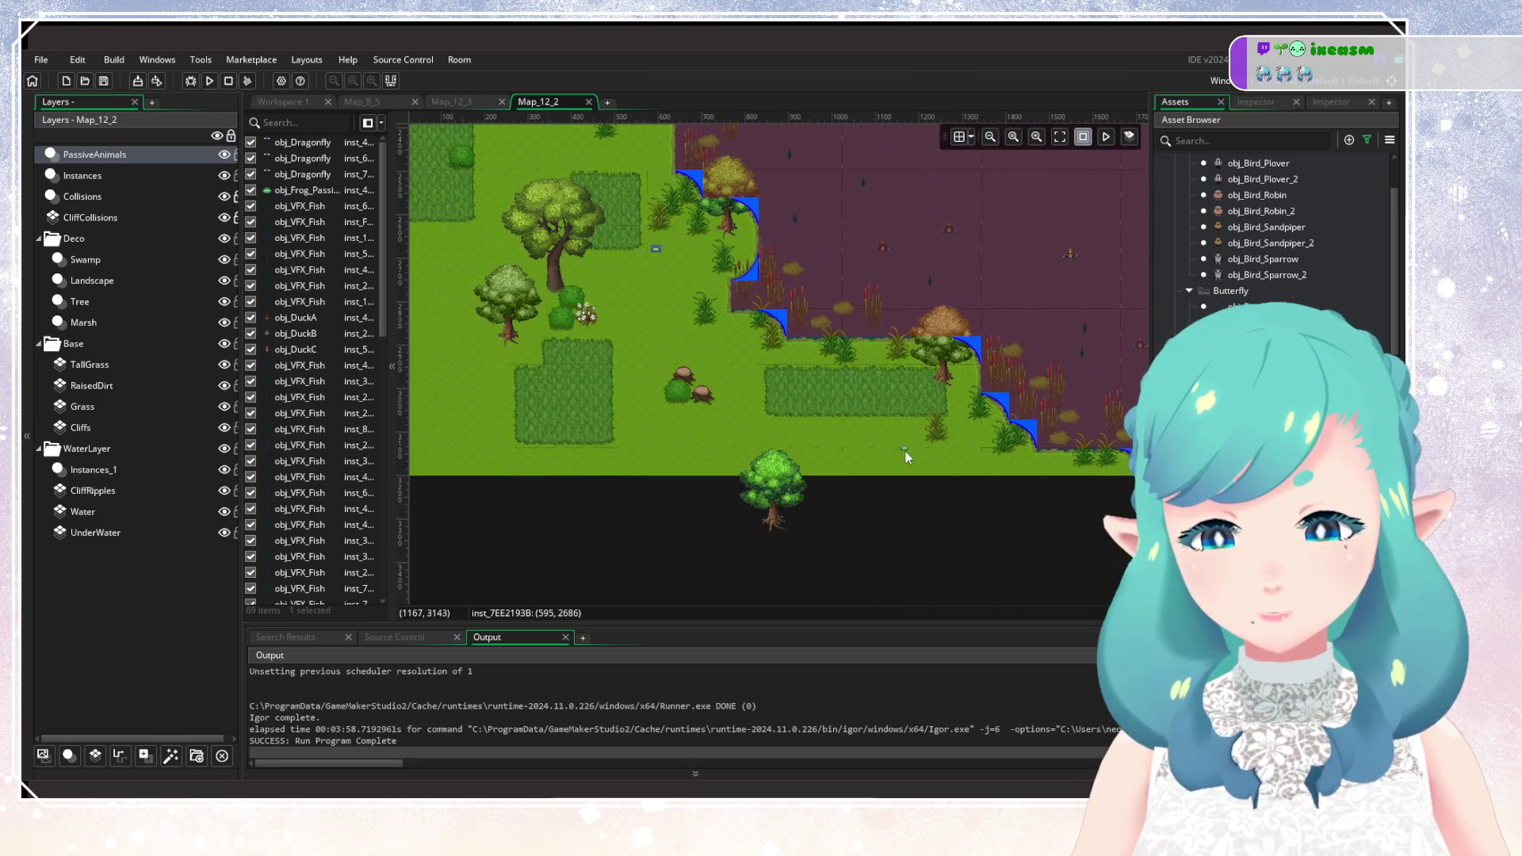
alt+click(899, 439)
scroll(1035, 273, up, 5)
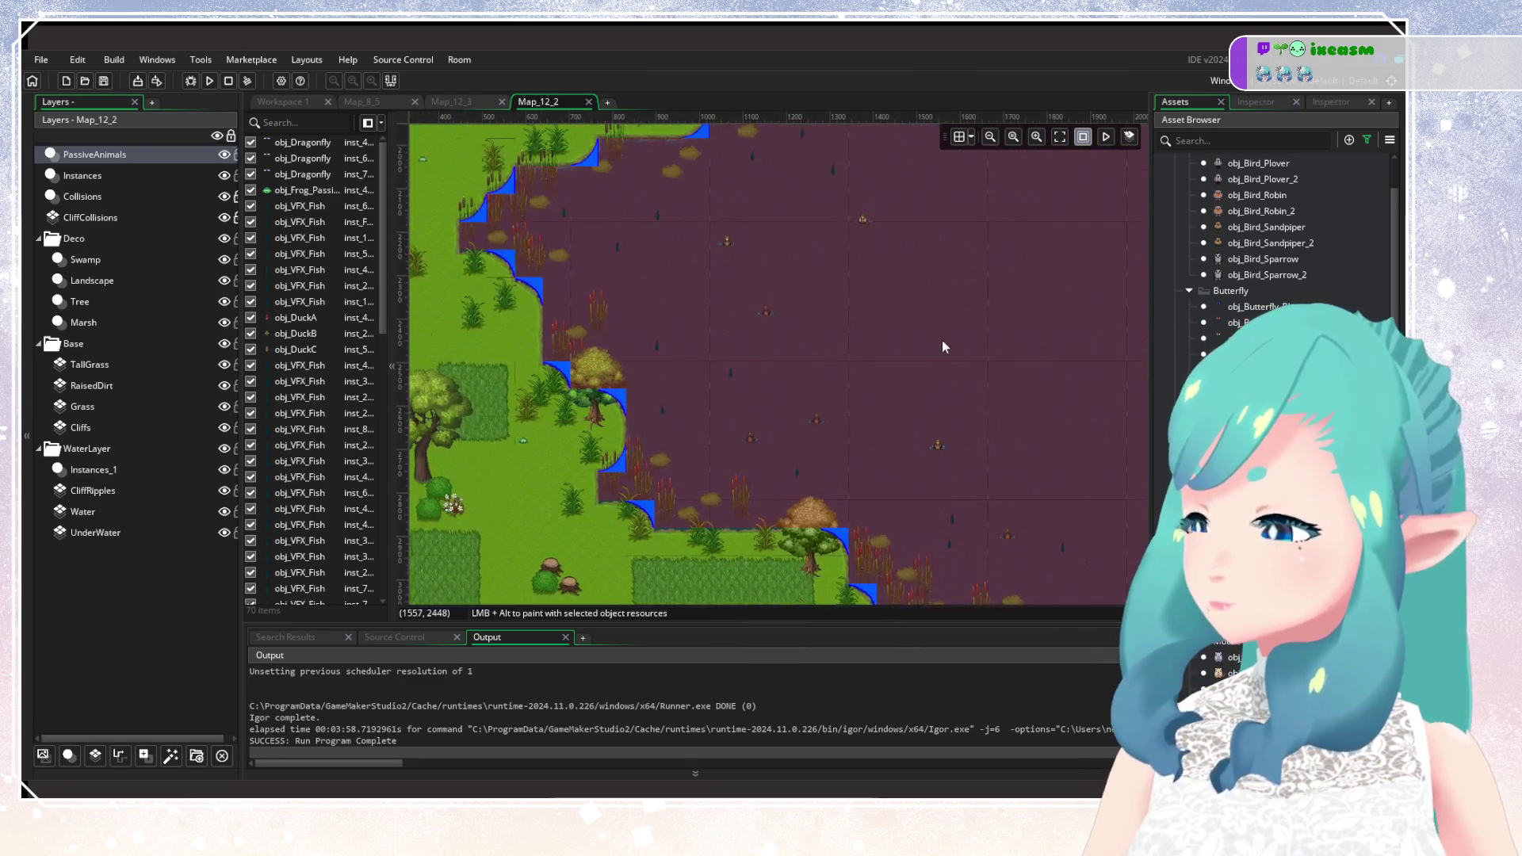
scroll(942, 340, right, 3)
scroll(961, 445, down, 5)
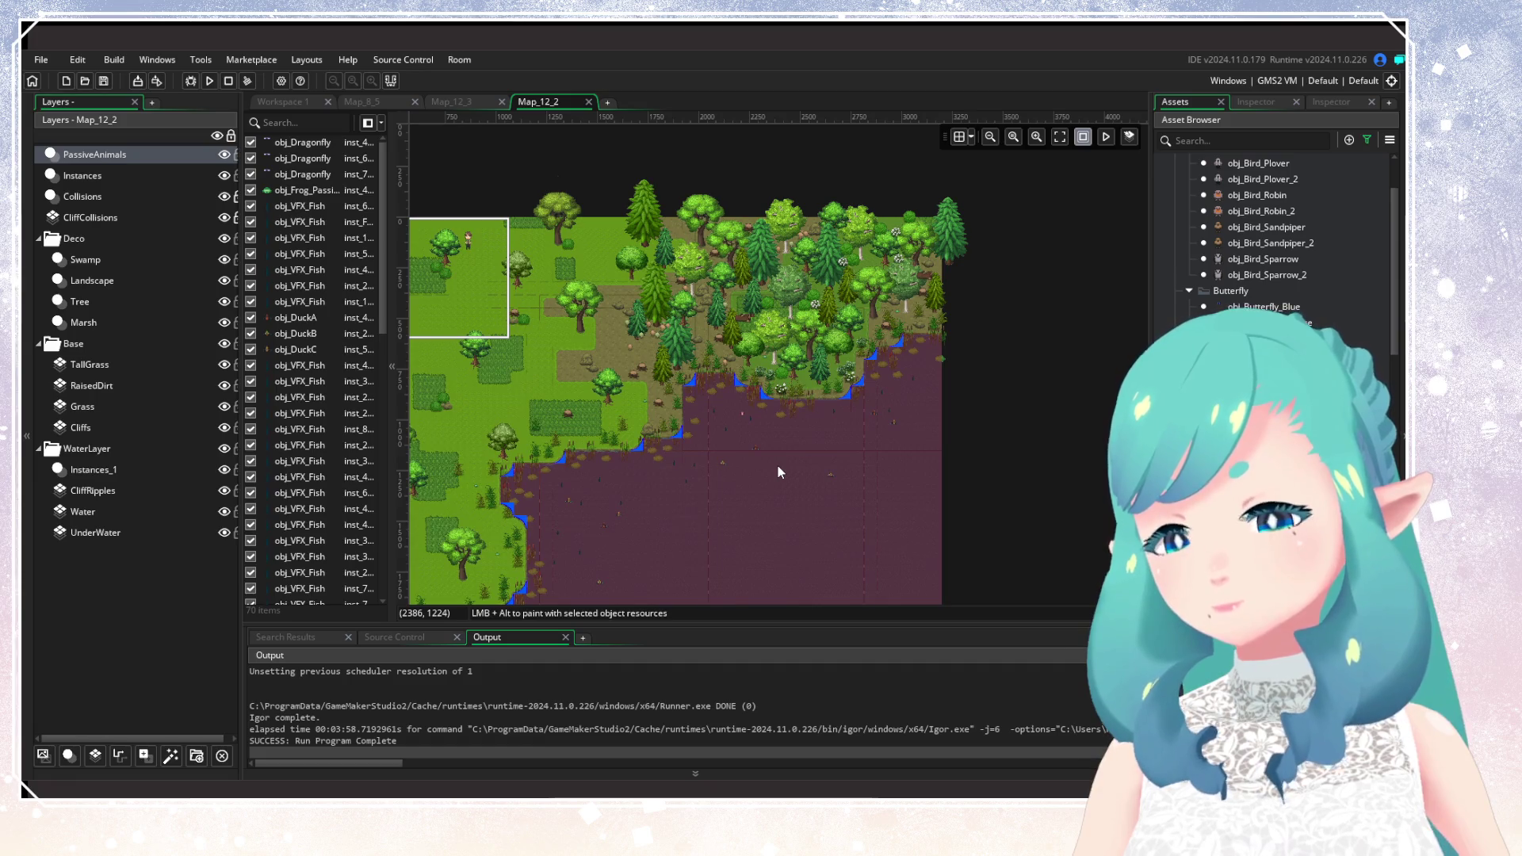
Zoom into the forest and place two animal instances among the trees.
scroll(744, 422, up, 2)
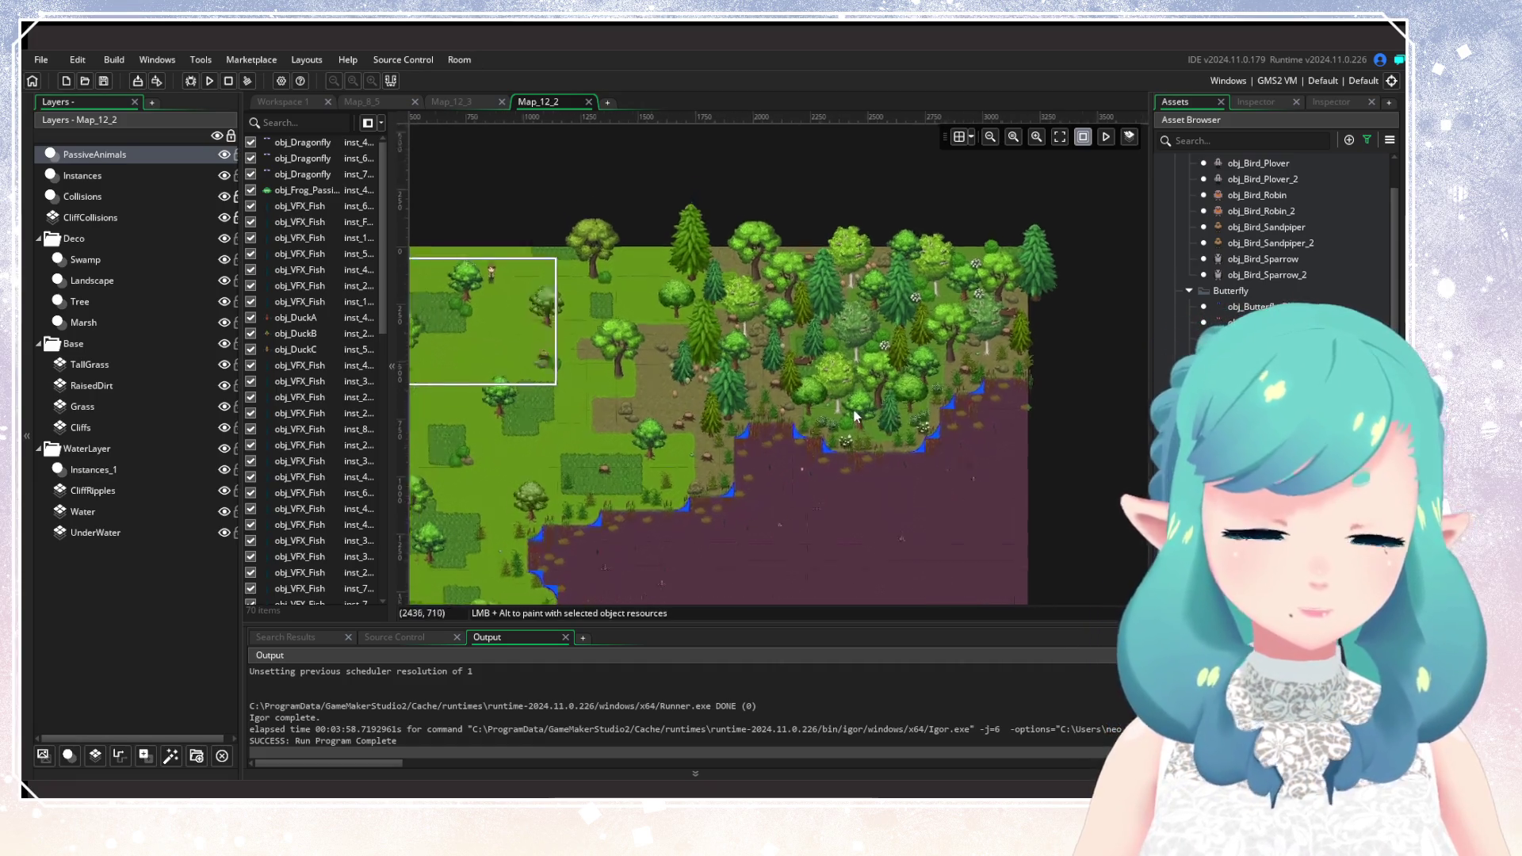
scroll(856, 416, up, 3)
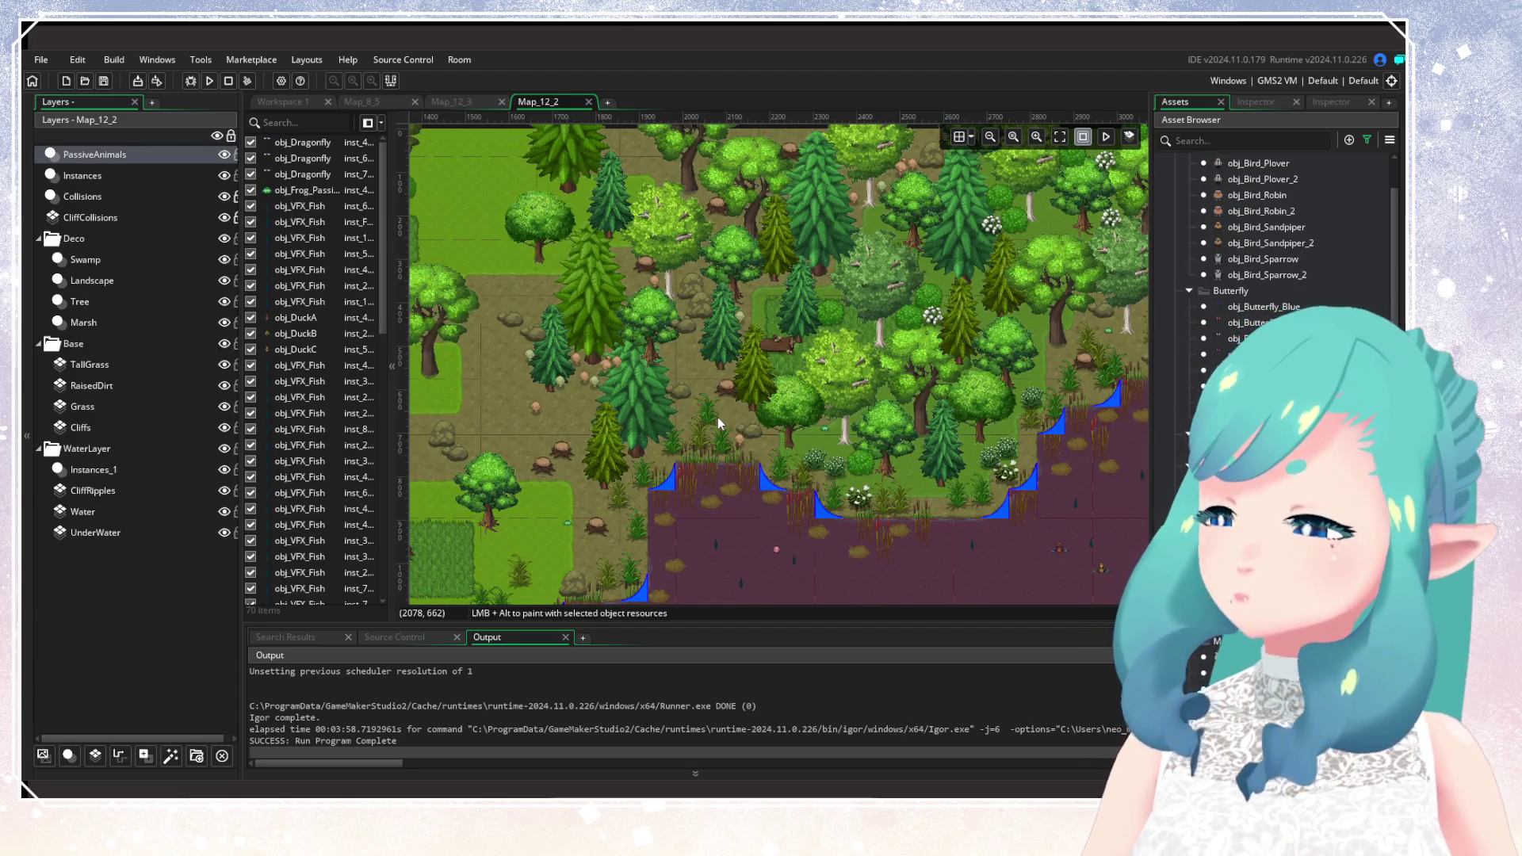
scroll(722, 416, down, 2)
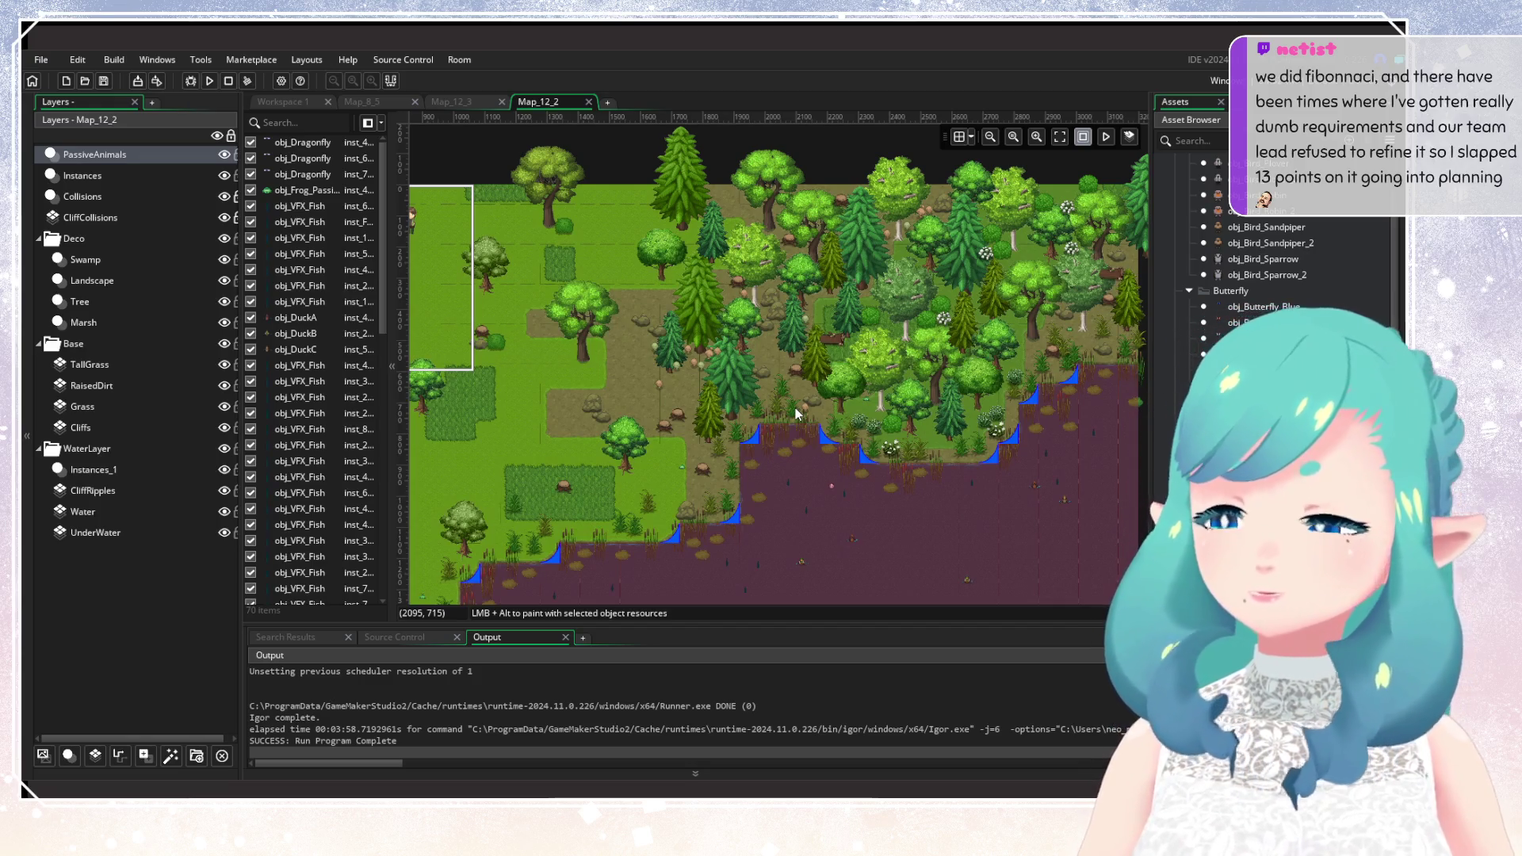
scroll(796, 407, up, 2)
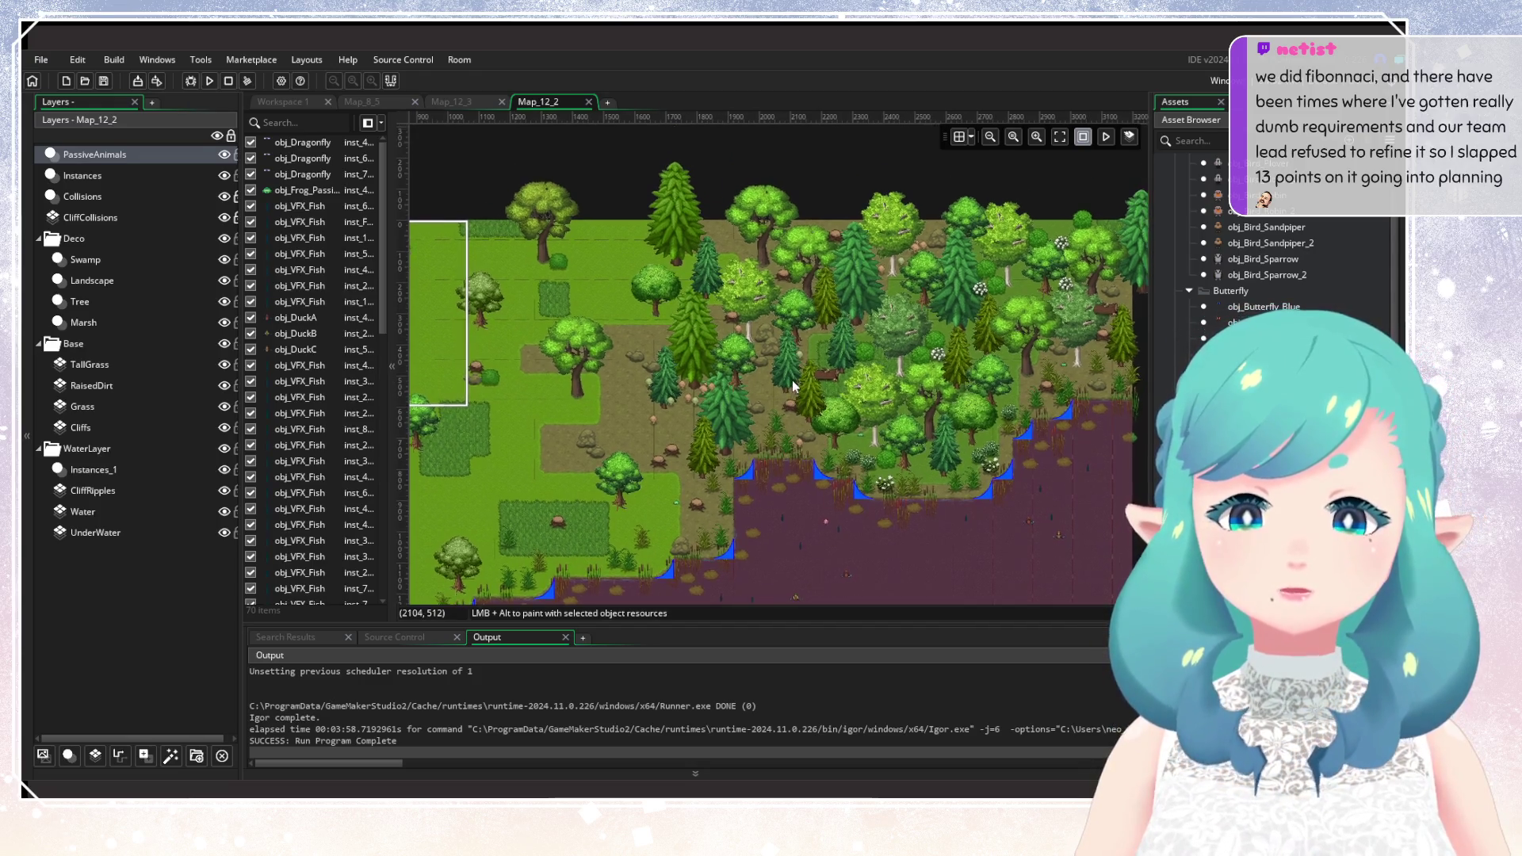
scroll(1269, 238, down, 3)
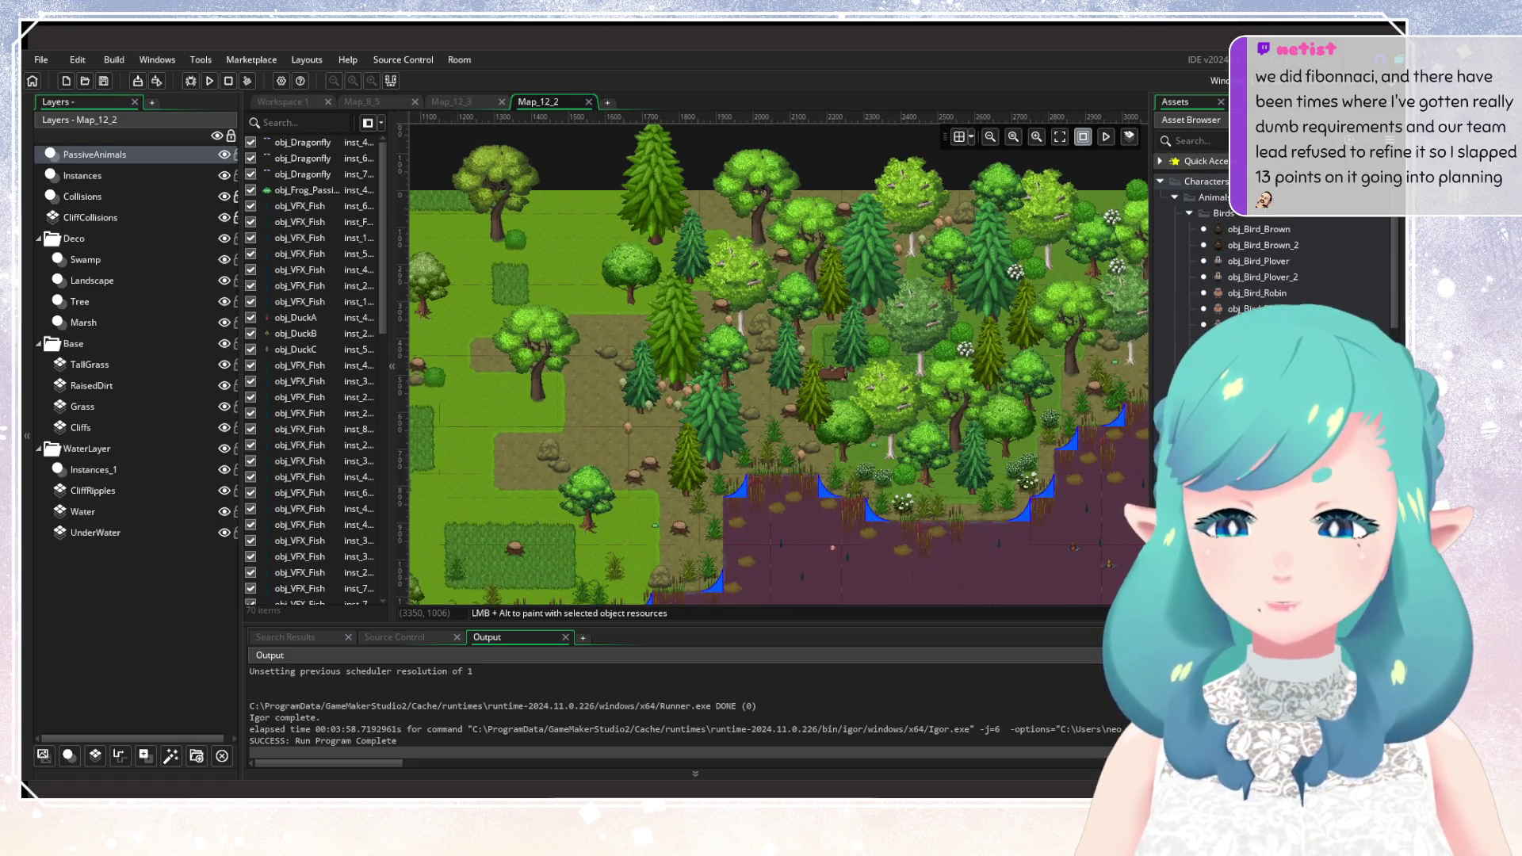
scroll(1268, 238, down, 3)
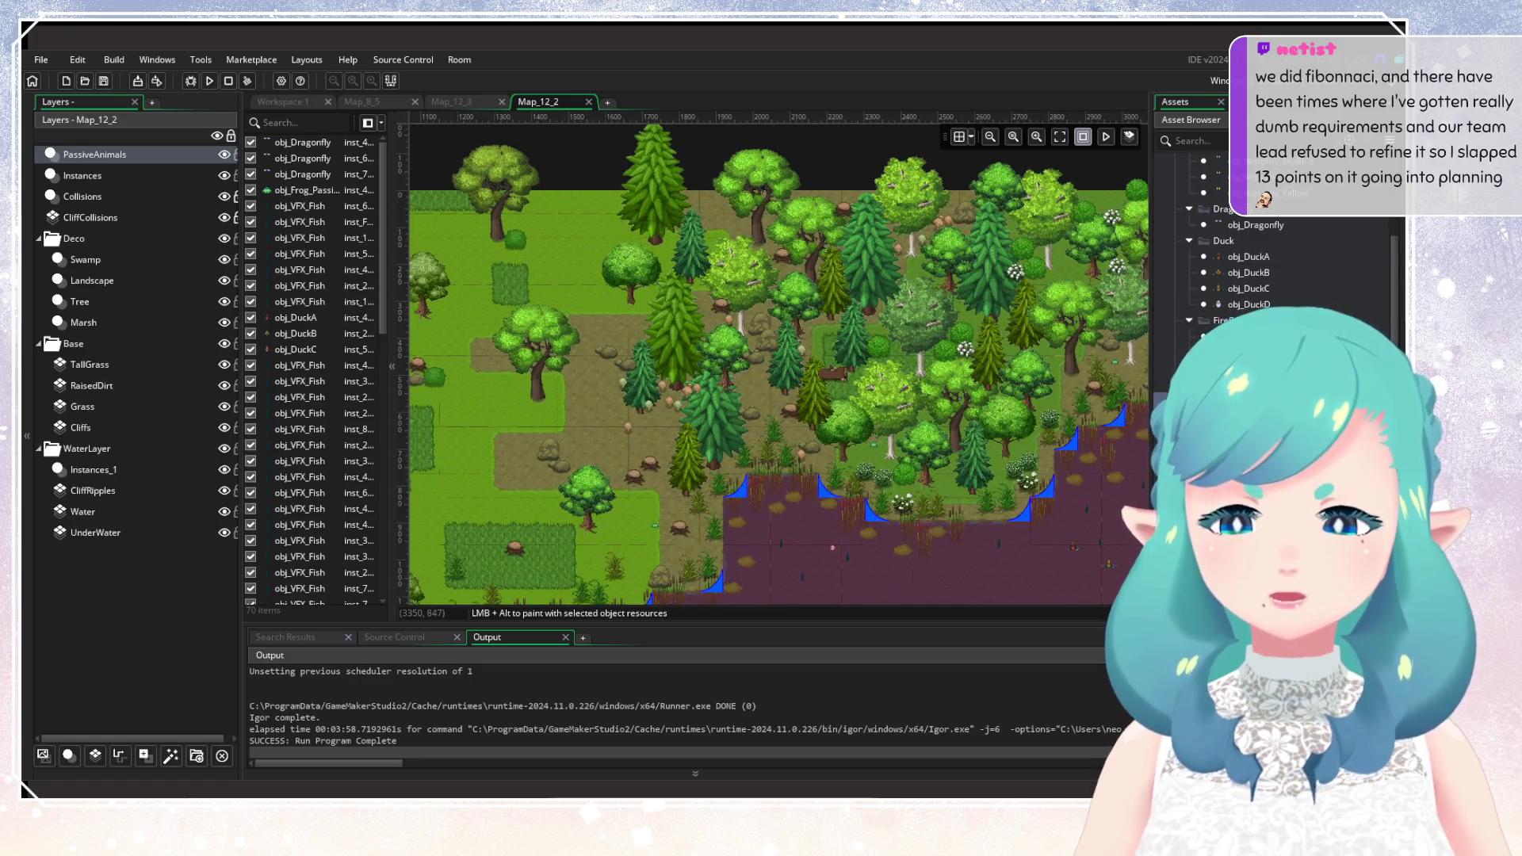
scroll(1268, 270, down, 2)
scroll(658, 536, right, 5)
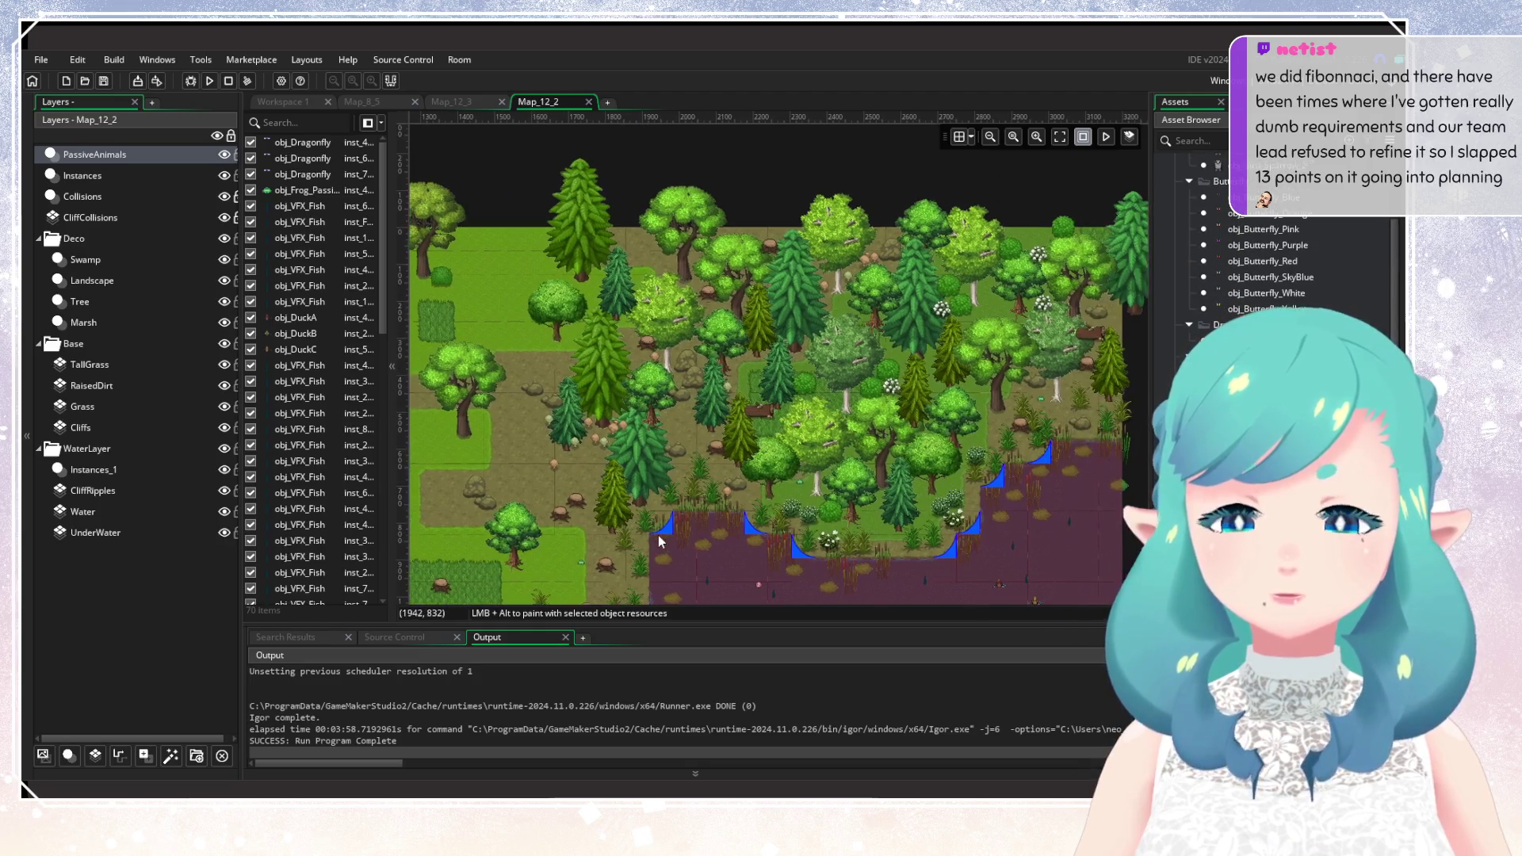
scroll(1269, 238, down, 4)
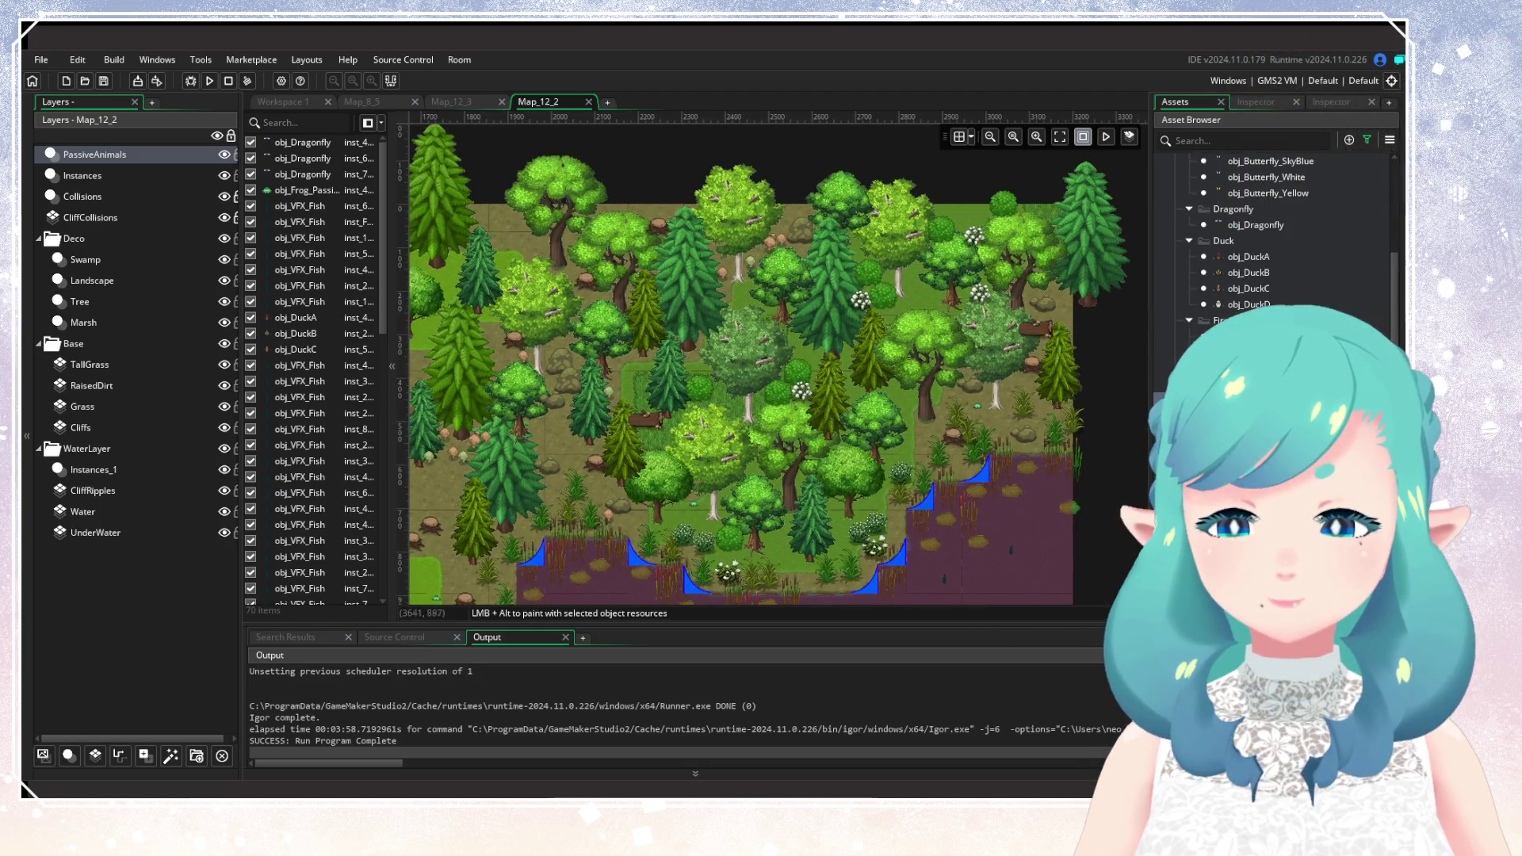
scroll(738, 480, left, 2)
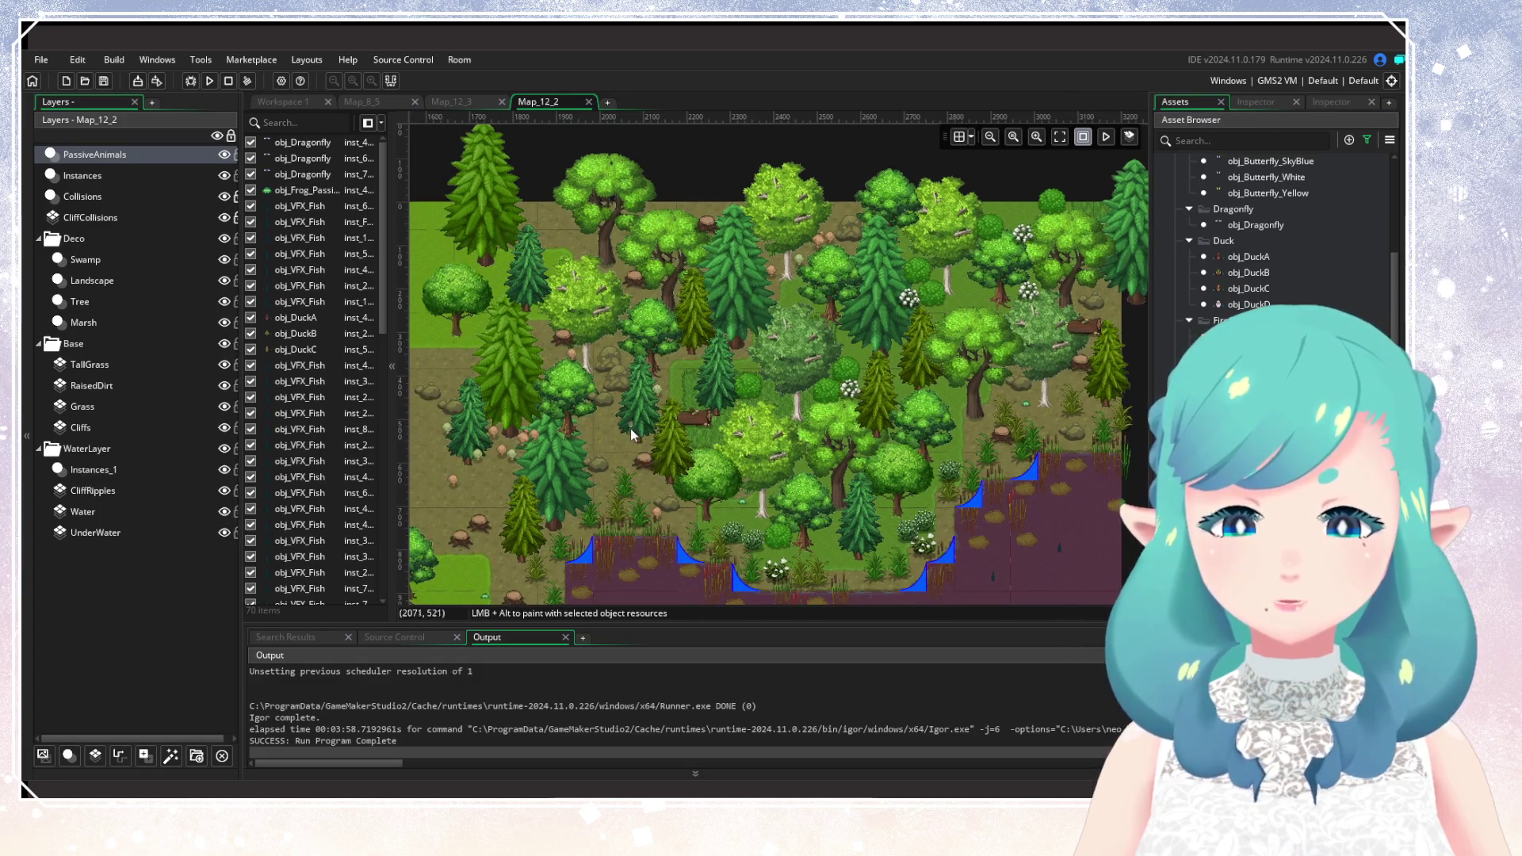
alt+click(610, 424)
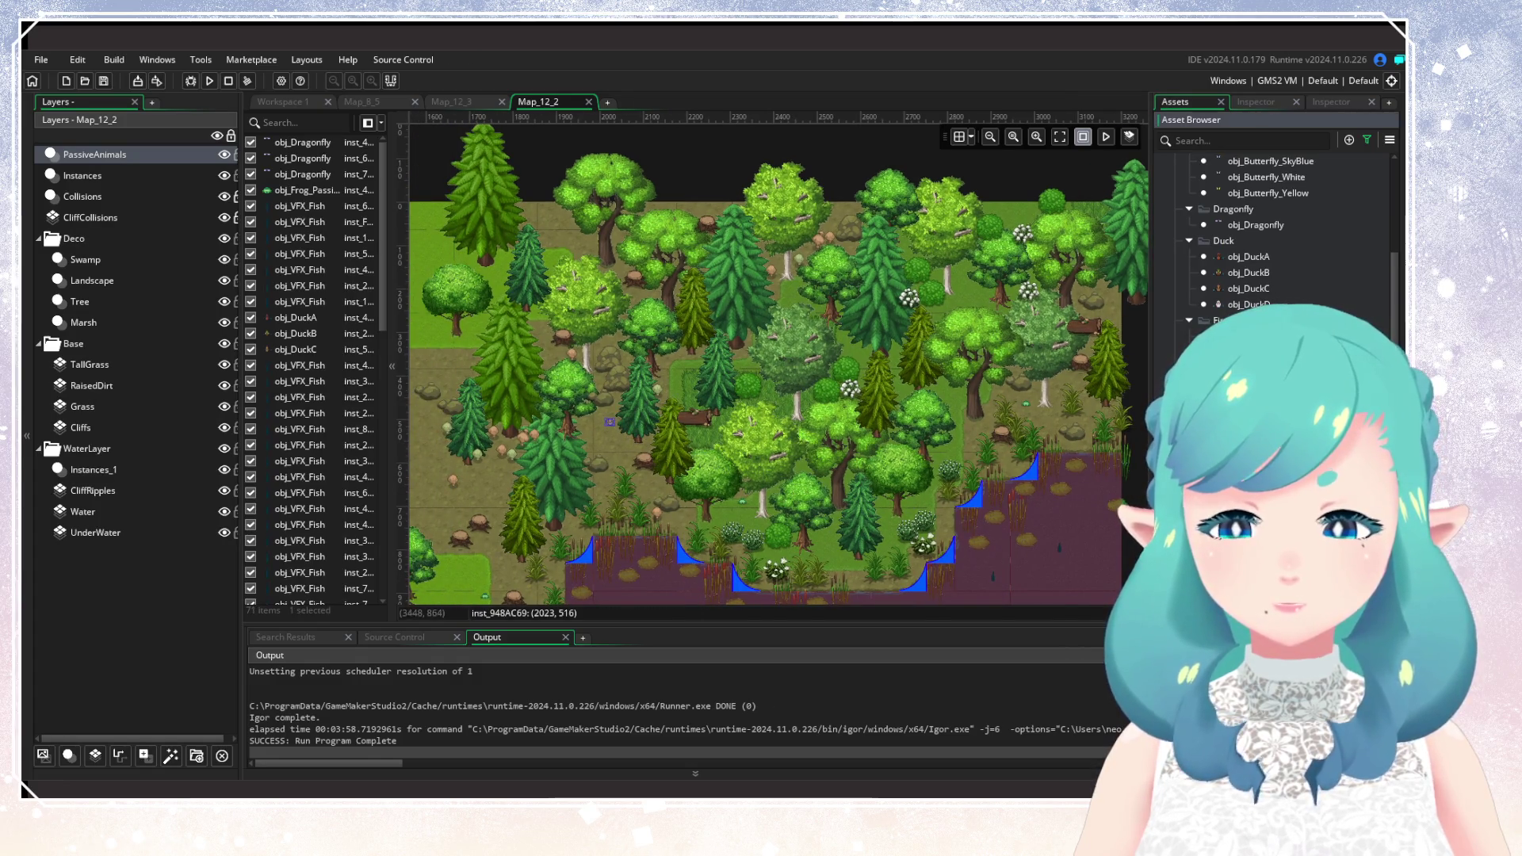
alt+click(864, 360)
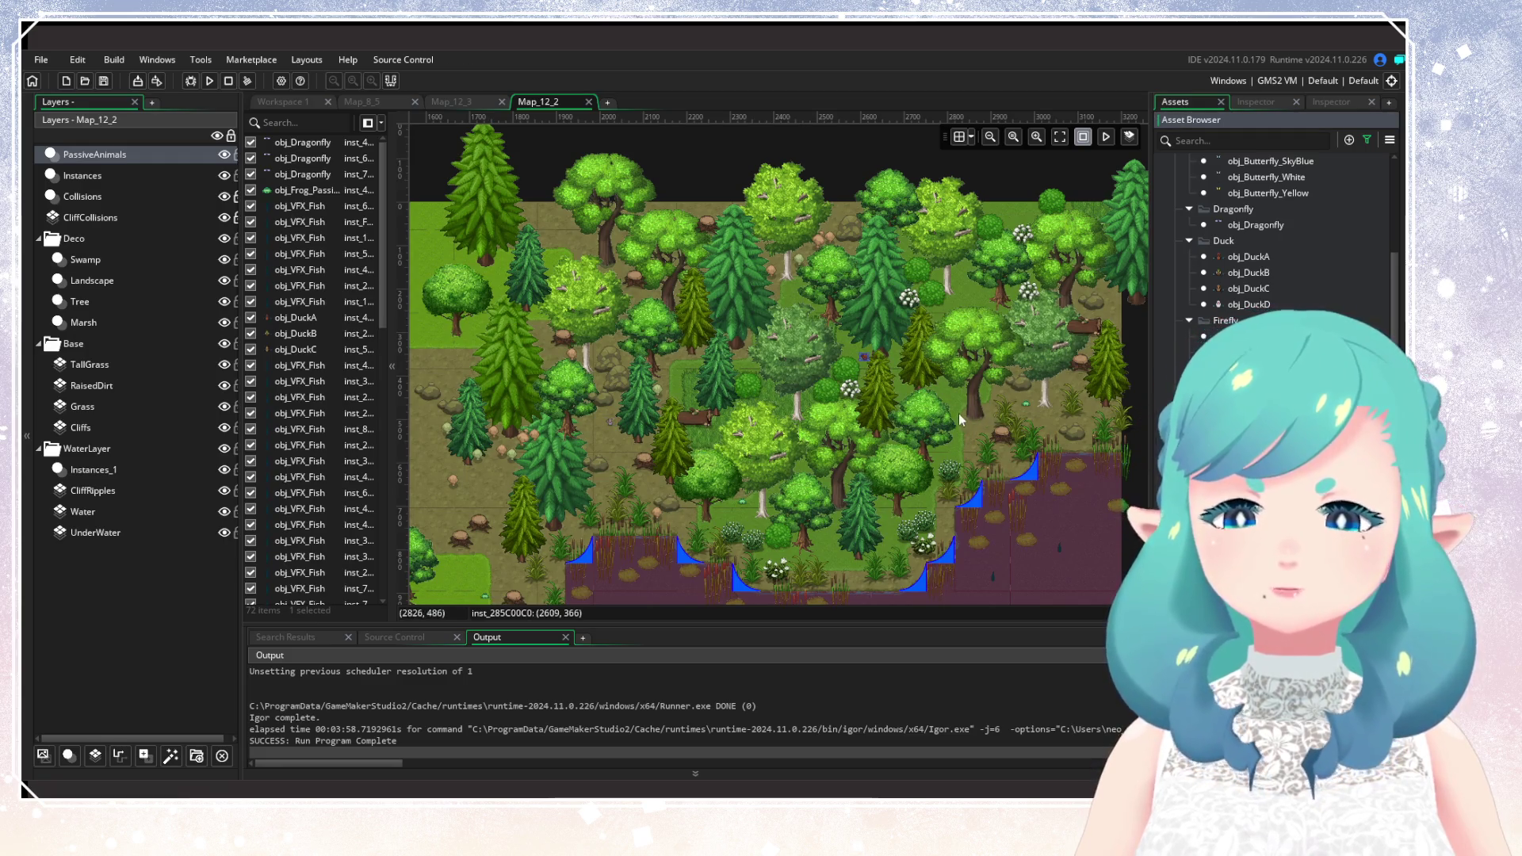
Add two more animal instances, one in the upper eastern forest and one to the west.
drag(959, 412, 851, 432)
alt+click(878, 324)
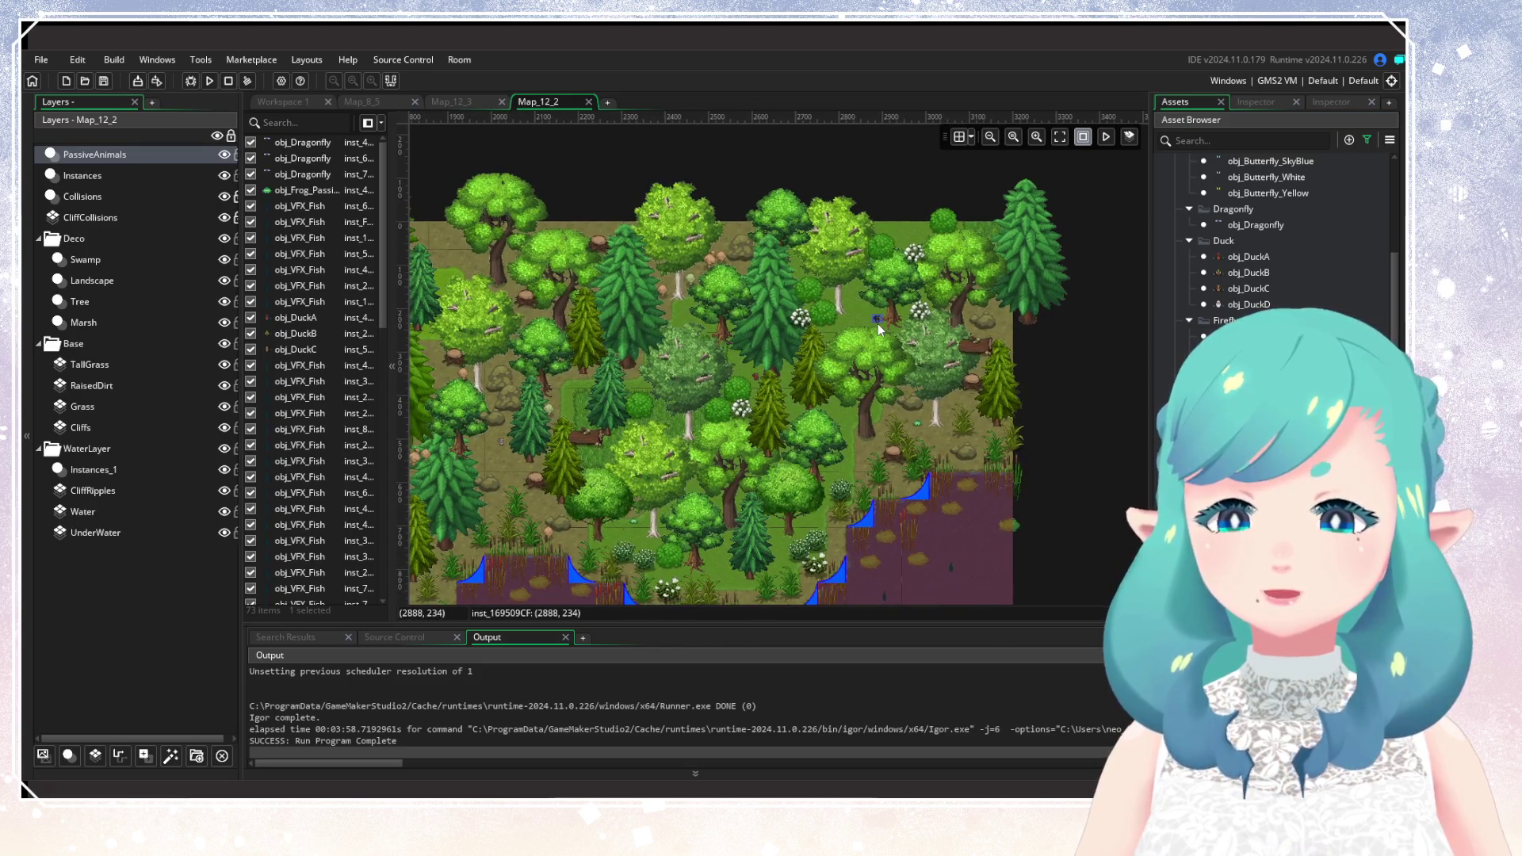
drag(708, 428, 966, 415)
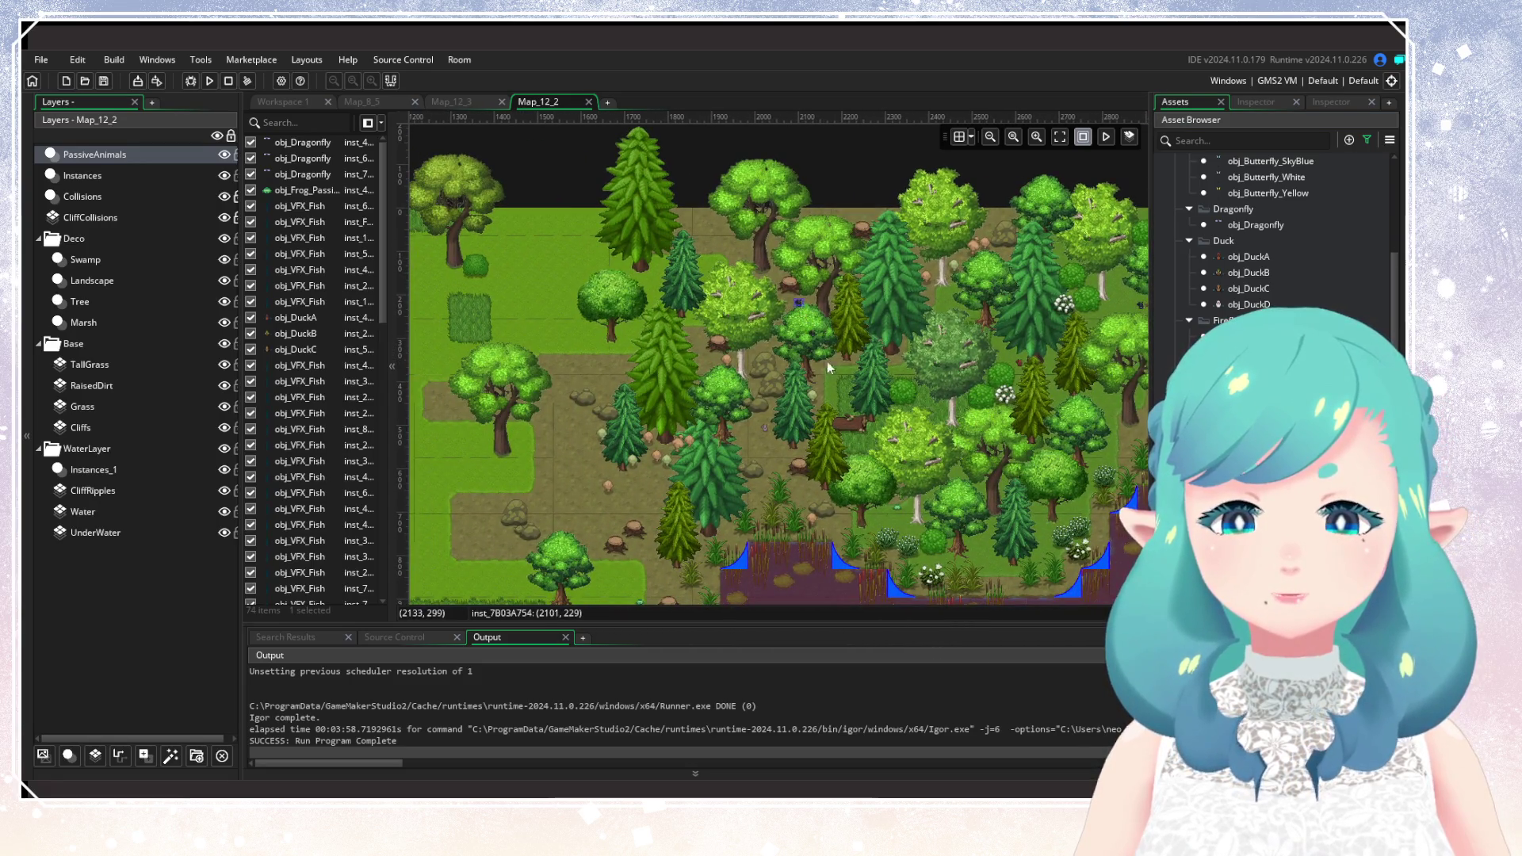
alt+click(850, 395)
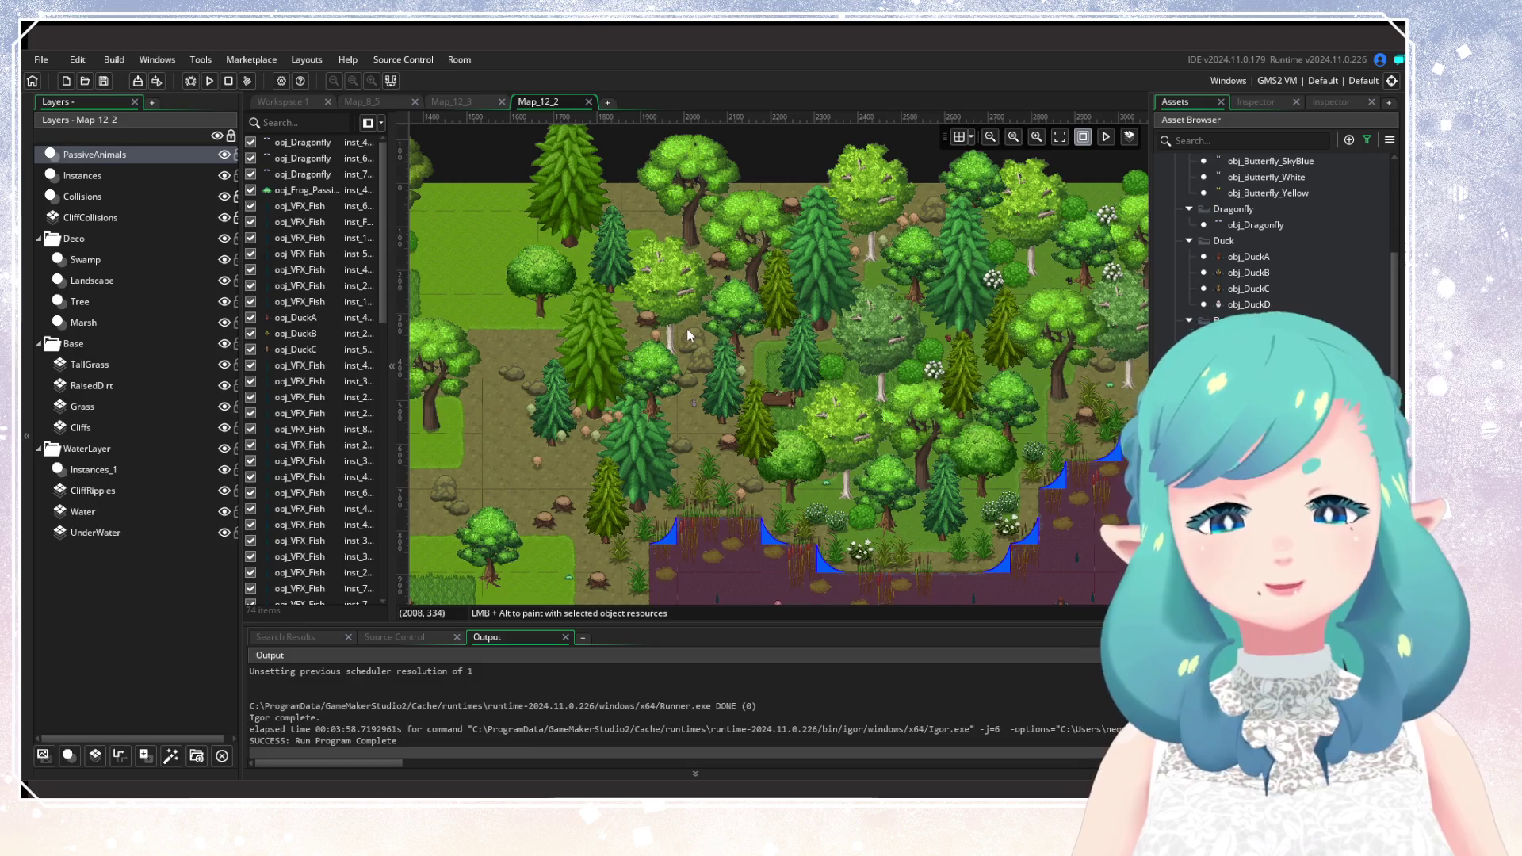
Return to the room origin, pan to the grassland beside the marsh, and place an animal near the shore.
key(Home)
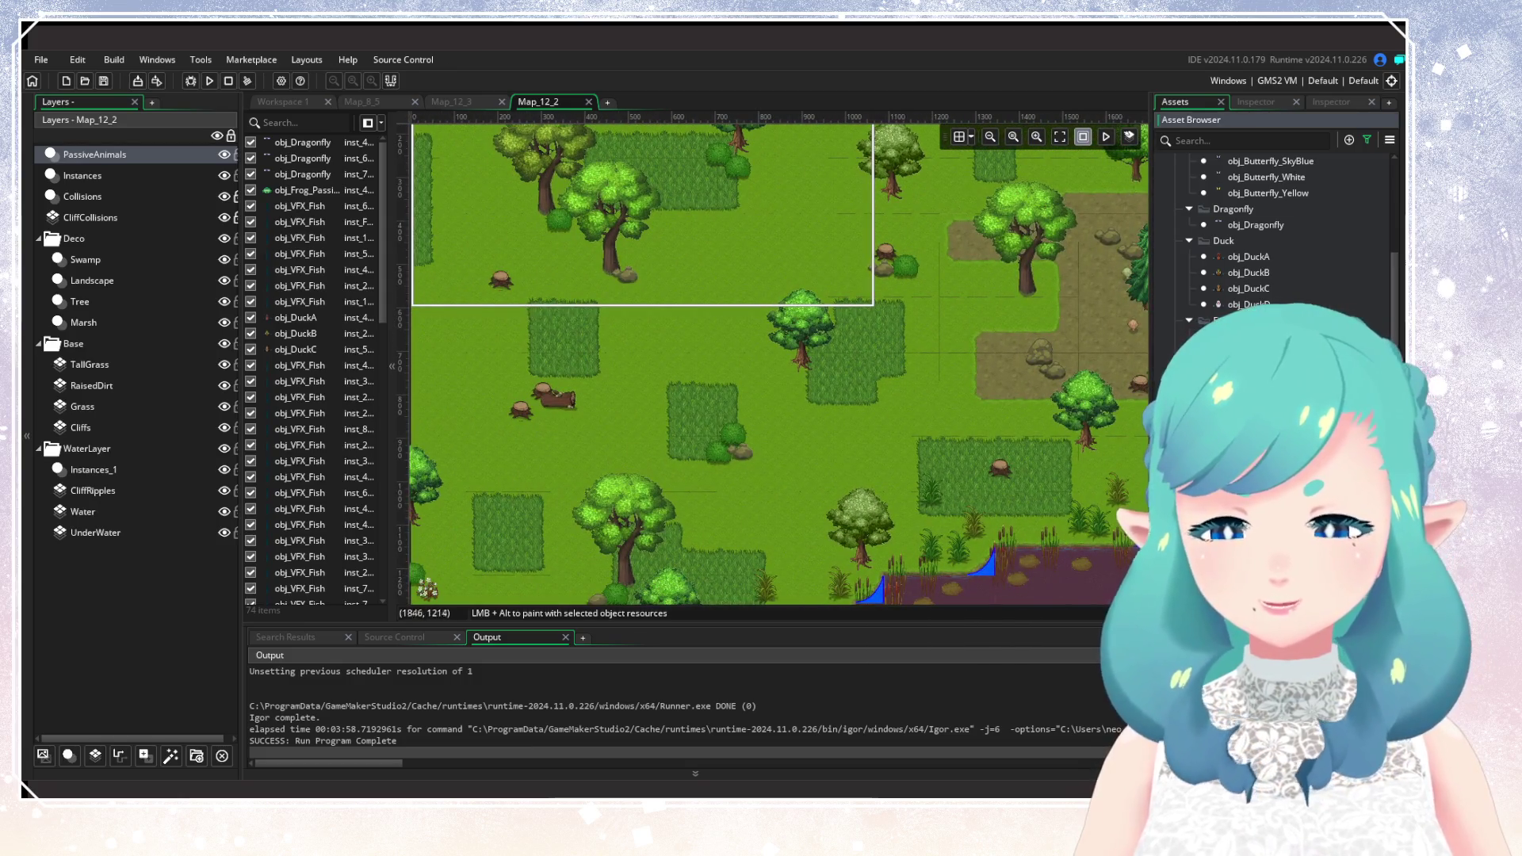
mouse_move(659, 392)
mouse_down()
mouse_move(751, 442)
mouse_move(706, 283)
mouse_up()
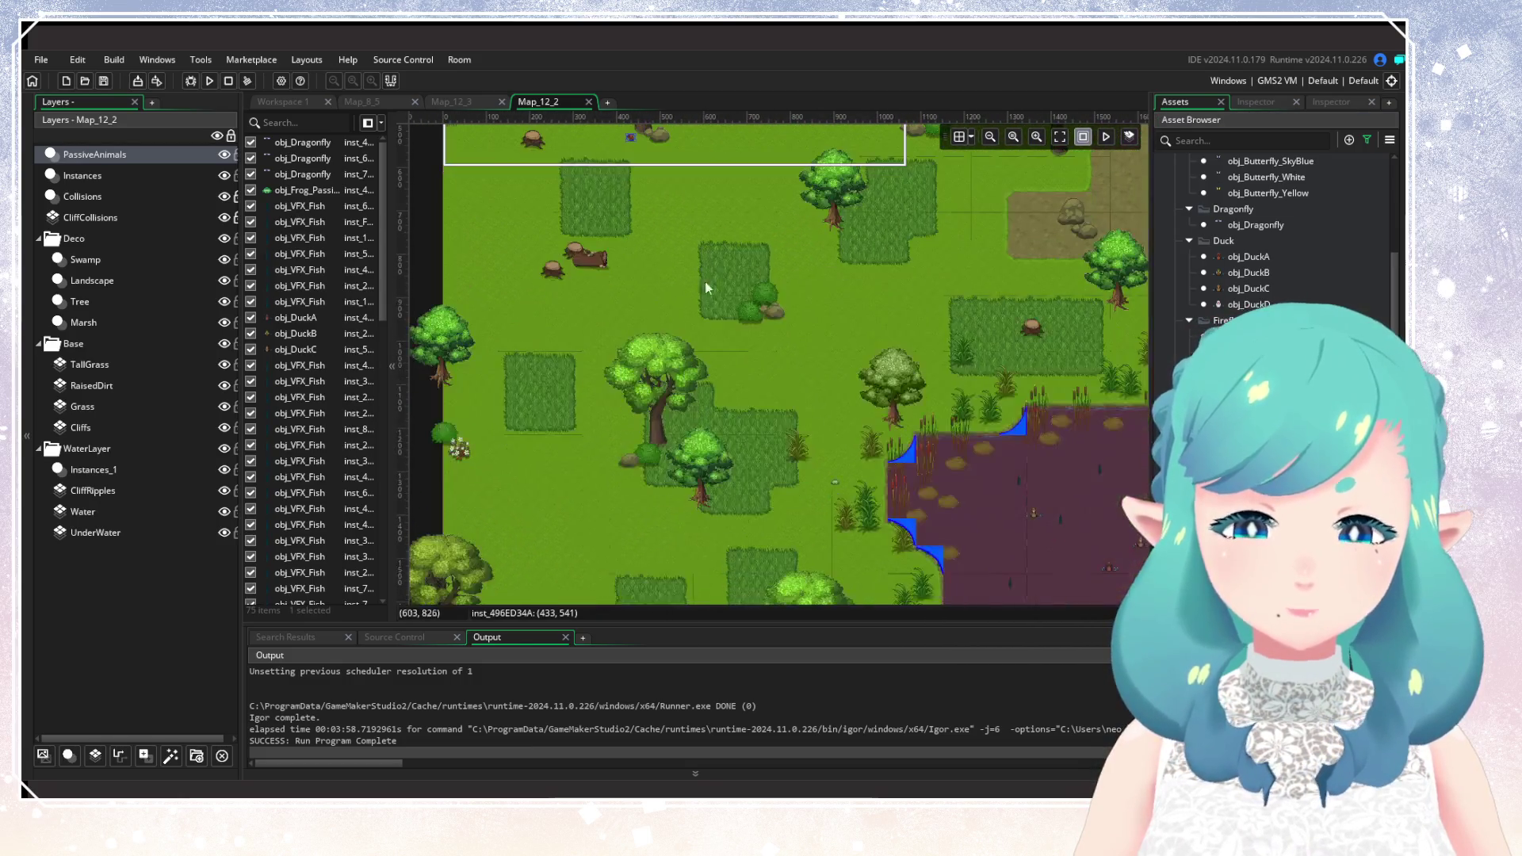
mouse_move(760, 469)
mouse_down()
mouse_move(787, 399)
mouse_move(919, 293)
mouse_move(900, 330)
mouse_move(869, 284)
mouse_move(609, 190)
mouse_move(639, 210)
mouse_up()
scroll(858, 493, down, 2)
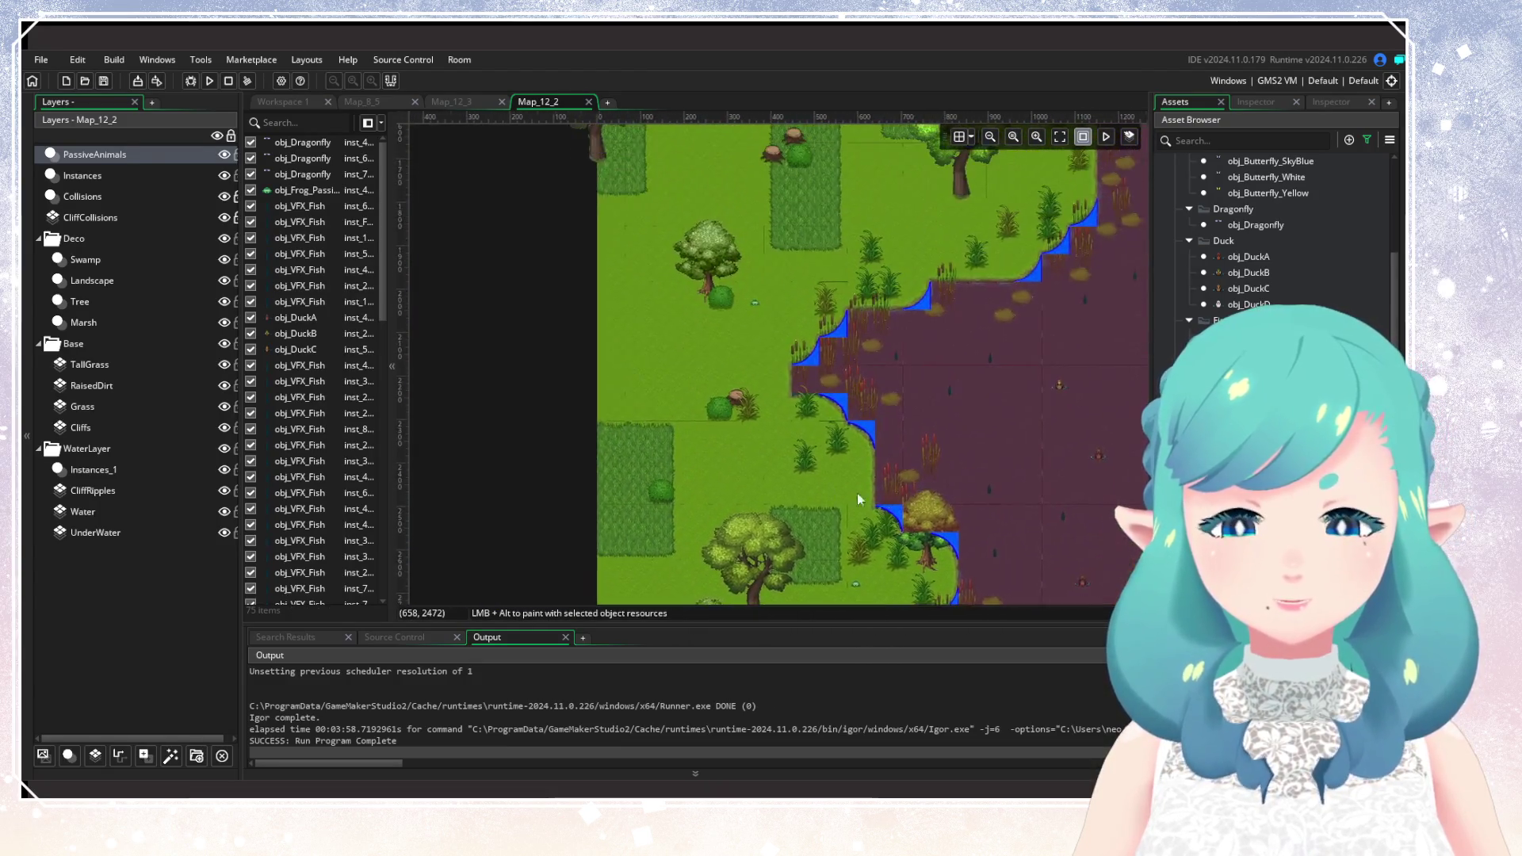
mouse_move(858, 493)
mouse_down()
mouse_move(647, 392)
mouse_move(877, 571)
mouse_up()
scroll(740, 351, up, 4)
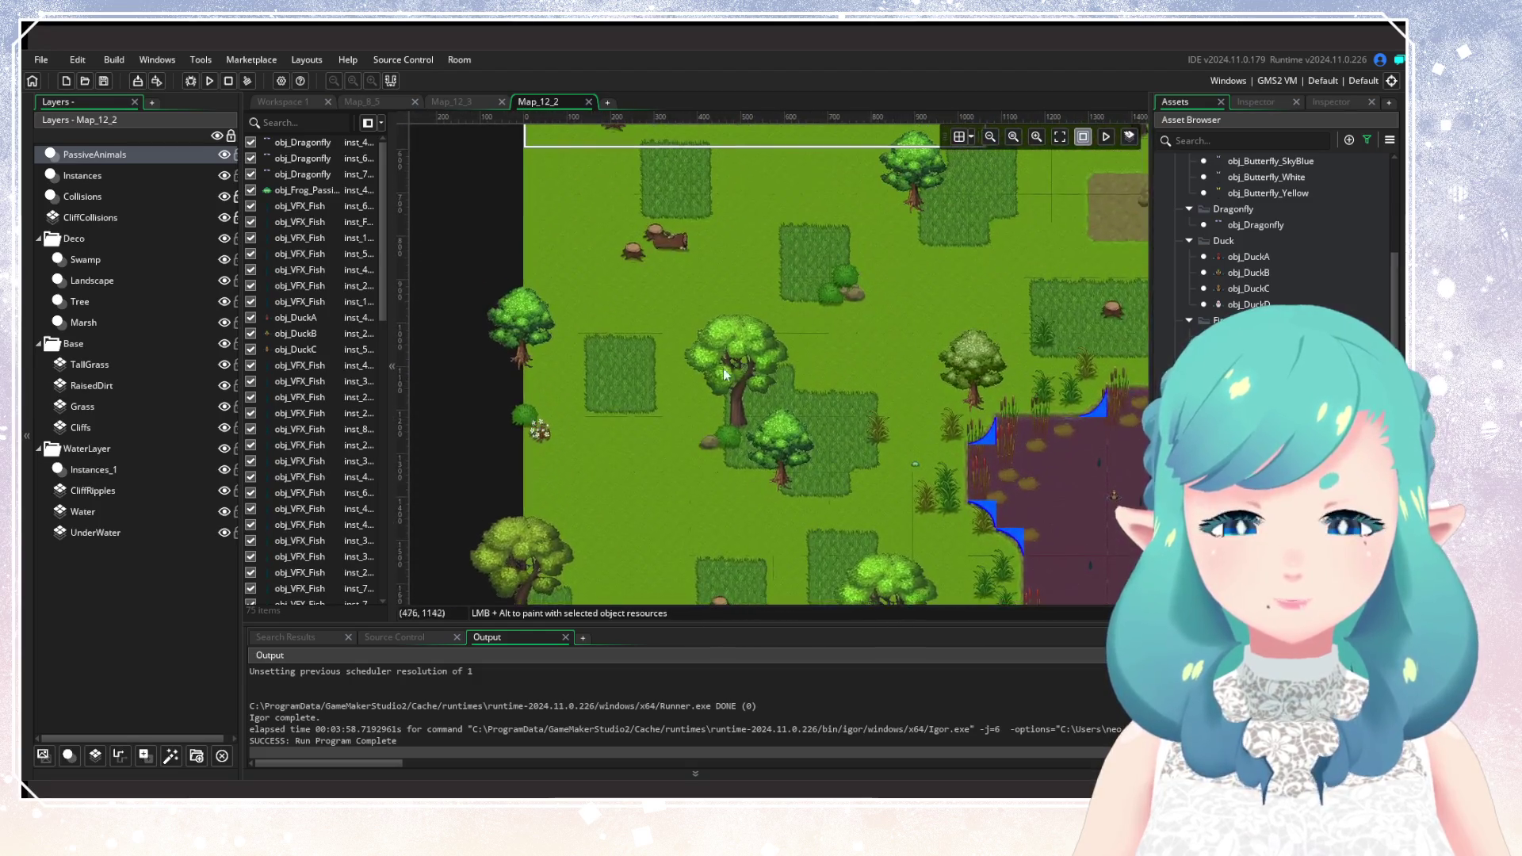
scroll(777, 437, down, 1)
mouse_move(782, 453)
mouse_down()
mouse_move(779, 345)
mouse_move(706, 555)
mouse_move(753, 392)
mouse_up()
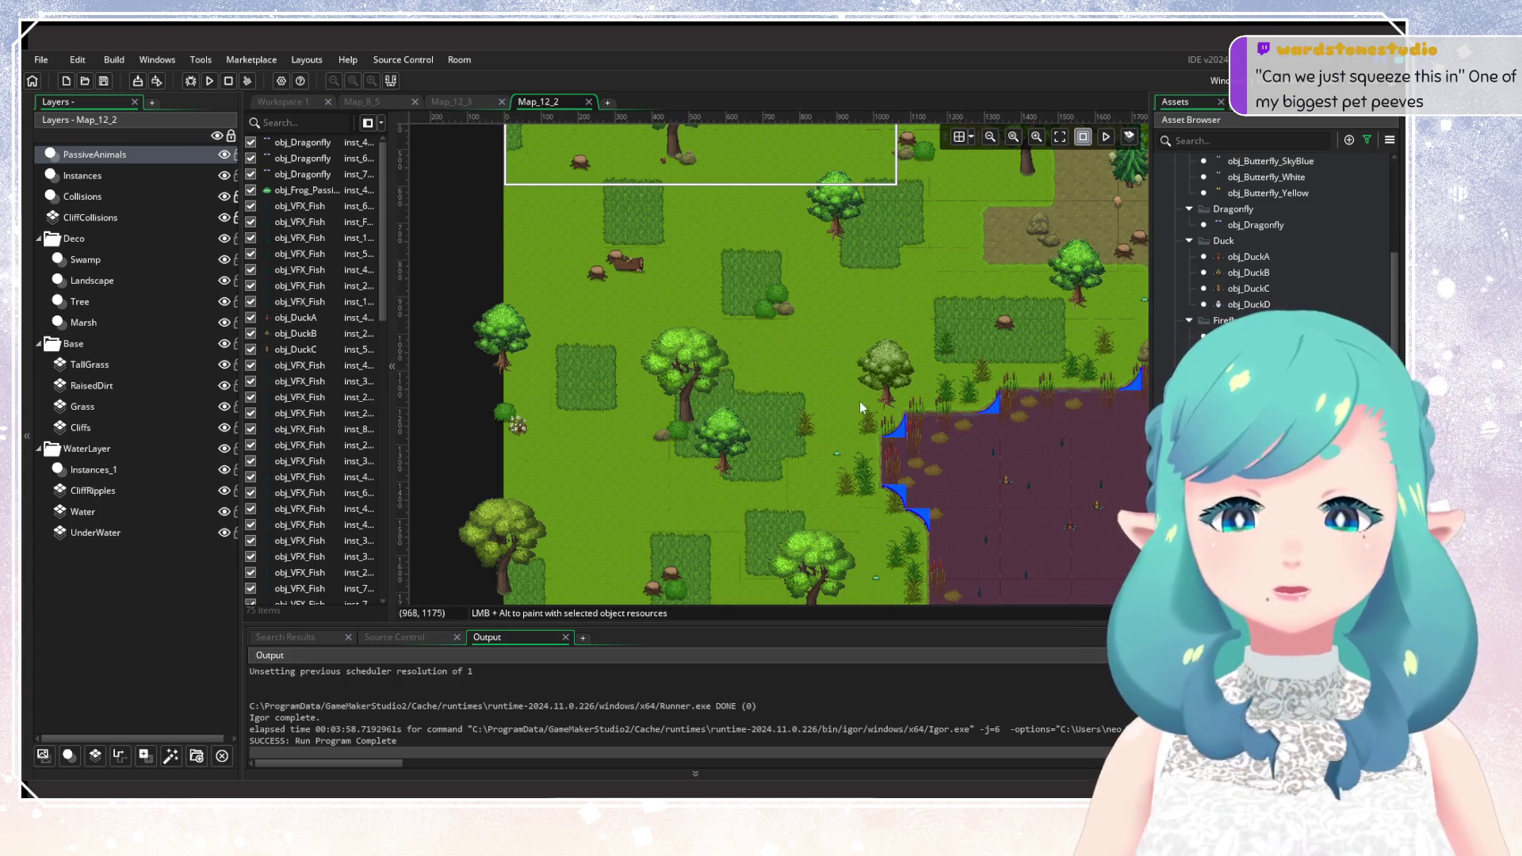
scroll(769, 293, down, 5)
scroll(767, 287, up, 4)
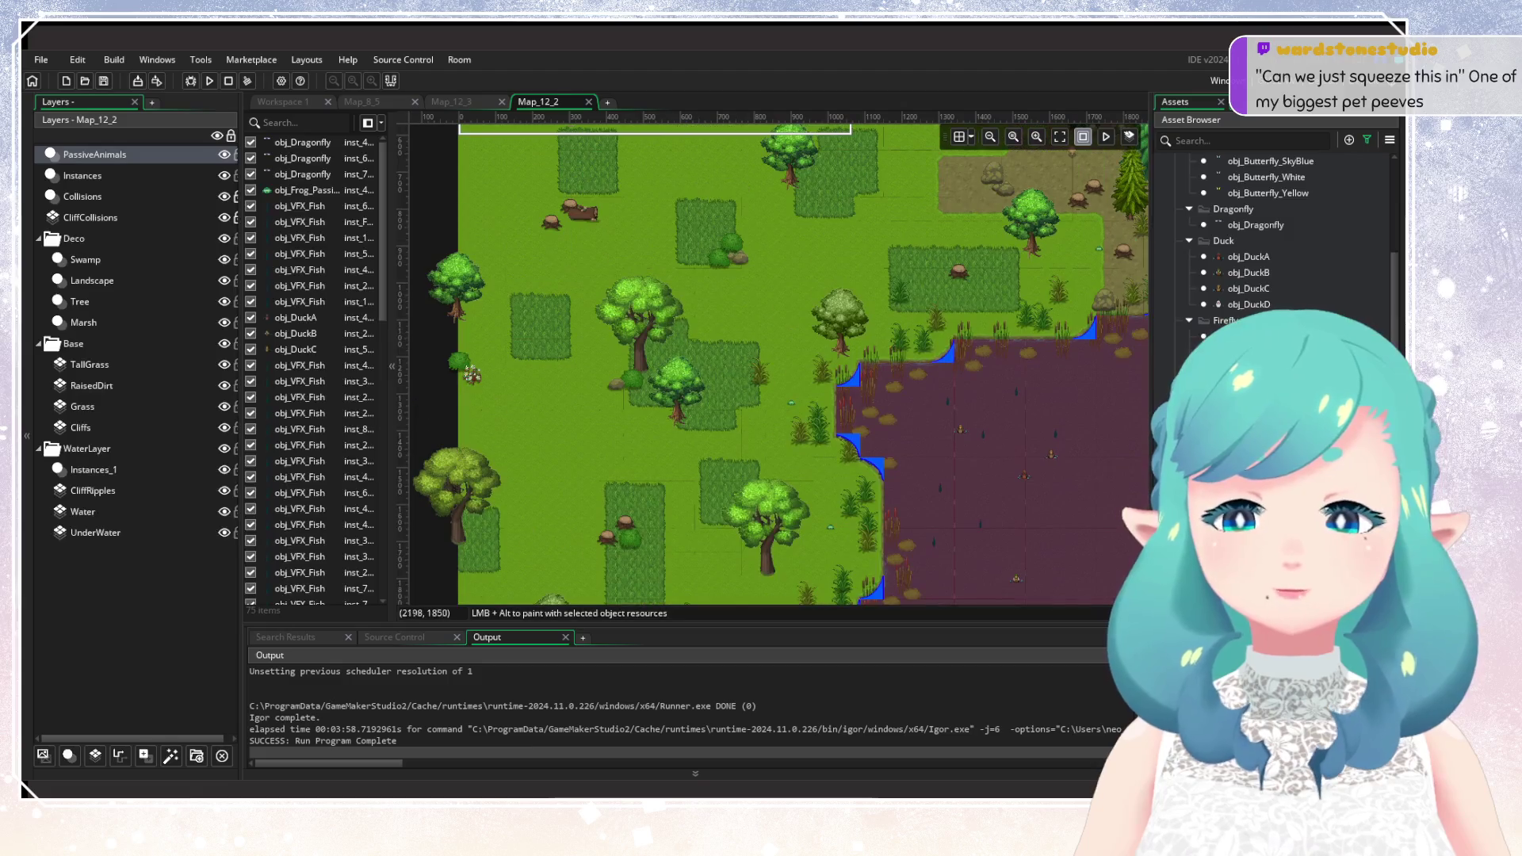
drag(835, 475, 854, 322)
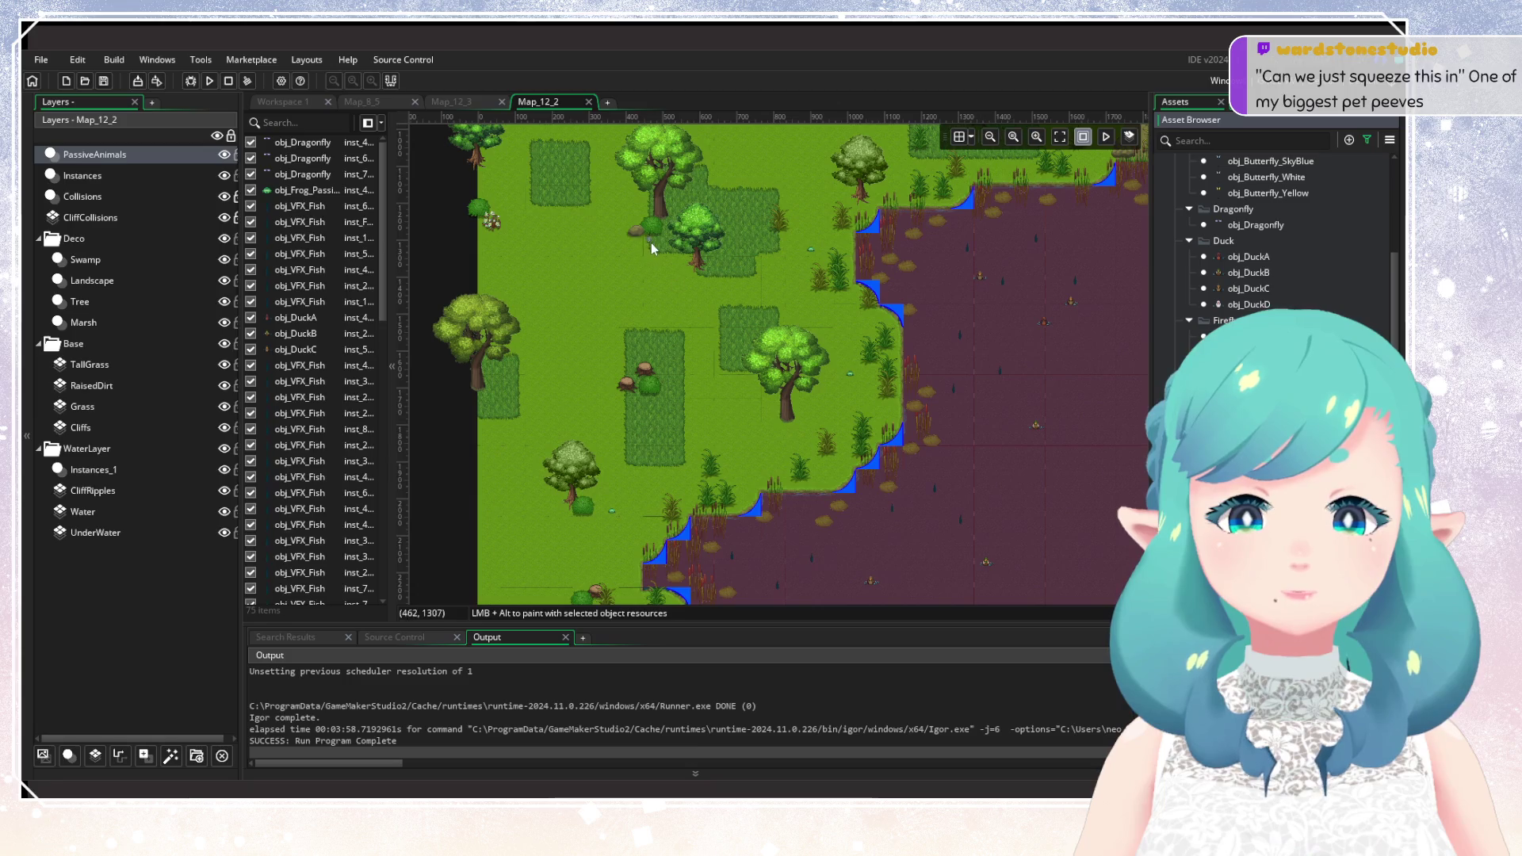
click(638, 224)
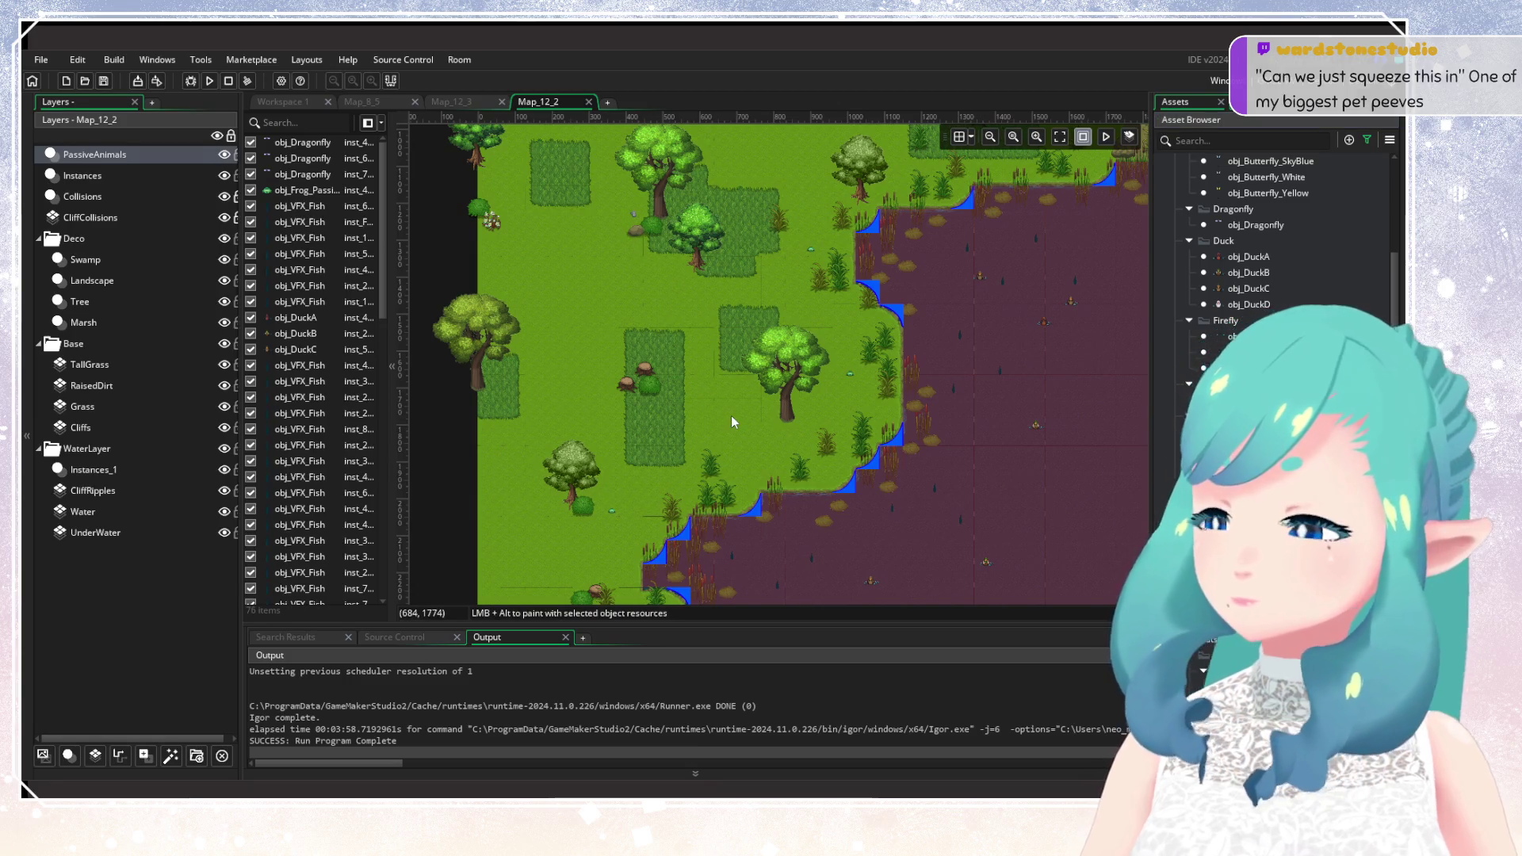
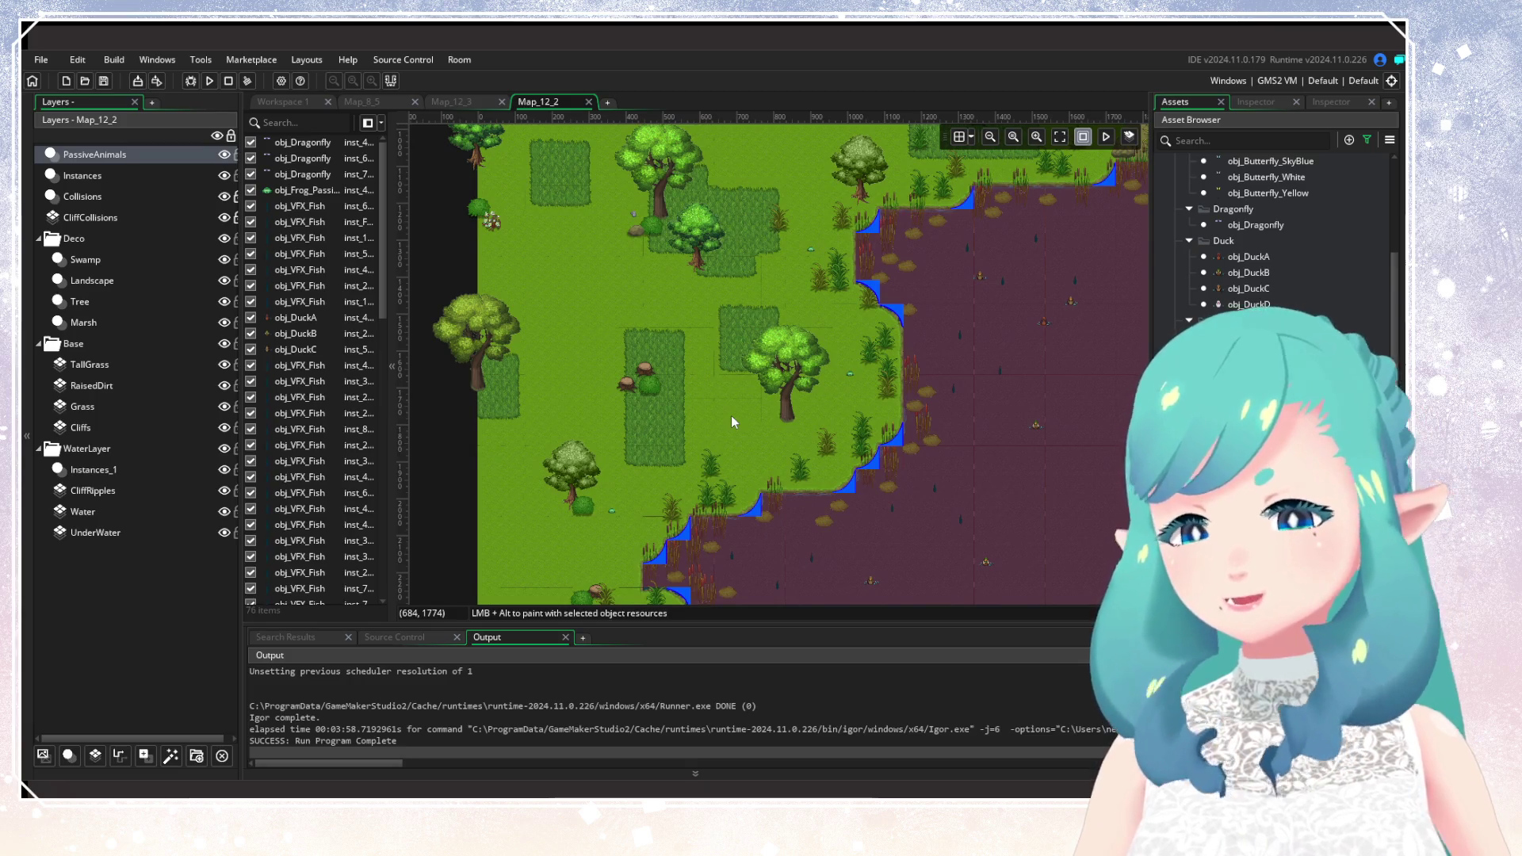
Find obj_Bird_Brown_2 in the Asset Browser and select it for placement.
scroll(731, 416, down, 4)
scroll(813, 397, down, 8)
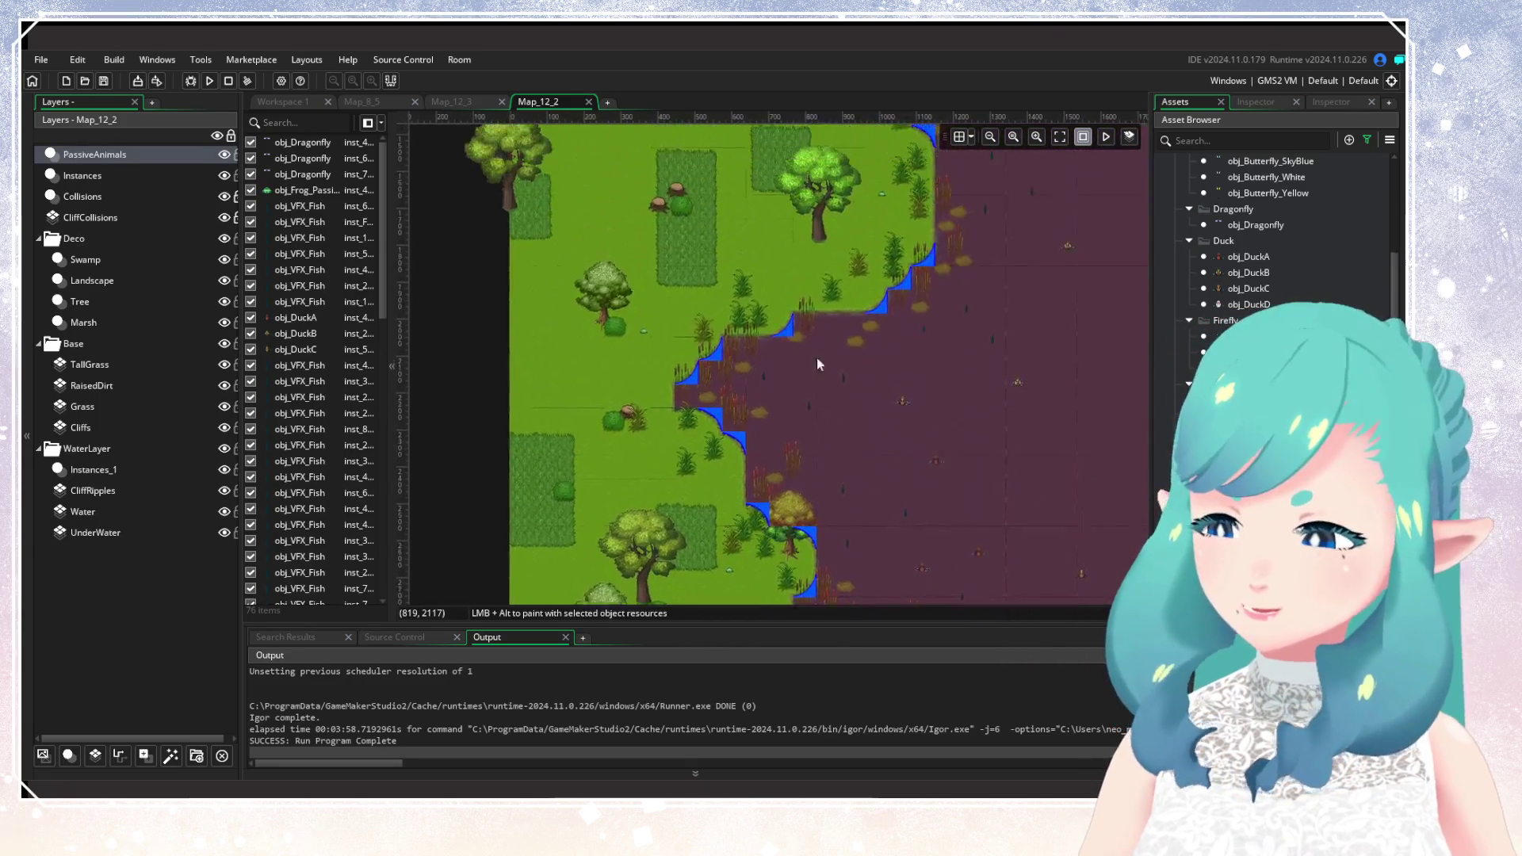
scroll(806, 363, up, 1)
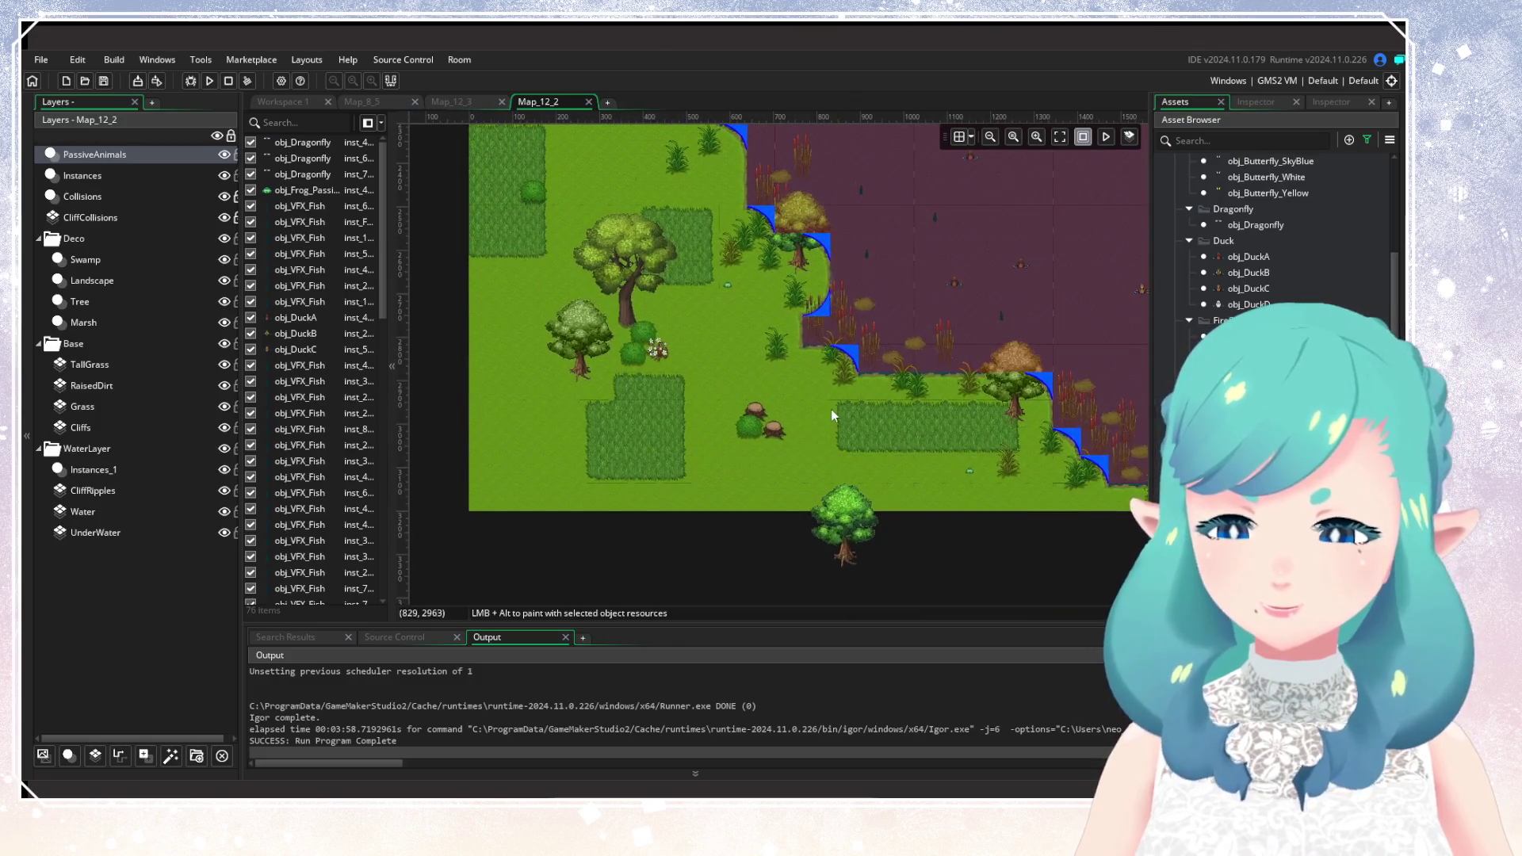
scroll(819, 405, up, 2)
scroll(1269, 238, up, 10)
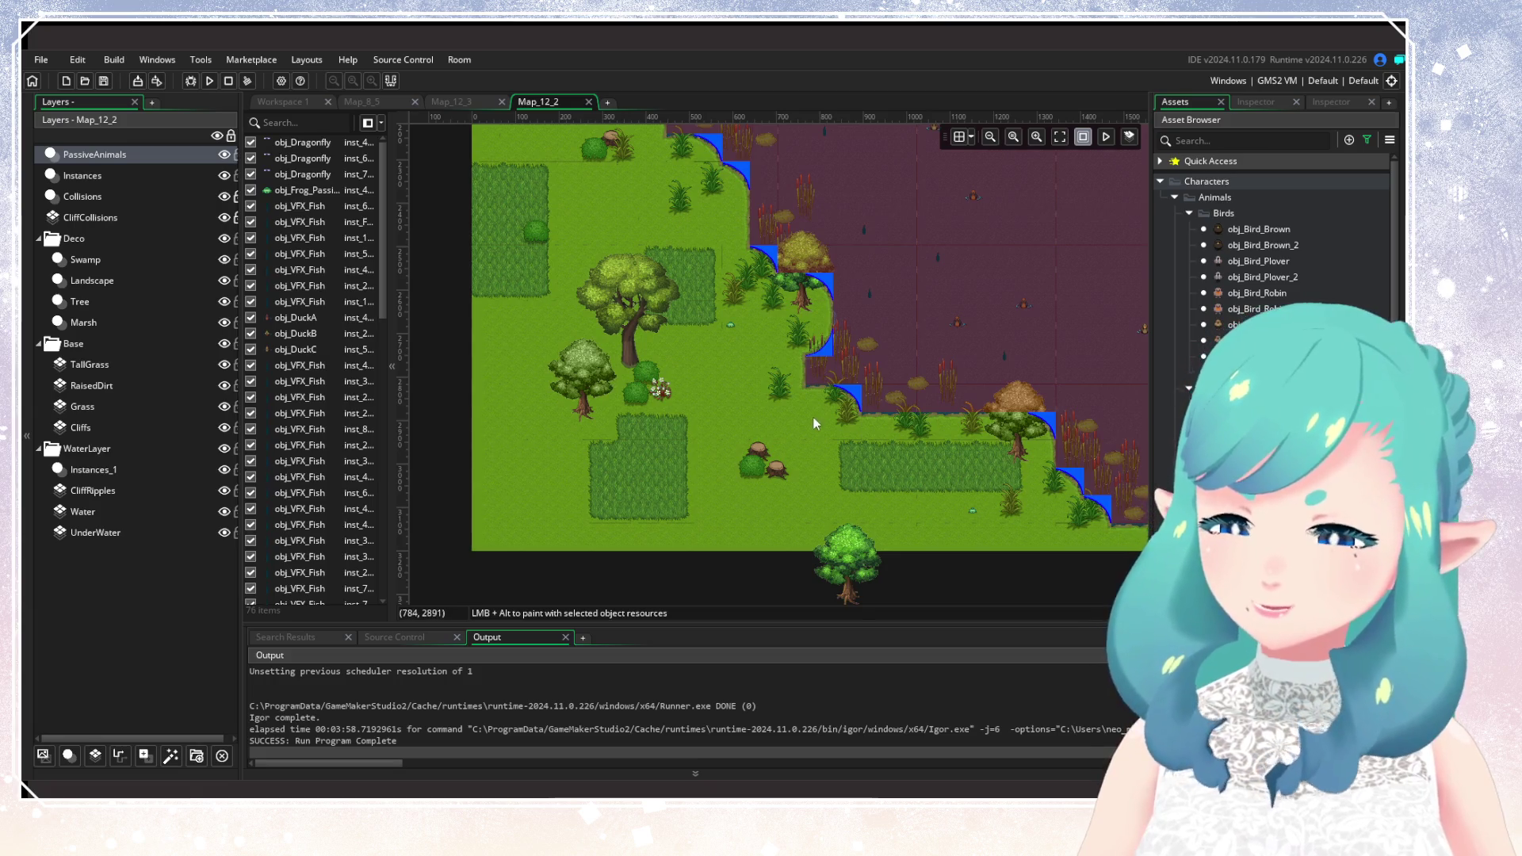
scroll(813, 417, down, 3)
scroll(741, 593, up, 2)
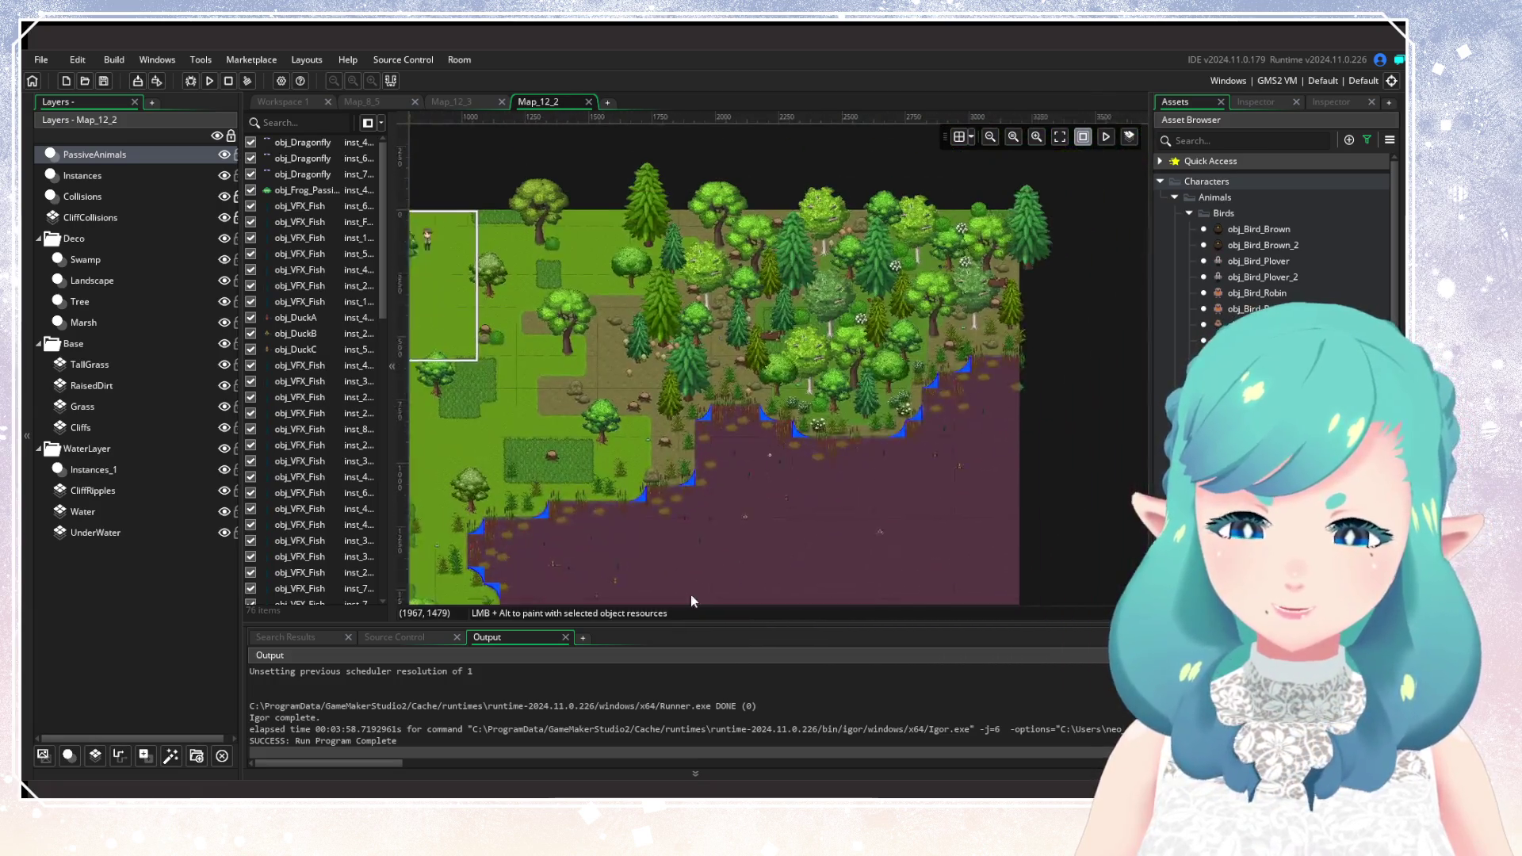
scroll(664, 296, up, 2)
scroll(832, 309, up, 3)
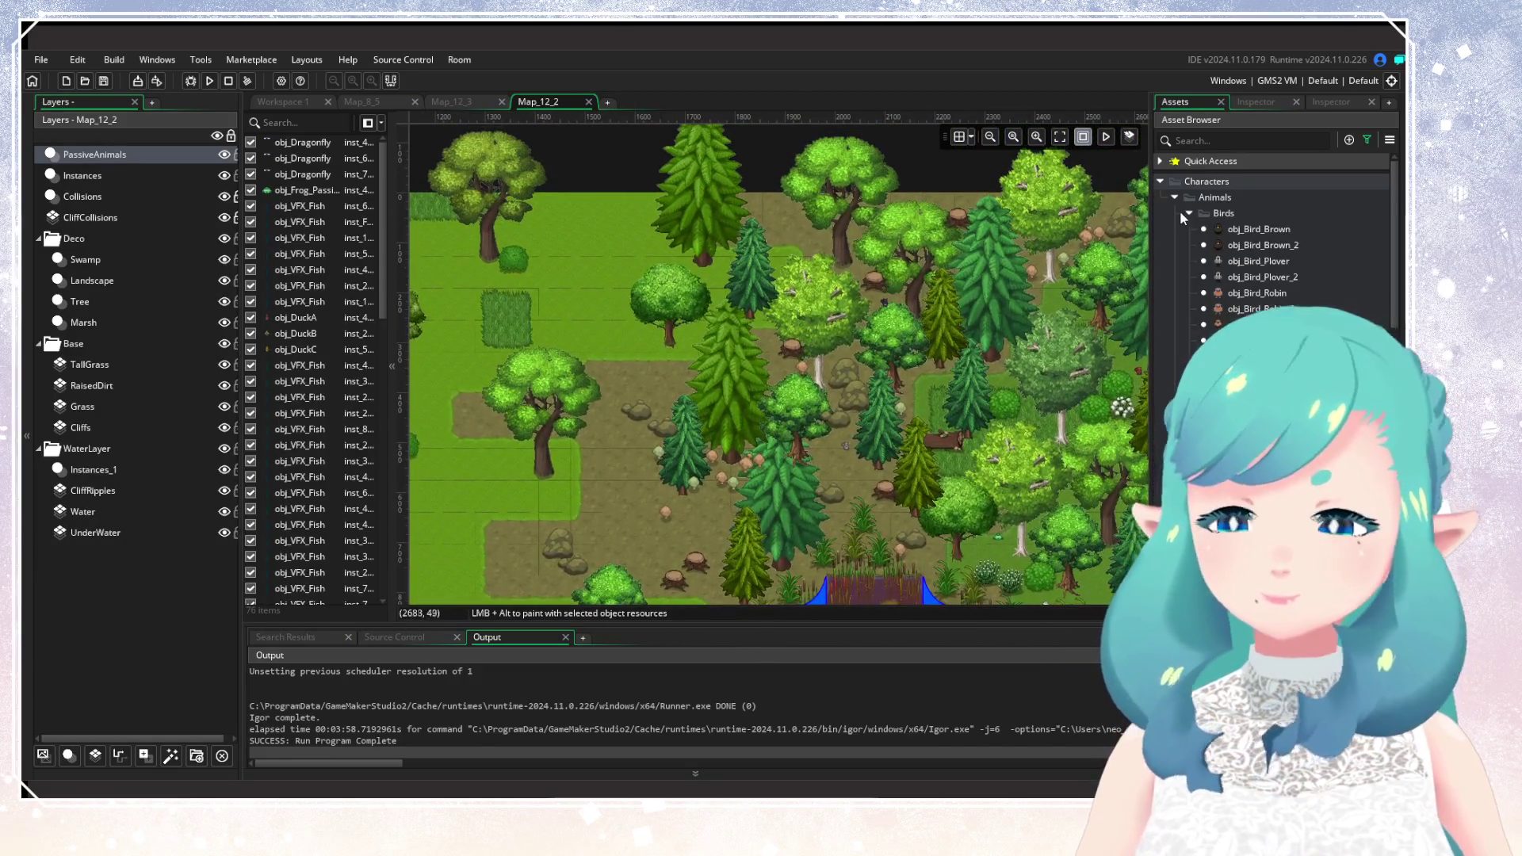
click(1261, 245)
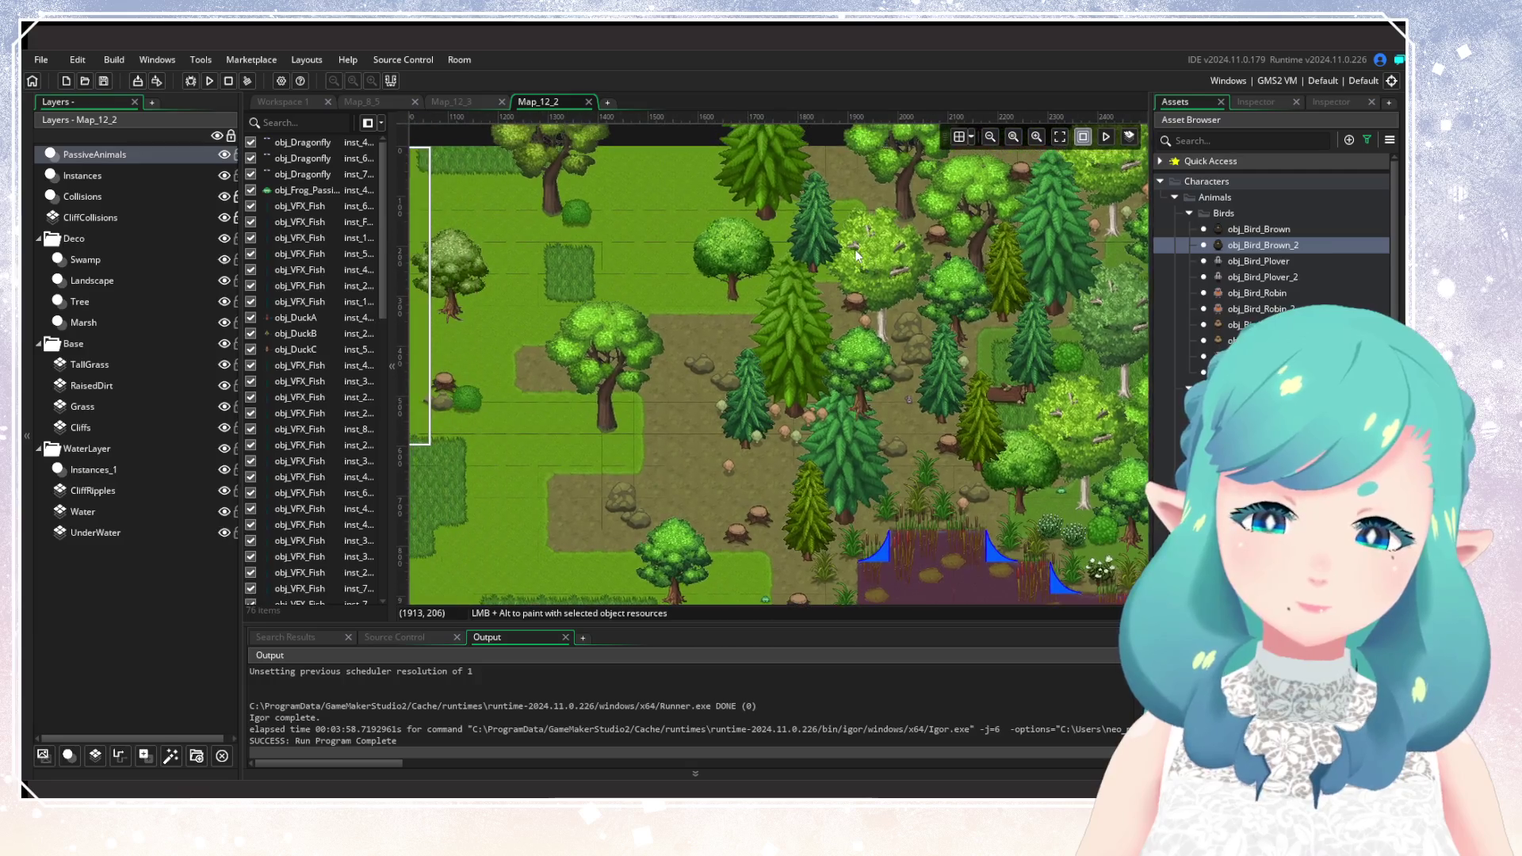
Place three brown birds on the dirt clearing, then one bird of another type.
alt+click(718, 332)
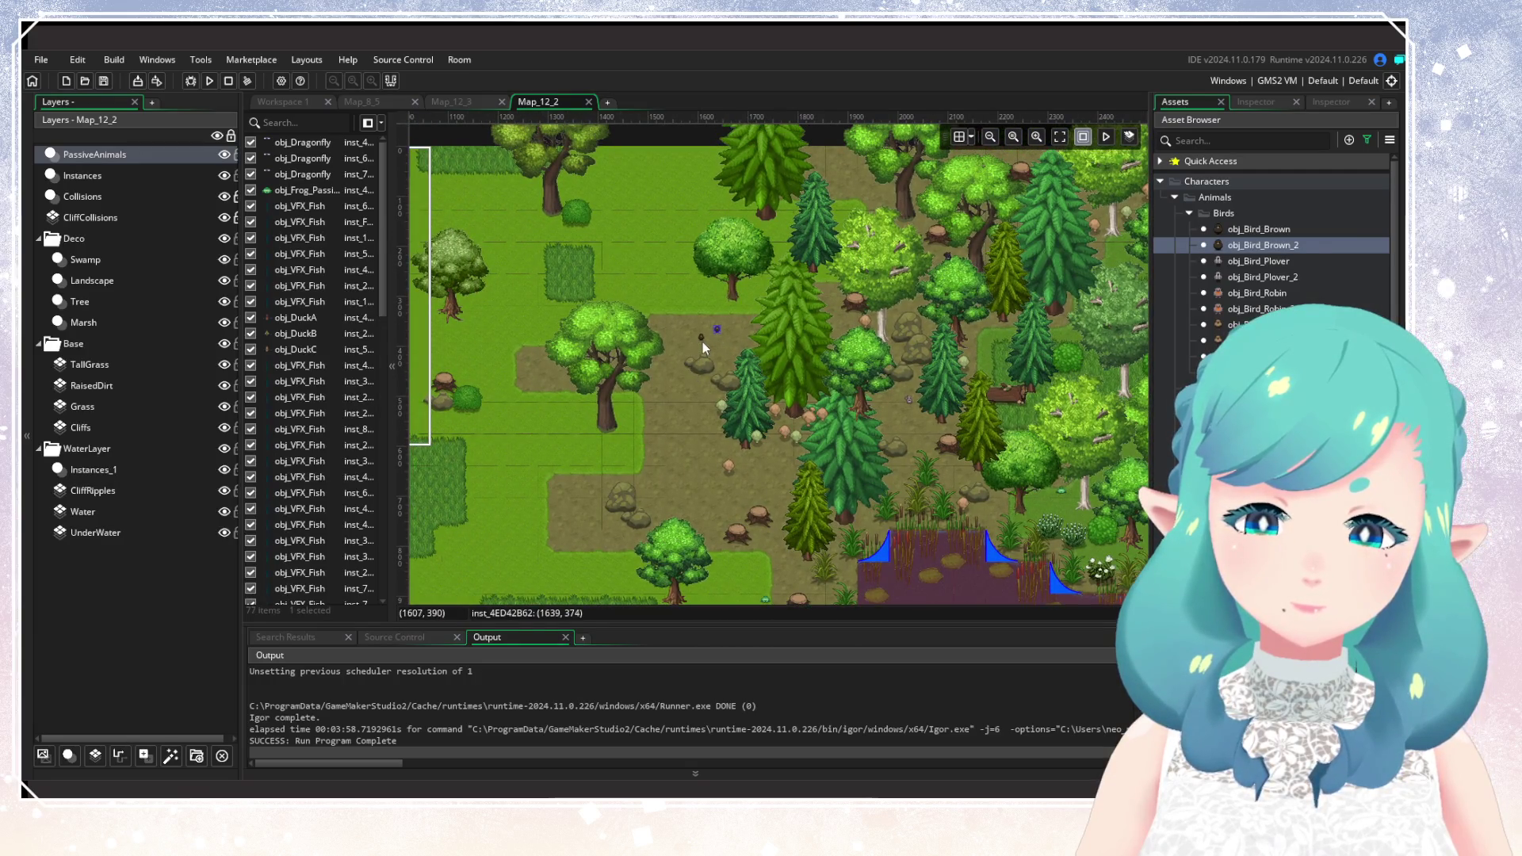
alt+click(763, 490)
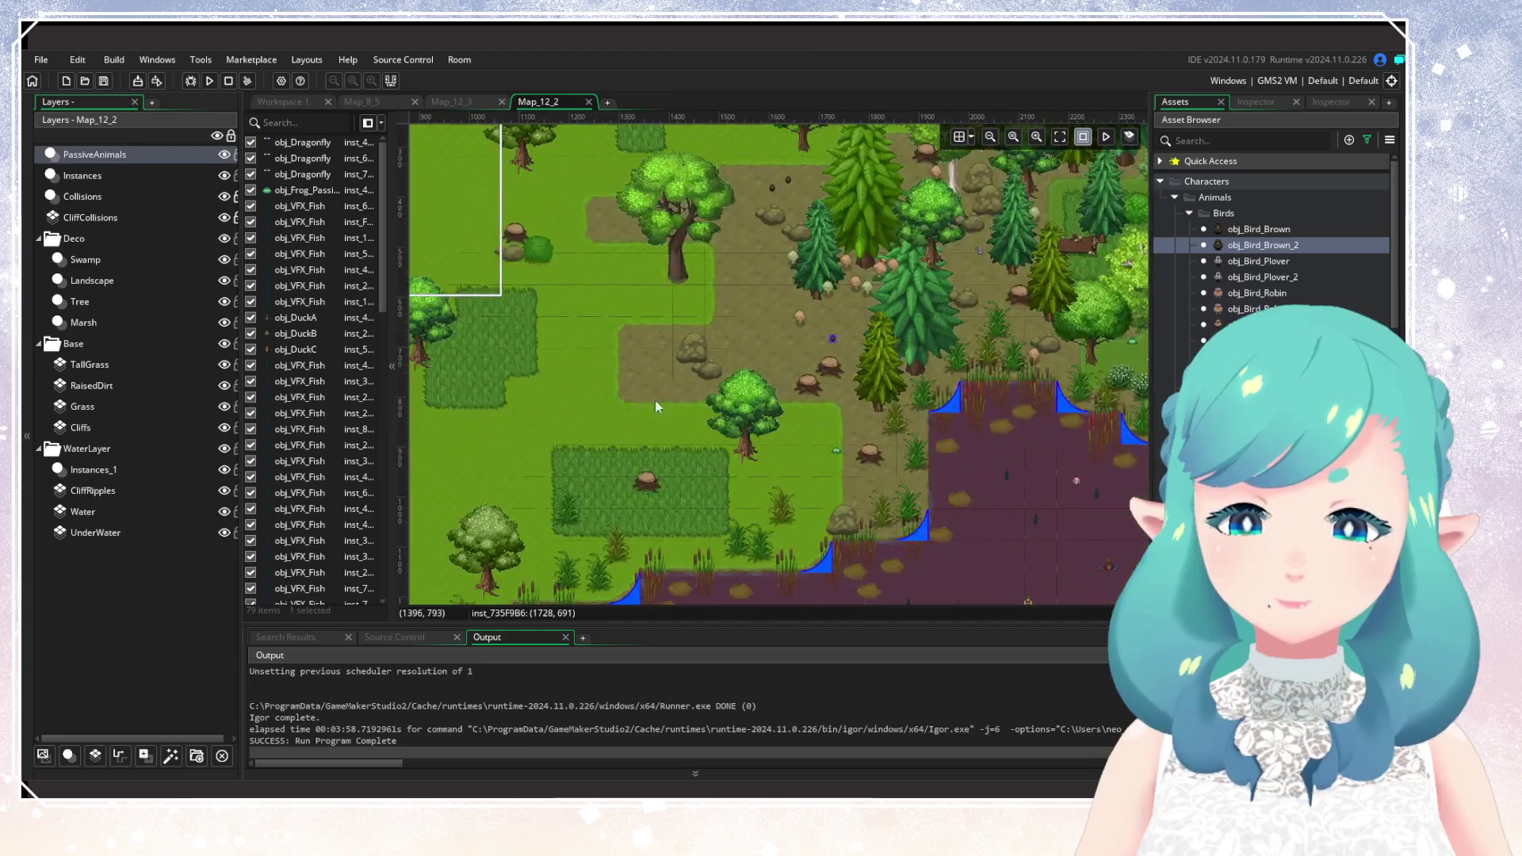
alt+click(590, 370)
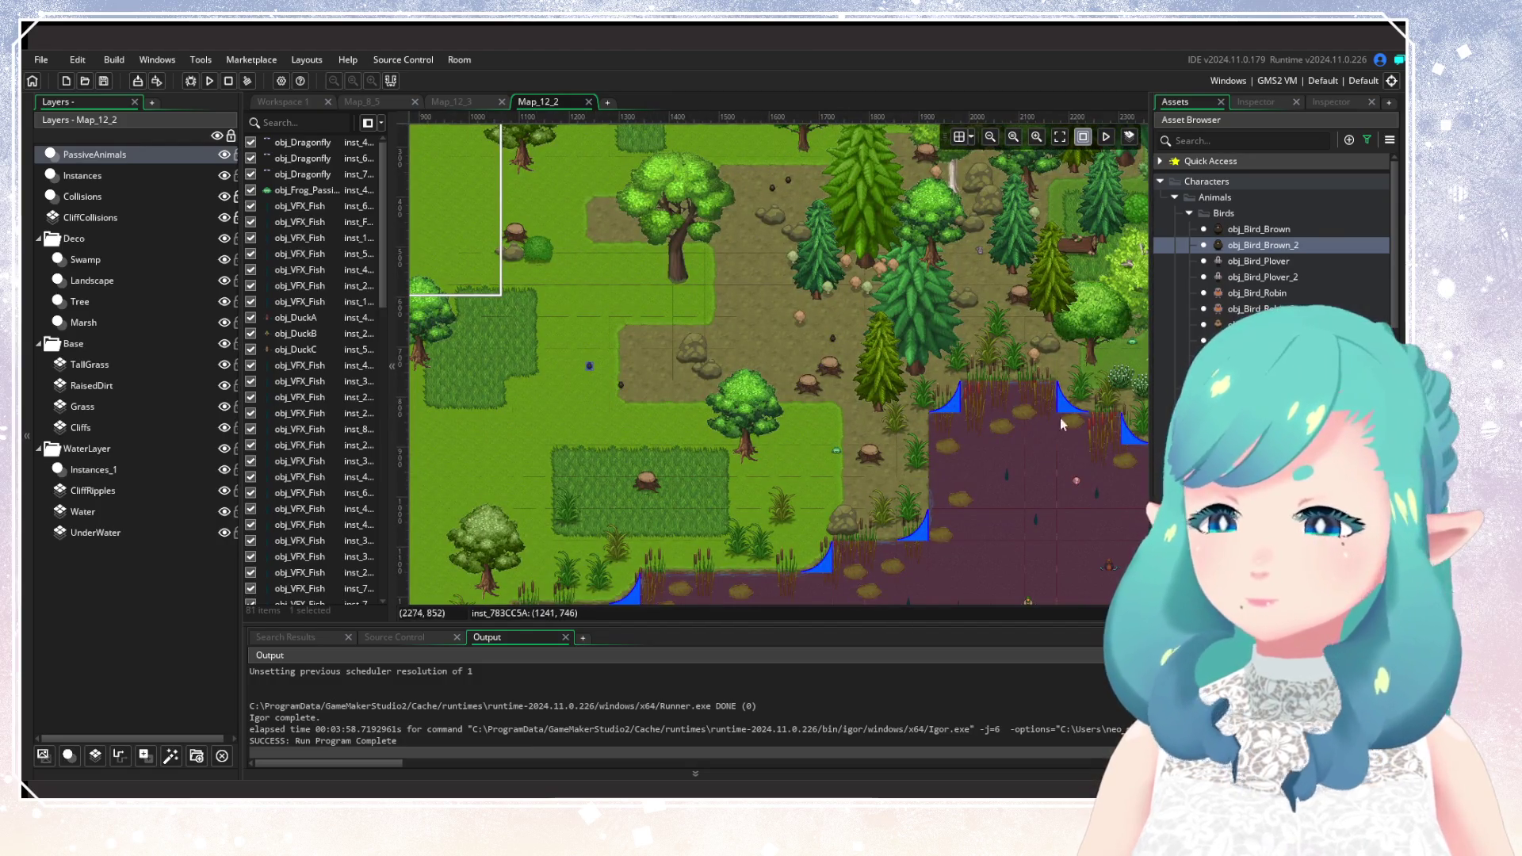
click(1249, 308)
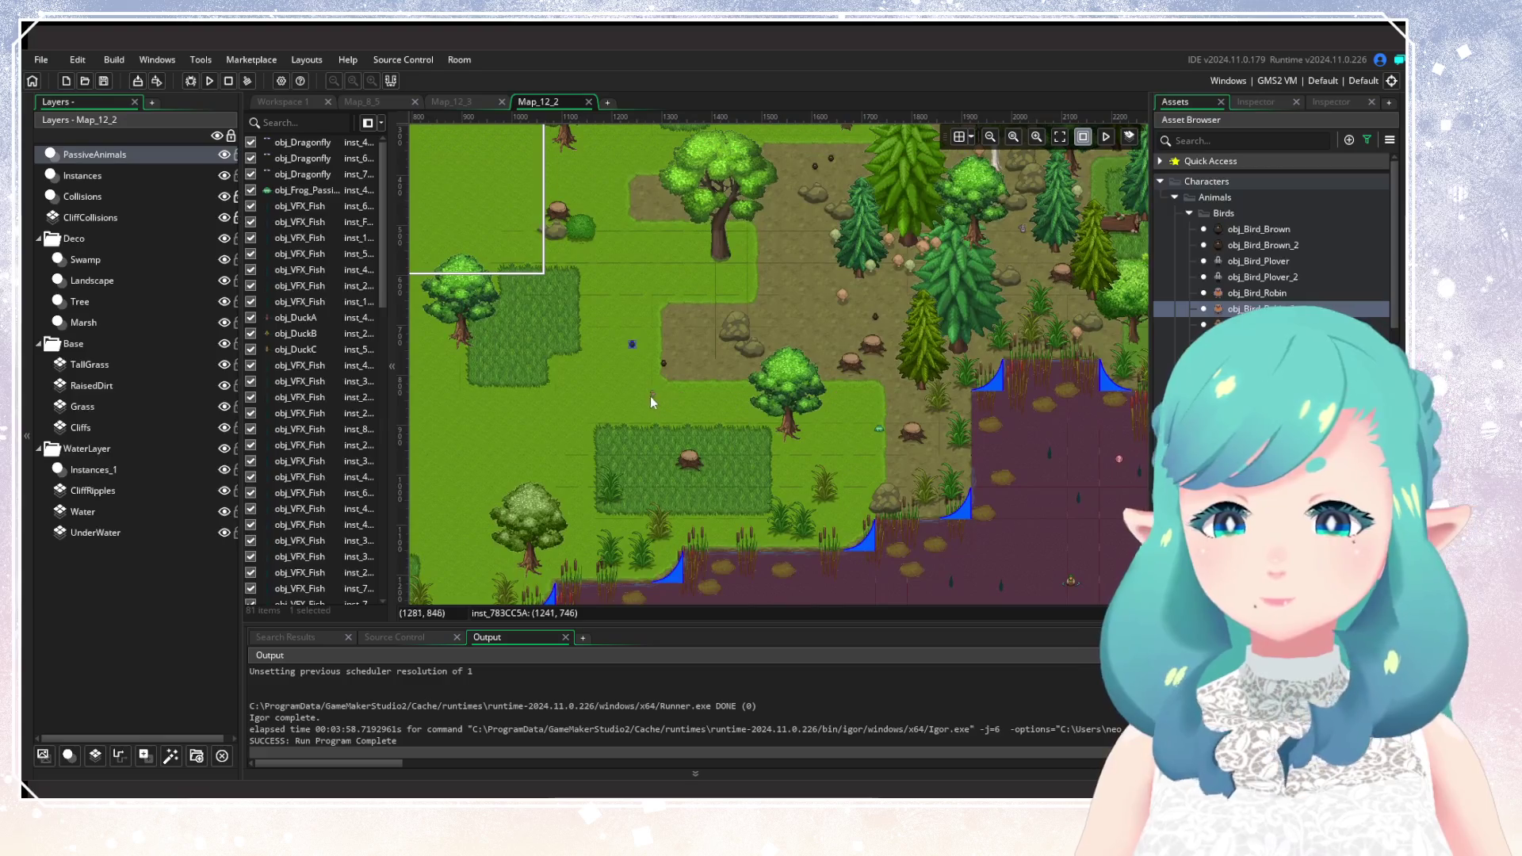
alt+click(650, 396)
Place another bird among the forest trees and survey the surrounding room area.
alt+click(643, 334)
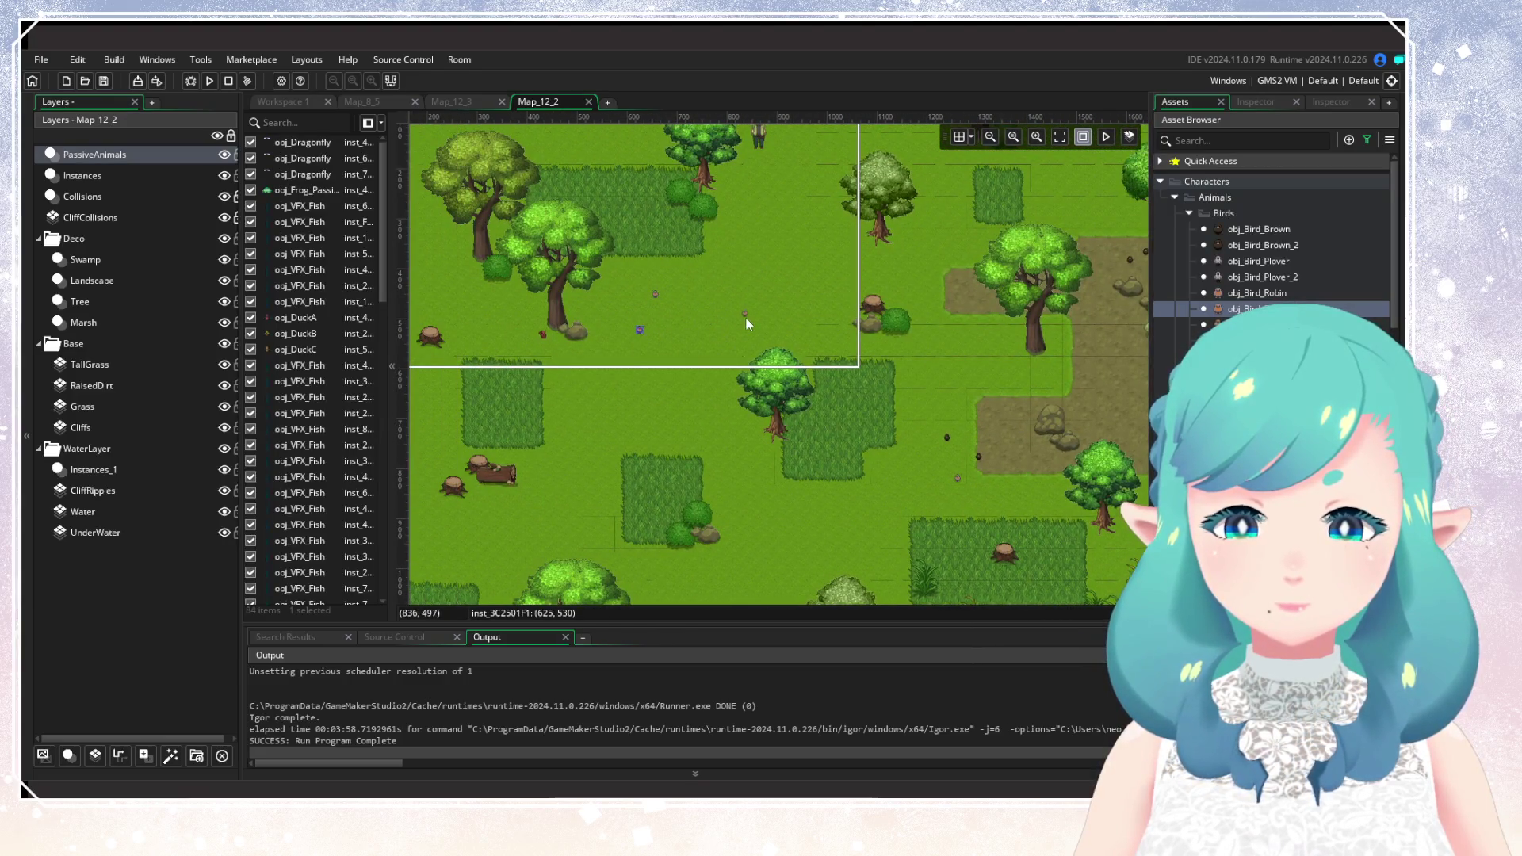
scroll(745, 318, right, 5)
scroll(853, 353, left, 10)
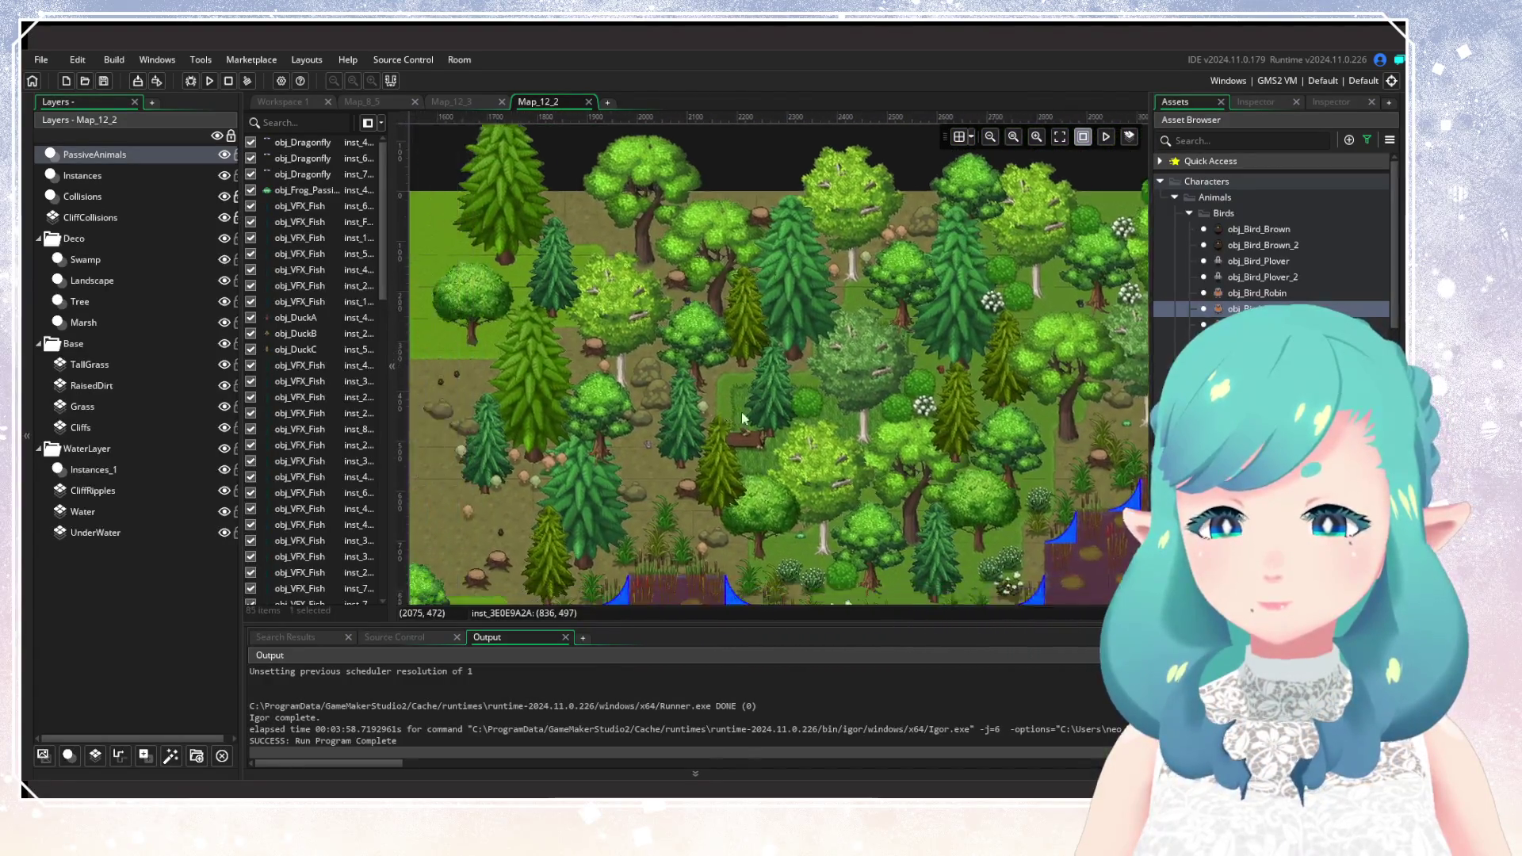
scroll(951, 277, down, 2)
scroll(856, 357, right, 10)
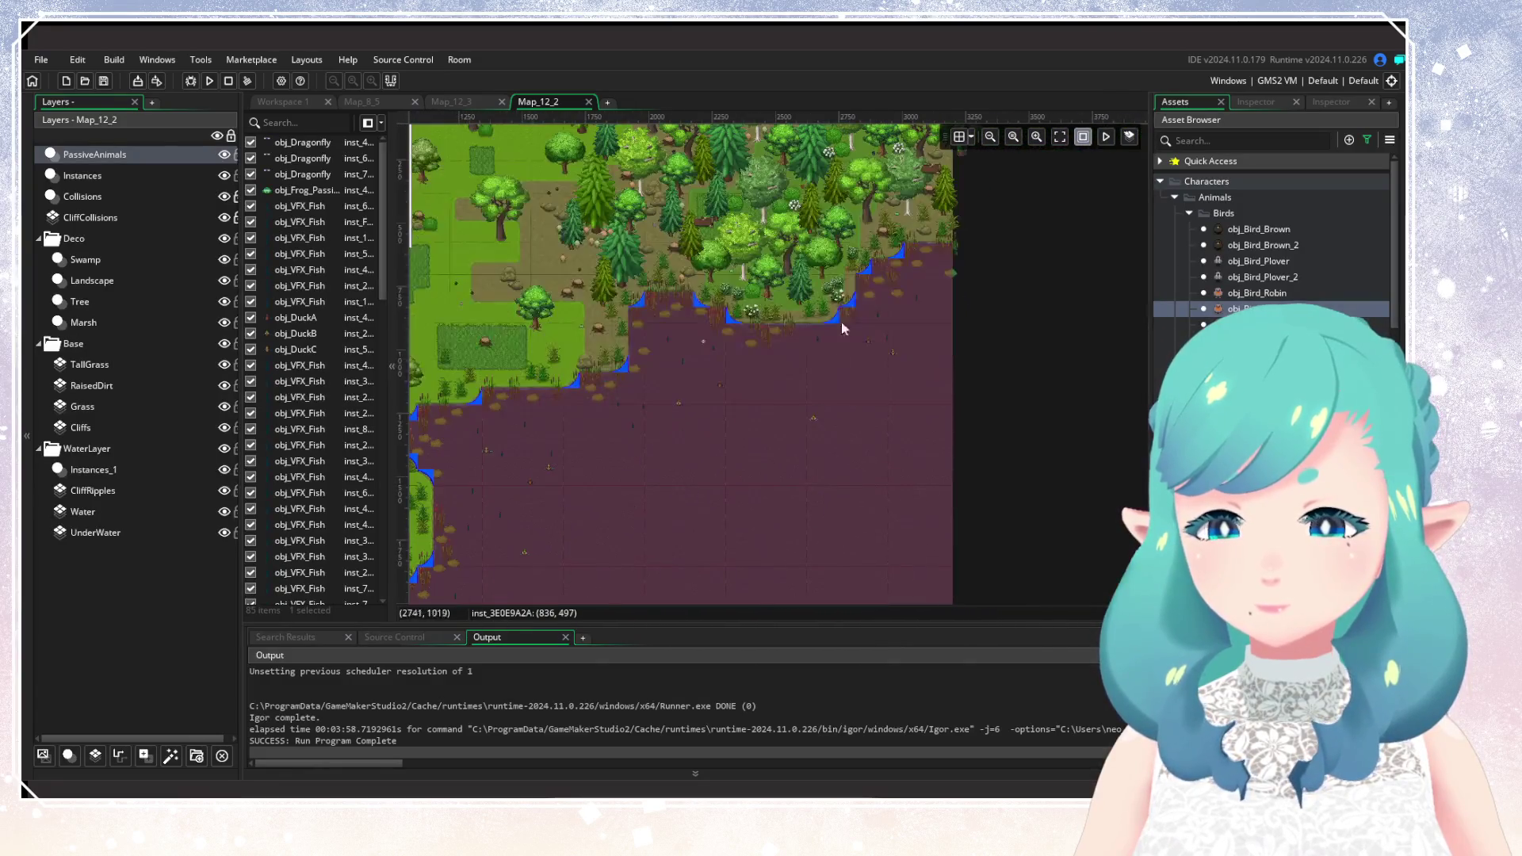
scroll(857, 357, up, 3)
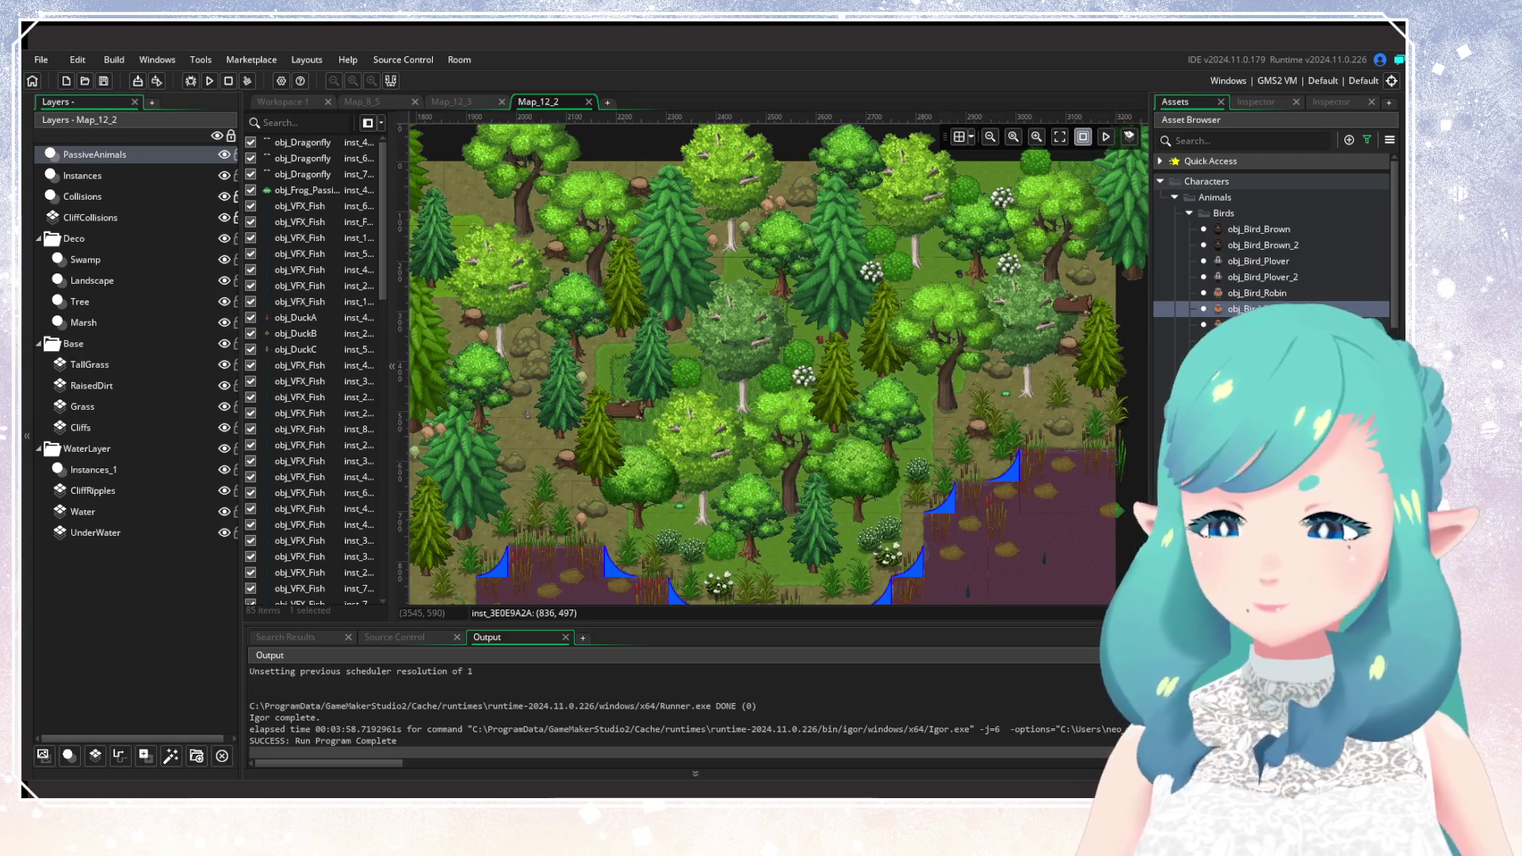
scroll(1268, 238, down, 3)
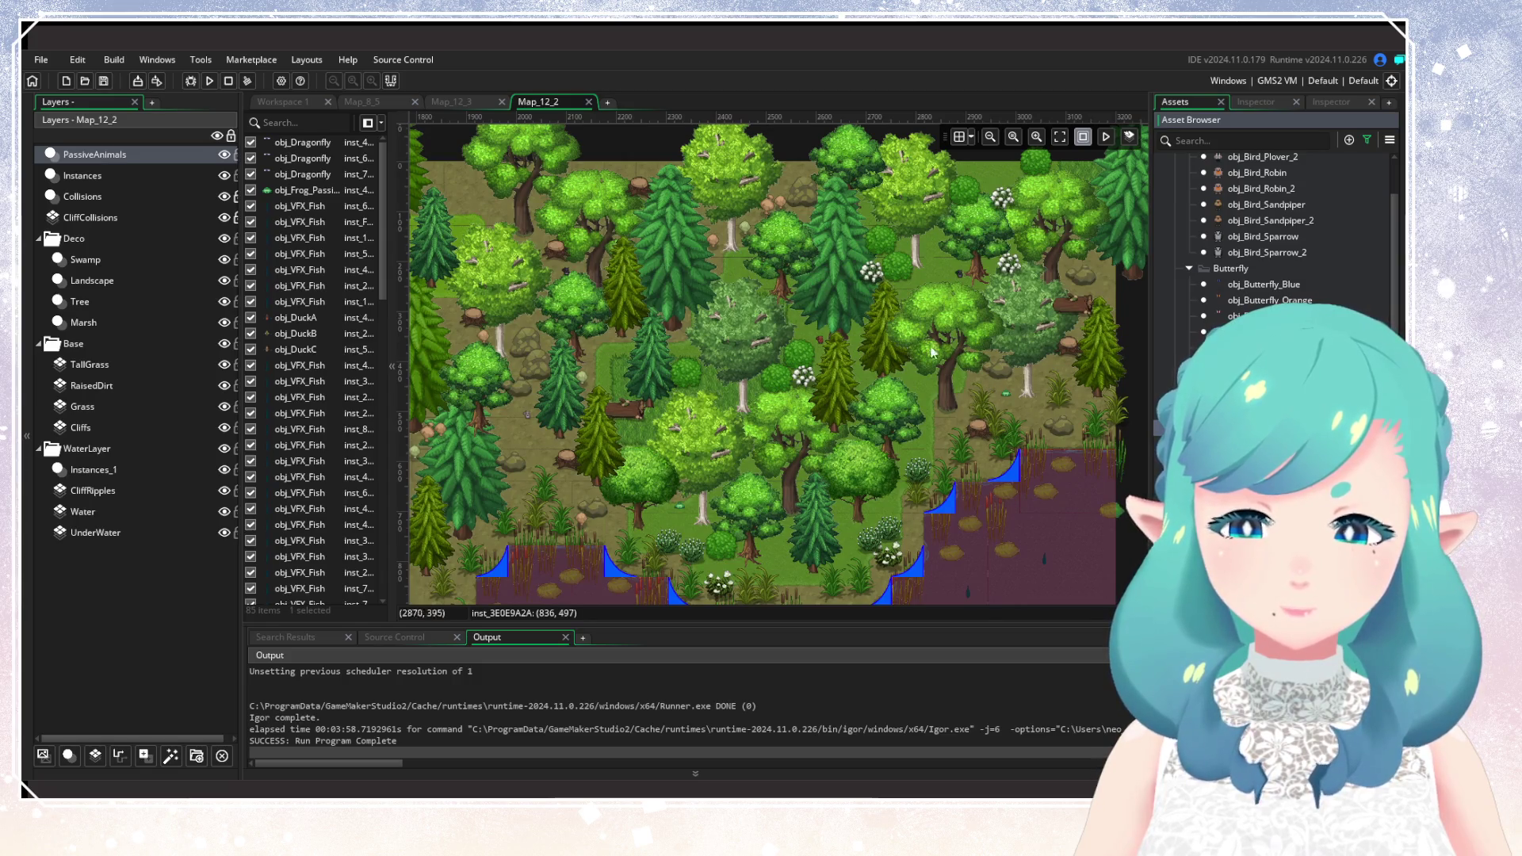
scroll(908, 327, down, 3)
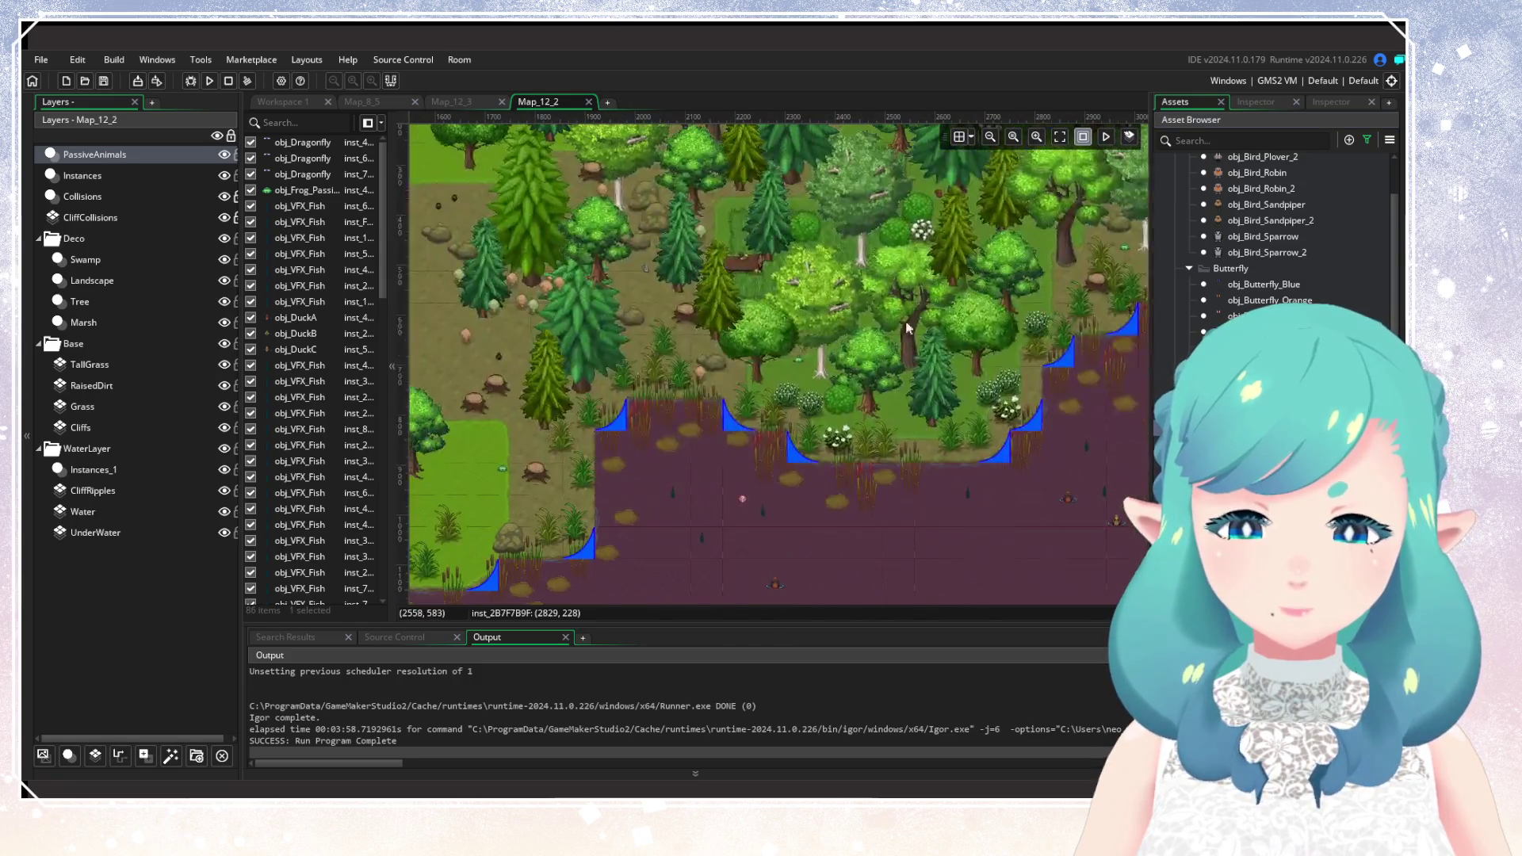
scroll(682, 373, left, 5)
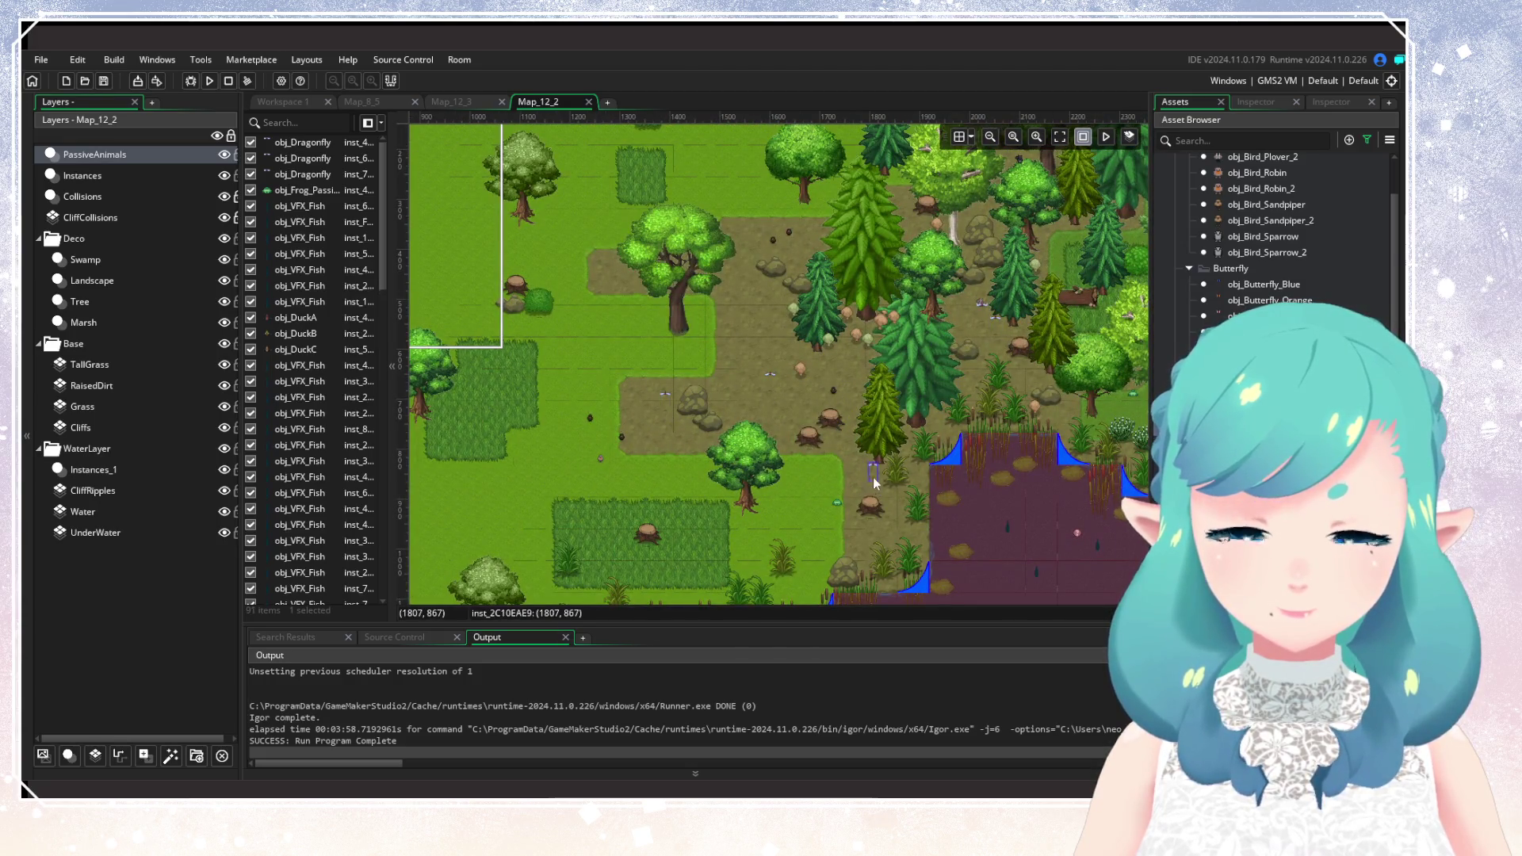
Browse the Asset Browser down to the Dragonfly and Duck folders.
scroll(607, 373, up, 4)
scroll(607, 373, right, 2)
scroll(607, 372, right, 3)
scroll(739, 413, down, 3)
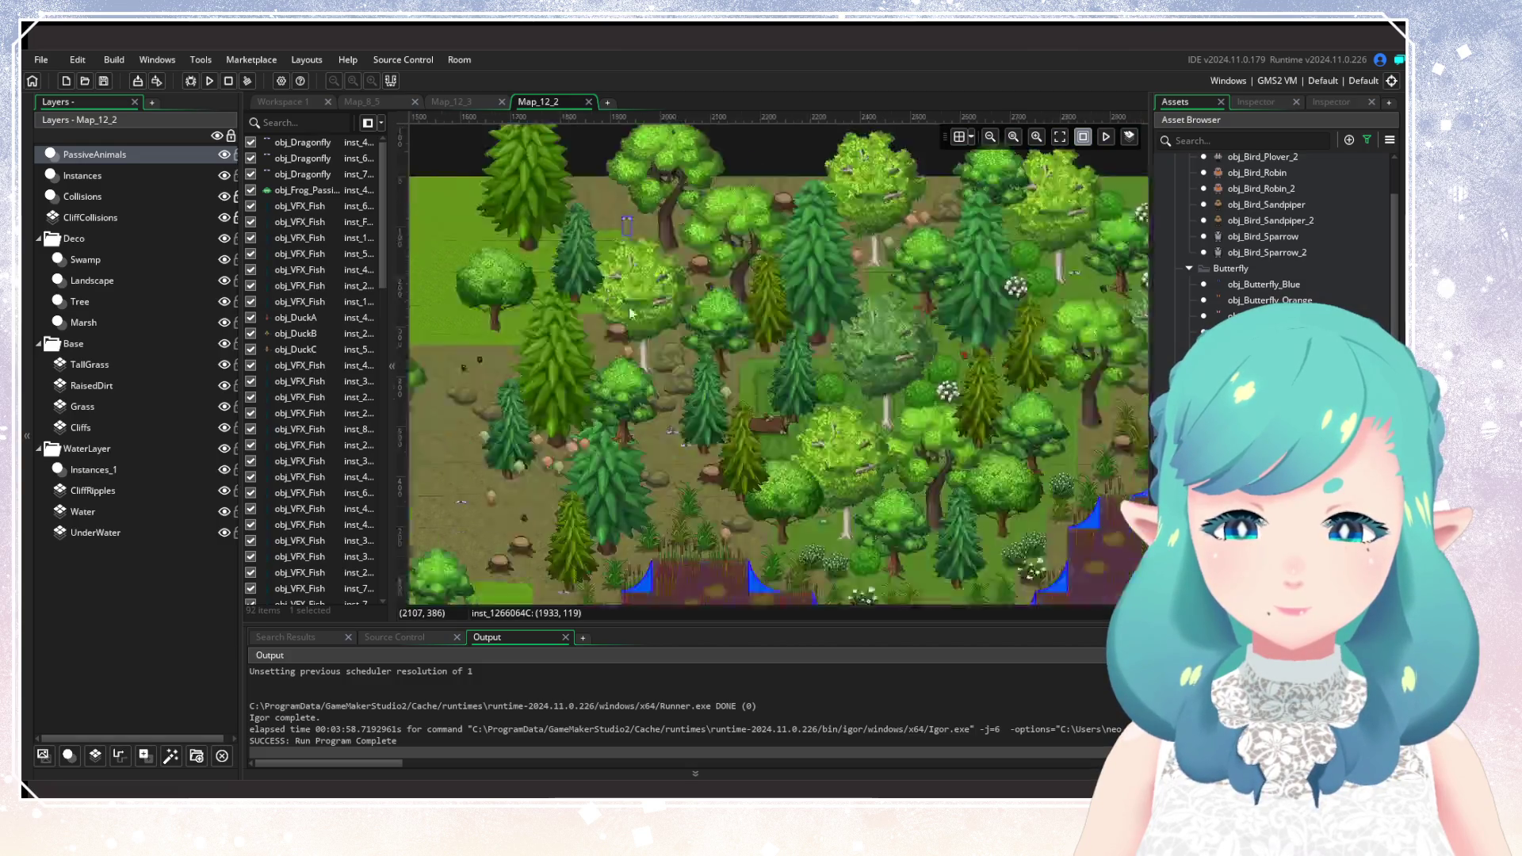
scroll(735, 138, down, 5)
scroll(774, 155, up, 5)
scroll(816, 533, down, 5)
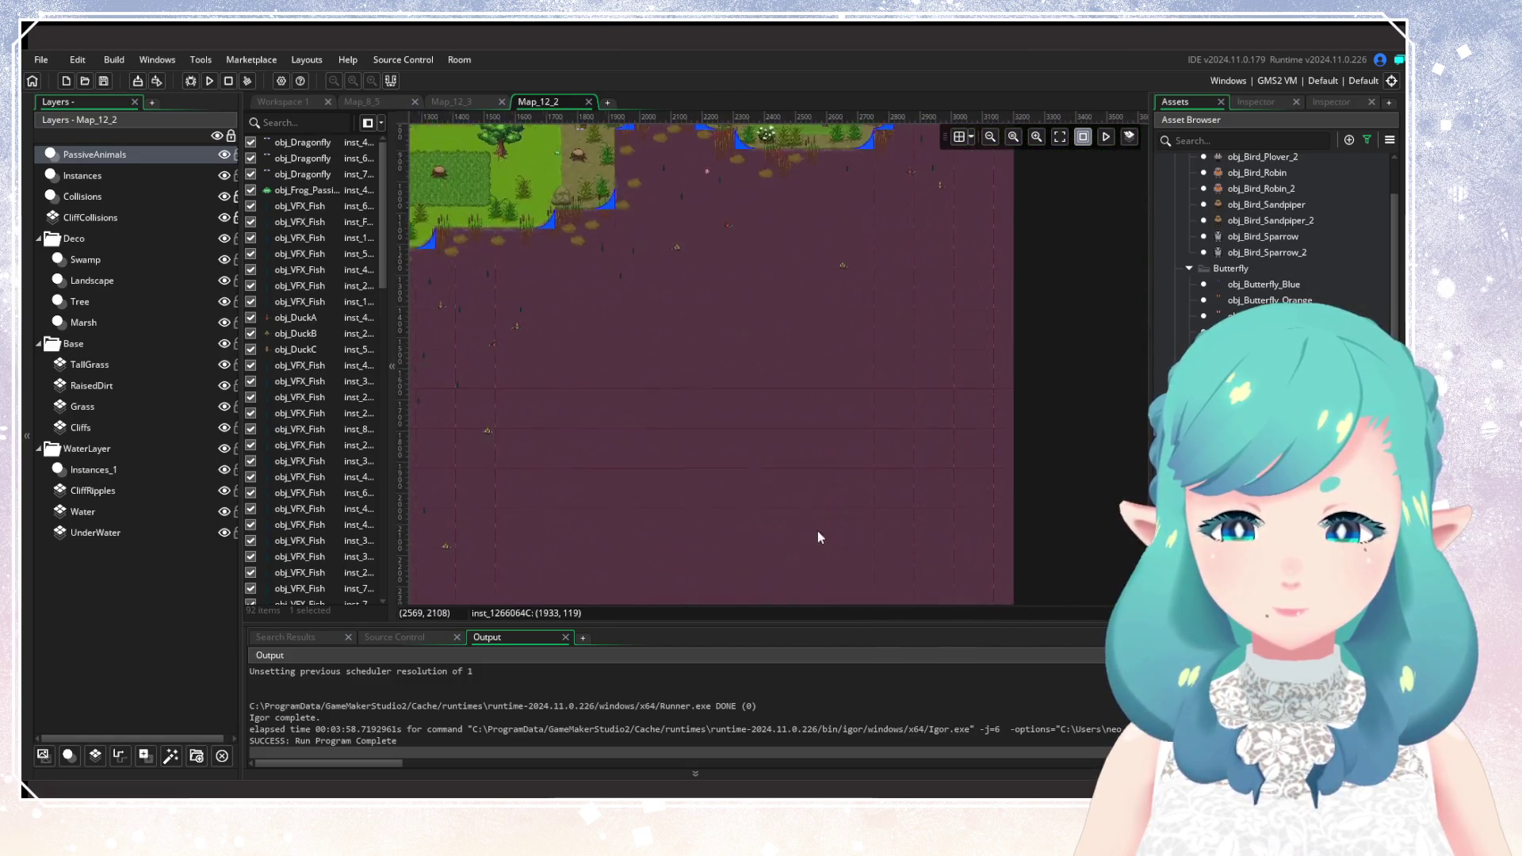
scroll(815, 553, up, 4)
scroll(815, 553, up, 2)
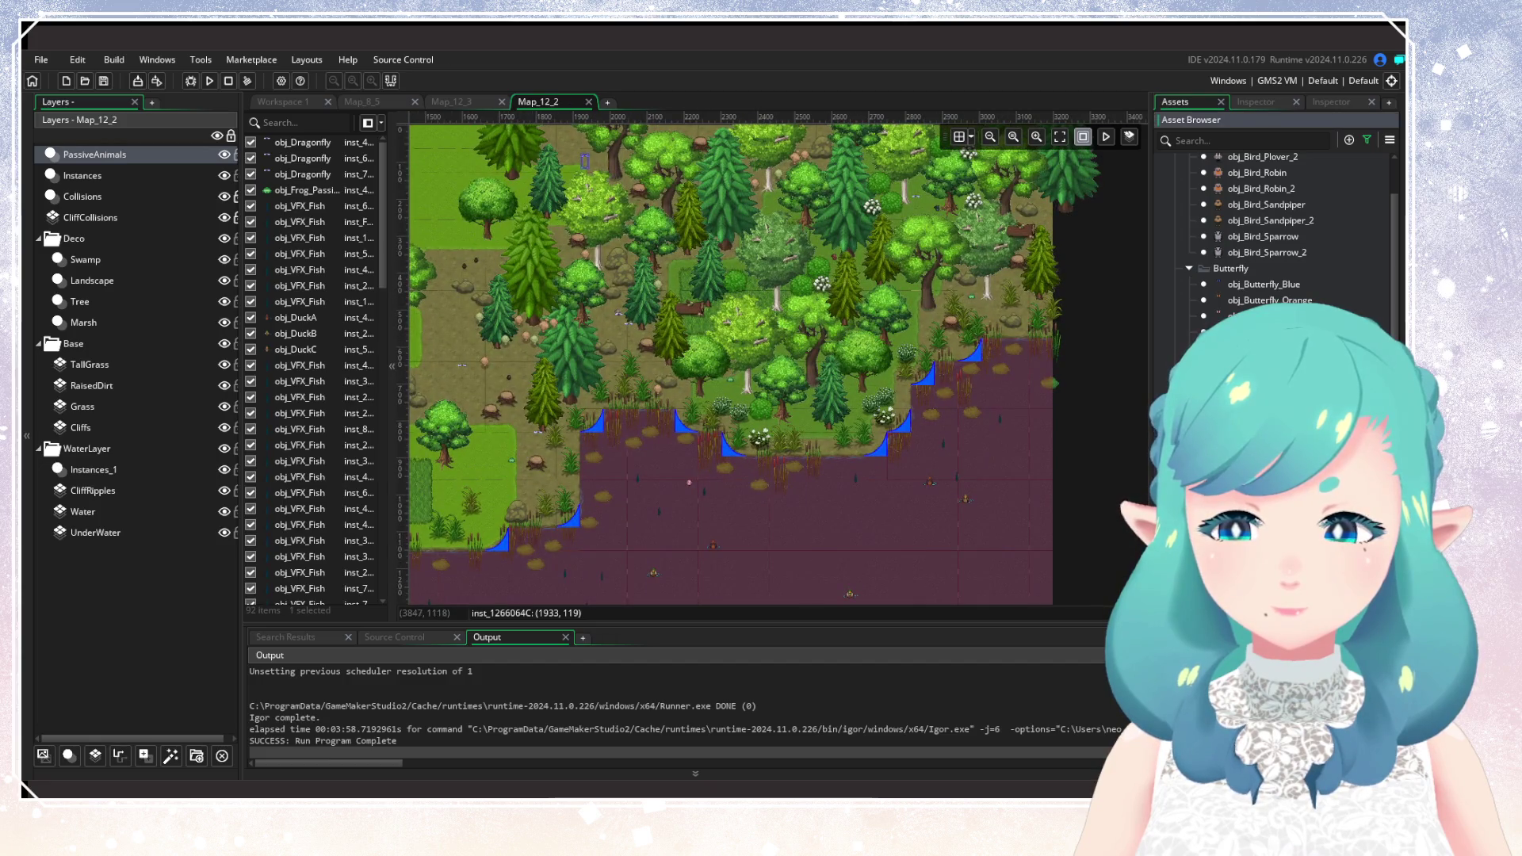
scroll(1269, 238, down, 2)
scroll(1268, 238, up, 5)
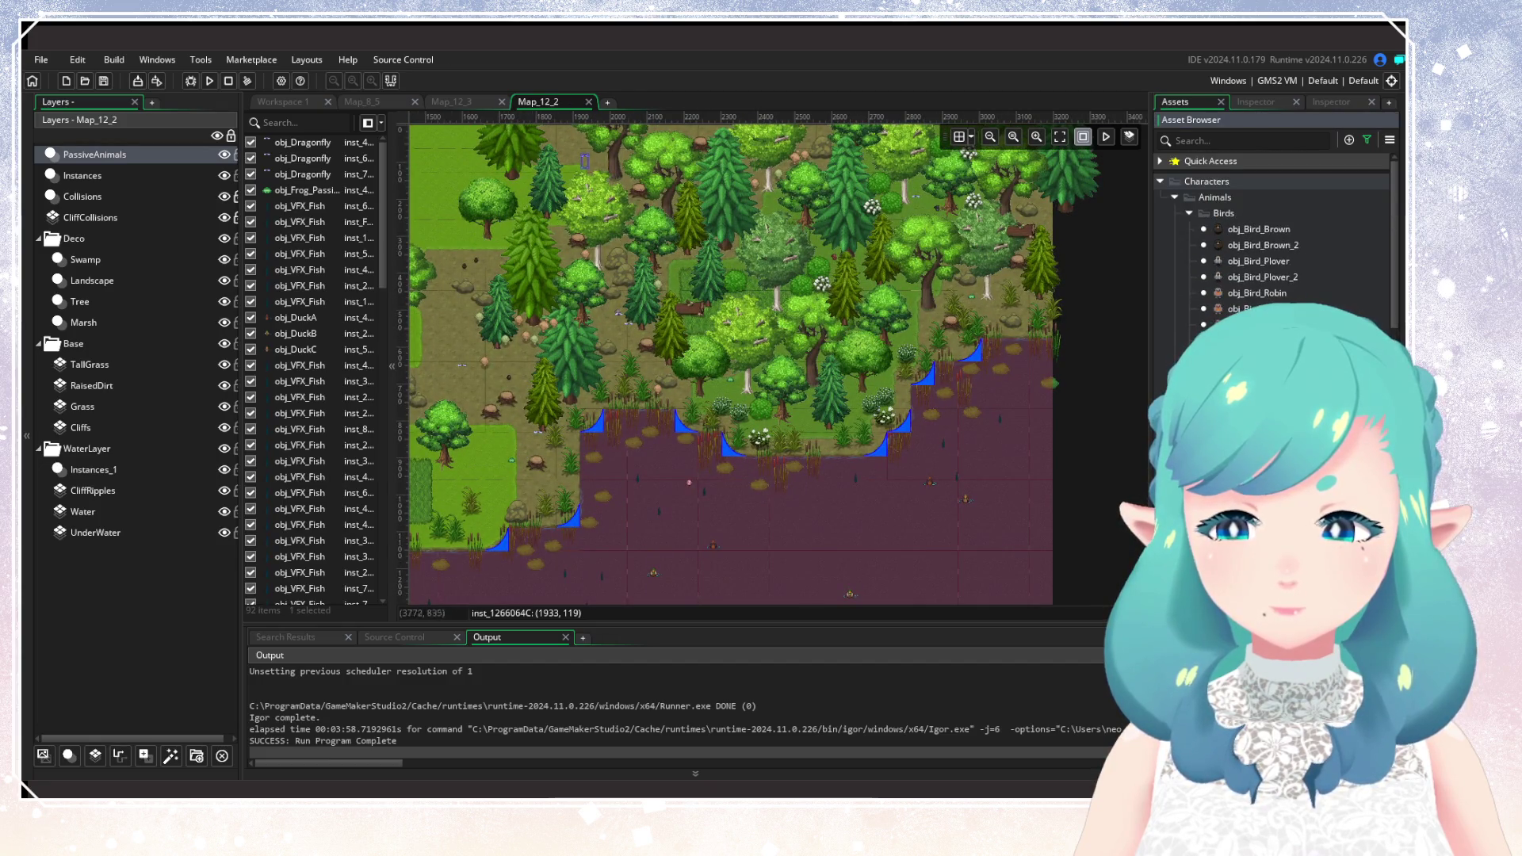
scroll(935, 453, up, 2)
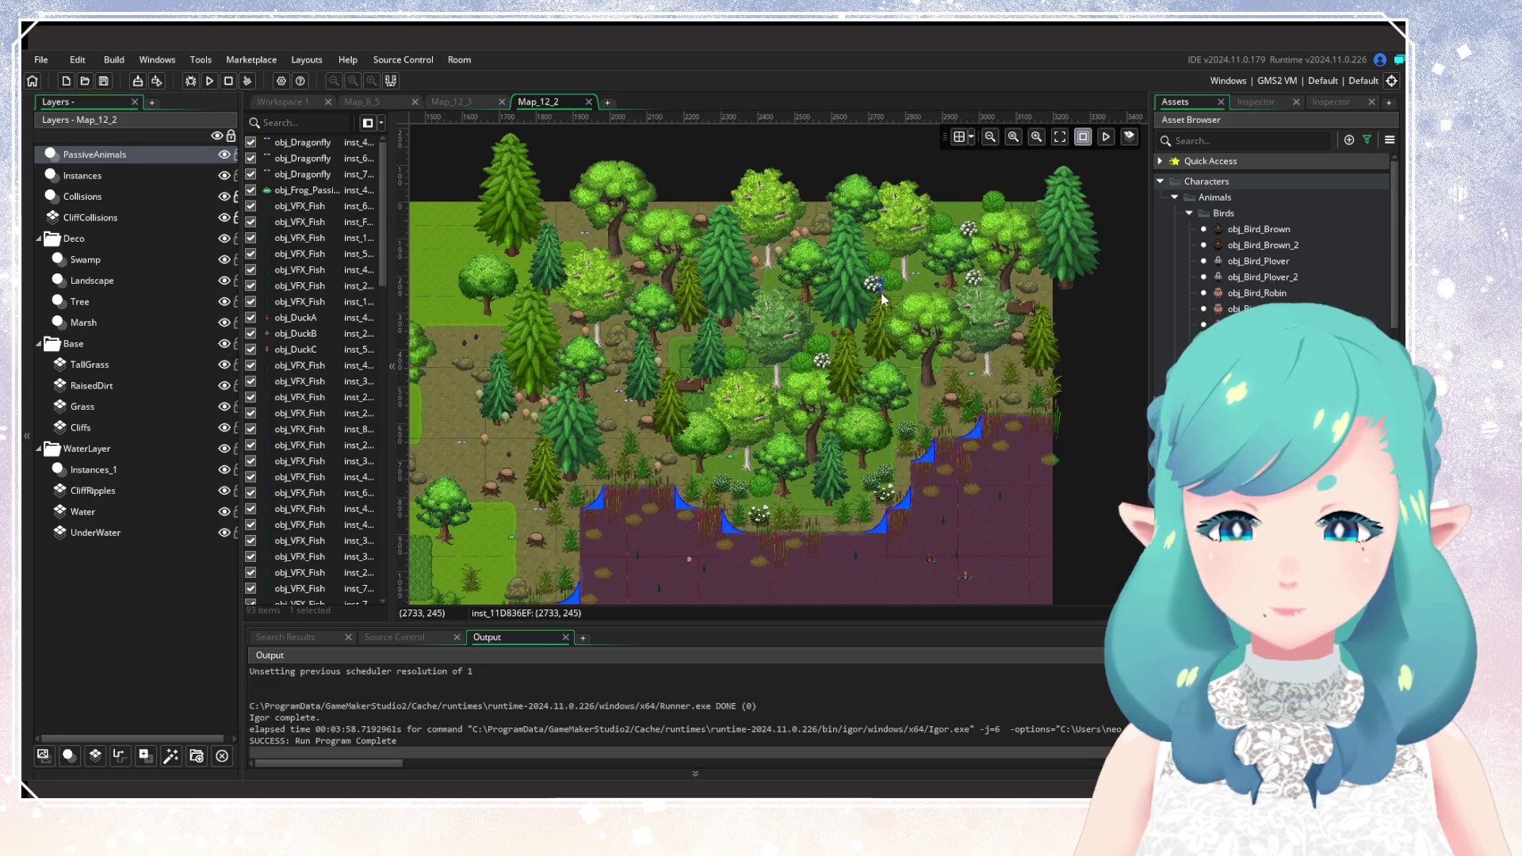
Pan the Map_12_2 view across the forest and up over the meadow.
mouse_move(775, 398)
mouse_down()
mouse_move(996, 292)
mouse_move(934, 378)
mouse_up()
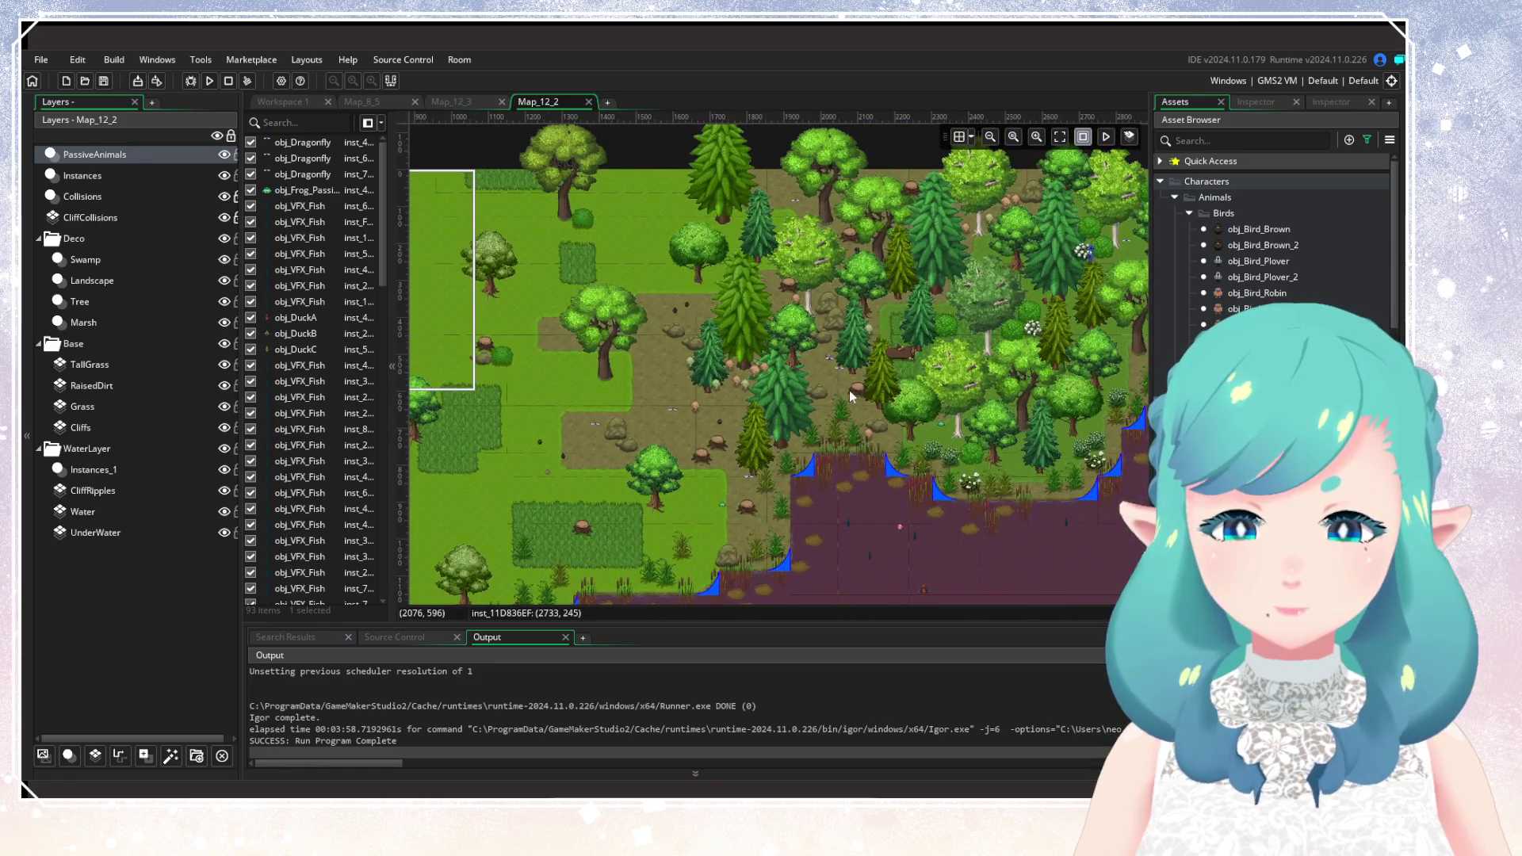
scroll(845, 378, down, 4)
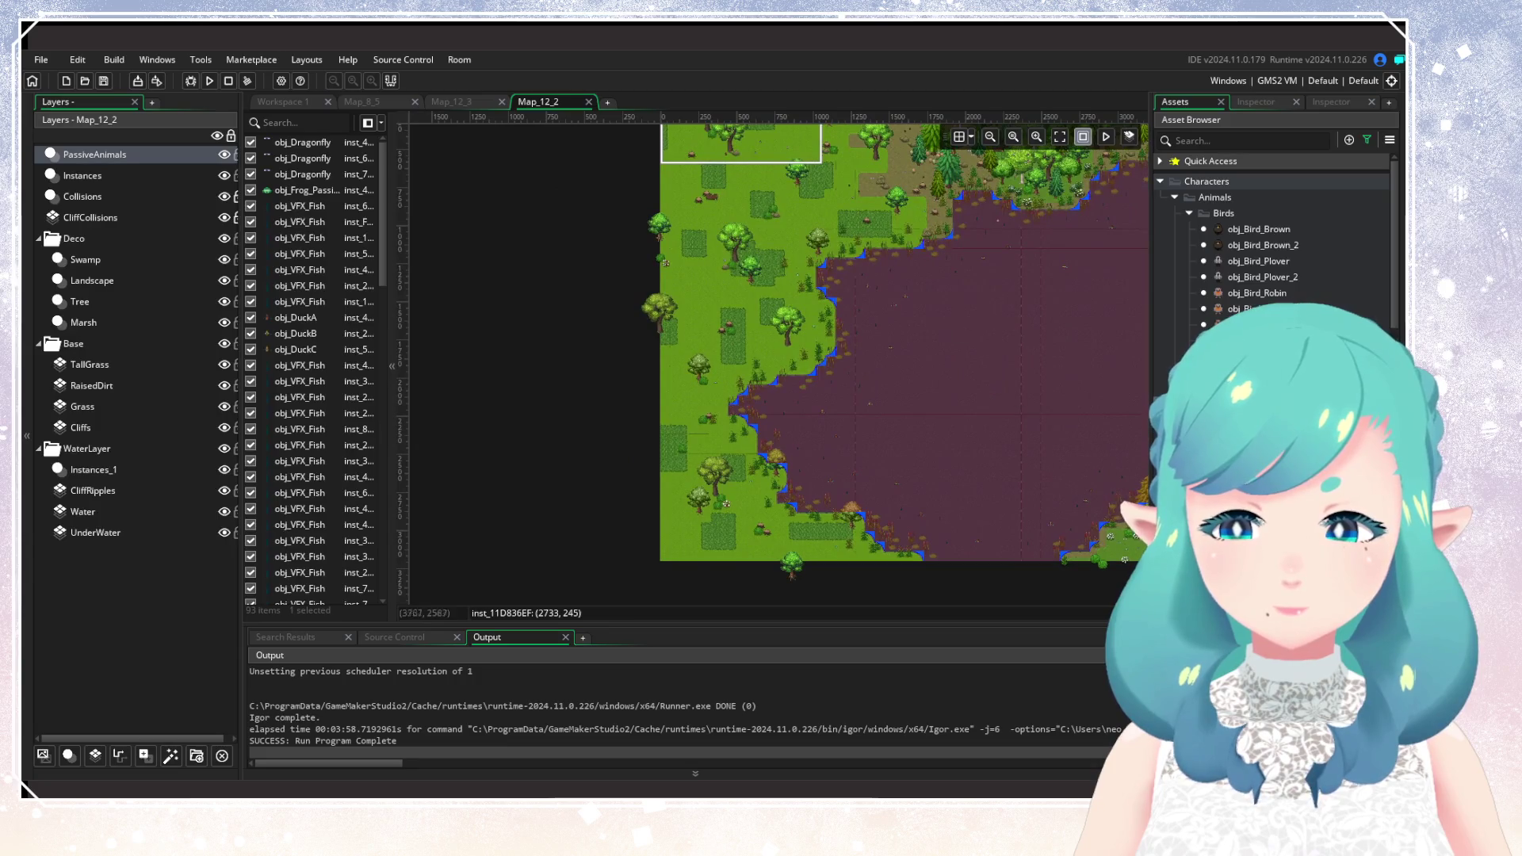
scroll(1268, 255, down, 3)
scroll(1269, 256, down, 3)
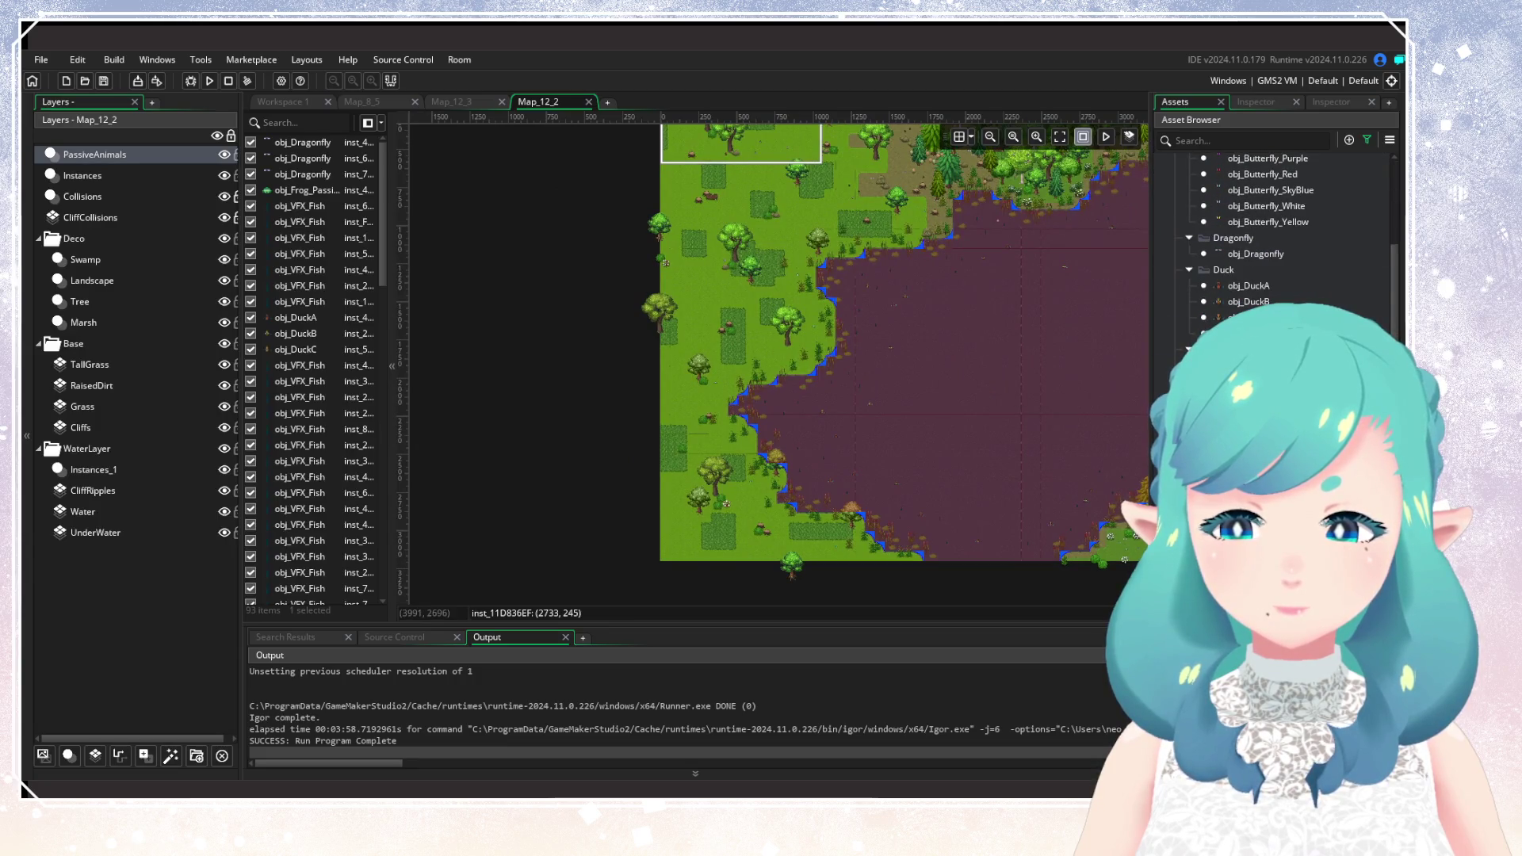
drag(872, 337, 775, 424)
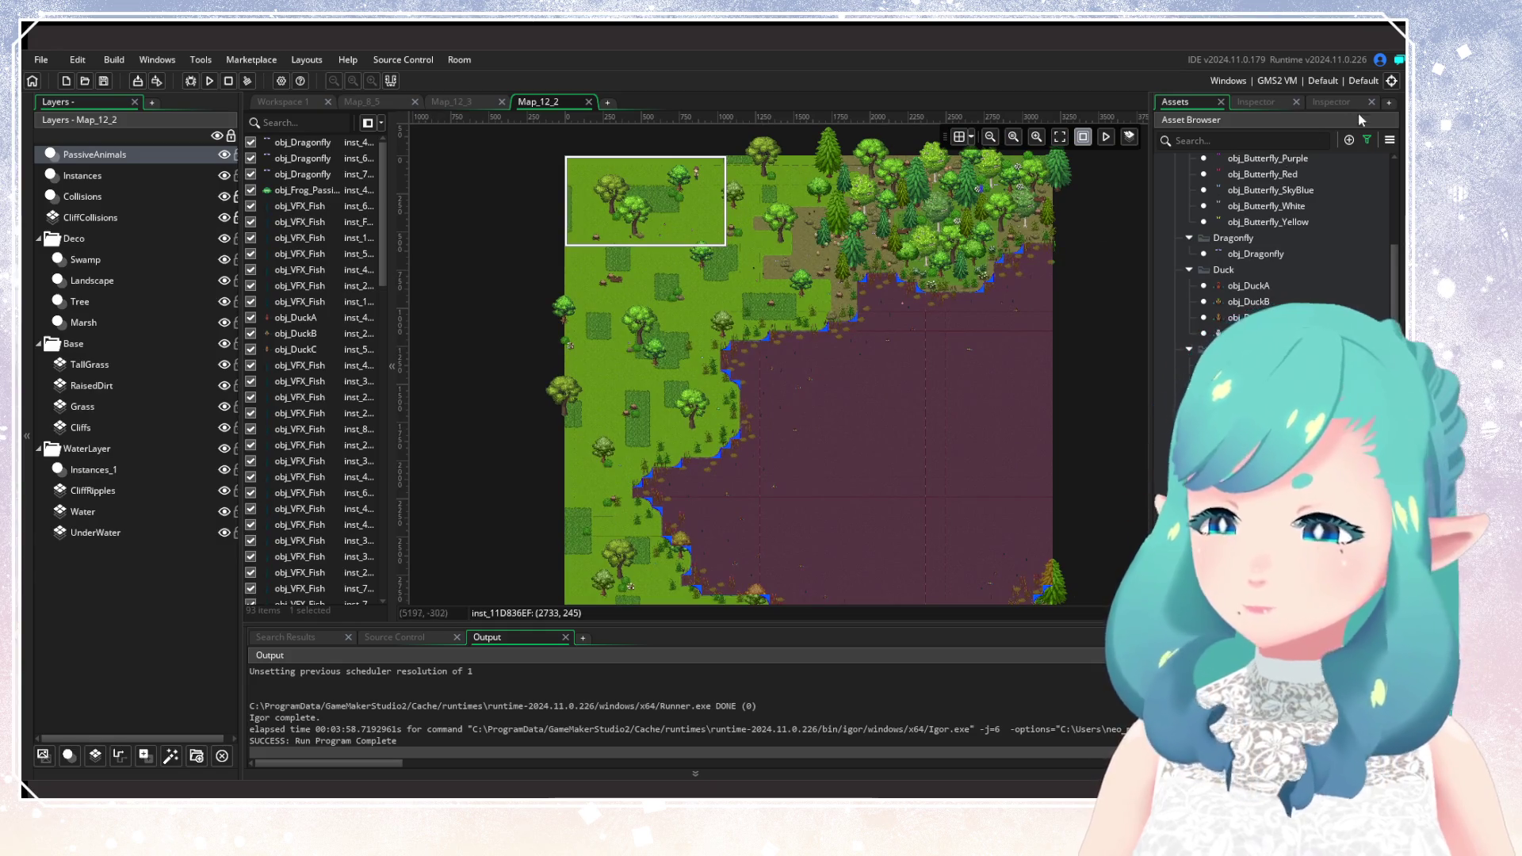
Open the Asset Browser sorting filters and pan the room view across the map.
click(1367, 140)
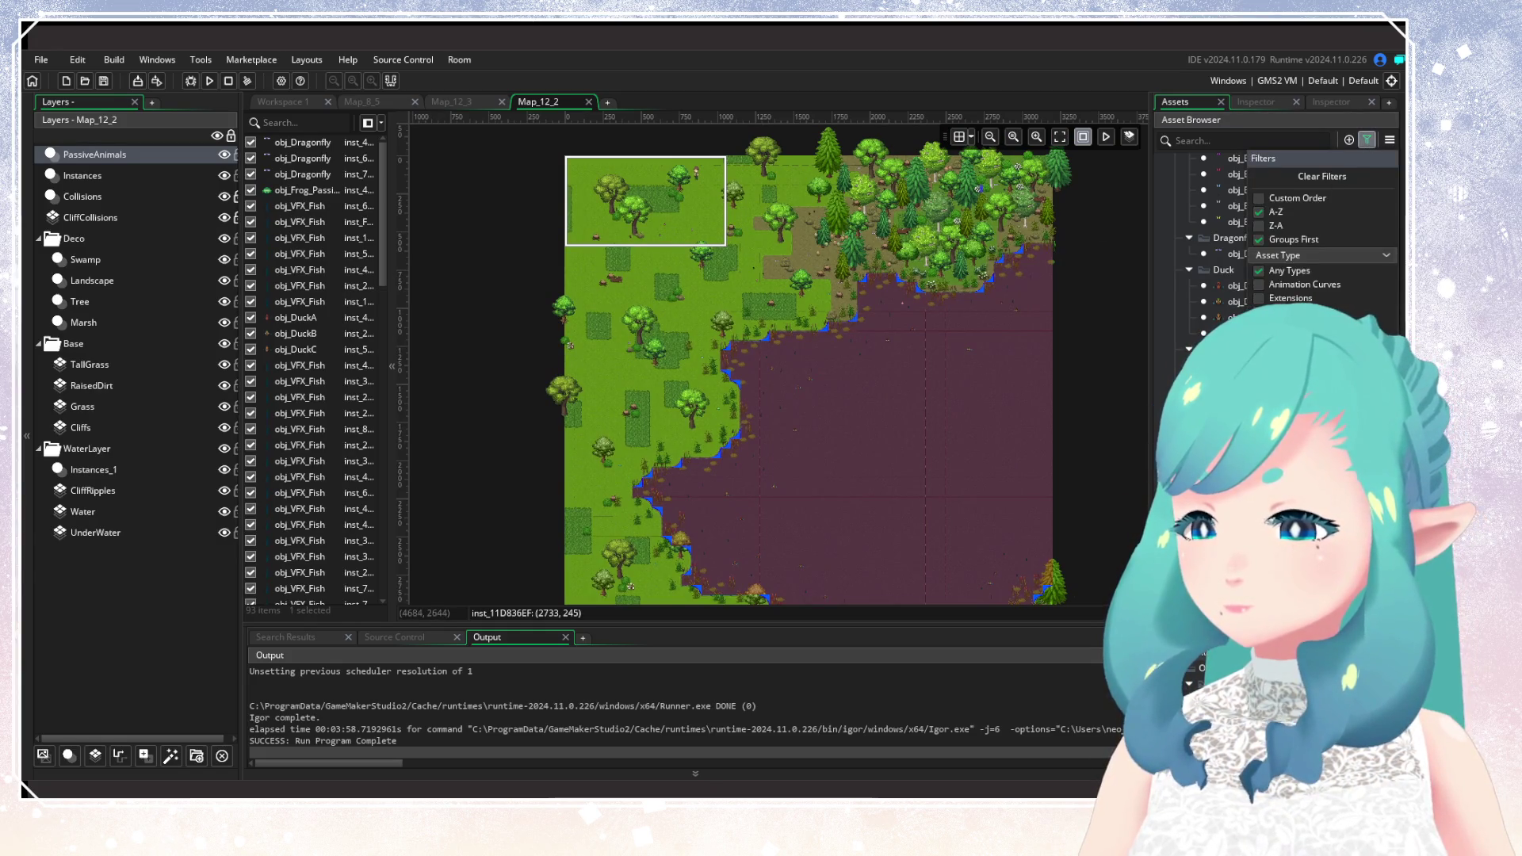
scroll(1221, 238, up, 10)
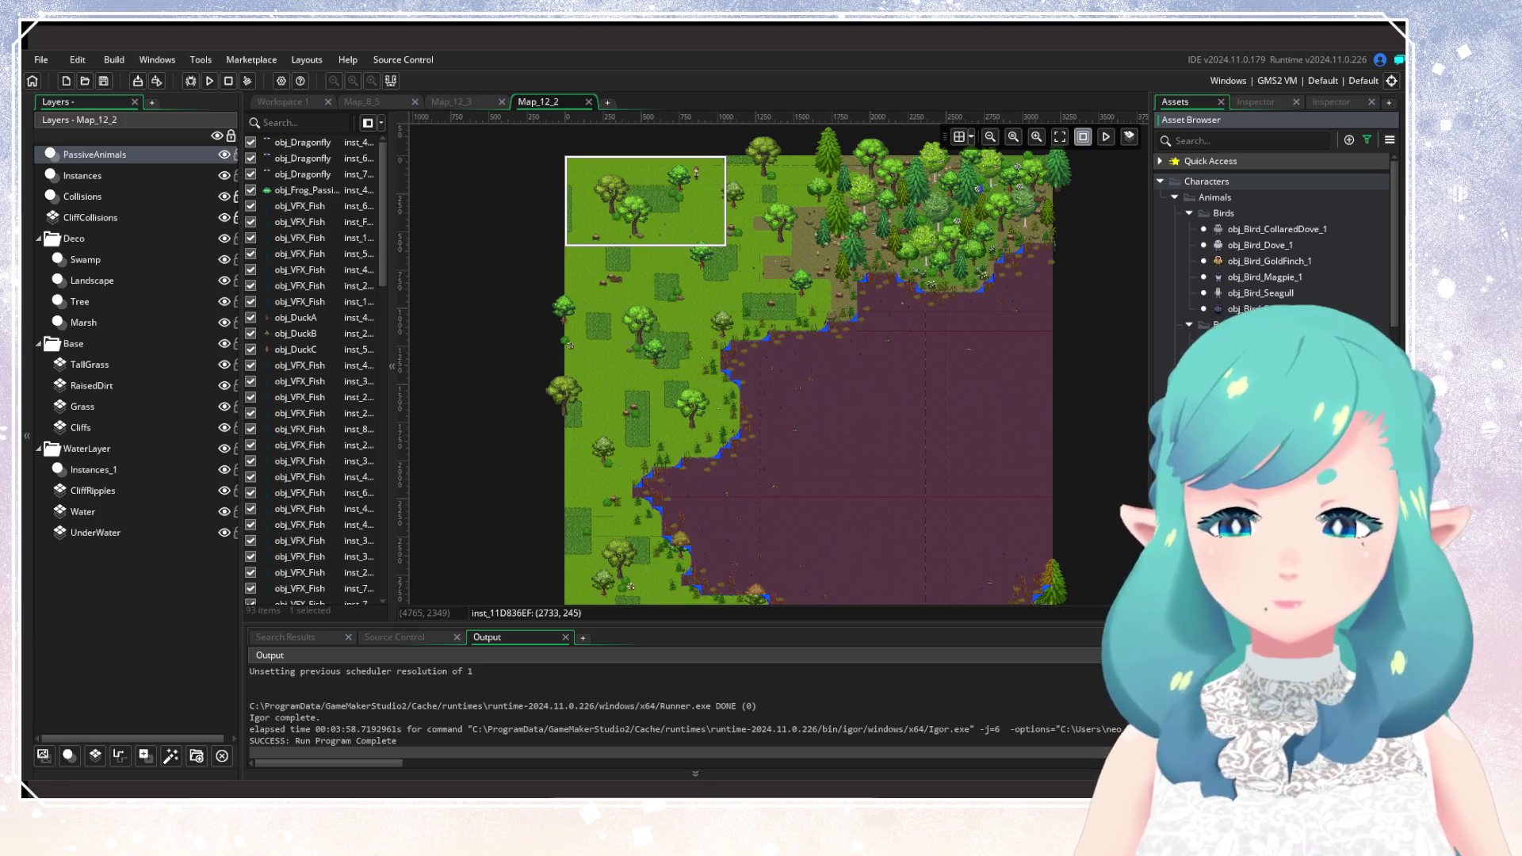
scroll(1268, 238, down, 3)
scroll(1268, 238, up, 3)
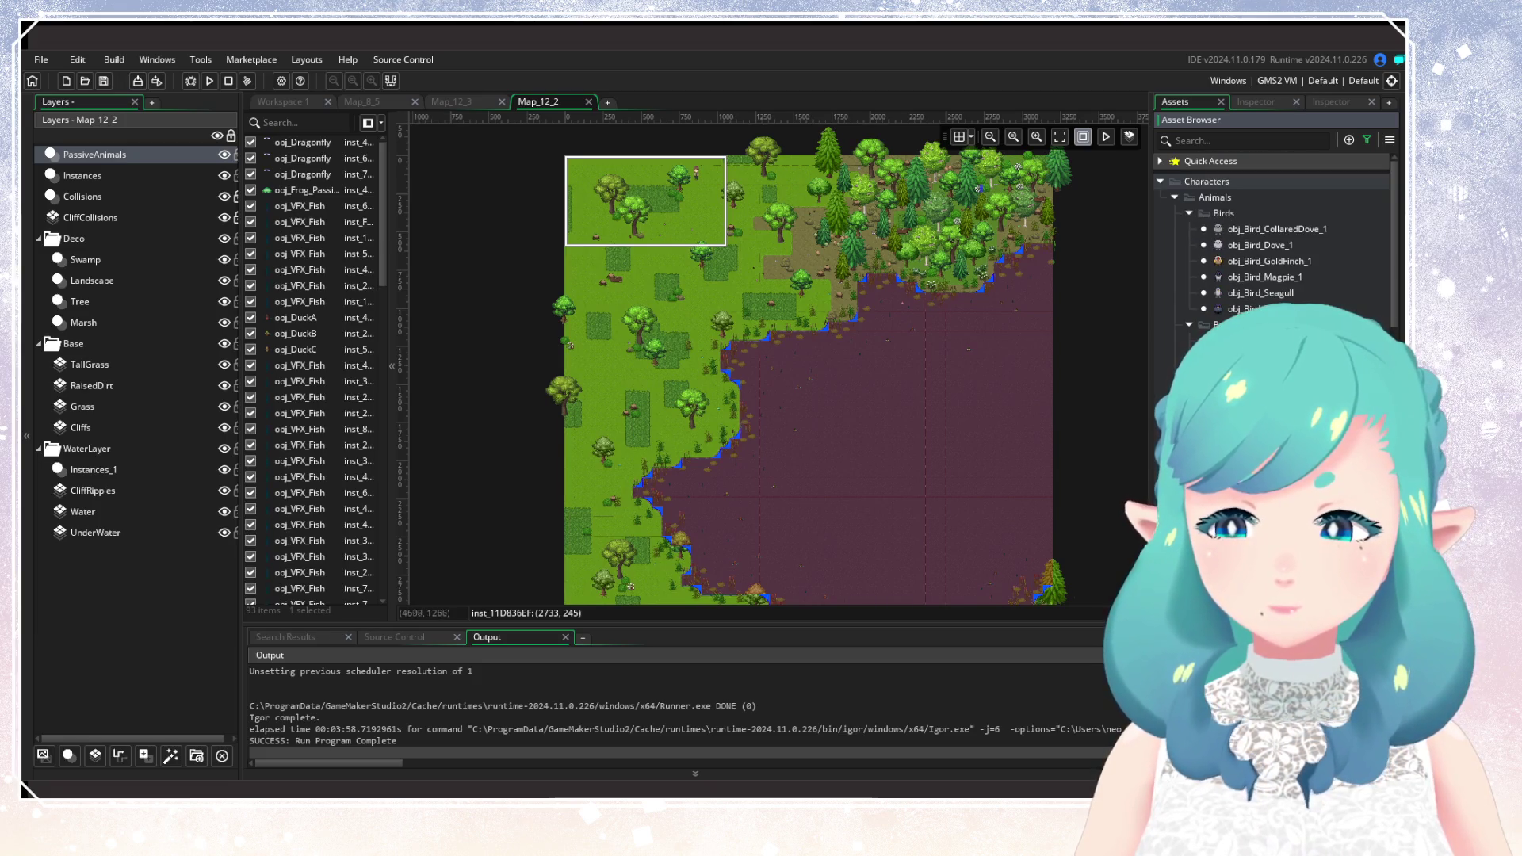
mouse_move(724, 441)
mouse_down()
mouse_move(811, 378)
mouse_move(775, 516)
mouse_up()
scroll(773, 516, up, 5)
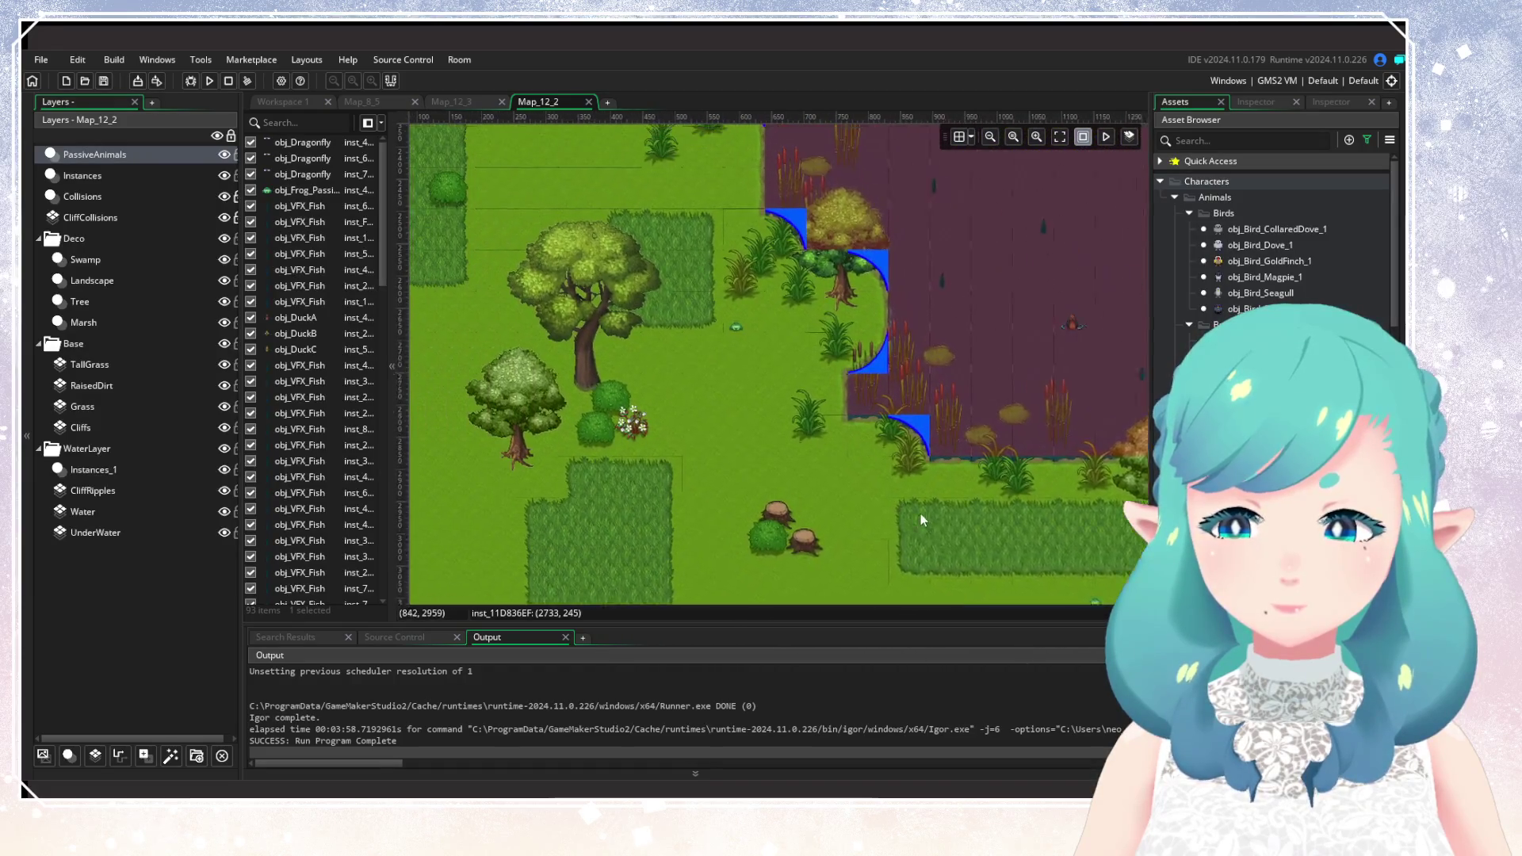
Place one bird on the grass by the marsh and pan to the room's left edge.
click(1166, 388)
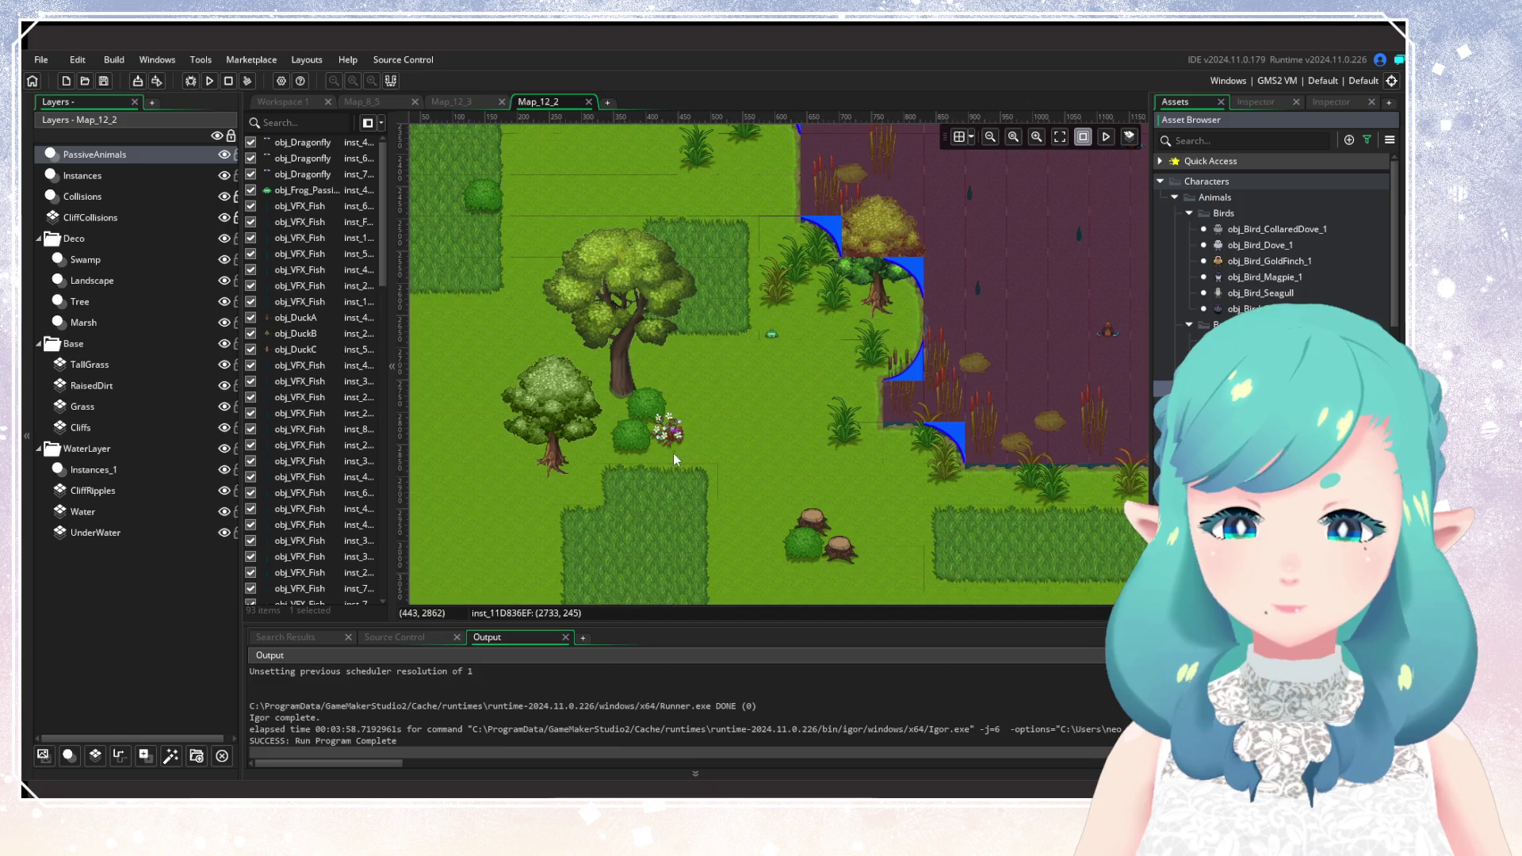
alt+click(710, 448)
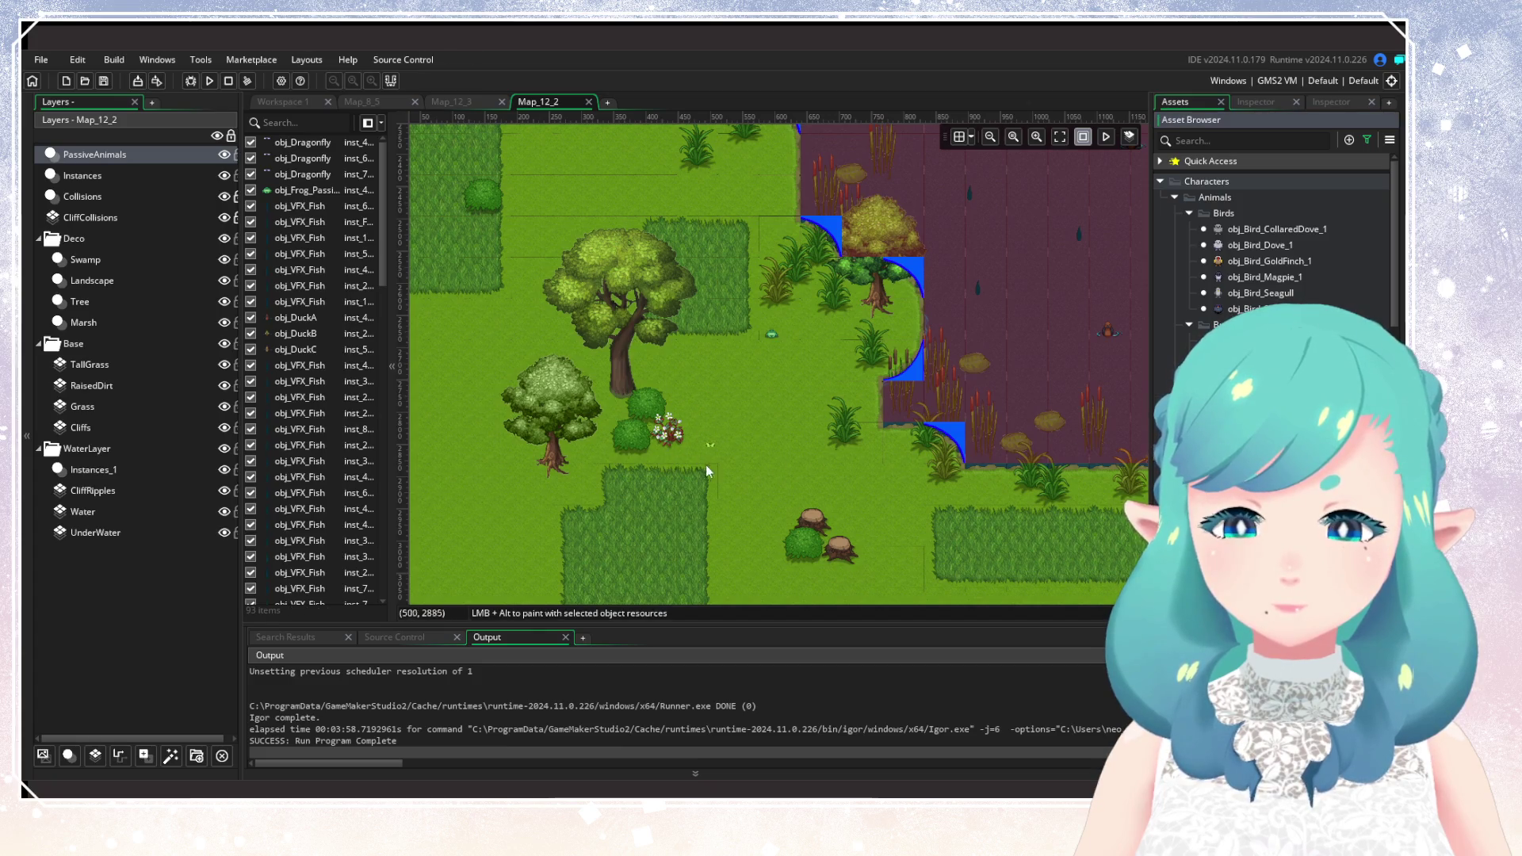
mouse_move(745, 451)
mouse_down()
mouse_move(777, 420)
mouse_move(845, 484)
mouse_up()
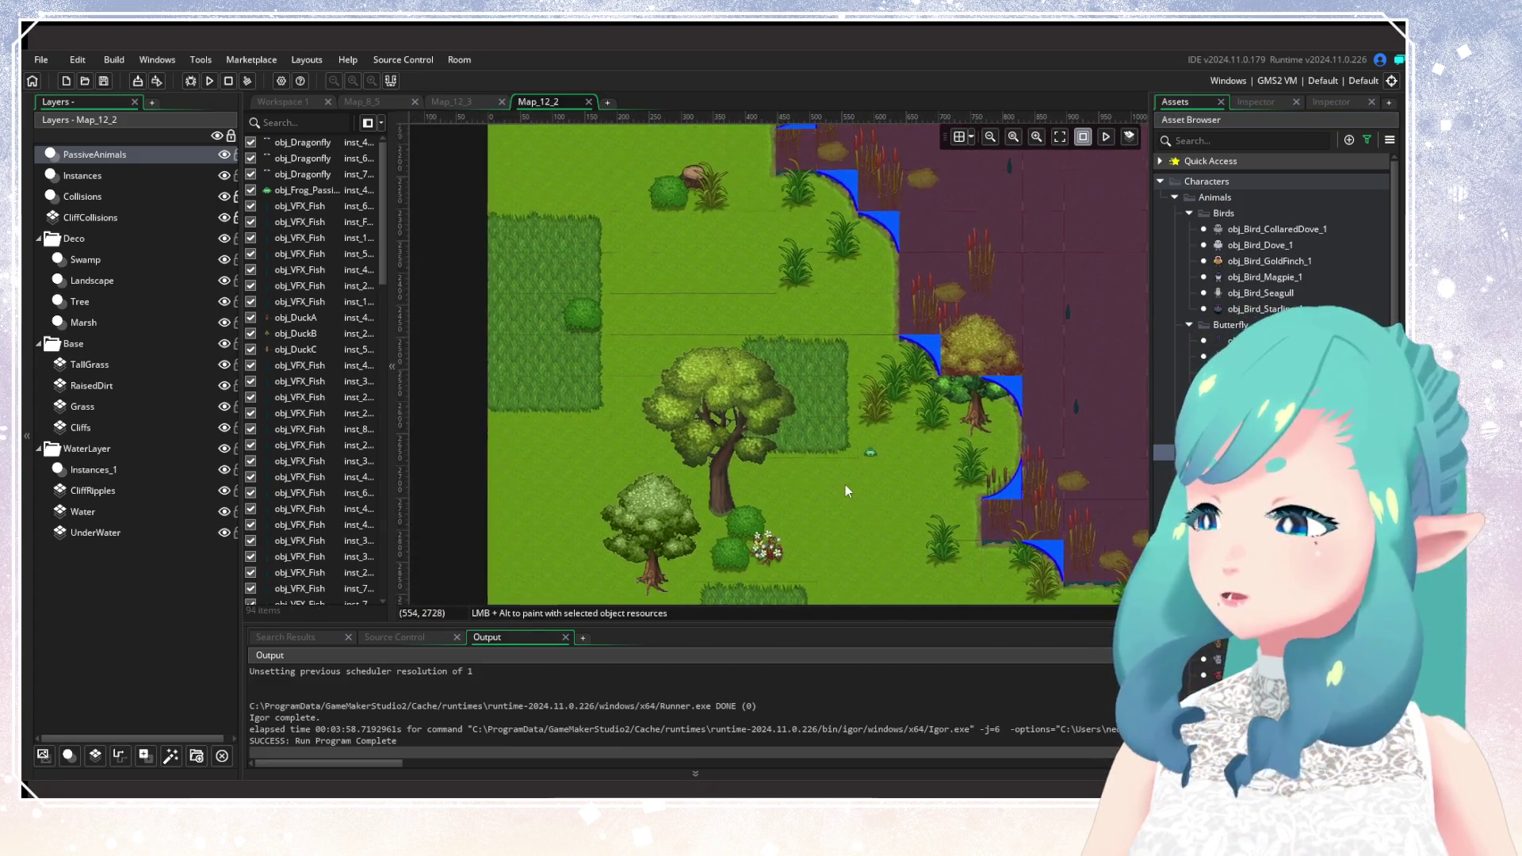
scroll(845, 483, up, 10)
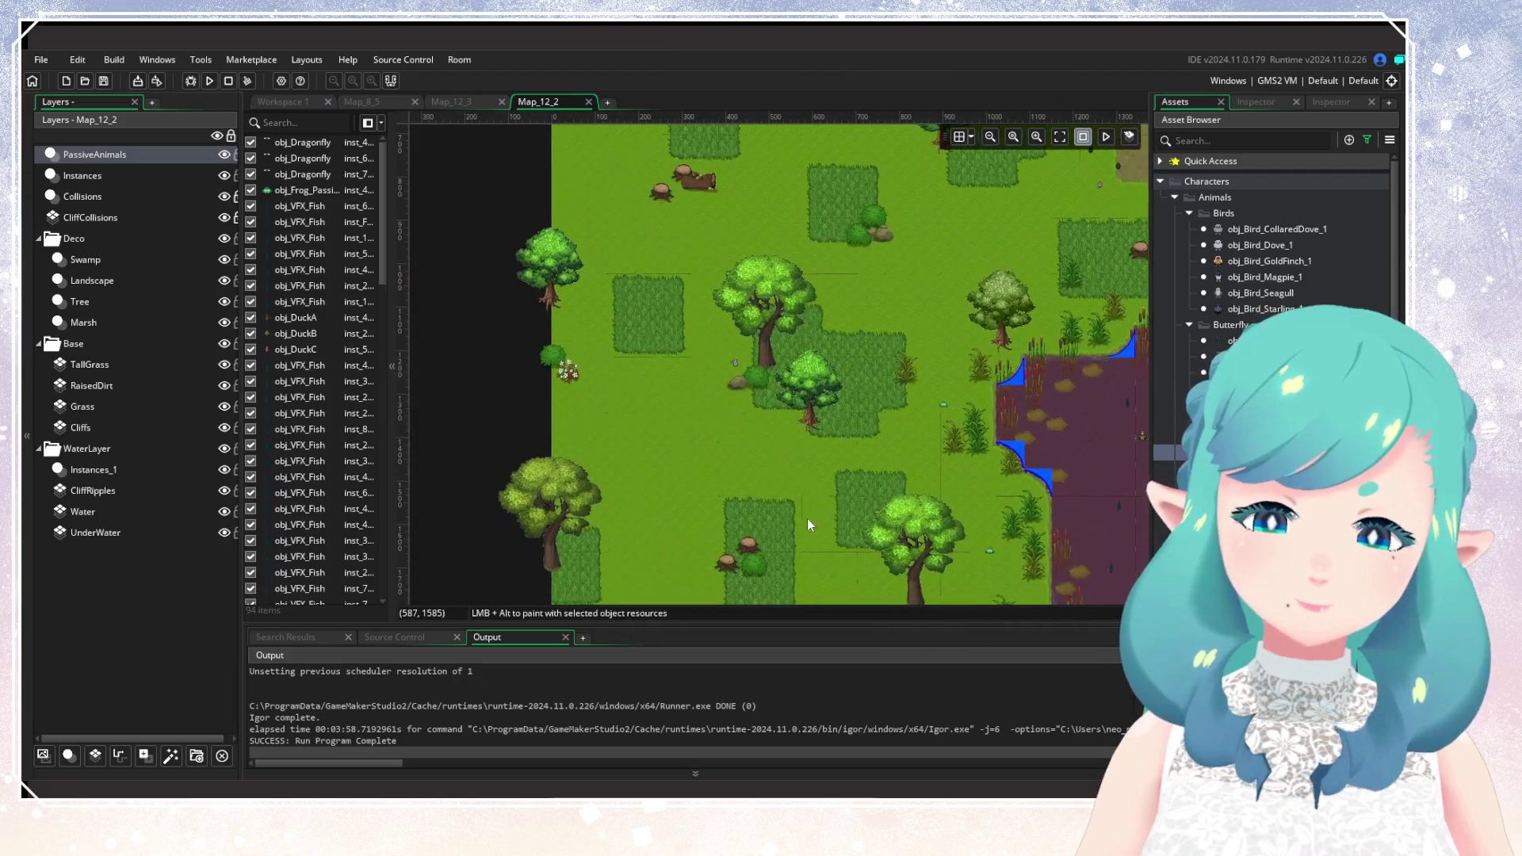
scroll(622, 378, up, 5)
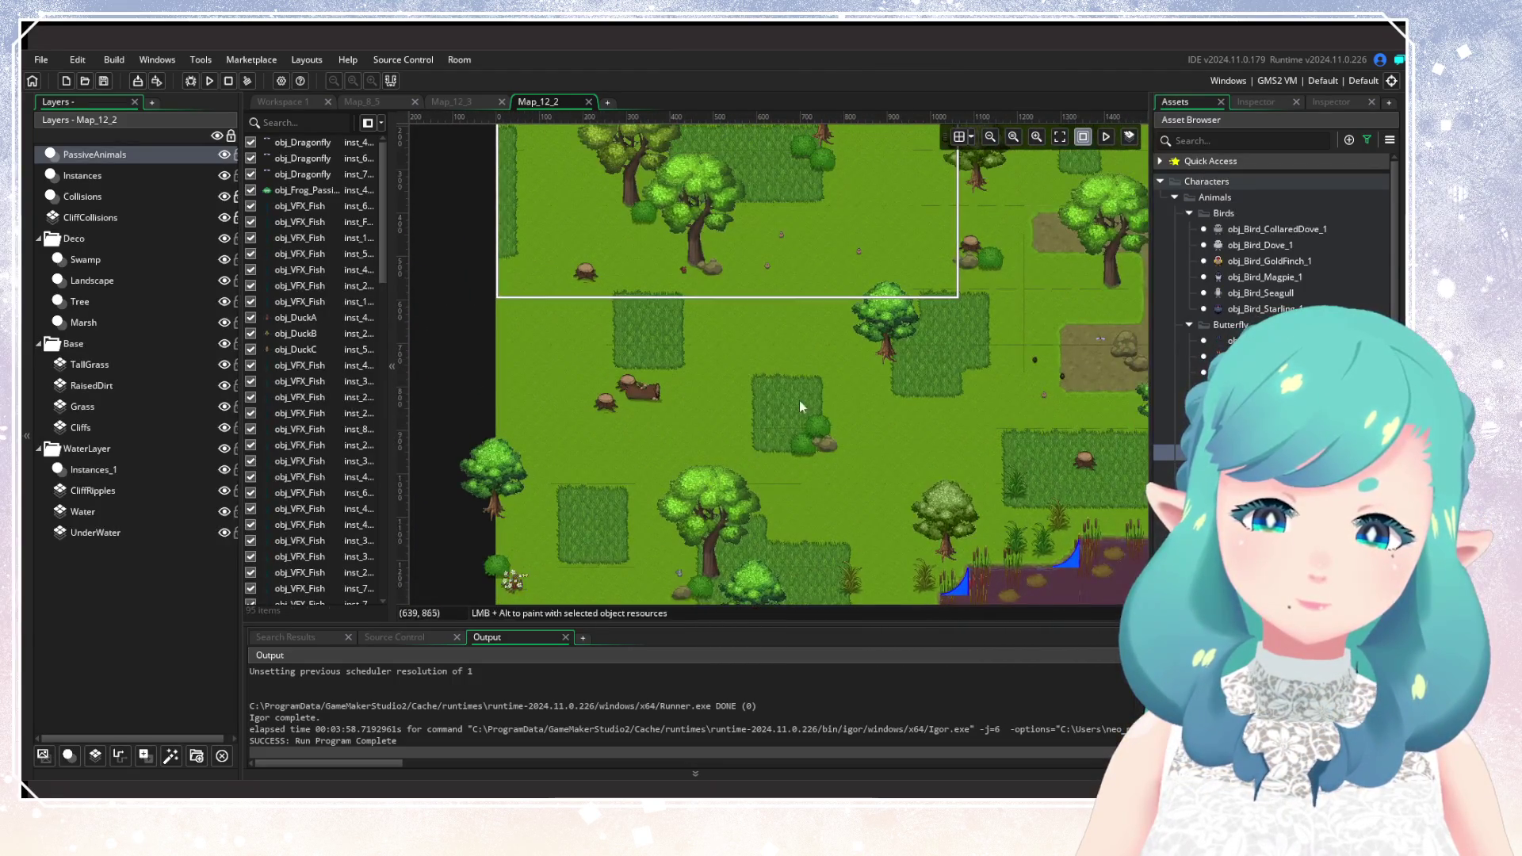
scroll(487, 487, down, 3)
scroll(542, 492, up, 2)
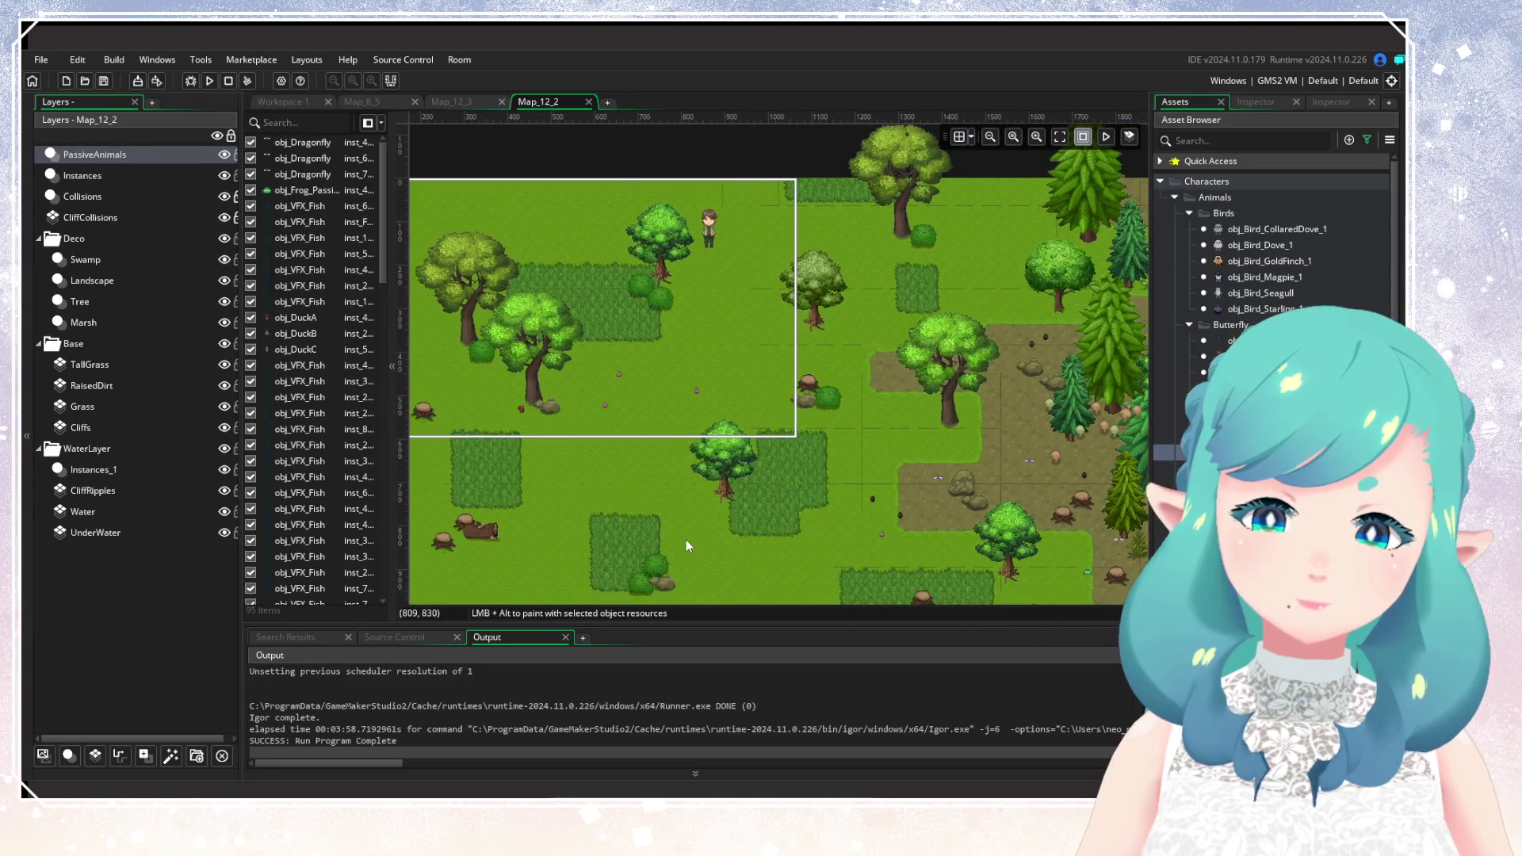
scroll(778, 422, up, 1)
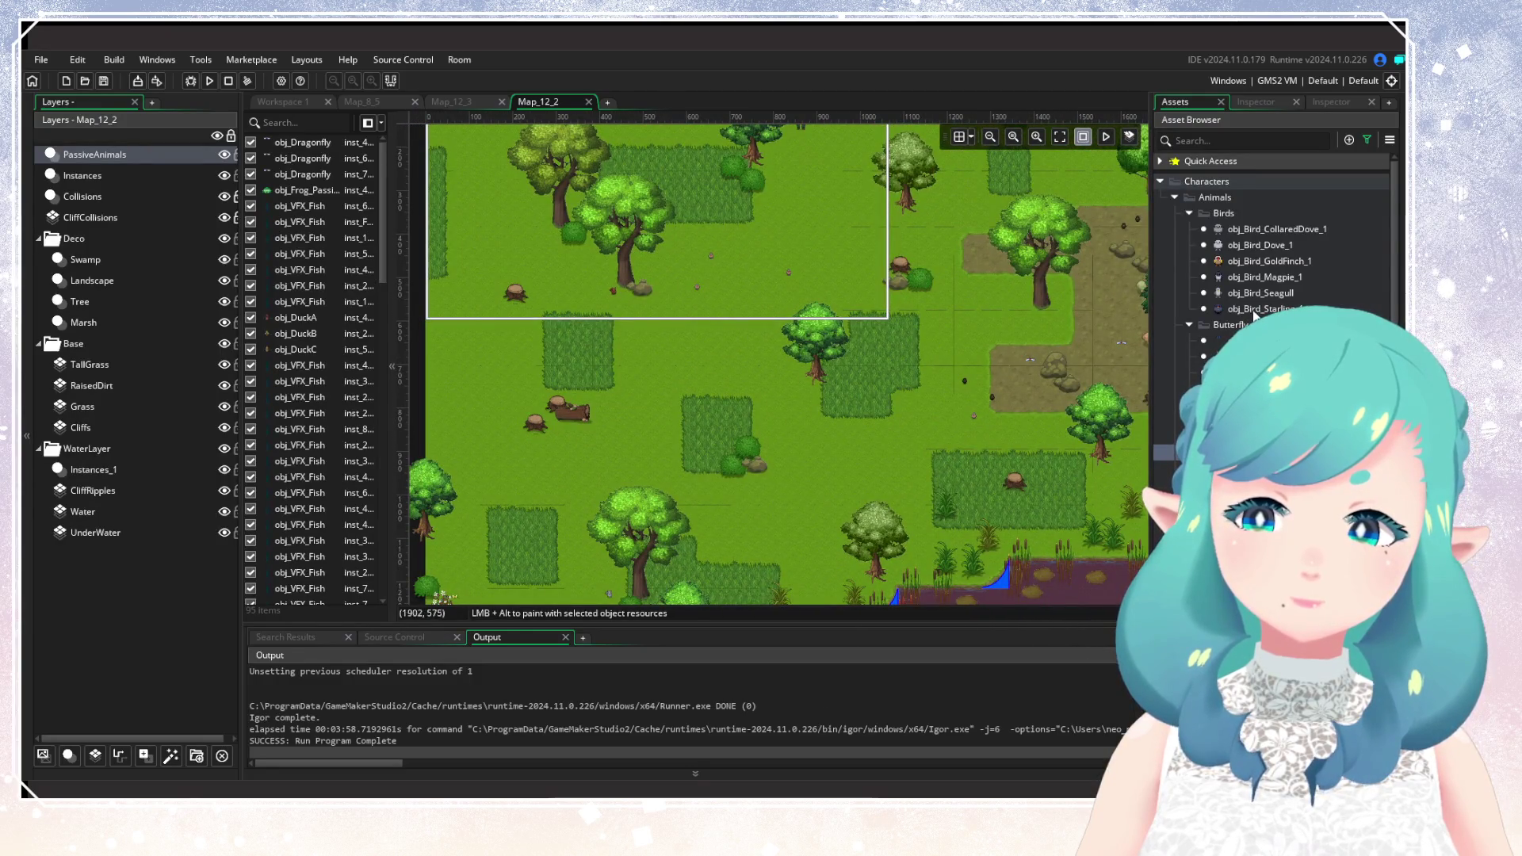
Scatter eight obj_Bird_Starling instances across the meadow and marsh edge.
mouse_move(1255, 315)
mouse_down()
mouse_move(750, 384)
mouse_move(764, 408)
mouse_up()
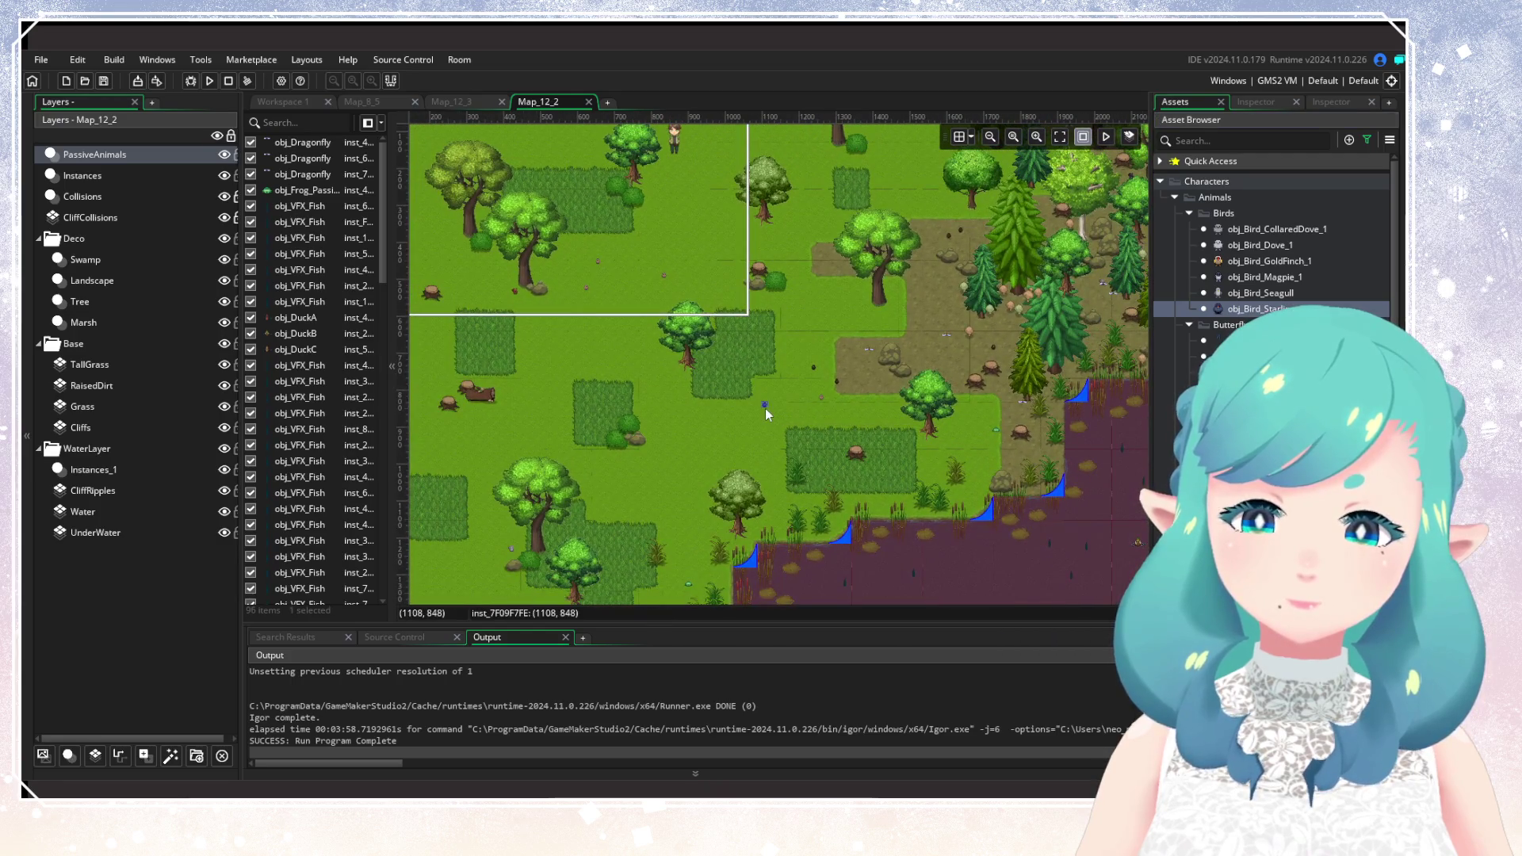
alt+click(745, 426)
alt+click(607, 320)
scroll(676, 184, down, 5)
scroll(675, 184, left, 2)
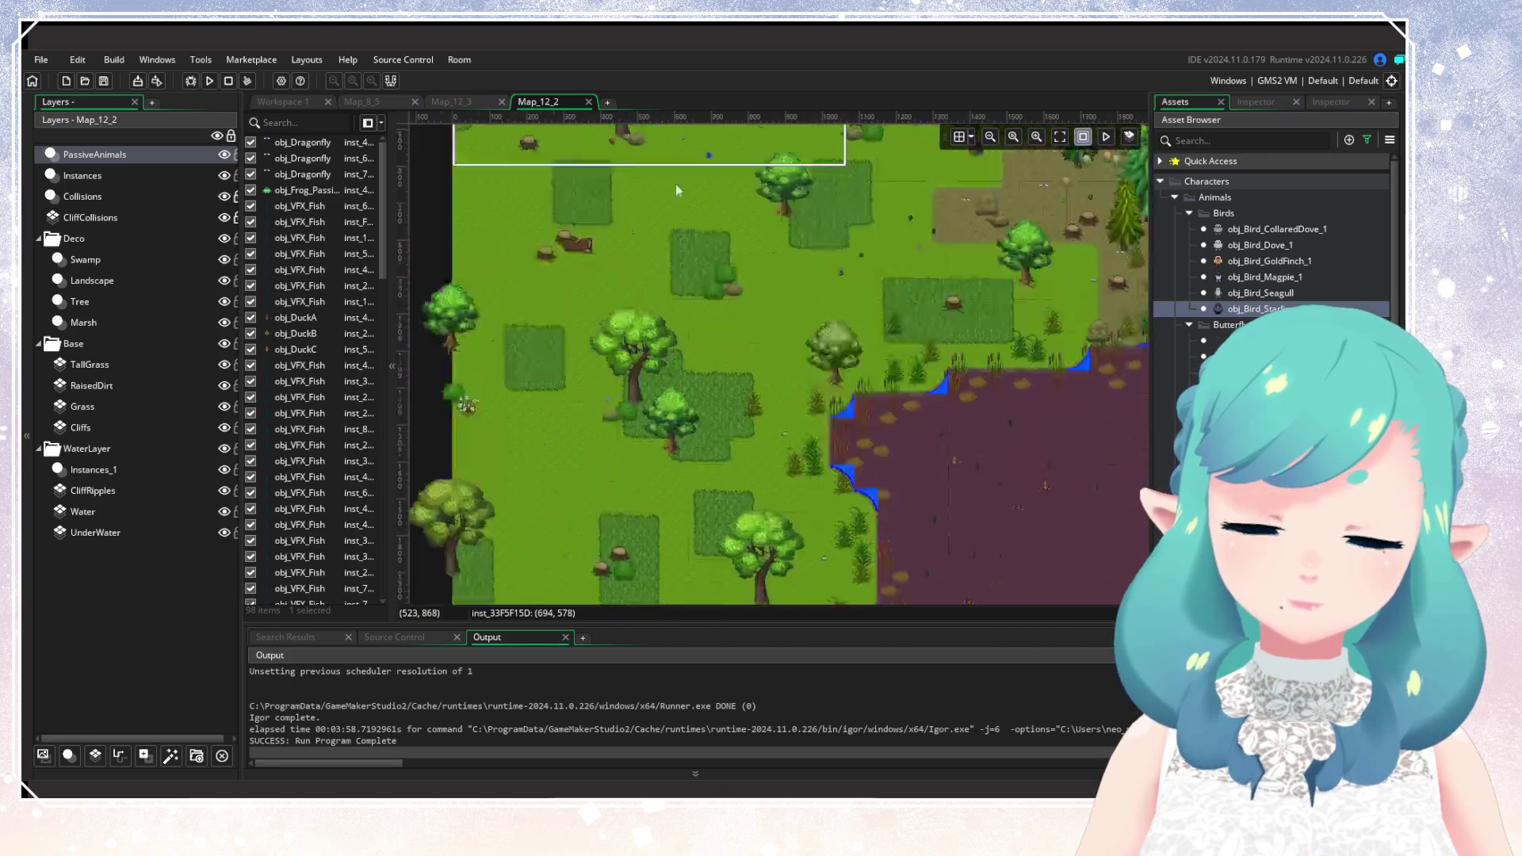
alt+click(617, 227)
alt+click(620, 274)
scroll(627, 317, down, 5)
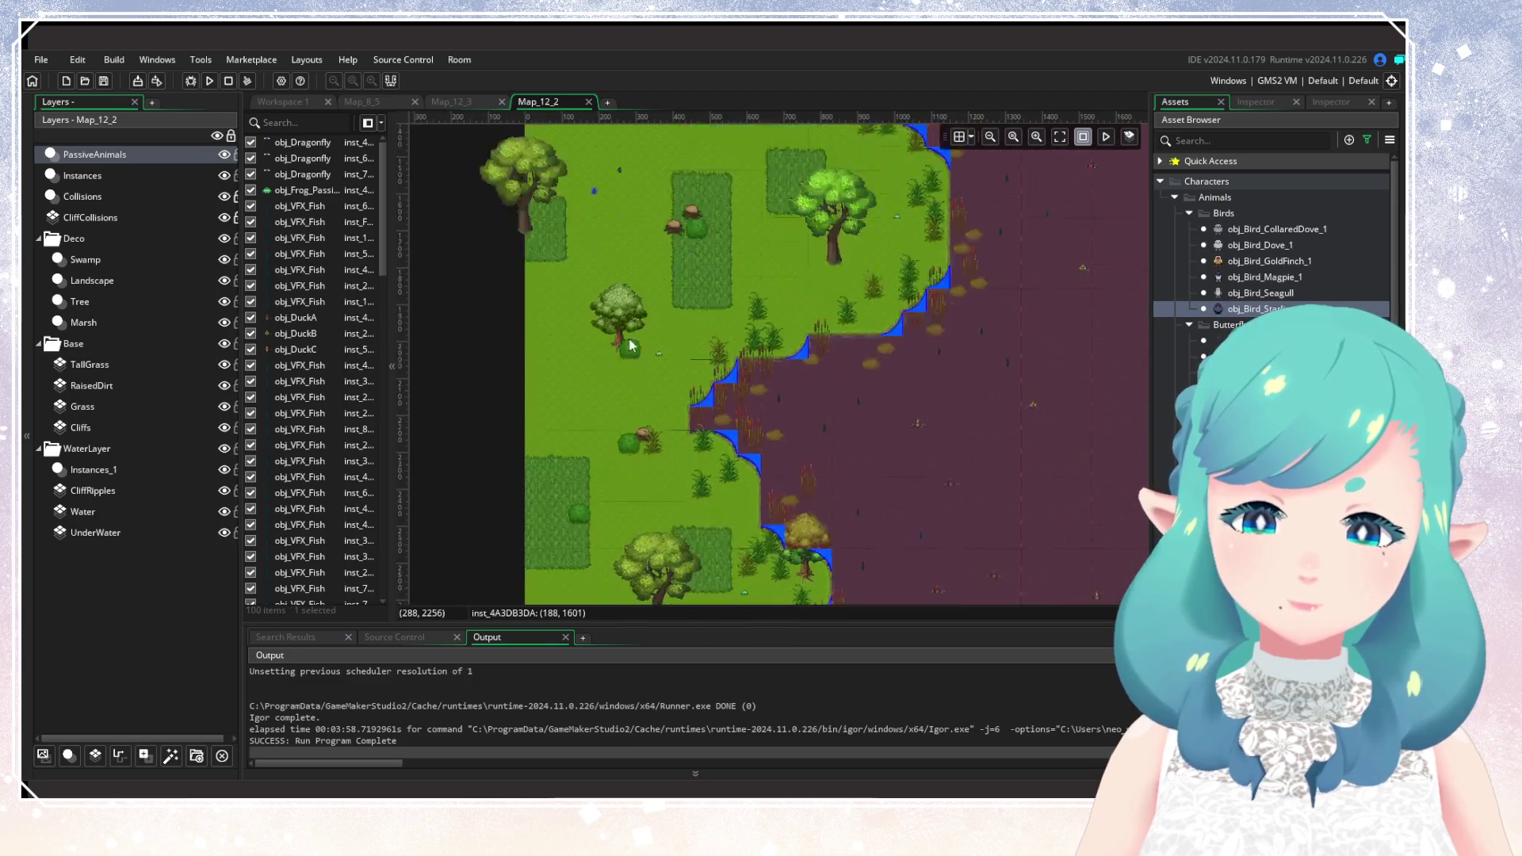
alt+click(635, 375)
alt+click(741, 536)
scroll(700, 517, down, 5)
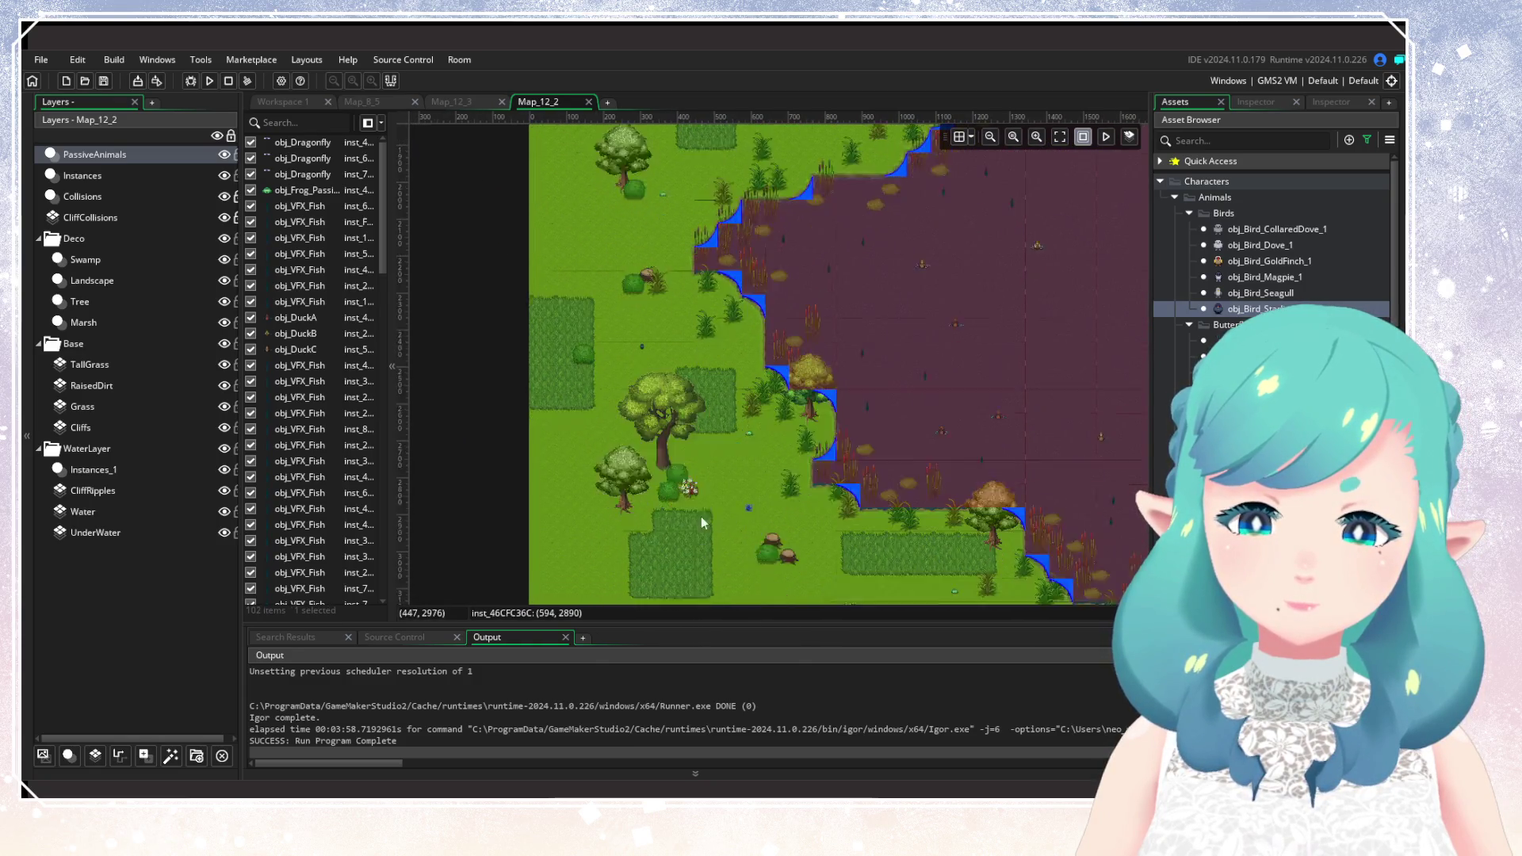
scroll(701, 516, left, 1)
alt+click(612, 422)
scroll(825, 387, down, 3)
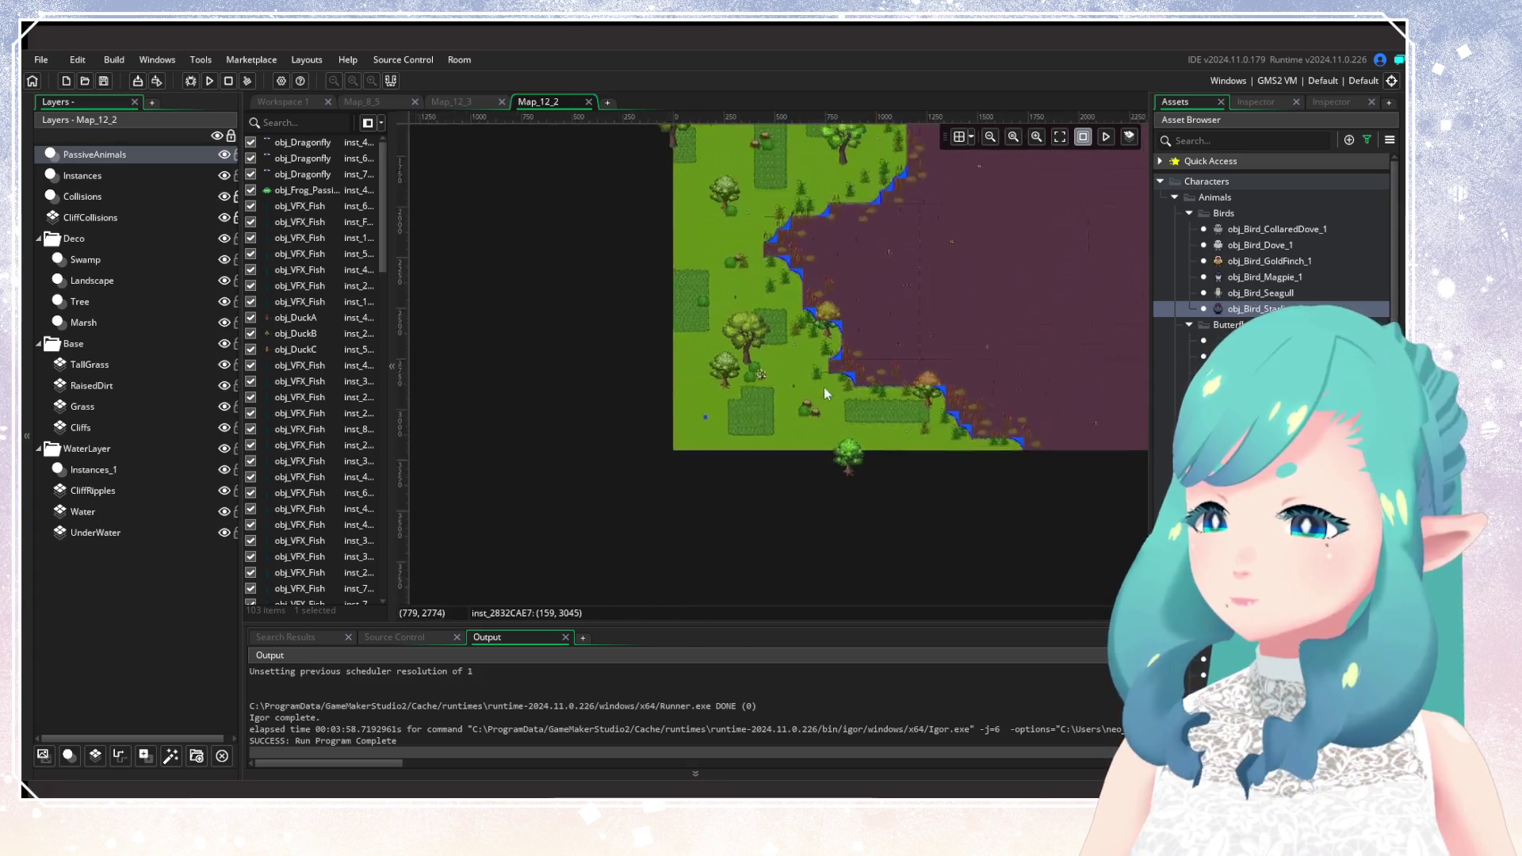
Scatter seven magpie instances across the lower and upper meadow.
click(1258, 277)
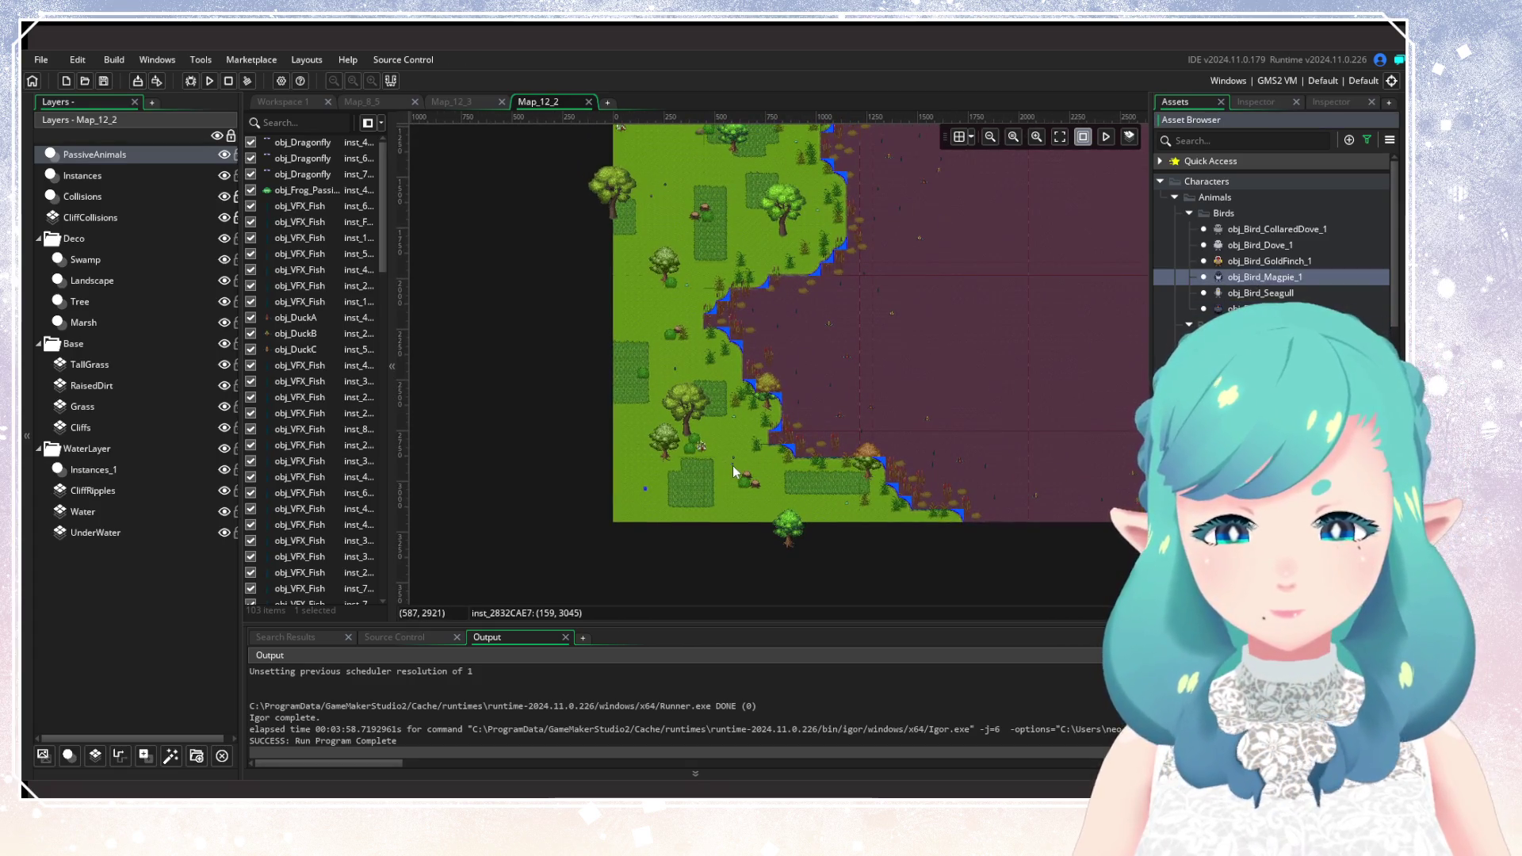
alt+click(727, 464)
alt+click(644, 355)
scroll(654, 363, up, 5)
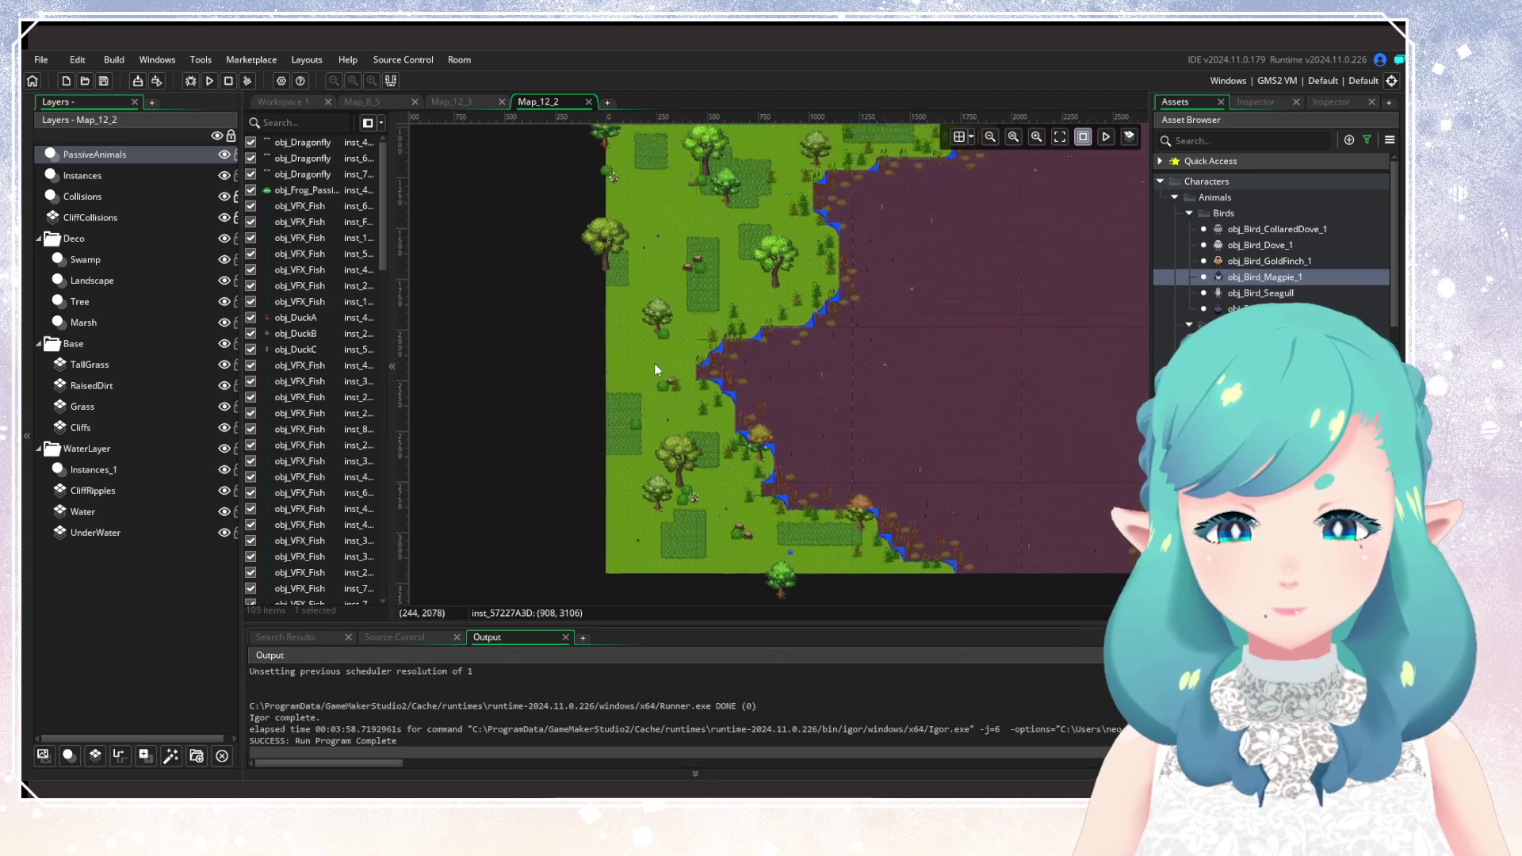
alt+click(642, 483)
alt+click(644, 498)
alt+click(655, 406)
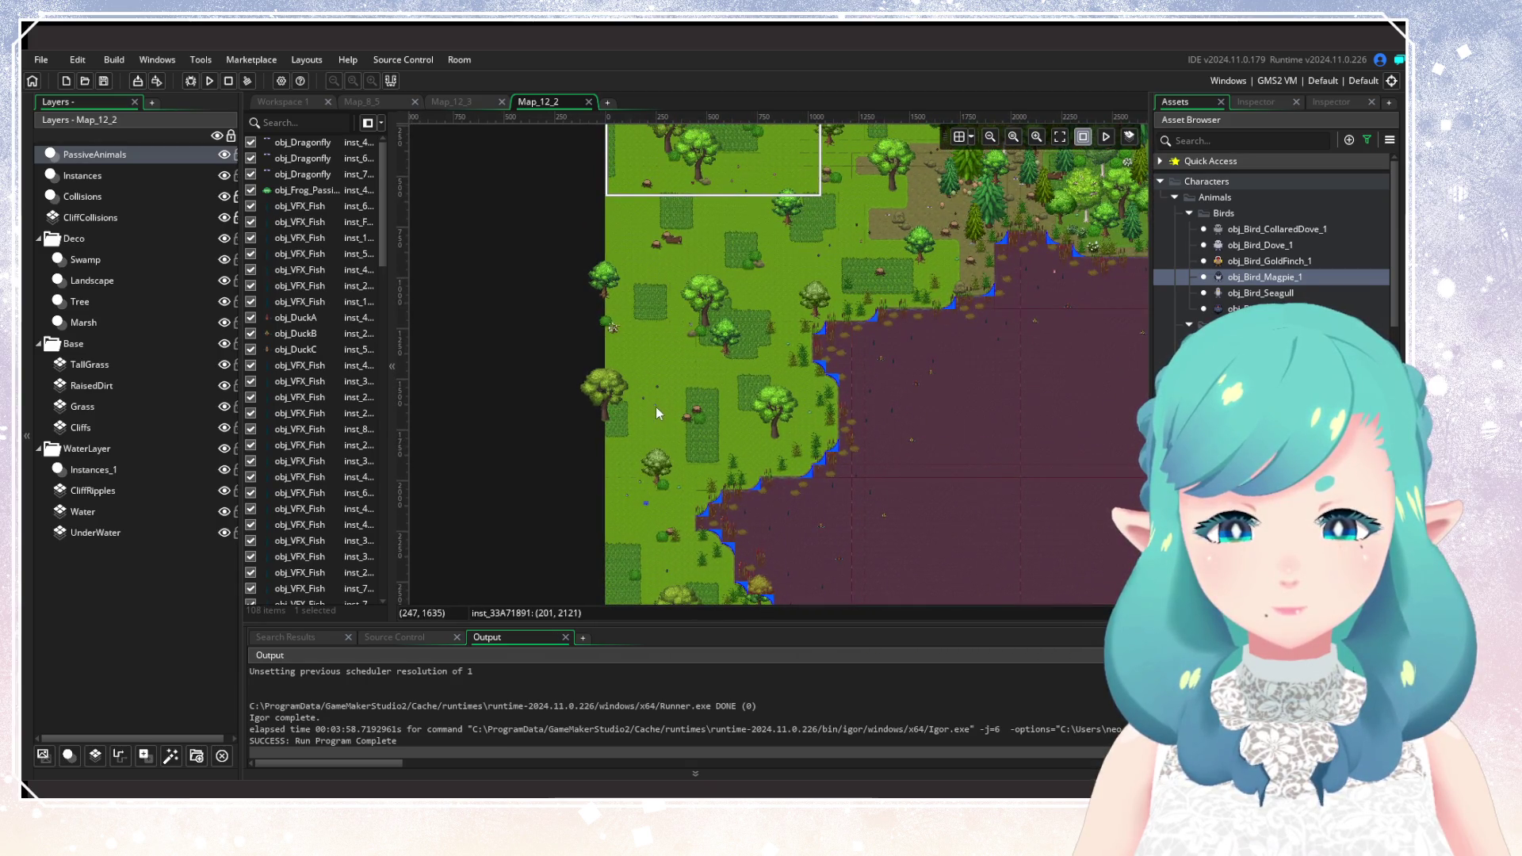
alt+click(726, 407)
drag(726, 408, 640, 557)
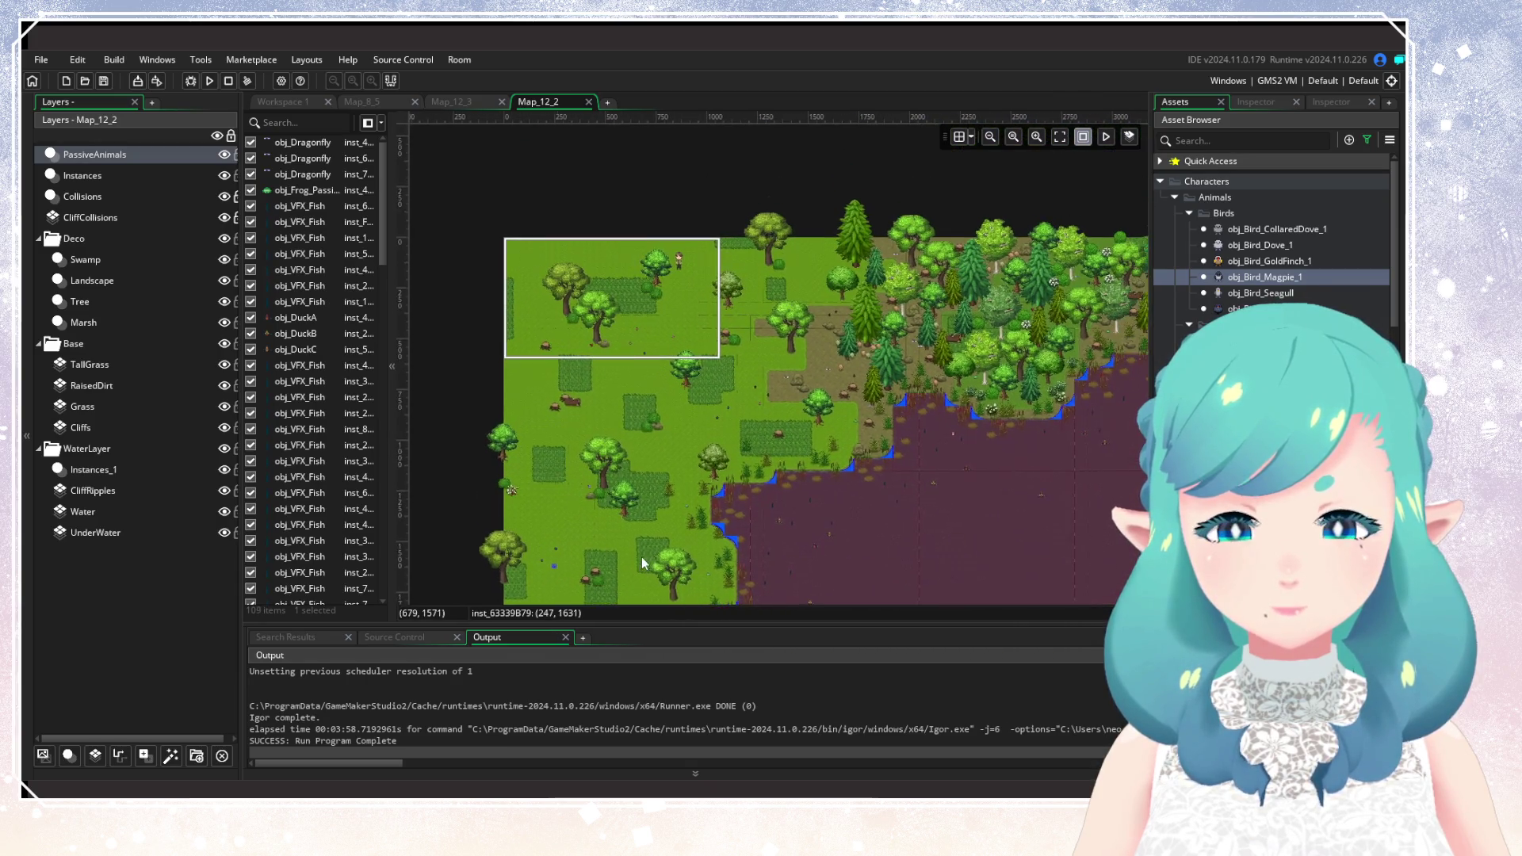
alt+click(697, 349)
Place two obj_Bird_Dove_1 and several obj_Bird_CollaredDove_1 instances on the meadow.
click(1259, 245)
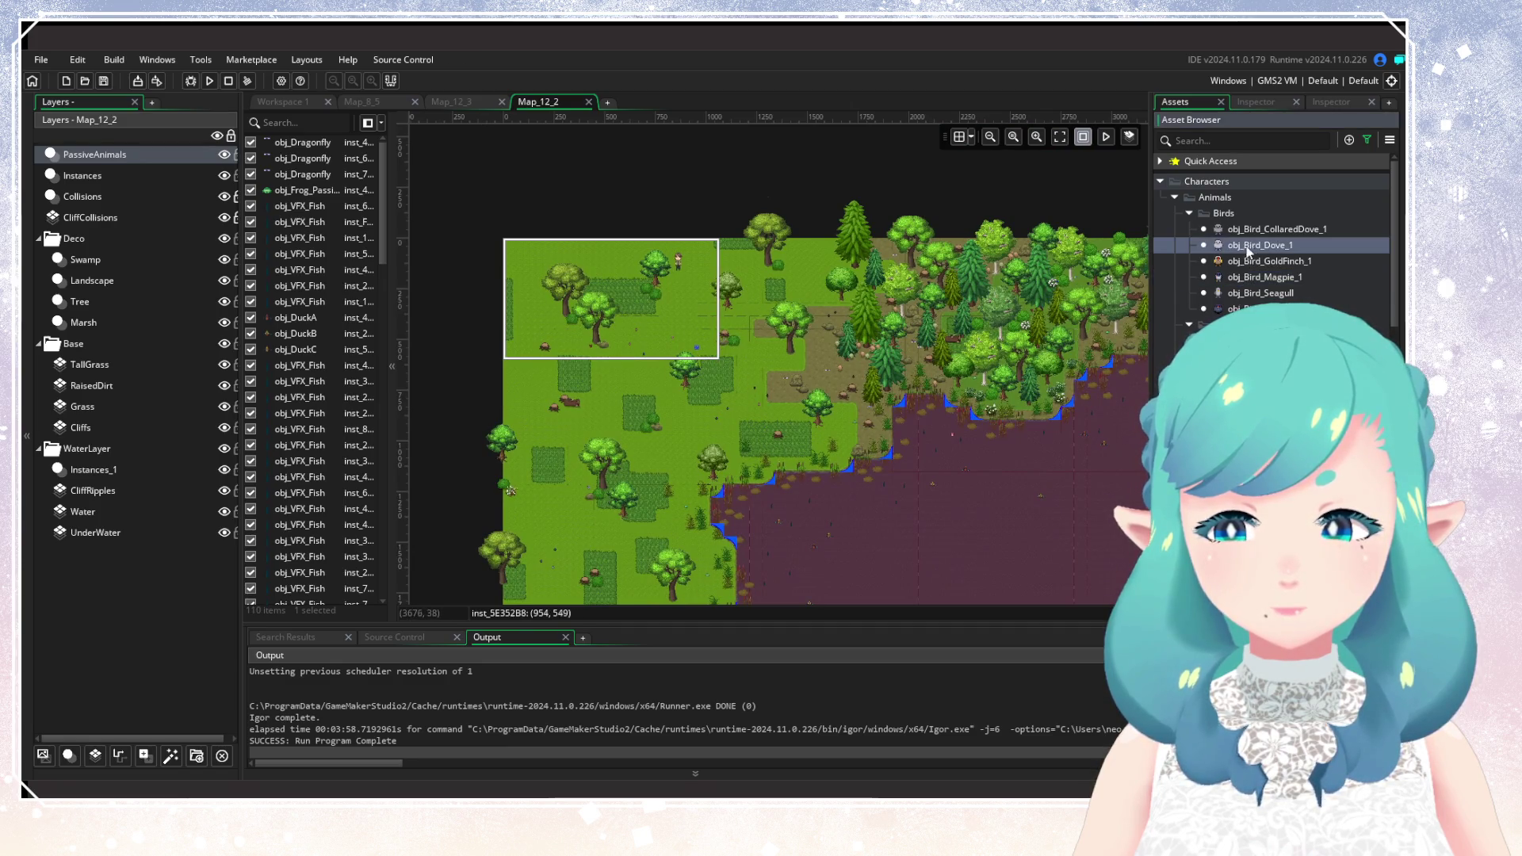
alt+click(661, 327)
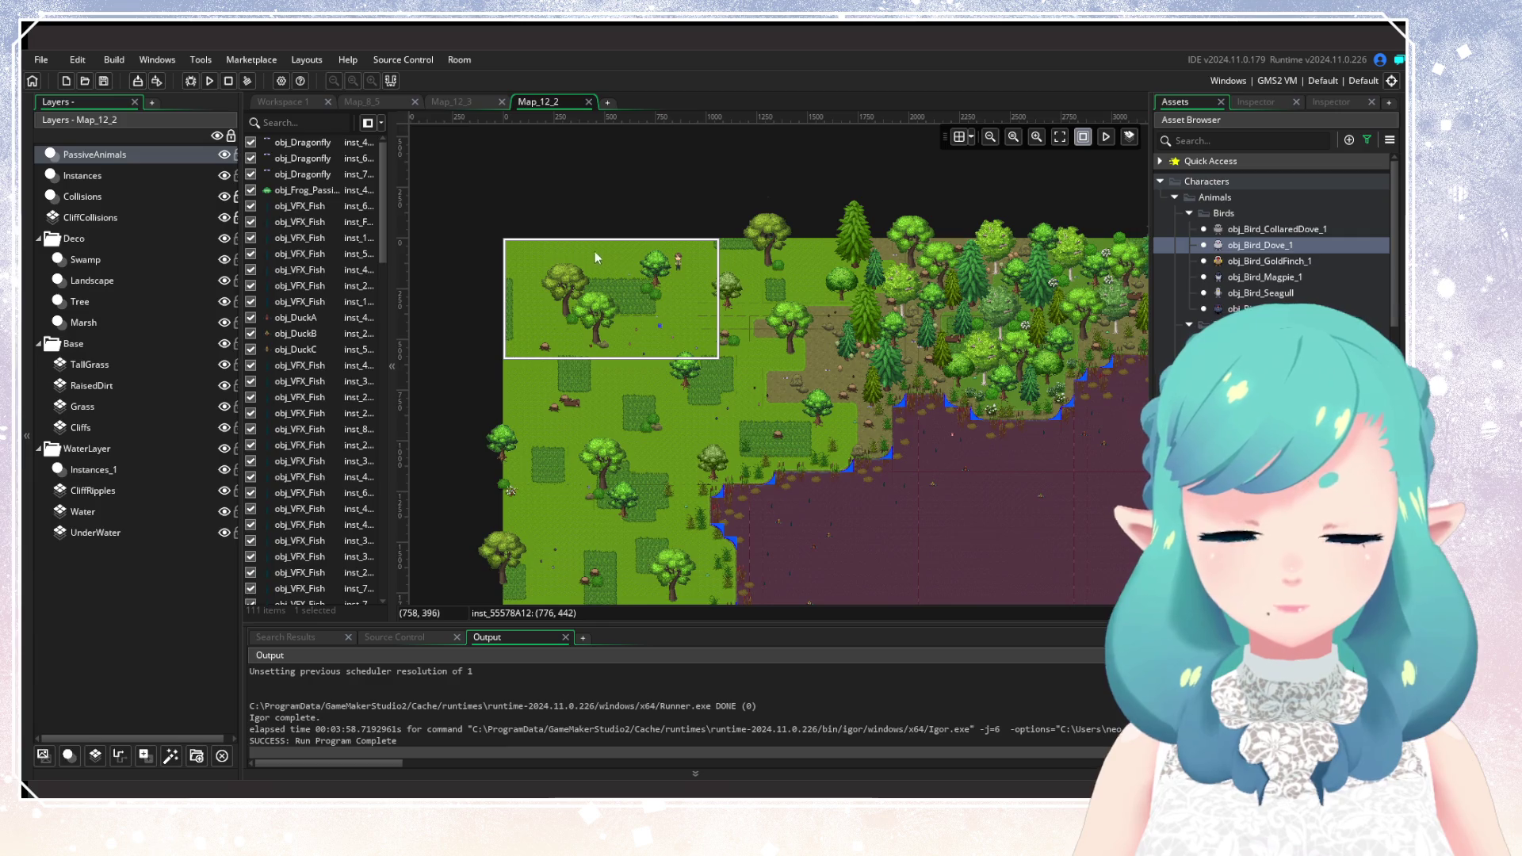
alt+click(531, 293)
click(1253, 233)
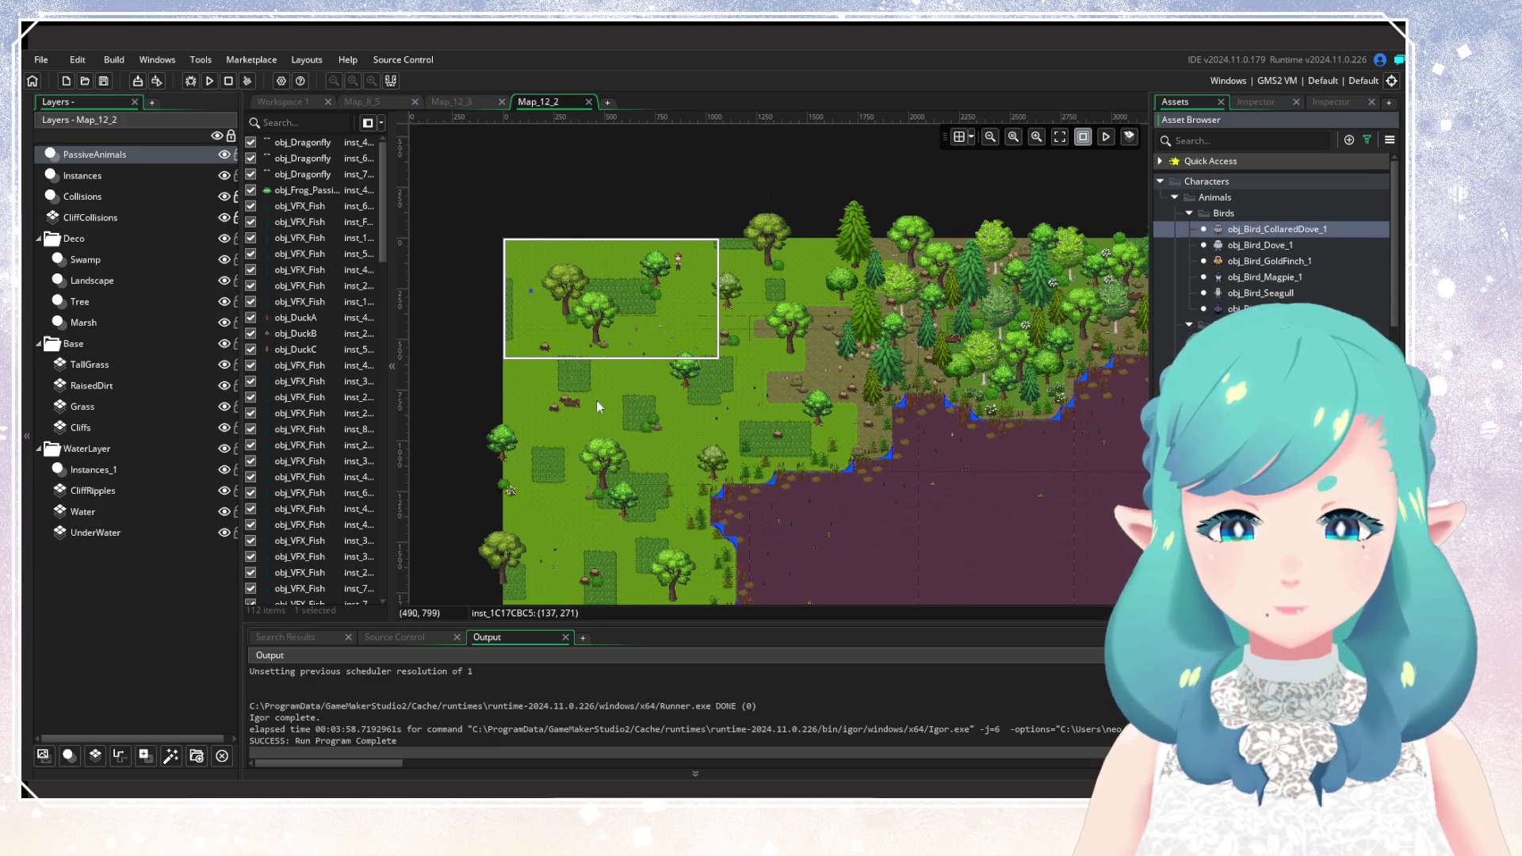
alt+click(529, 384)
alt+click(511, 401)
alt+click(531, 403)
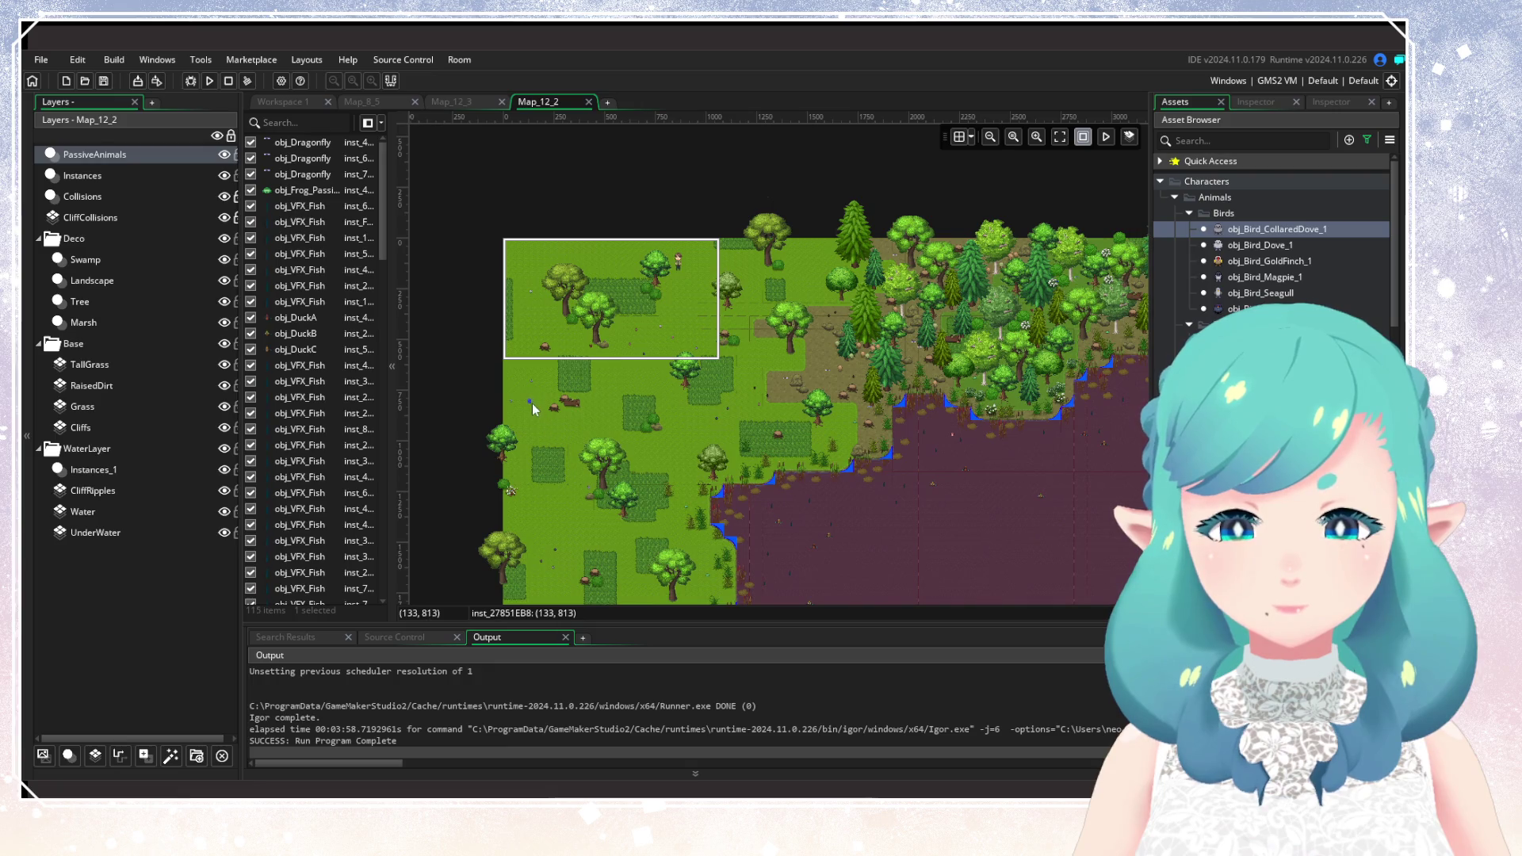
alt+click(953, 435)
Paste the two flying birds from Map_8_5 along Map_12_2's left edge and run a test build.
scroll(954, 506, down, 5)
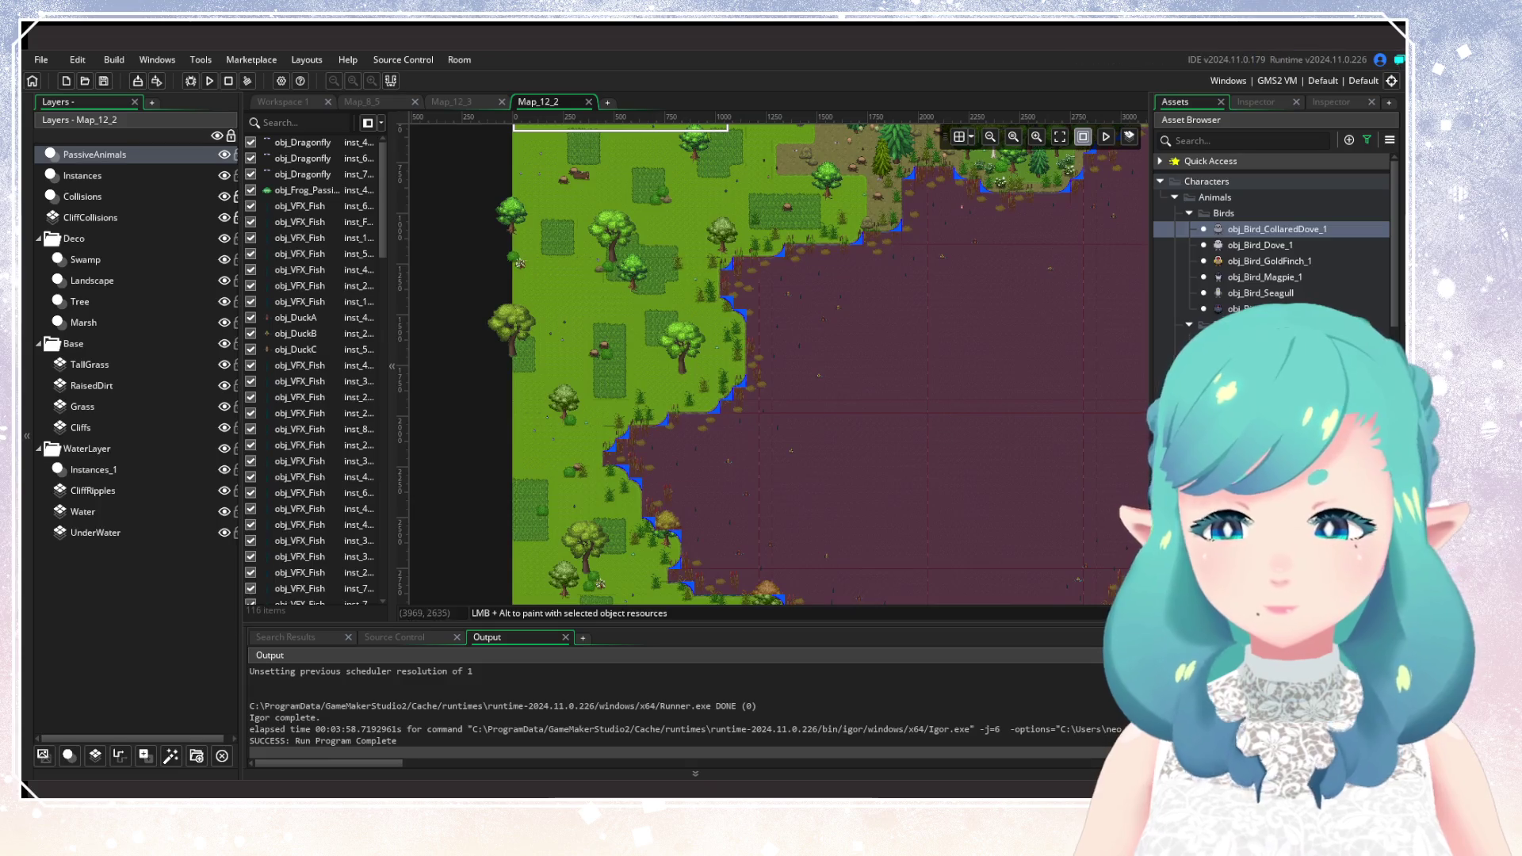
scroll(1268, 238, down, 3)
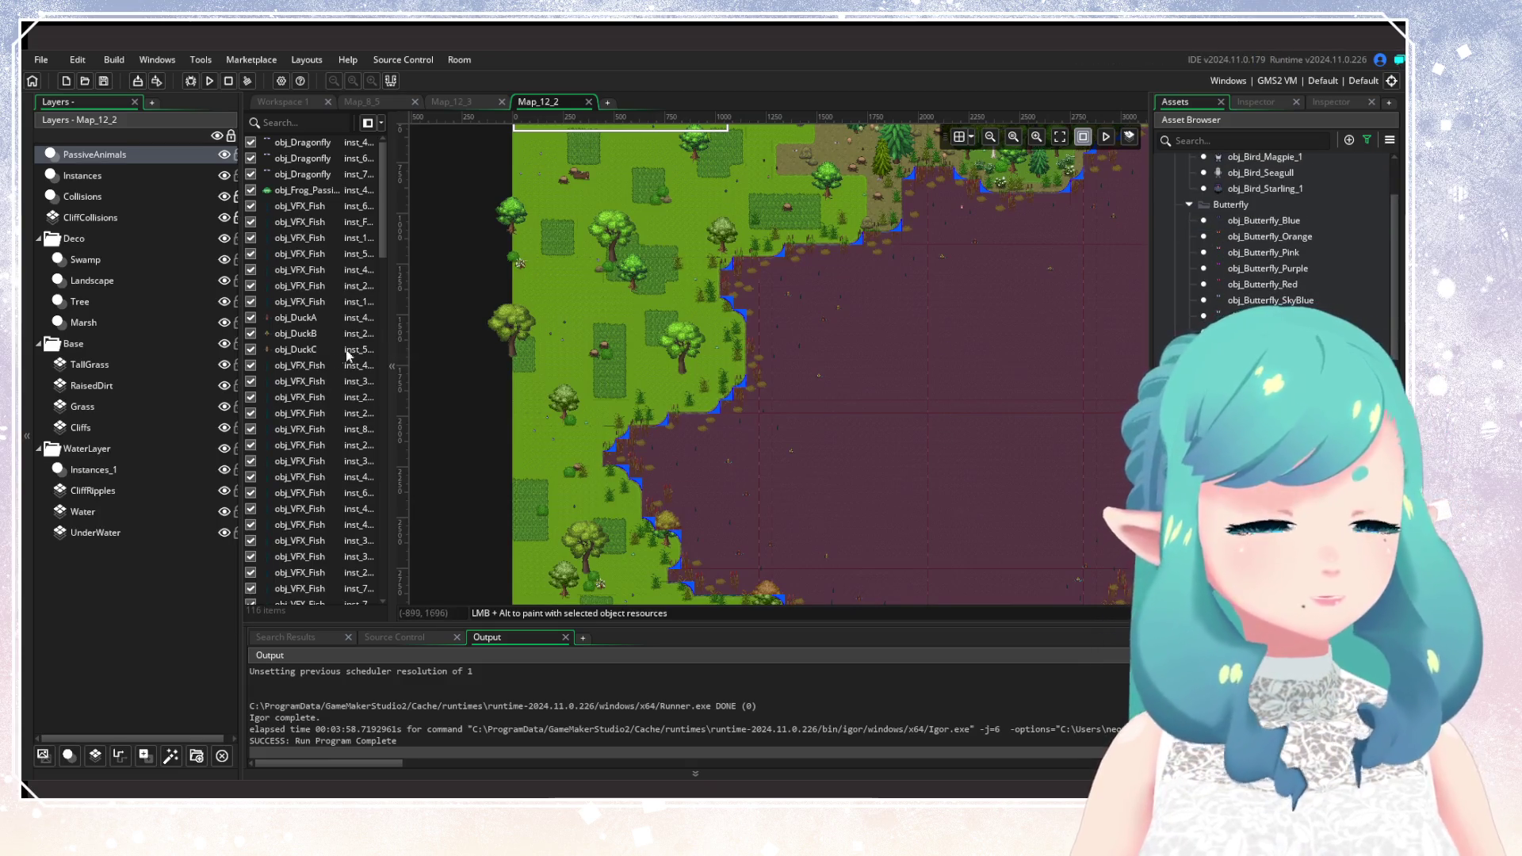
click(361, 102)
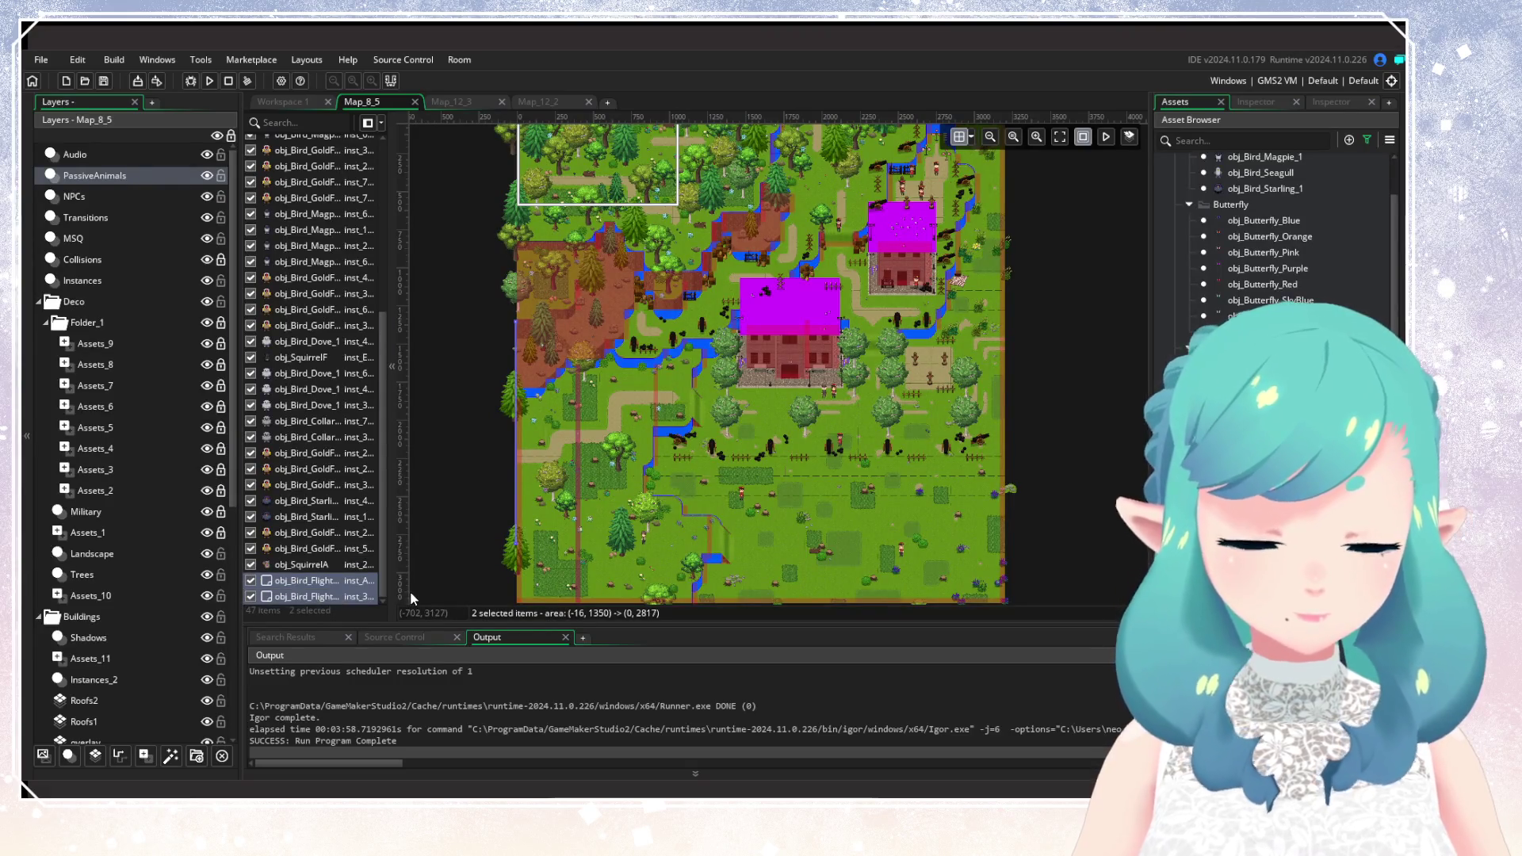
click(566, 106)
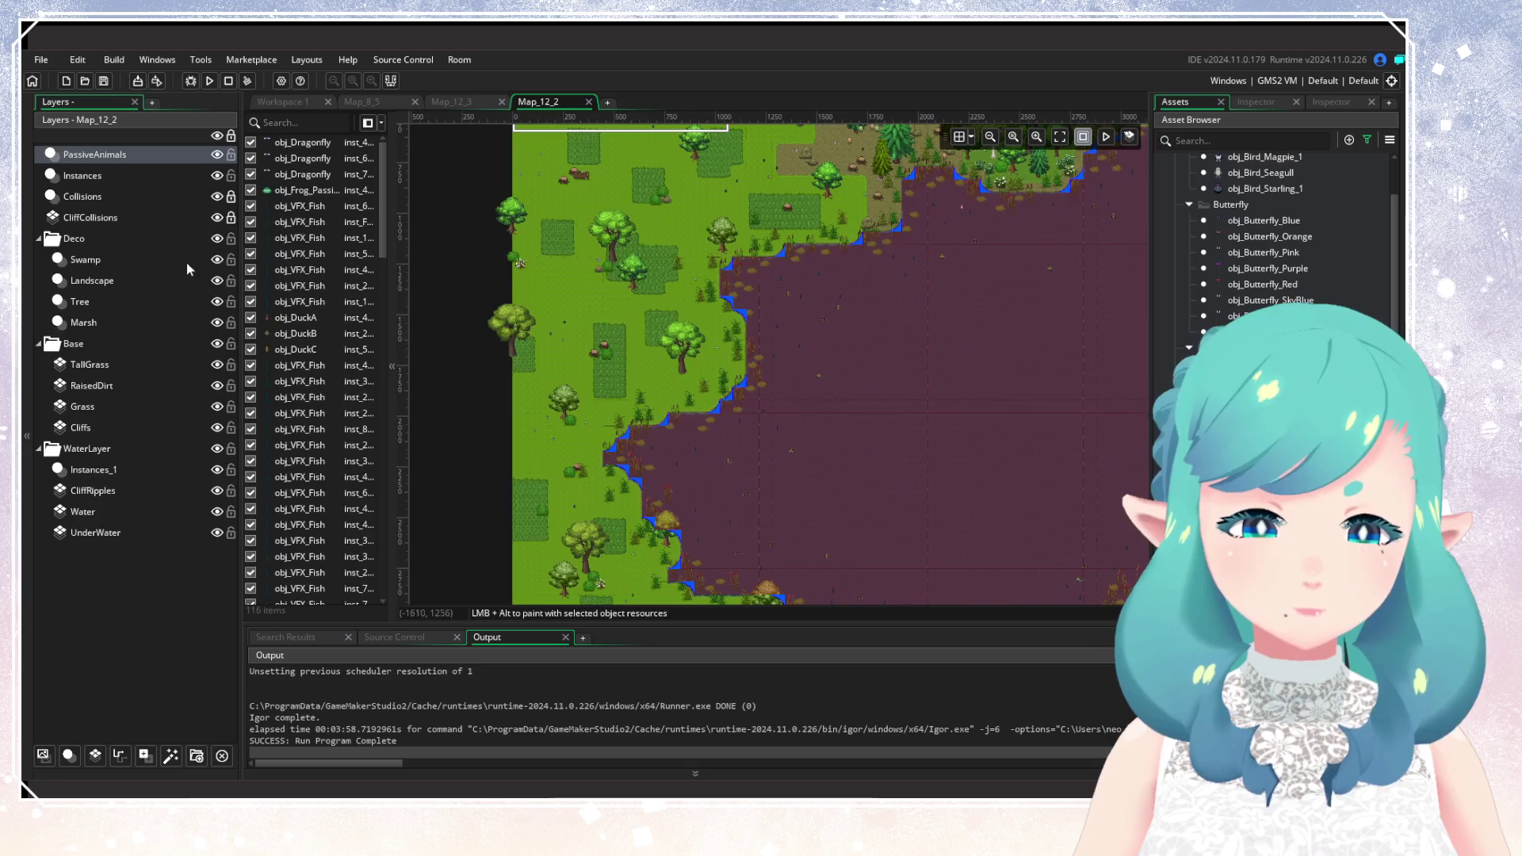
scroll(630, 383, down, 4)
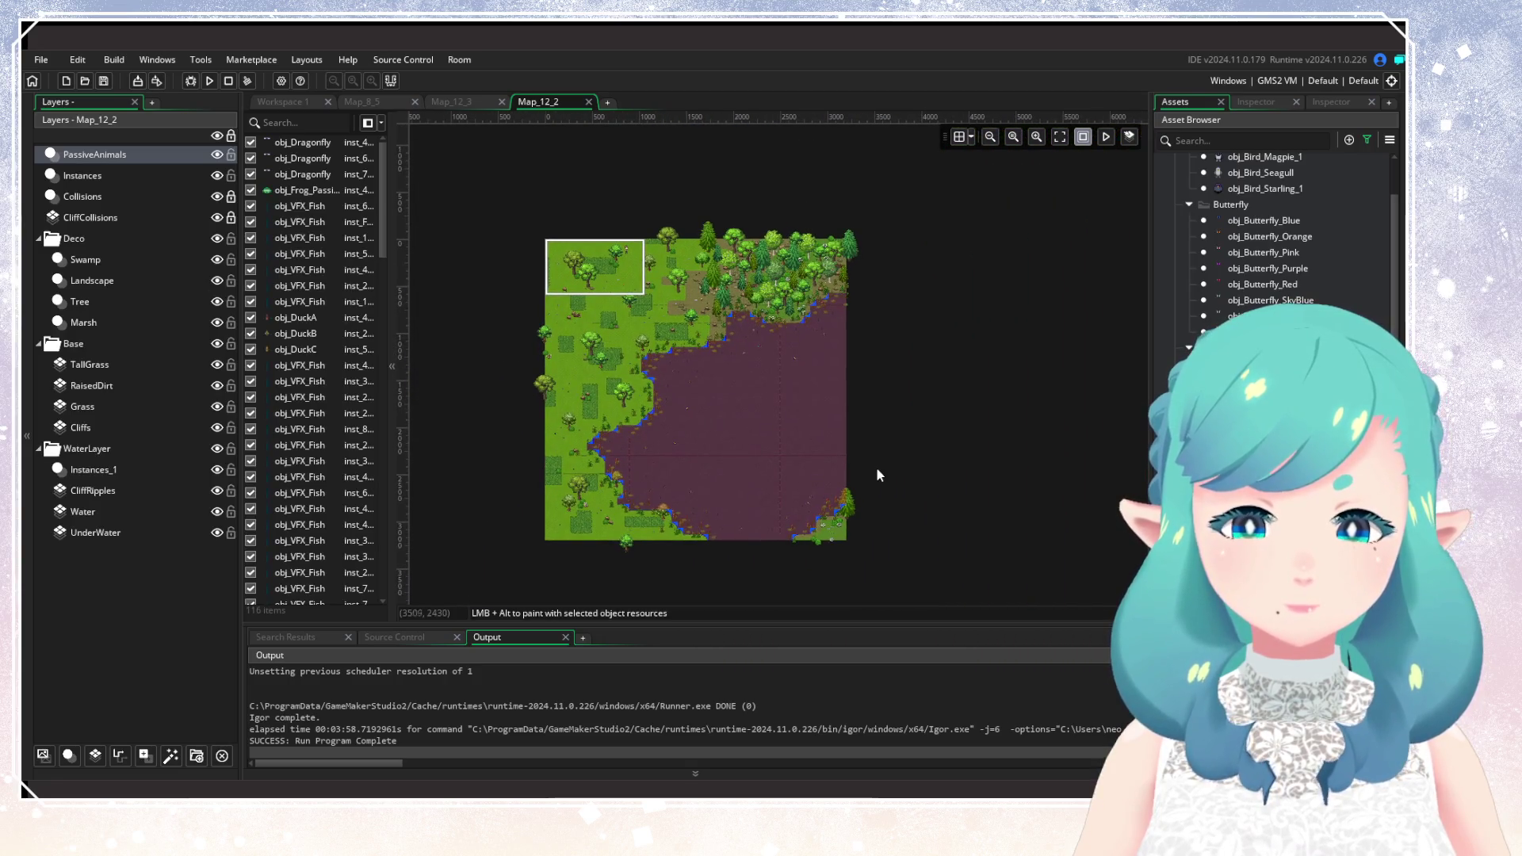
key(ctrl+v)
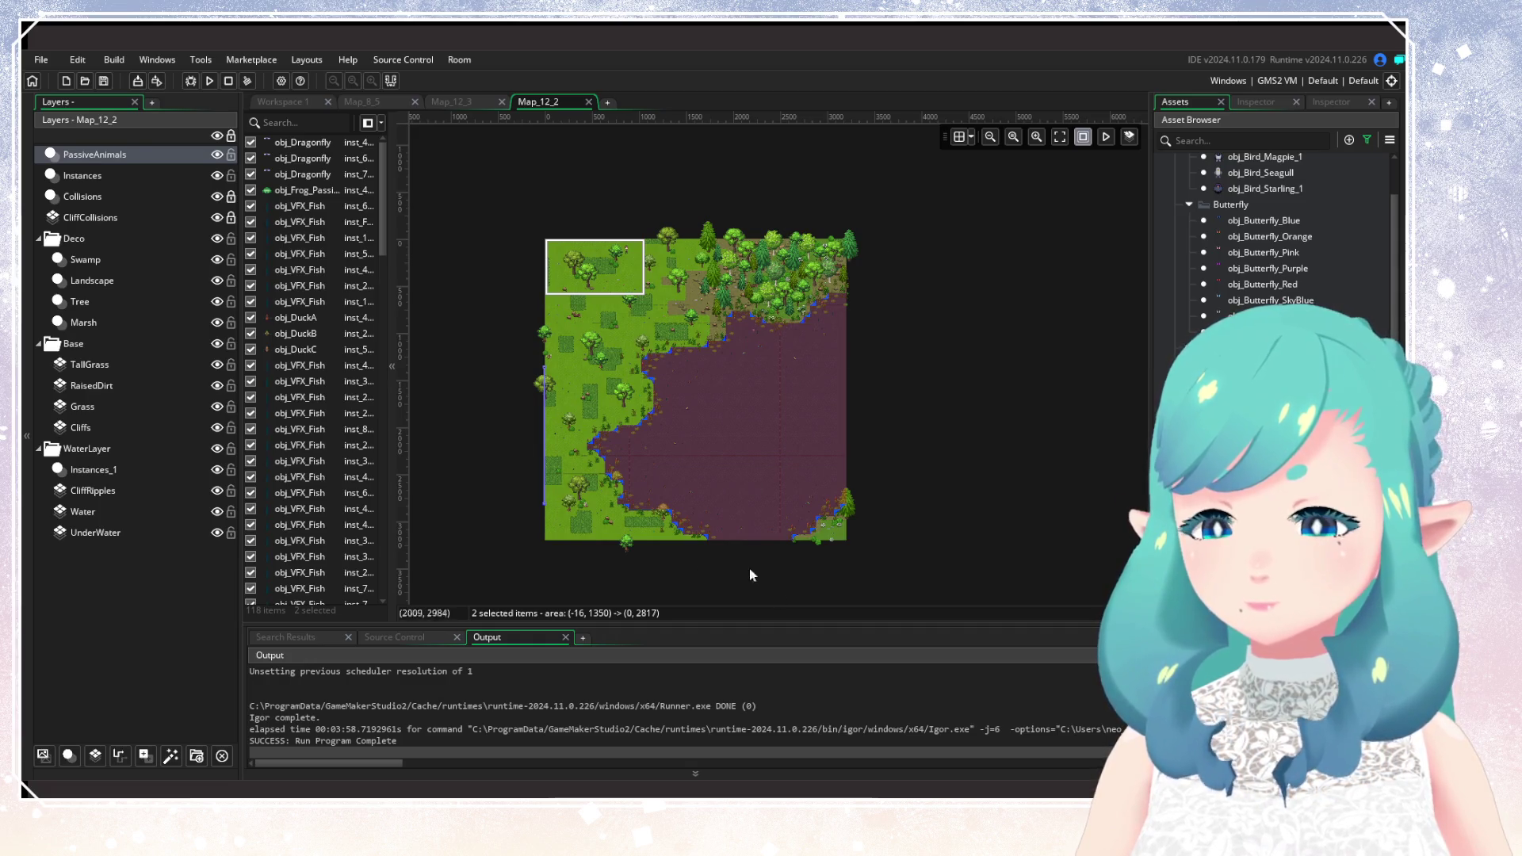
scroll(731, 476, up, 2)
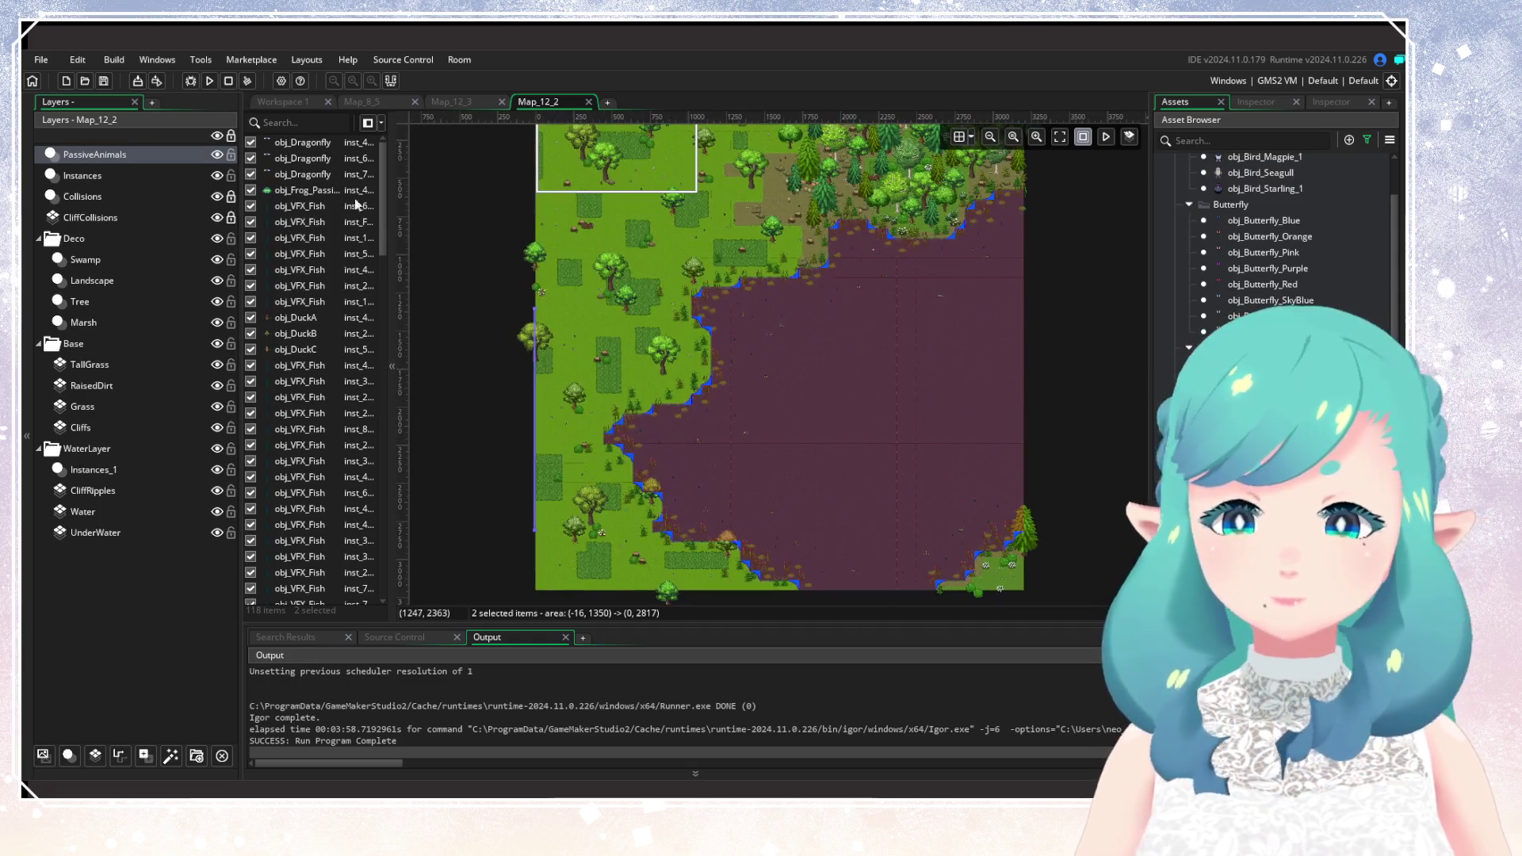
click(209, 81)
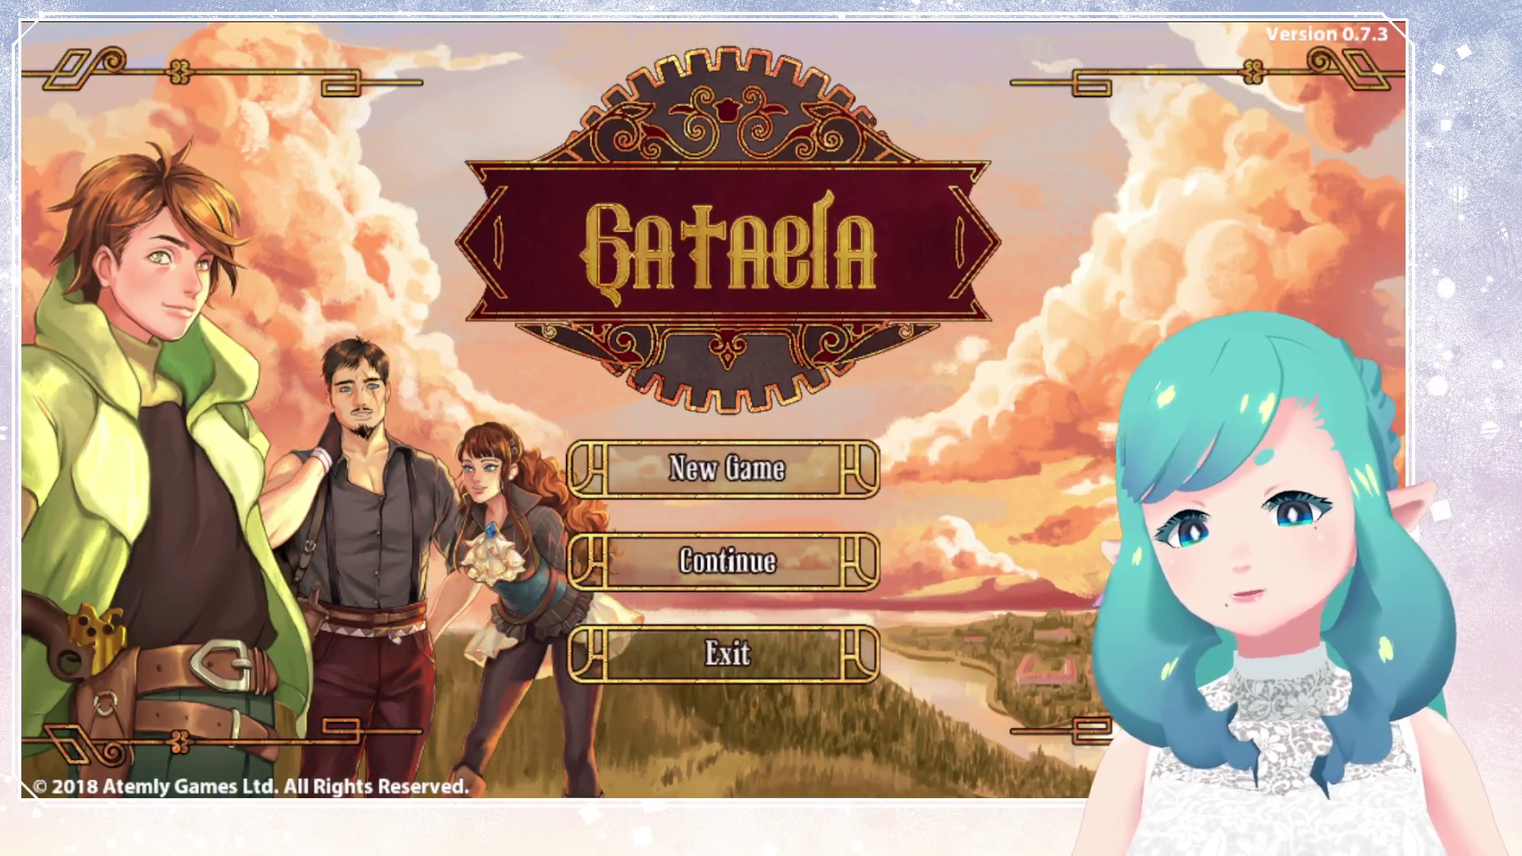
Continue the game from save slot 1, Wiska Forest N.
key(Down)
key(Return)
key(Down)
key(Left)
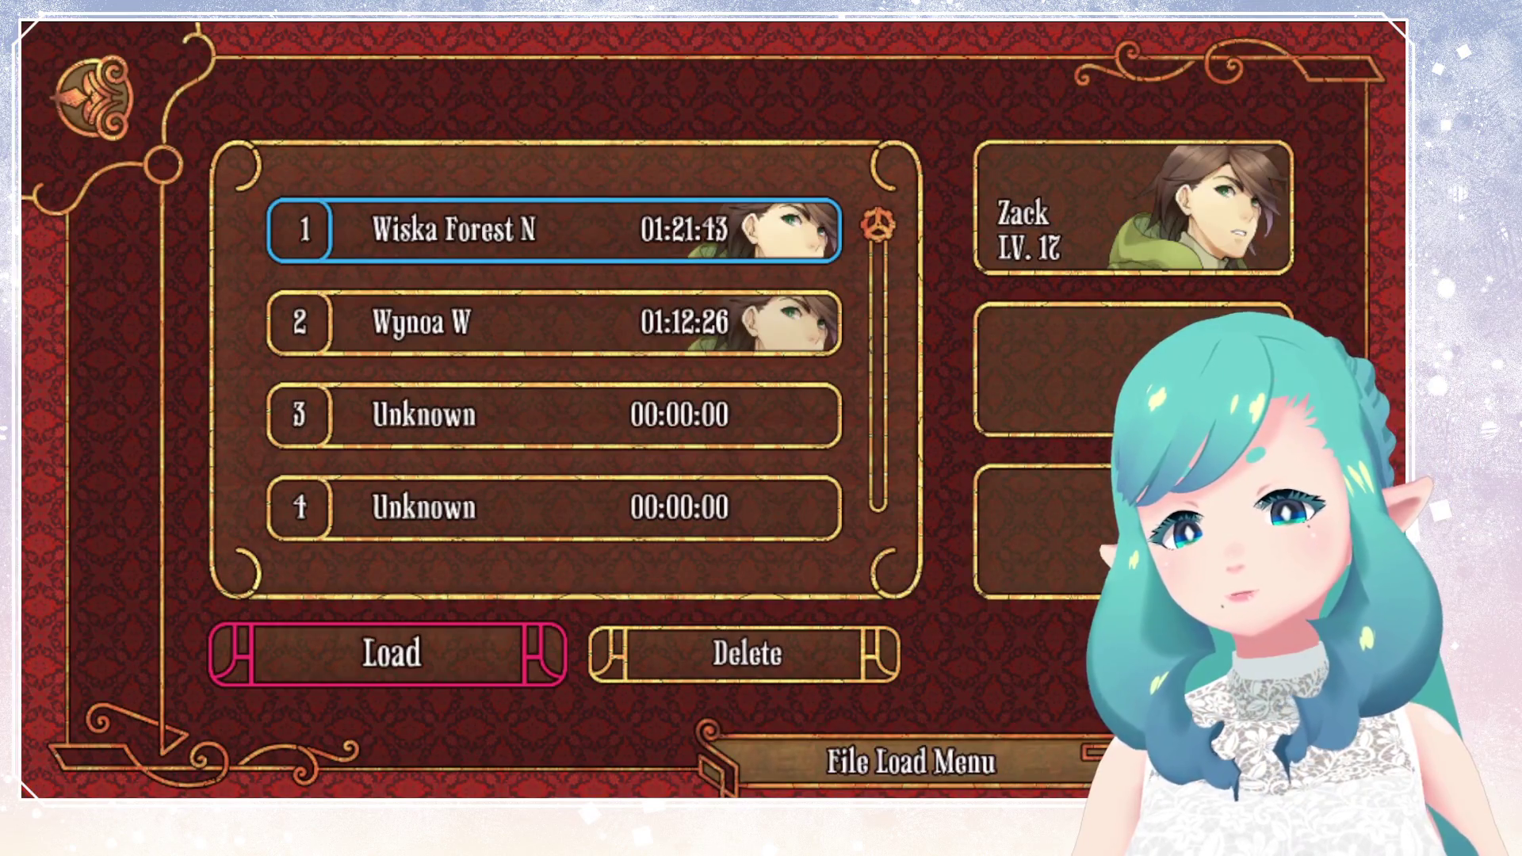
key(Return)
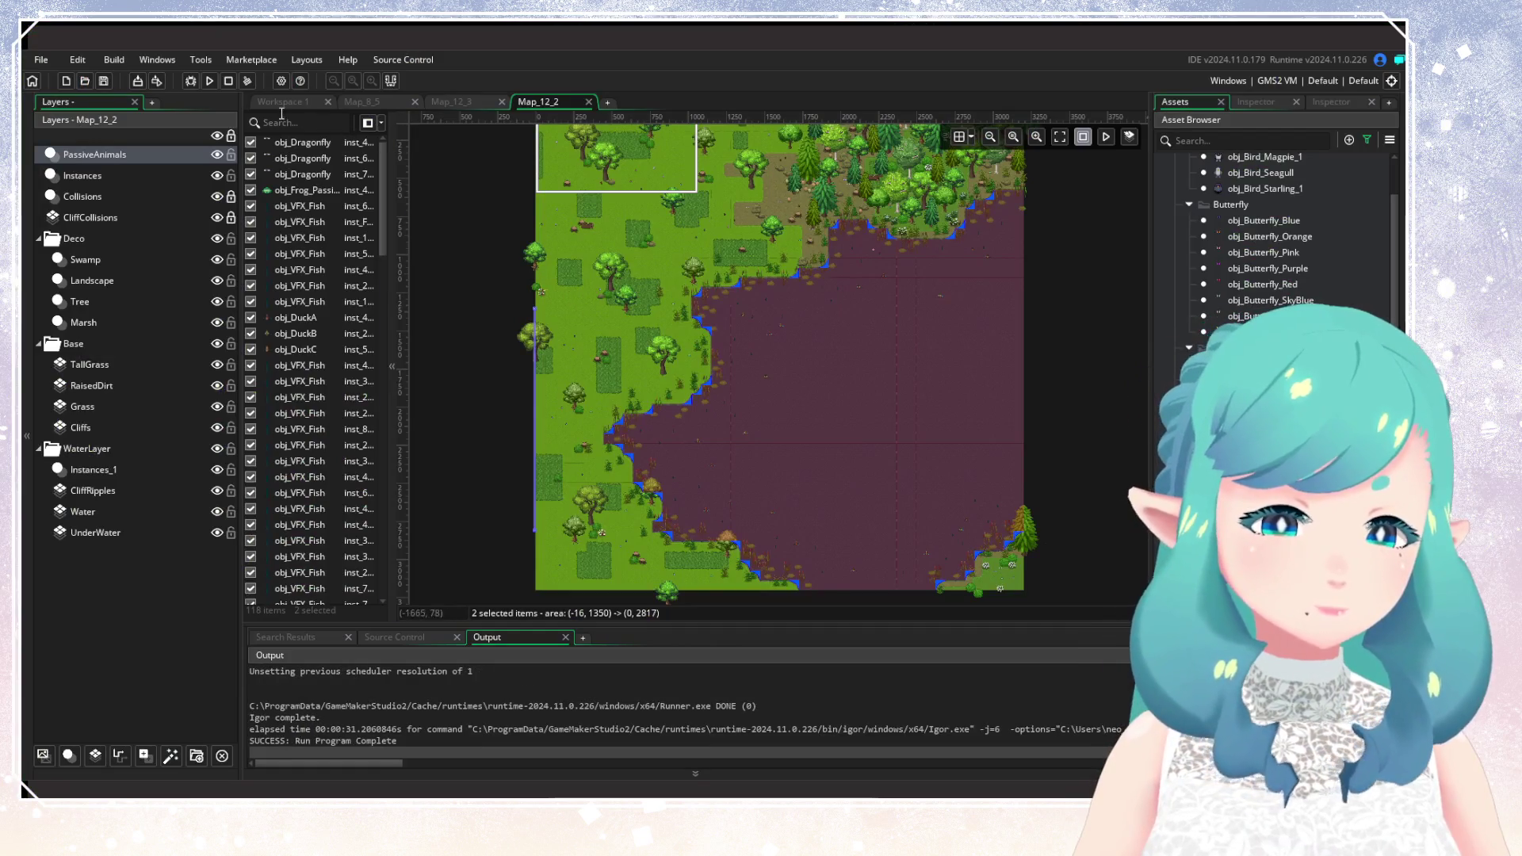
Change roomID in scr_ContinueGame from Map_11_5 to Map_12_2.
click(285, 104)
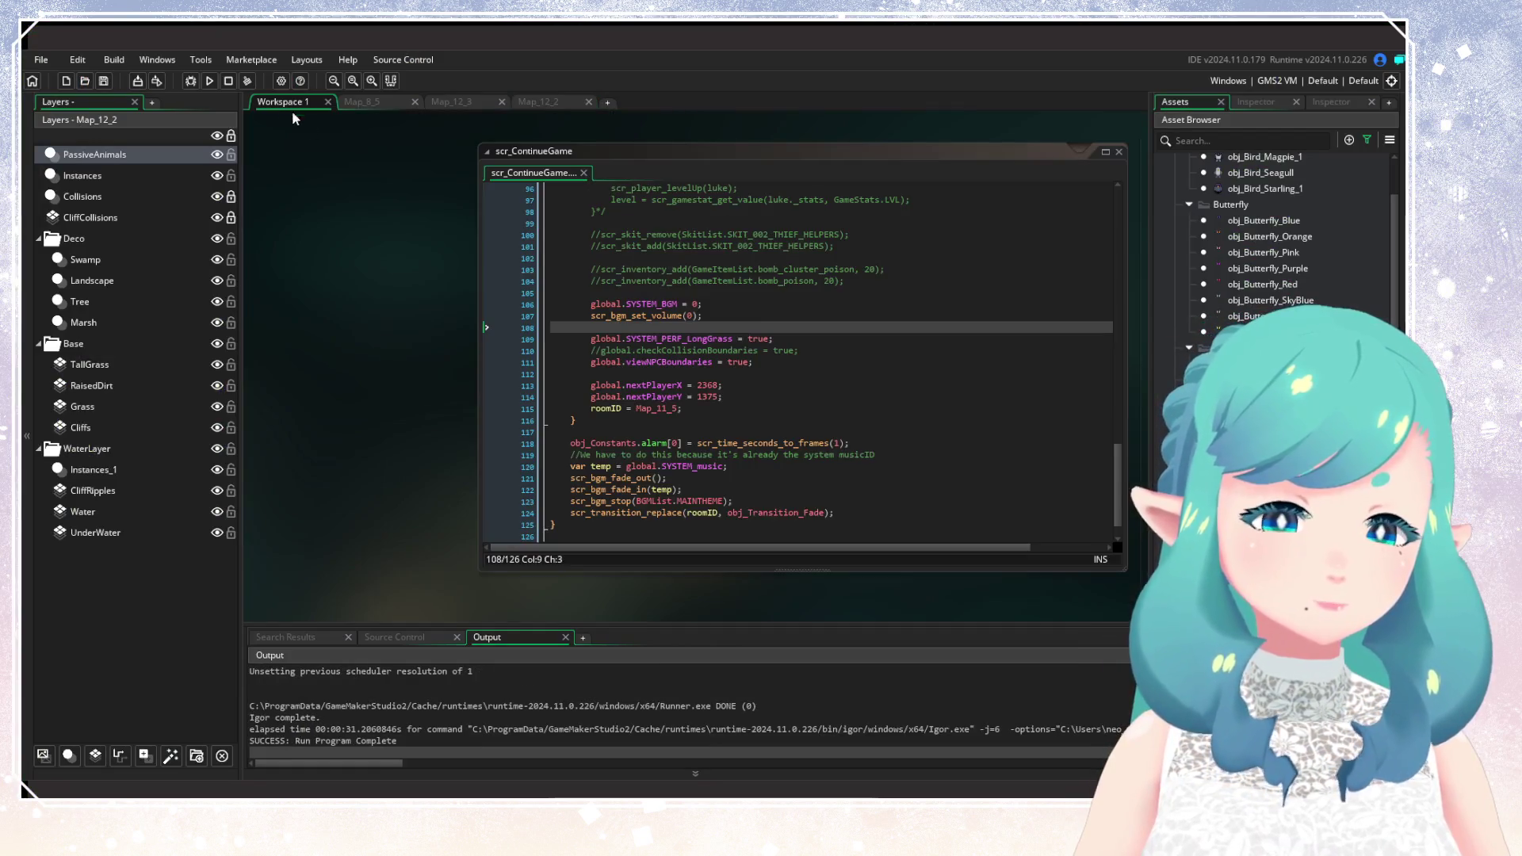
click(674, 410)
text(2_2)
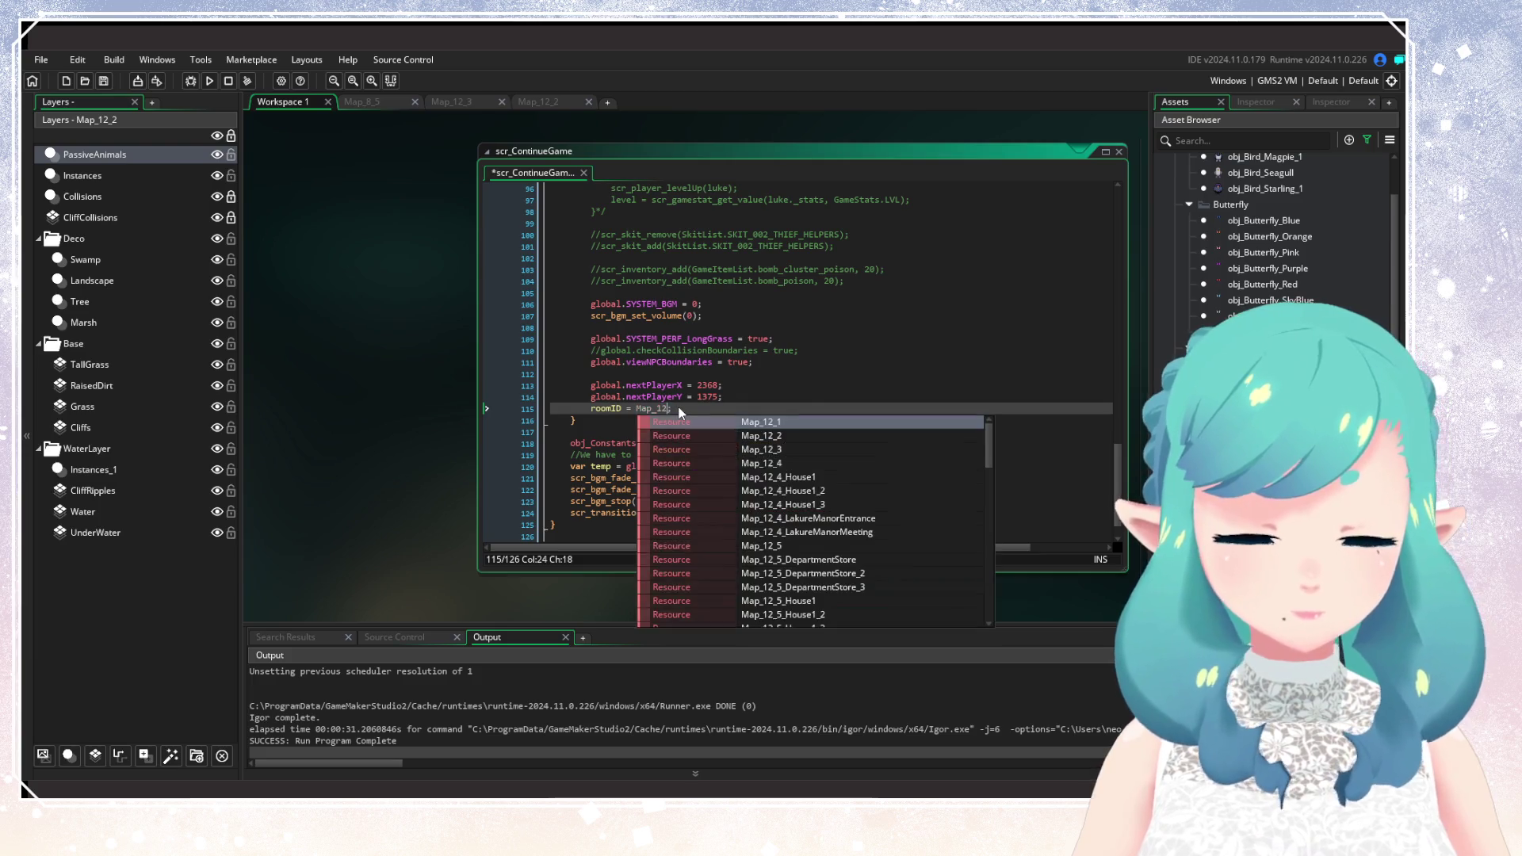
click(702, 386)
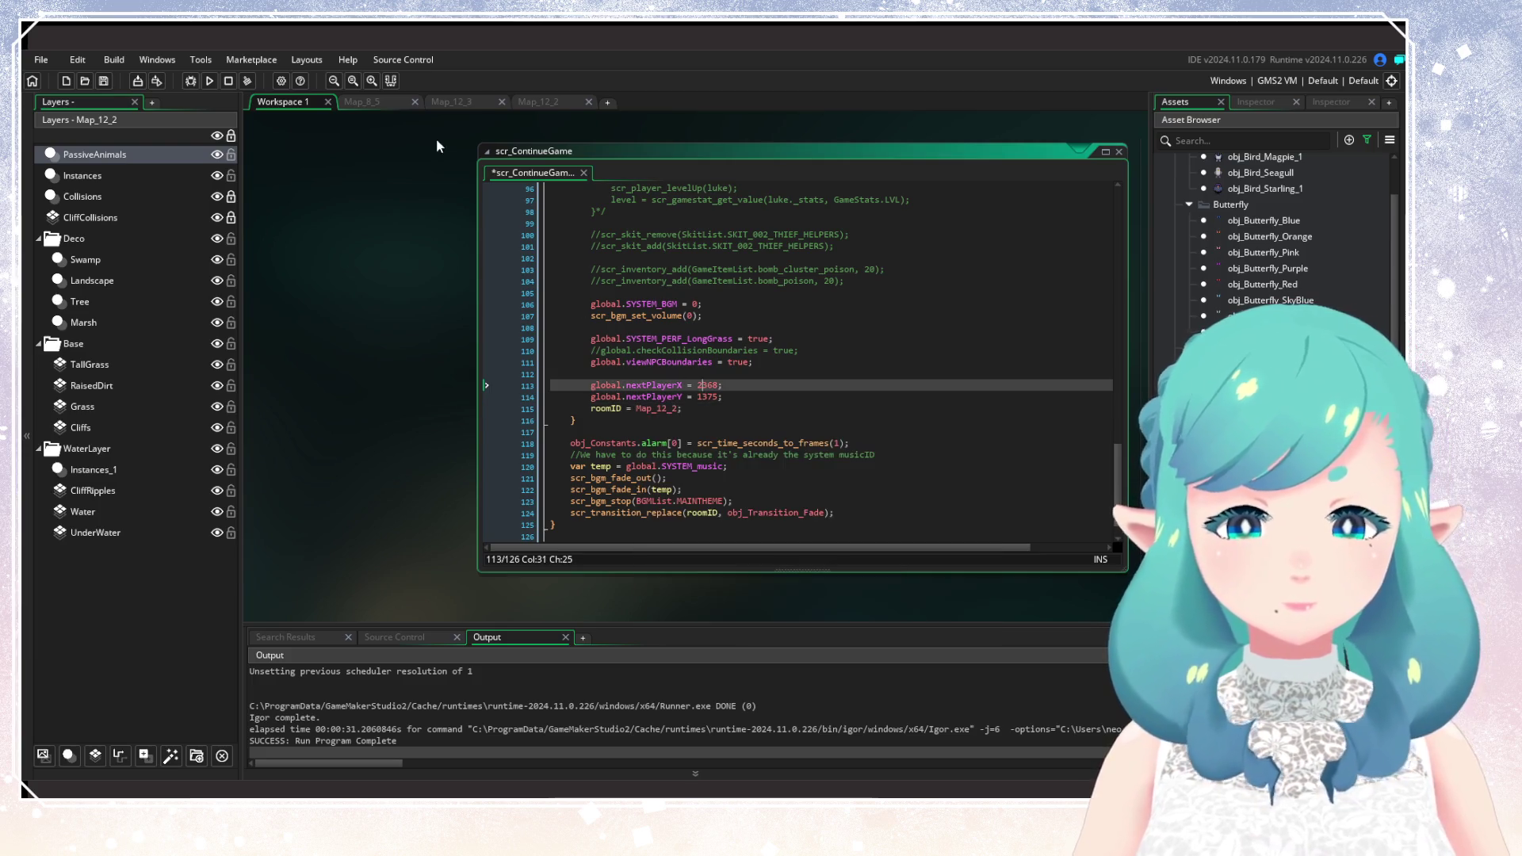
click(550, 103)
scroll(591, 322, up, 5)
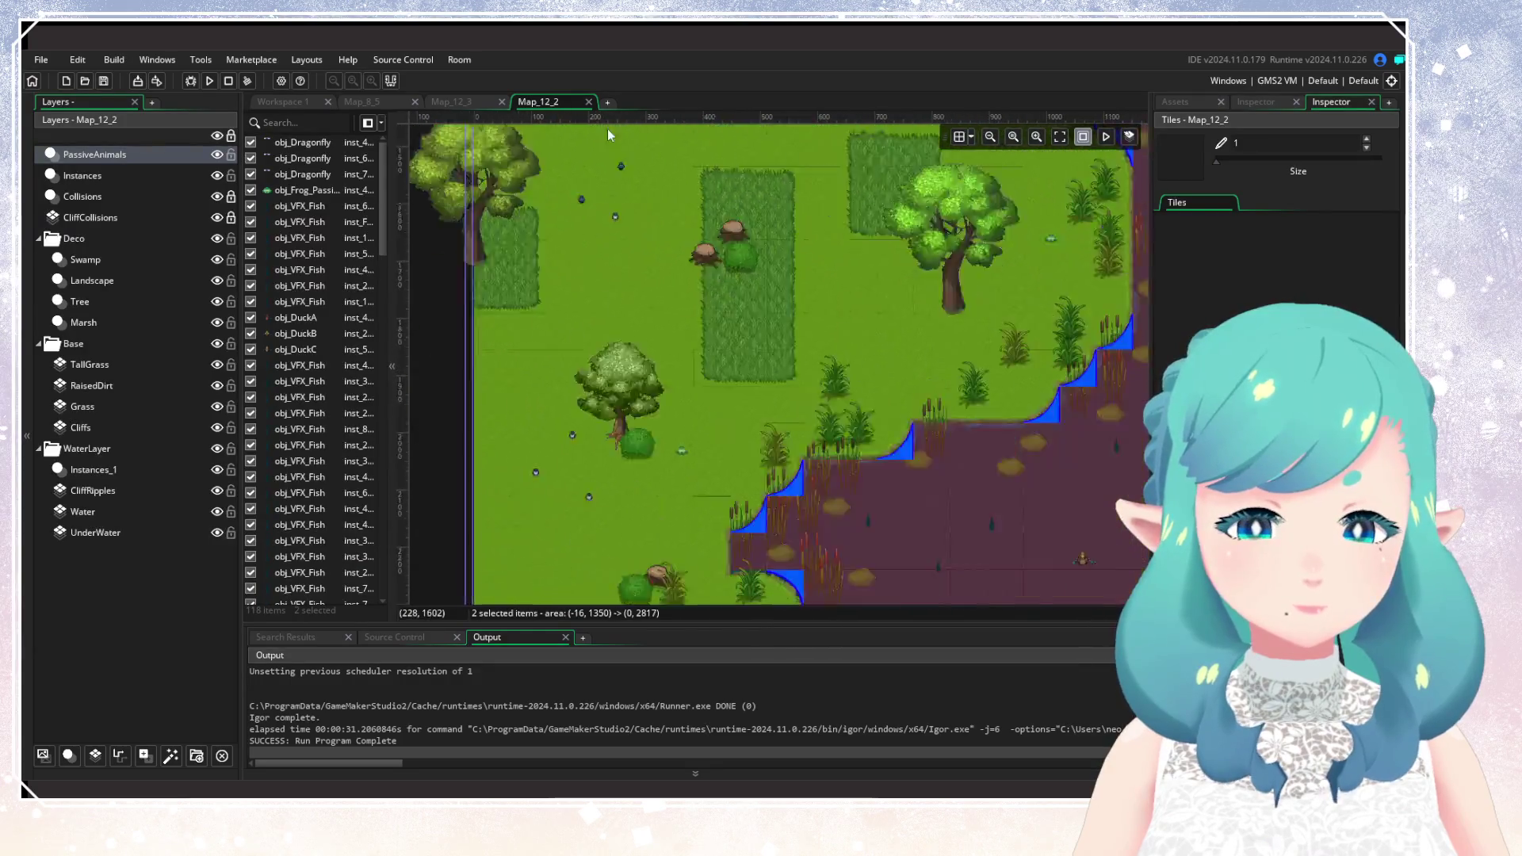
Set the continue script's player start to X 557 and Y 3007 in the lower meadow.
scroll(673, 254, down, 10)
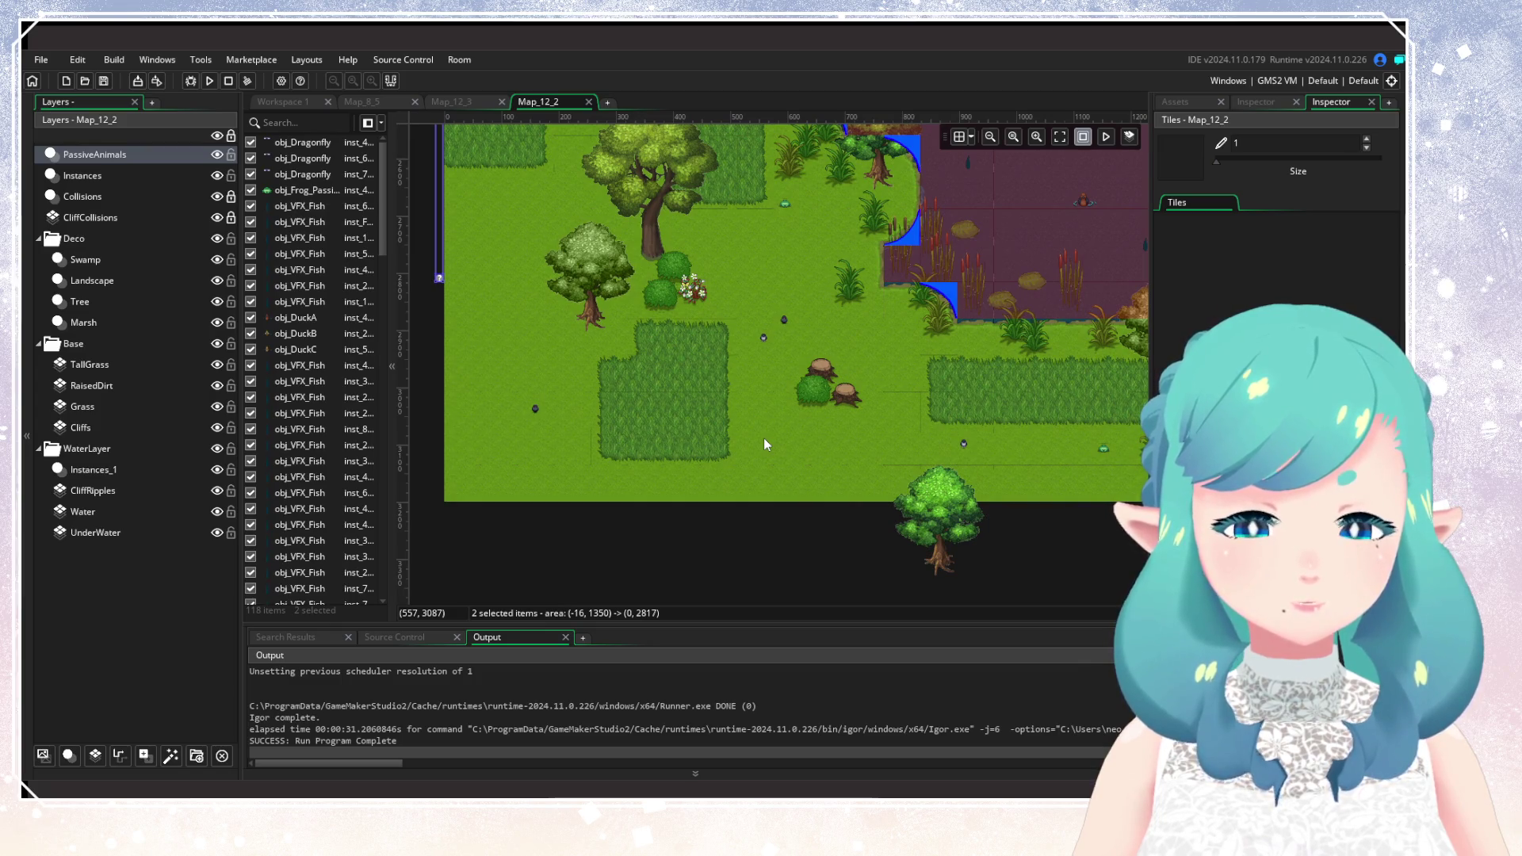
click(314, 102)
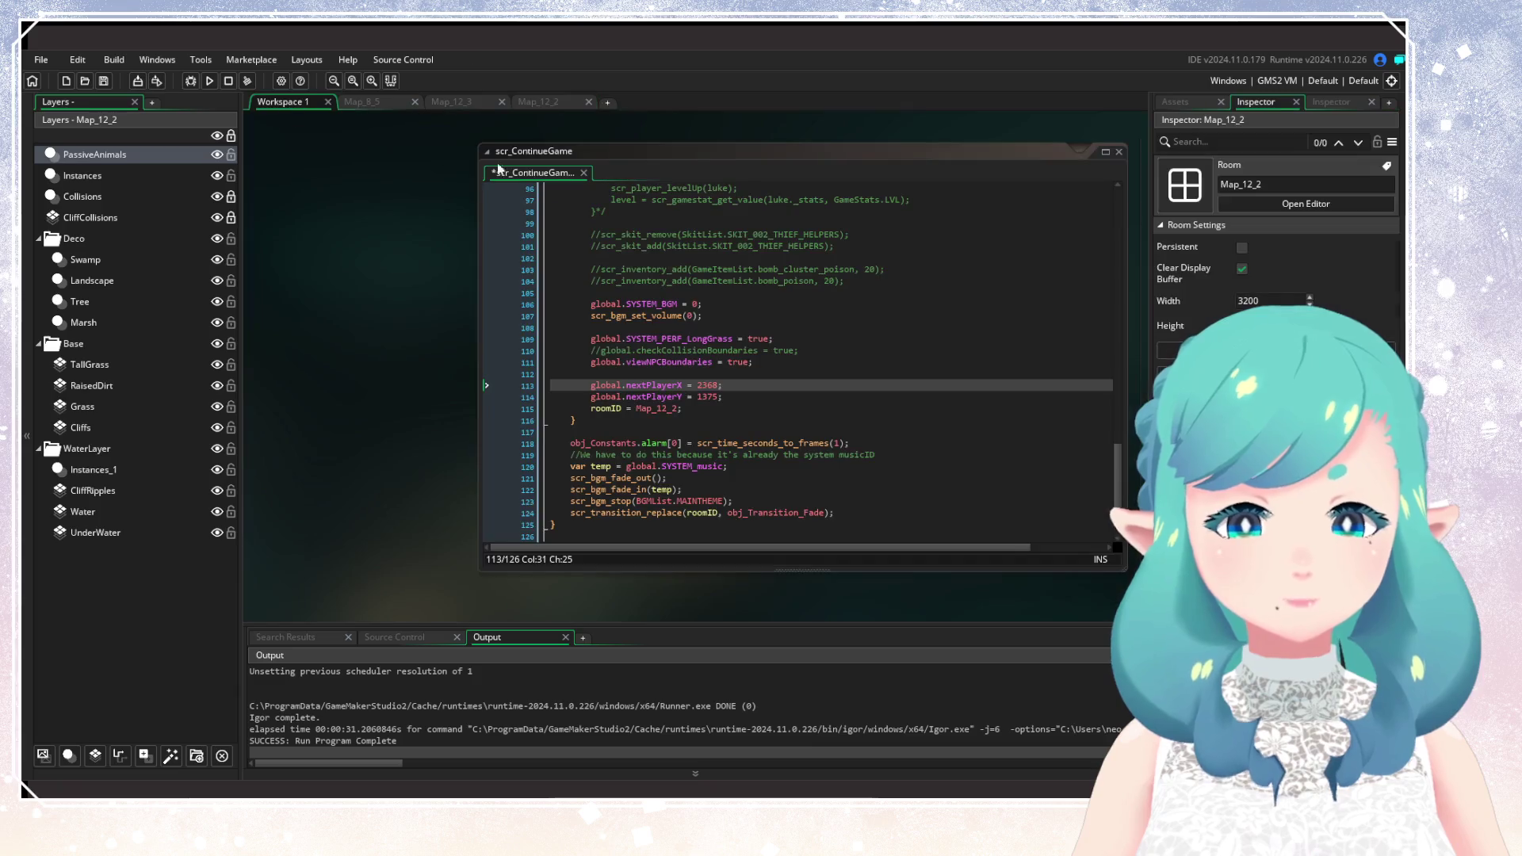
double_click(712, 384)
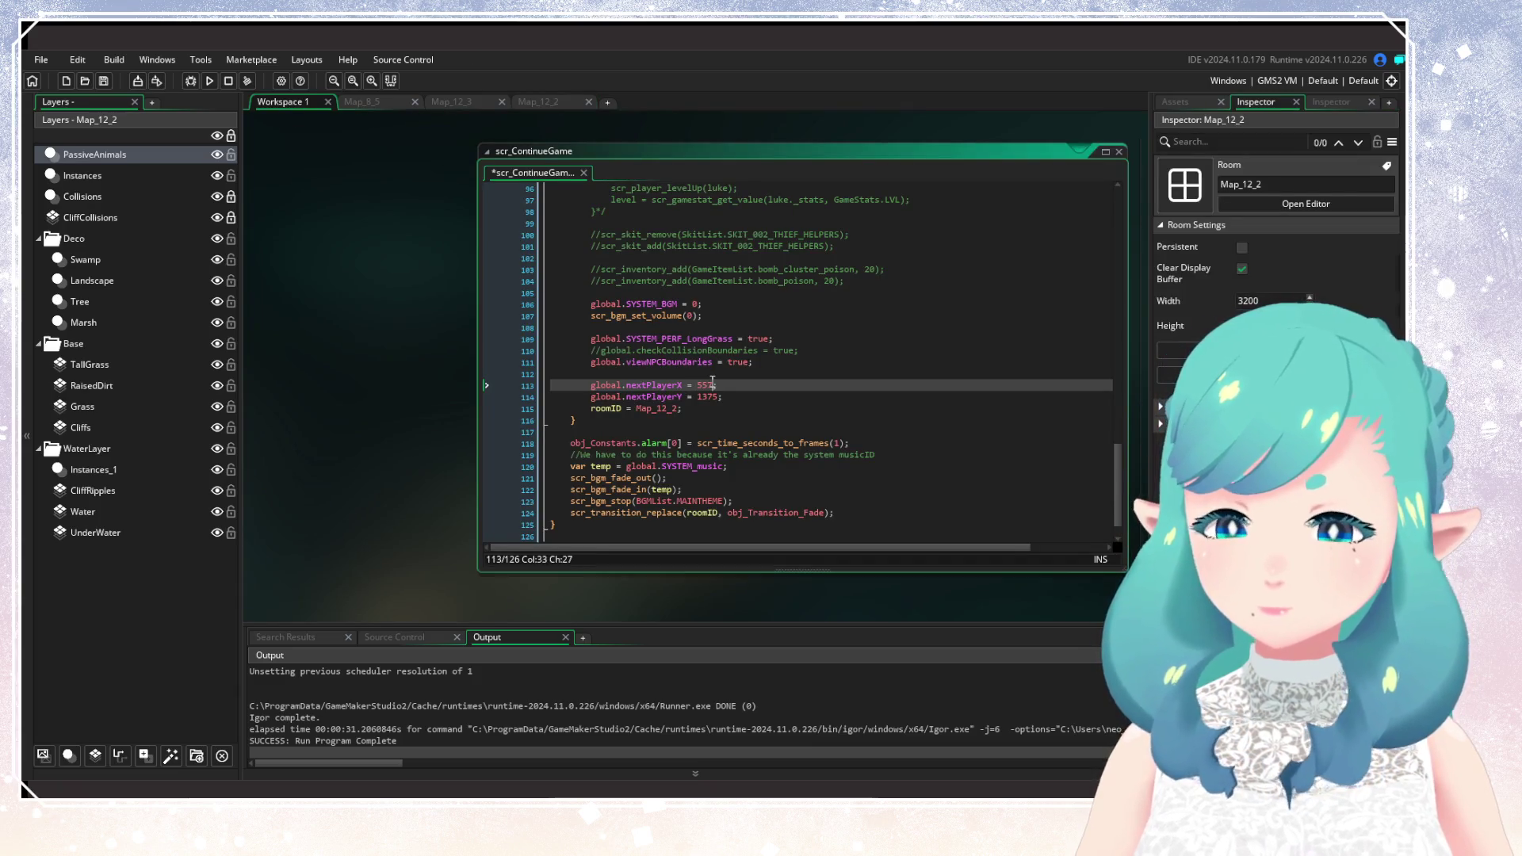
double_click(710, 396)
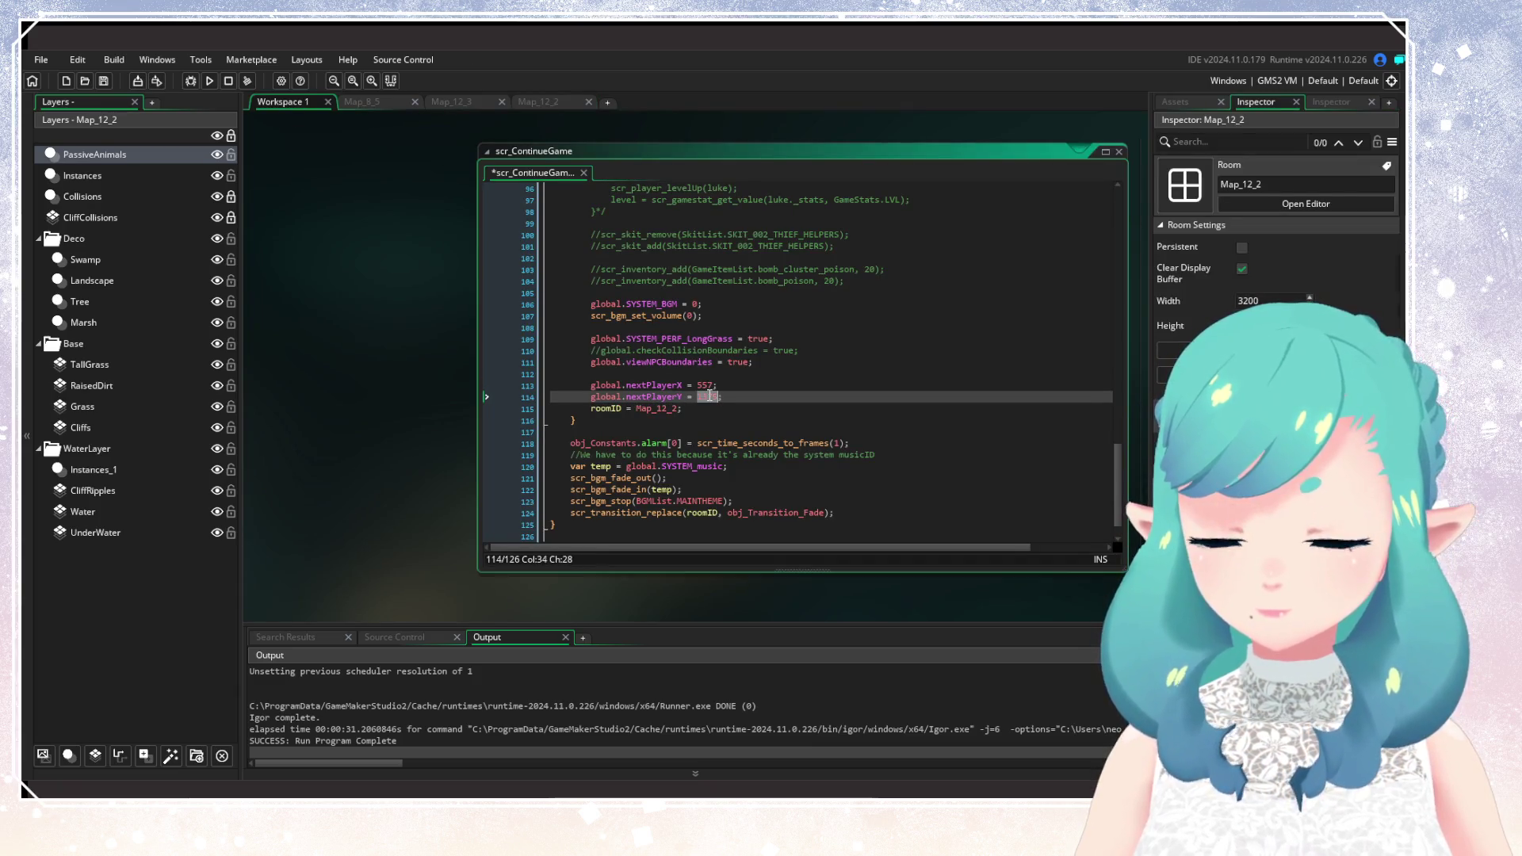
click(753, 373)
Rebuild with F5 and load save slot 1 to spawn in the Map_12_2 meadow.
key(F5)
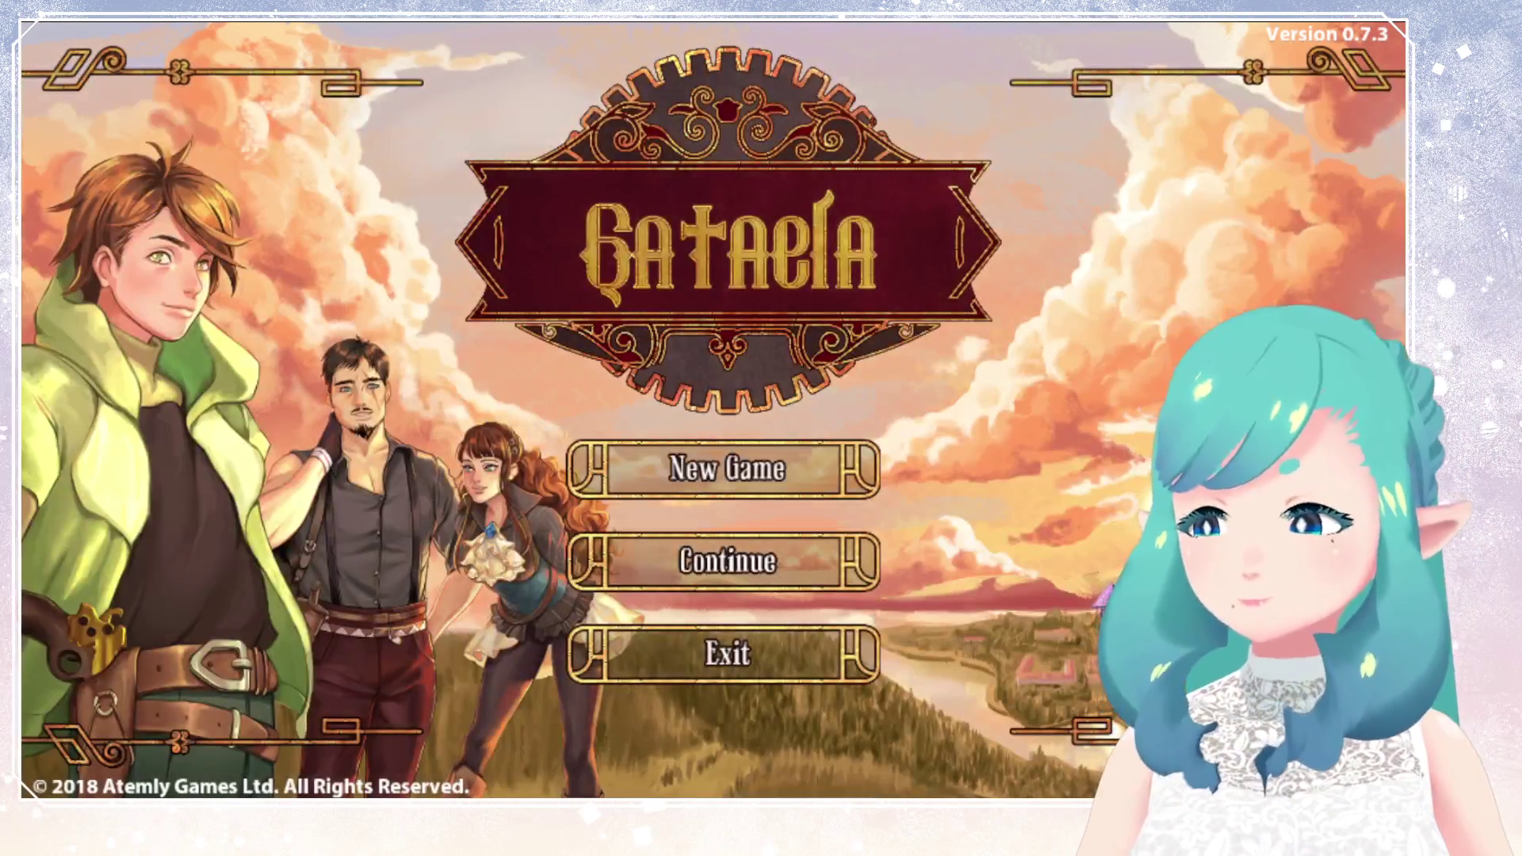
key(Down)
key(Return)
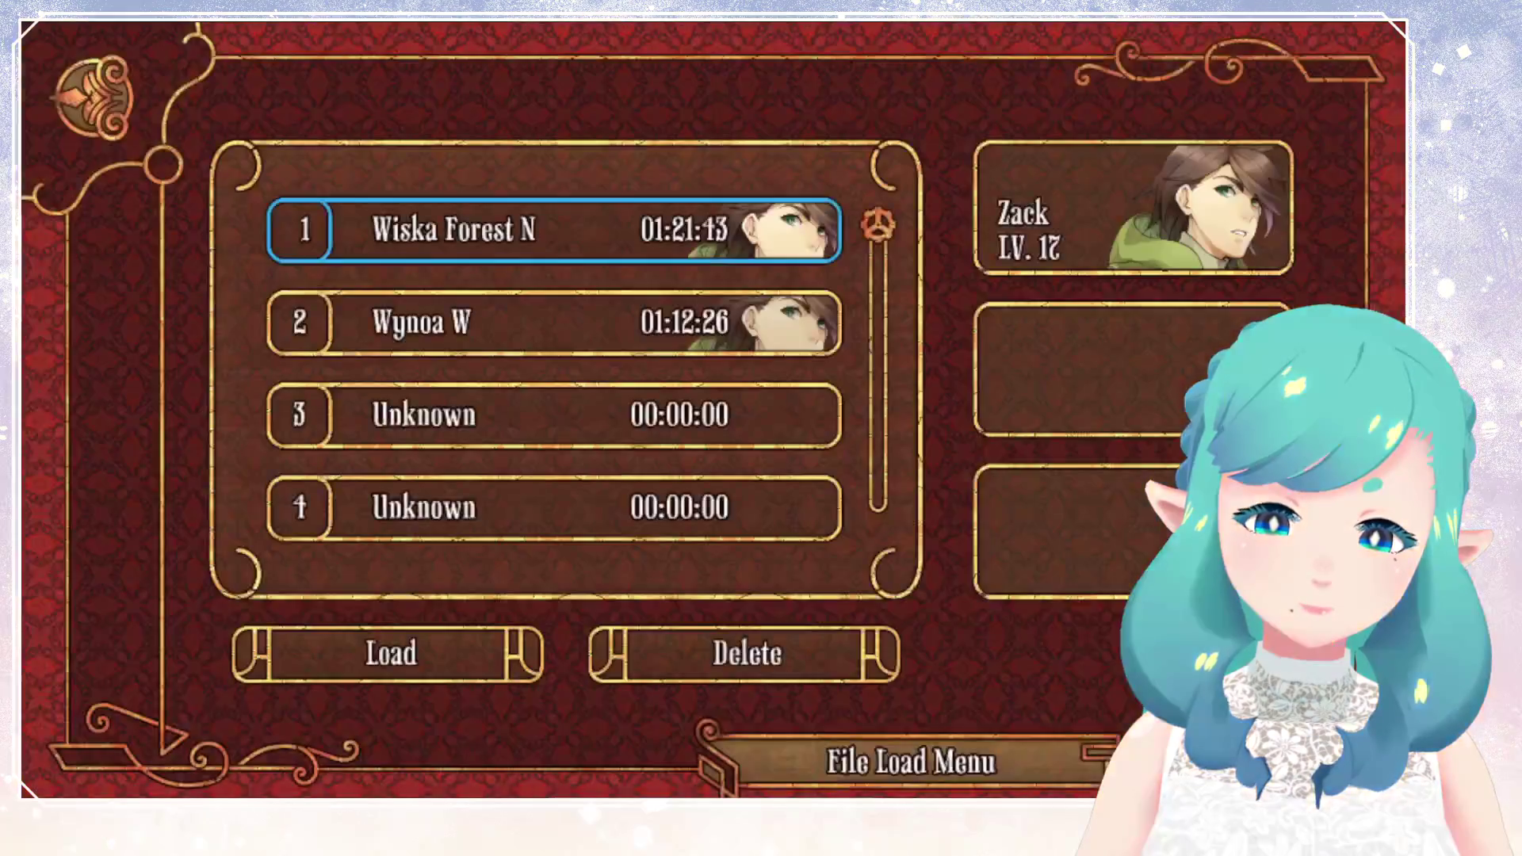
key(Return)
key(Return)
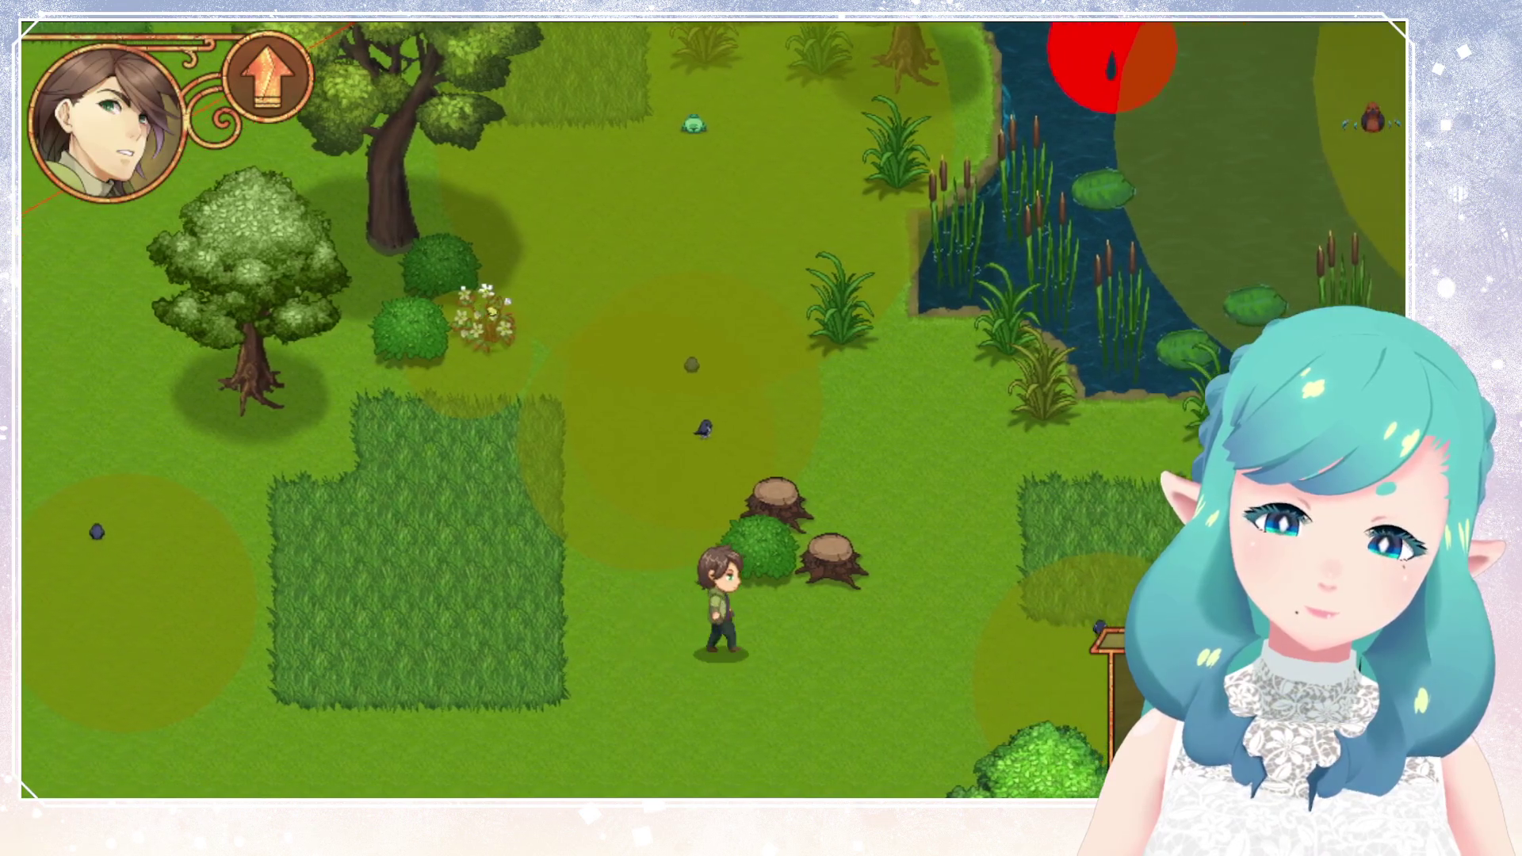
Walk the character right past the pond, then back left through the tall grass.
key(Right)
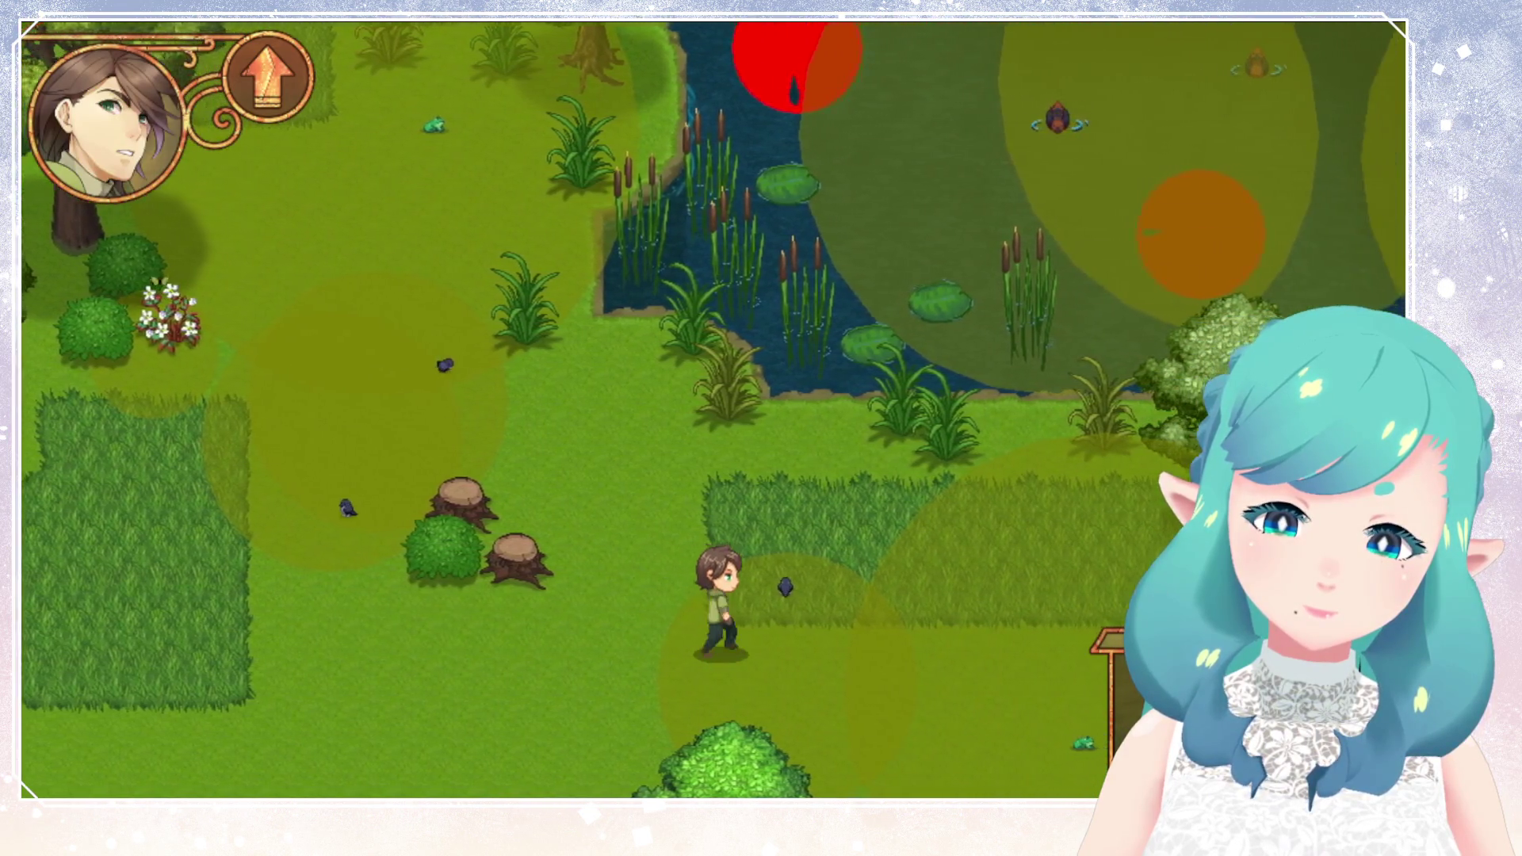
key(Right)
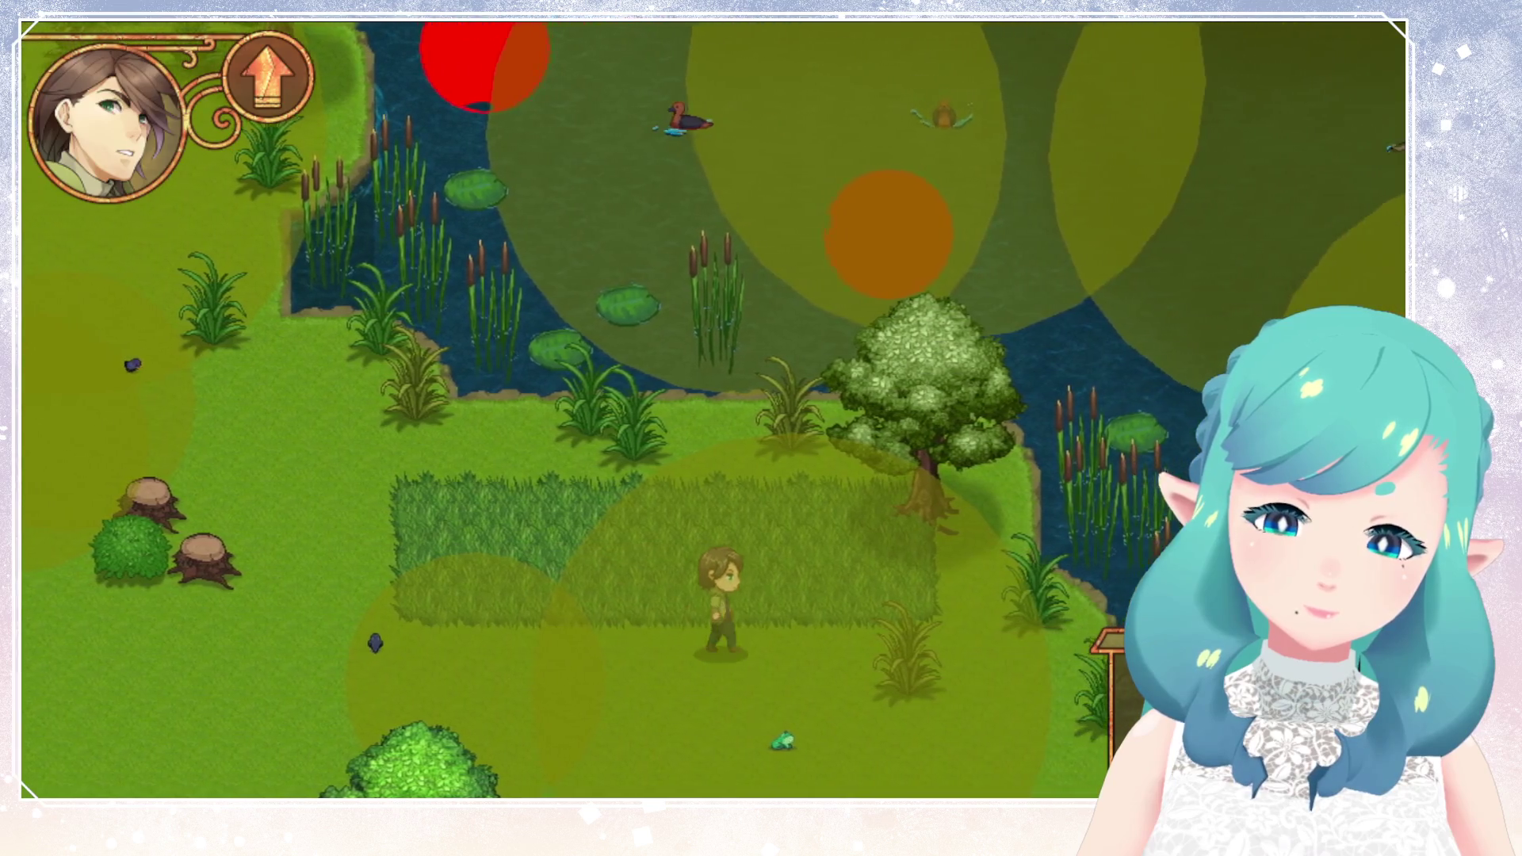
key(Right)
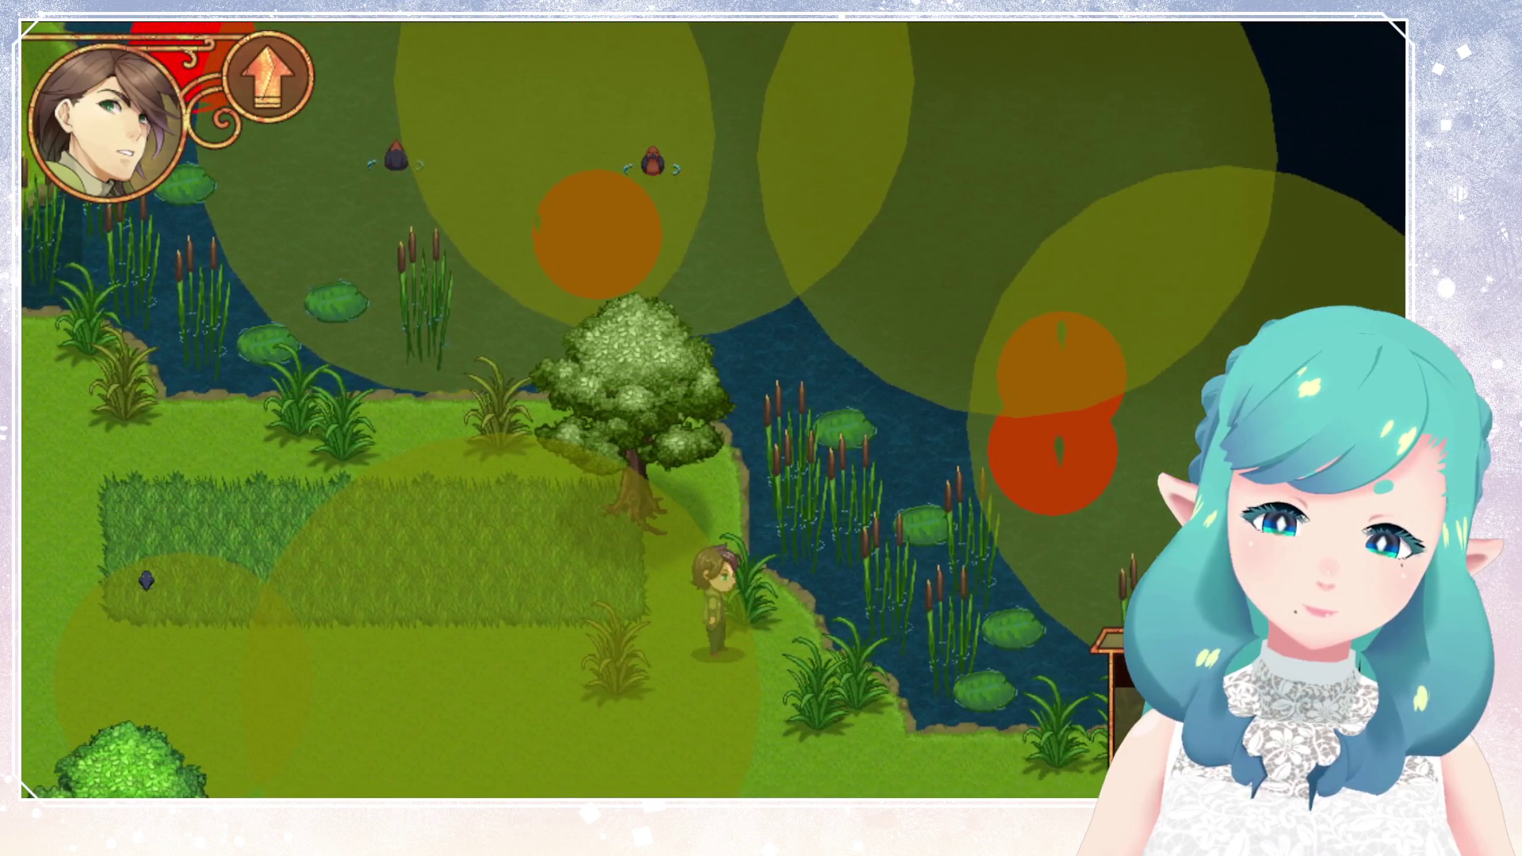
key(Left)
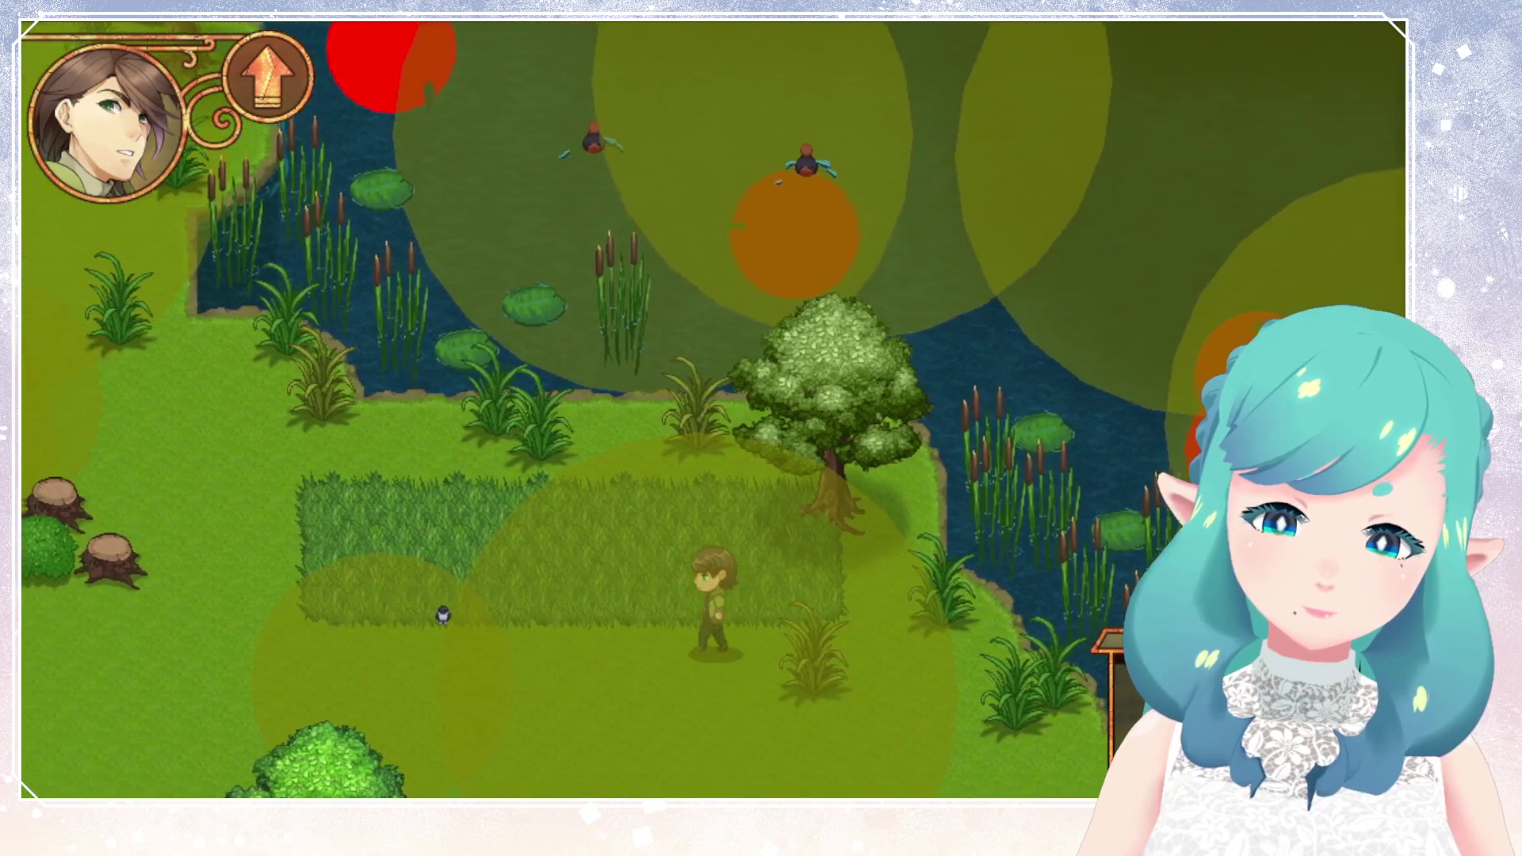
key(Left)
key(Up)
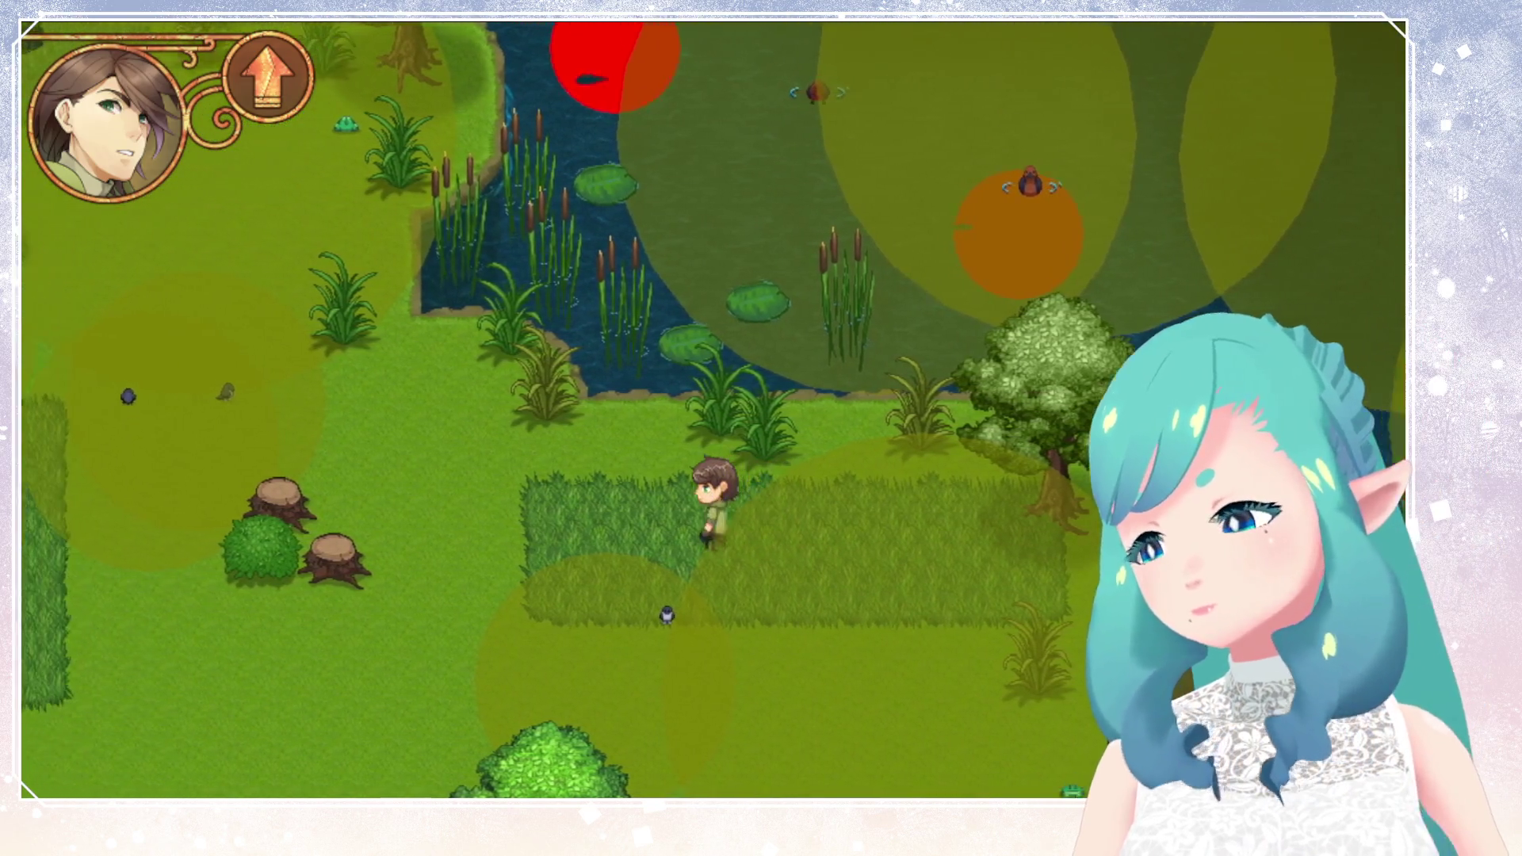
key(Left)
key(Up)
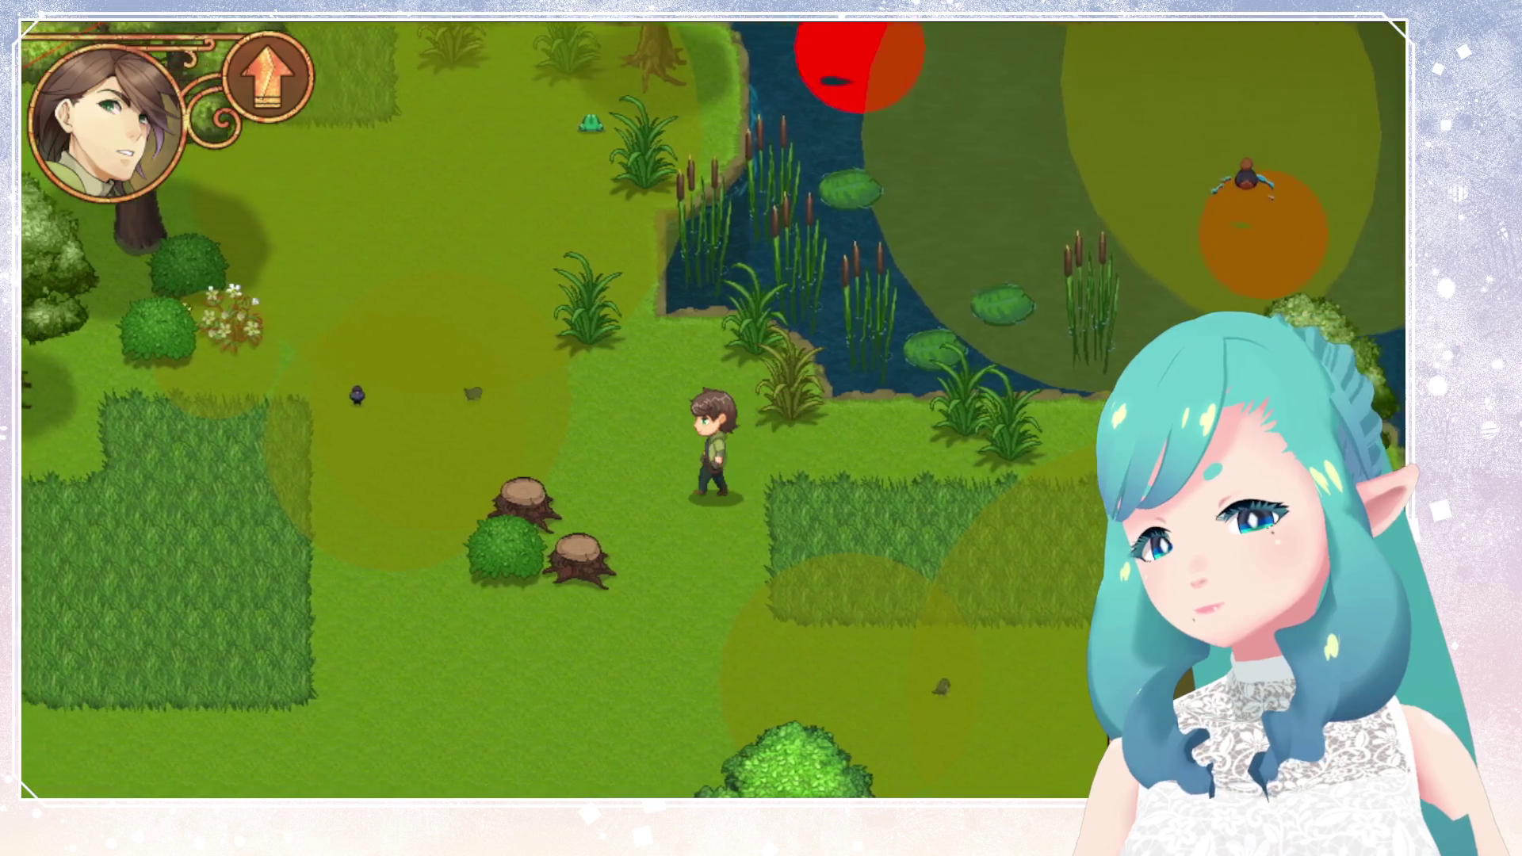
Walk the character up toward the water and left along the bank.
key(Up)
key(Left)
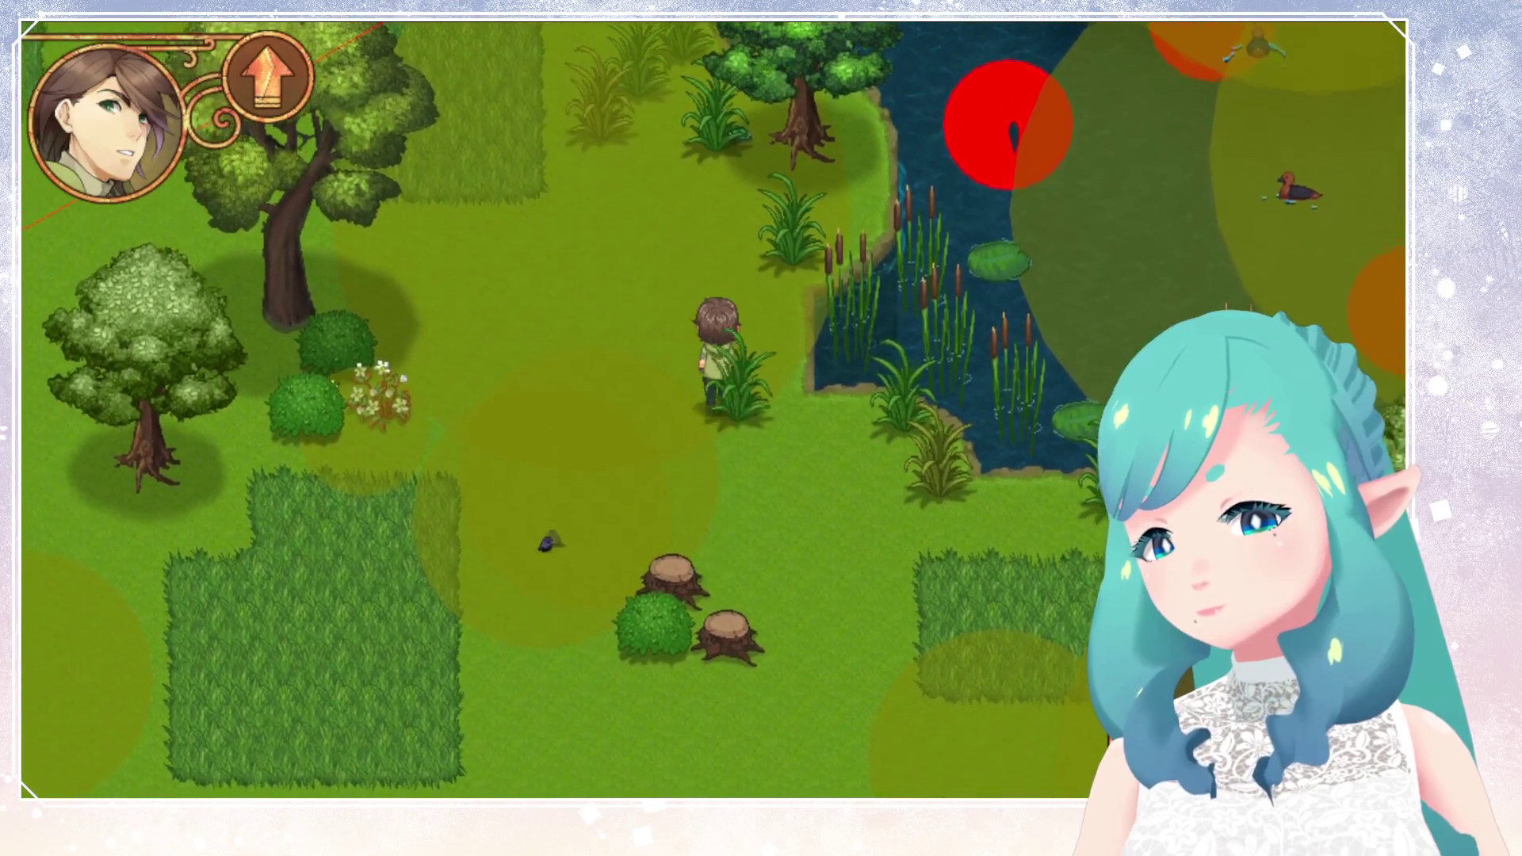
key(Up)
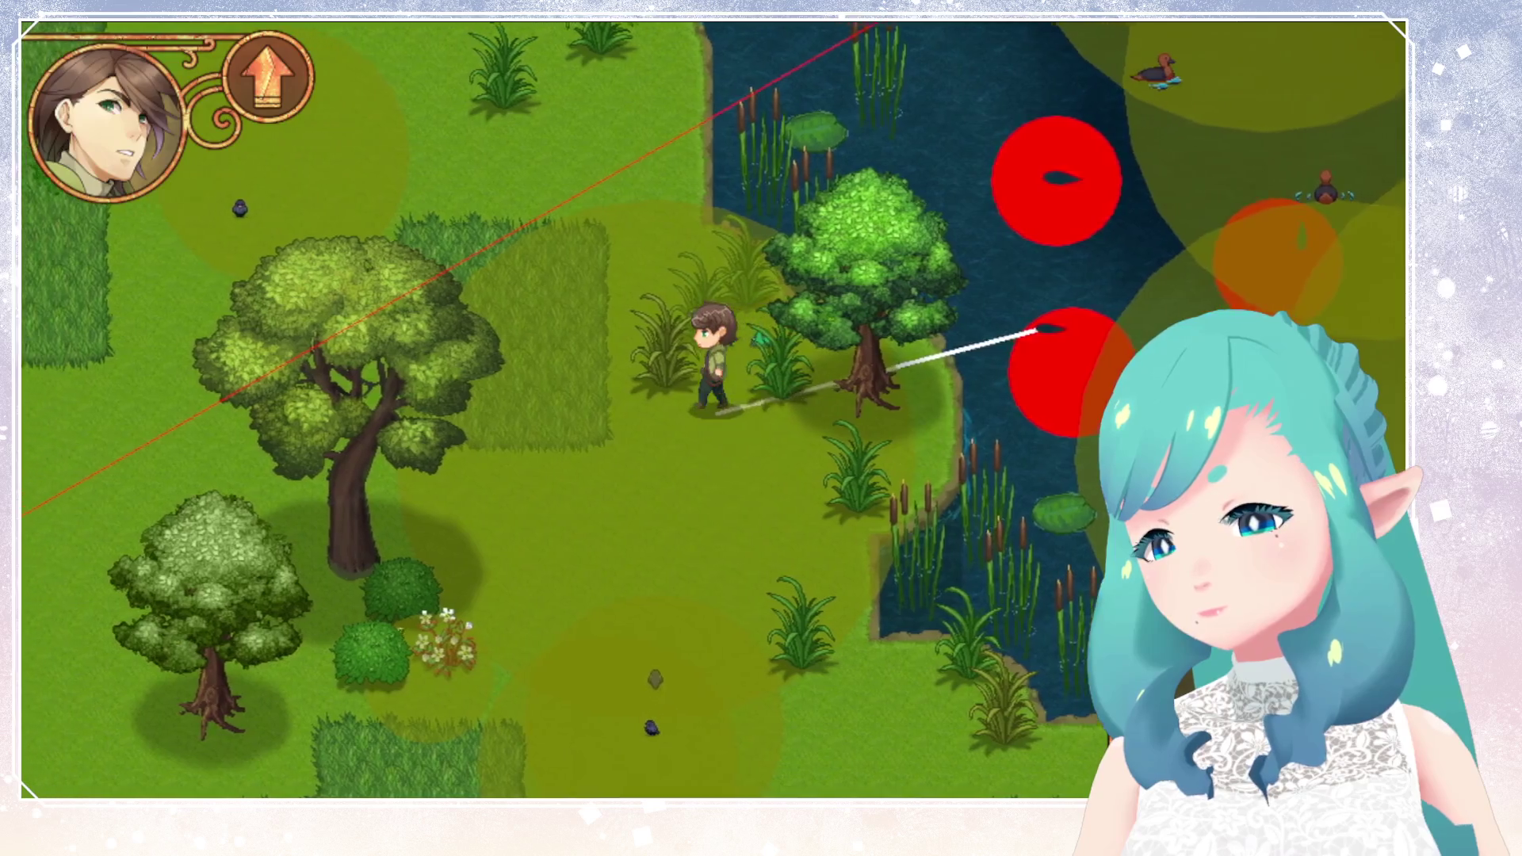
key(Up)
key(Left)
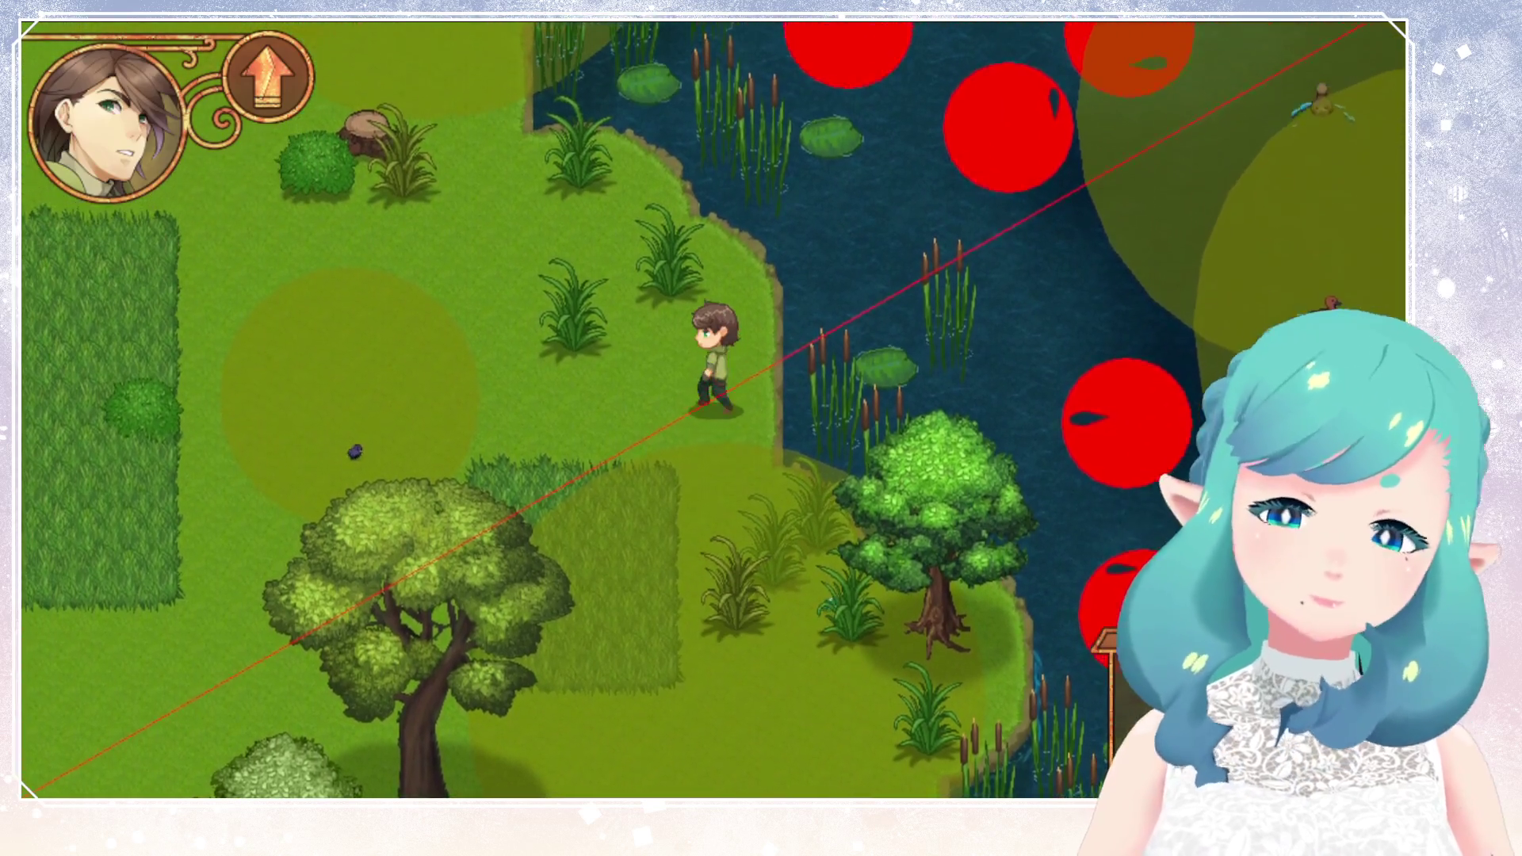
key(Up)
key(Left)
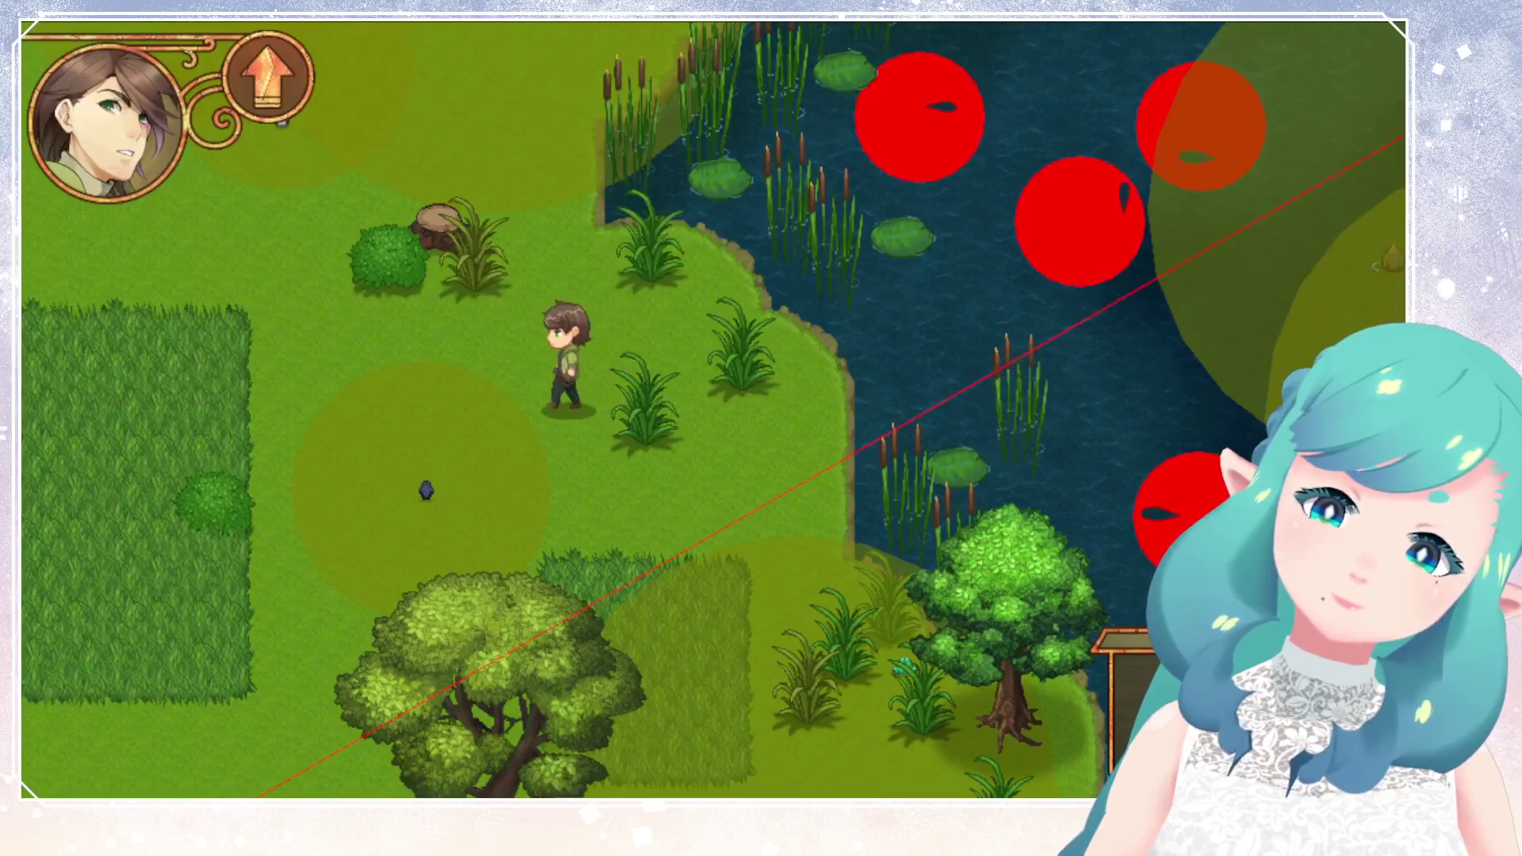
key(Up)
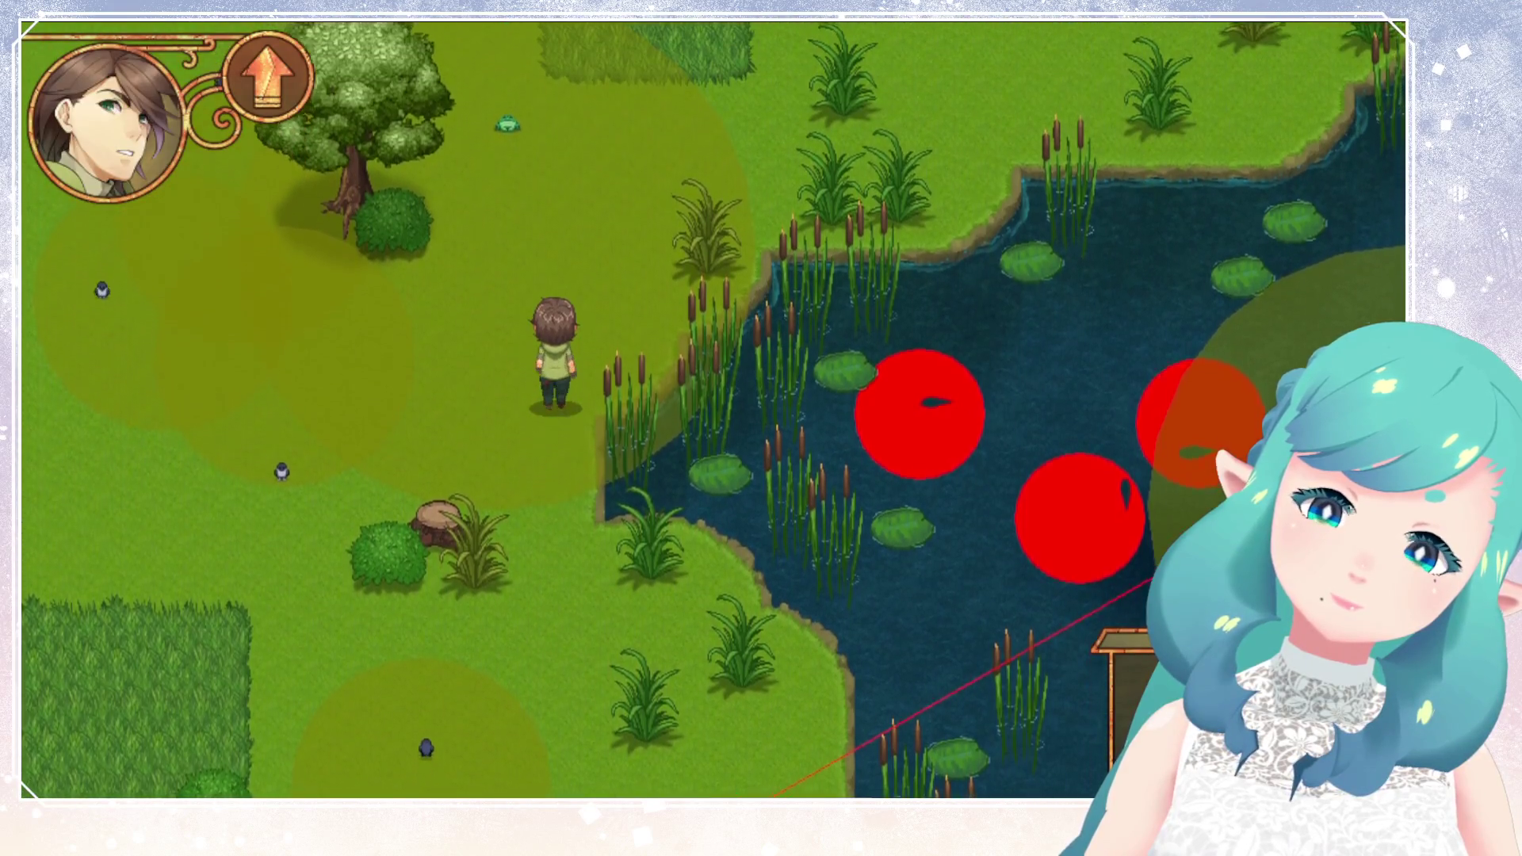
Walk right beside the river, then north up the riverbank to the upper meadow.
key(Up)
key(Right)
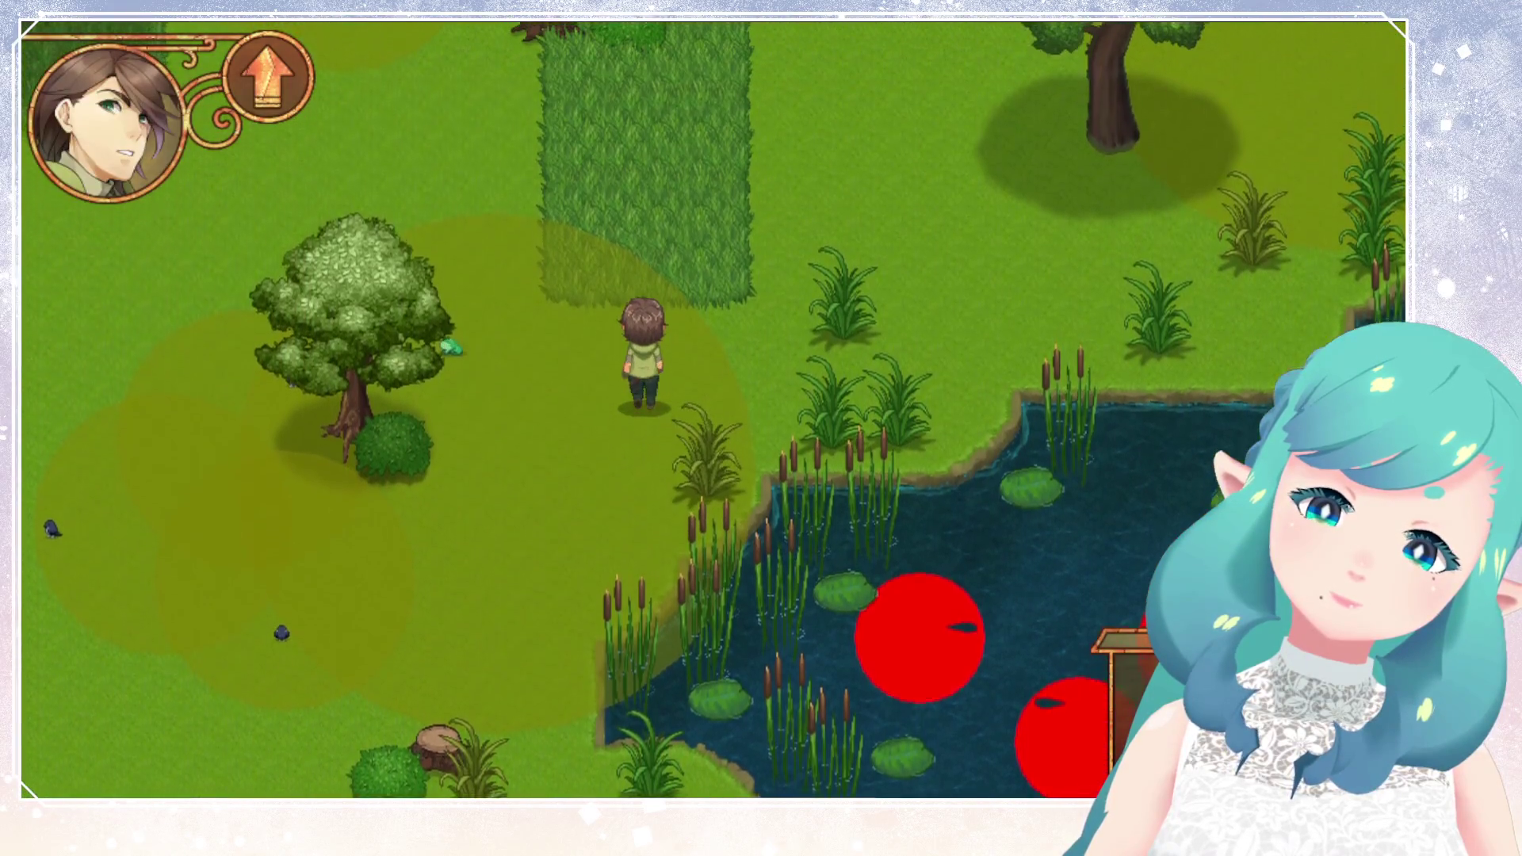
key(Right)
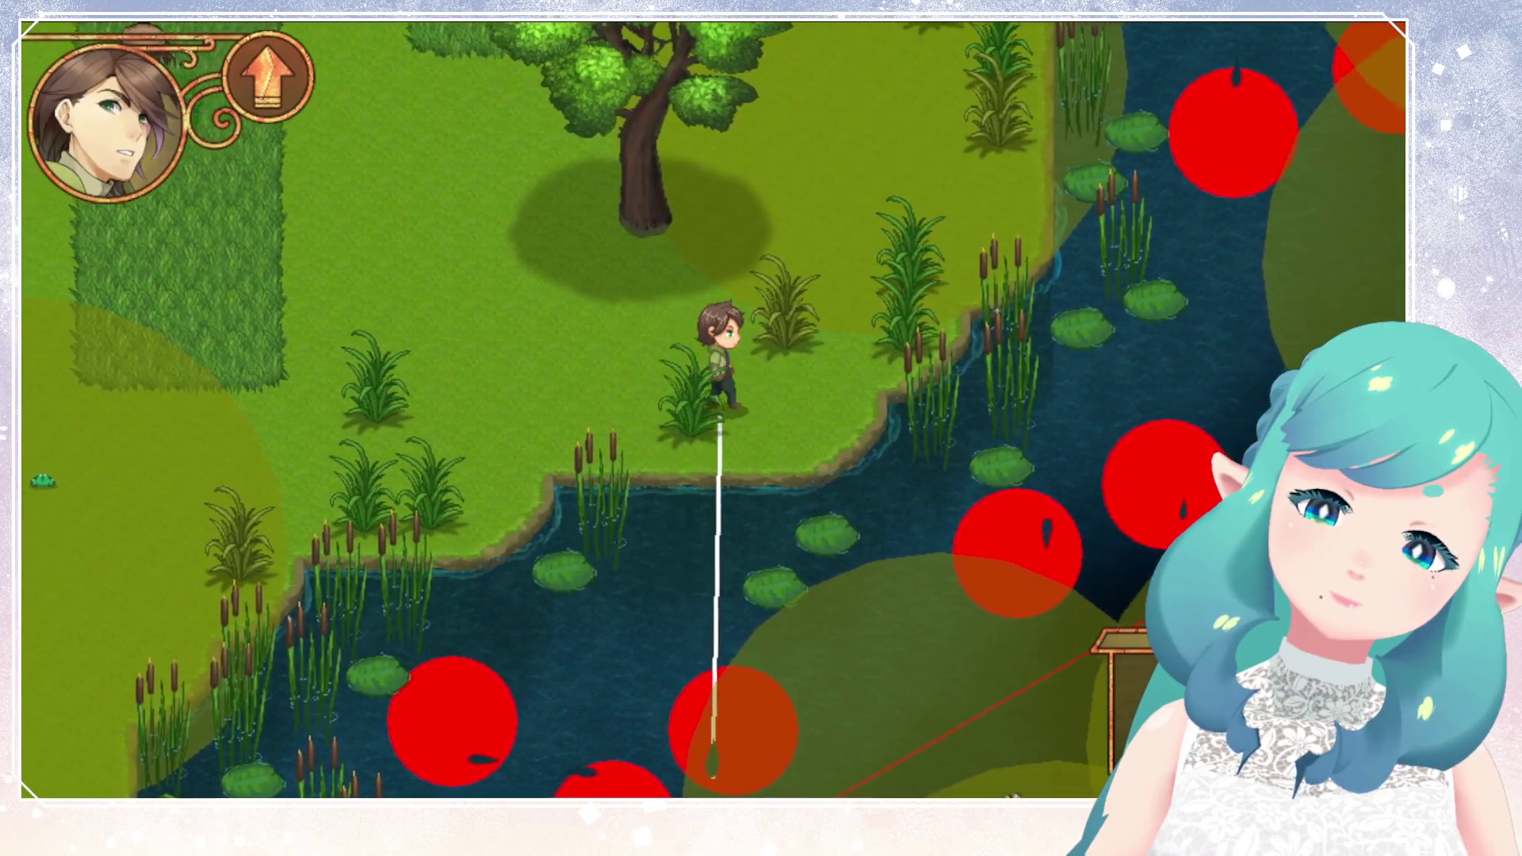
key(Right)
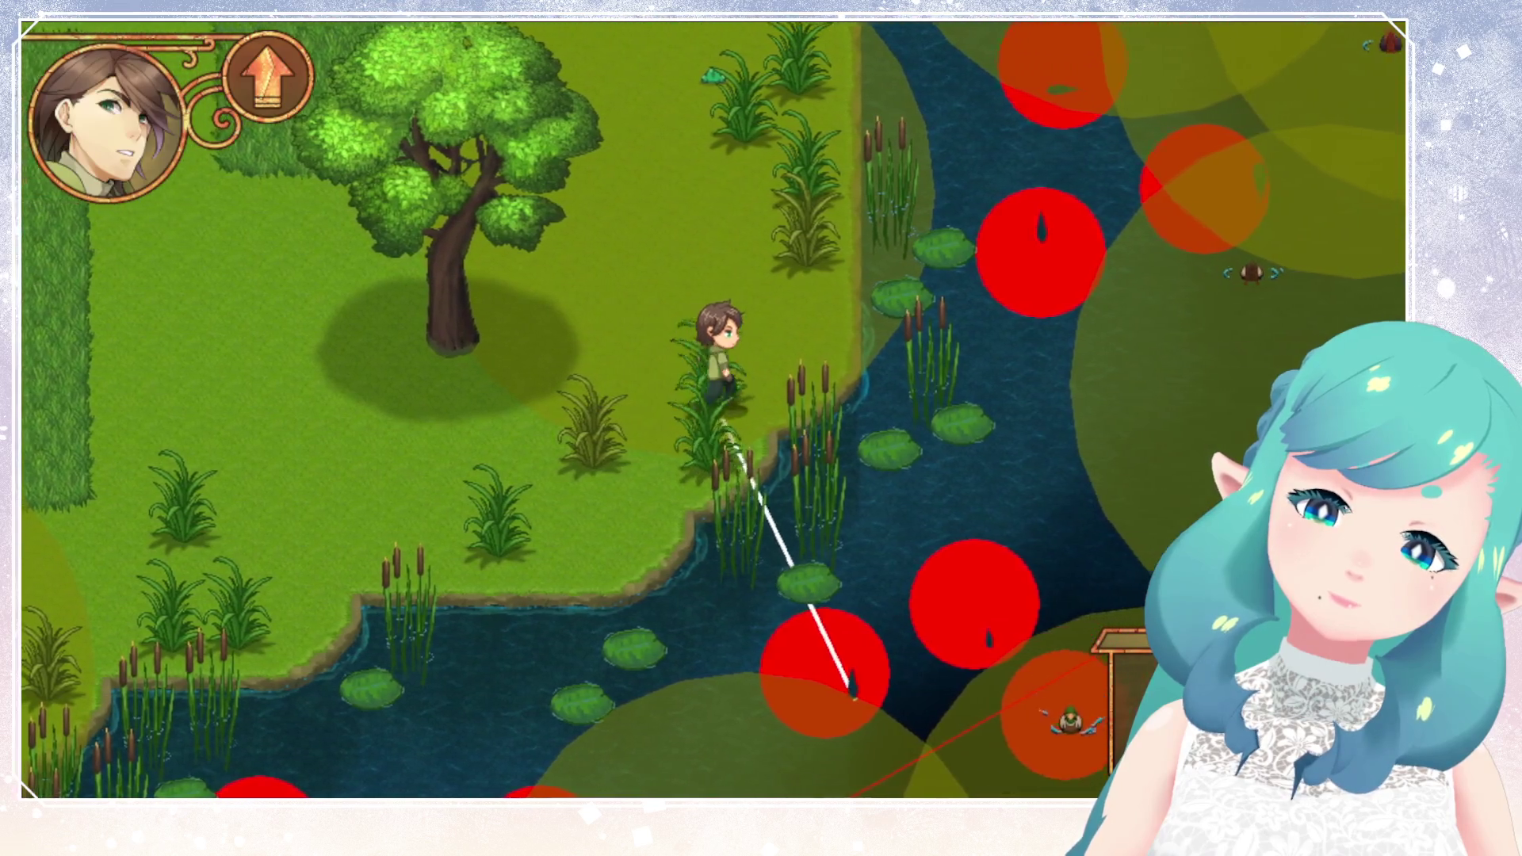
key(Up)
key(Up)
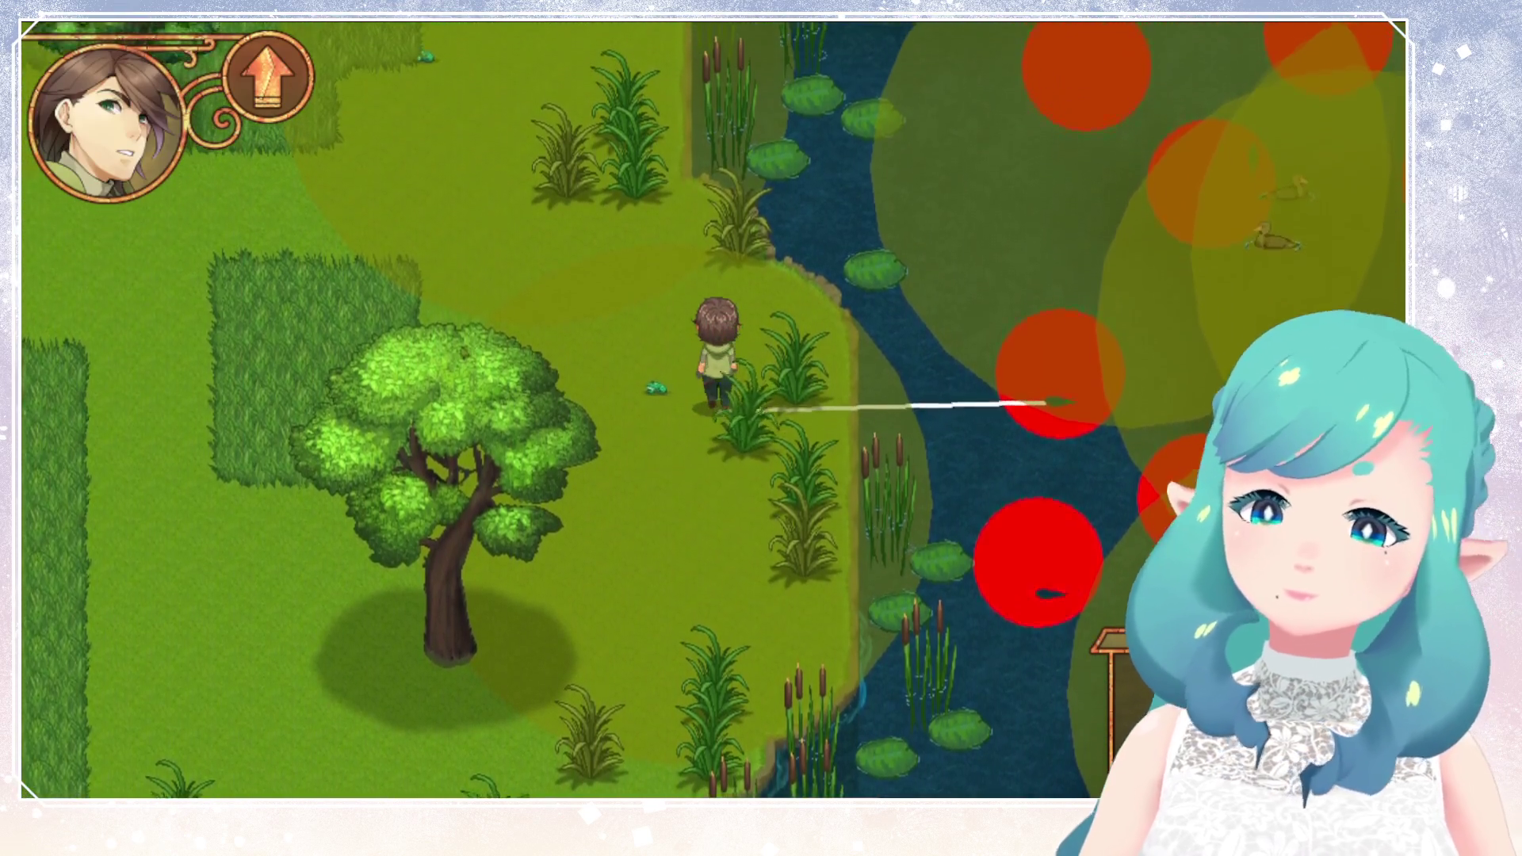
key(Left)
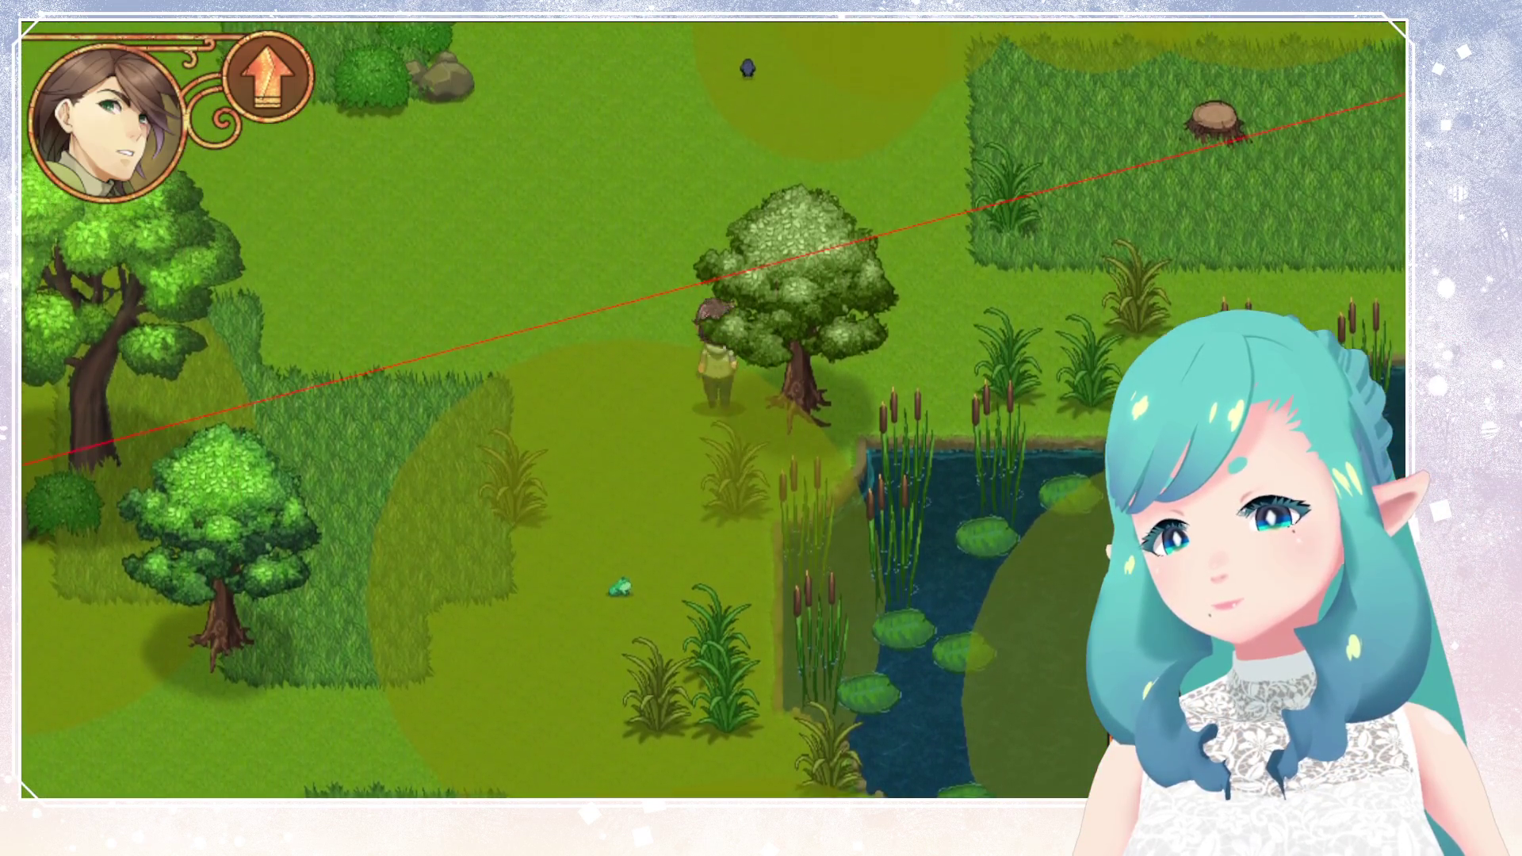
Walk the character right, north past the large tree, then west through the woods.
key(Right)
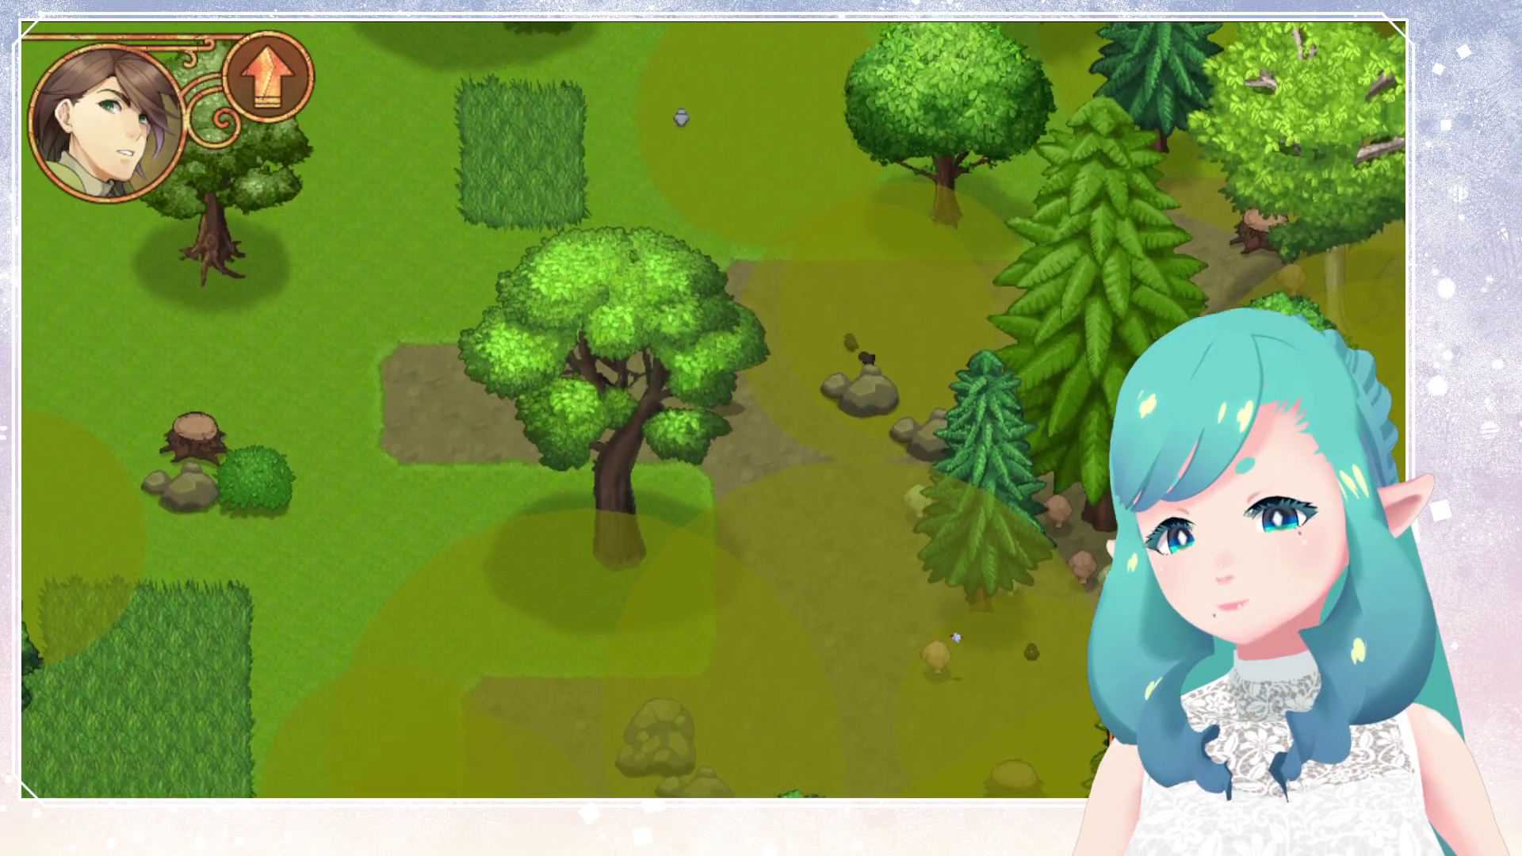
key(Up)
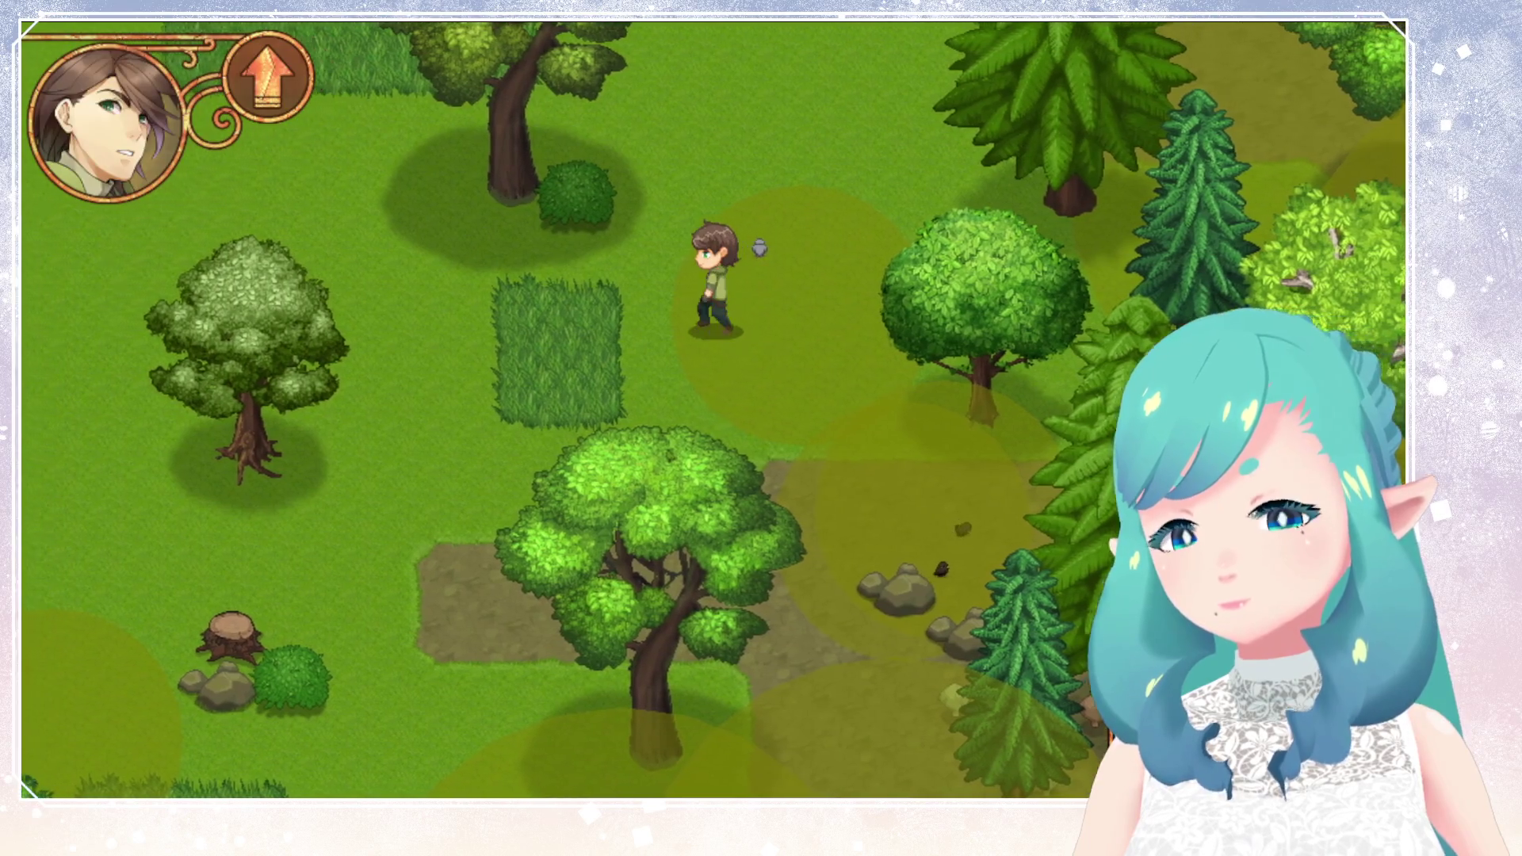
key(Left)
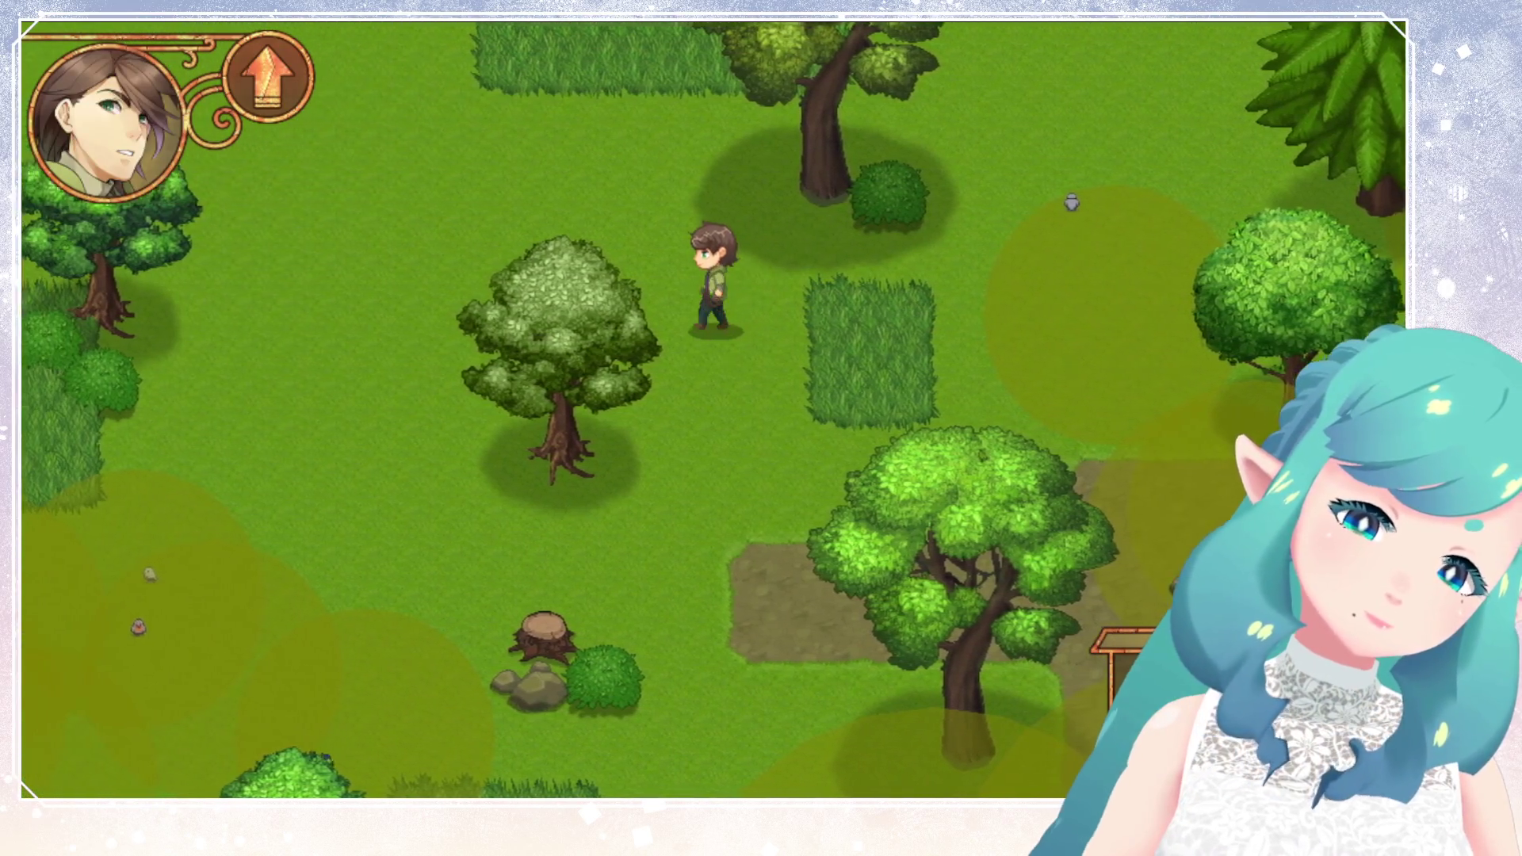
key(Left)
key(Down)
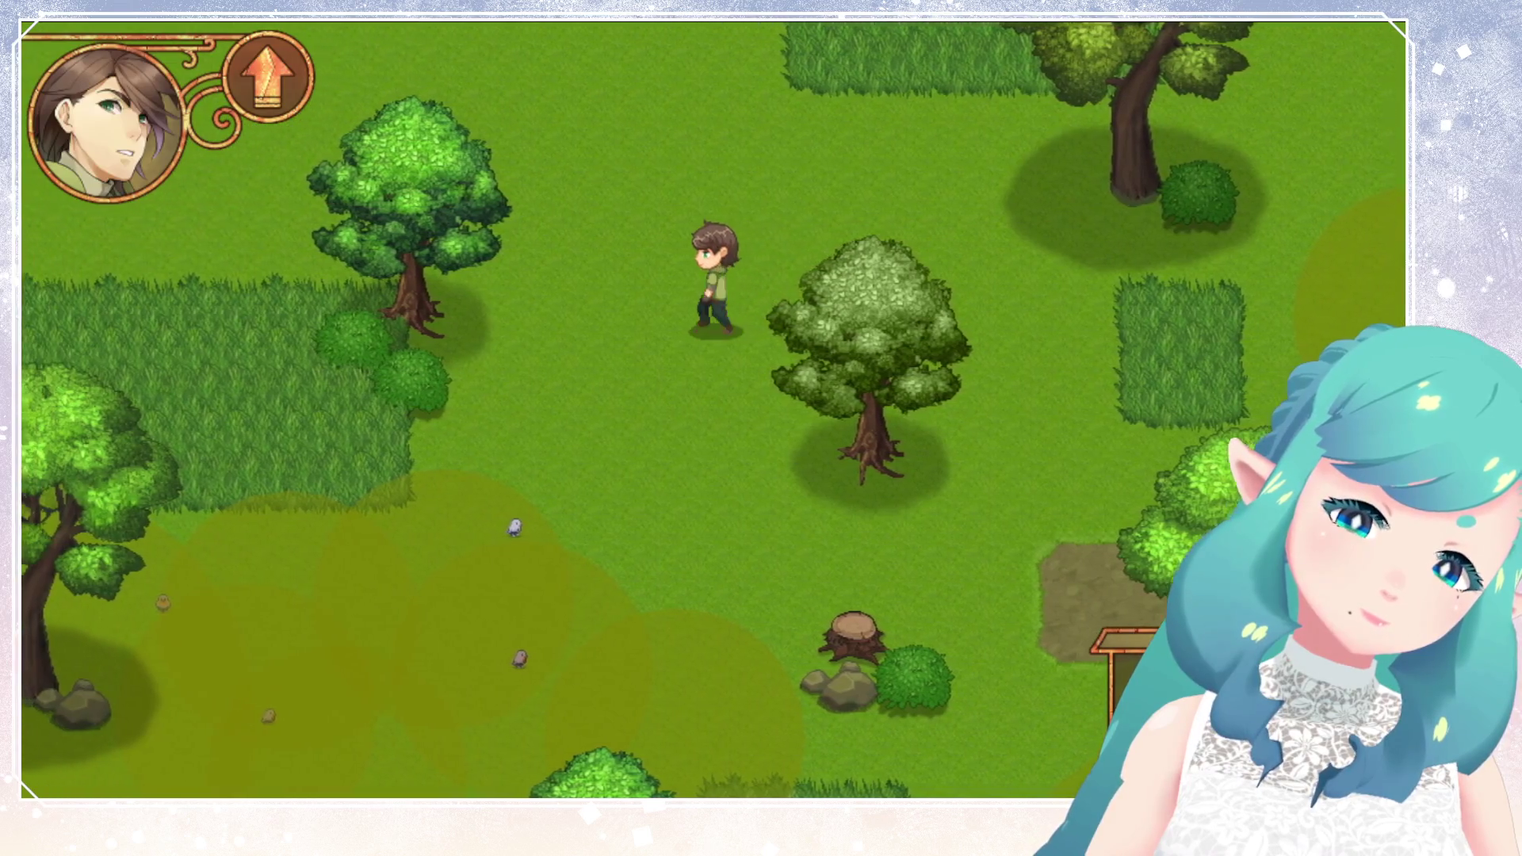
key(Left)
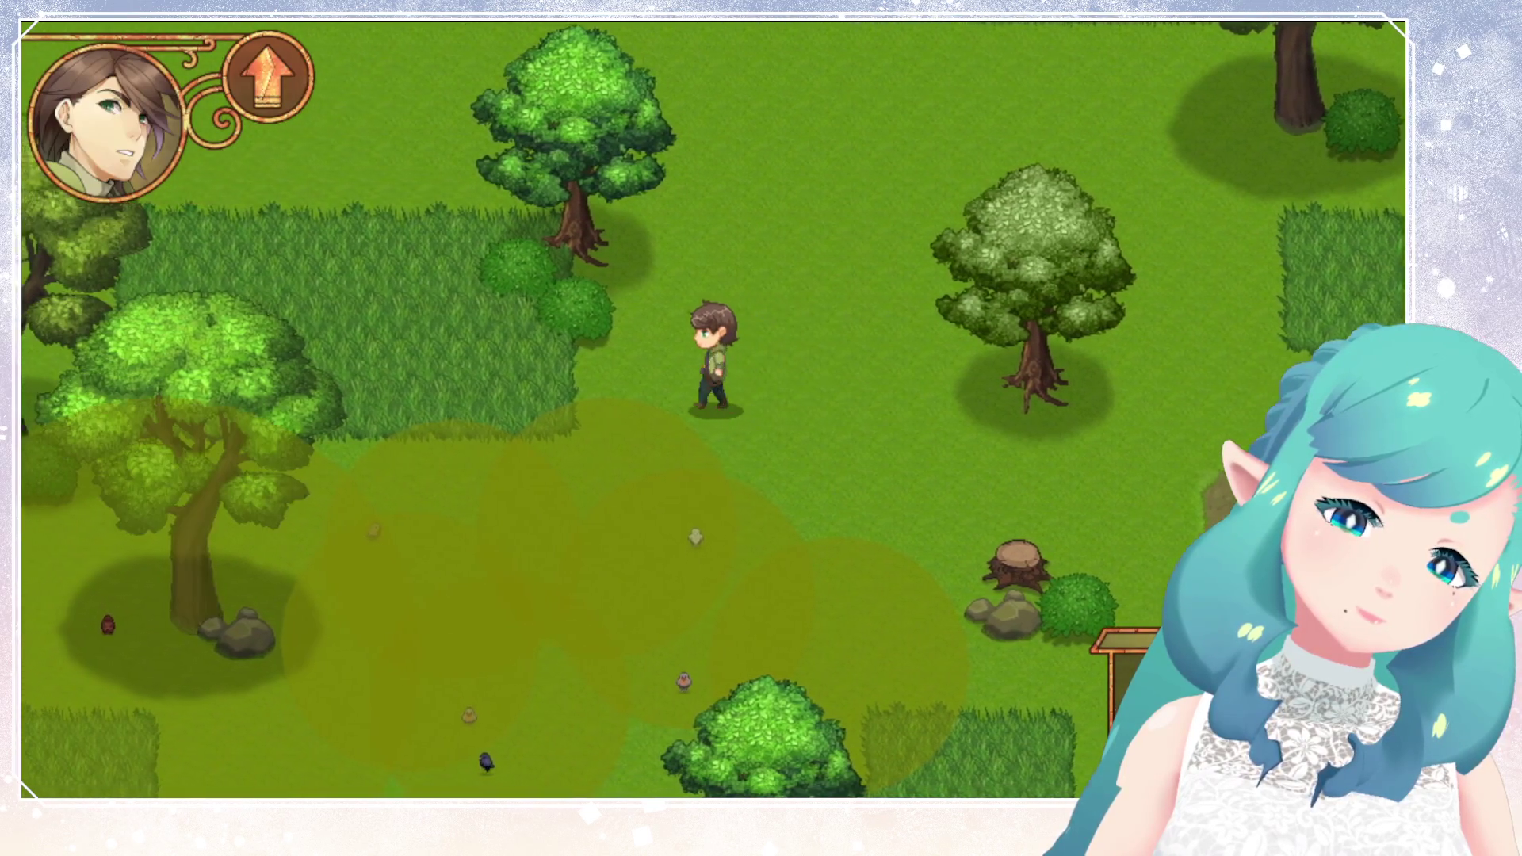
key(Left)
Head south around the large tree, then quit the game with Alt+F4.
key(Down)
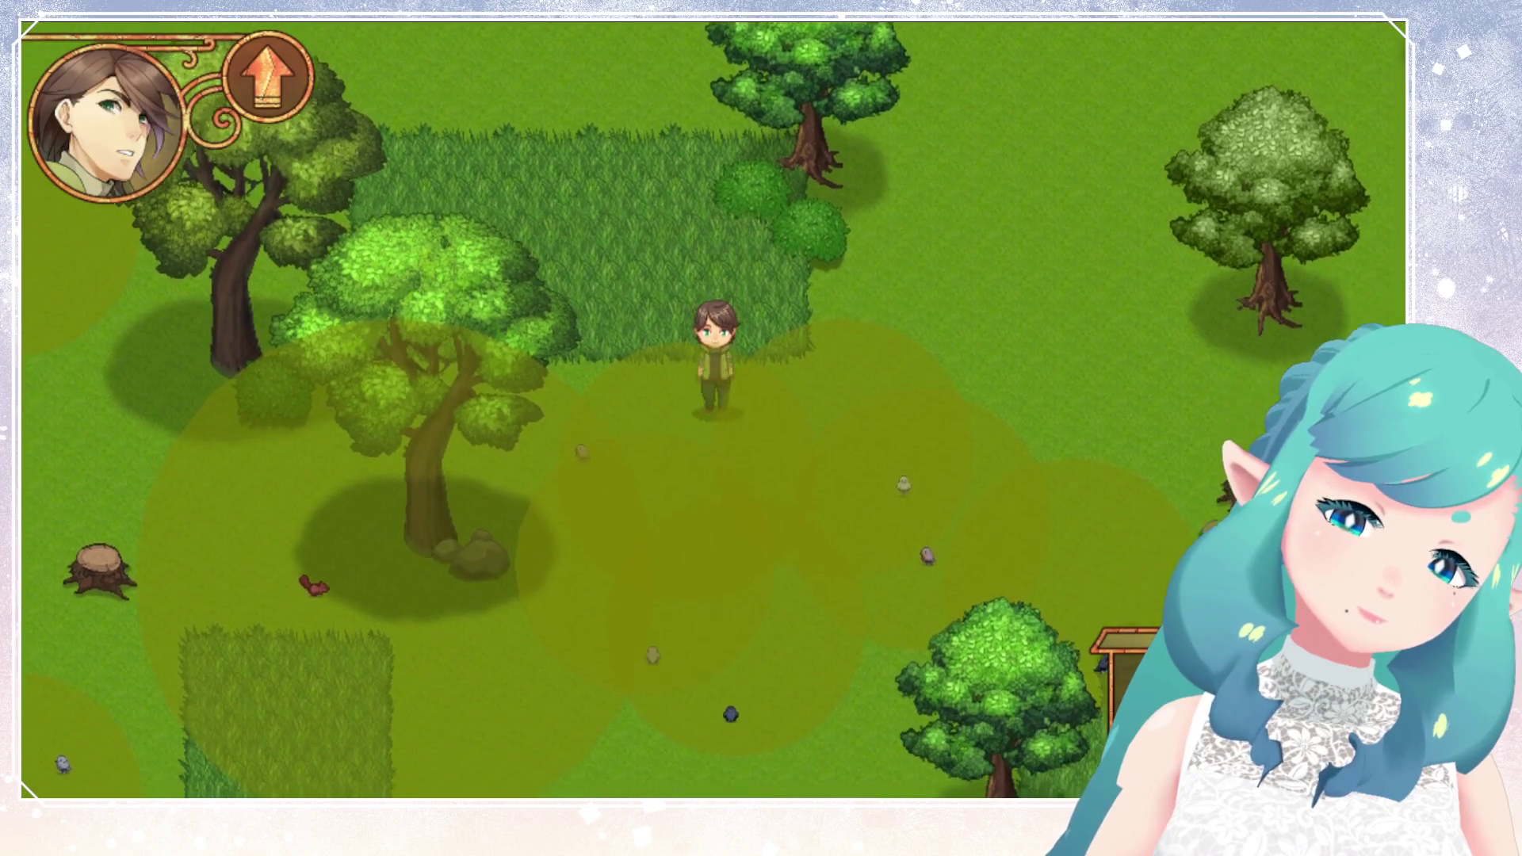
key(Left)
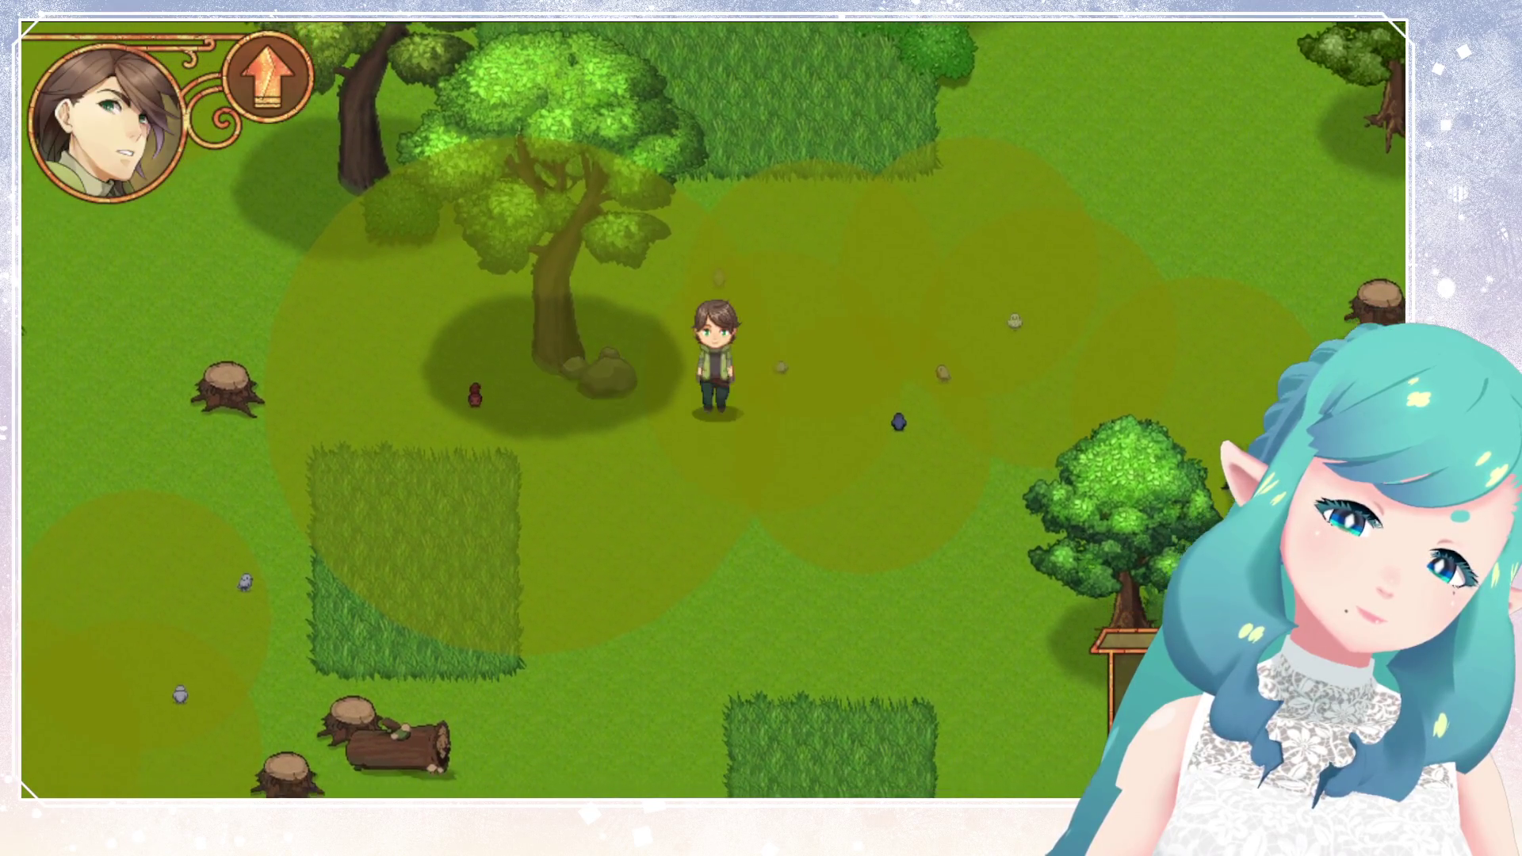
key(Down)
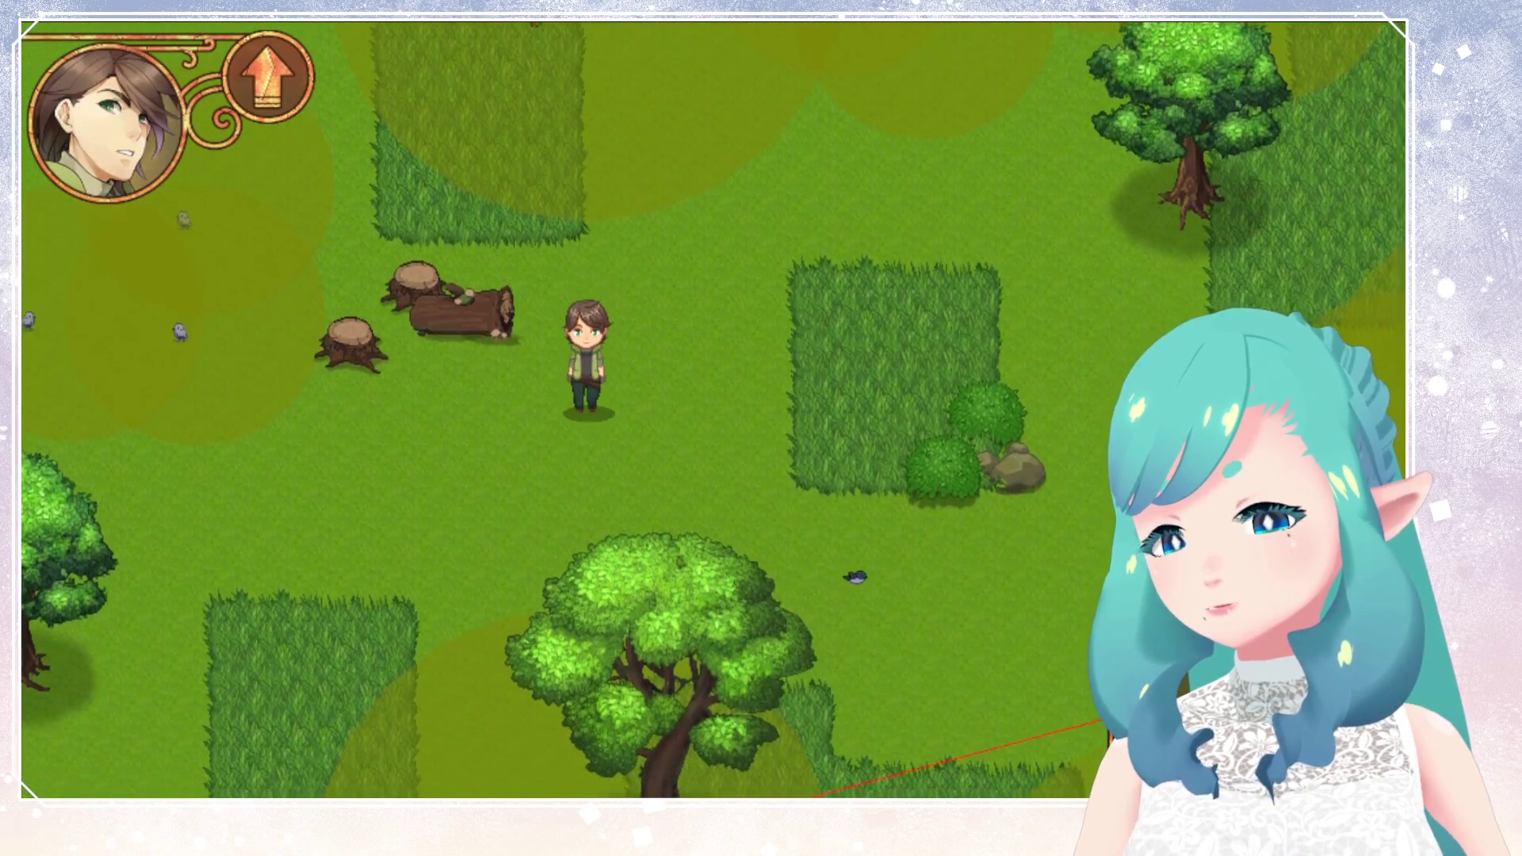
key(Left)
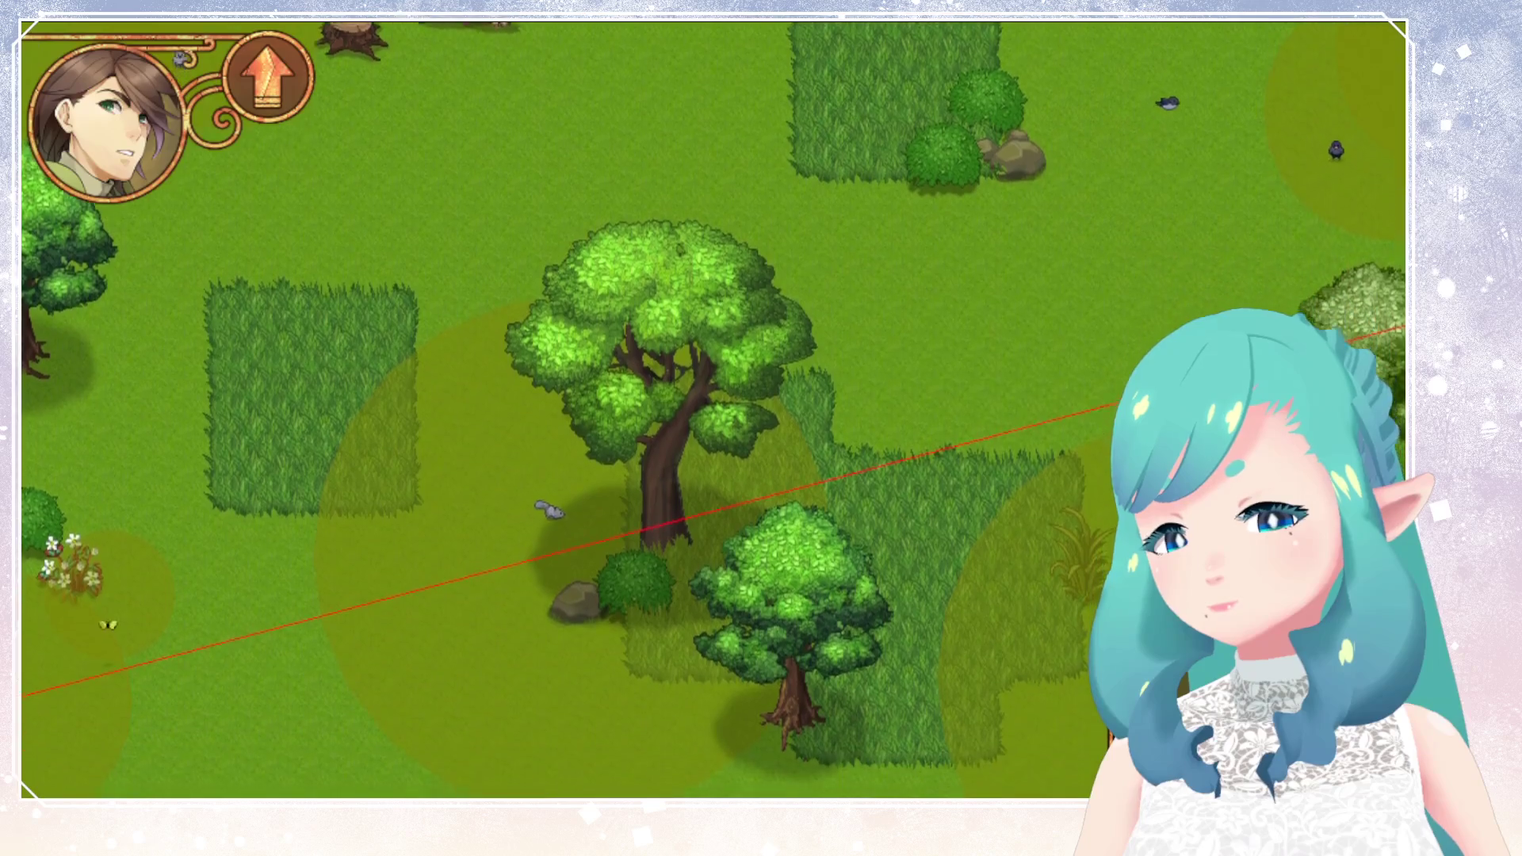
key(Left)
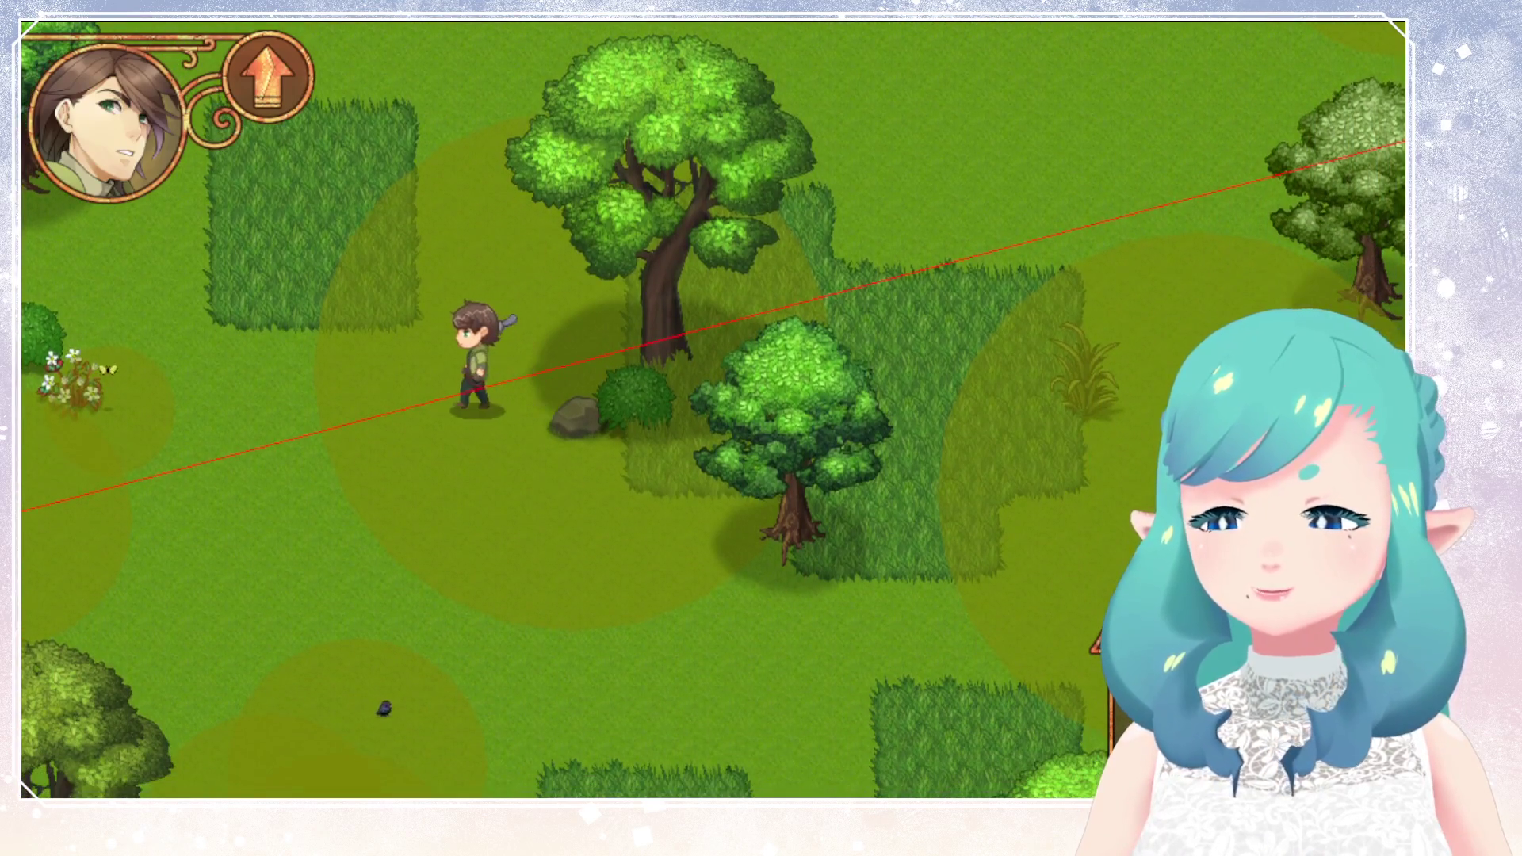
key(Down)
key(Right)
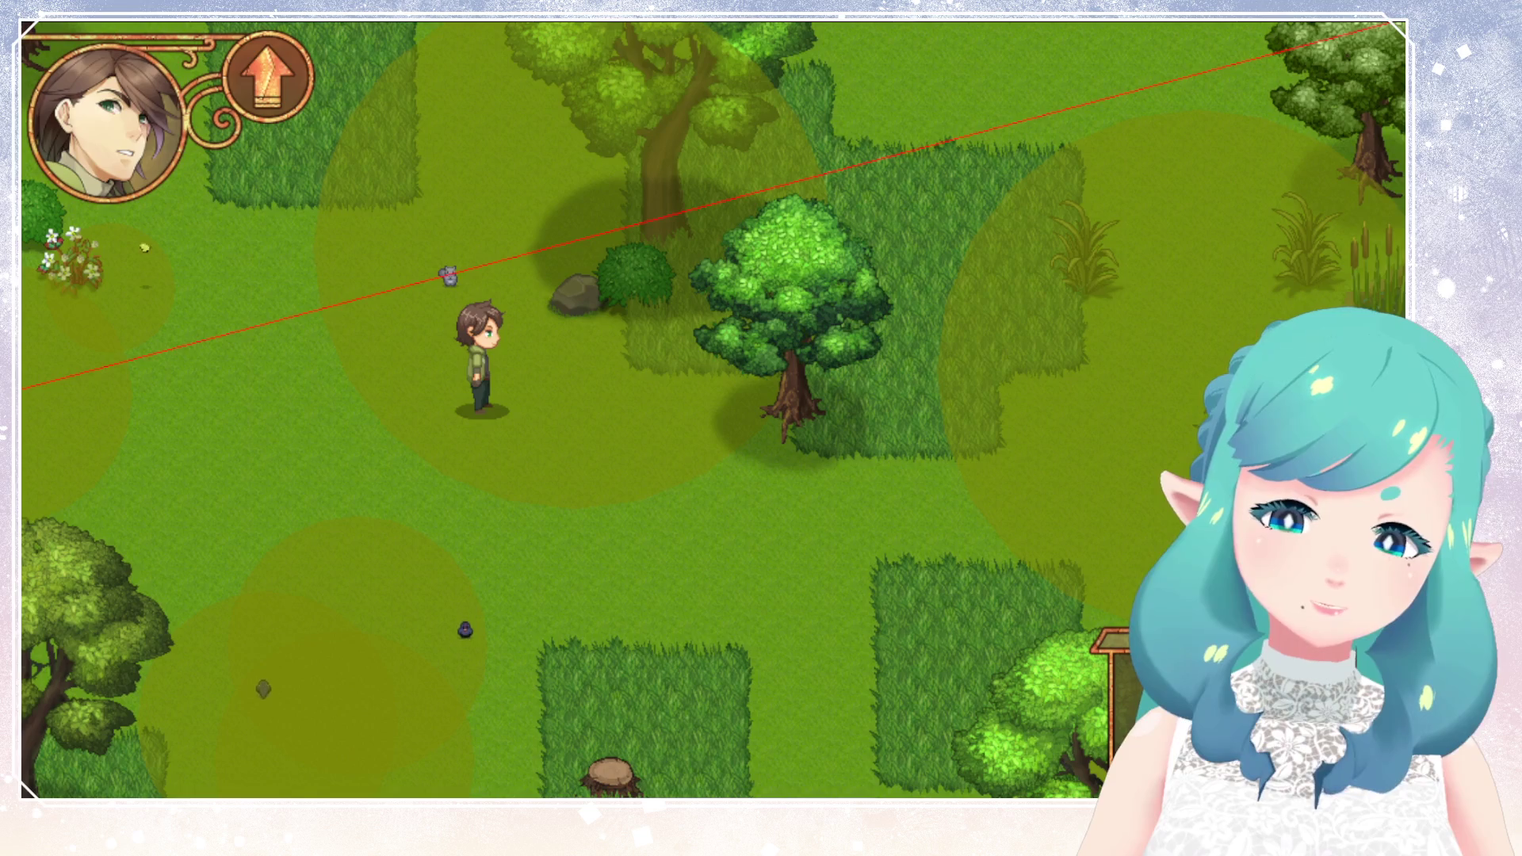
key(alt+F4)
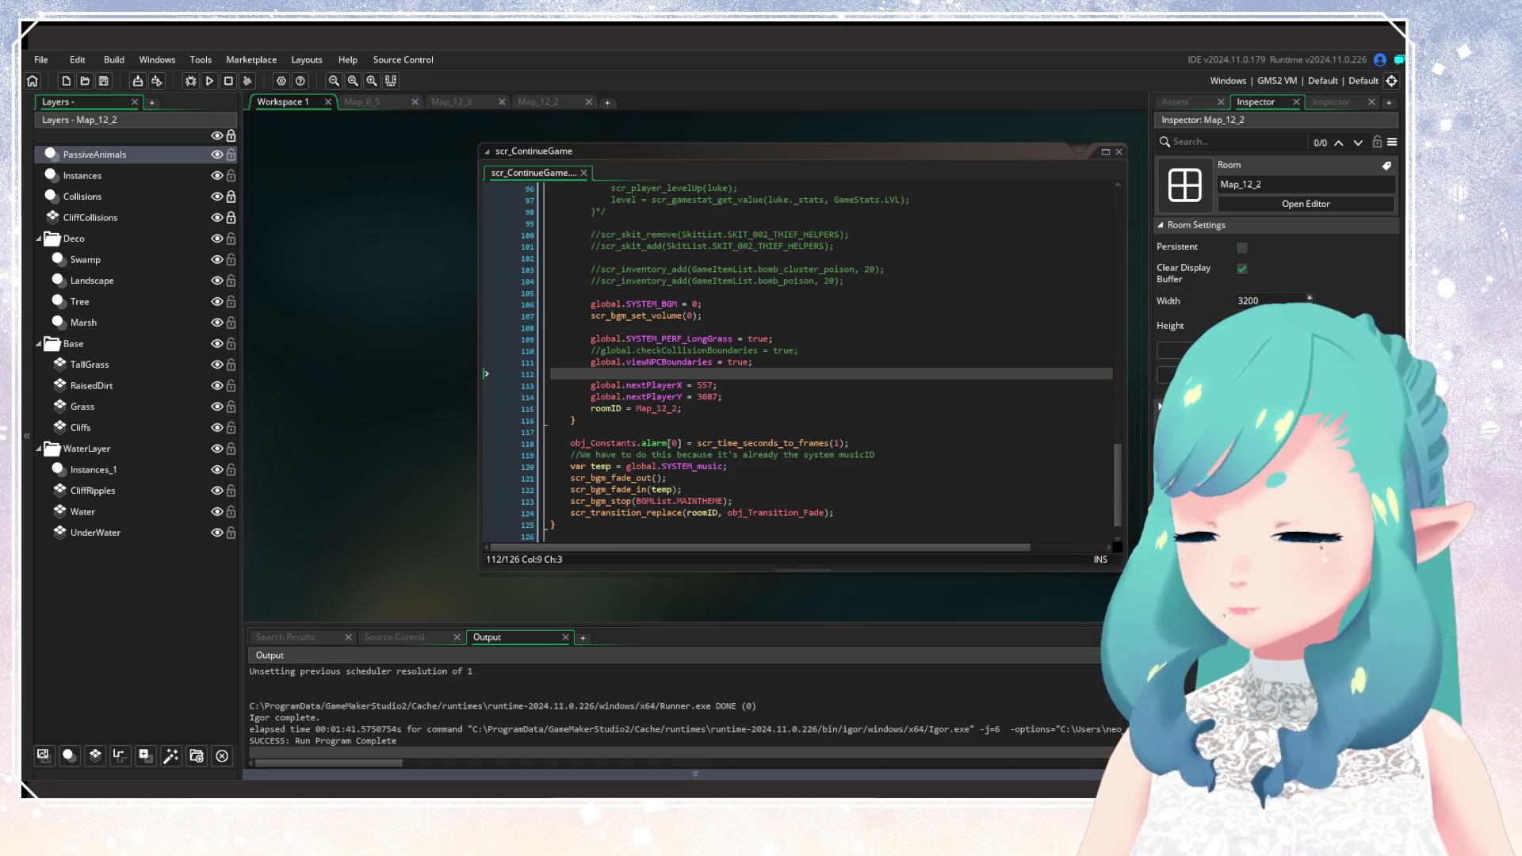
Close the Map_12_2 and Map_12_3 room tabs.
click(566, 104)
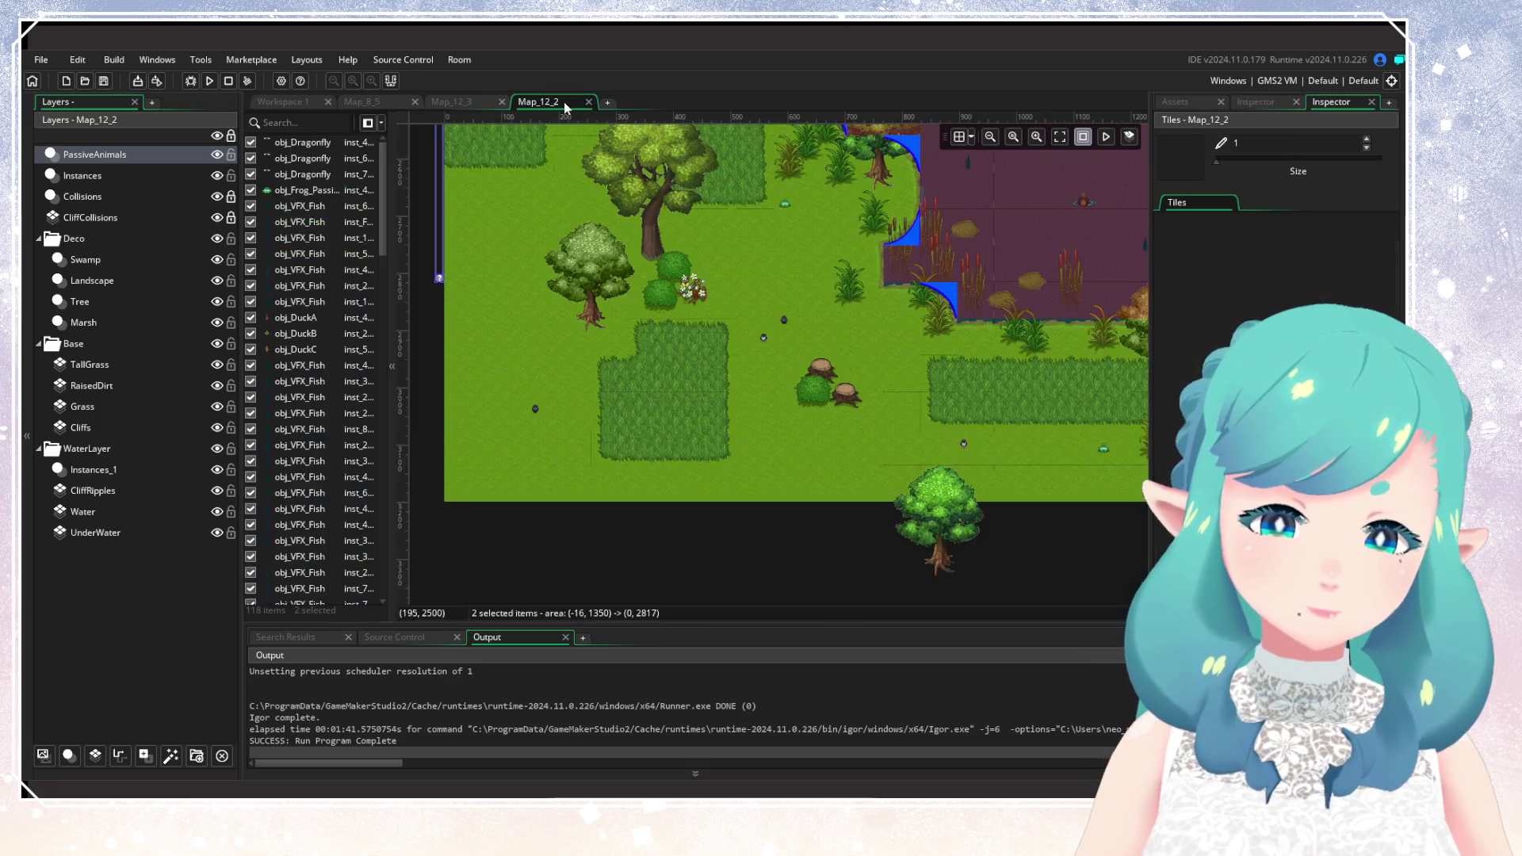
click(588, 102)
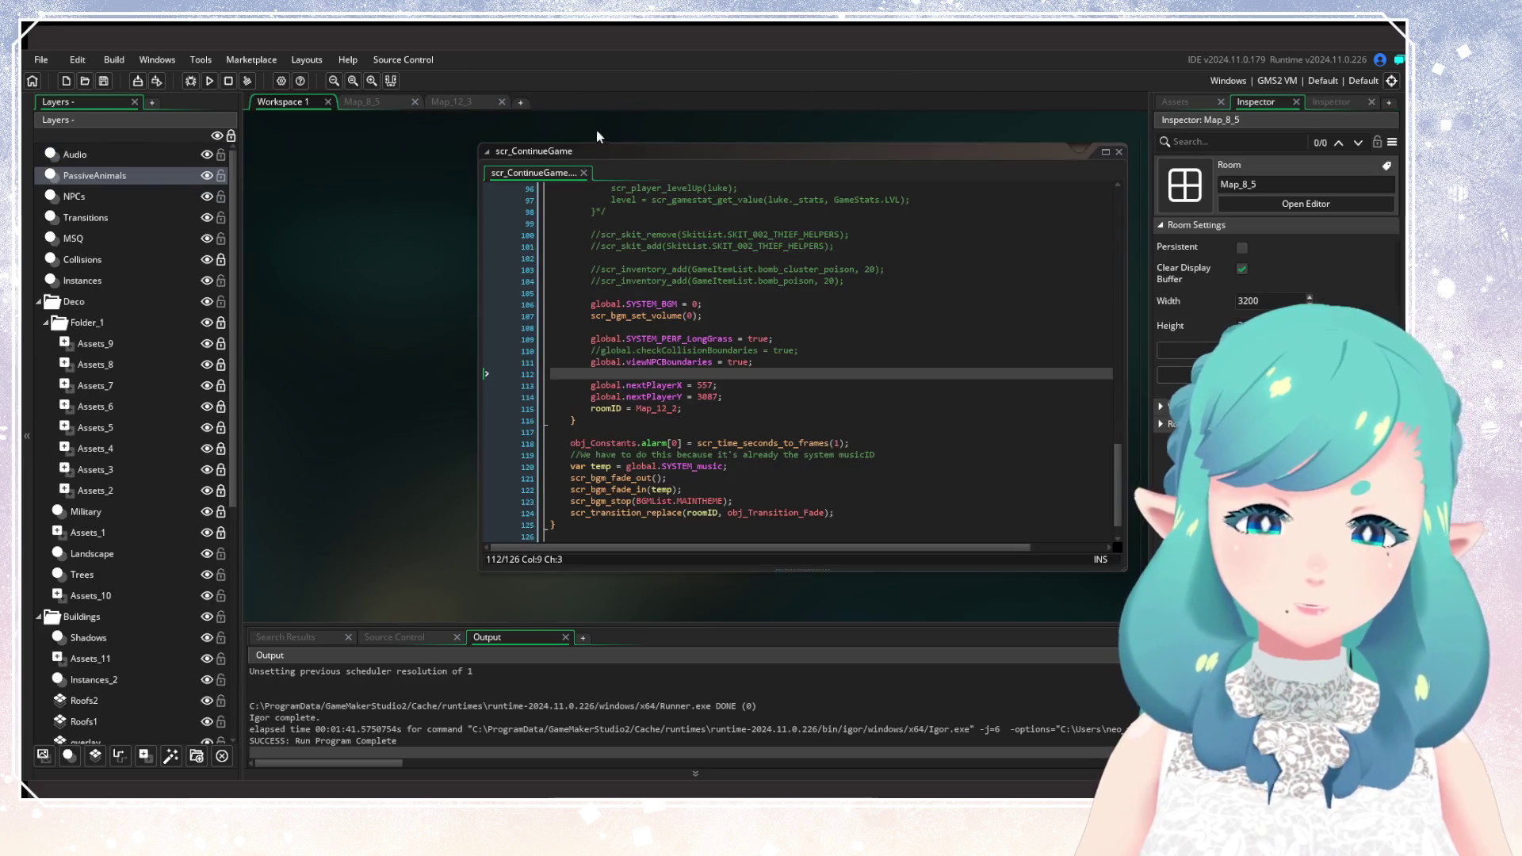
click(484, 101)
click(501, 101)
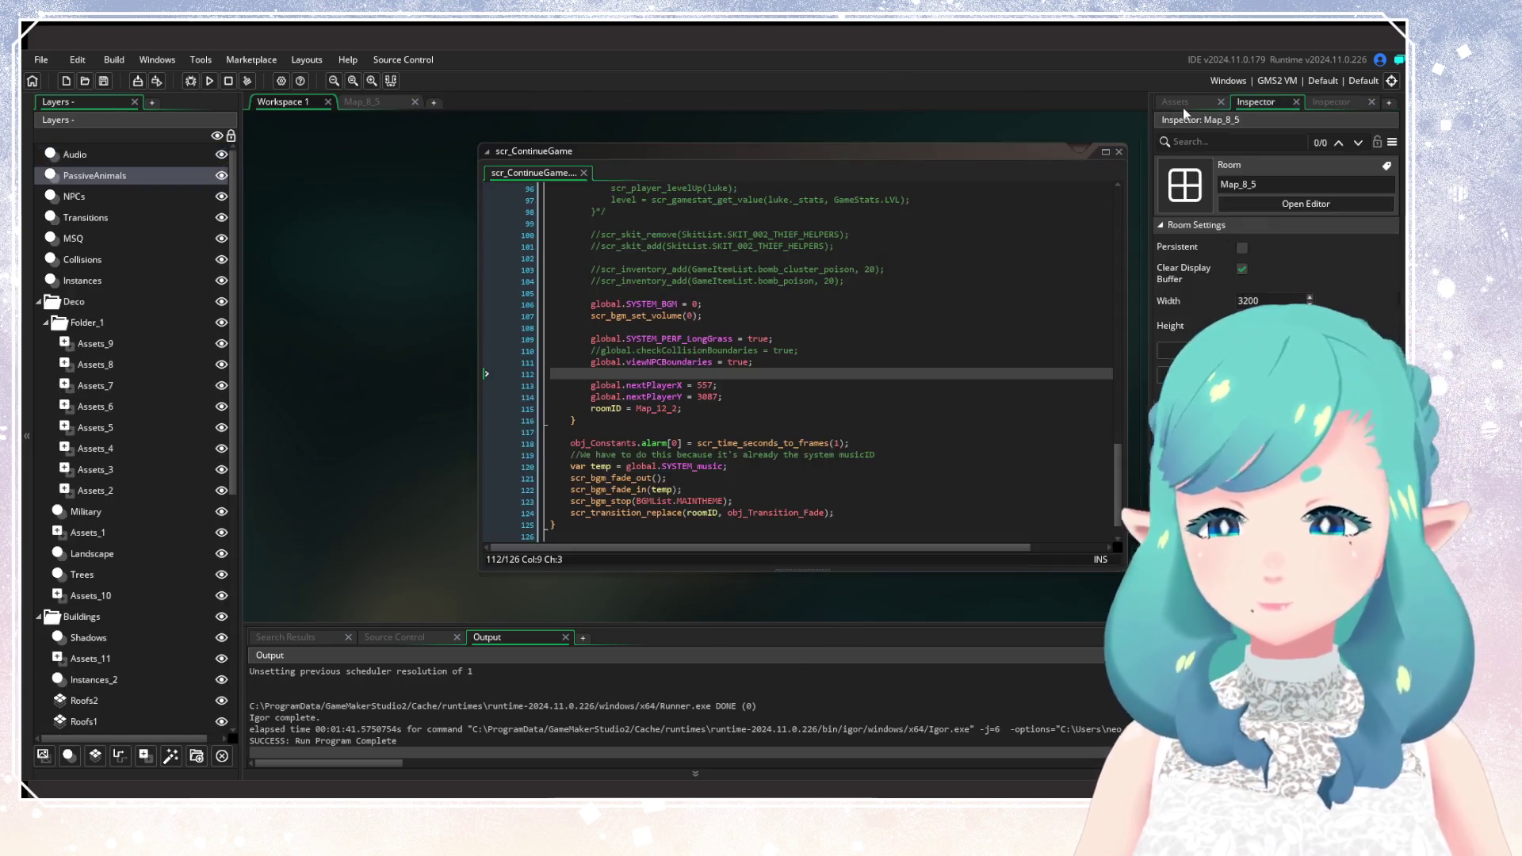
Search the assets for '12_1' and open the Map_12_1 room.
click(1177, 102)
text(Map_)
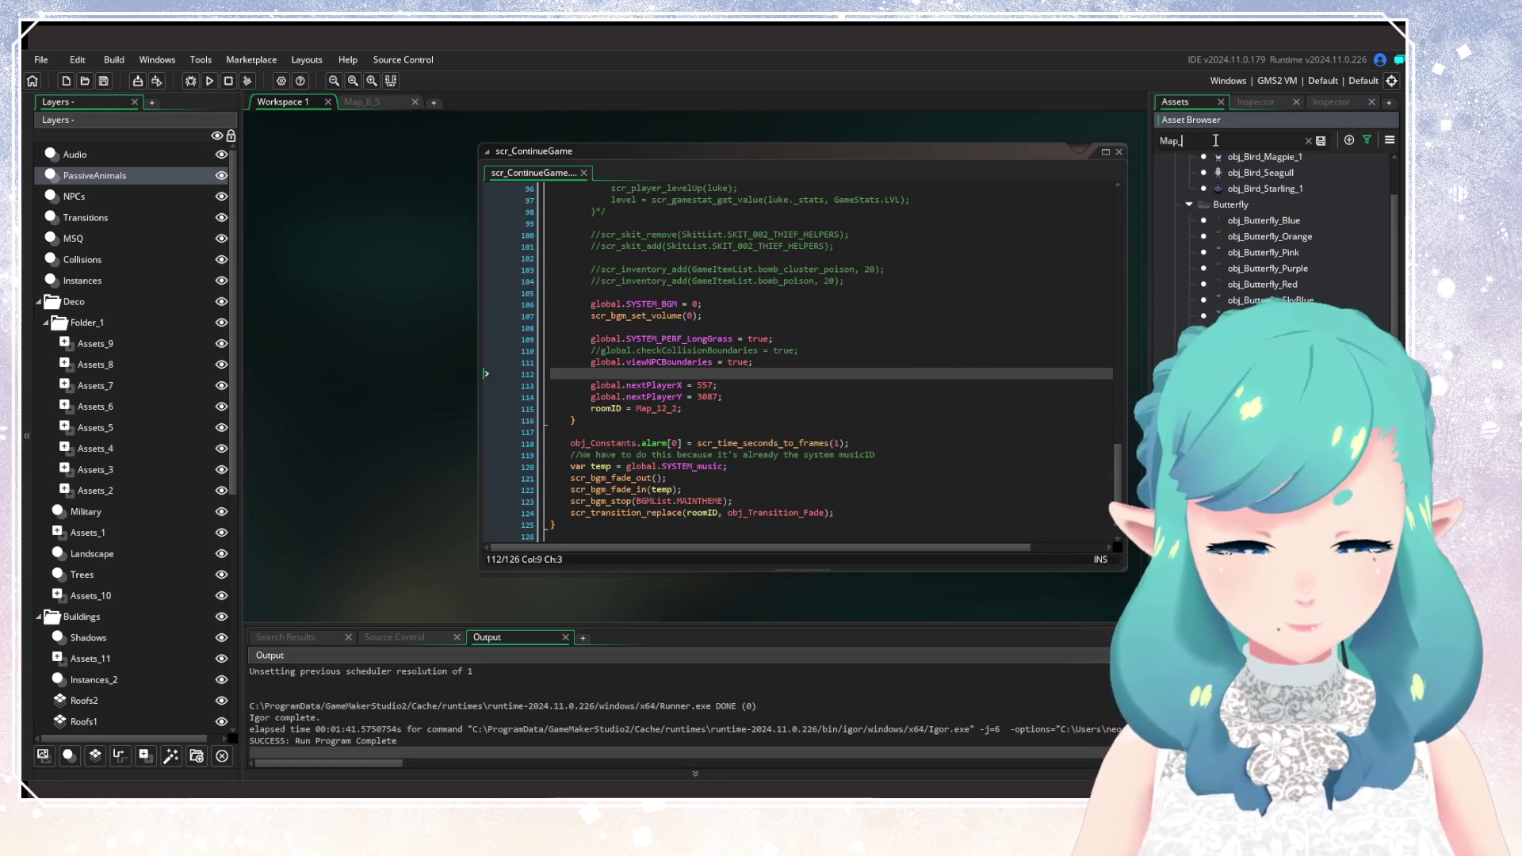
text(12_1)
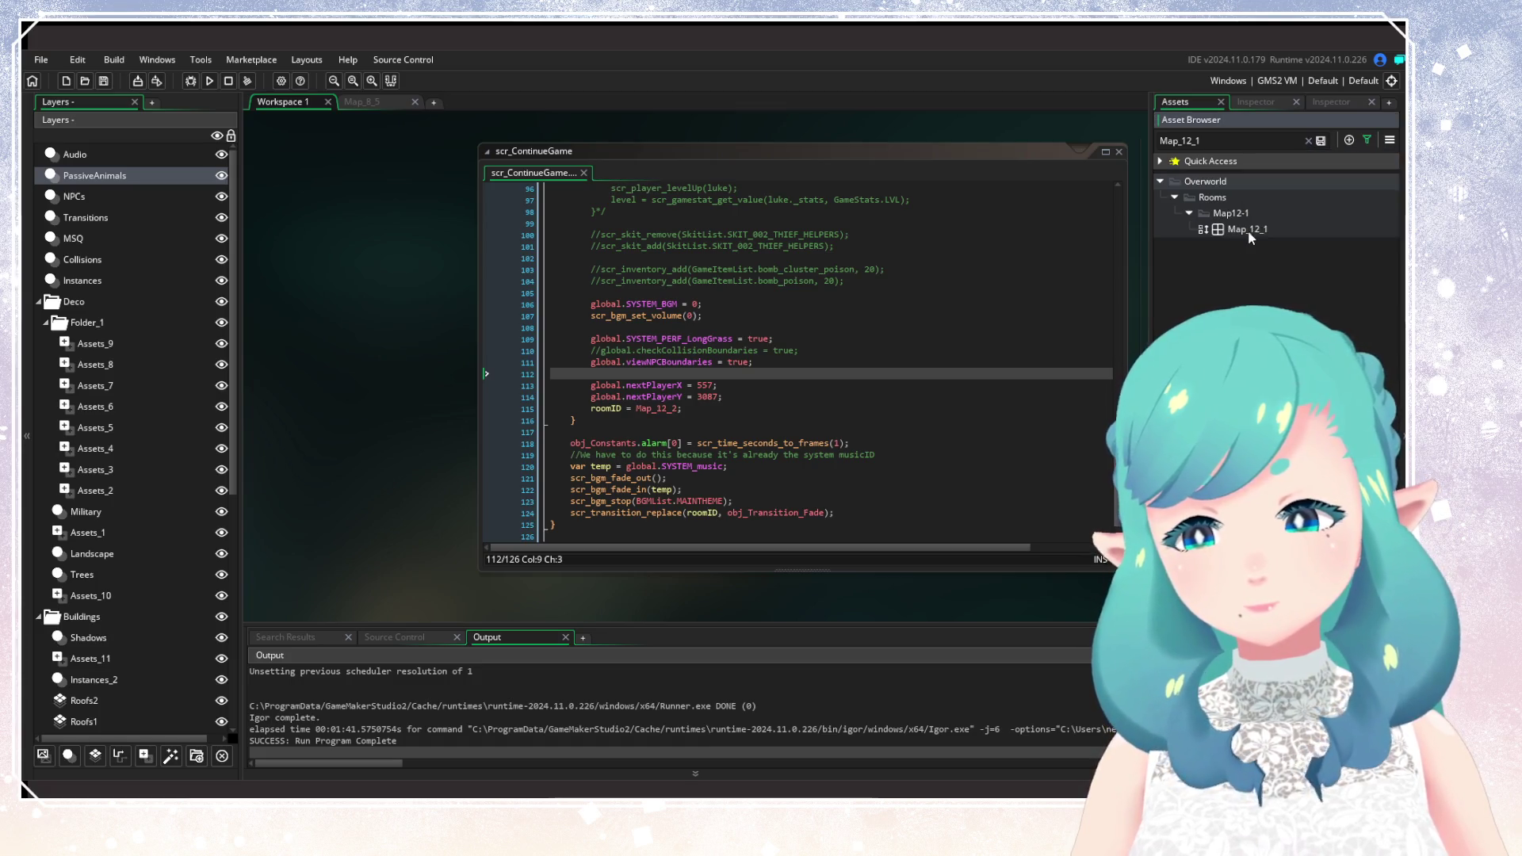
click(1247, 232)
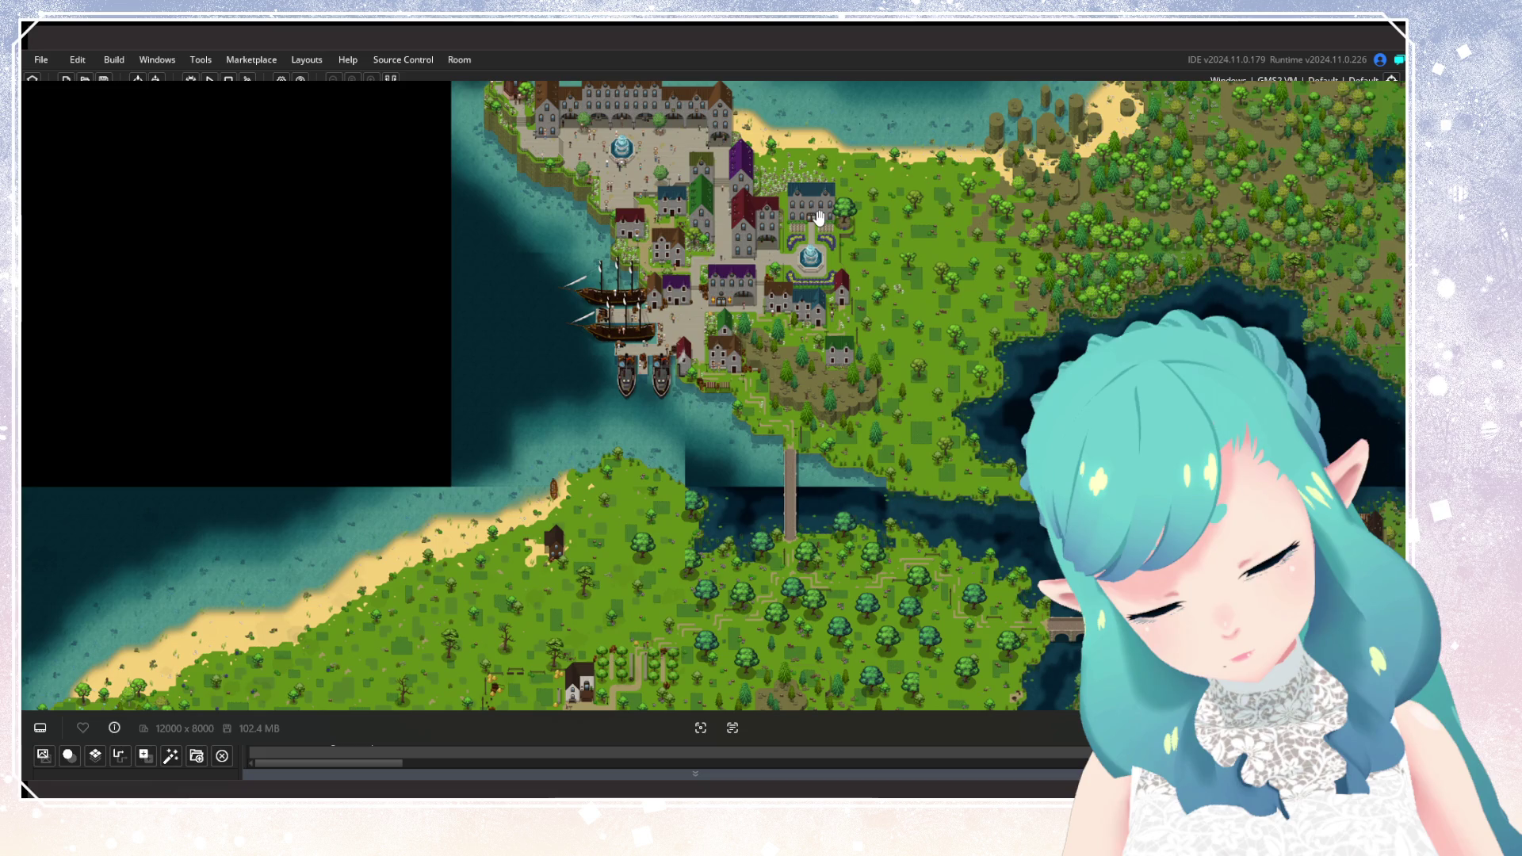
Zoom and pan the world map from the harbour to the southern coast, bridge and village houses.
scroll(819, 217, up, 5)
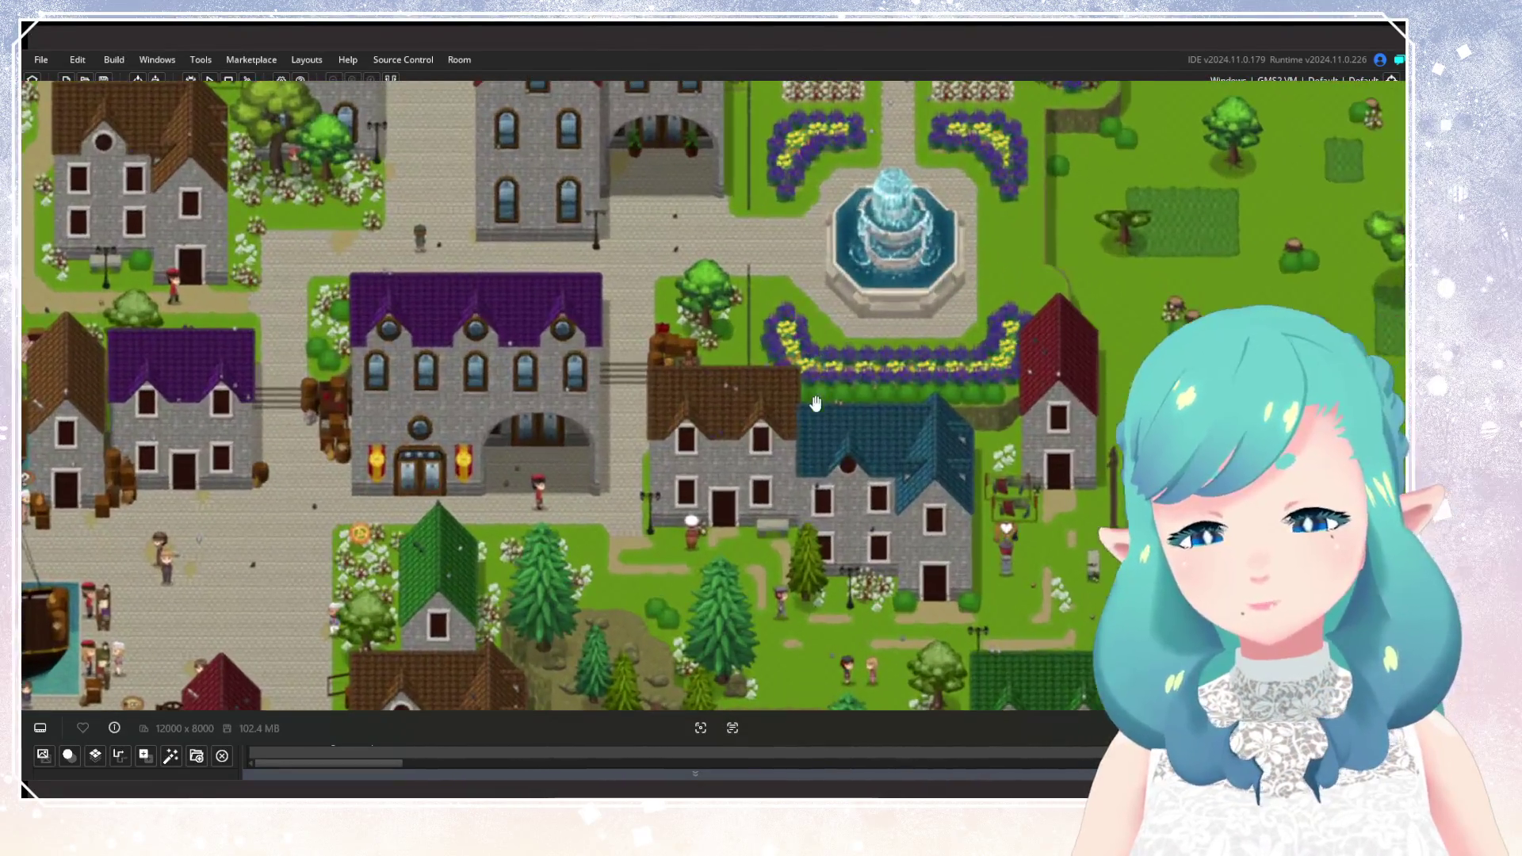
scroll(812, 401, down, 5)
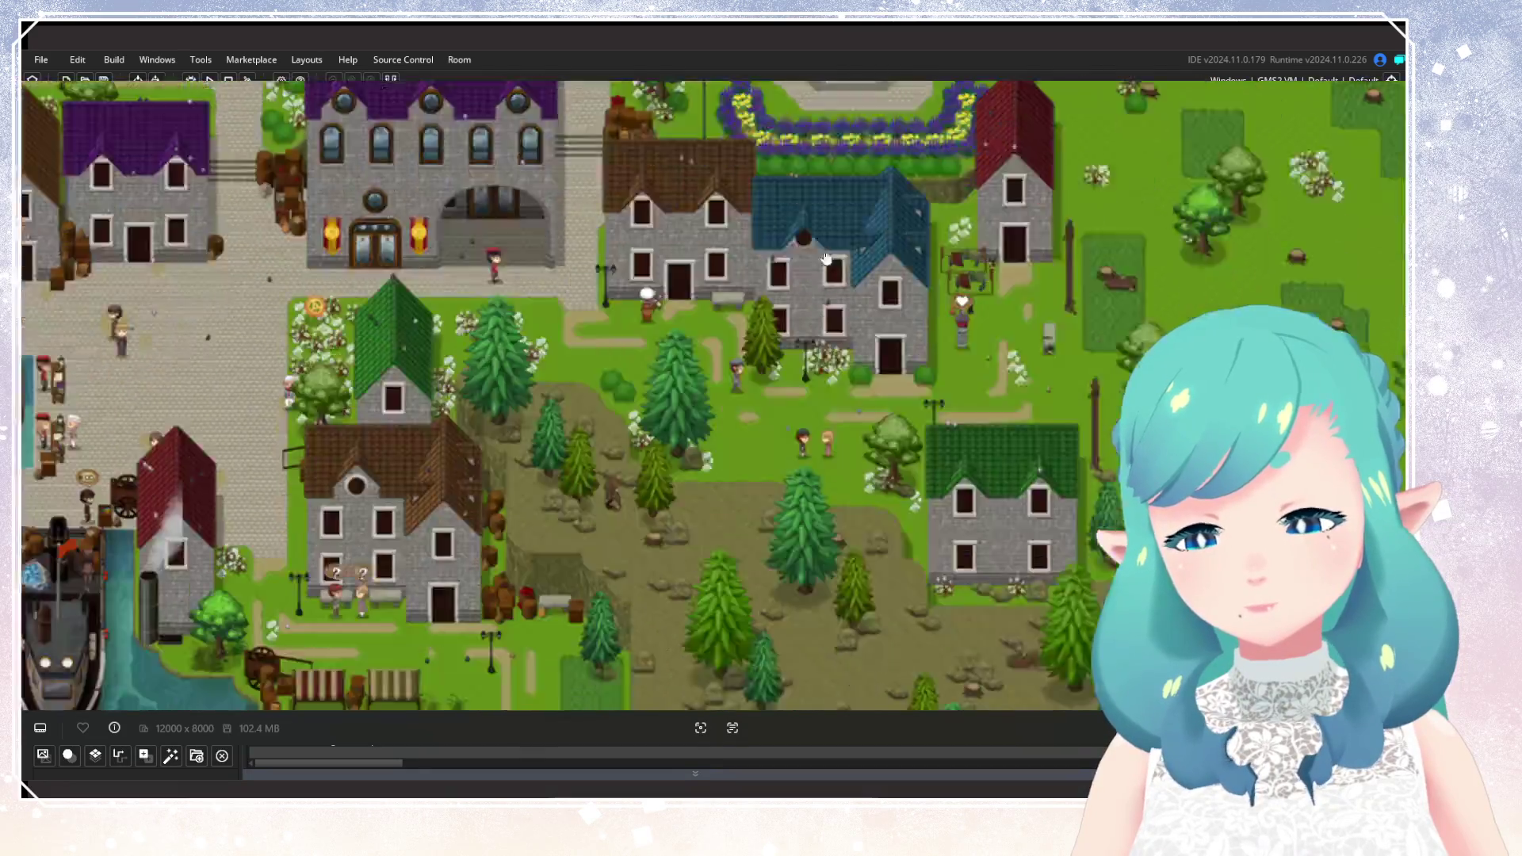
scroll(817, 400, down, 6)
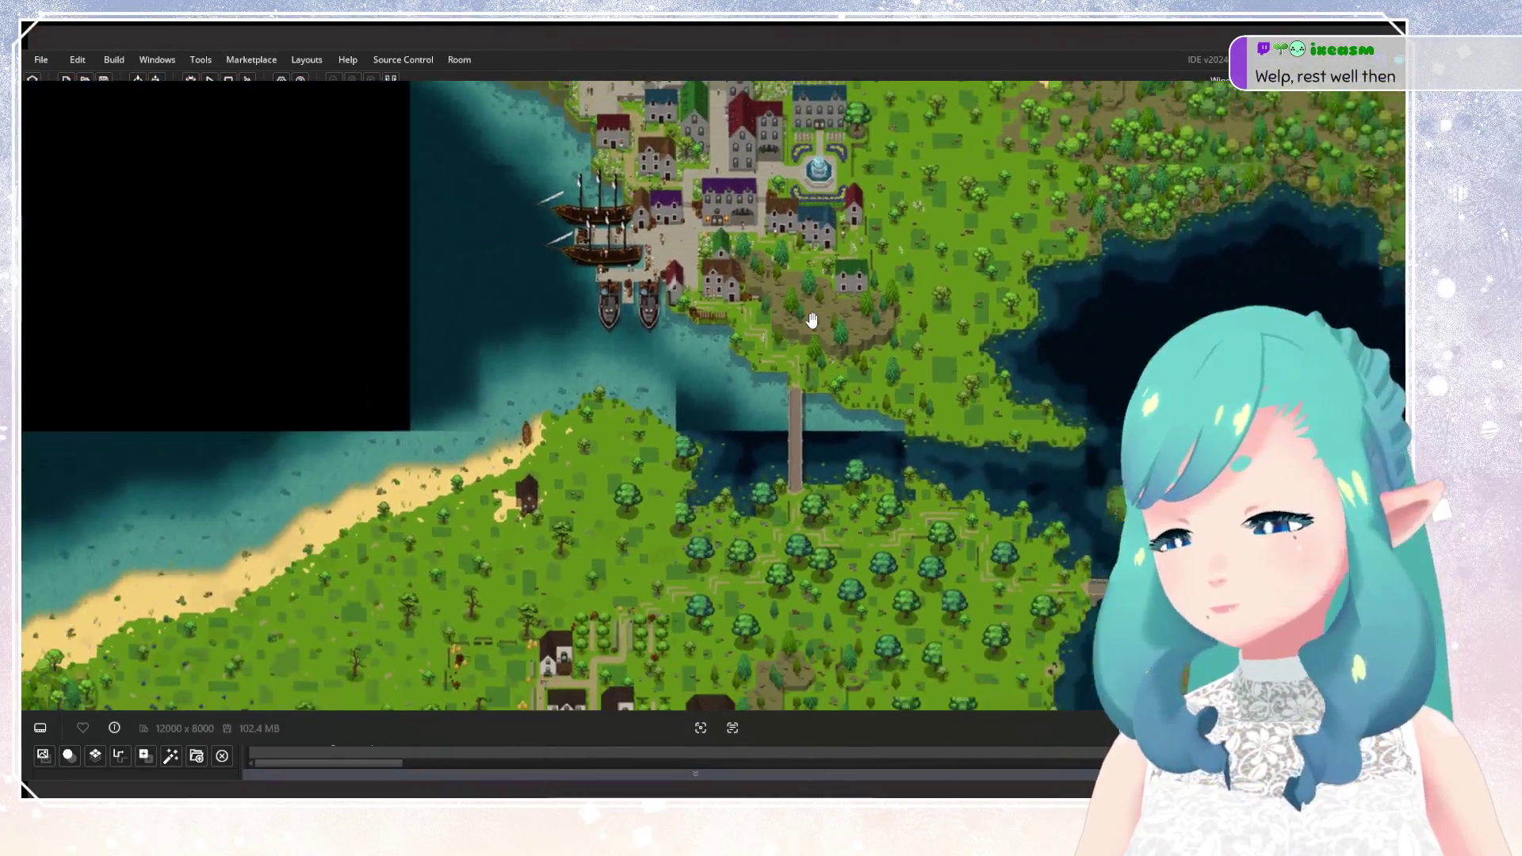
scroll(812, 319, up, 5)
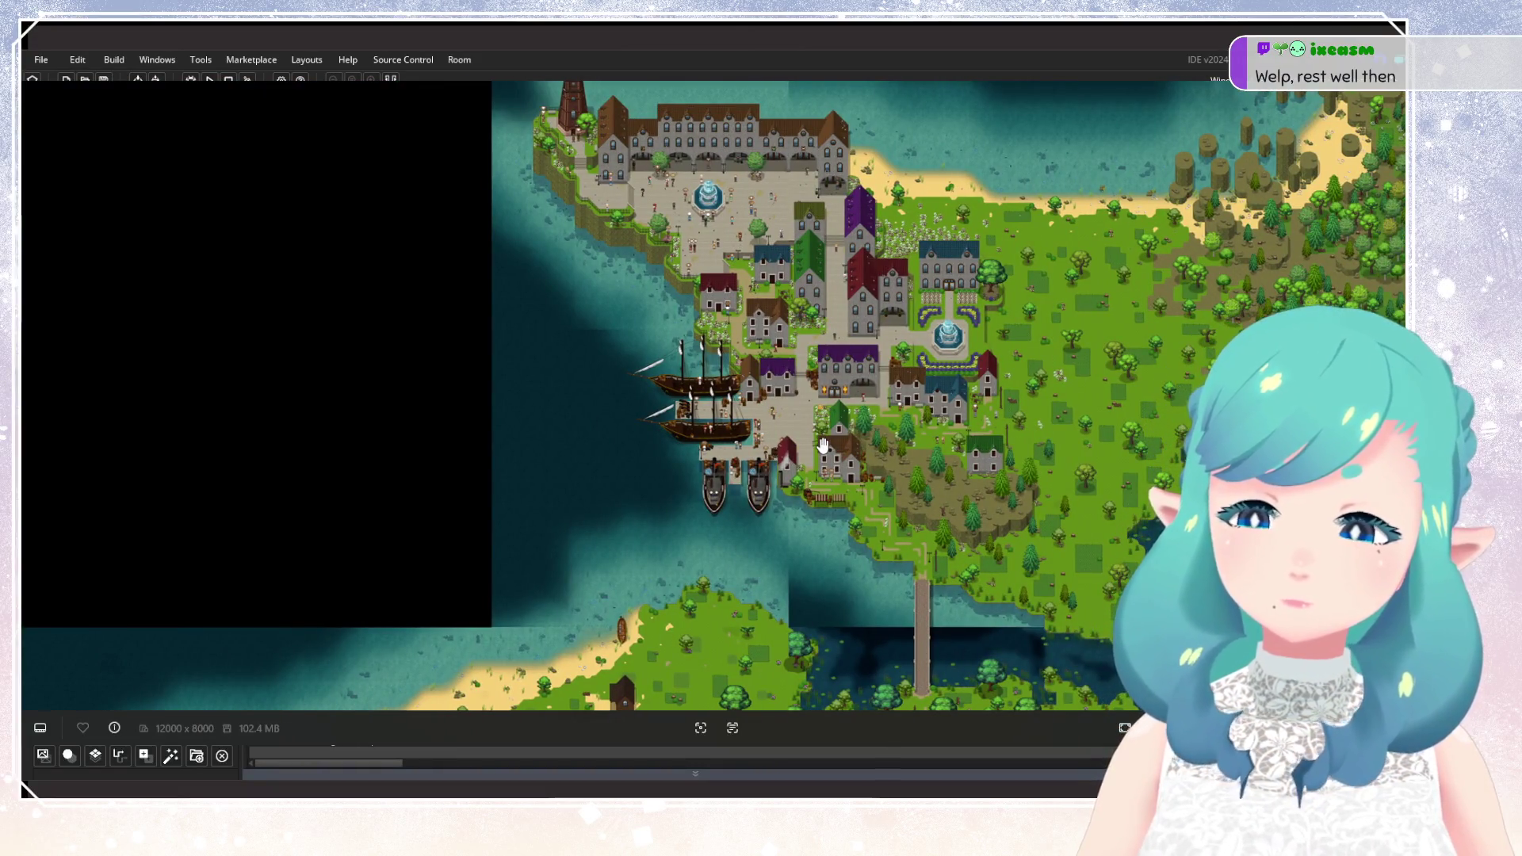
scroll(1168, 210, up, 1)
scroll(1168, 209, up, 3)
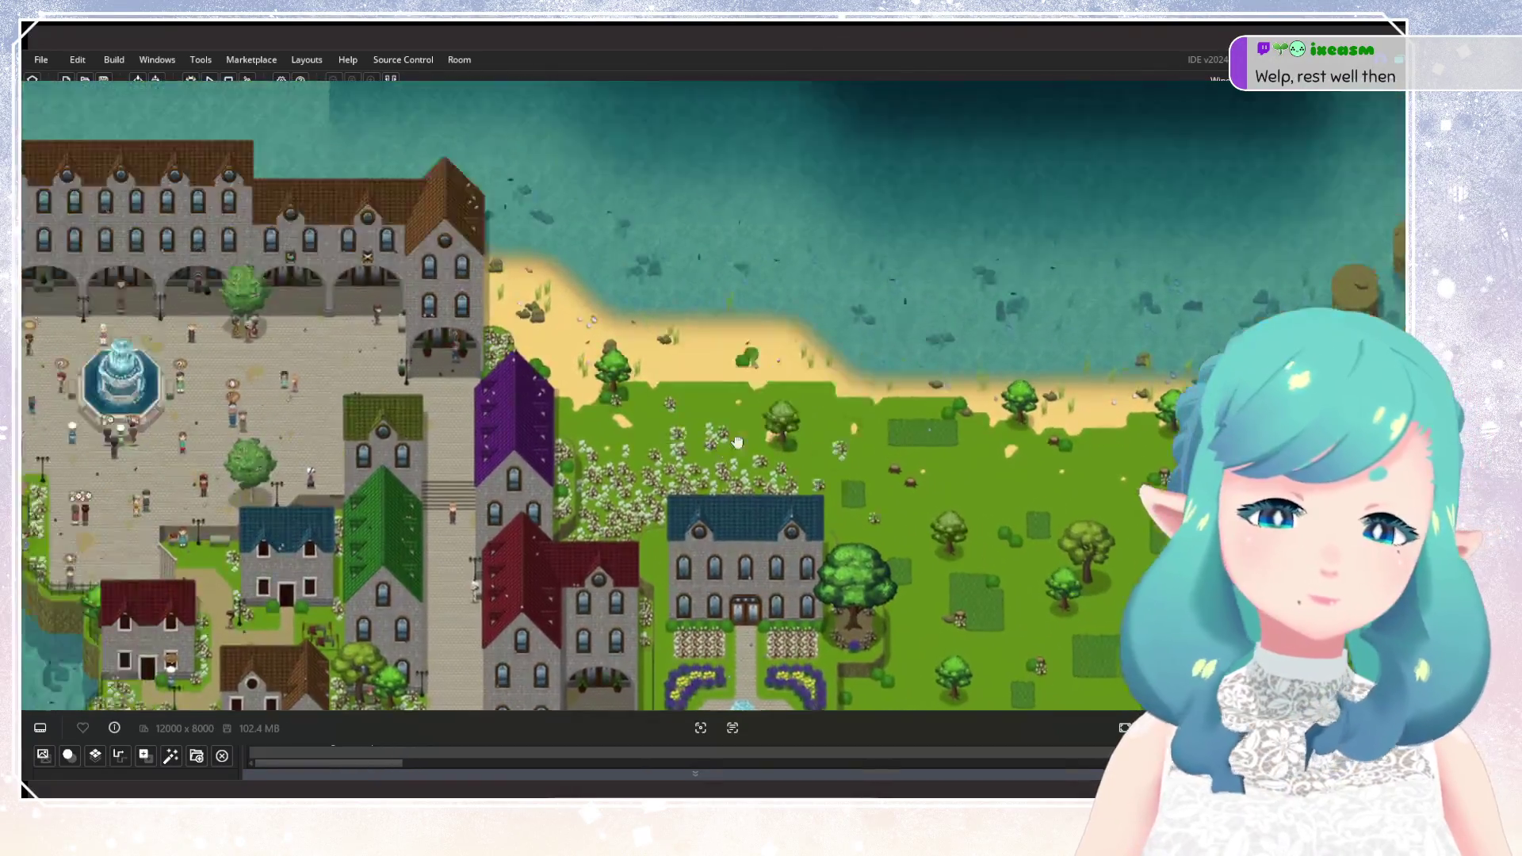
scroll(840, 369, down, 2)
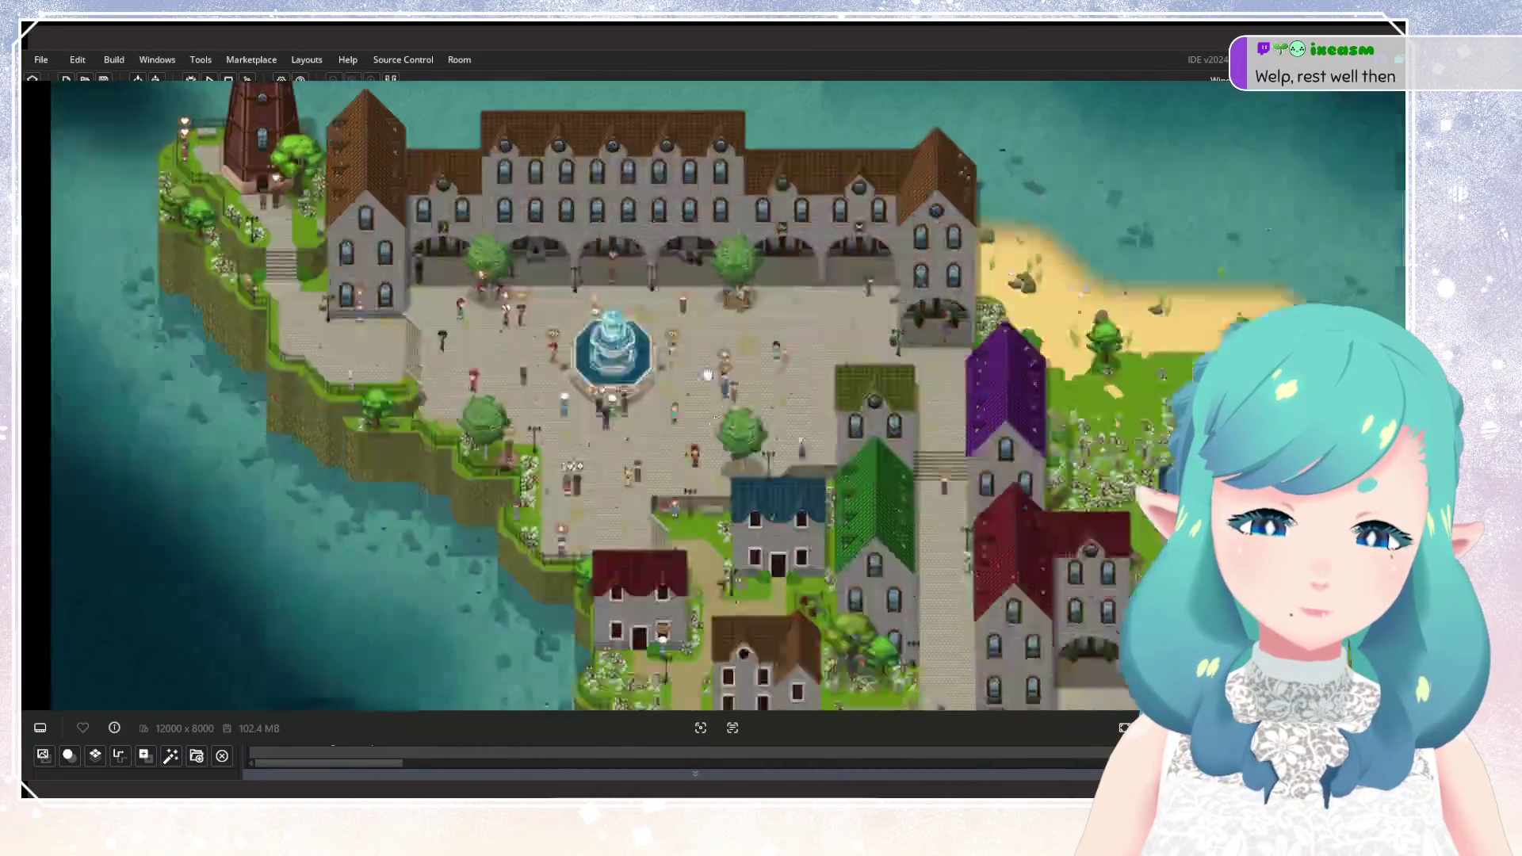
scroll(698, 402, up, 2)
mouse_move(698, 402)
mouse_down()
mouse_move(654, 305)
mouse_move(640, 89)
mouse_up()
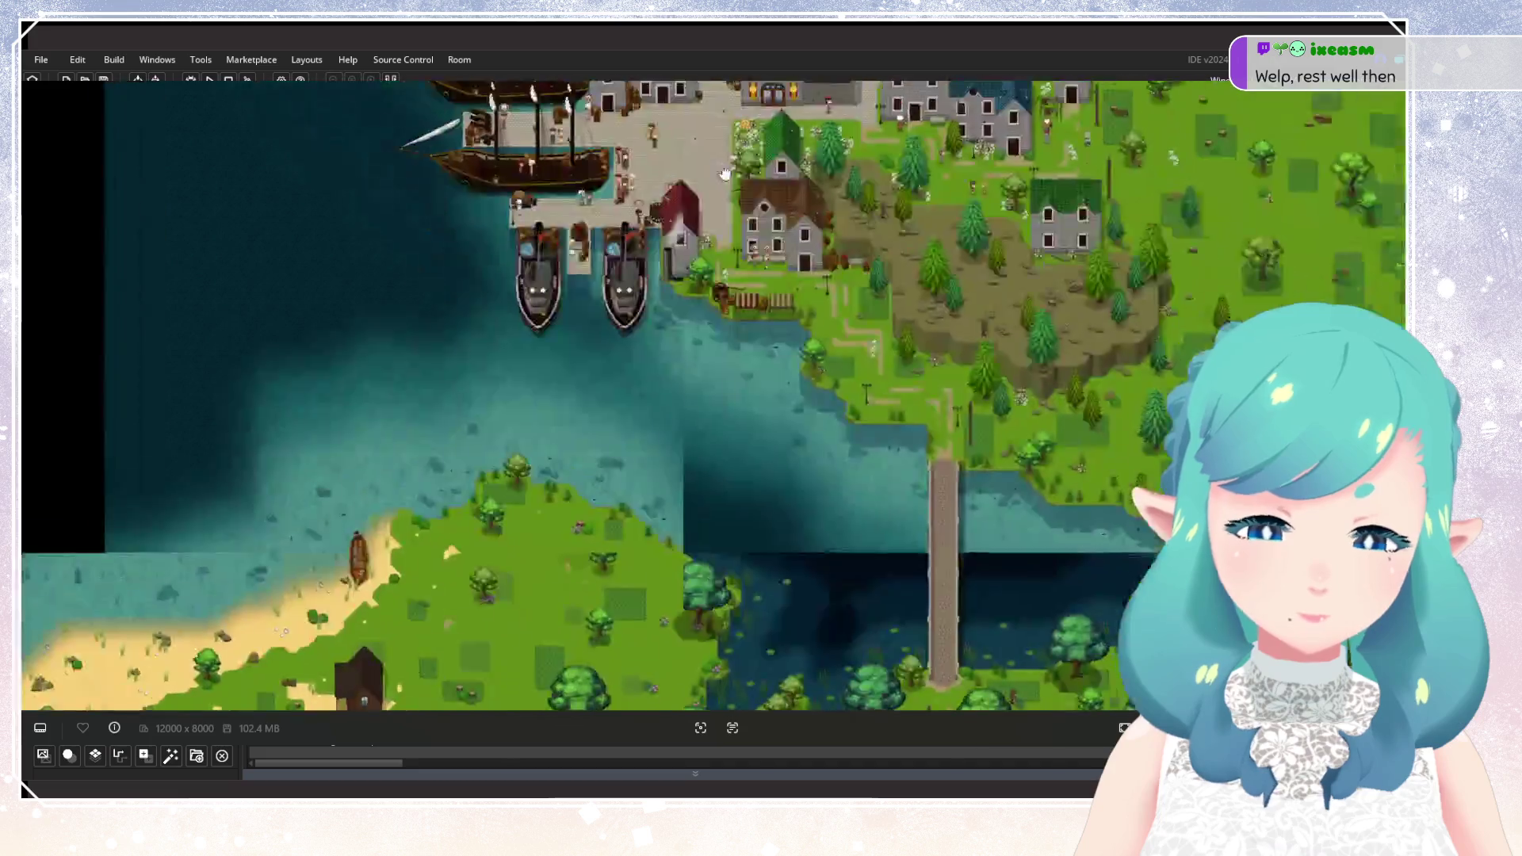
mouse_move(872, 368)
mouse_down()
mouse_move(856, 325)
mouse_move(708, 199)
mouse_move(710, 317)
mouse_move(1030, 323)
mouse_up()
mouse_move(868, 397)
mouse_down()
mouse_move(809, 197)
mouse_move(1062, 180)
mouse_move(1125, 137)
mouse_up()
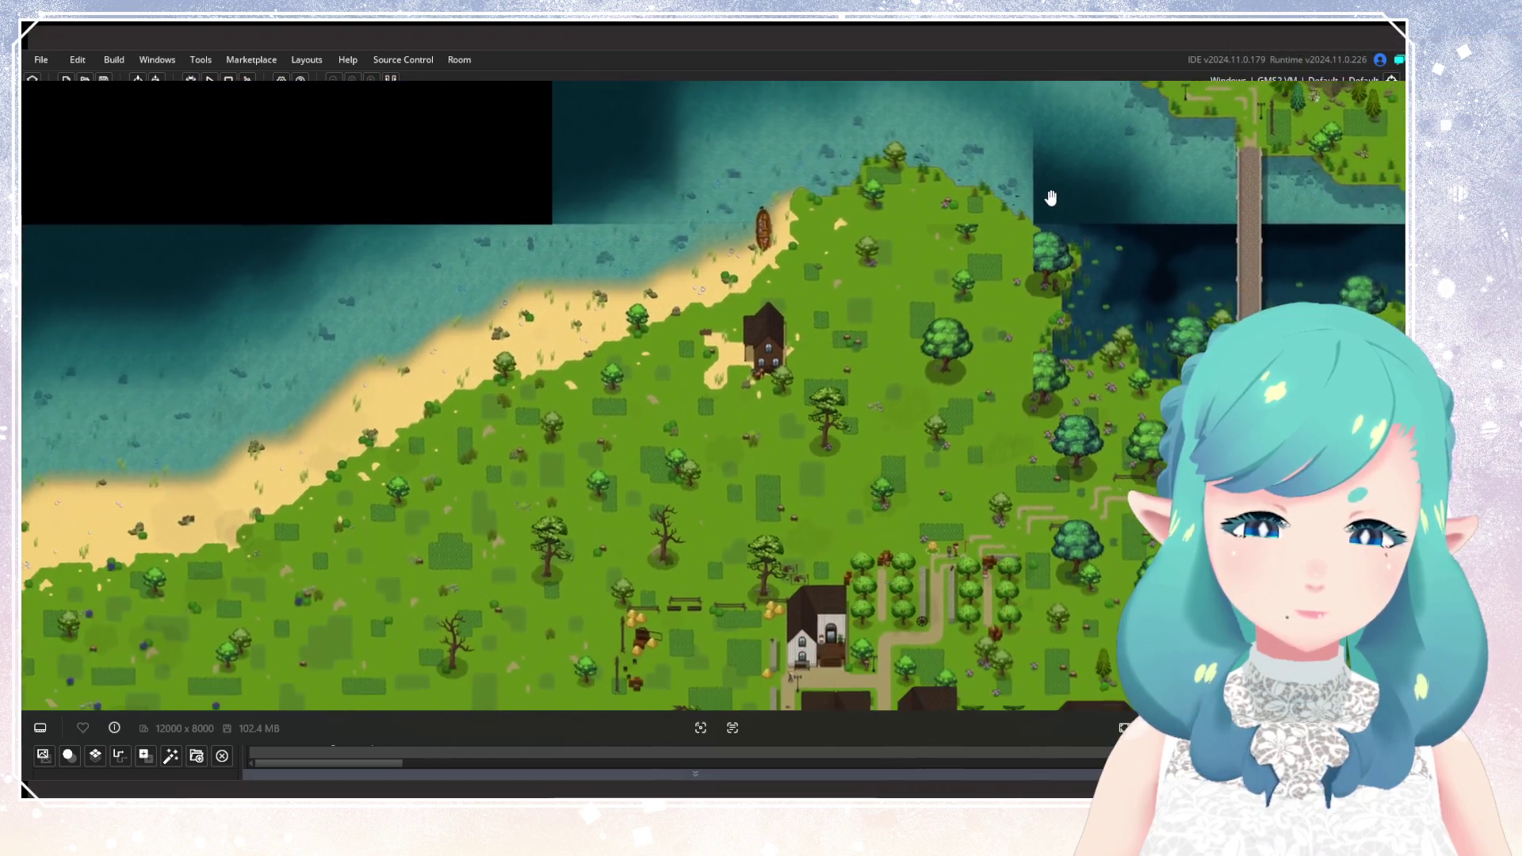
mouse_move(892, 250)
mouse_down()
mouse_move(1035, 161)
mouse_move(678, 271)
mouse_up()
scroll(678, 271, down, 4)
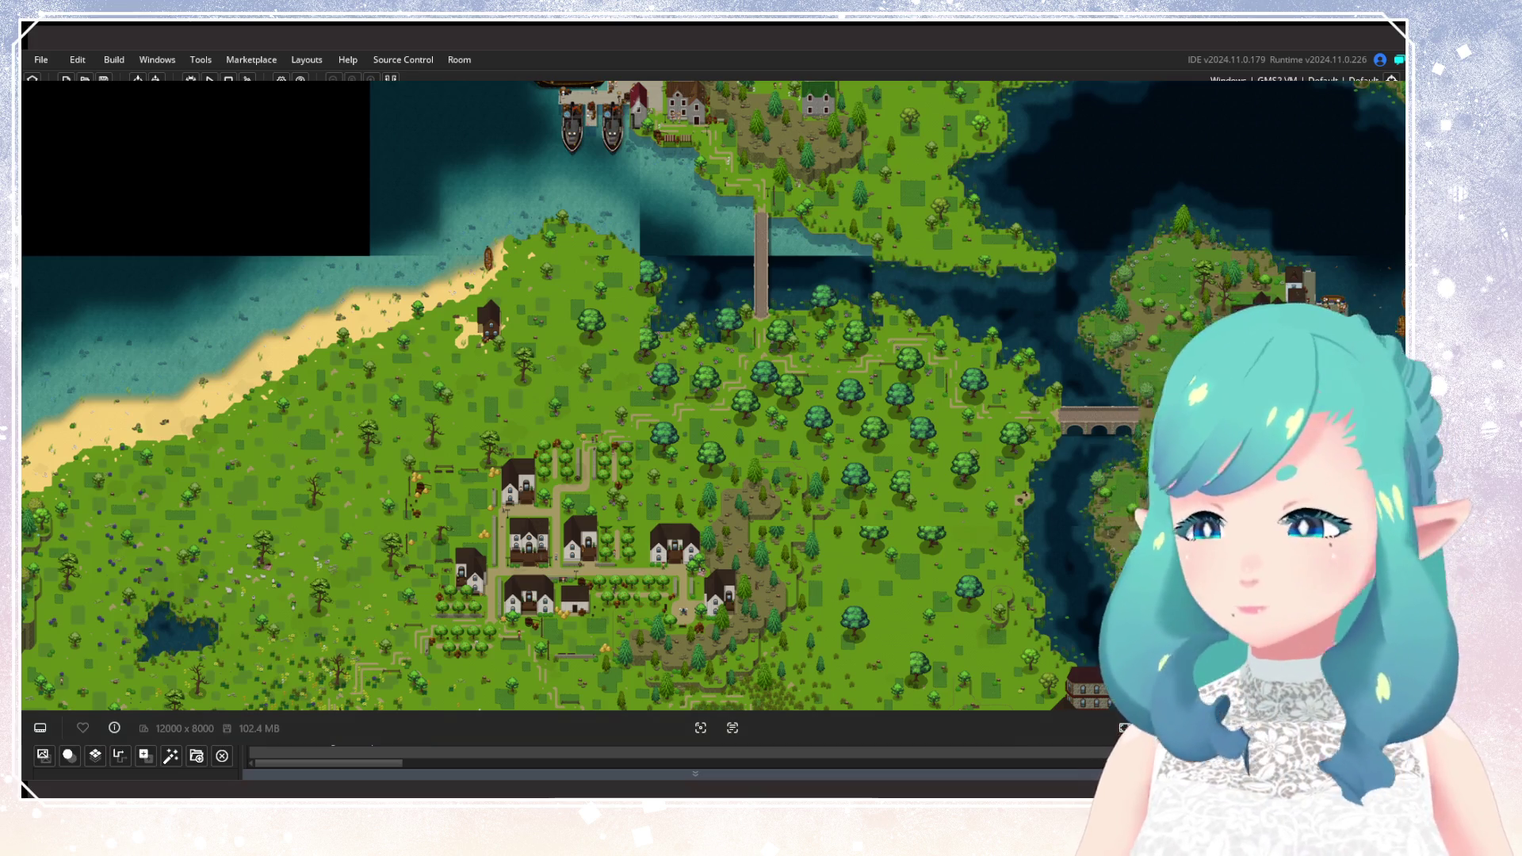
Pan toward the harbour, zoom out to see the full world map, then zoom slightly back in.
mouse_move(655, 180)
mouse_down()
mouse_move(491, 376)
mouse_move(552, 498)
mouse_up()
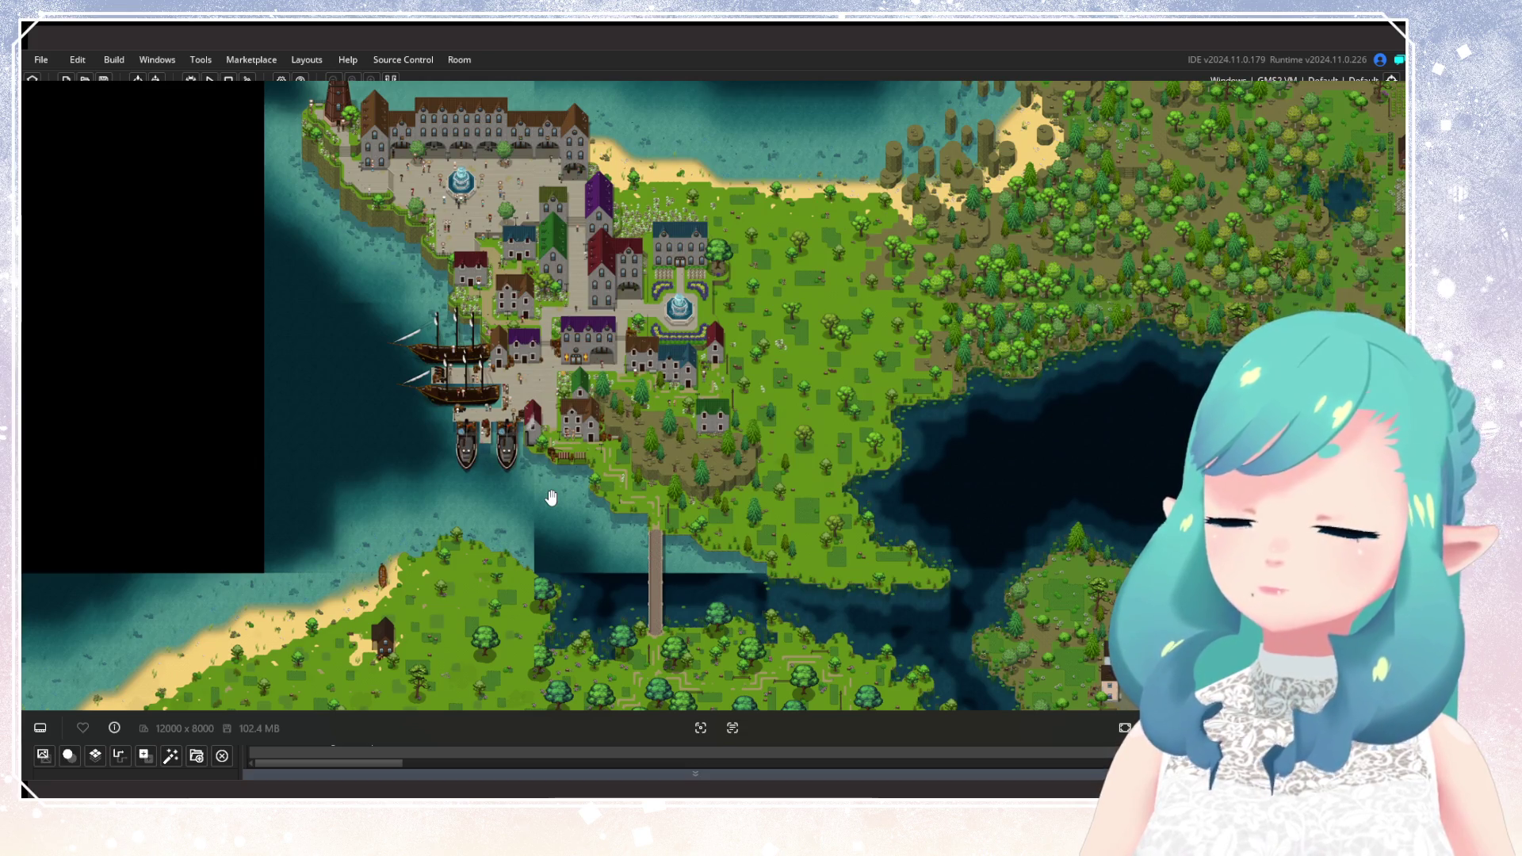
scroll(559, 501, down, 5)
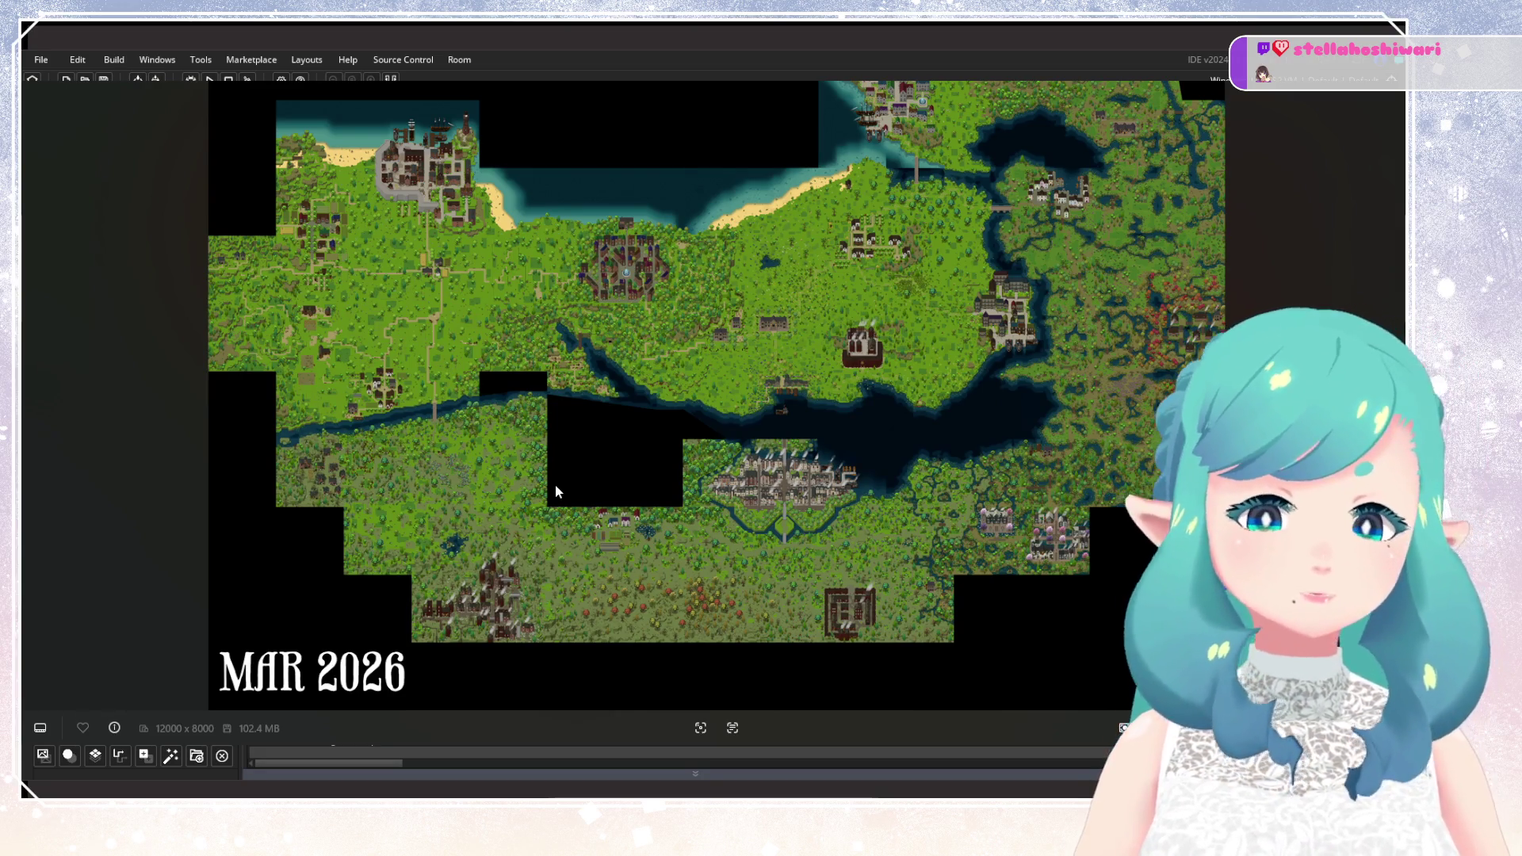
scroll(781, 359, up, 2)
scroll(1068, 269, up, 3)
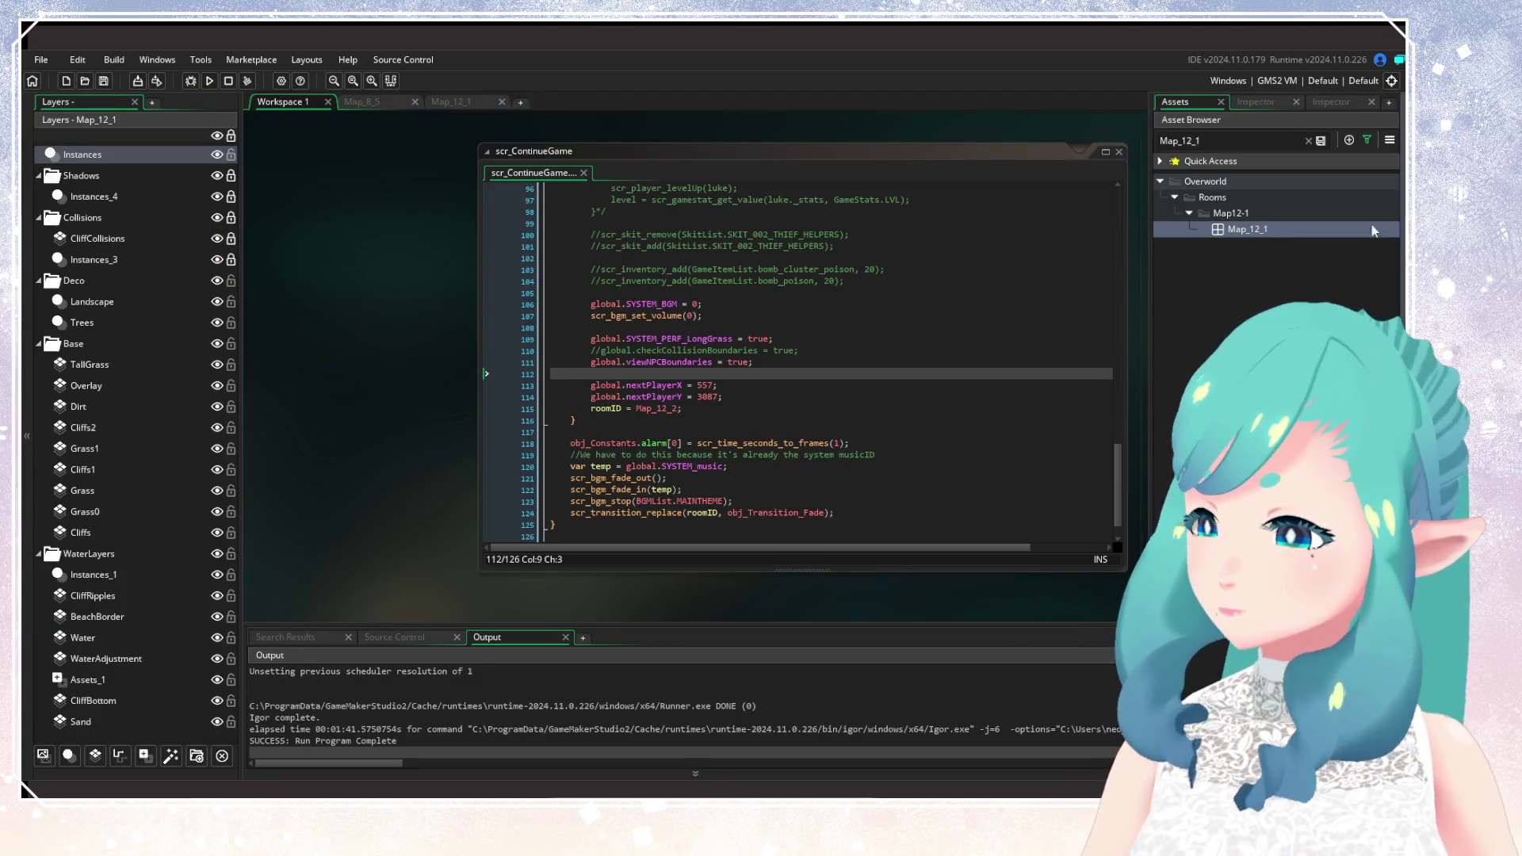
Clear the Map_12_1 search filter in the Asset Browser.
click(1309, 140)
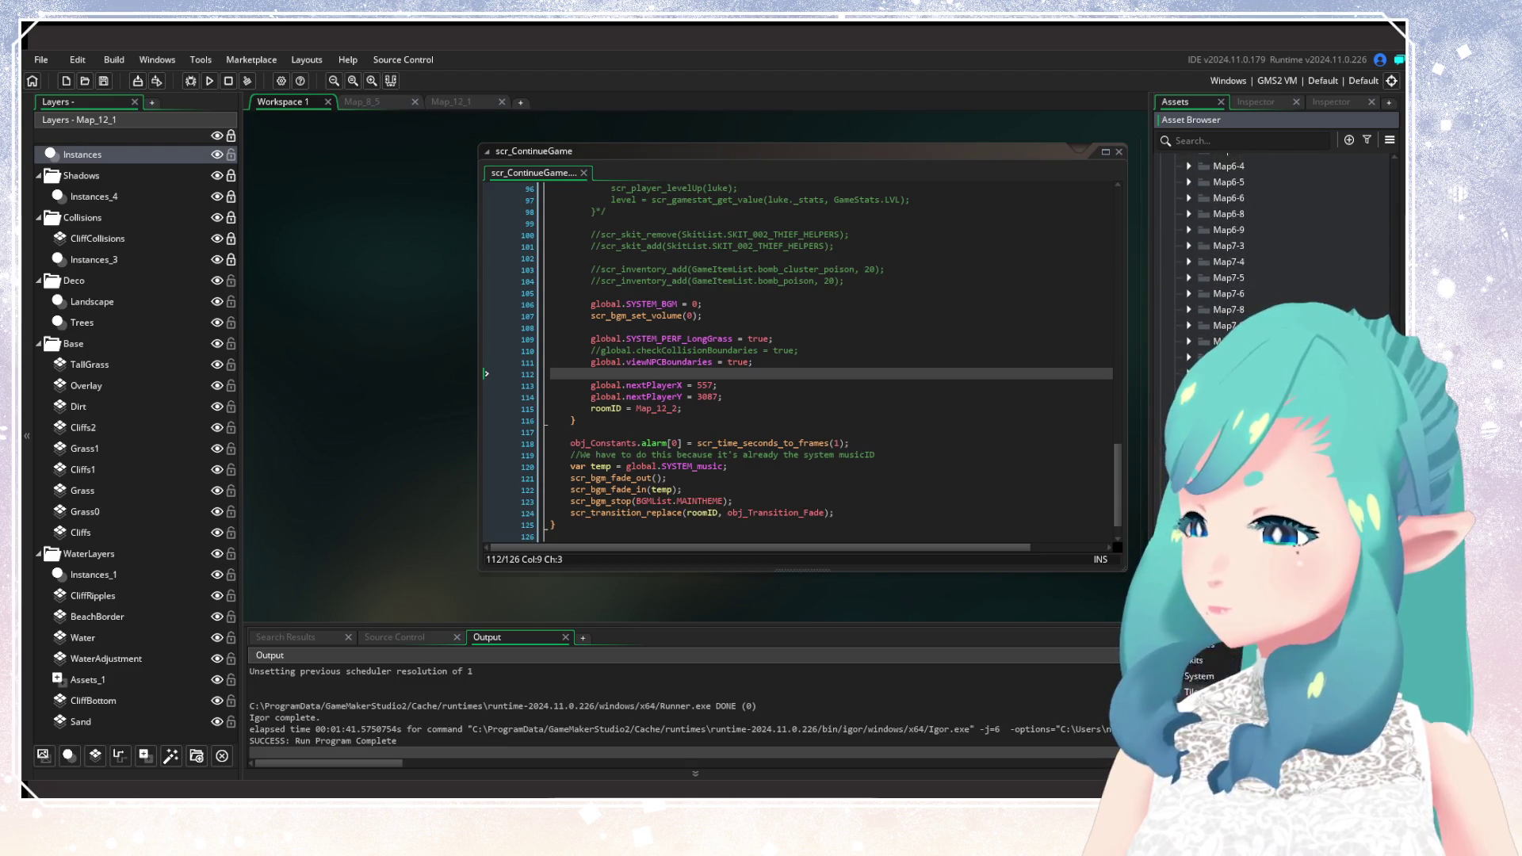
scroll(1268, 253, down, 10)
scroll(1178, 255, up, 5)
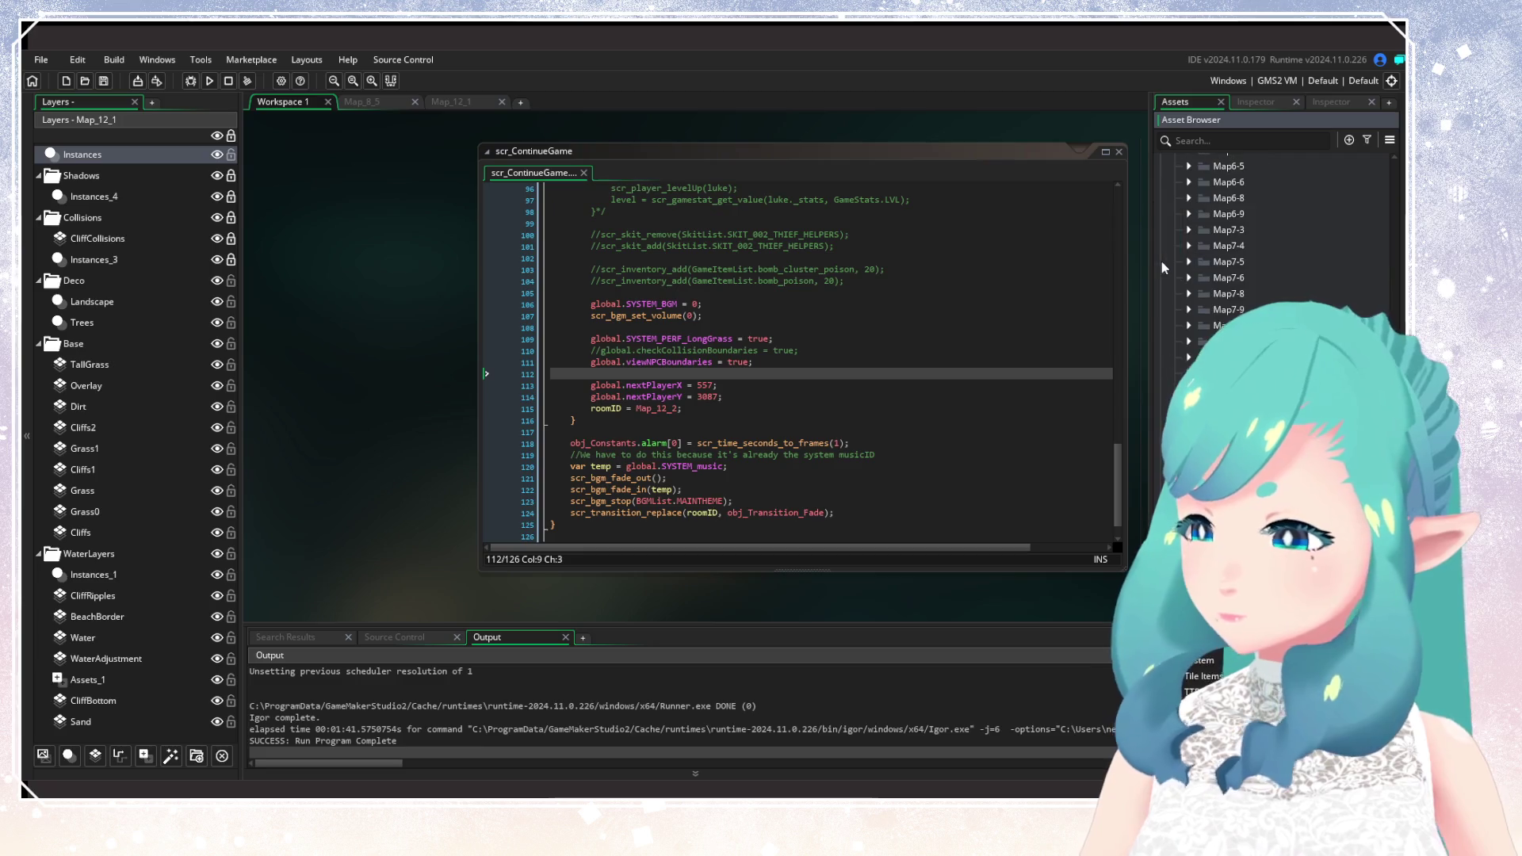
scroll(1178, 238, up, 15)
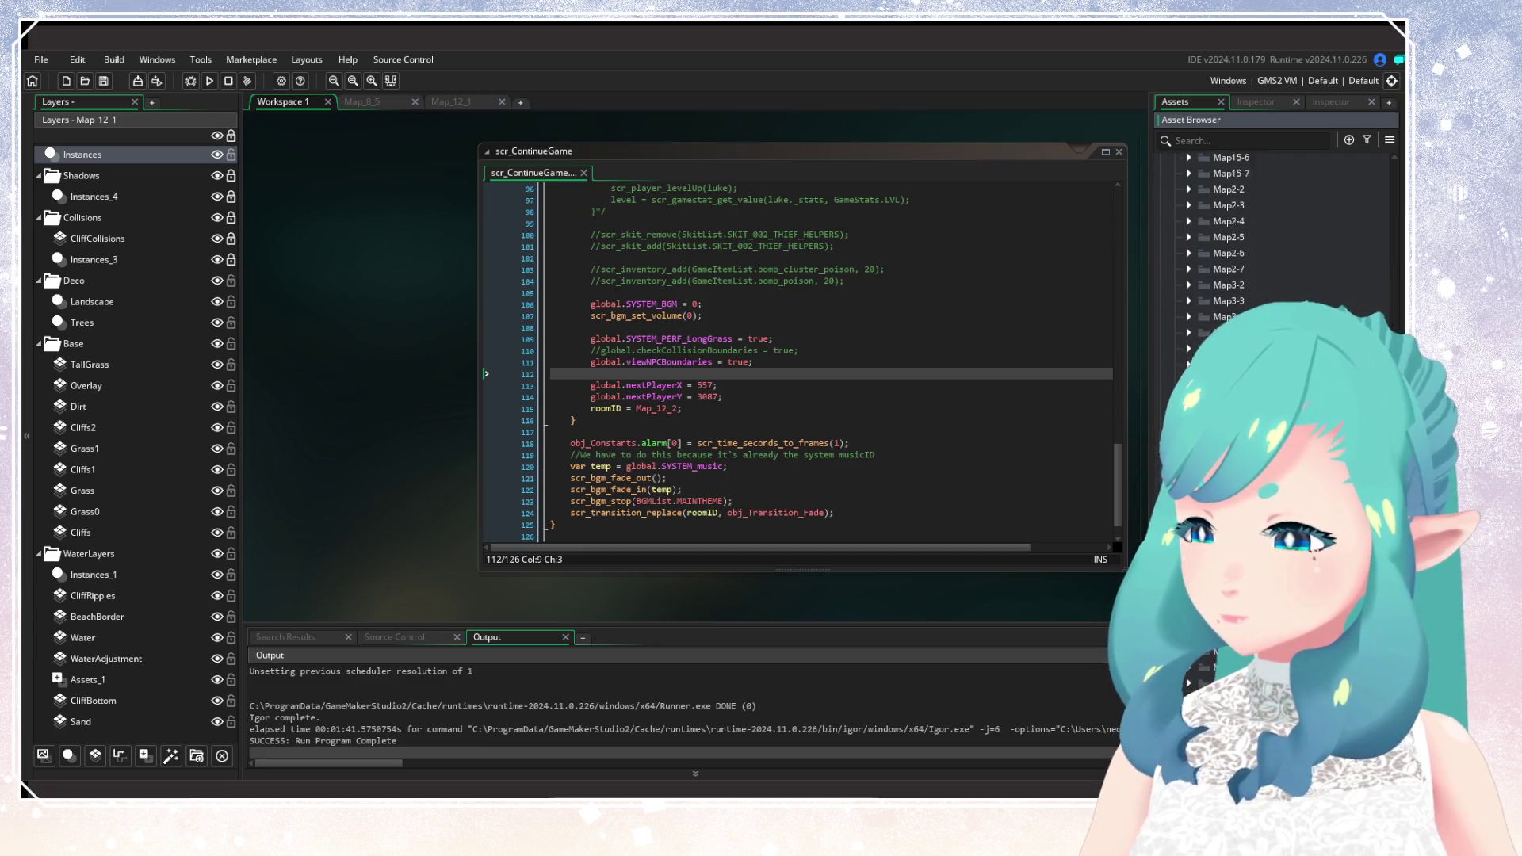
Collapse the Characters, Menus and Overworld folders and expand Unit Testing.
click(1172, 200)
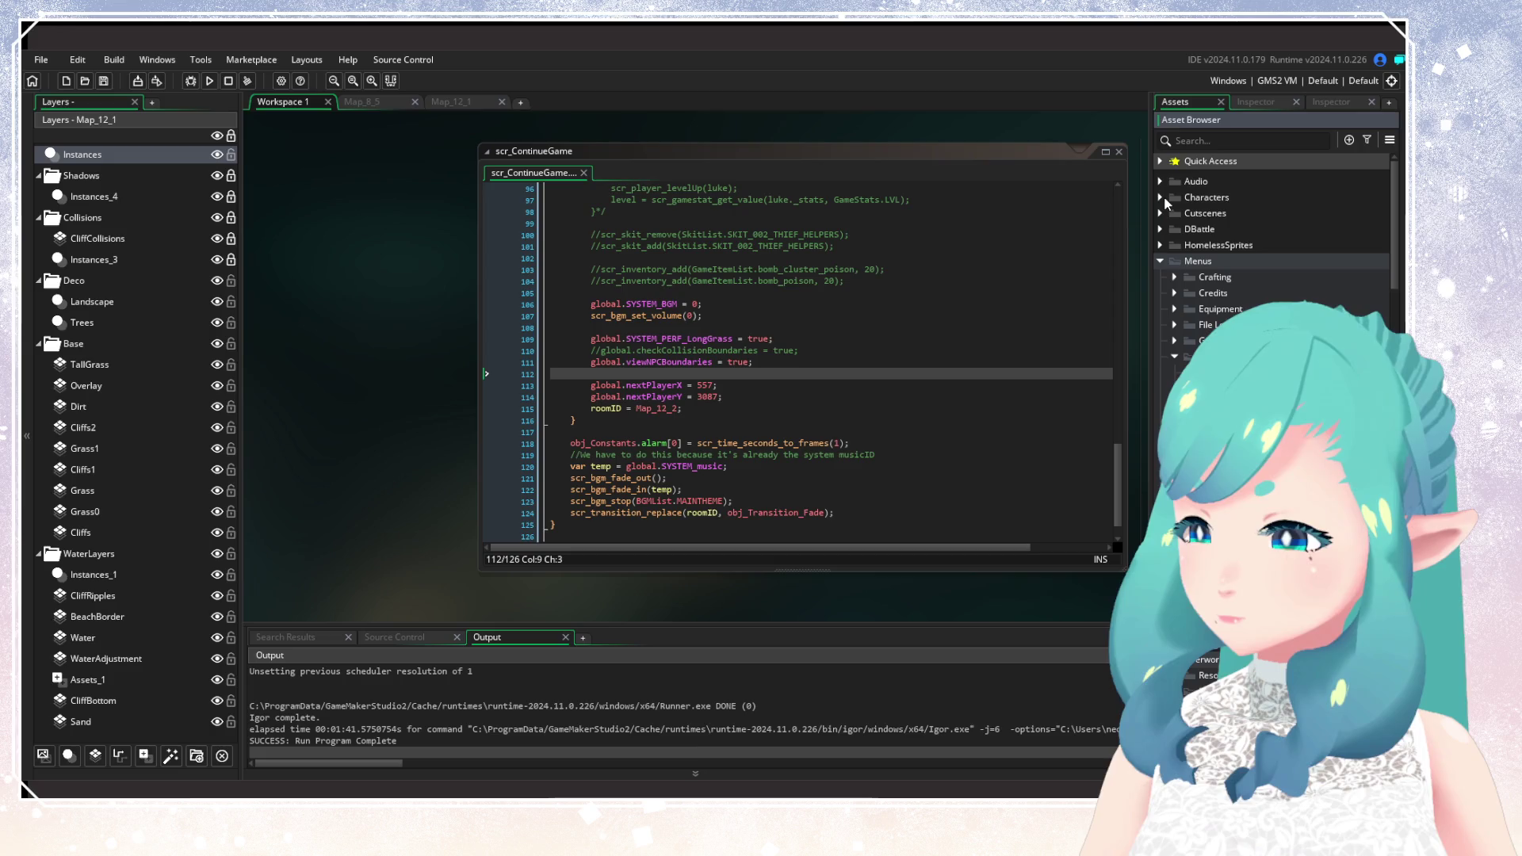
click(1161, 293)
click(1159, 294)
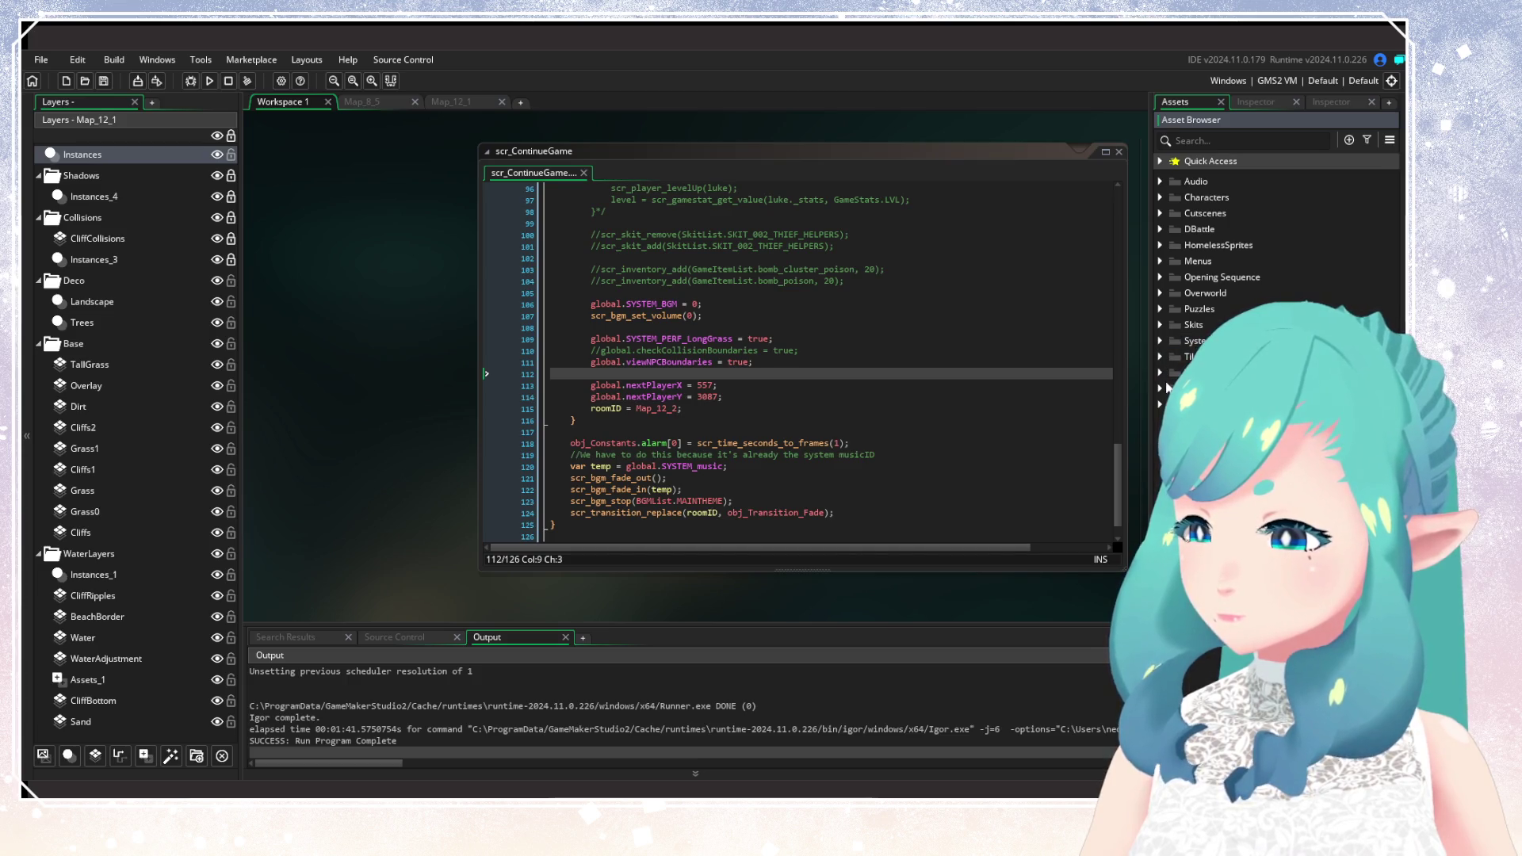
click(1160, 388)
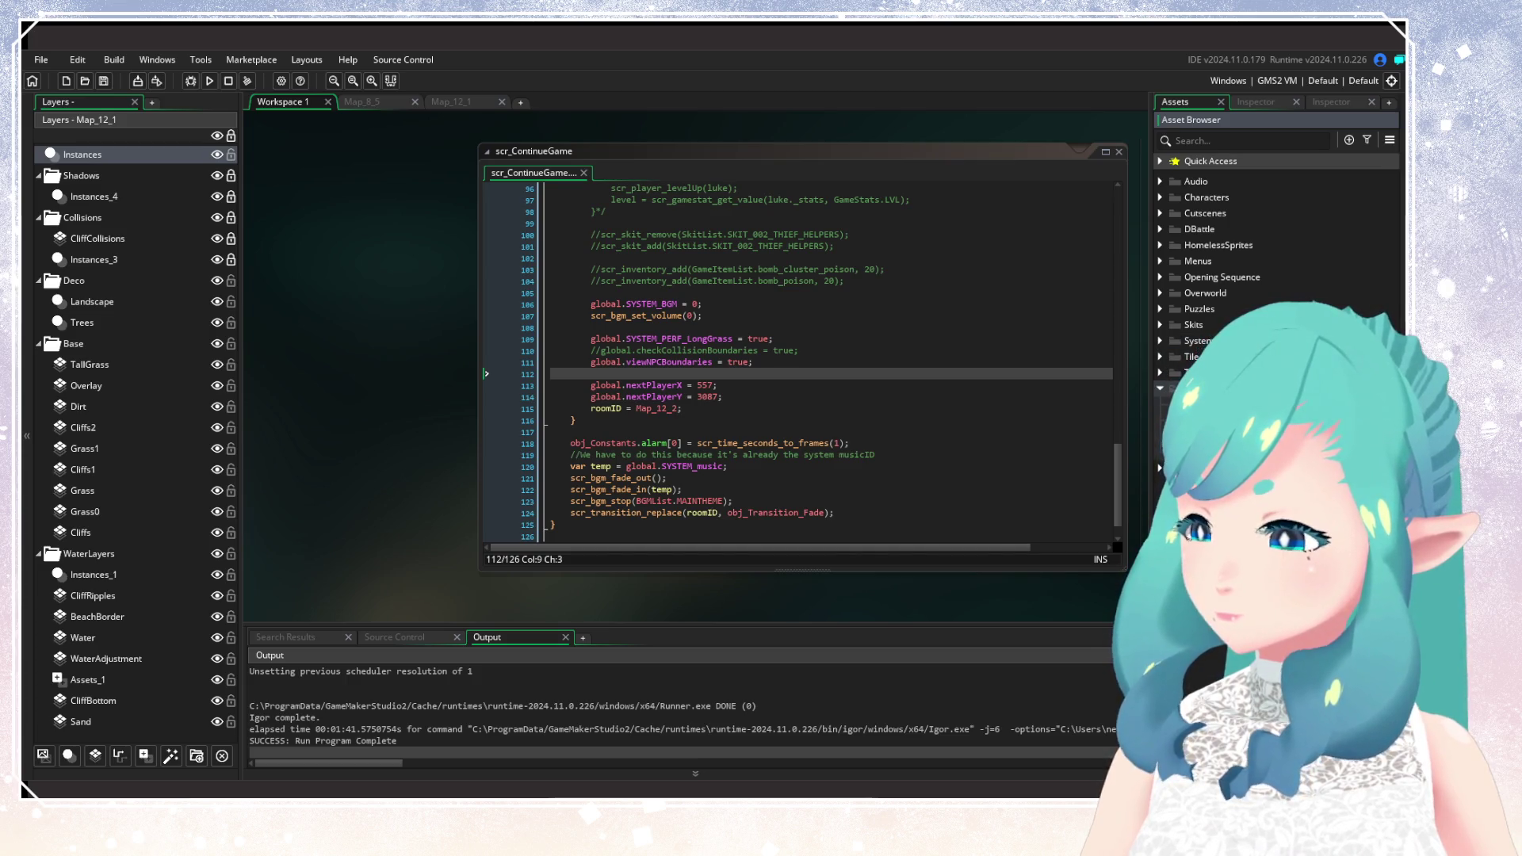
Widen the Asset Browser panel and expand the Tests folder under Unit Testing.
drag(1146, 412, 948, 413)
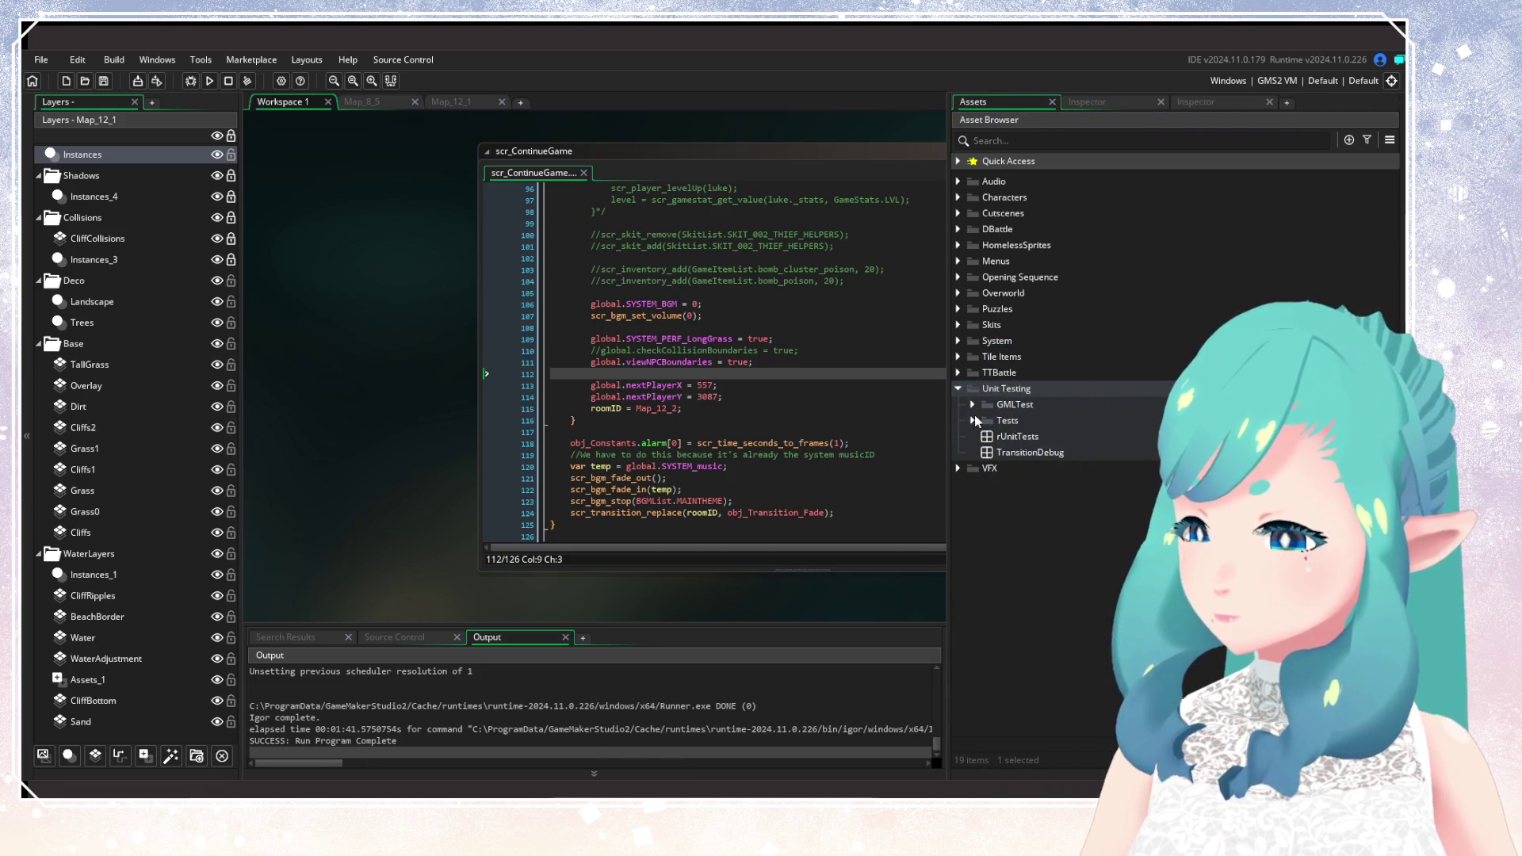
click(973, 420)
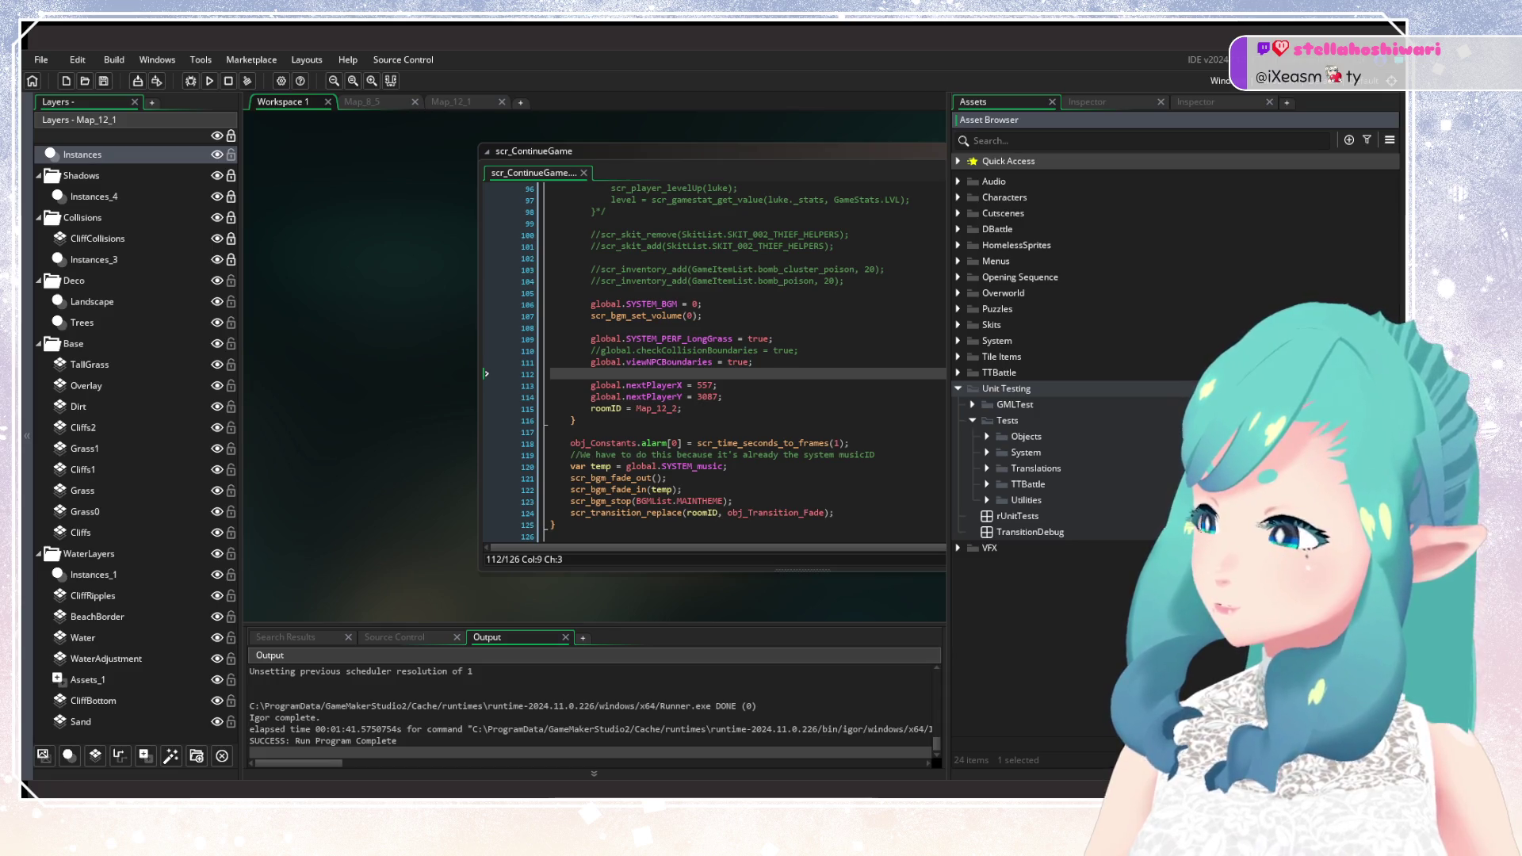
Focus the scr_ContinueGame code and move the caret to its last line.
click(793, 421)
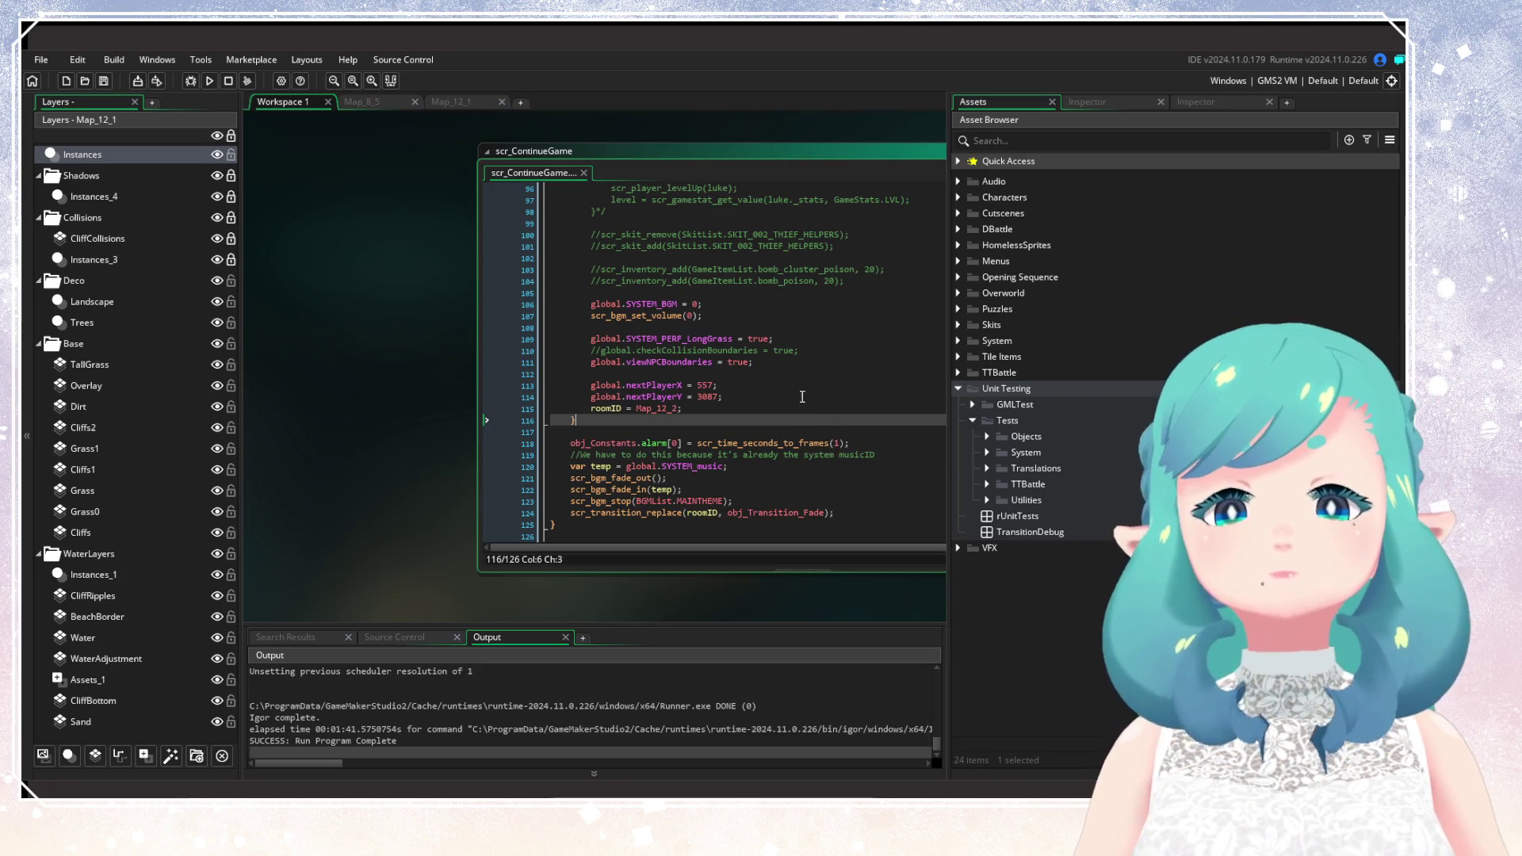
click(547, 539)
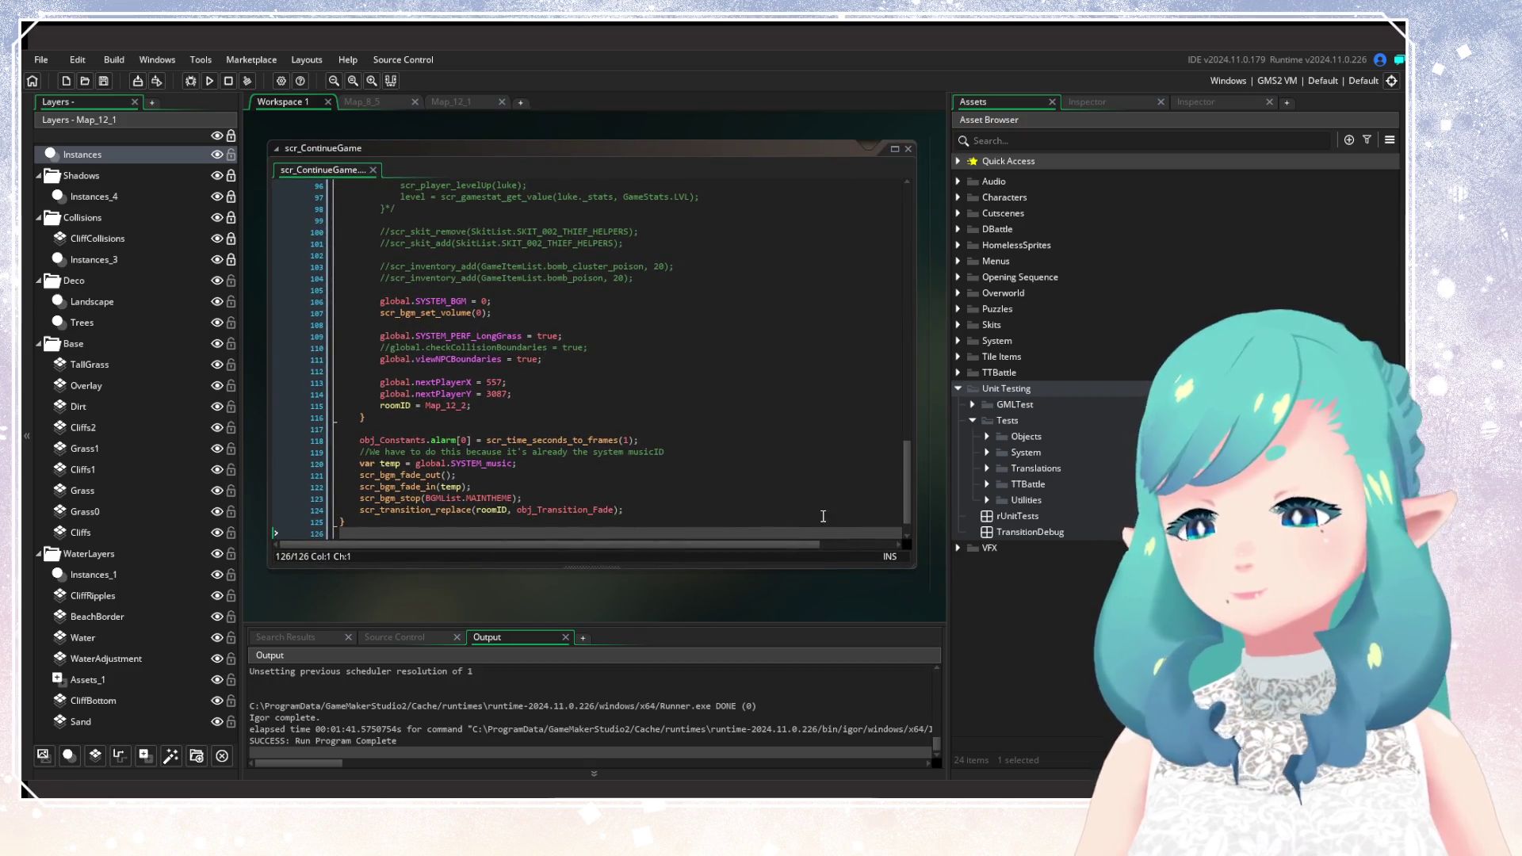
Widen the asset list, expand TTBattle > Simulations and open Test_TTBattle_Simulator_Test.
drag(949, 397, 638, 396)
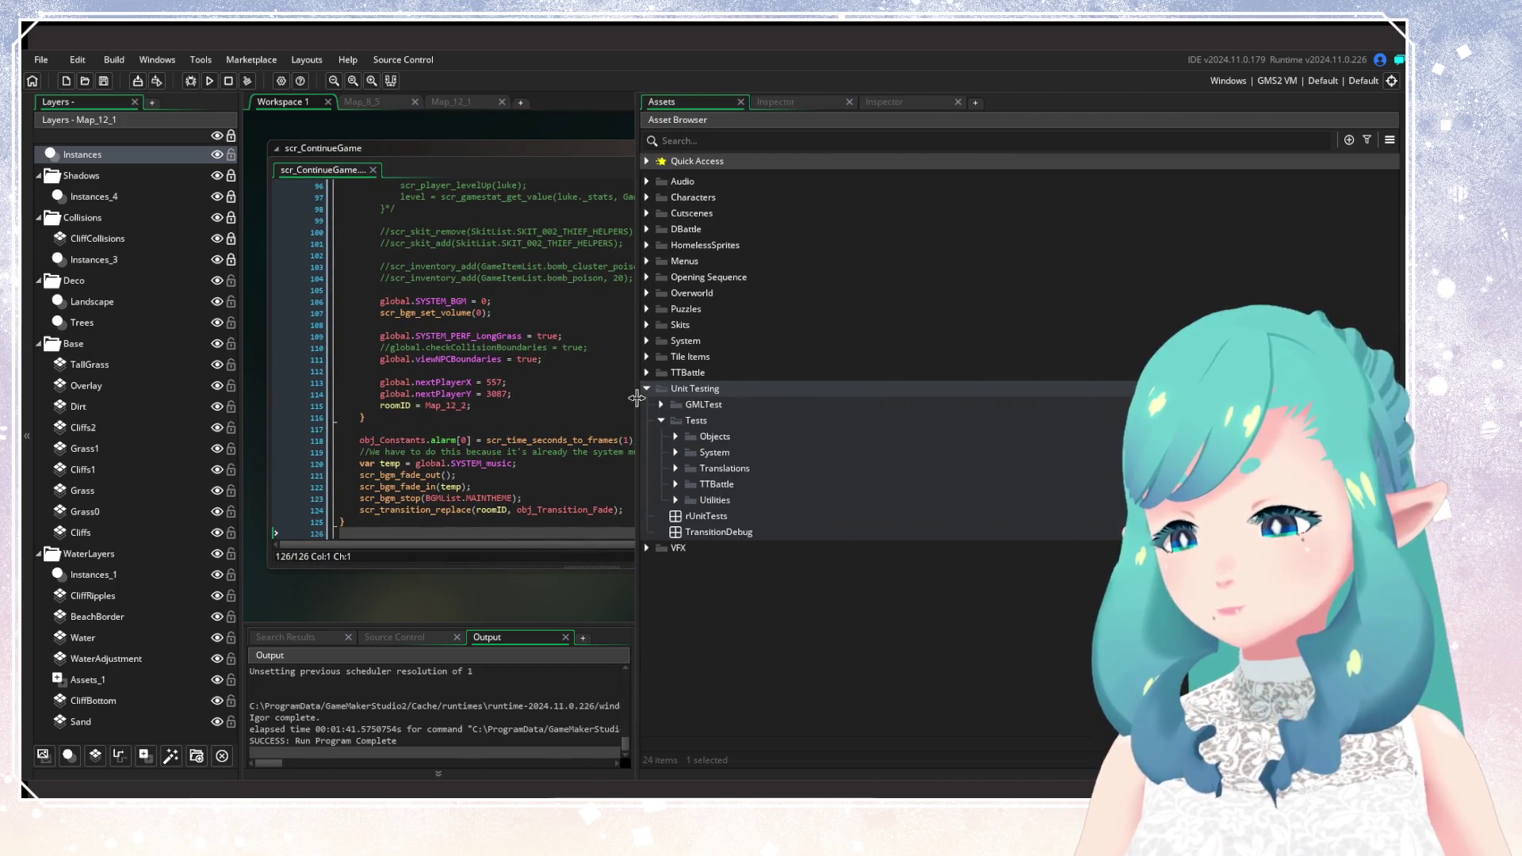
click(674, 437)
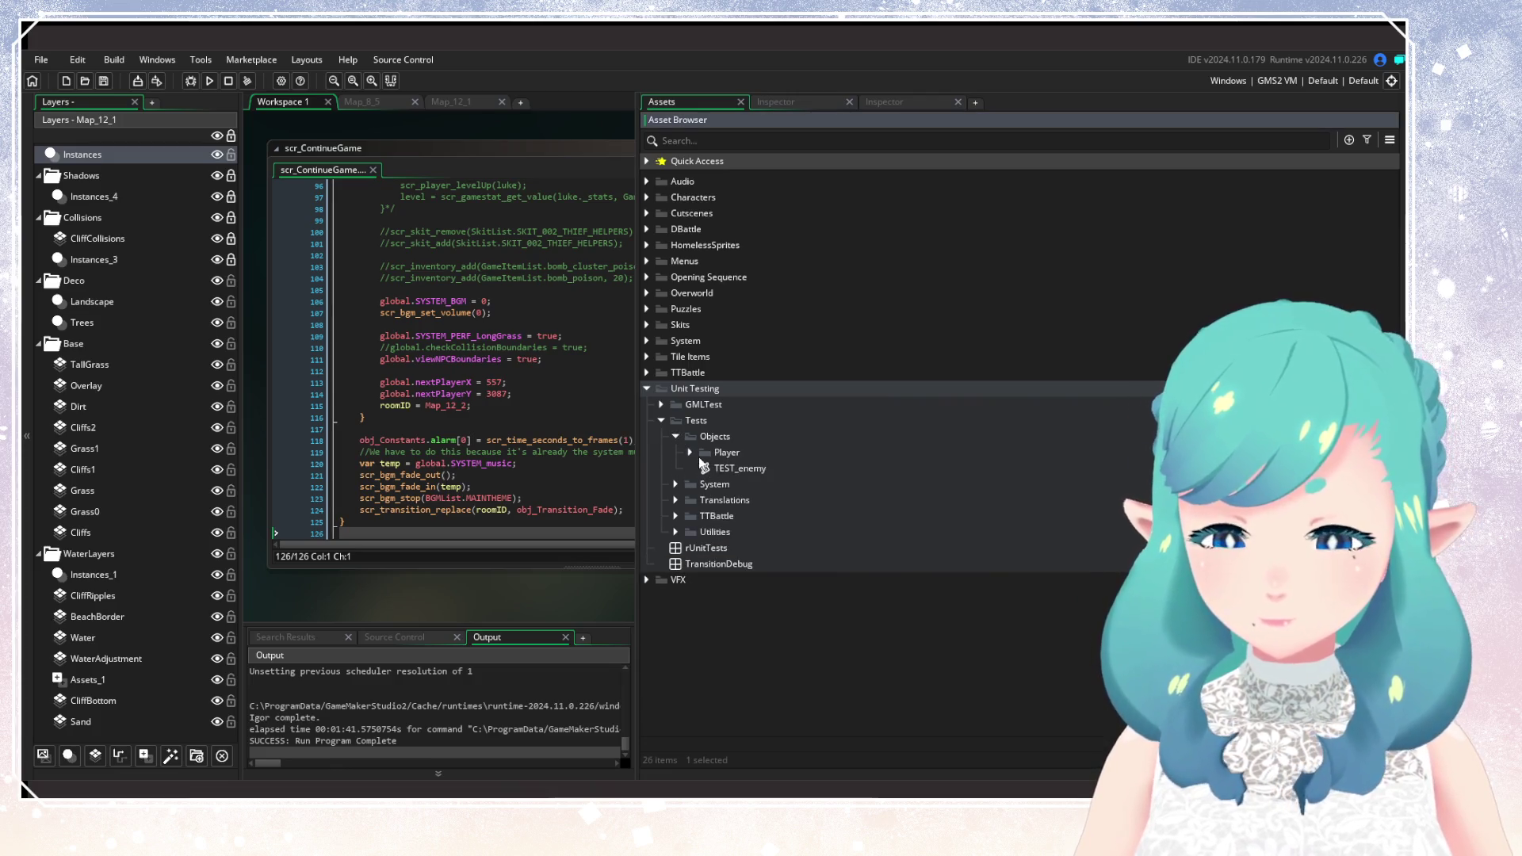
click(677, 437)
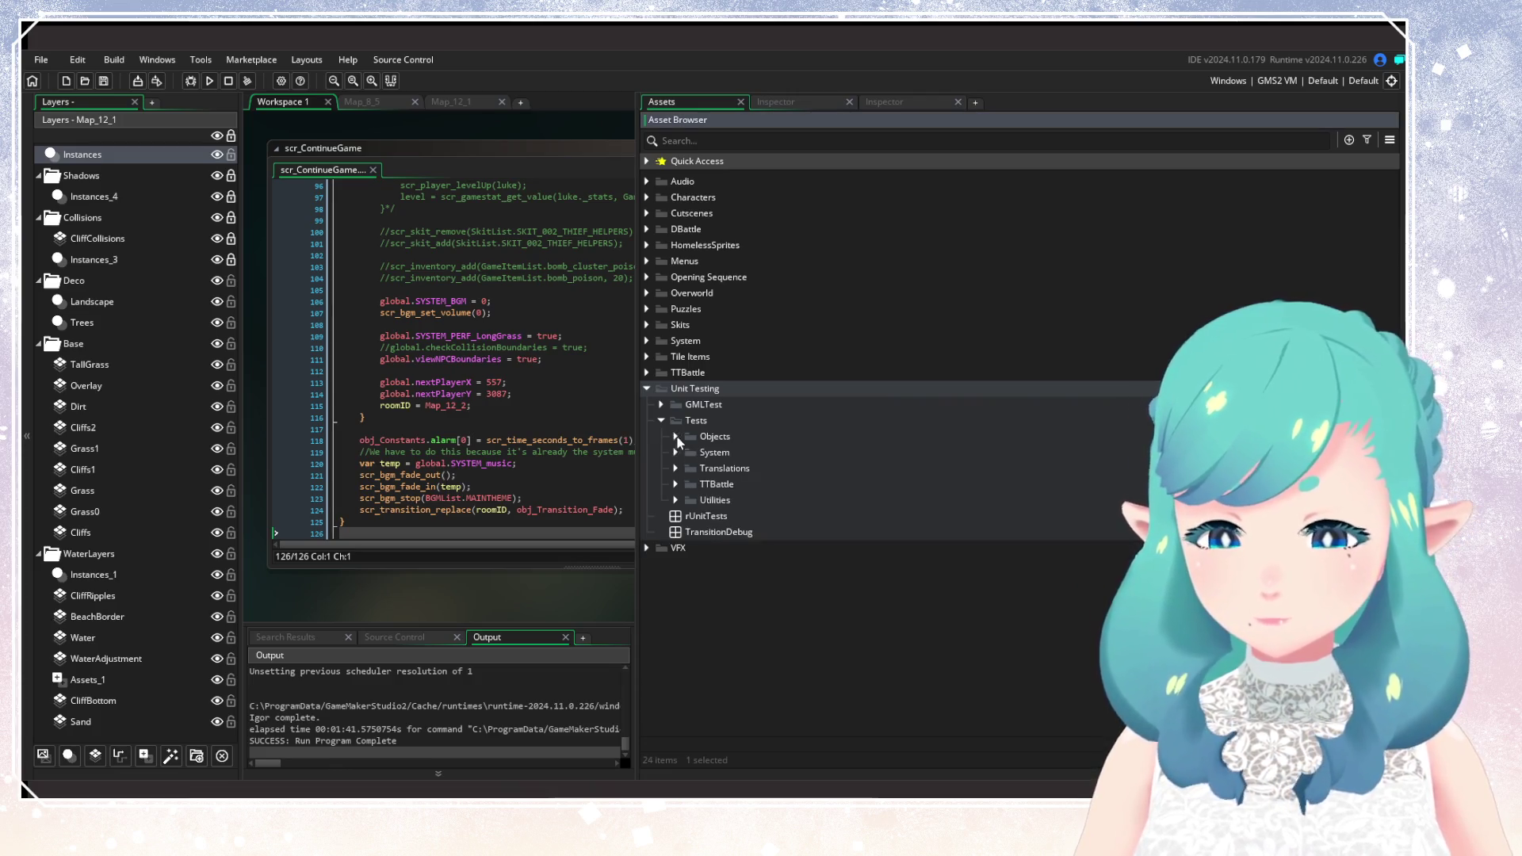
click(676, 484)
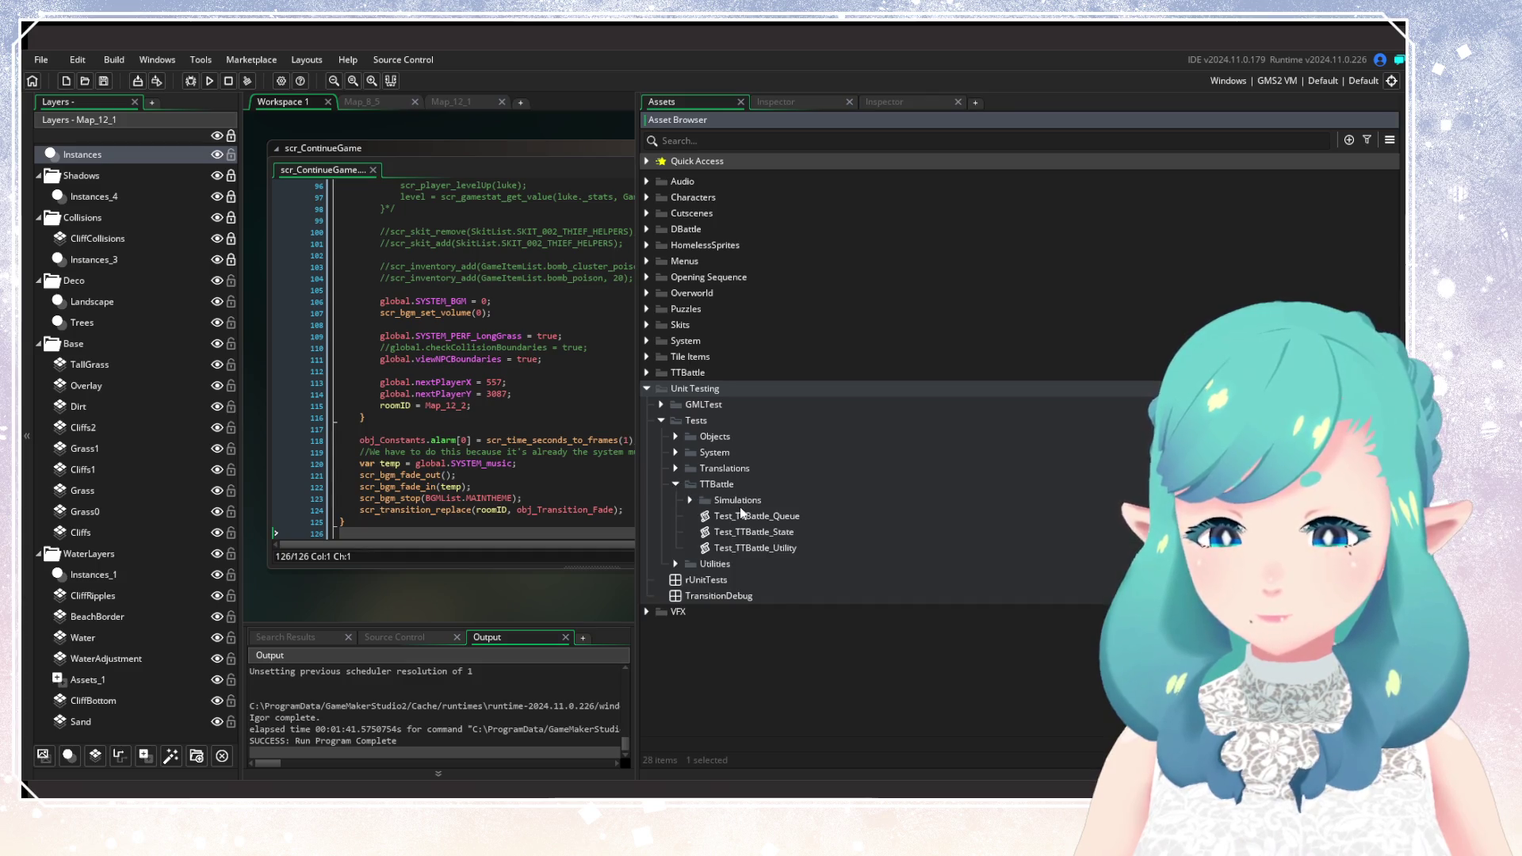
click(691, 500)
click(759, 517)
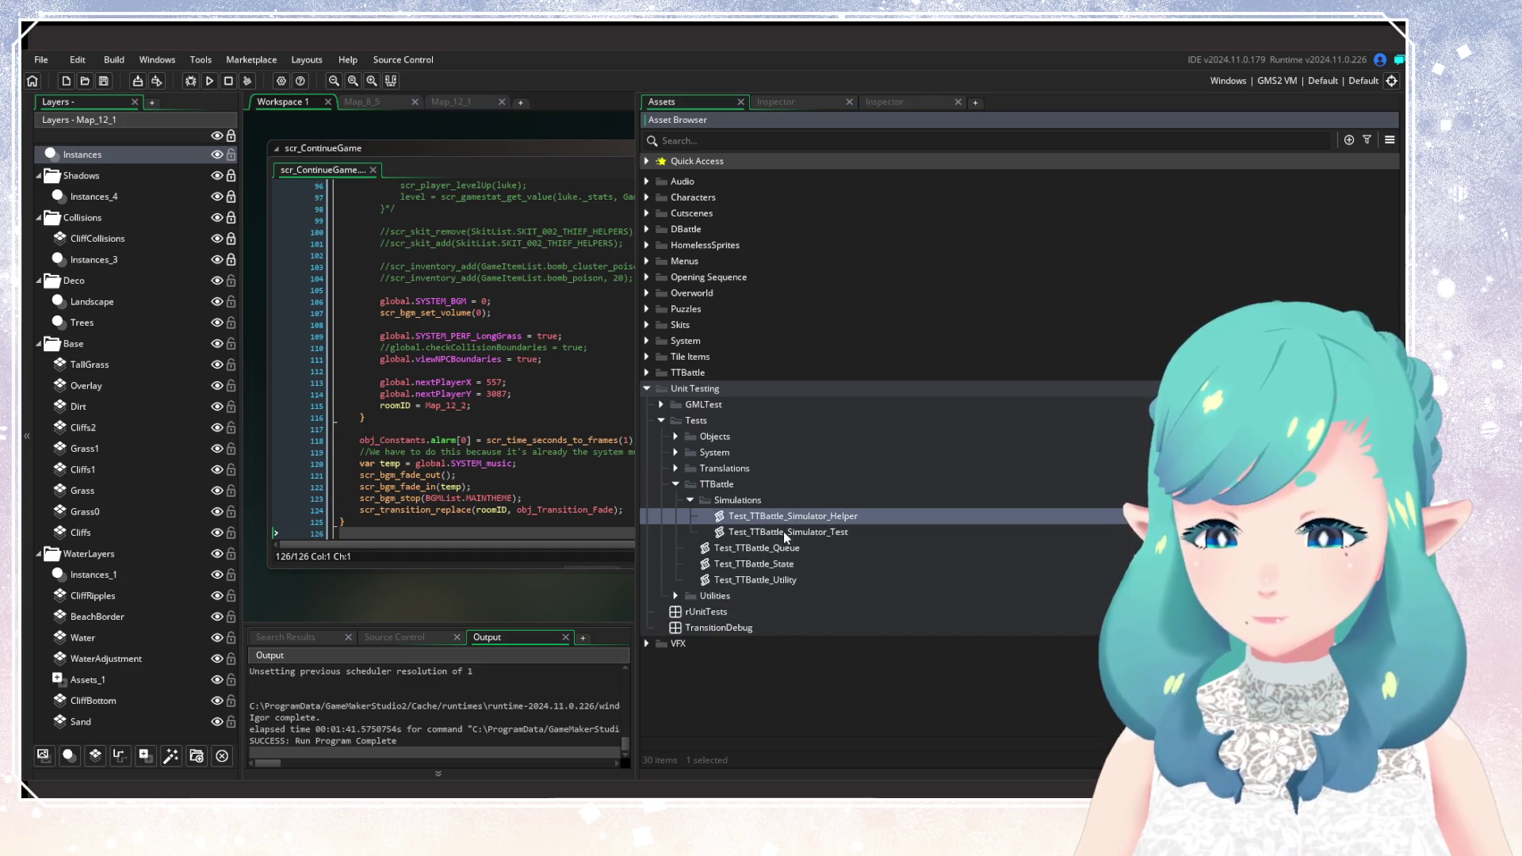
double_click(785, 532)
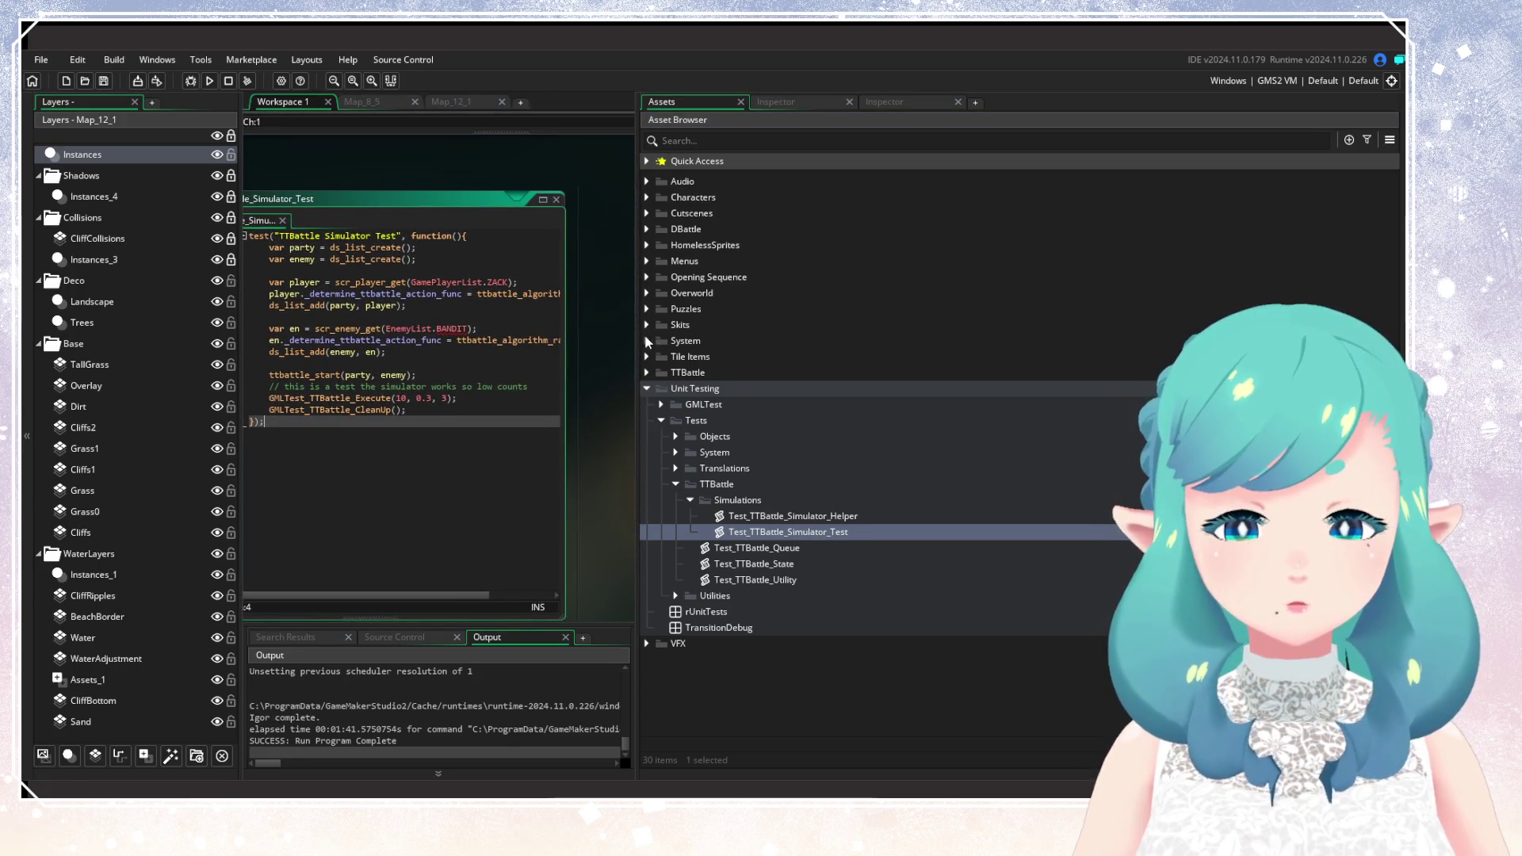
Inspect the Test_TTBattle_Simulator_Test code's action function and execution lines, then close it.
drag(638, 341, 1197, 345)
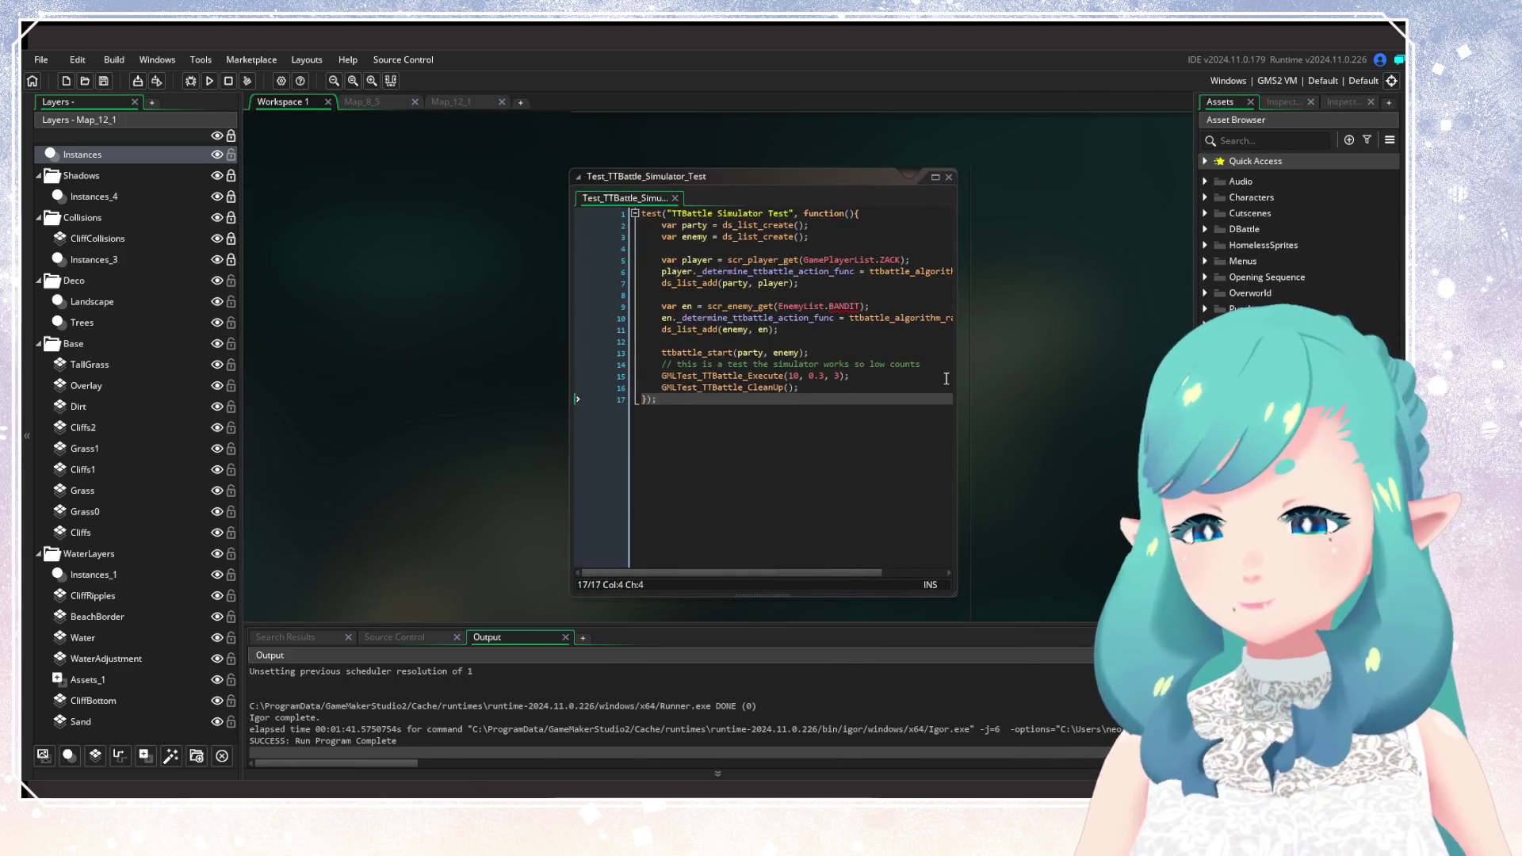
click(959, 373)
click(682, 298)
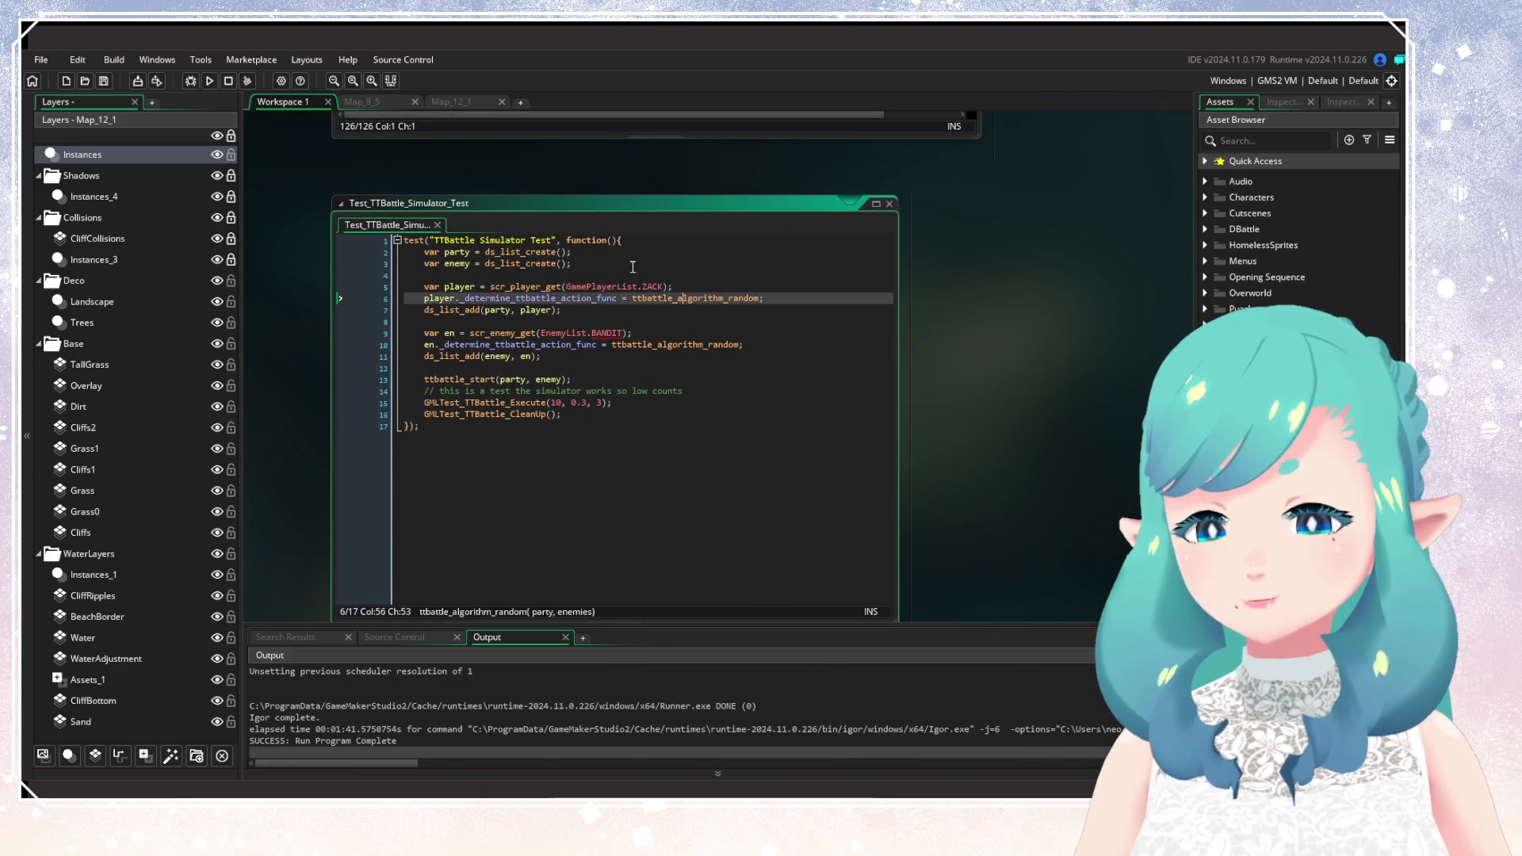
click(697, 402)
click(697, 414)
drag(698, 414, 405, 239)
click(692, 414)
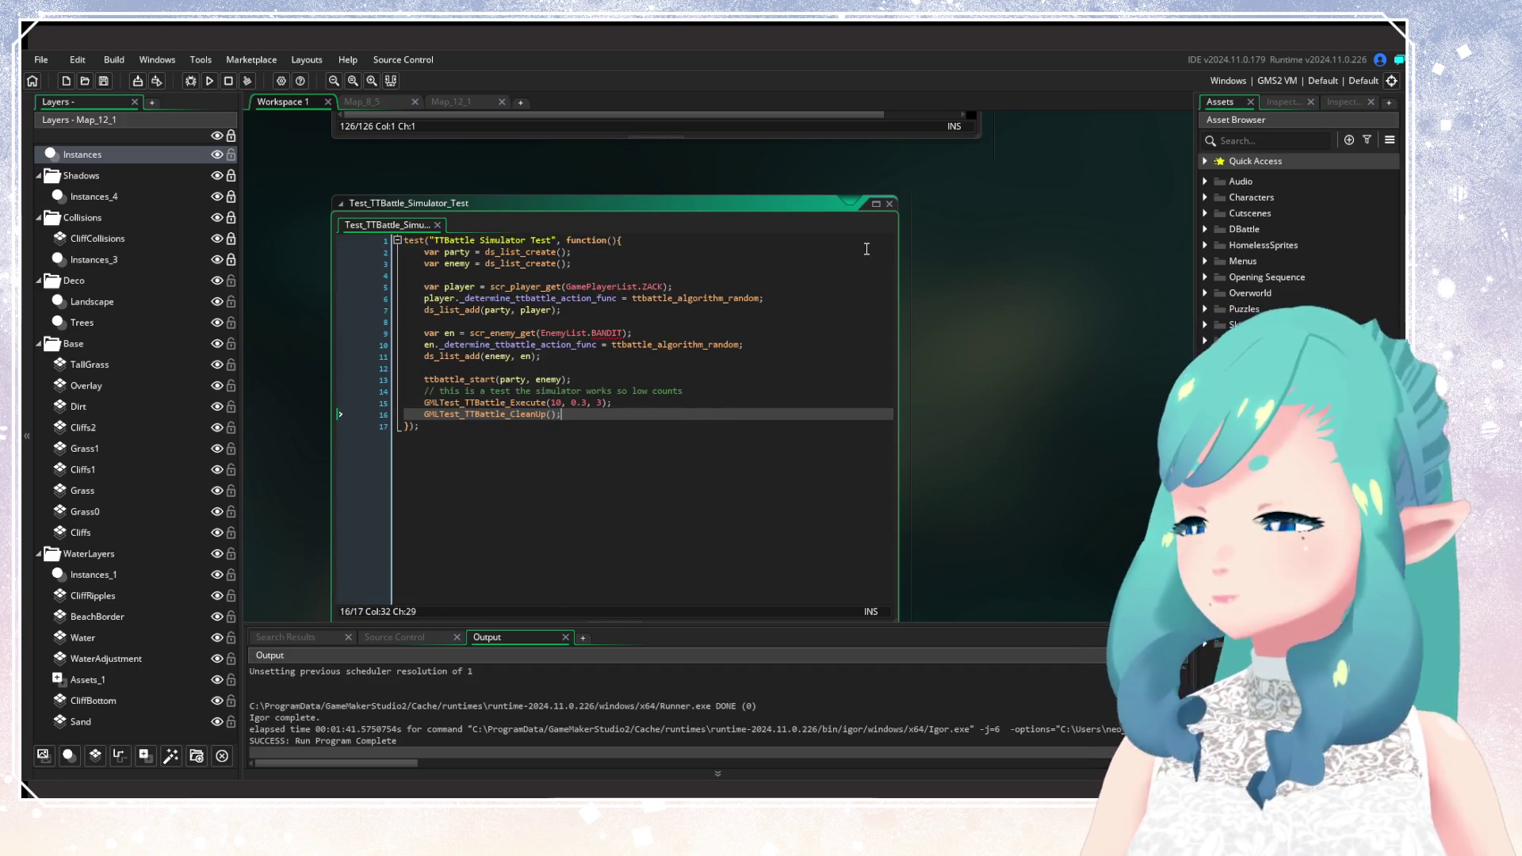
double_click(891, 203)
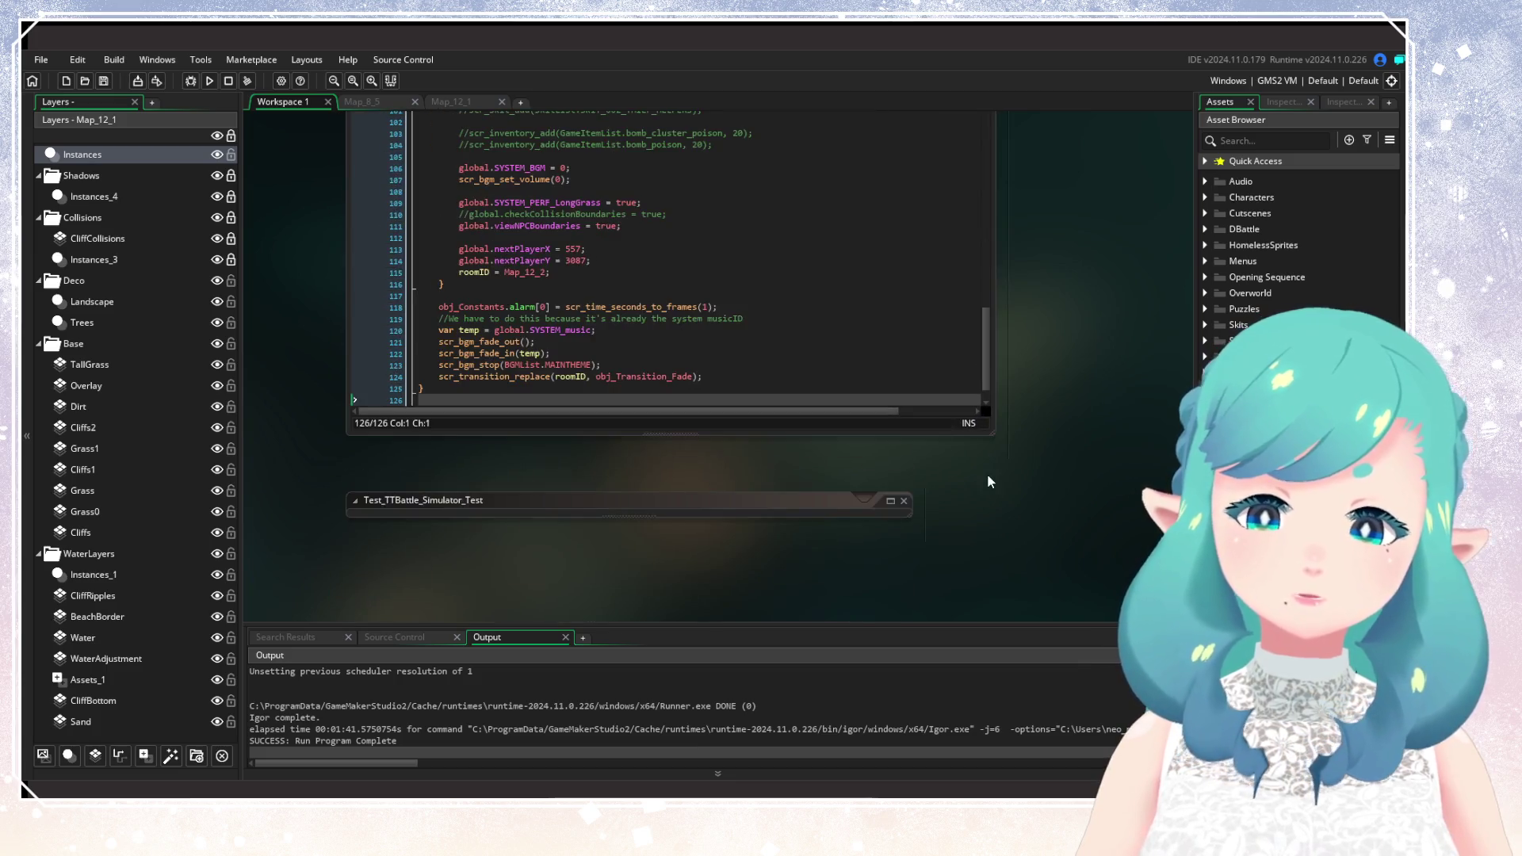
click(903, 500)
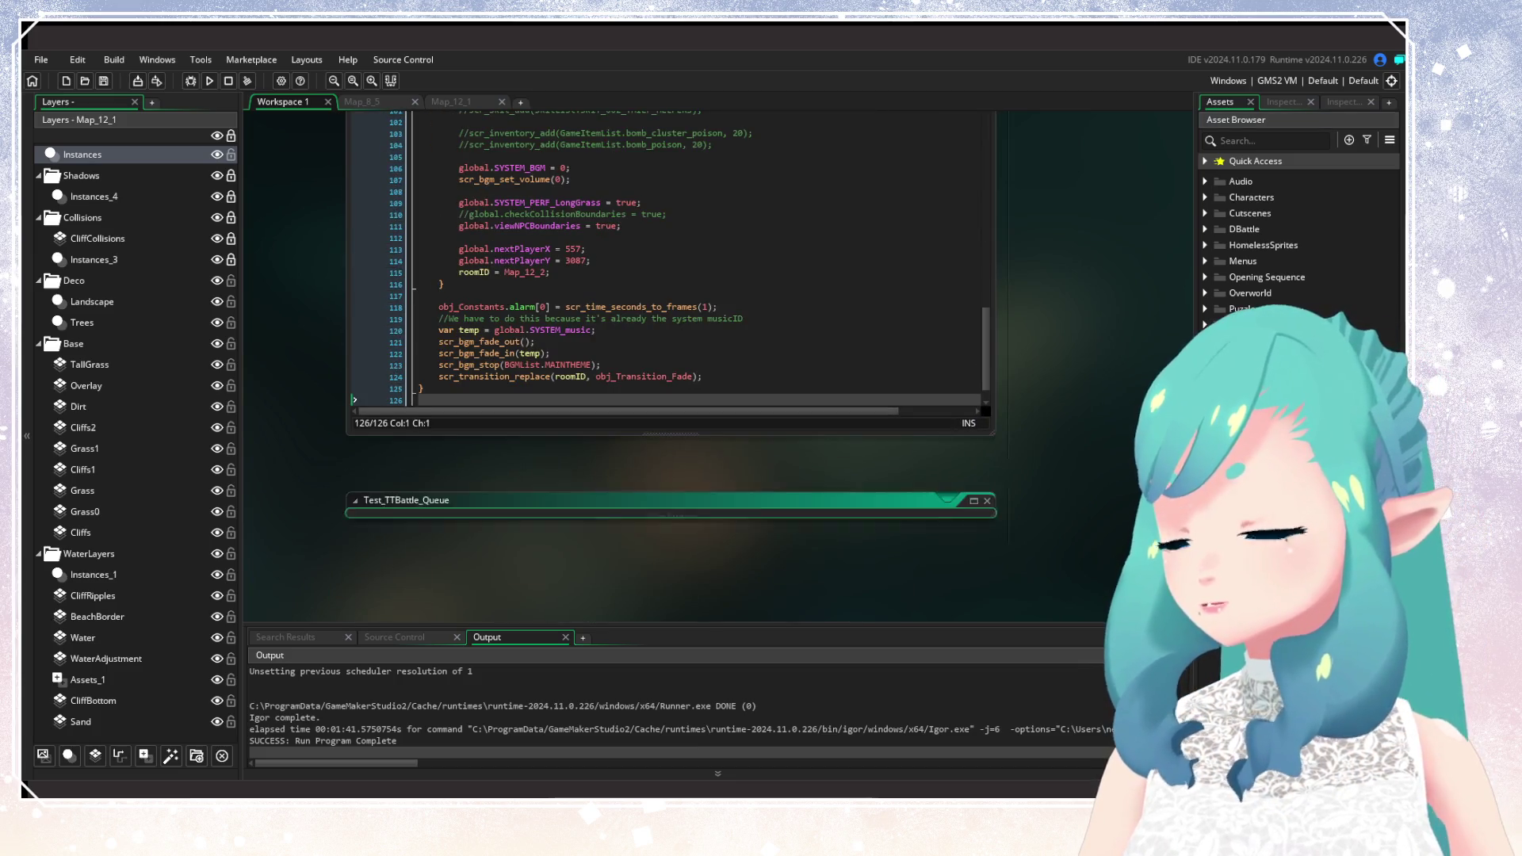
Open Test_TTBattle_Queue, scroll through it, and close it.
double_click(904, 502)
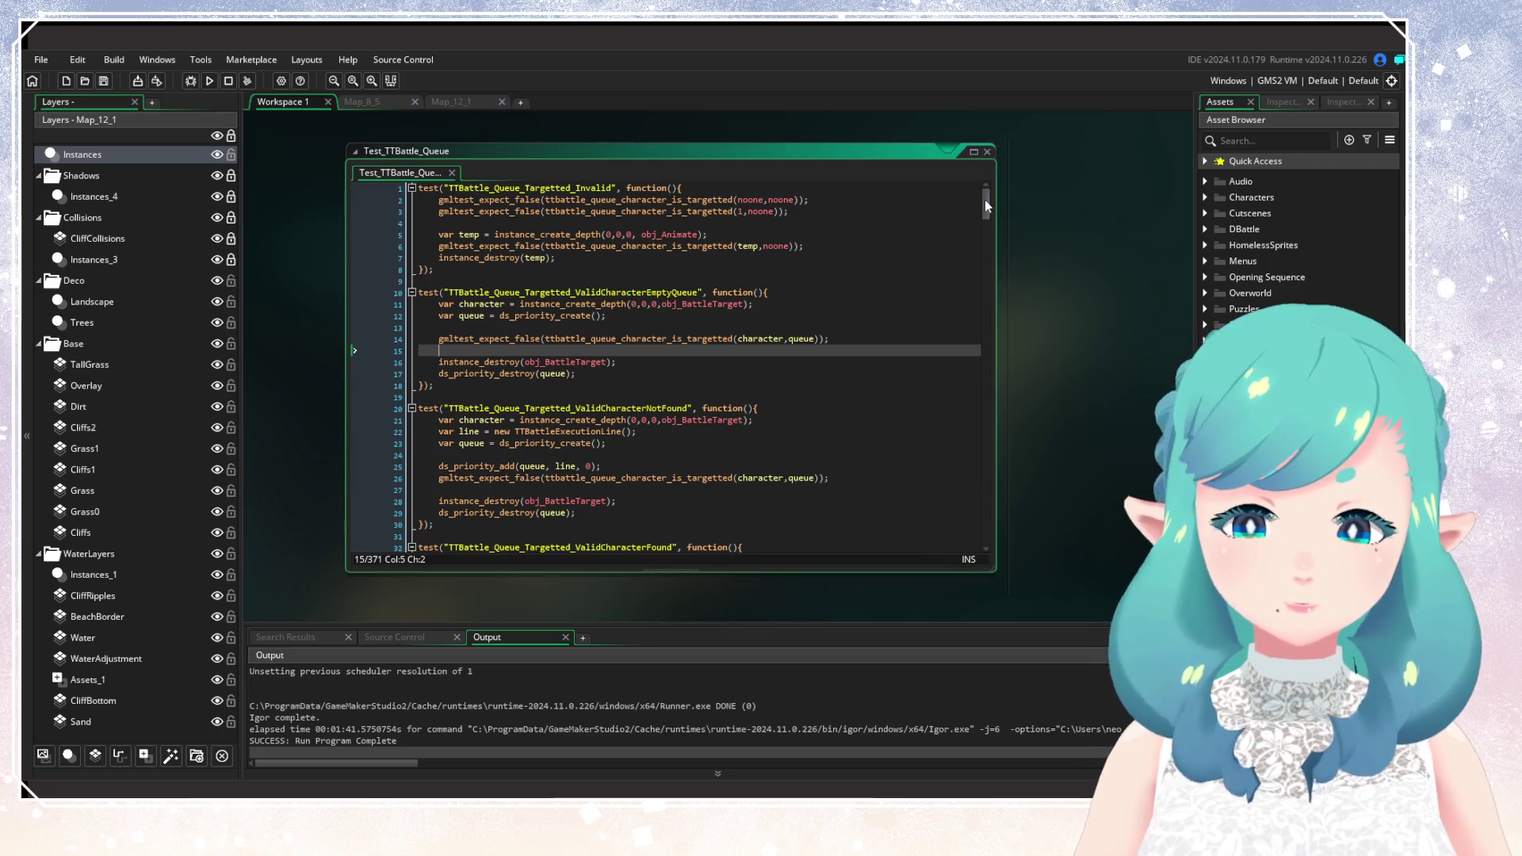
mouse_move(985, 200)
mouse_down()
mouse_move(974, 560)
mouse_move(961, 170)
mouse_up()
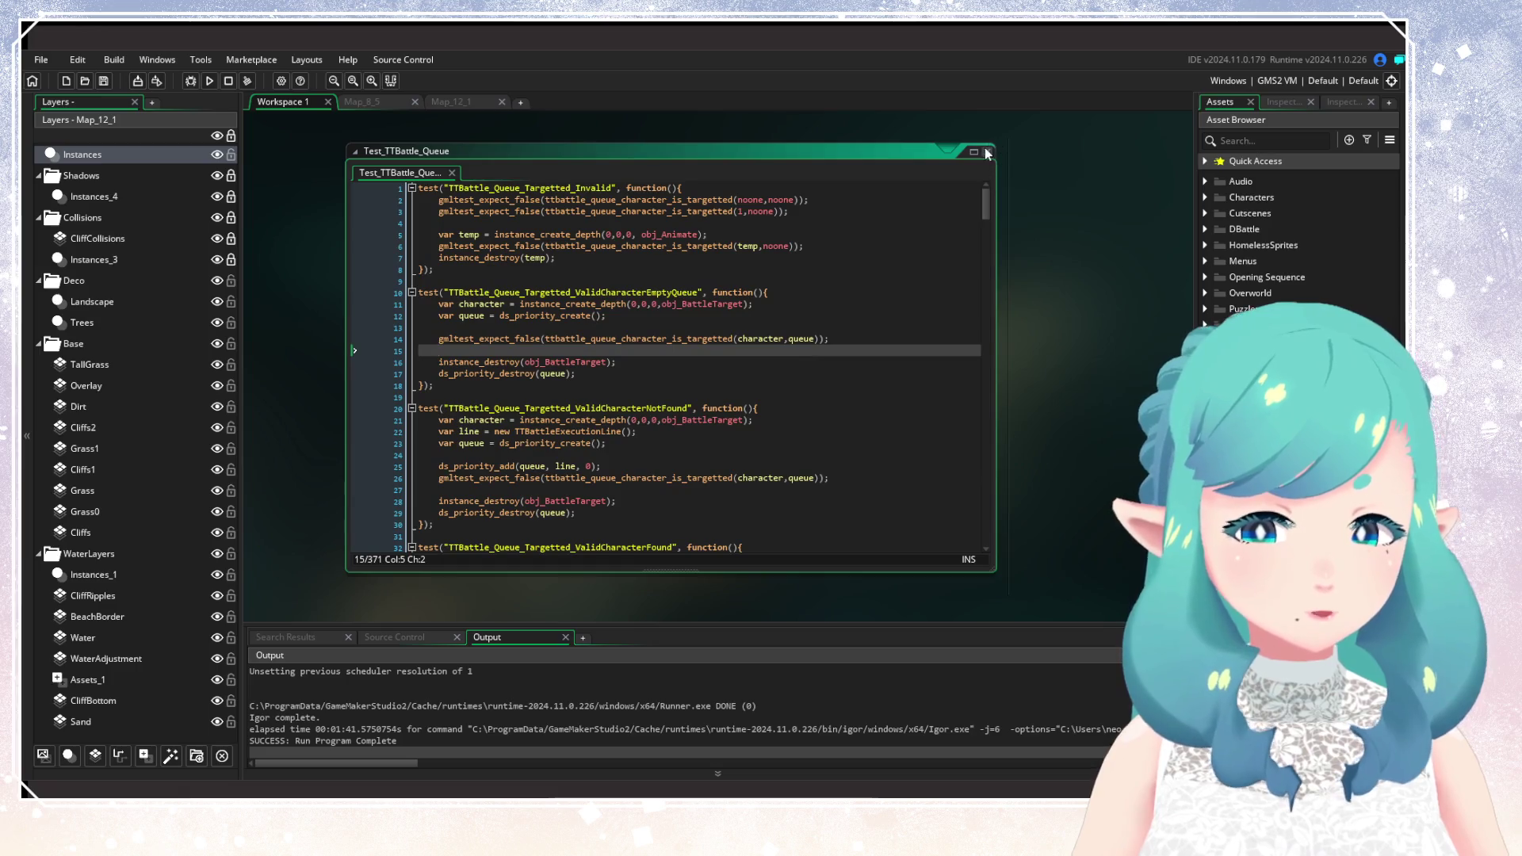
click(988, 153)
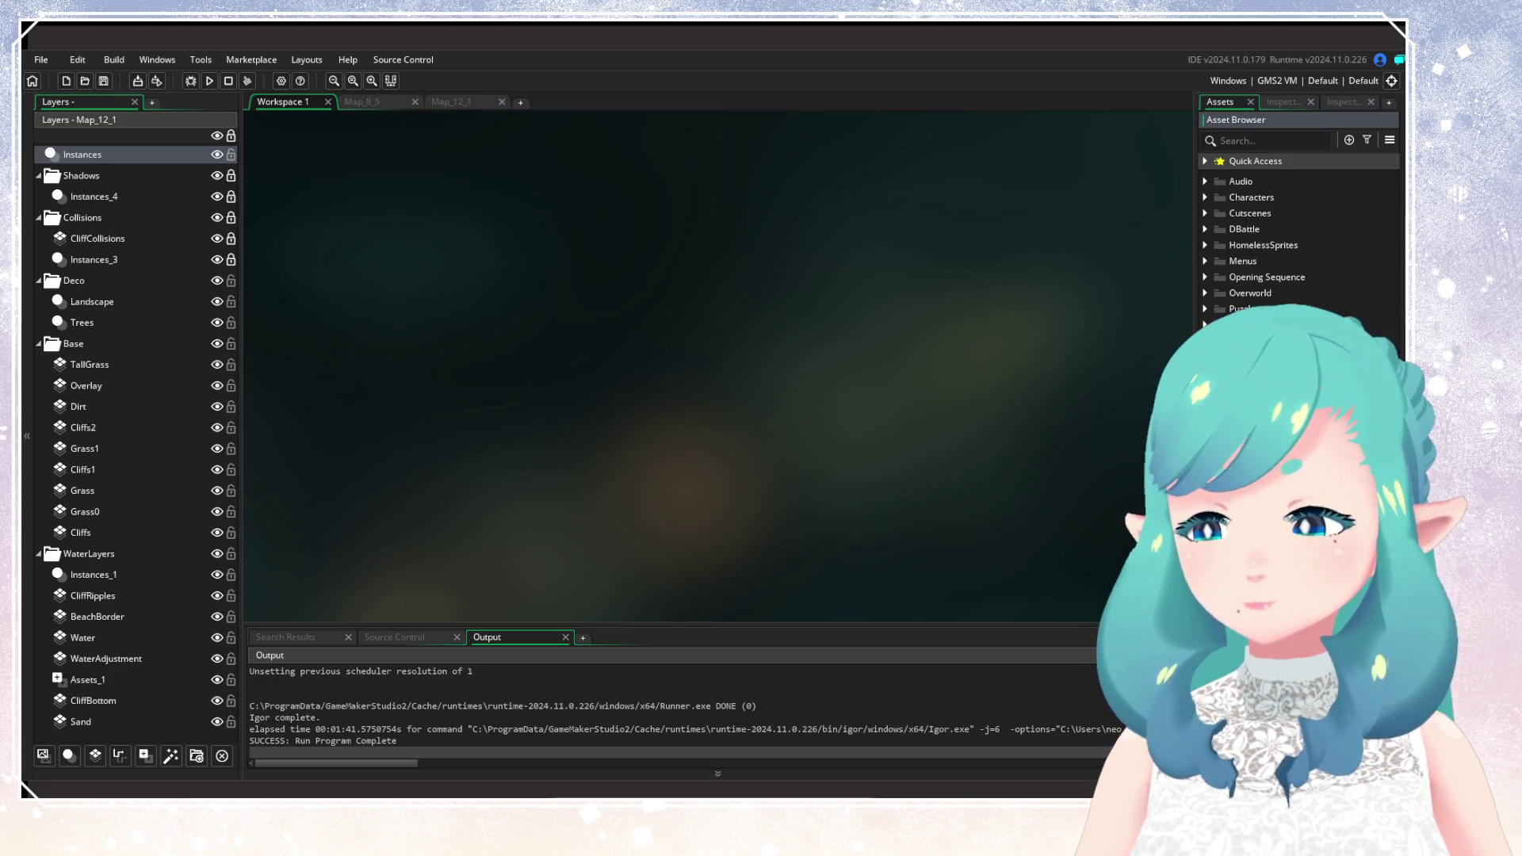
Open the Test_Translation script, read through its lines, and close it.
key(Return)
click(838, 376)
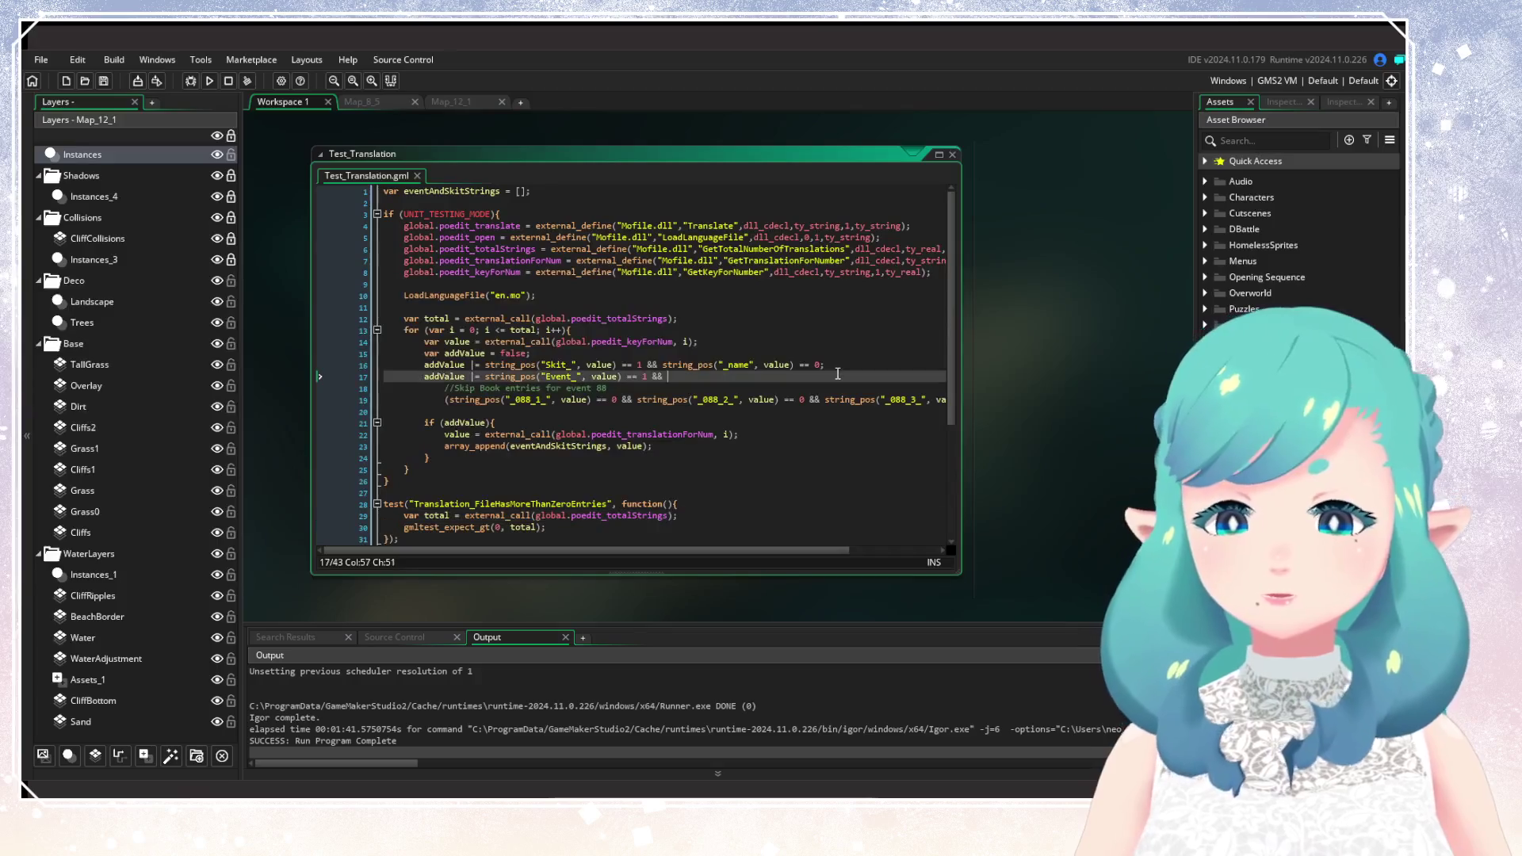
drag(960, 308, 1090, 319)
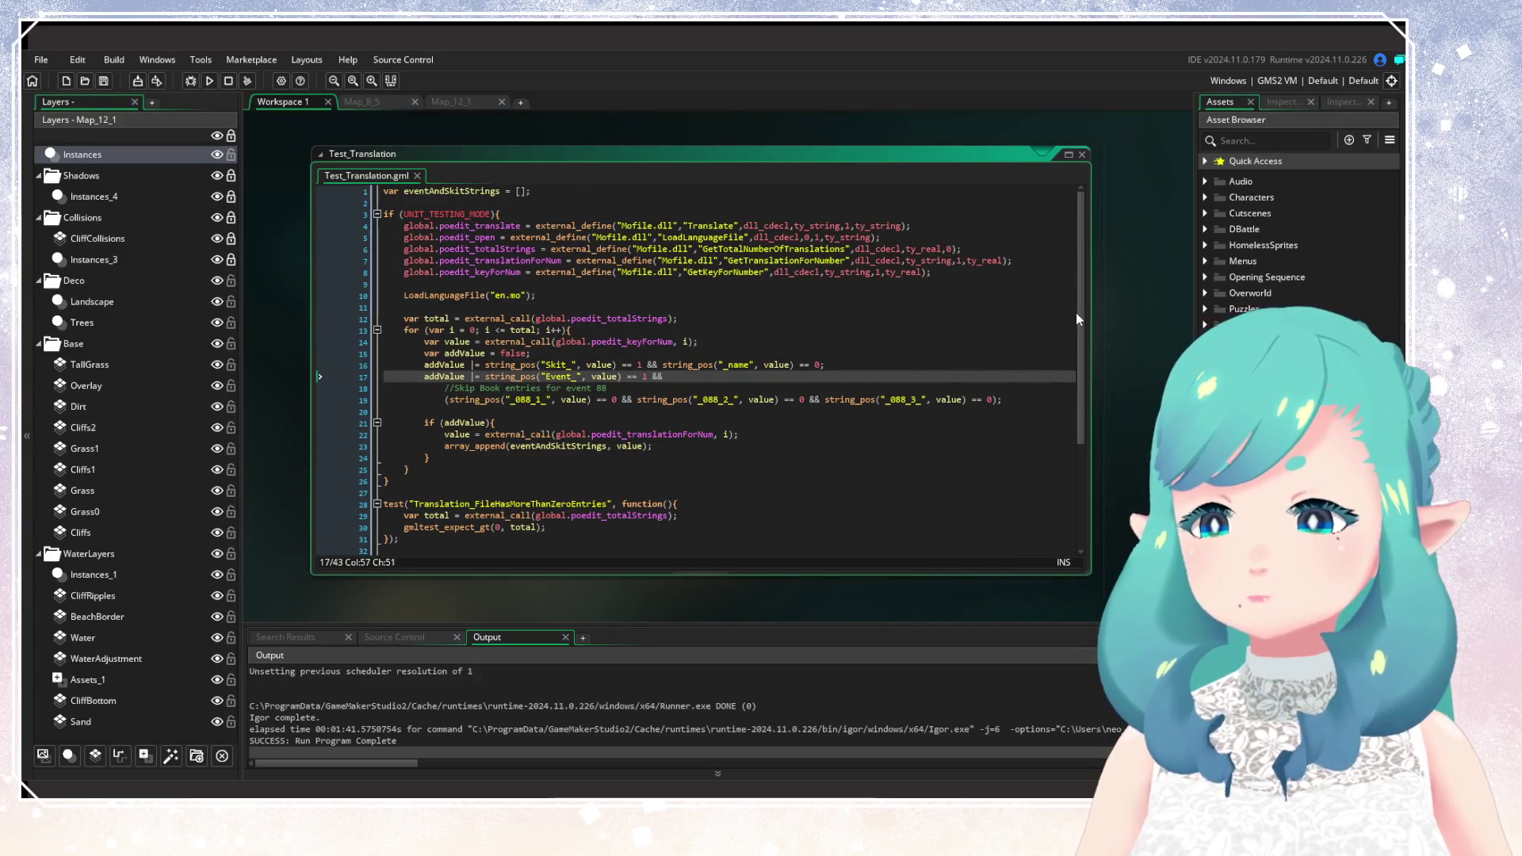
click(694, 411)
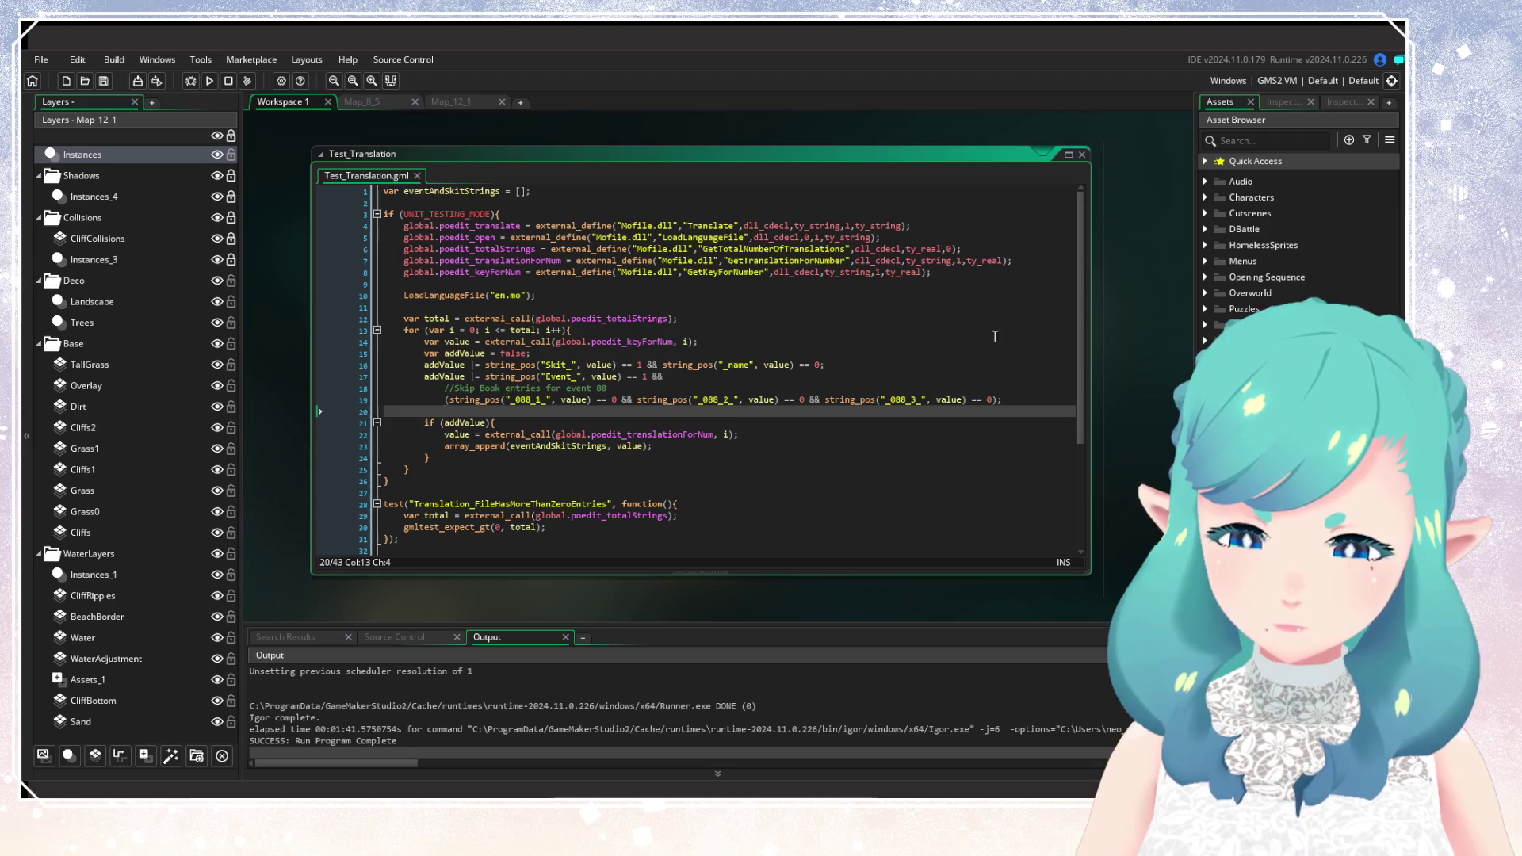
drag(1081, 380, 1084, 487)
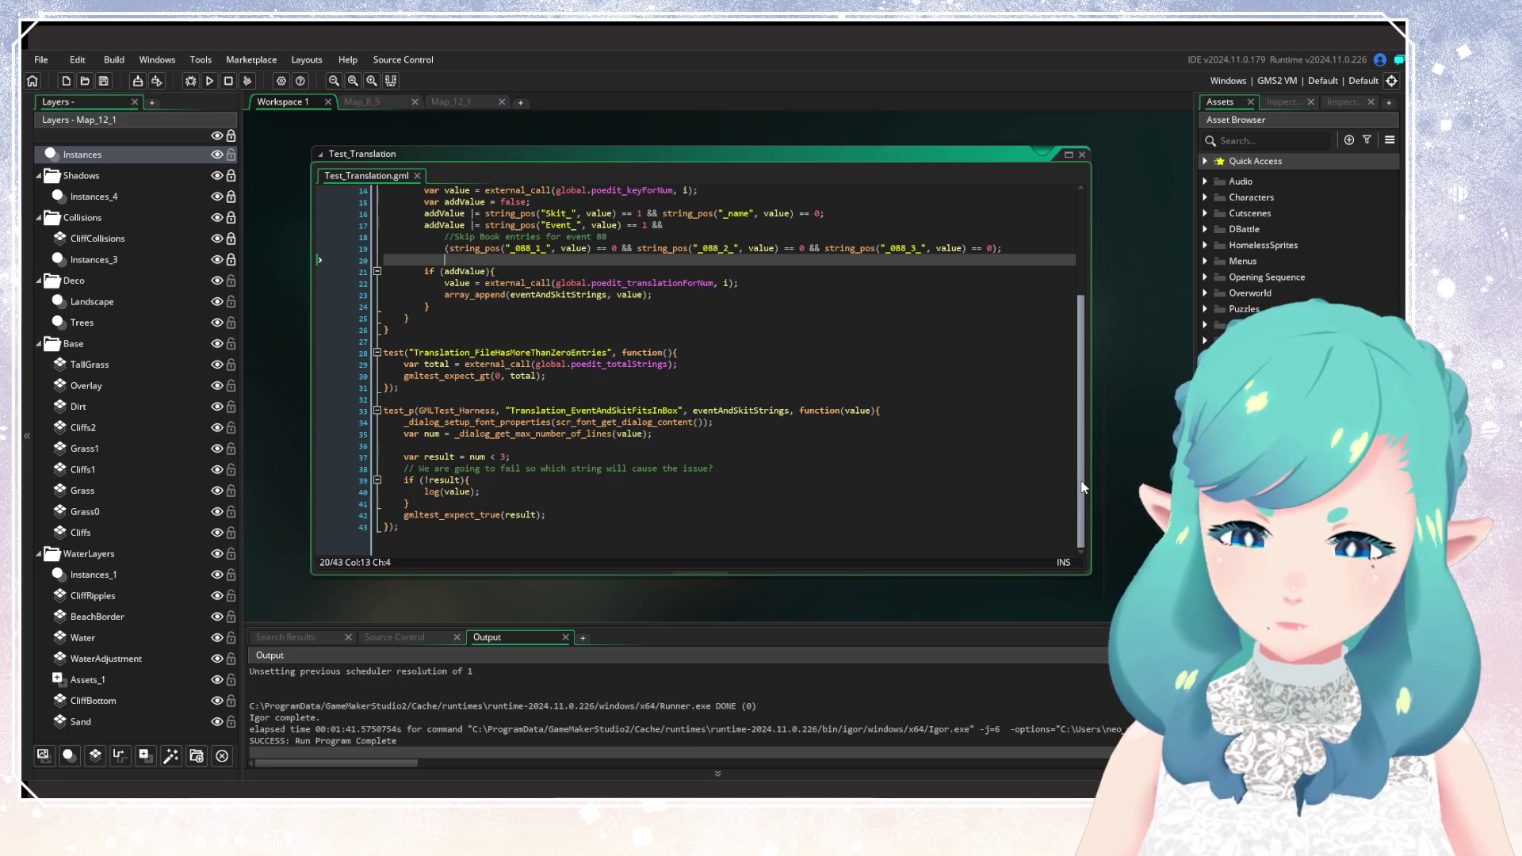
click(839, 426)
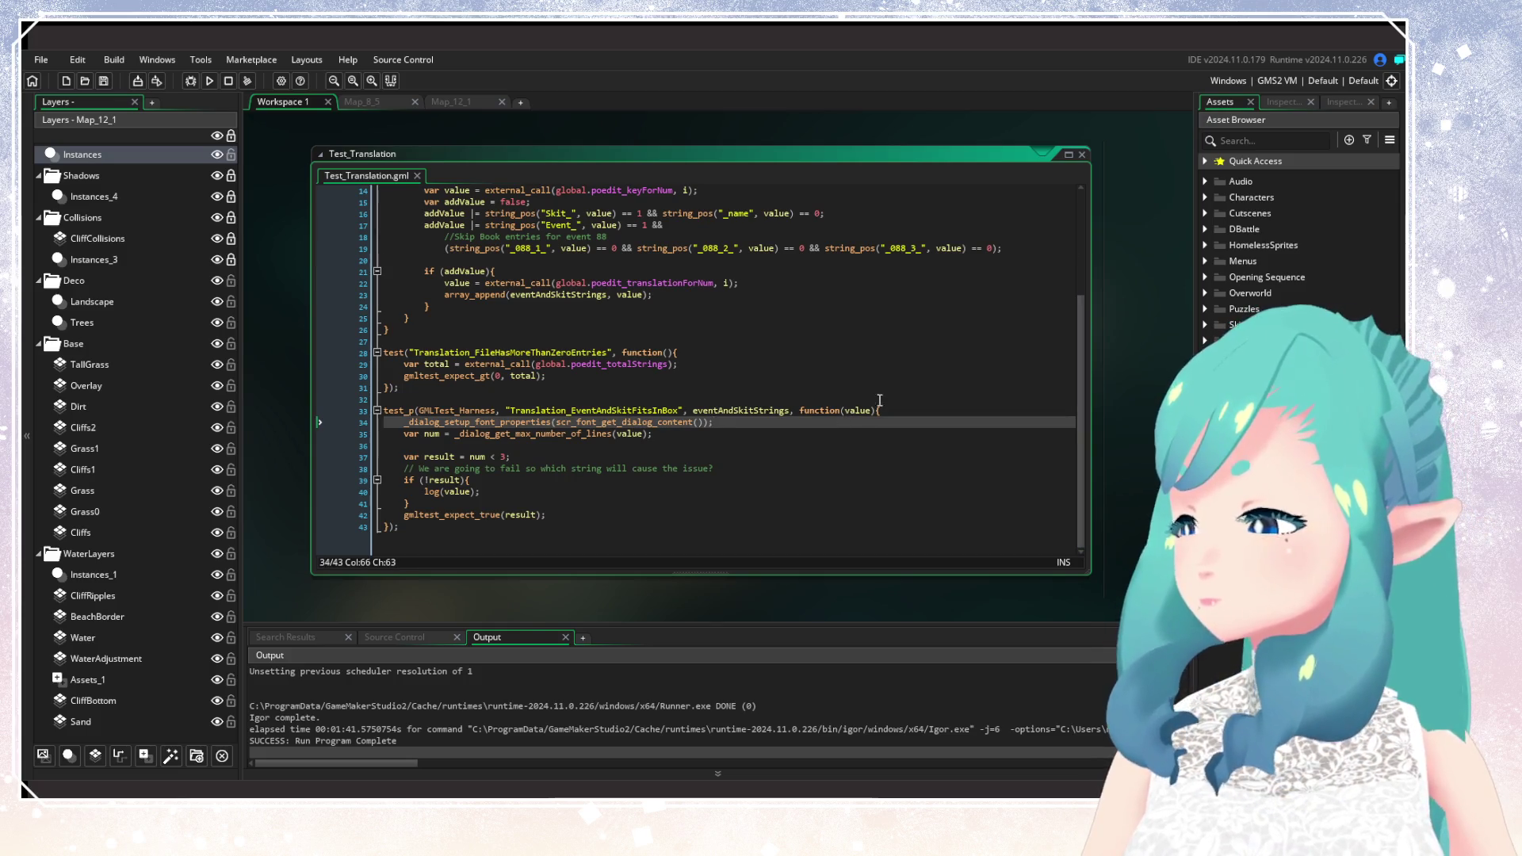
click(1083, 155)
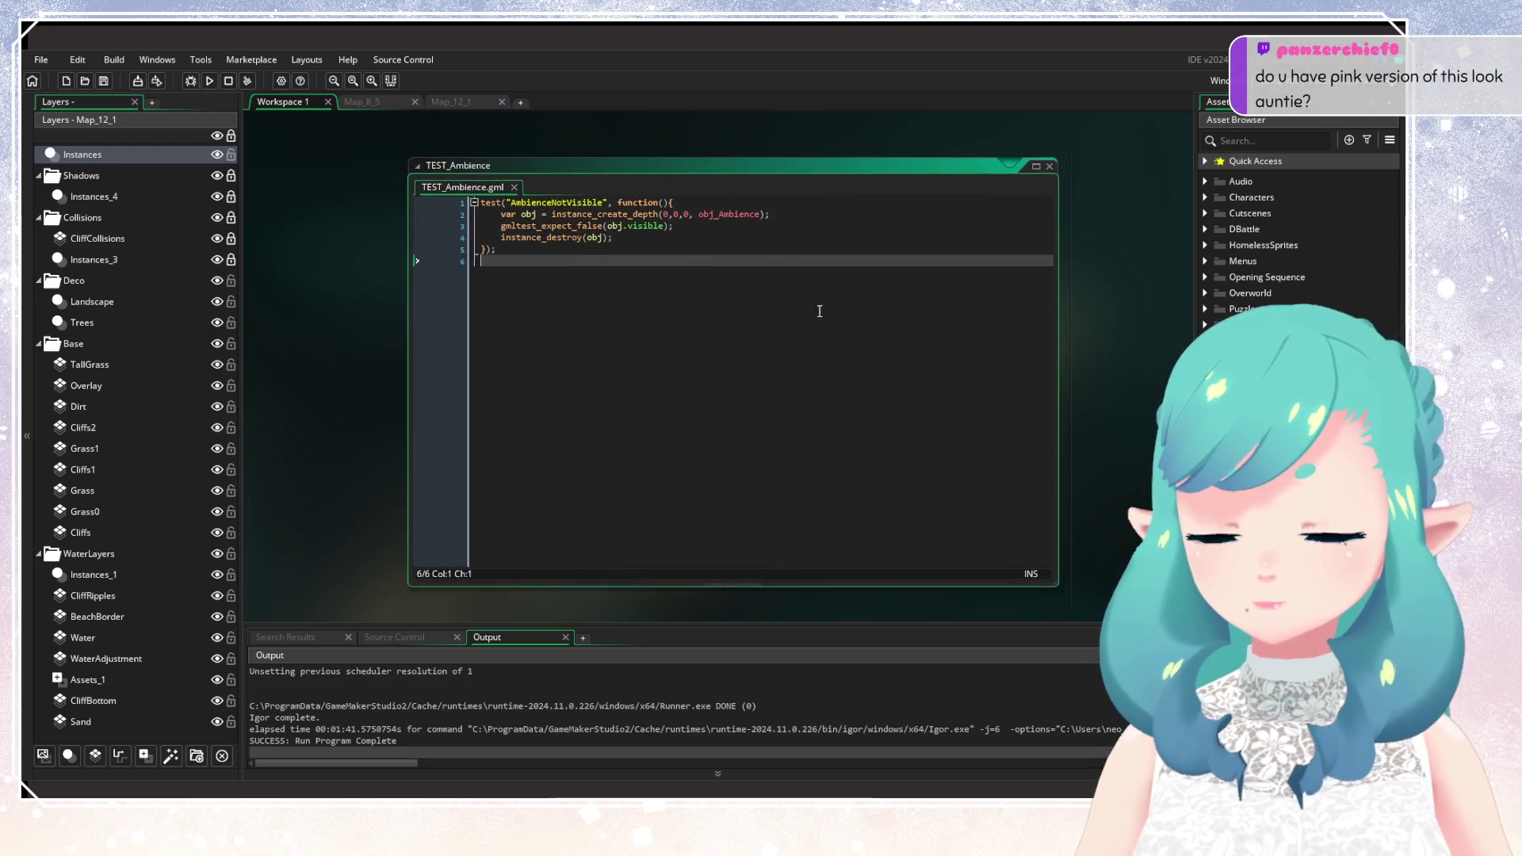
Open TEST_Ambience, review the AmbienceNotVisible test, and close the script.
click(694, 227)
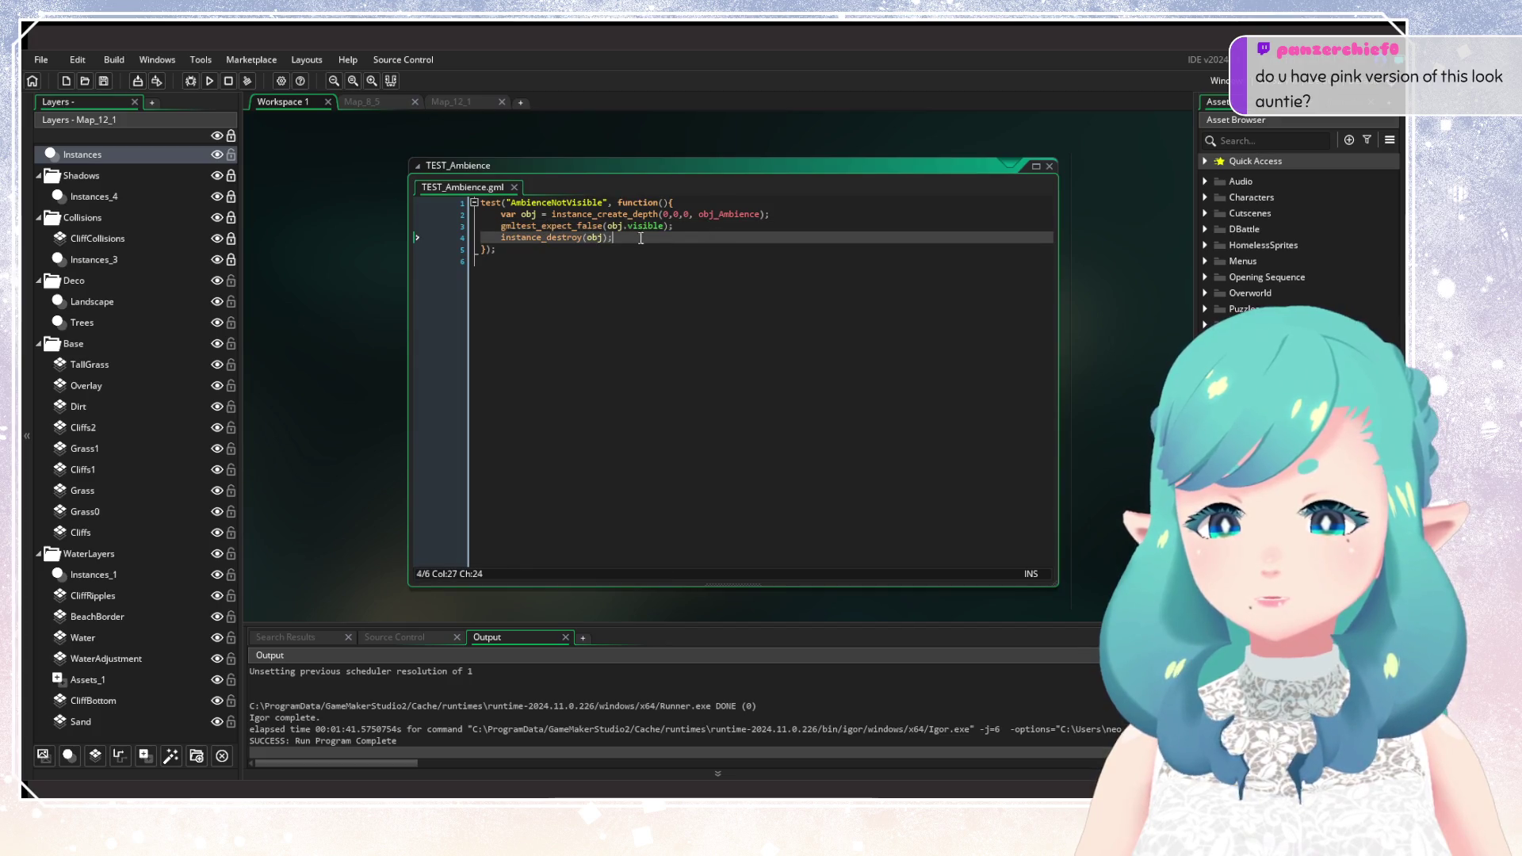
drag(694, 238, 415, 205)
drag(571, 261, 479, 204)
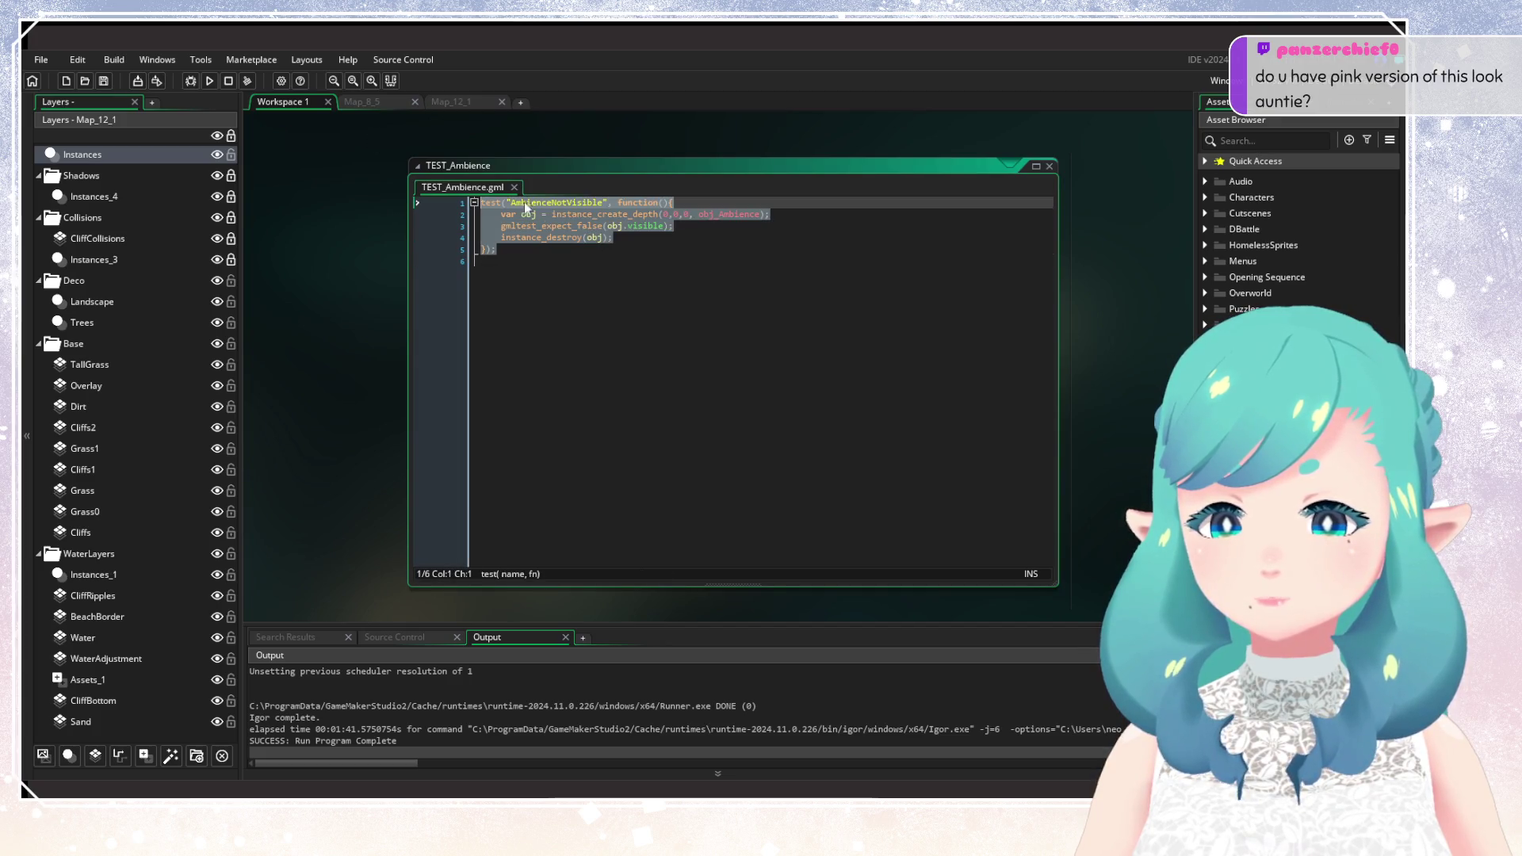
click(906, 313)
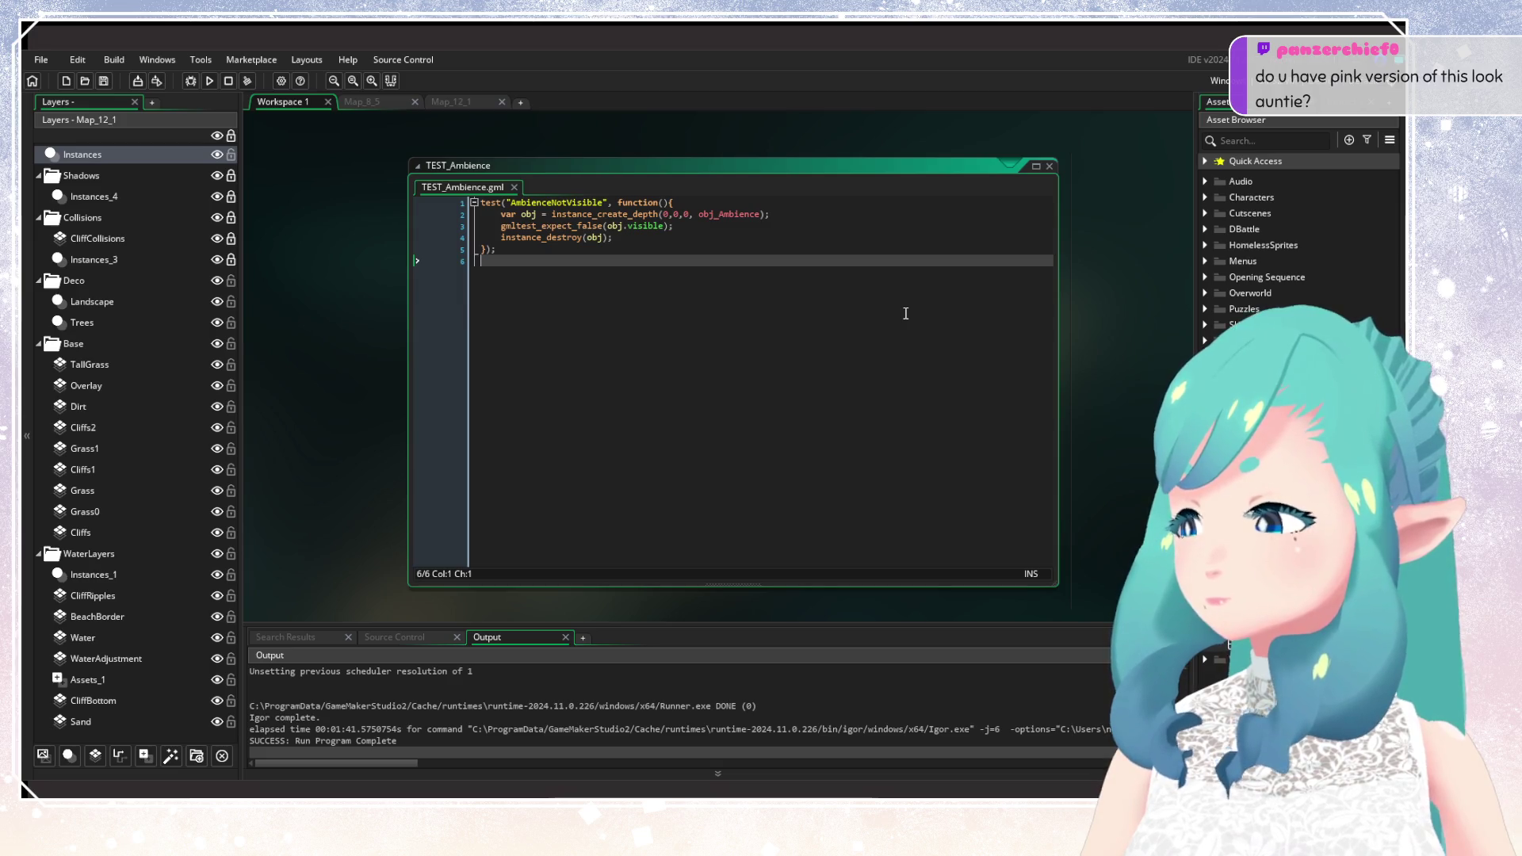
click(1051, 168)
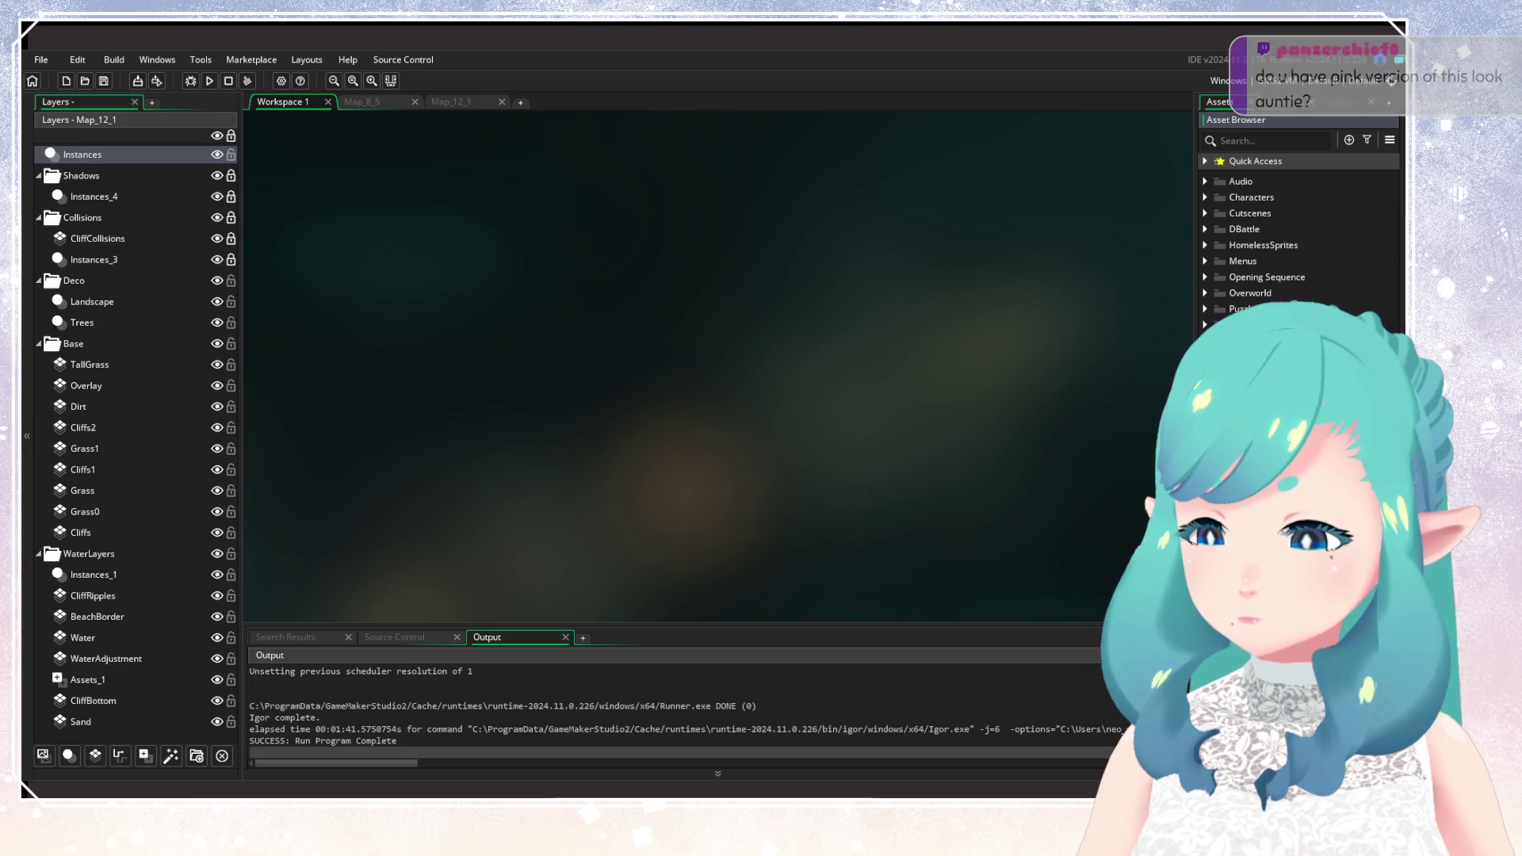
Scroll through the Test_Player_Skills tests and close the script.
click(1030, 375)
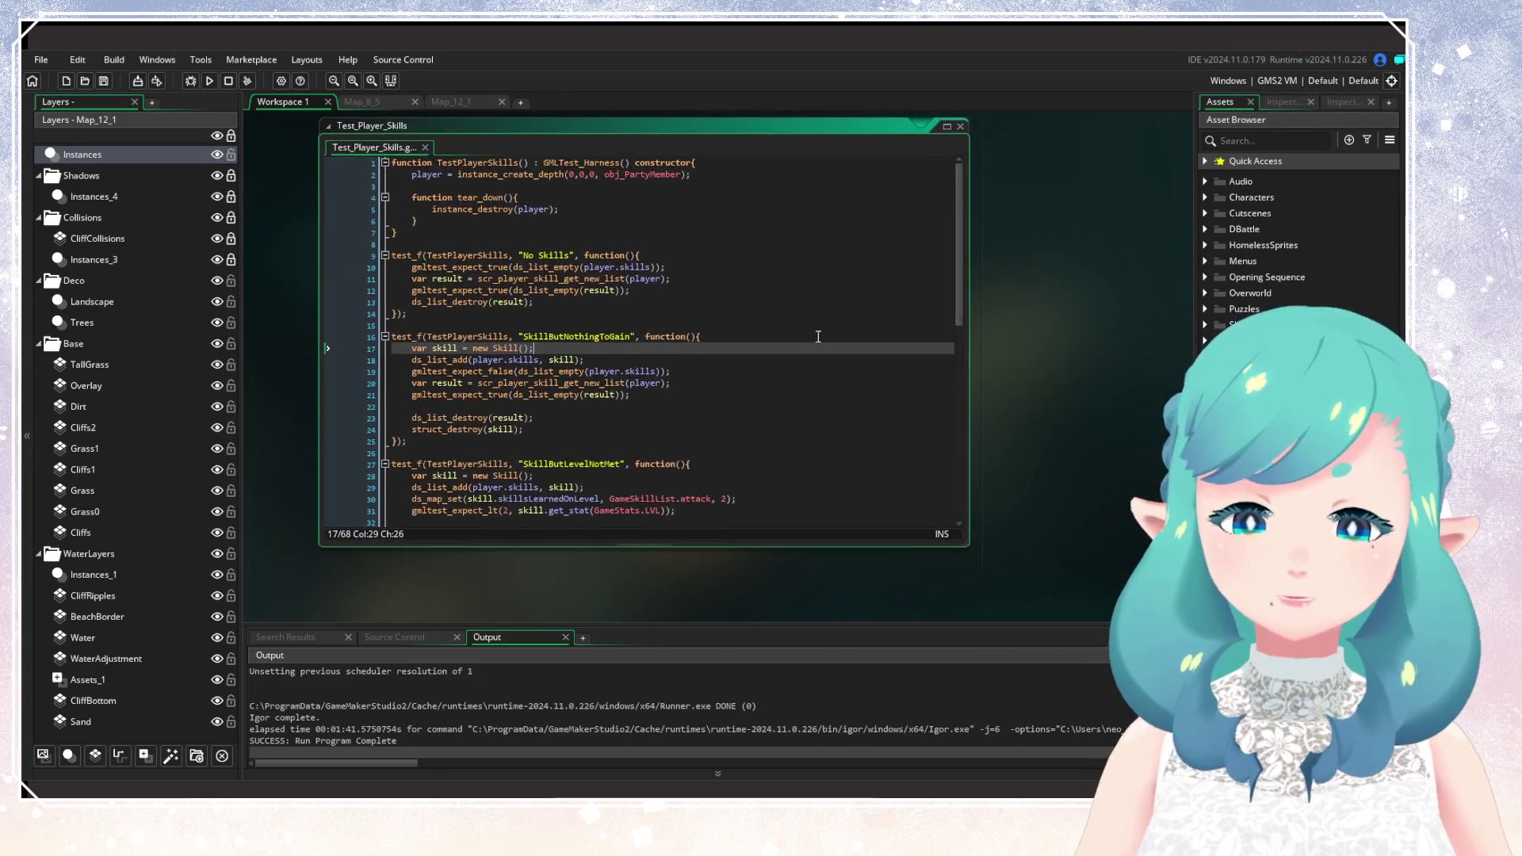
mouse_move(960, 246)
mouse_down()
mouse_move(959, 414)
mouse_move(938, 245)
mouse_move(976, 139)
mouse_up()
click(960, 127)
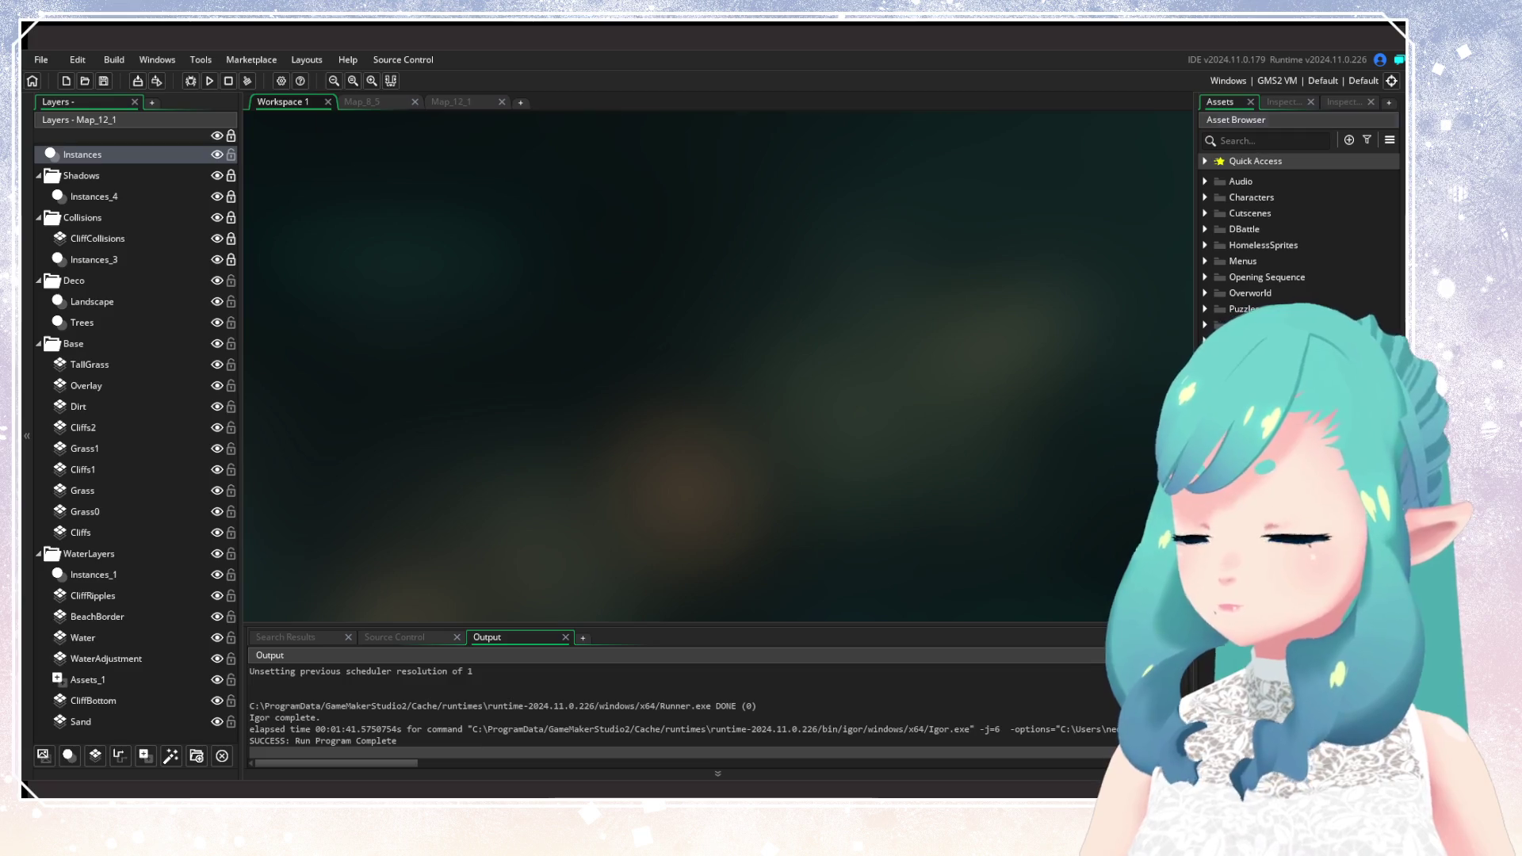
Open Test_Player_Equipment, scroll through its tests, and close it.
double_click(1245, 325)
click(600, 213)
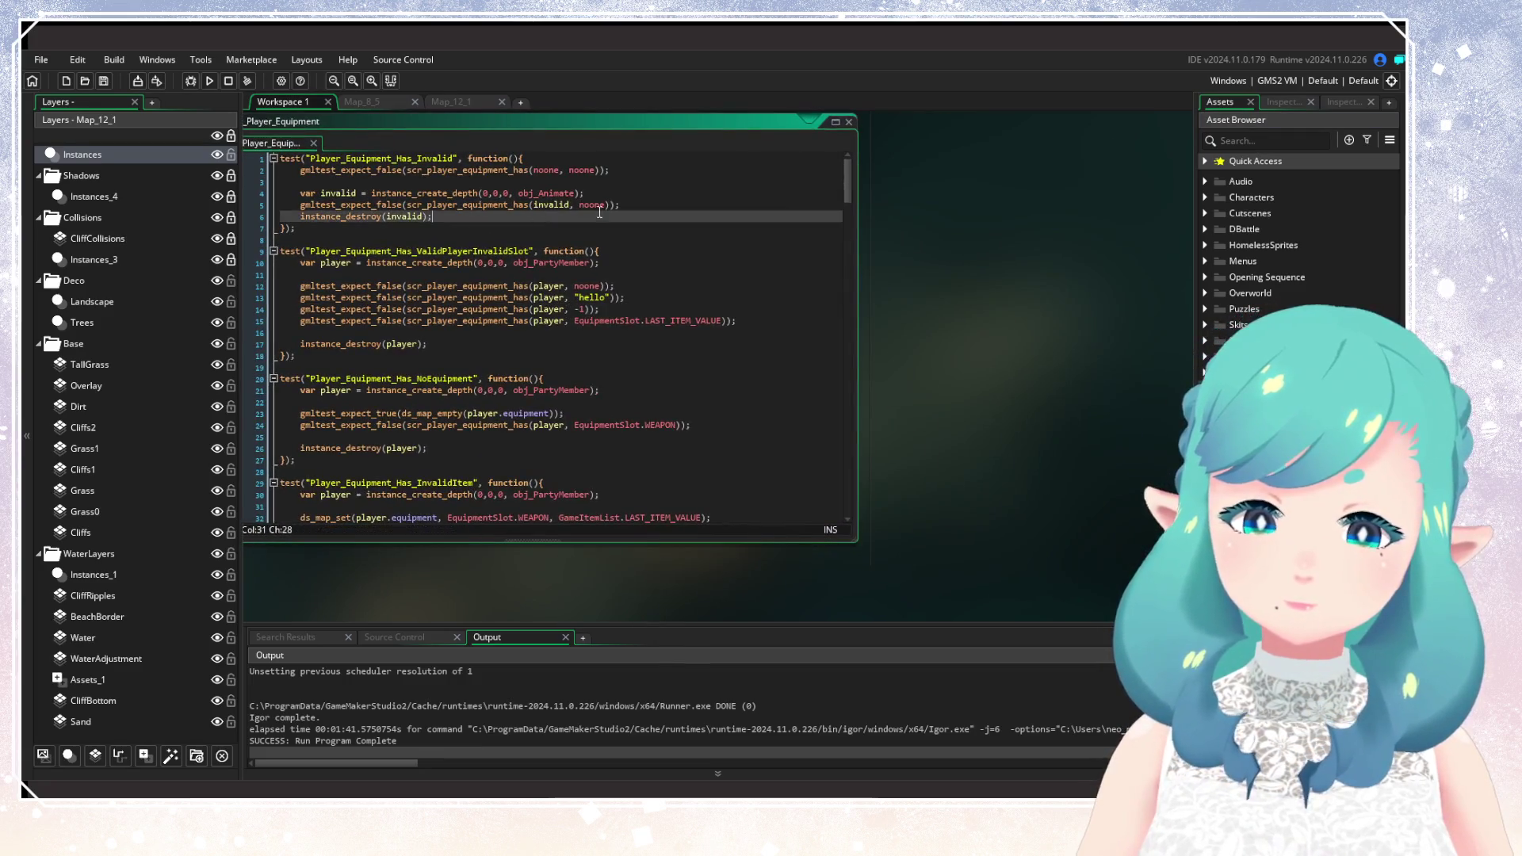
drag(847, 178, 850, 500)
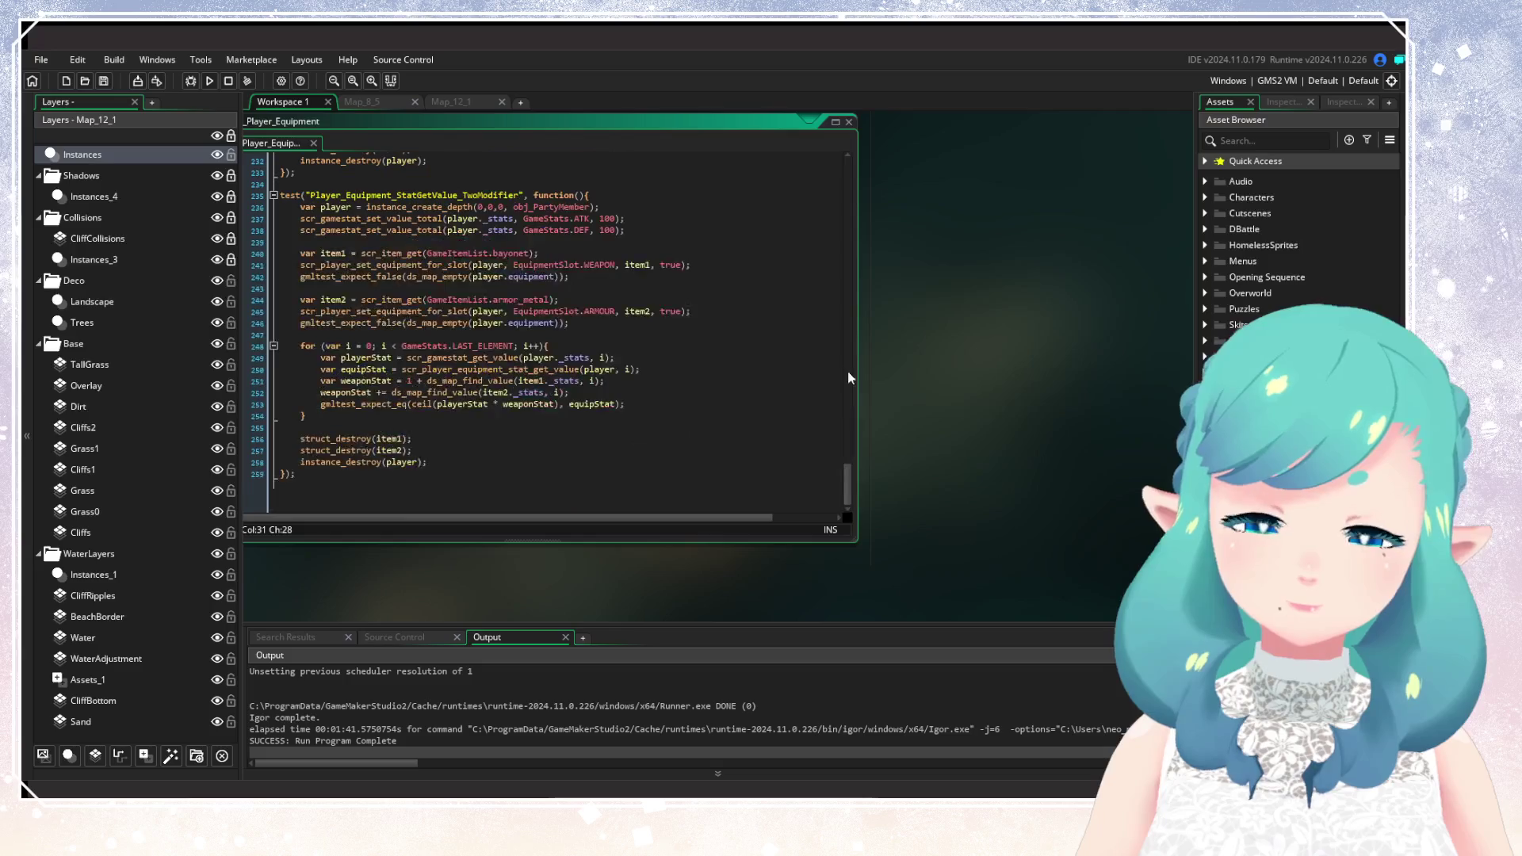
click(852, 121)
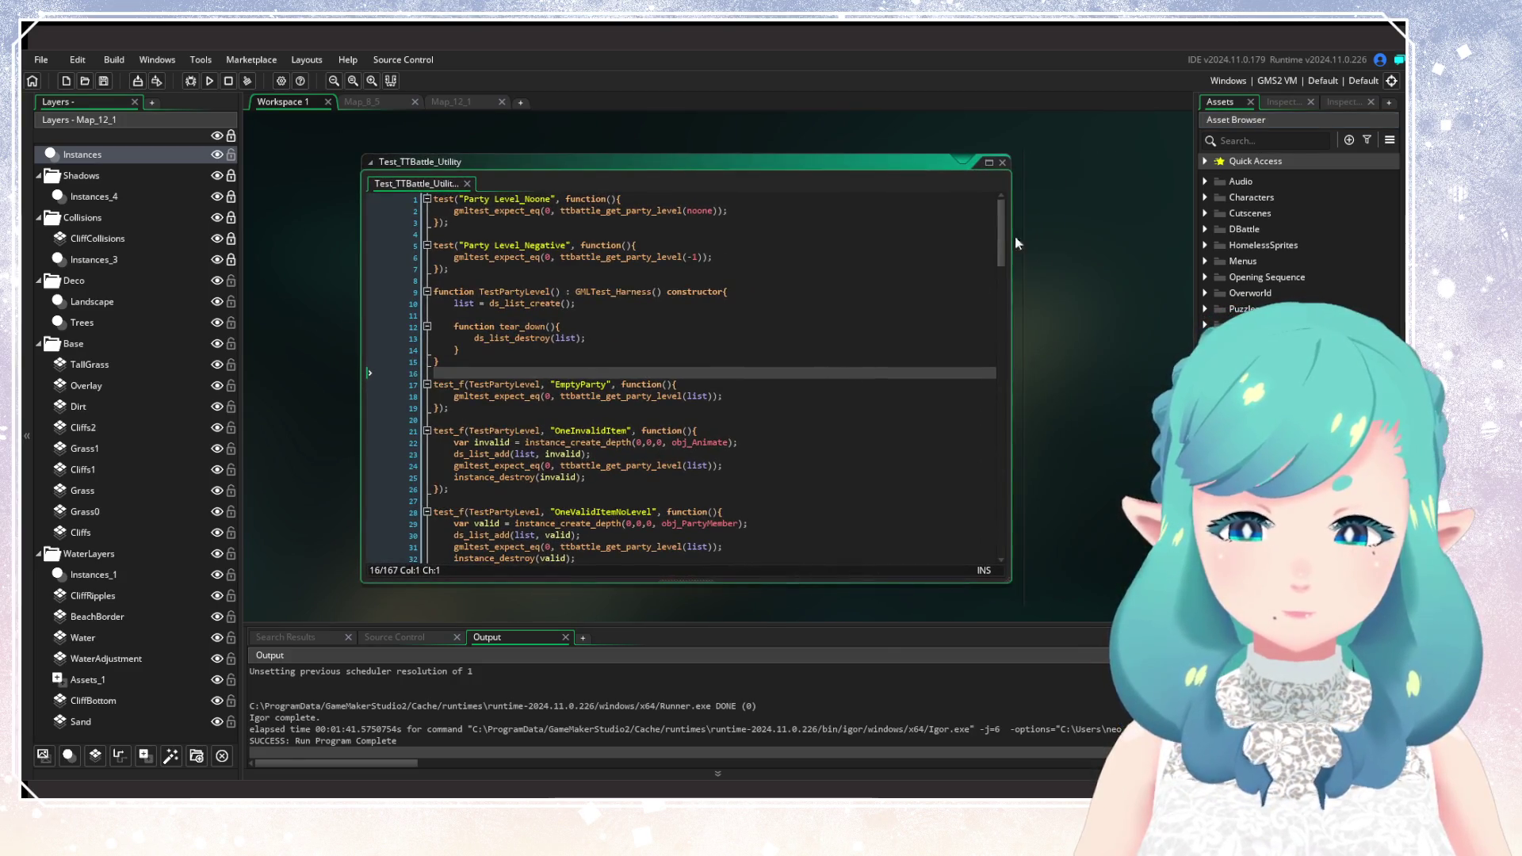
Read through Test_TTBattle_Utility, highlighting the Empty-30%Chance escape test.
drag(1002, 230, 1001, 432)
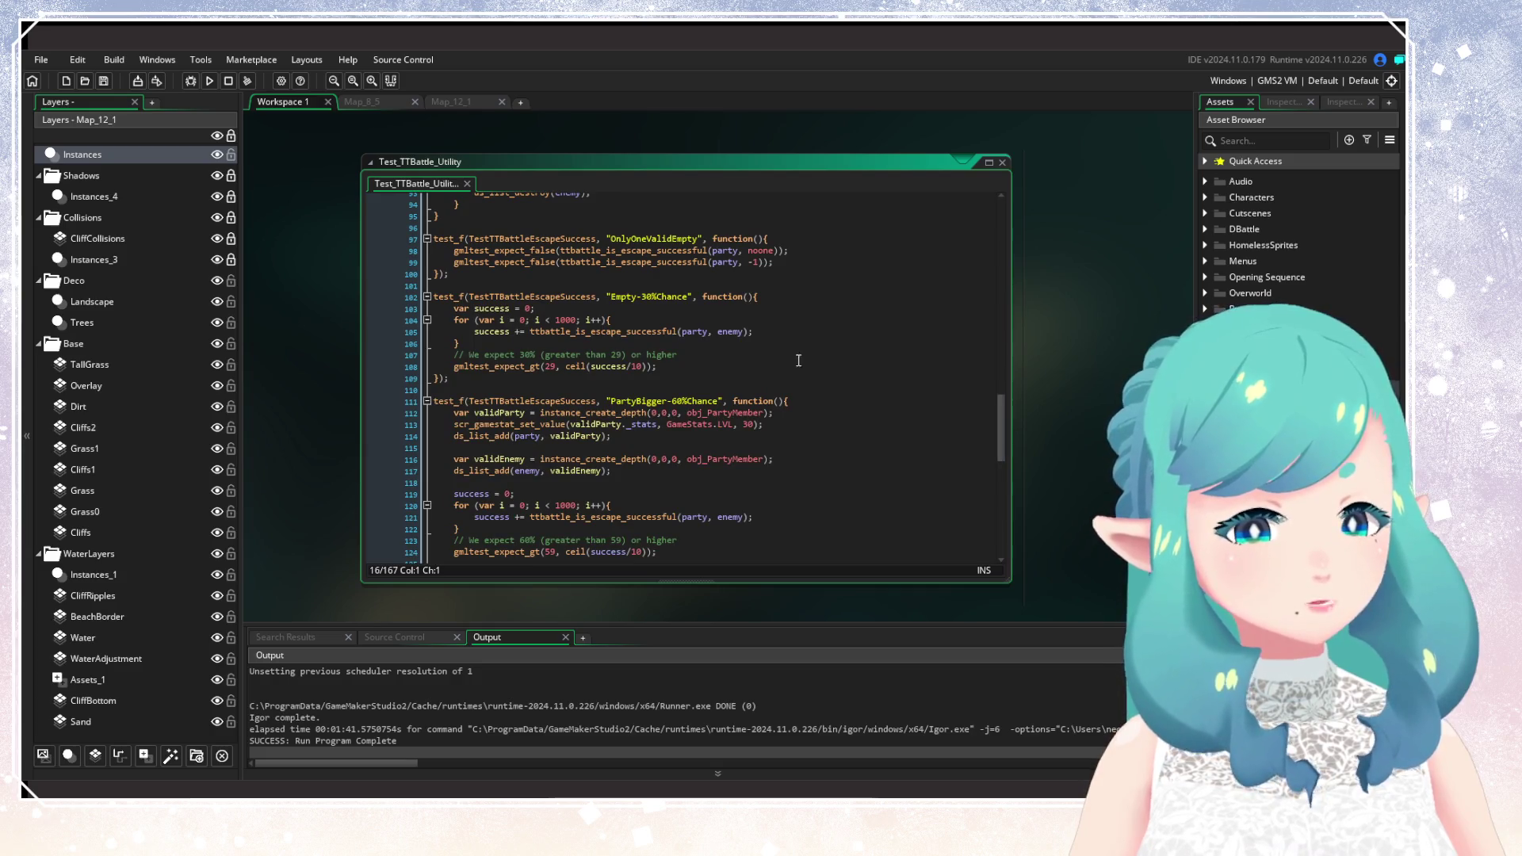
drag(616, 376, 431, 299)
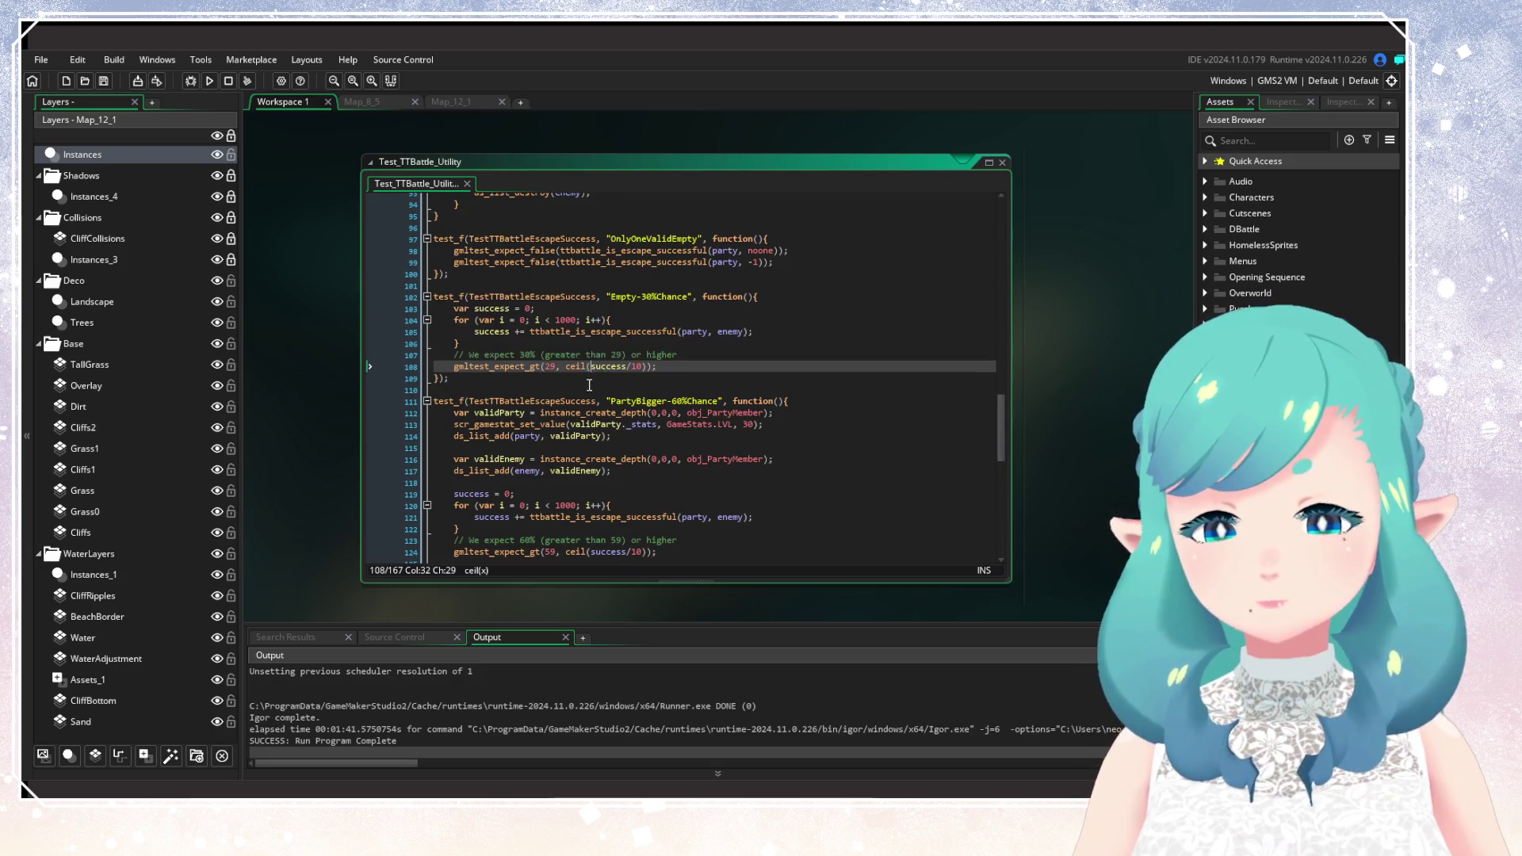
drag(588, 384, 414, 301)
mouse_move(476, 381)
mouse_down()
mouse_move(430, 272)
mouse_move(402, 299)
mouse_up()
click(737, 362)
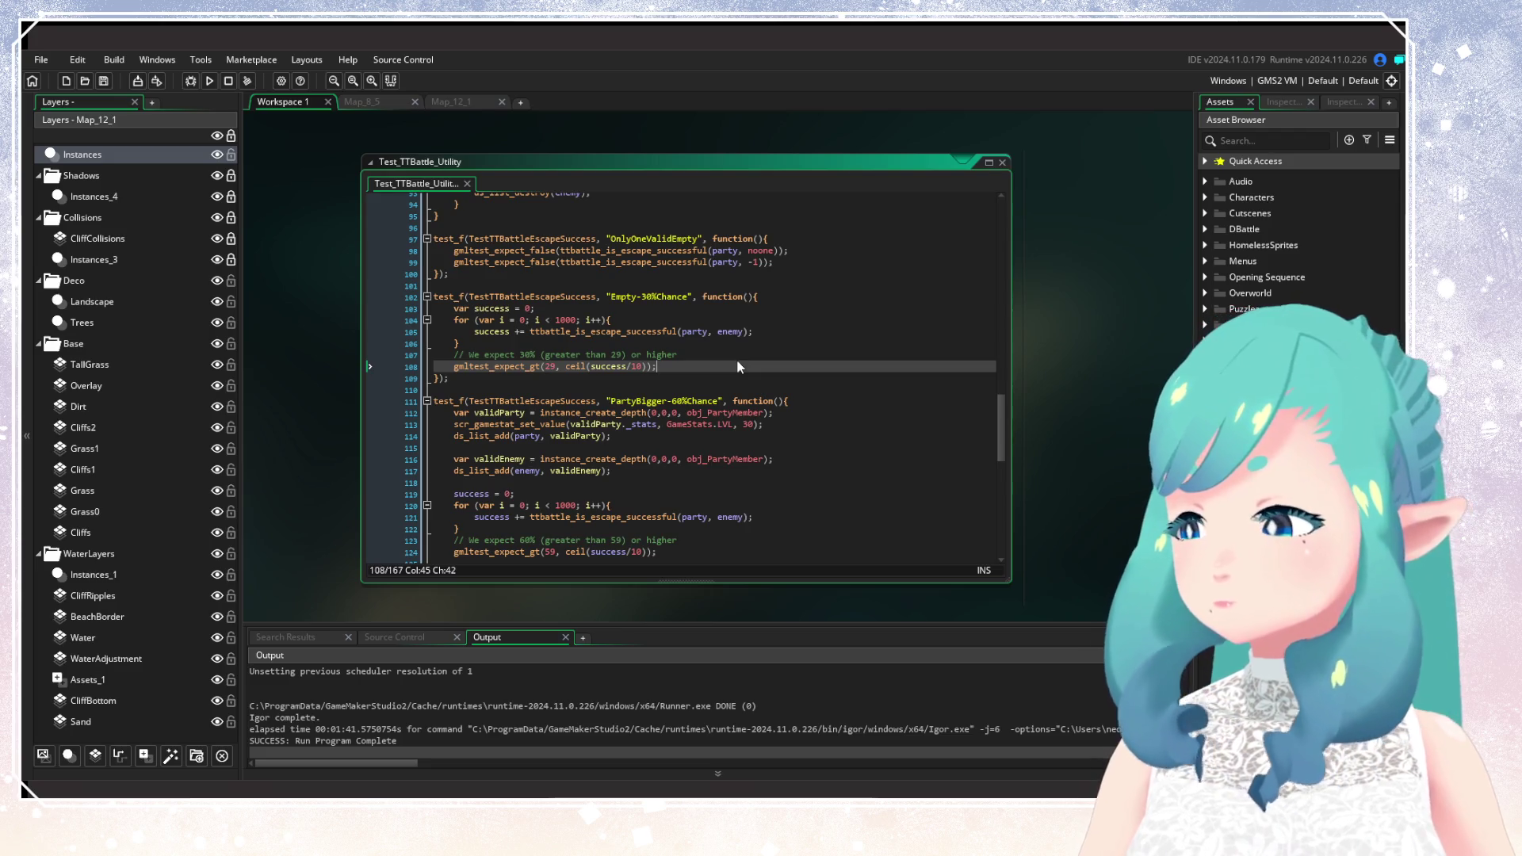
scroll(738, 366, down, 15)
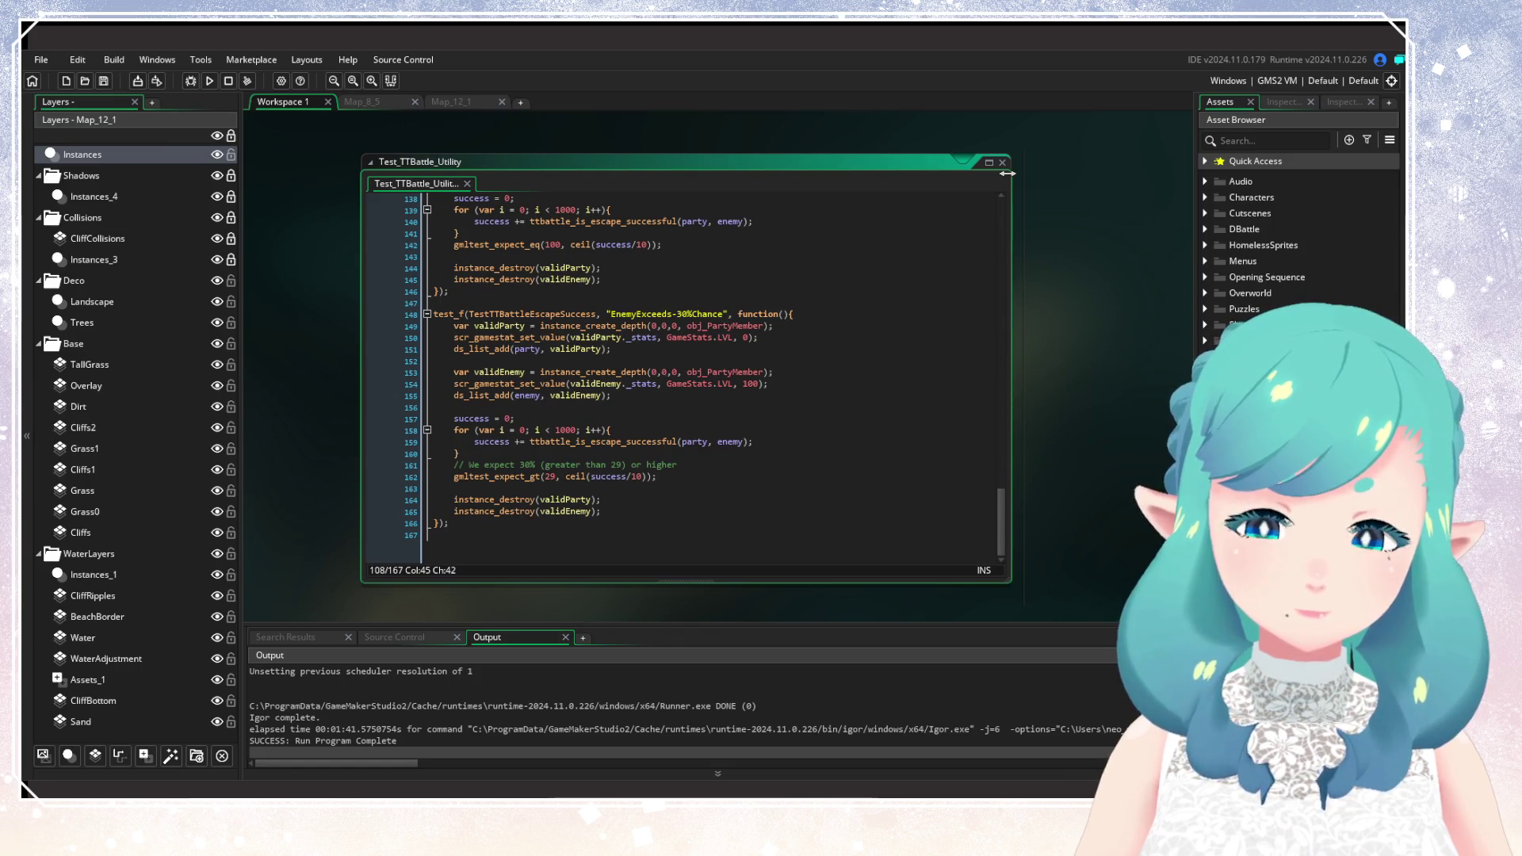
Swap Test_TTBattle_Utility for Test_TTBattle_State and scroll to its end.
click(1002, 161)
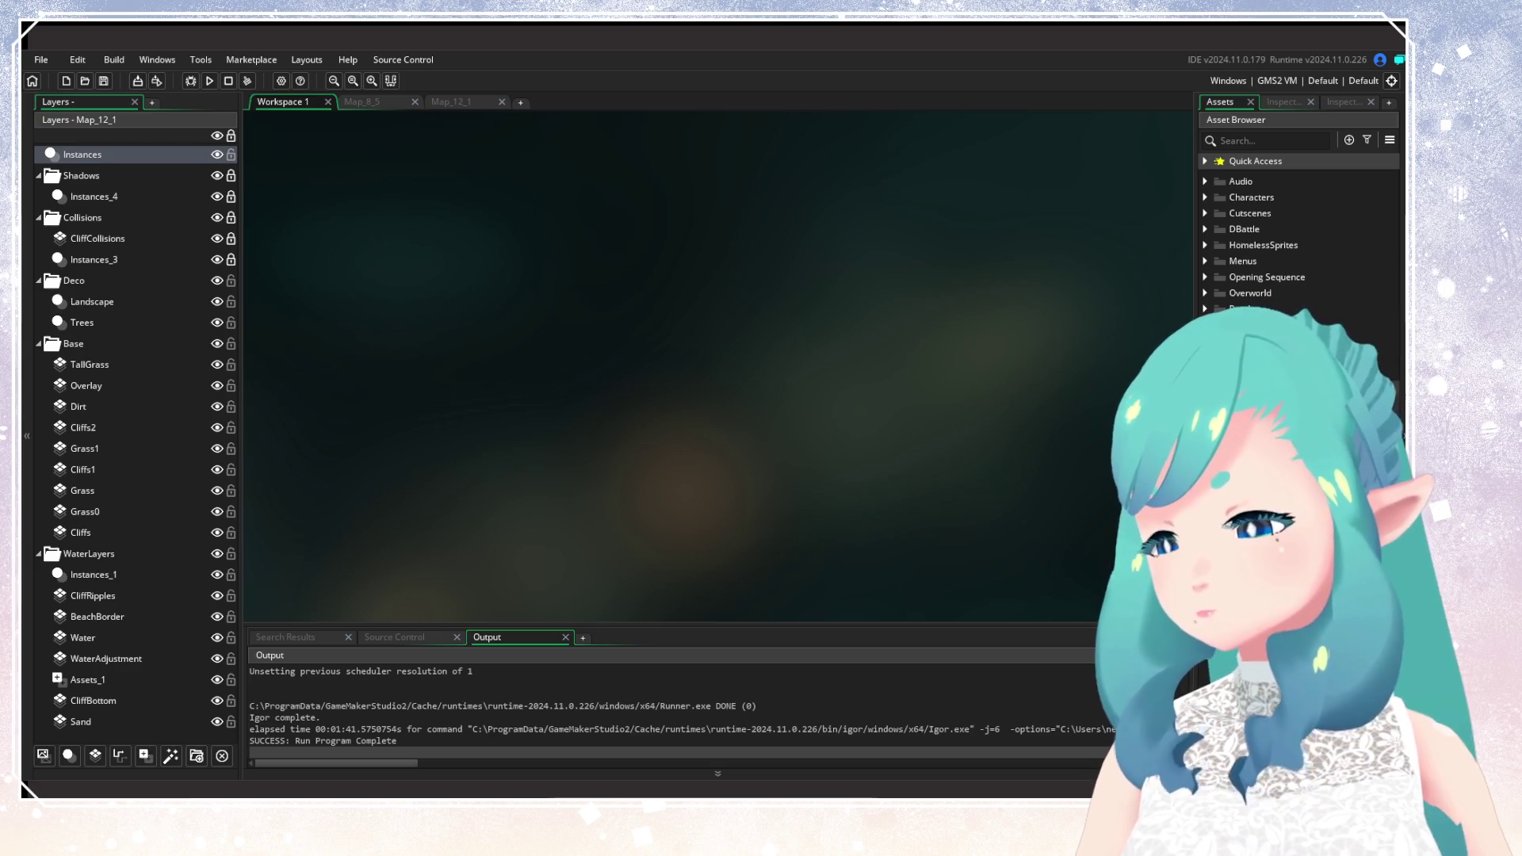
double_click(1253, 365)
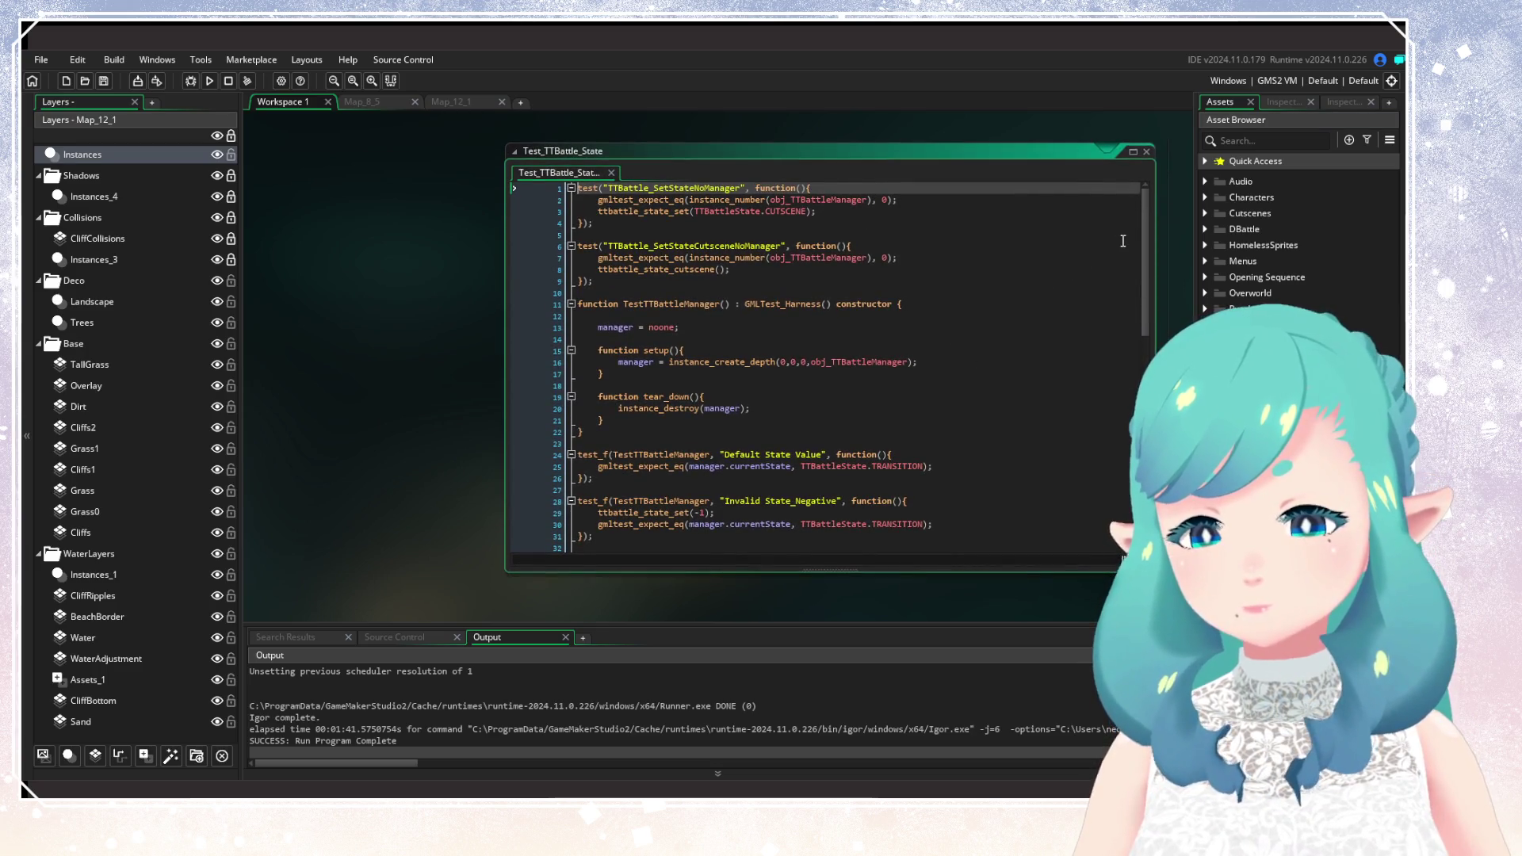
drag(1147, 239, 1146, 460)
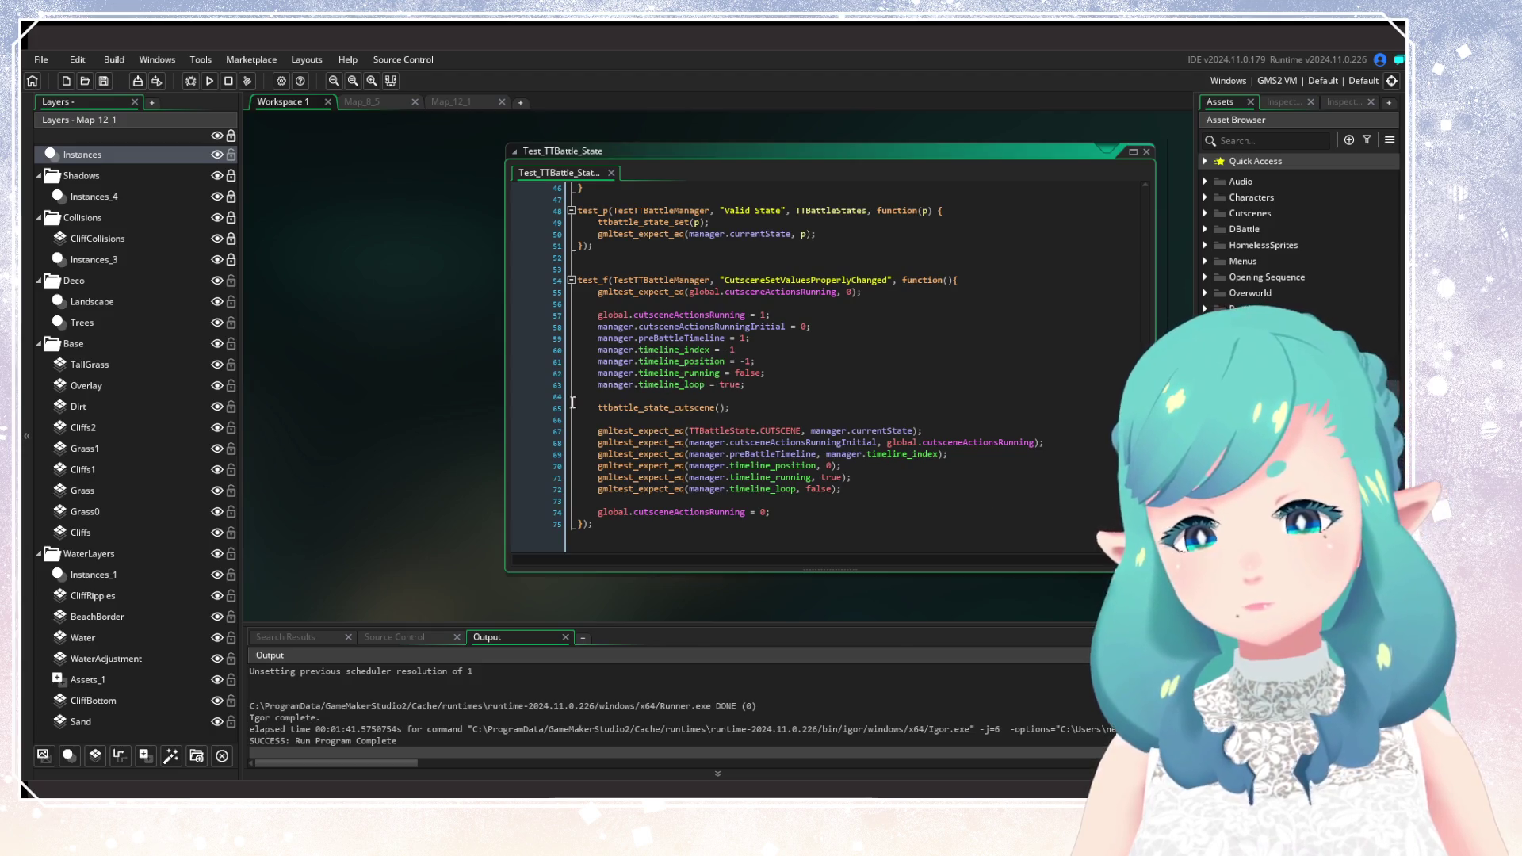
Close Test_TTBattle_State, expand Puzzles > Factory, and widen the asset browser.
click(1147, 152)
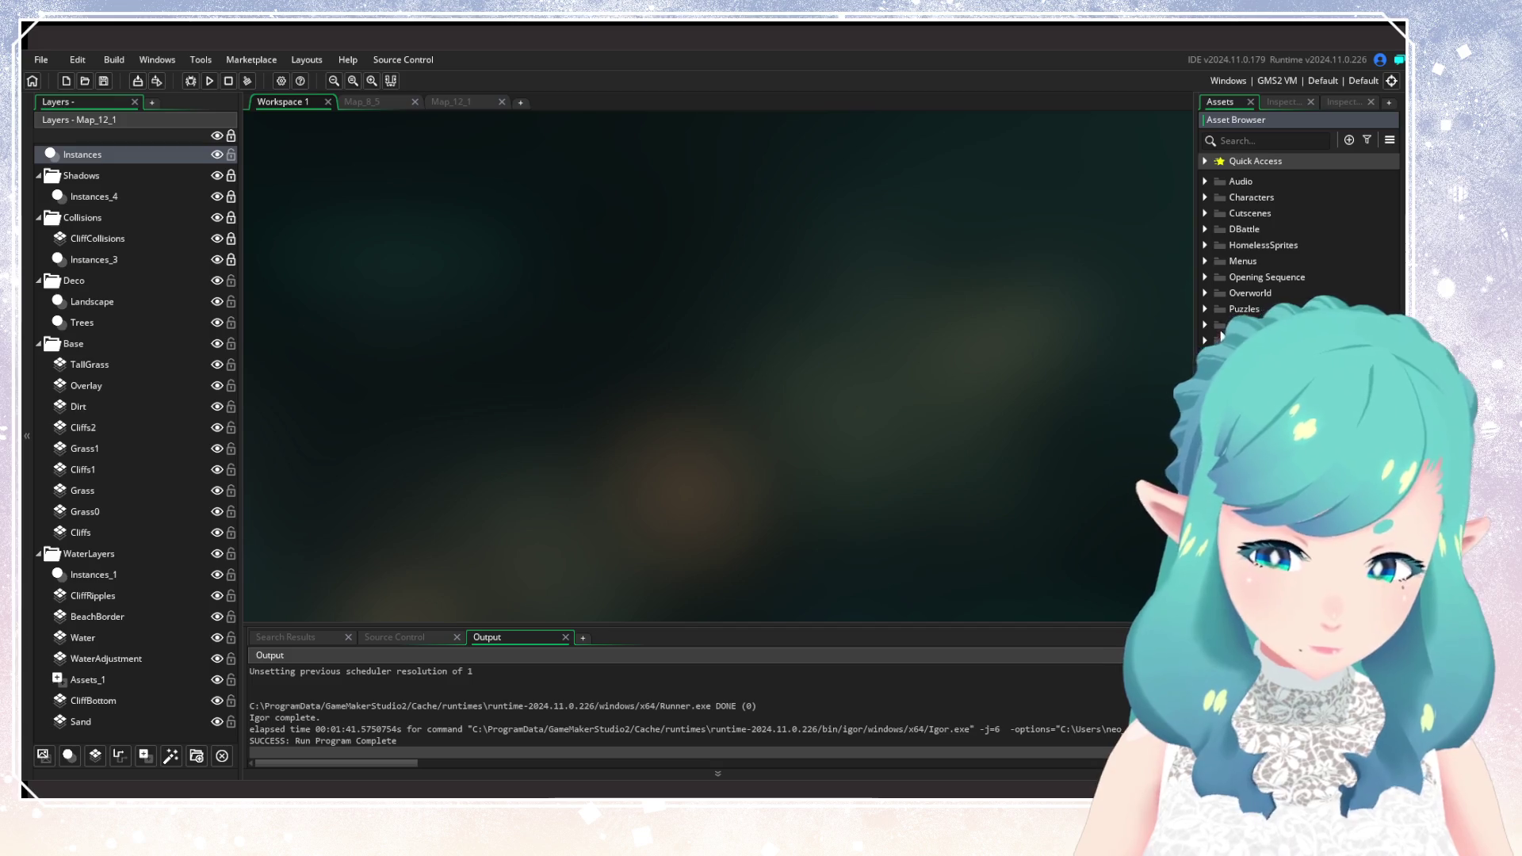
click(1205, 182)
click(1205, 181)
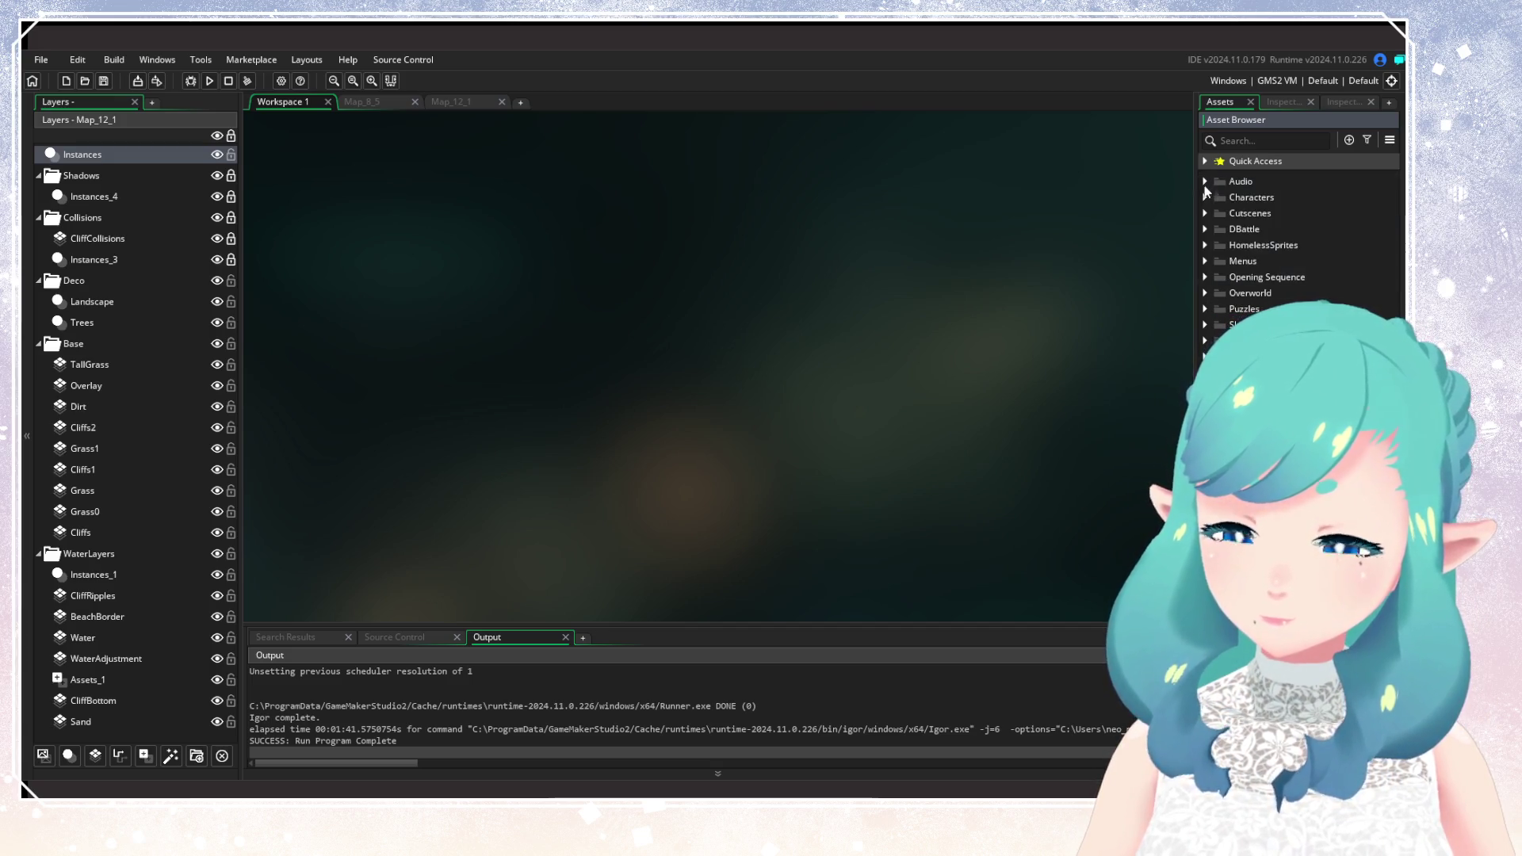
click(1205, 309)
click(1219, 325)
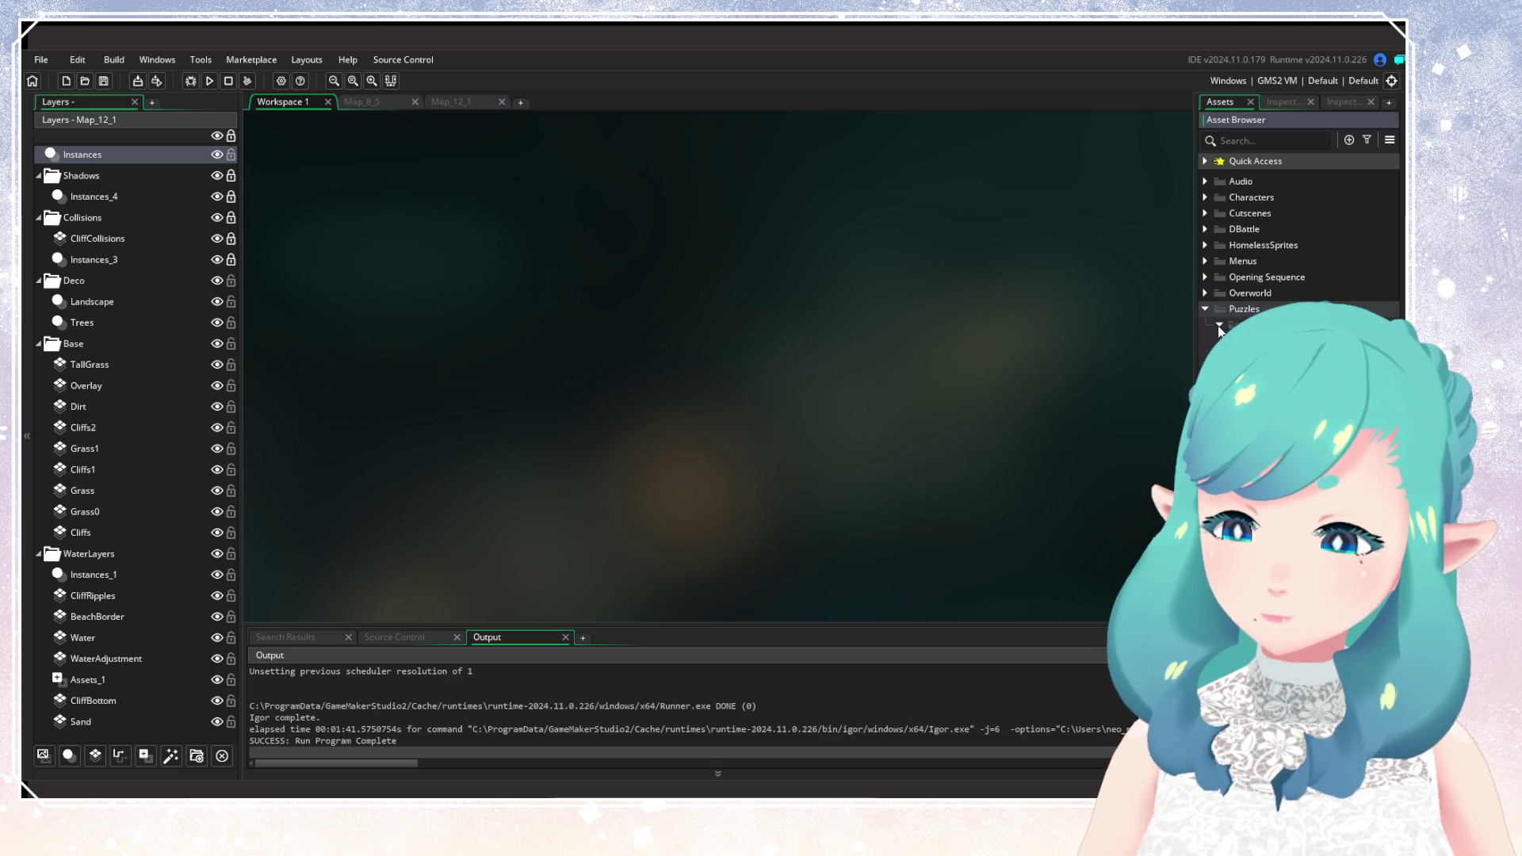
drag(1197, 325, 591, 325)
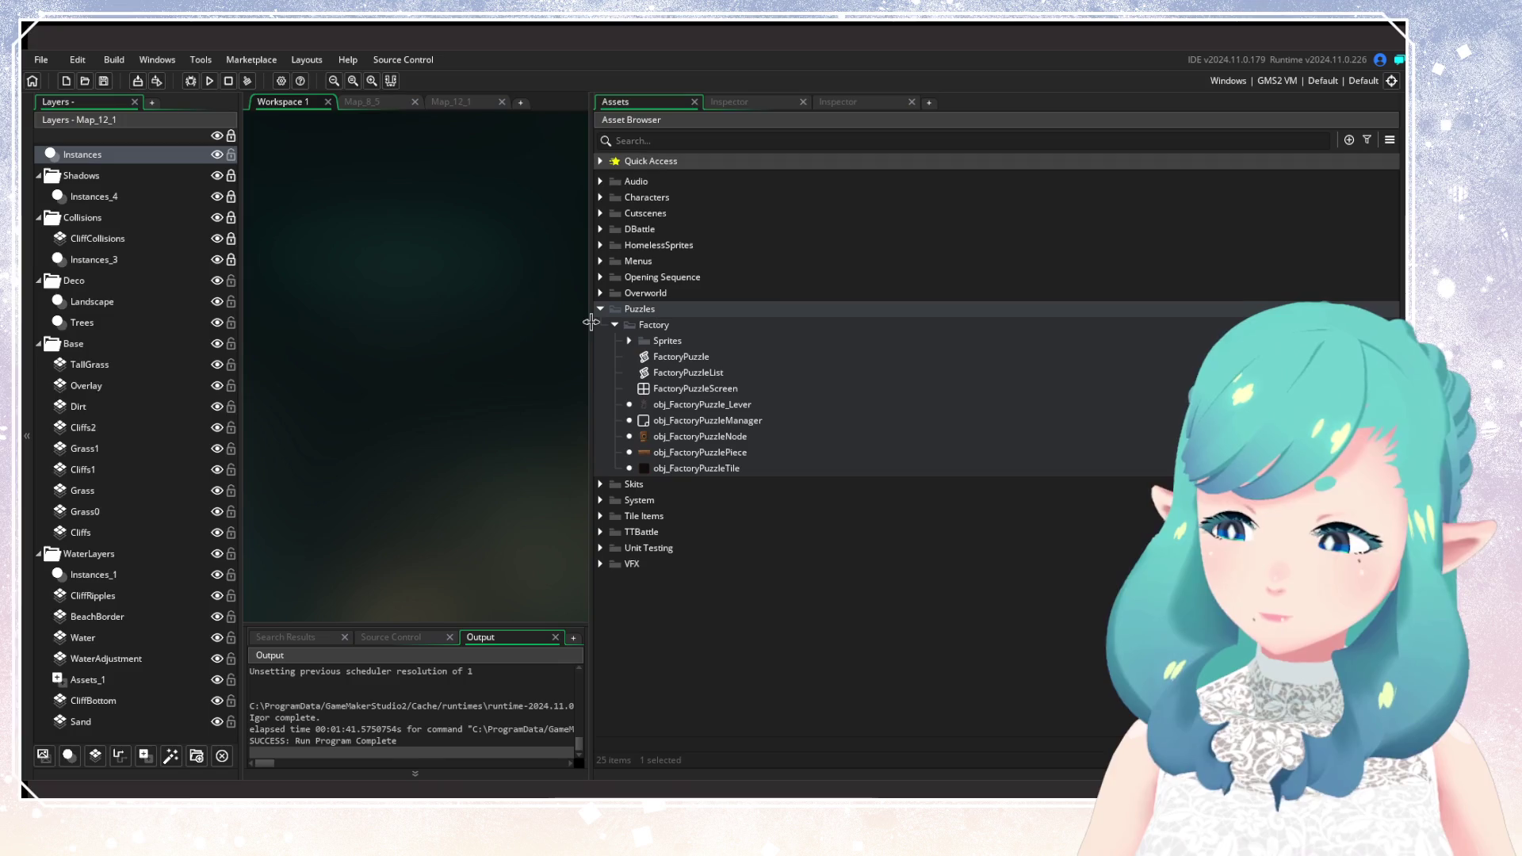
Collapse Puzzles, peek into Overworld and Opening Sequence, and expand Menus.
click(600, 309)
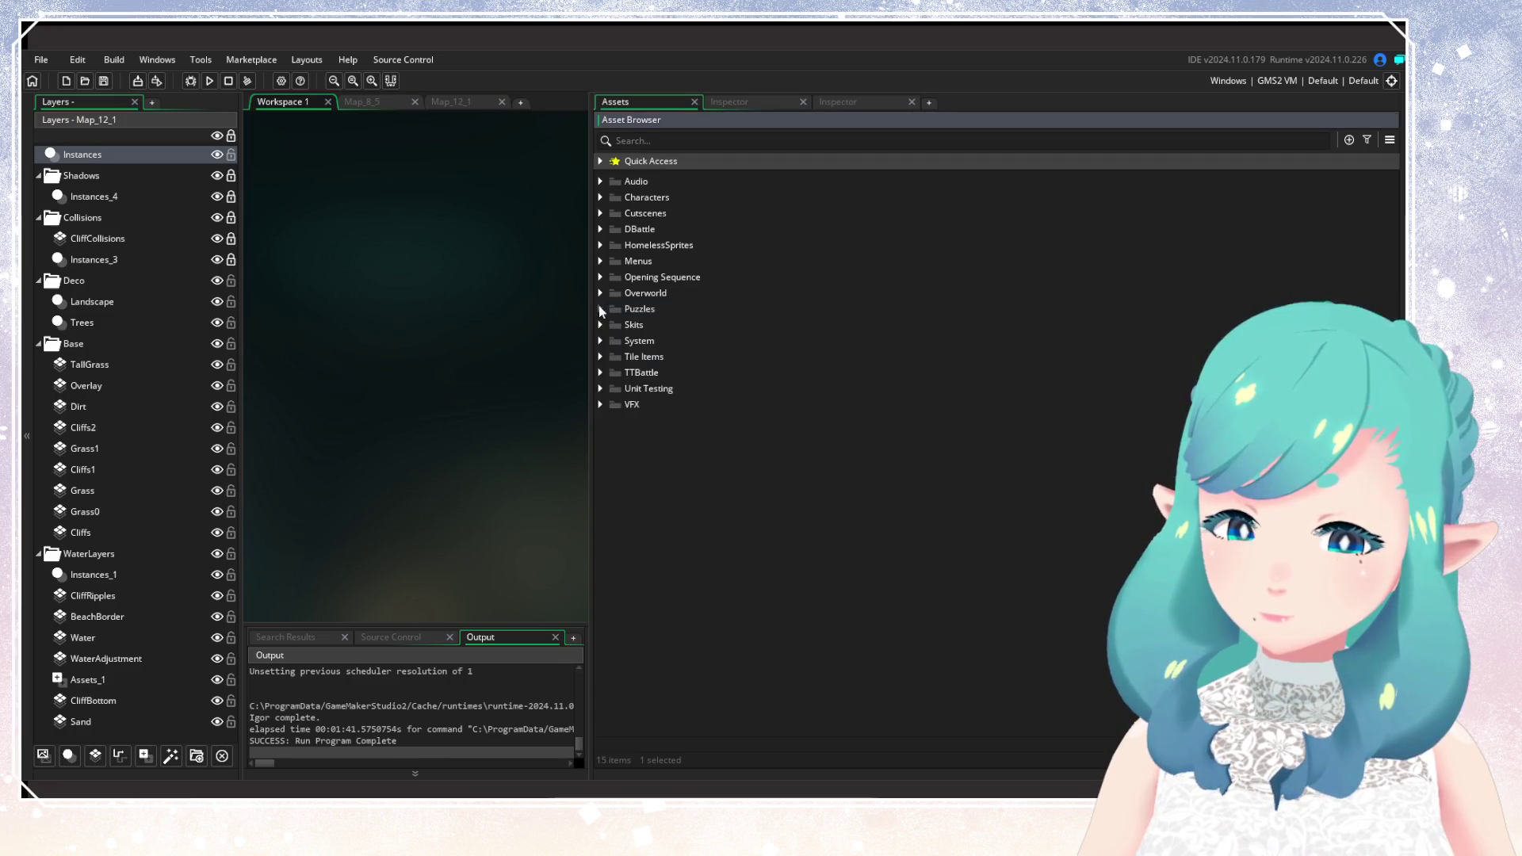
click(600, 292)
click(601, 293)
click(601, 277)
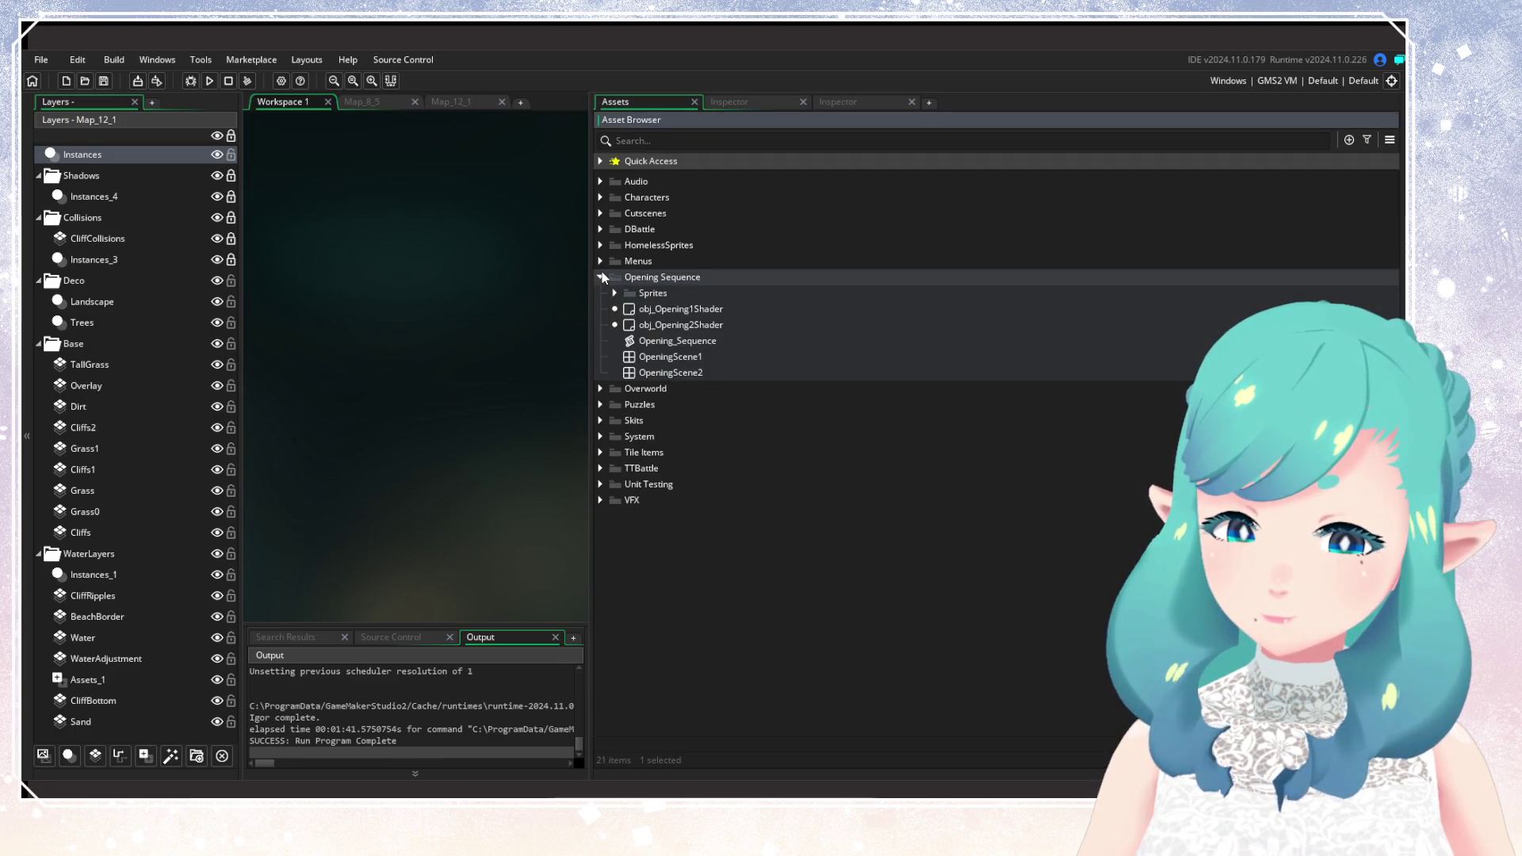
click(600, 277)
click(600, 260)
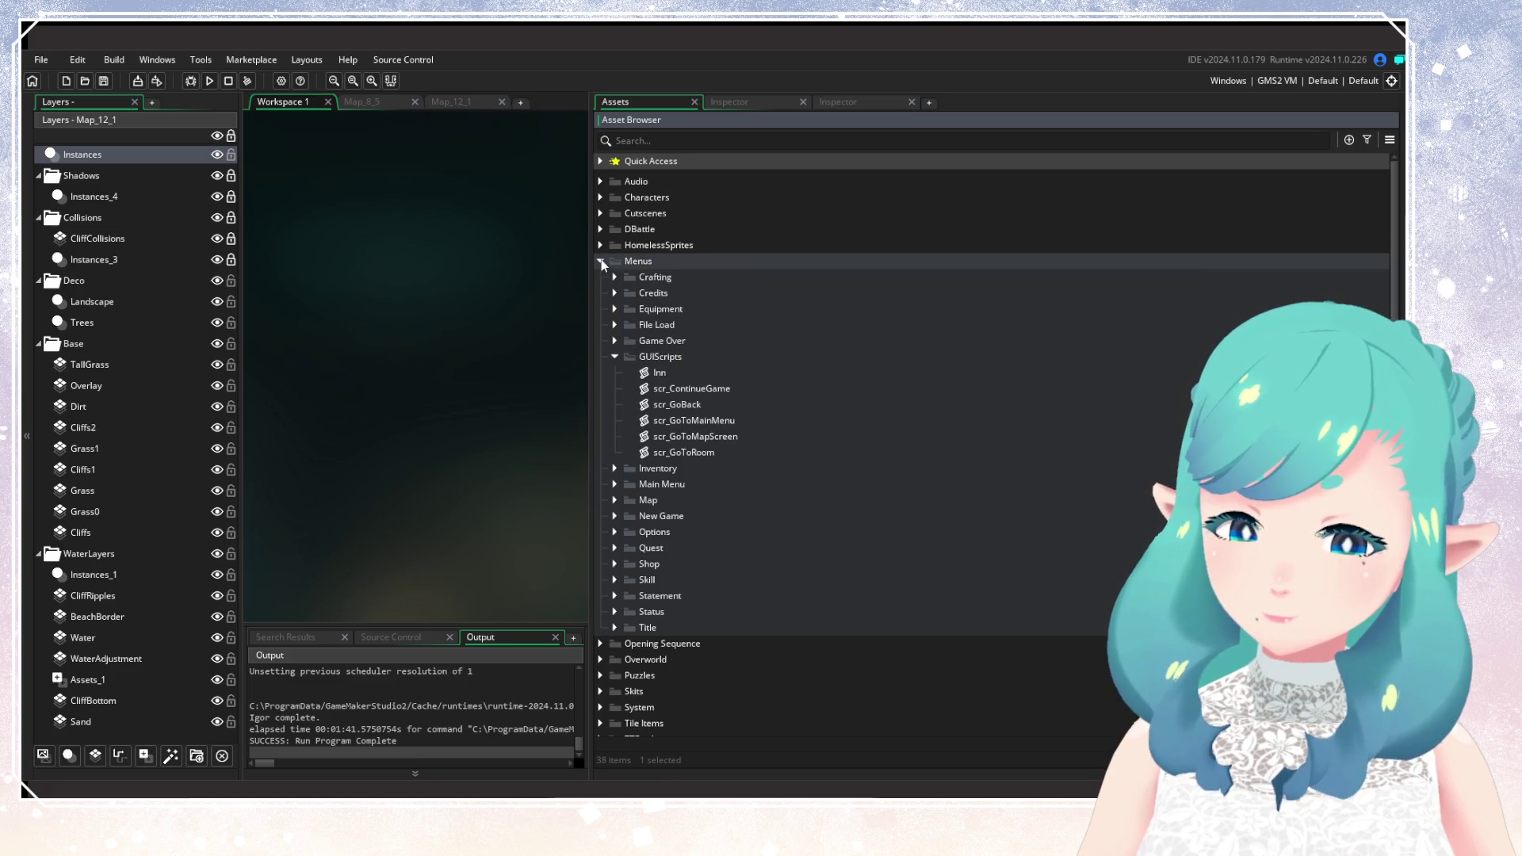
Open the Inn script in a widened code window and scroll to its stay-the-night dialogue function.
double_click(659, 374)
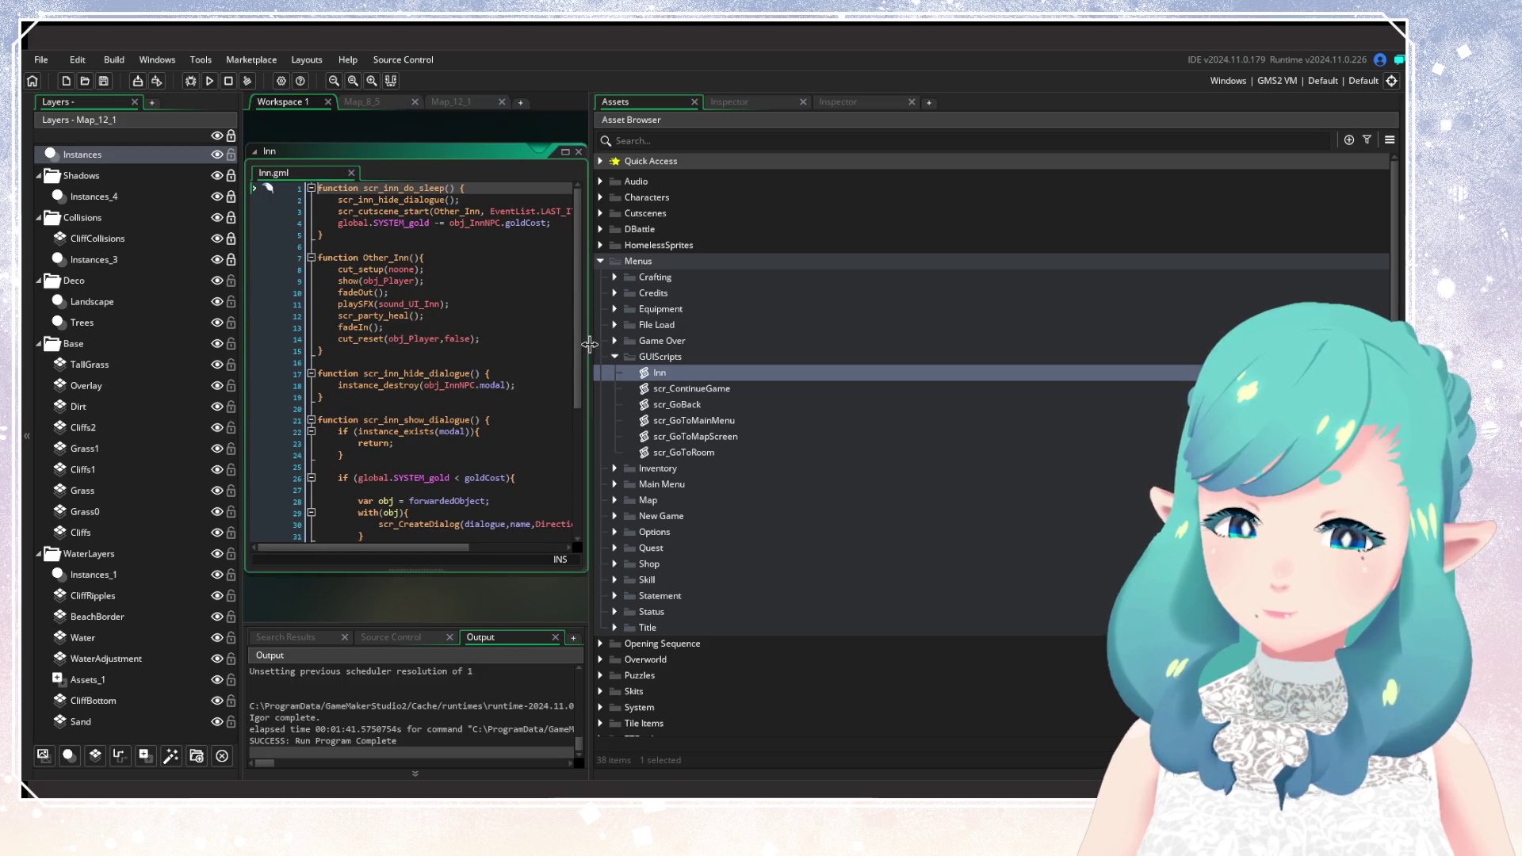
drag(597, 353, 932, 353)
drag(587, 337, 893, 349)
click(864, 350)
click(554, 223)
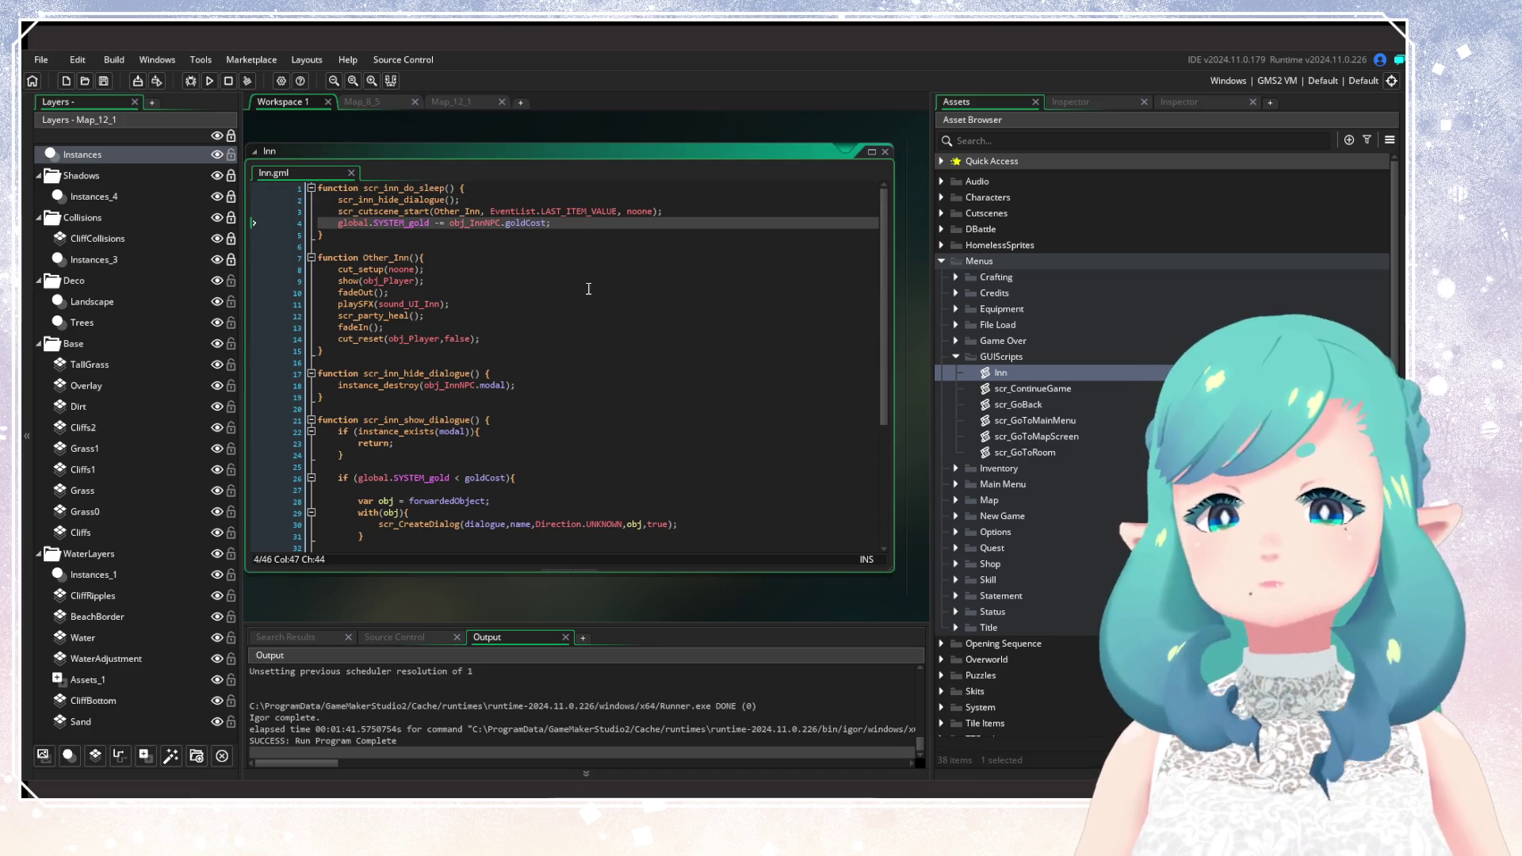
click(570, 367)
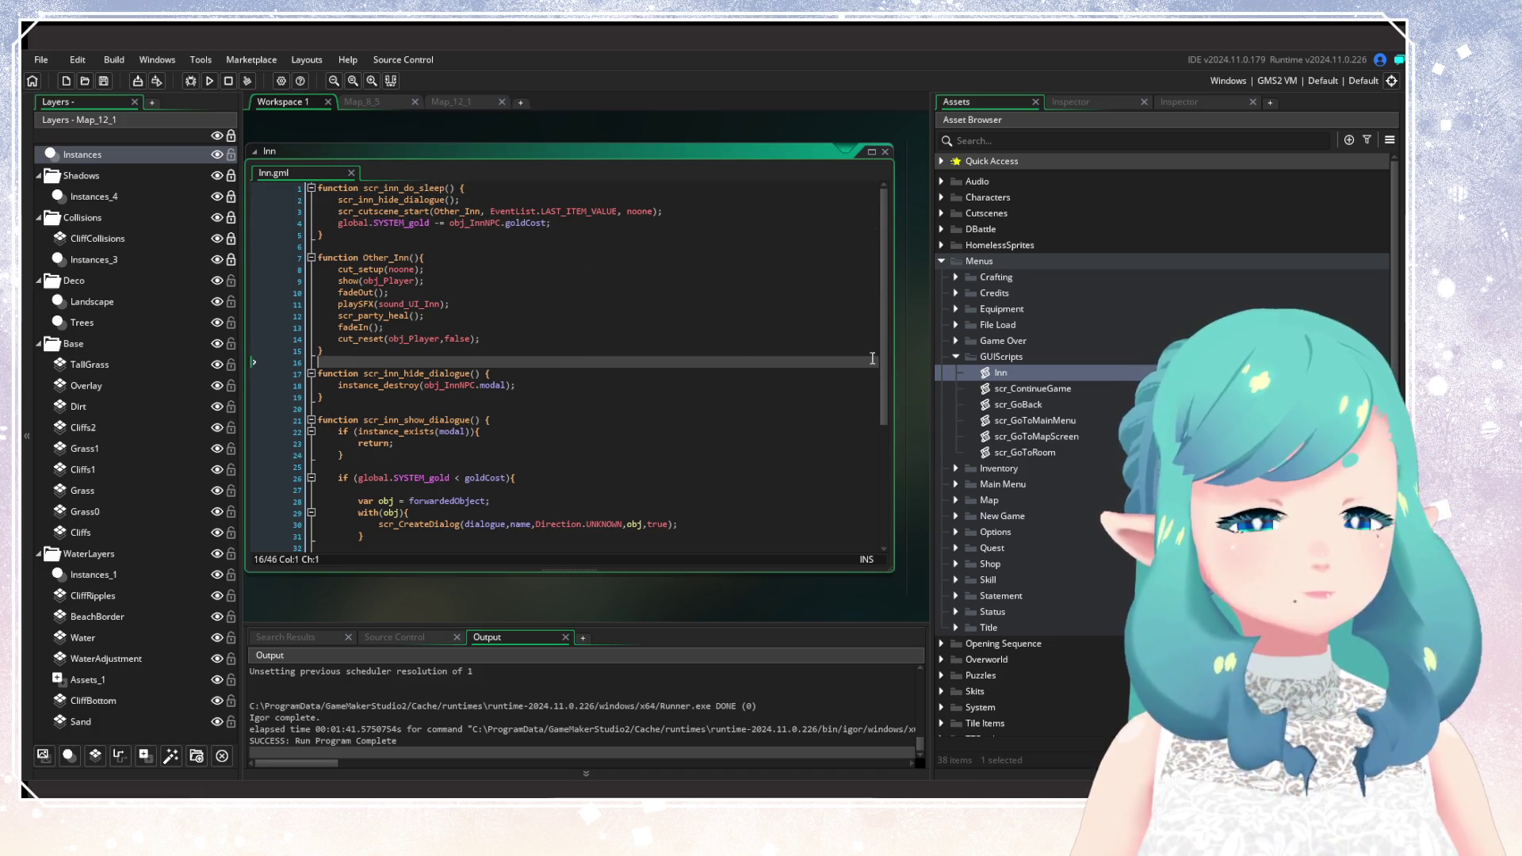
drag(886, 301, 896, 450)
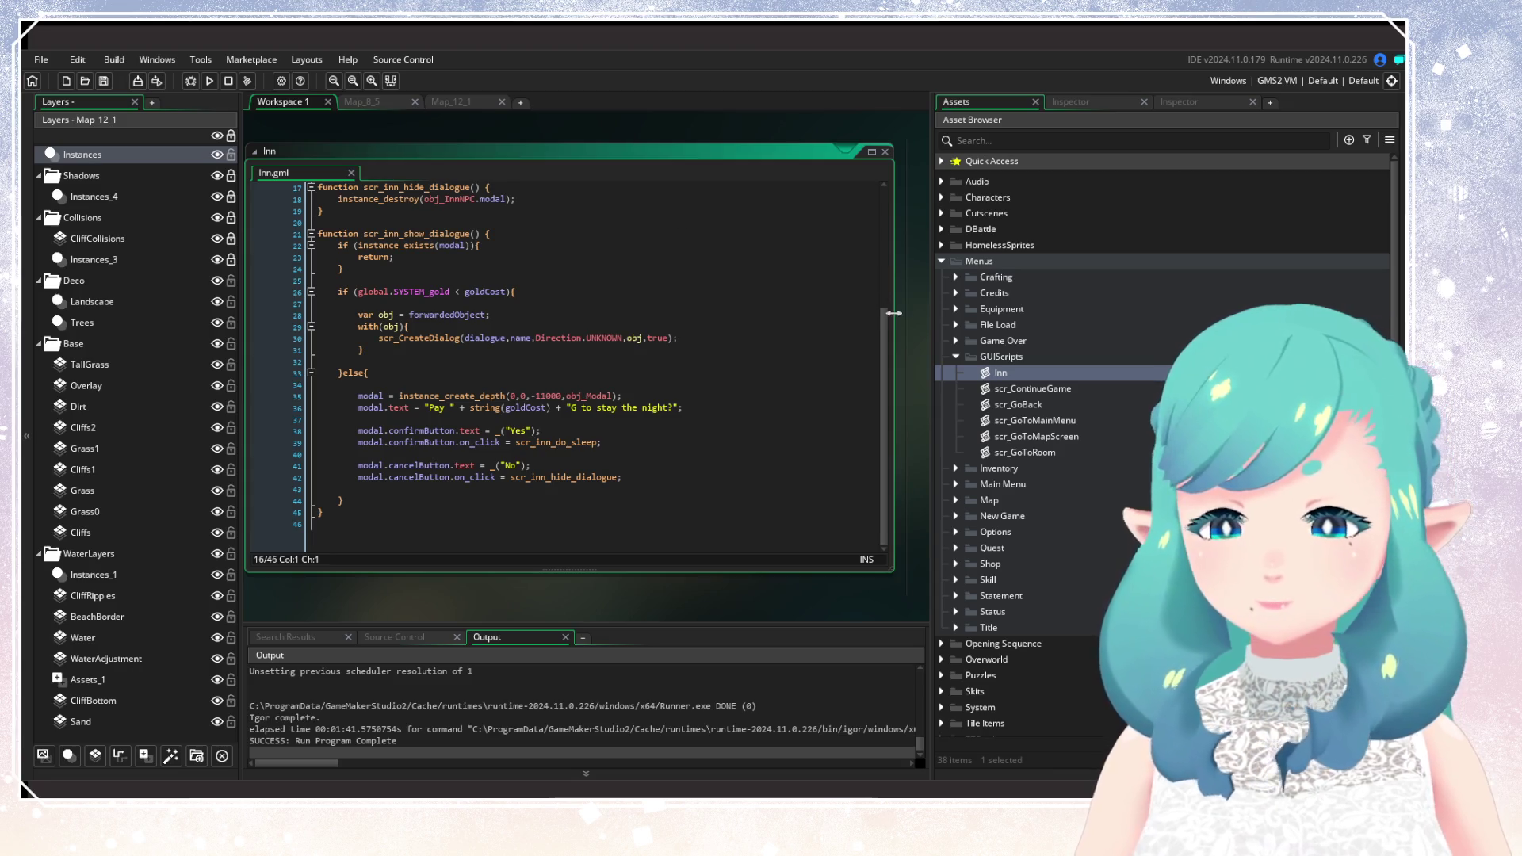
click(884, 154)
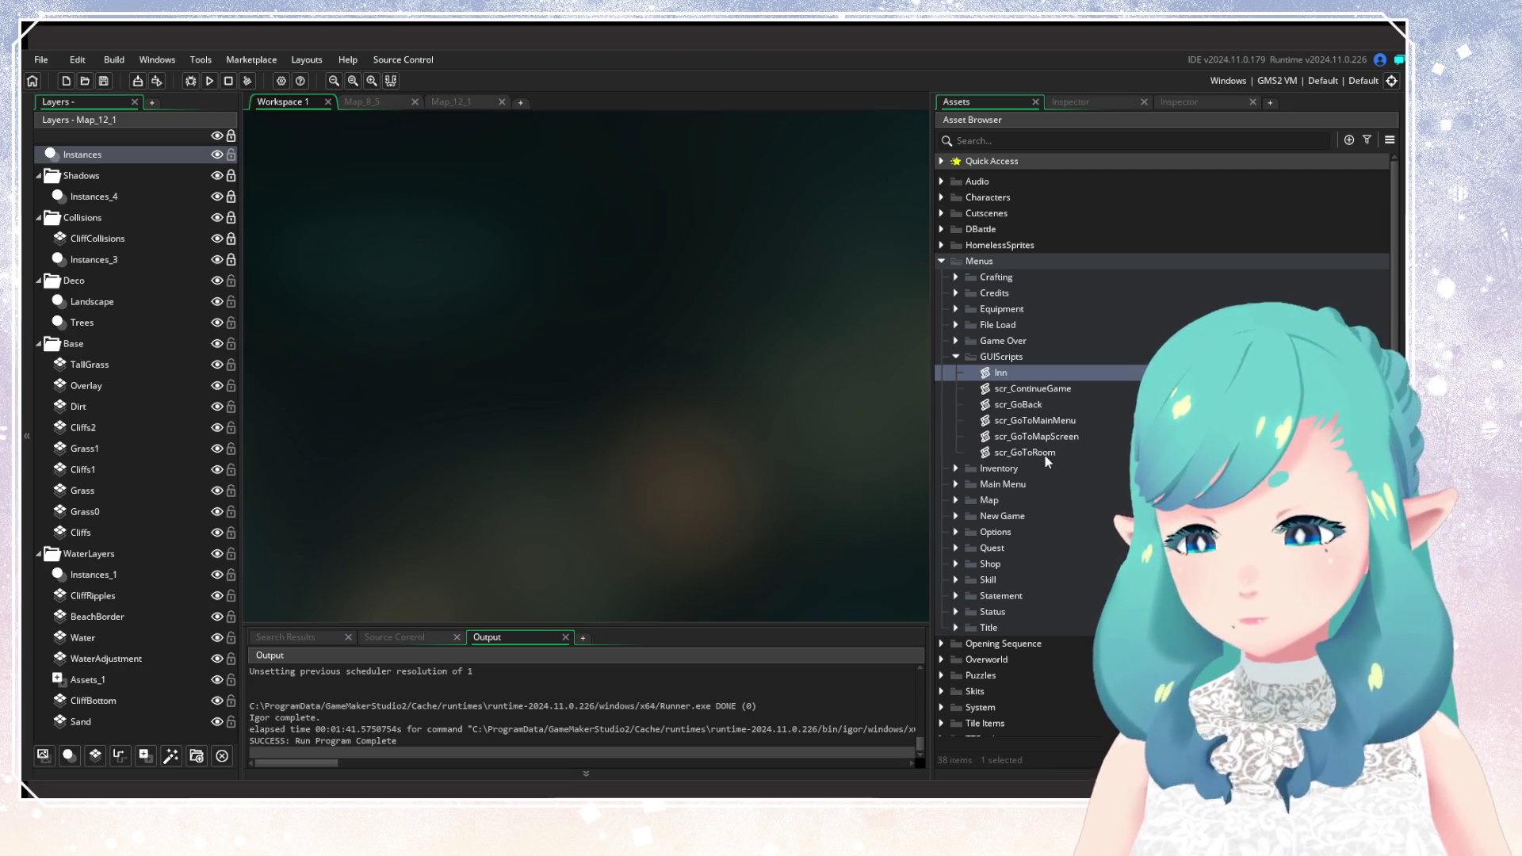
Open scr_GoToRoom and inspect its function name and room_goto call.
double_click(1038, 452)
click(452, 213)
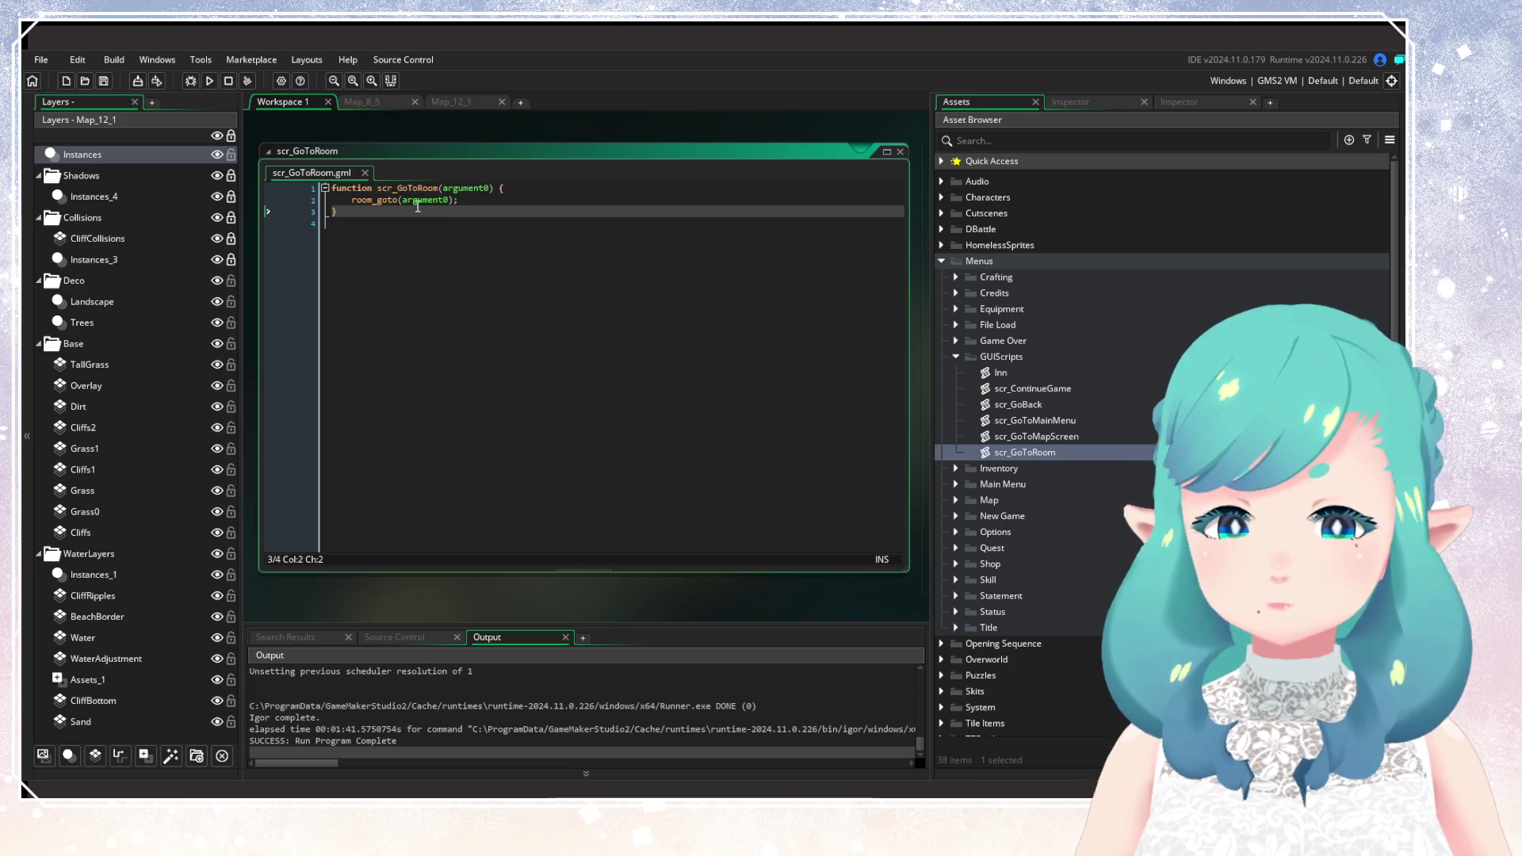
click(381, 201)
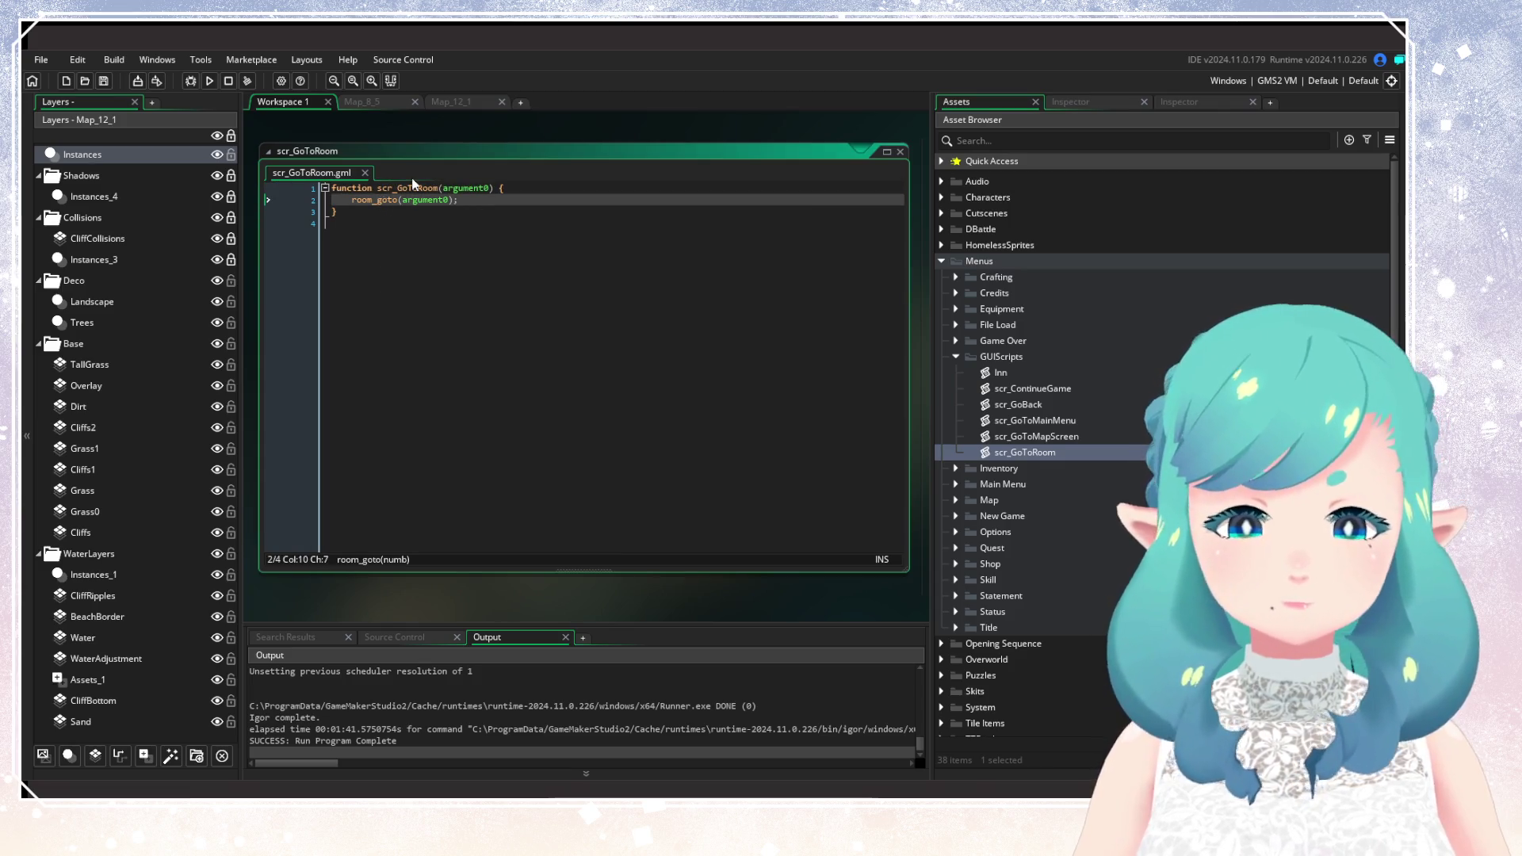
double_click(410, 188)
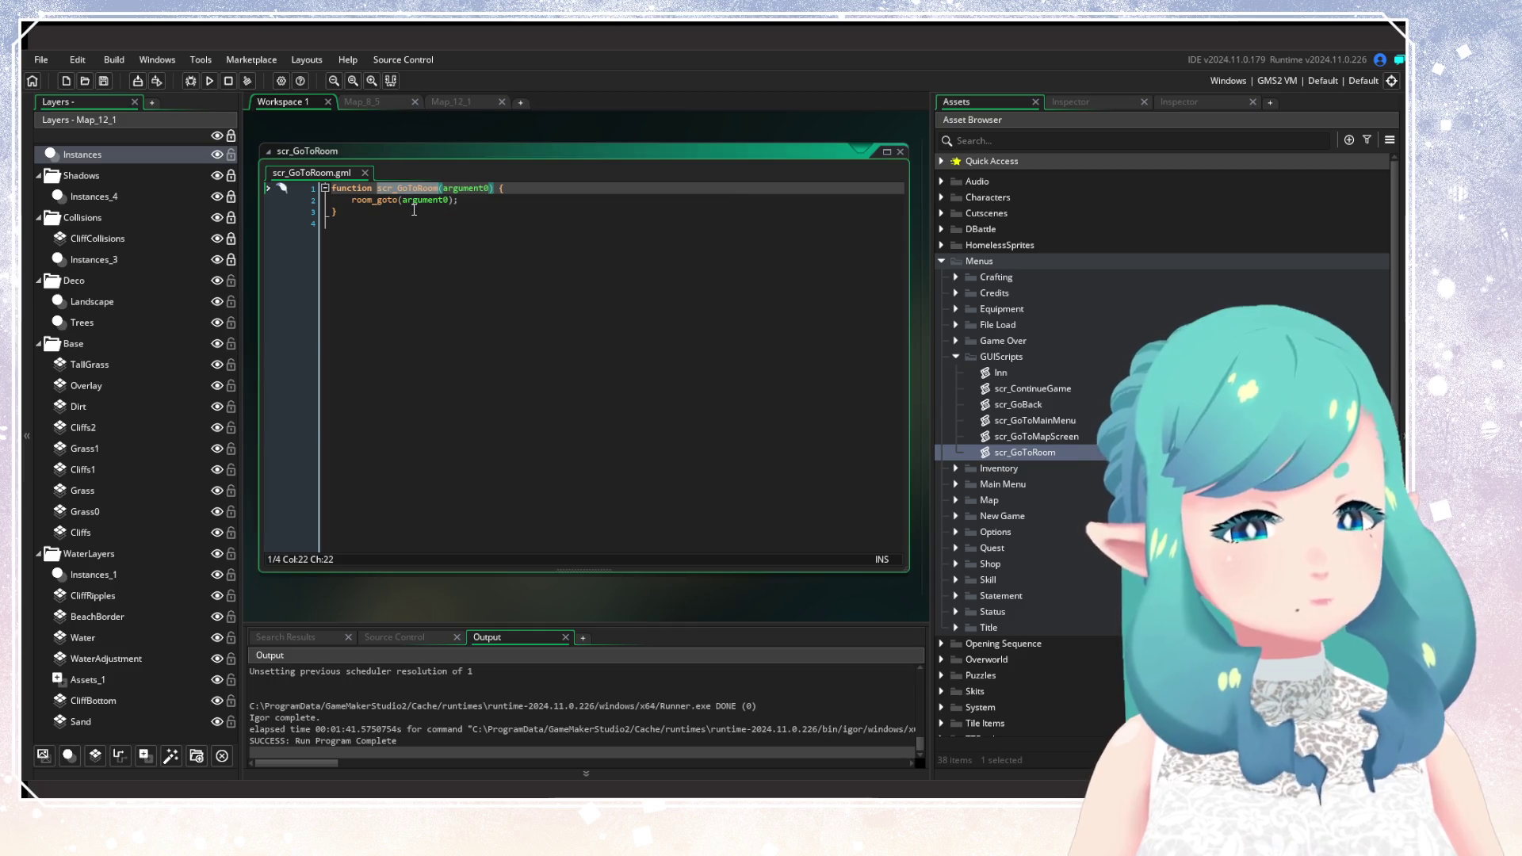
click(414, 210)
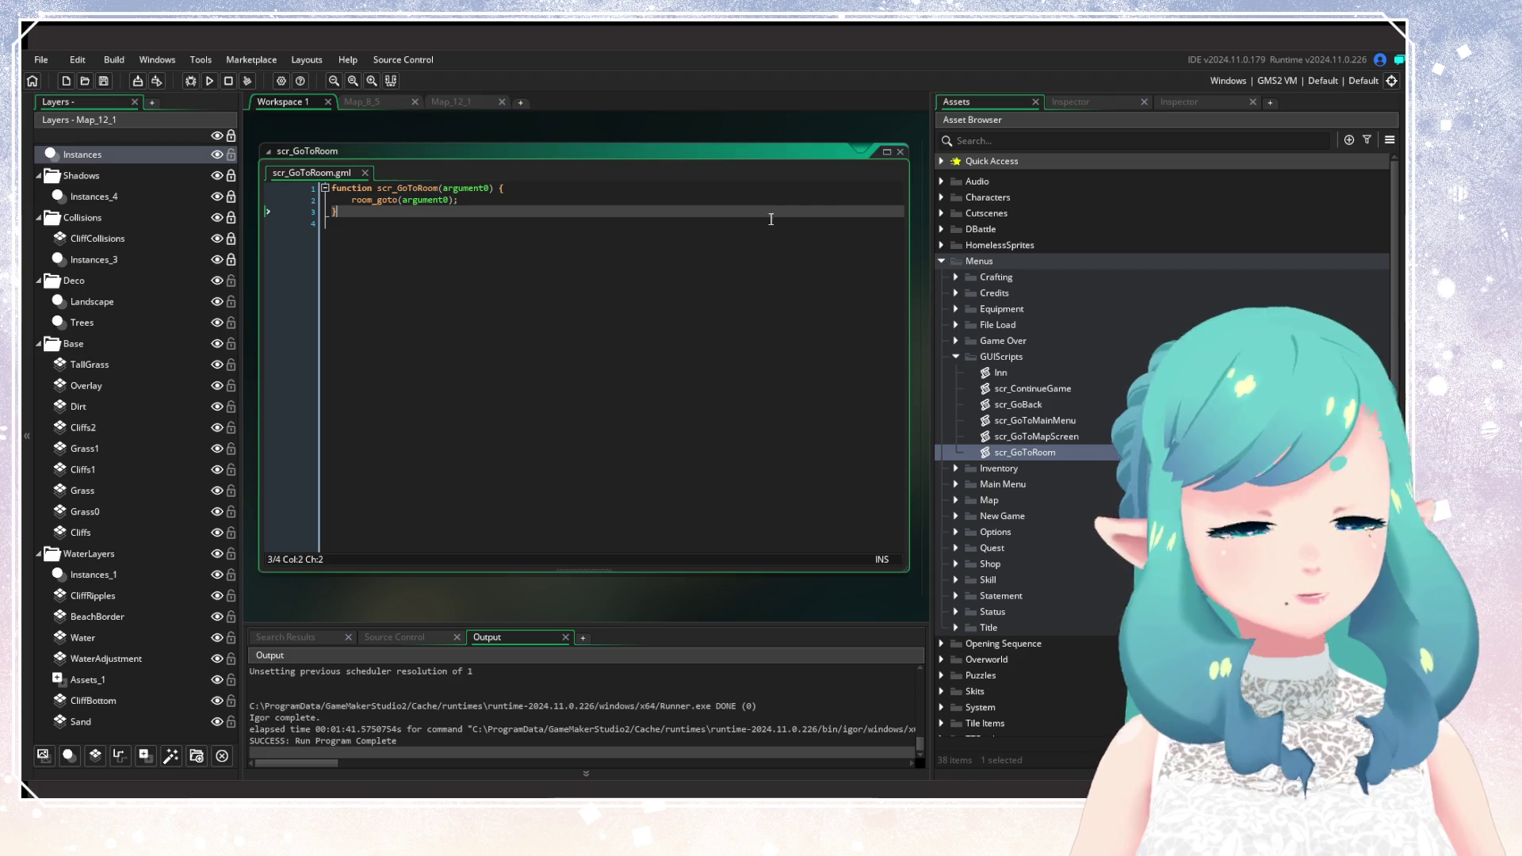
Review the scr_GoToMapScreen and scr_GoToMainMenu scripts, closing each afterwards.
double_click(1011, 436)
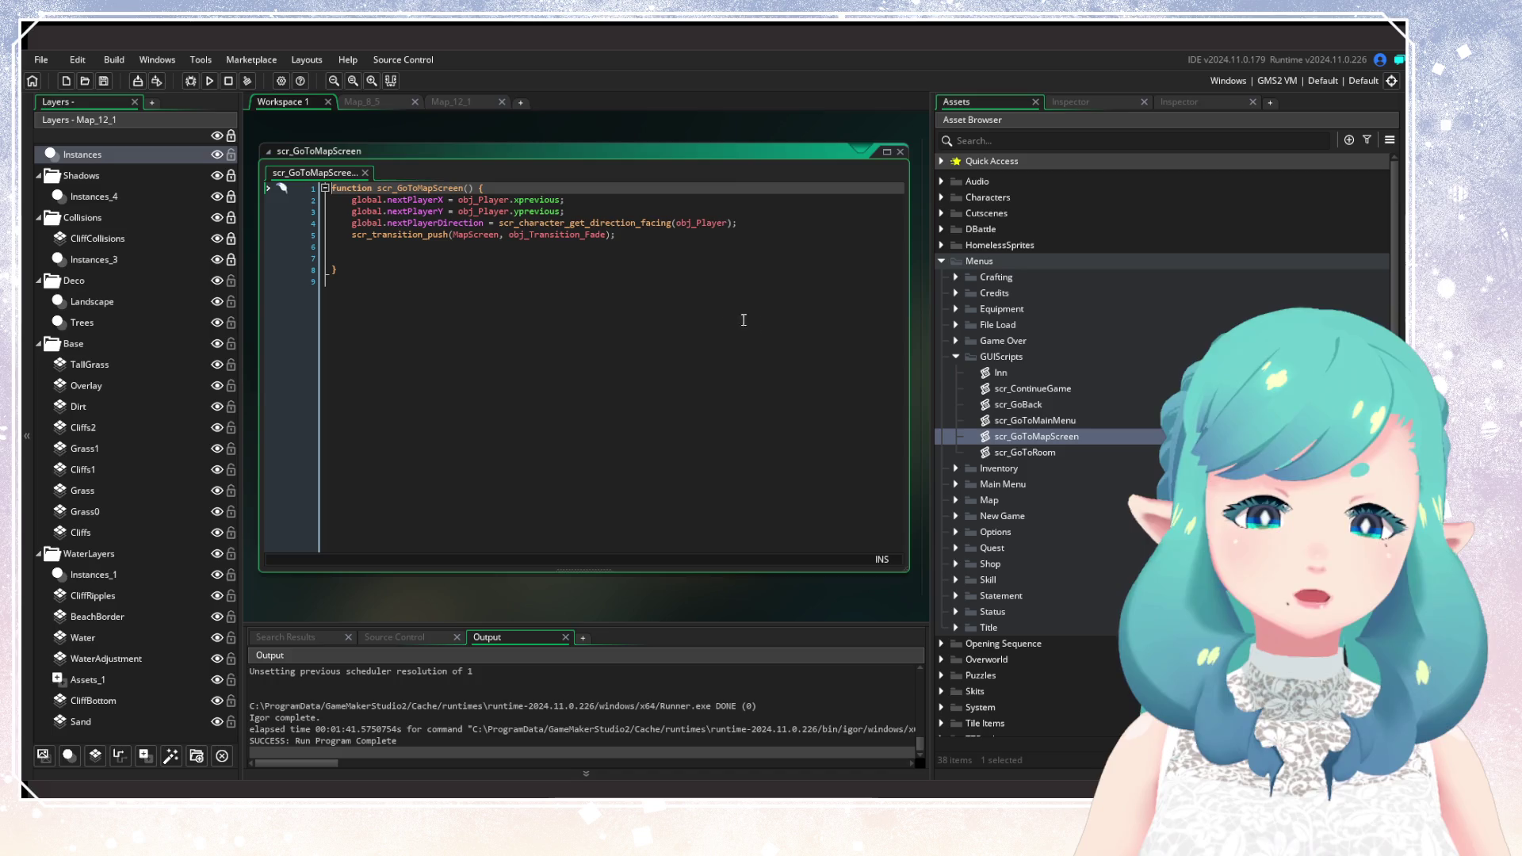
click(901, 152)
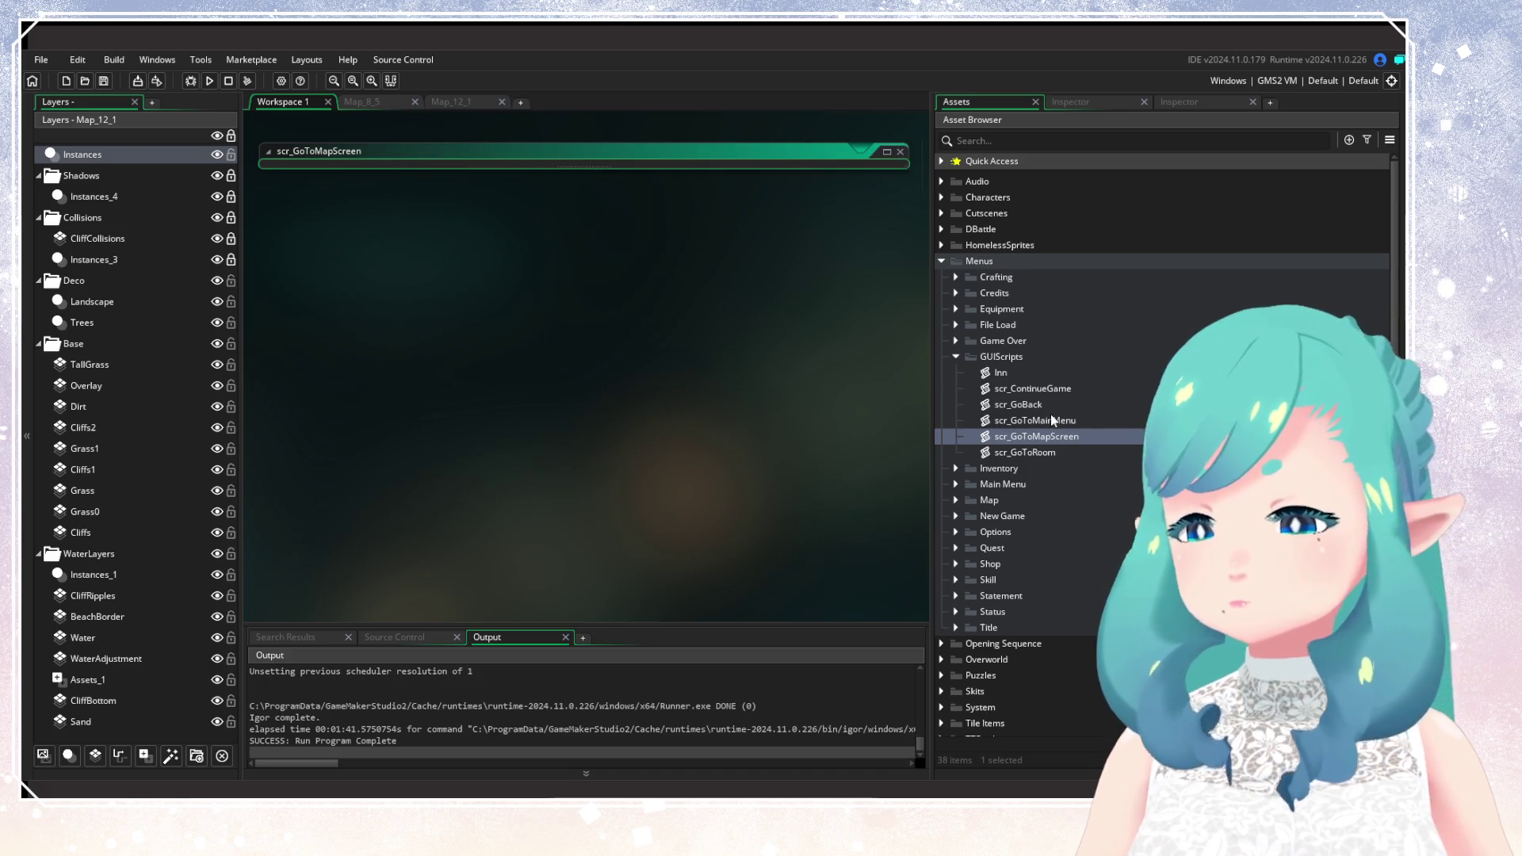
double_click(1052, 418)
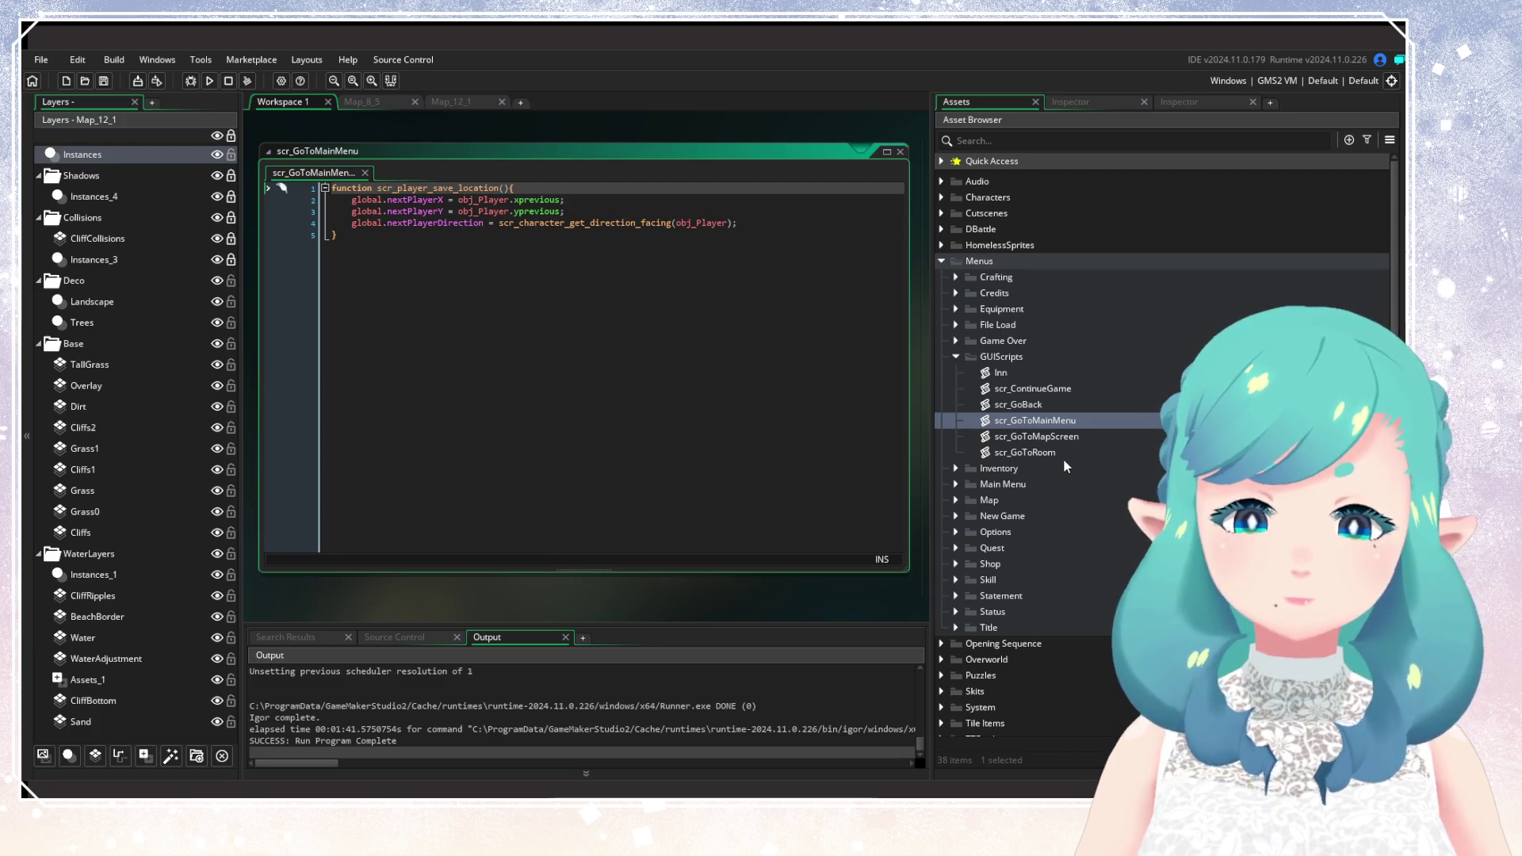
double_click(1052, 435)
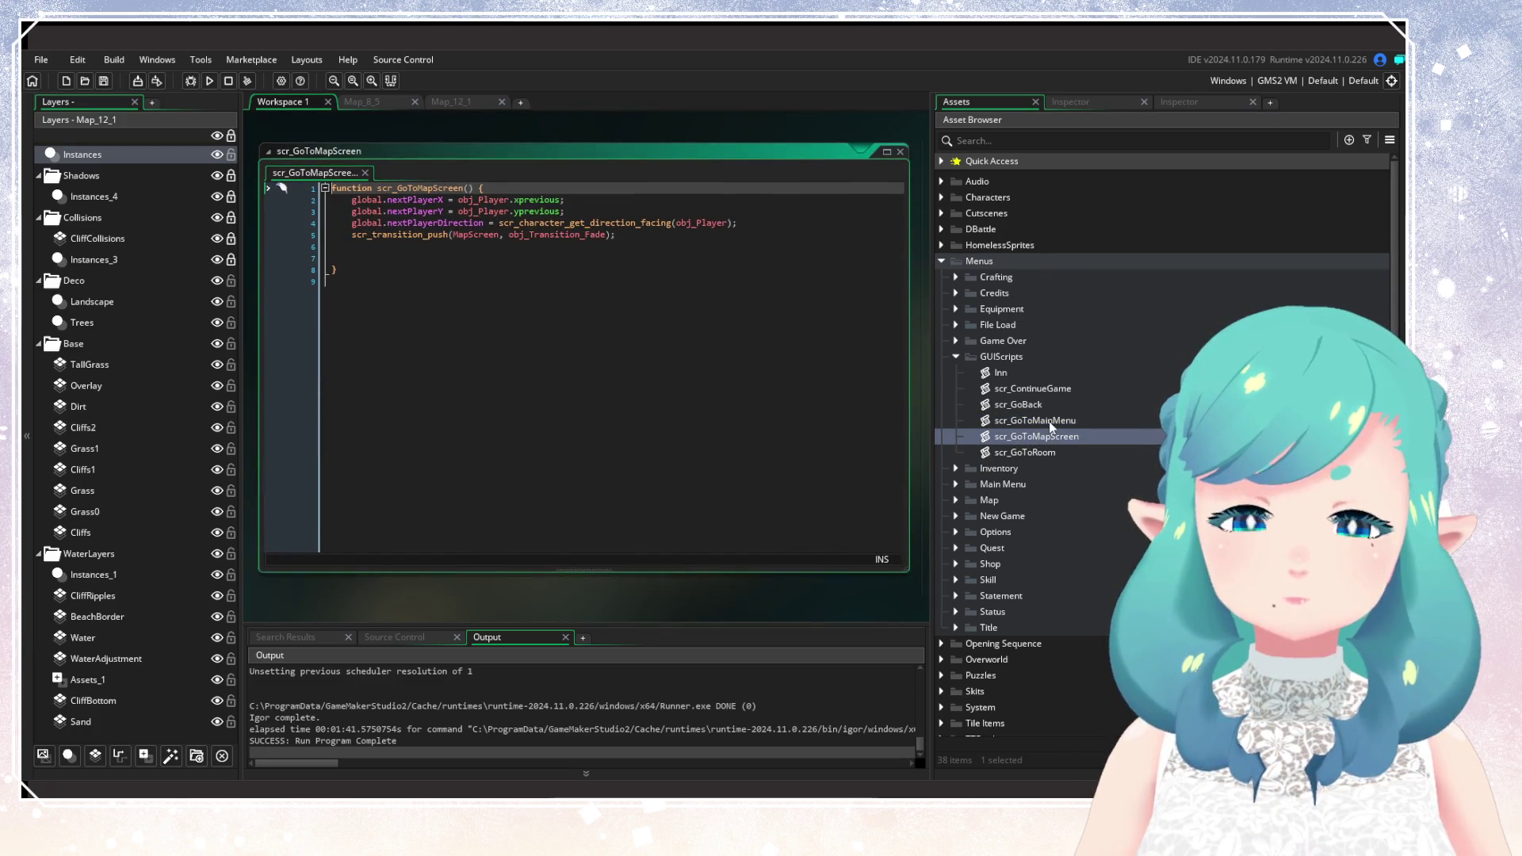
double_click(1051, 422)
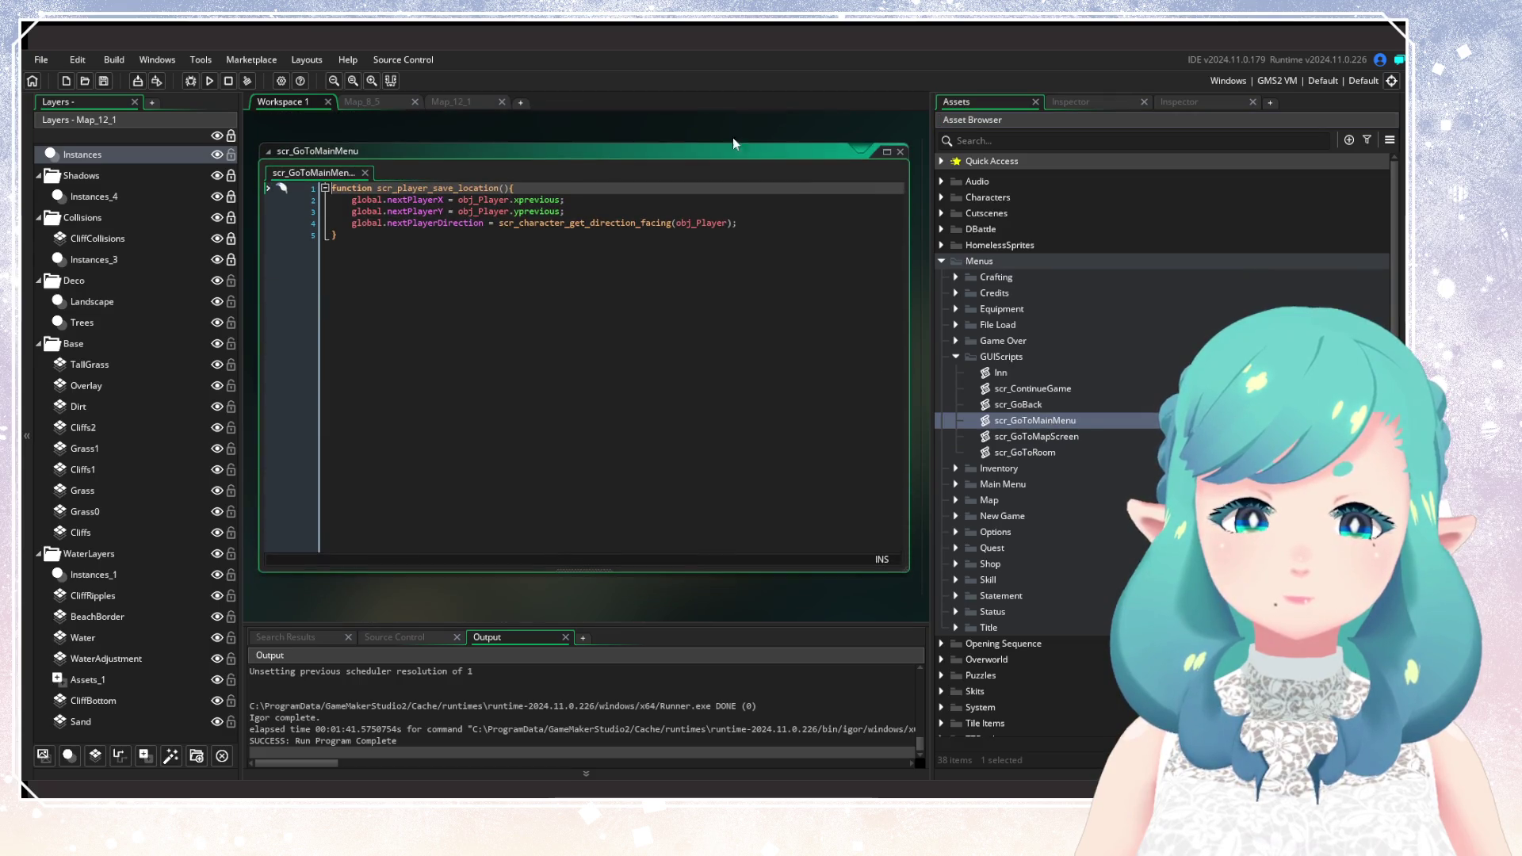
click(900, 152)
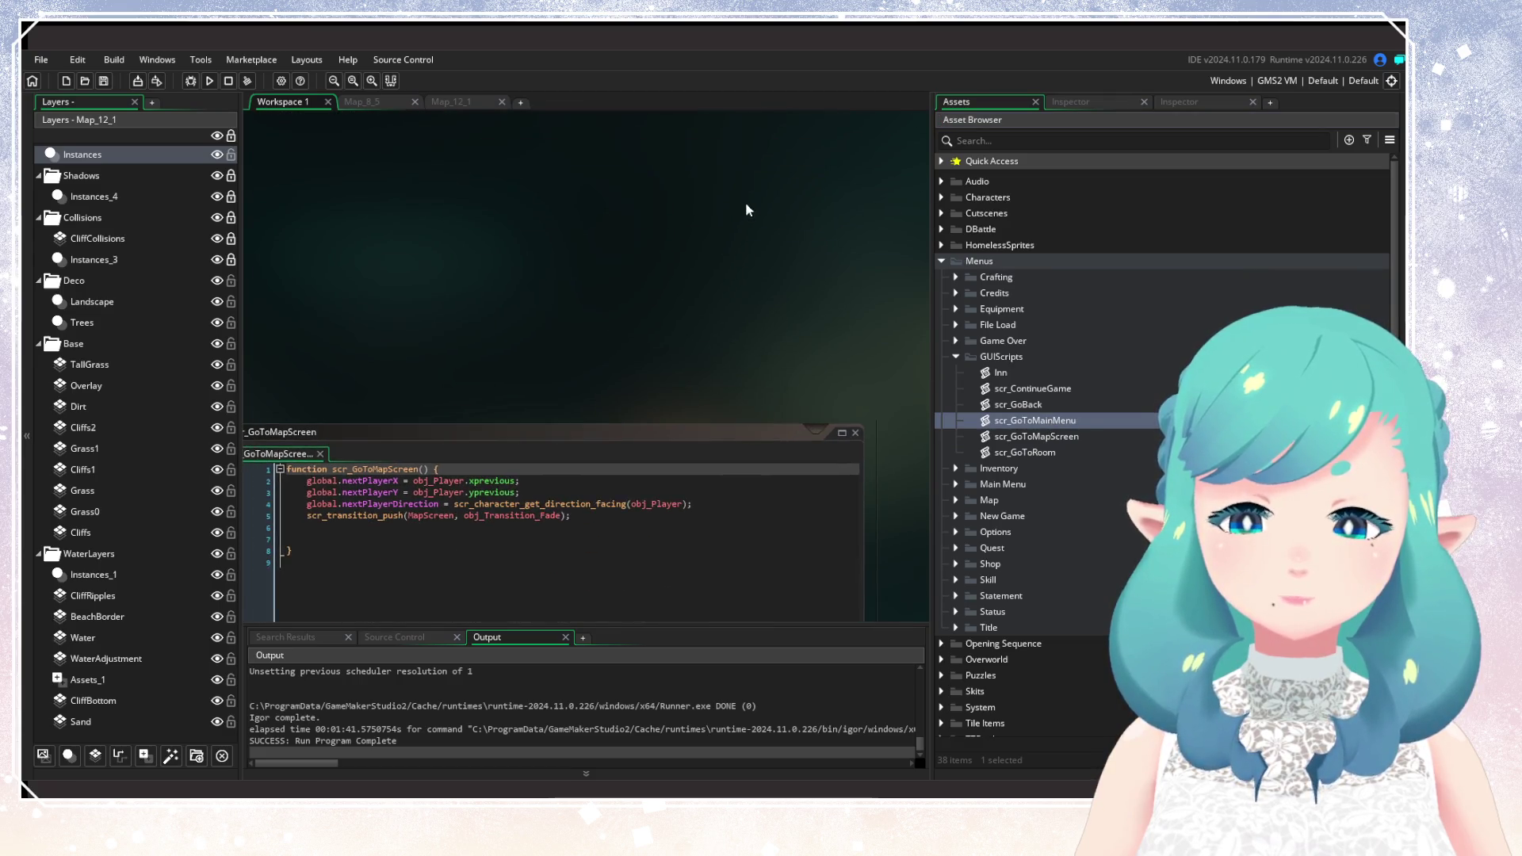
Glance at scr_GoBack, scr_ContinueGame and Inn, closing each afterwards.
double_click(1026, 406)
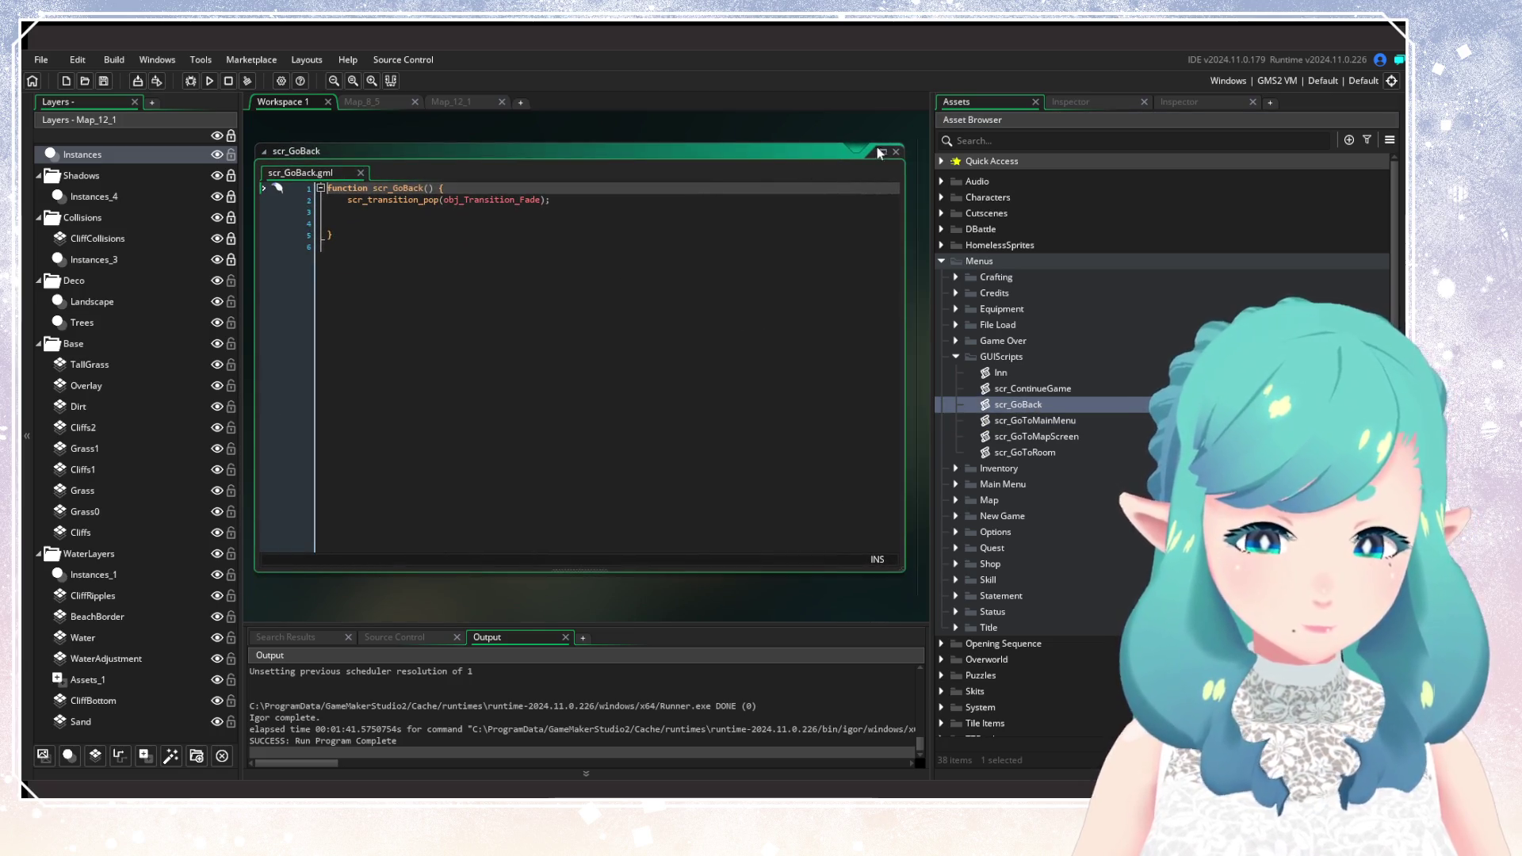
click(896, 152)
double_click(1035, 390)
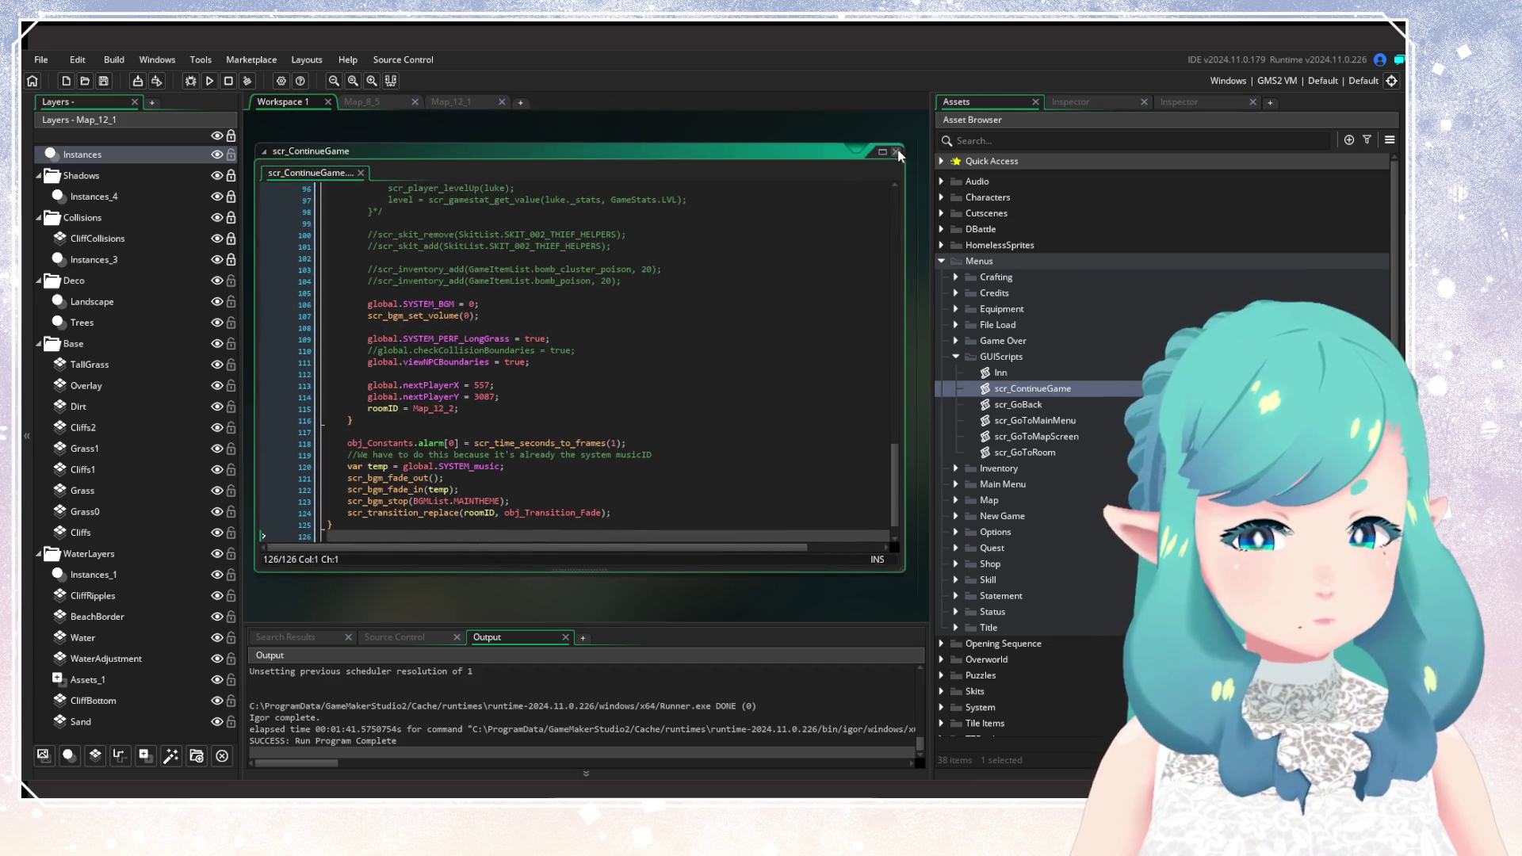
click(896, 151)
double_click(1002, 373)
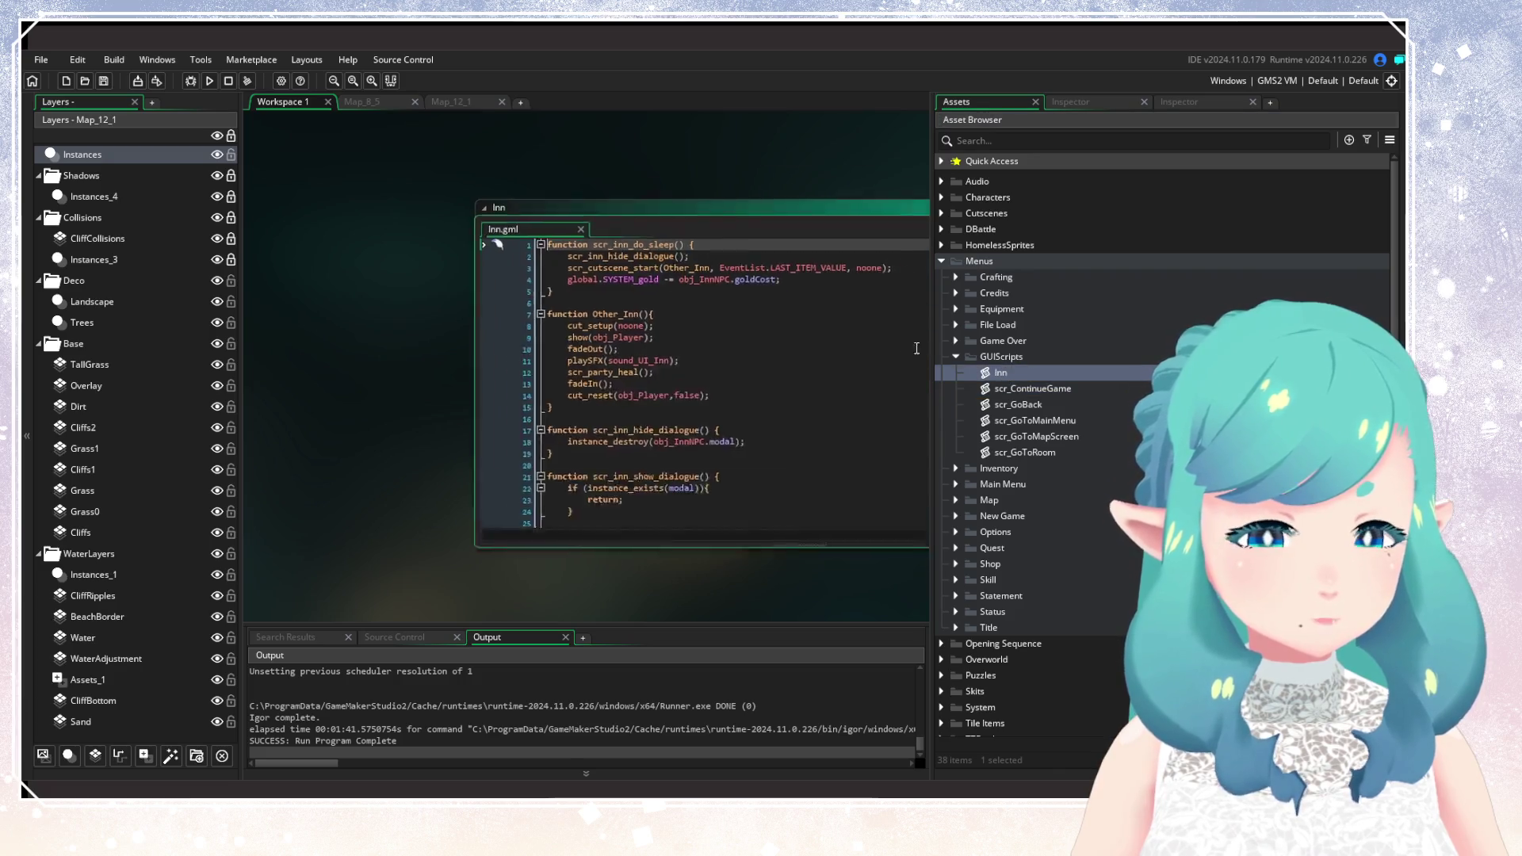
click(900, 151)
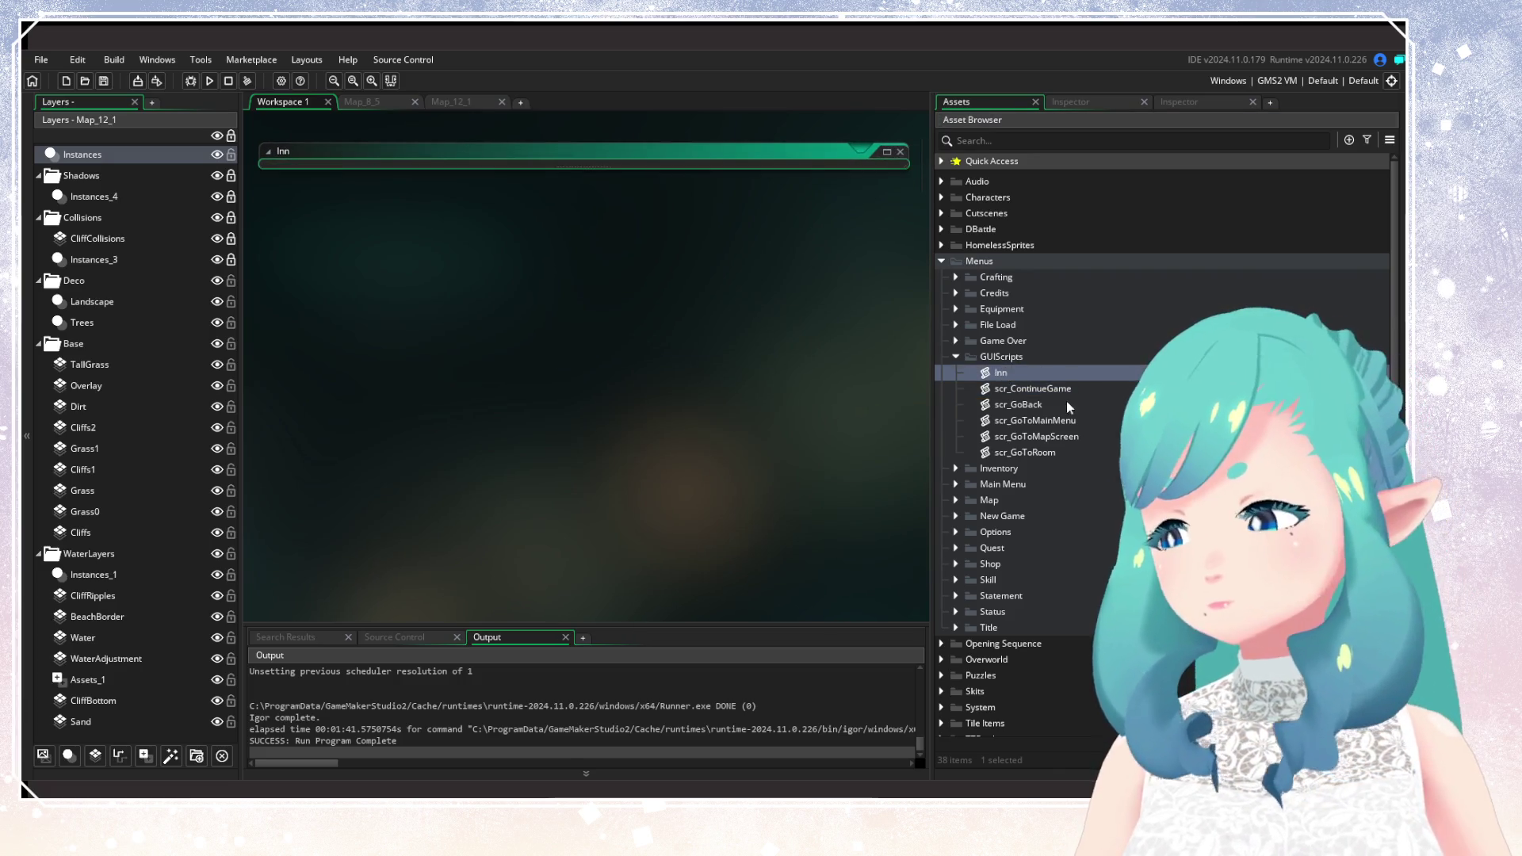
Collapse GUIScripts and Menus, then expand the VFX folder.
click(956, 357)
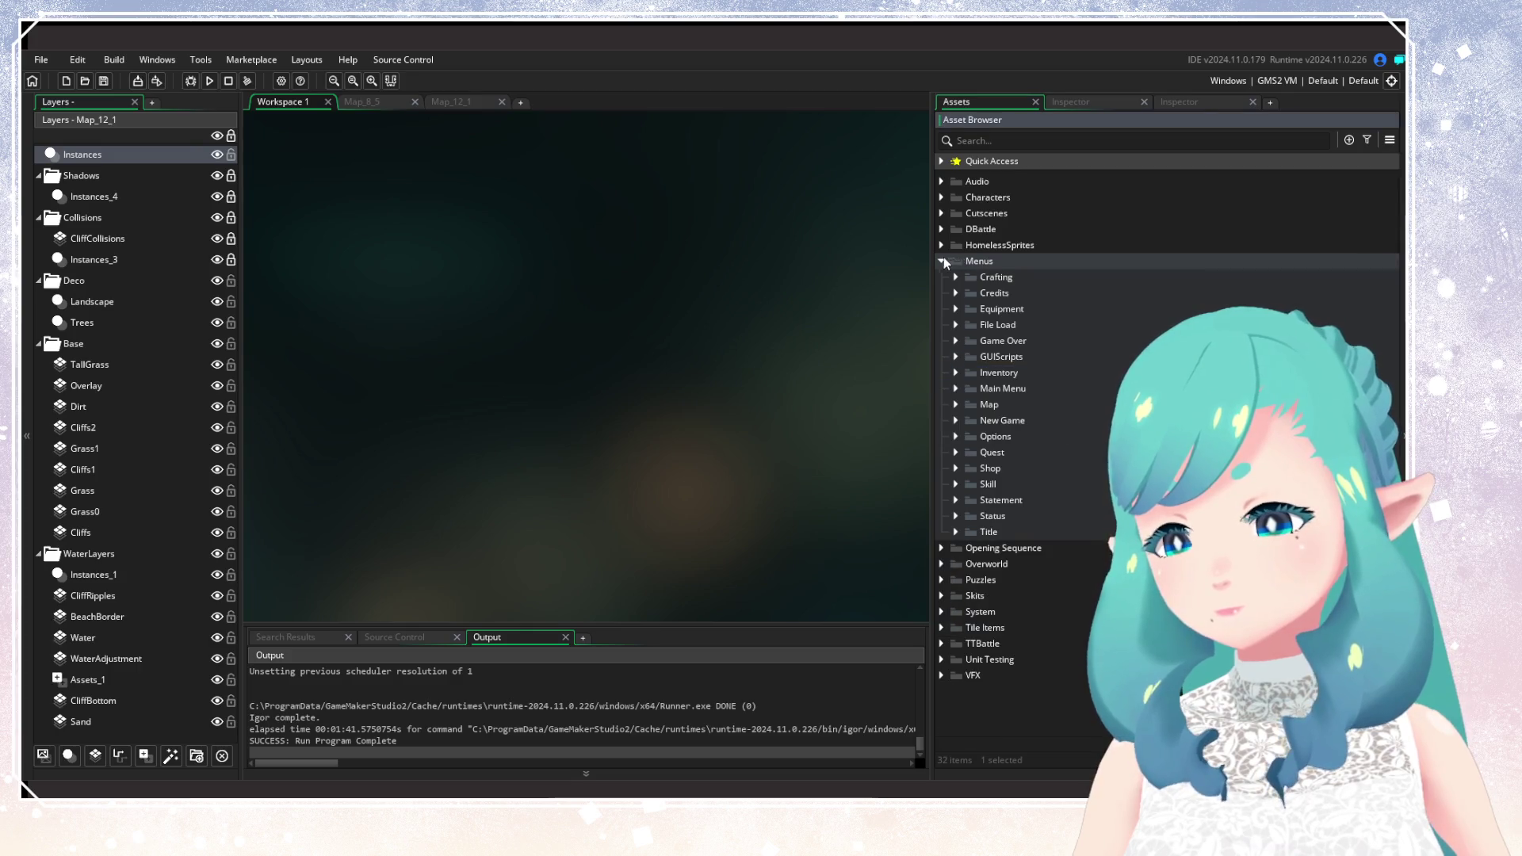
click(942, 261)
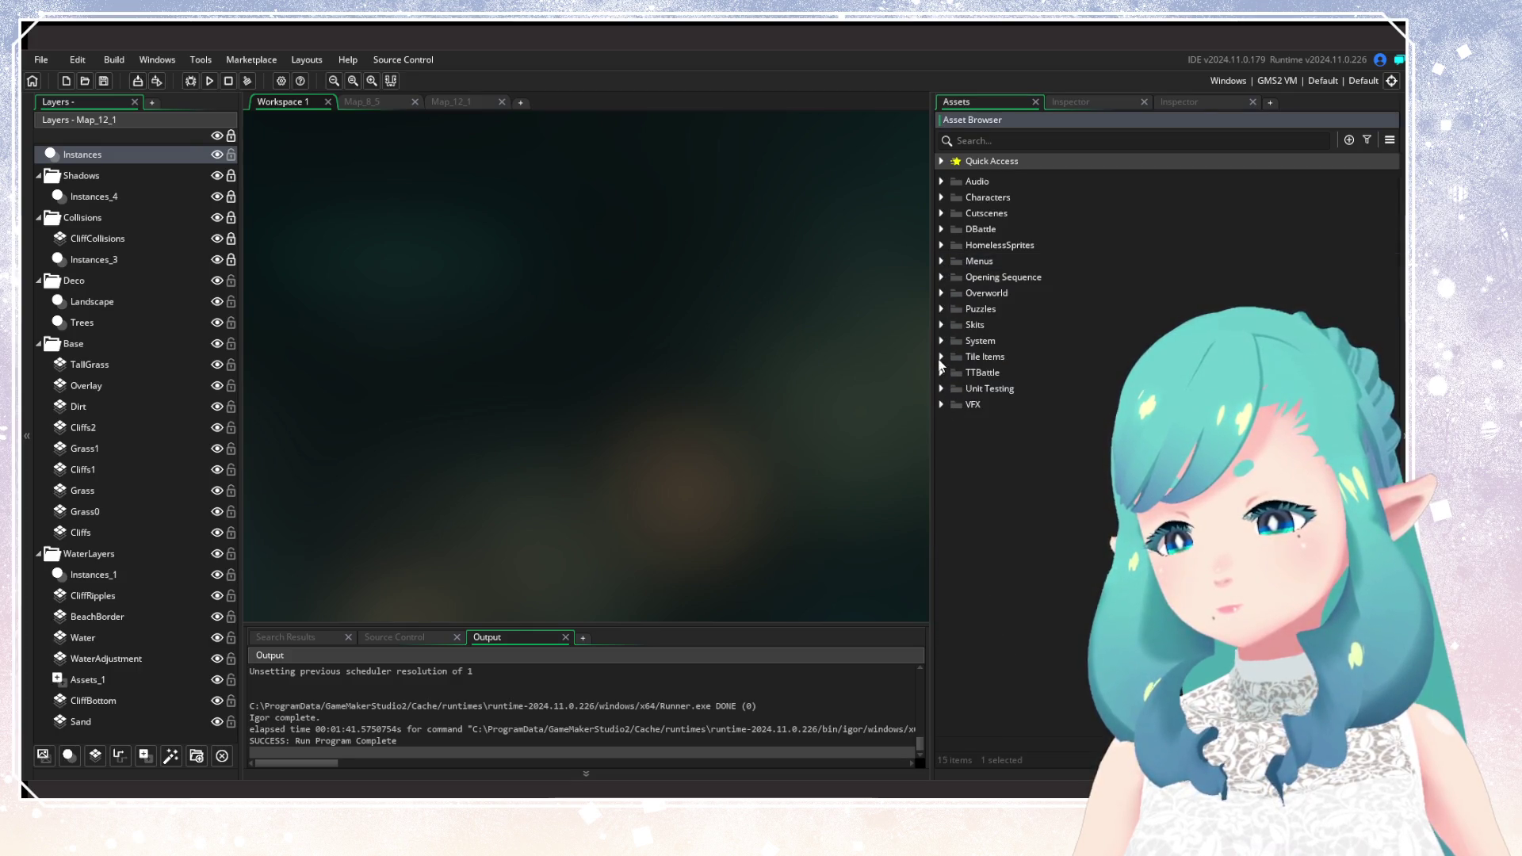
click(942, 405)
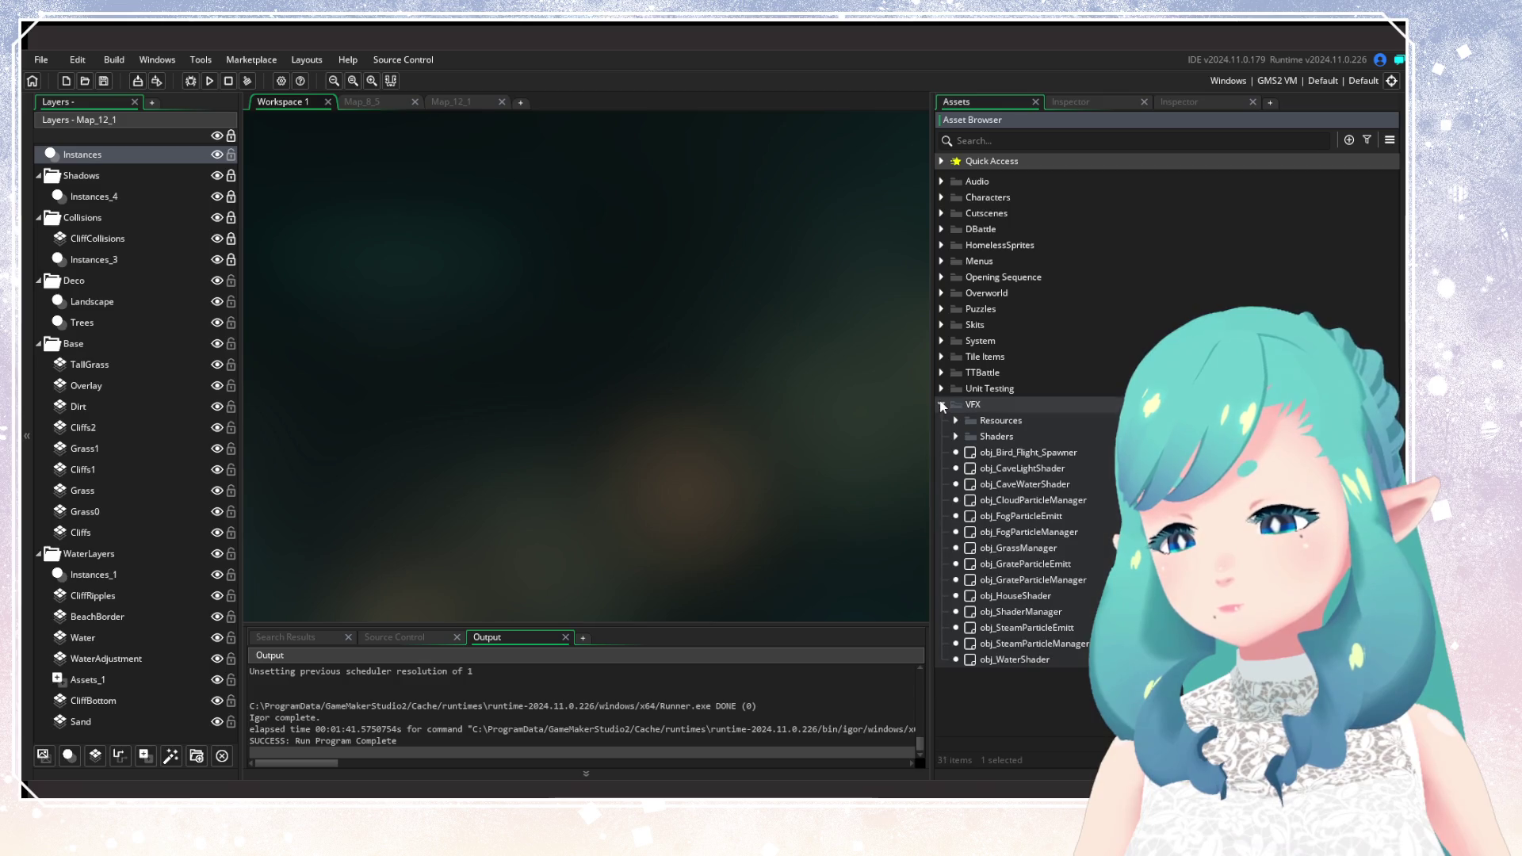
Peek into the VFX Resources, Unit Testing and TTBattle folders, collapsing each again.
click(956, 418)
click(956, 419)
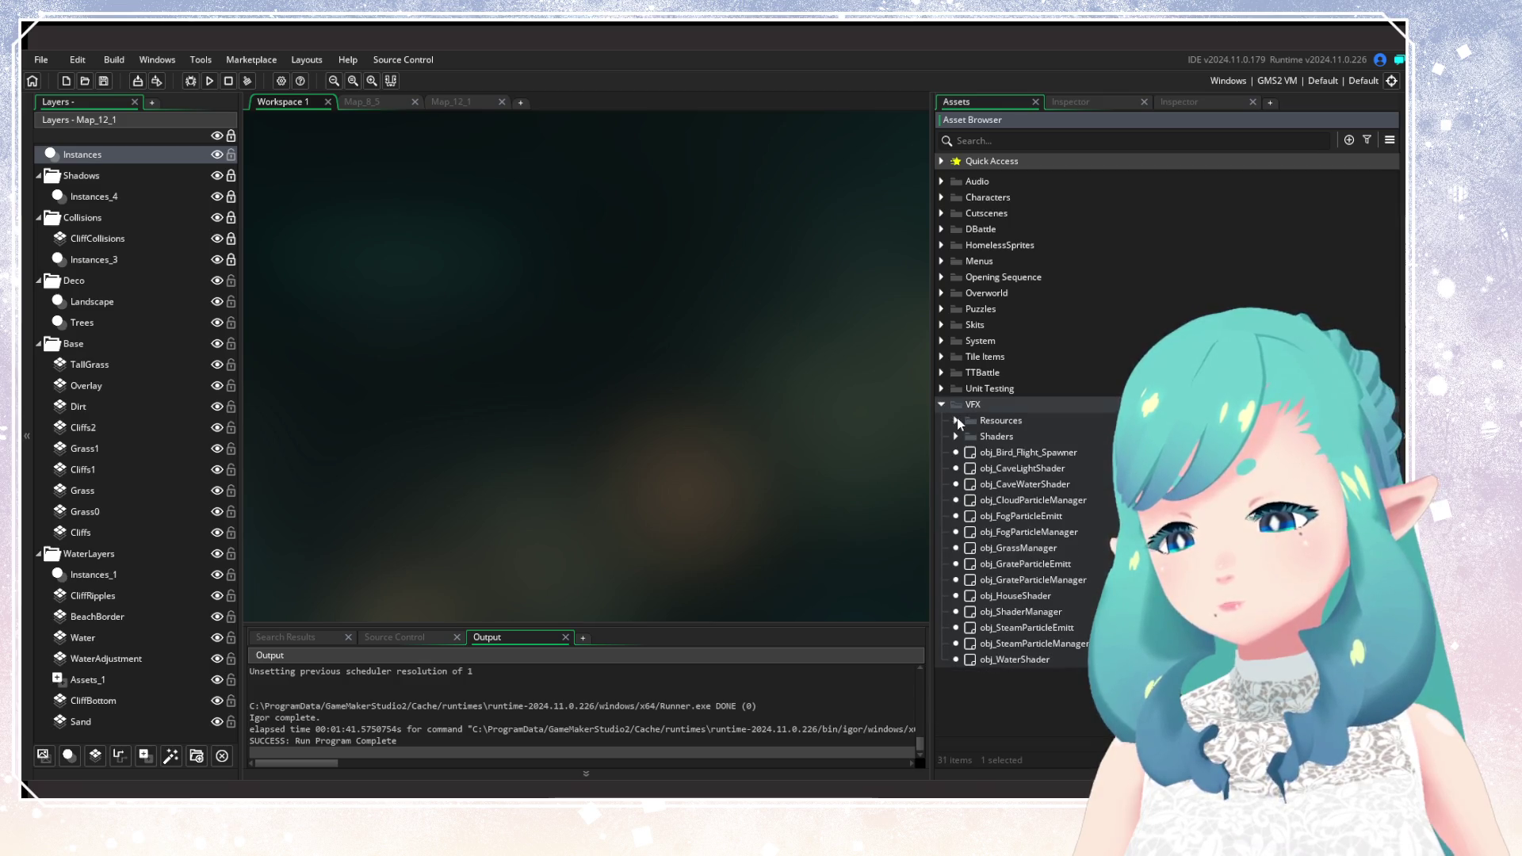
click(942, 404)
click(942, 388)
click(944, 388)
click(941, 374)
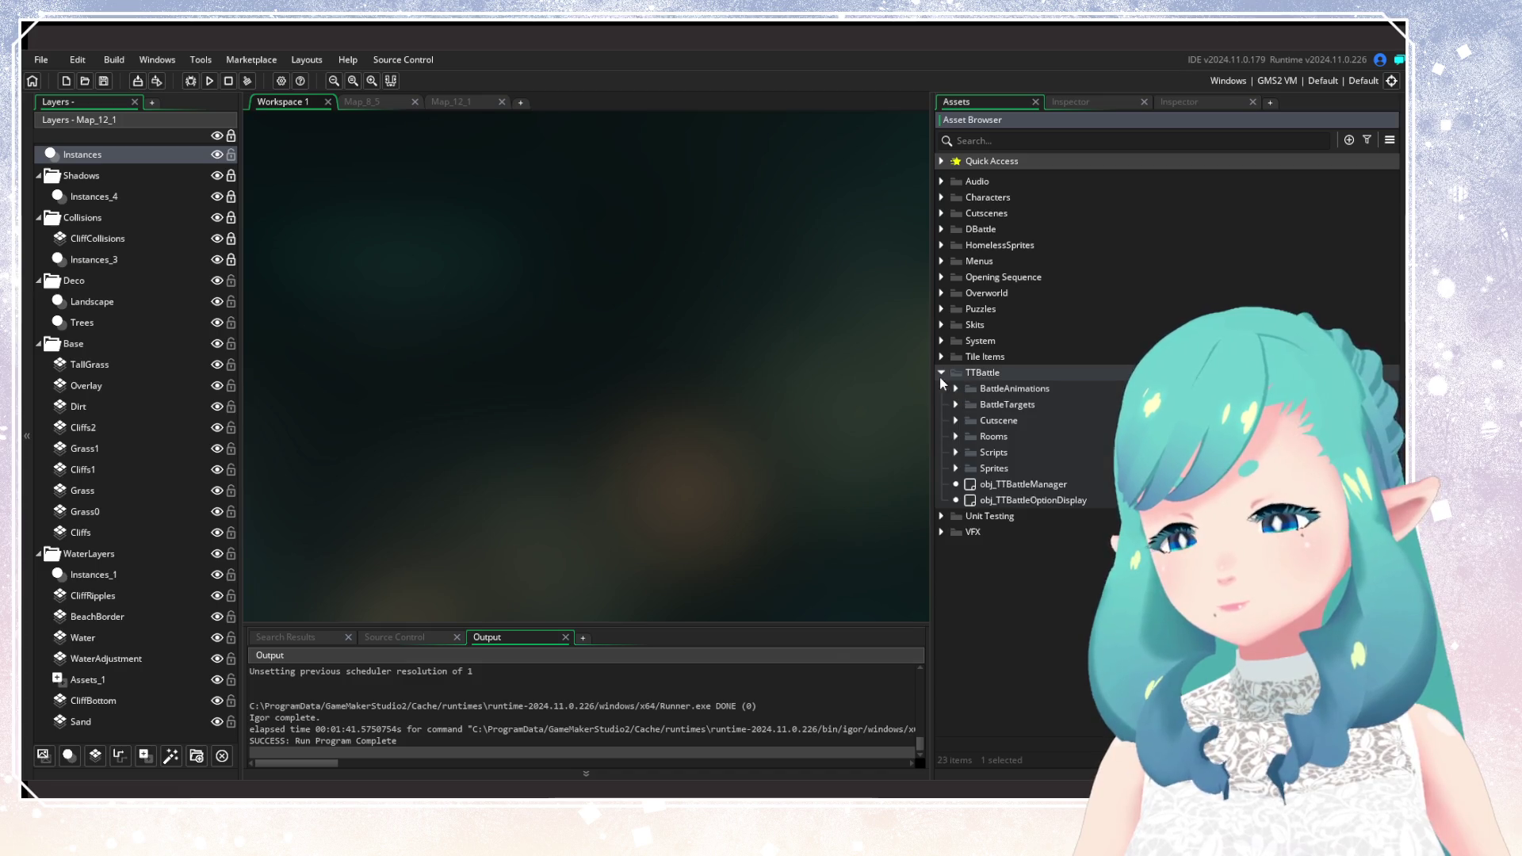
click(940, 374)
Expand Tile Items > Misc > Objects to list obj_AppleBarrel, obj_Barrel and obj_Campfire.
click(943, 357)
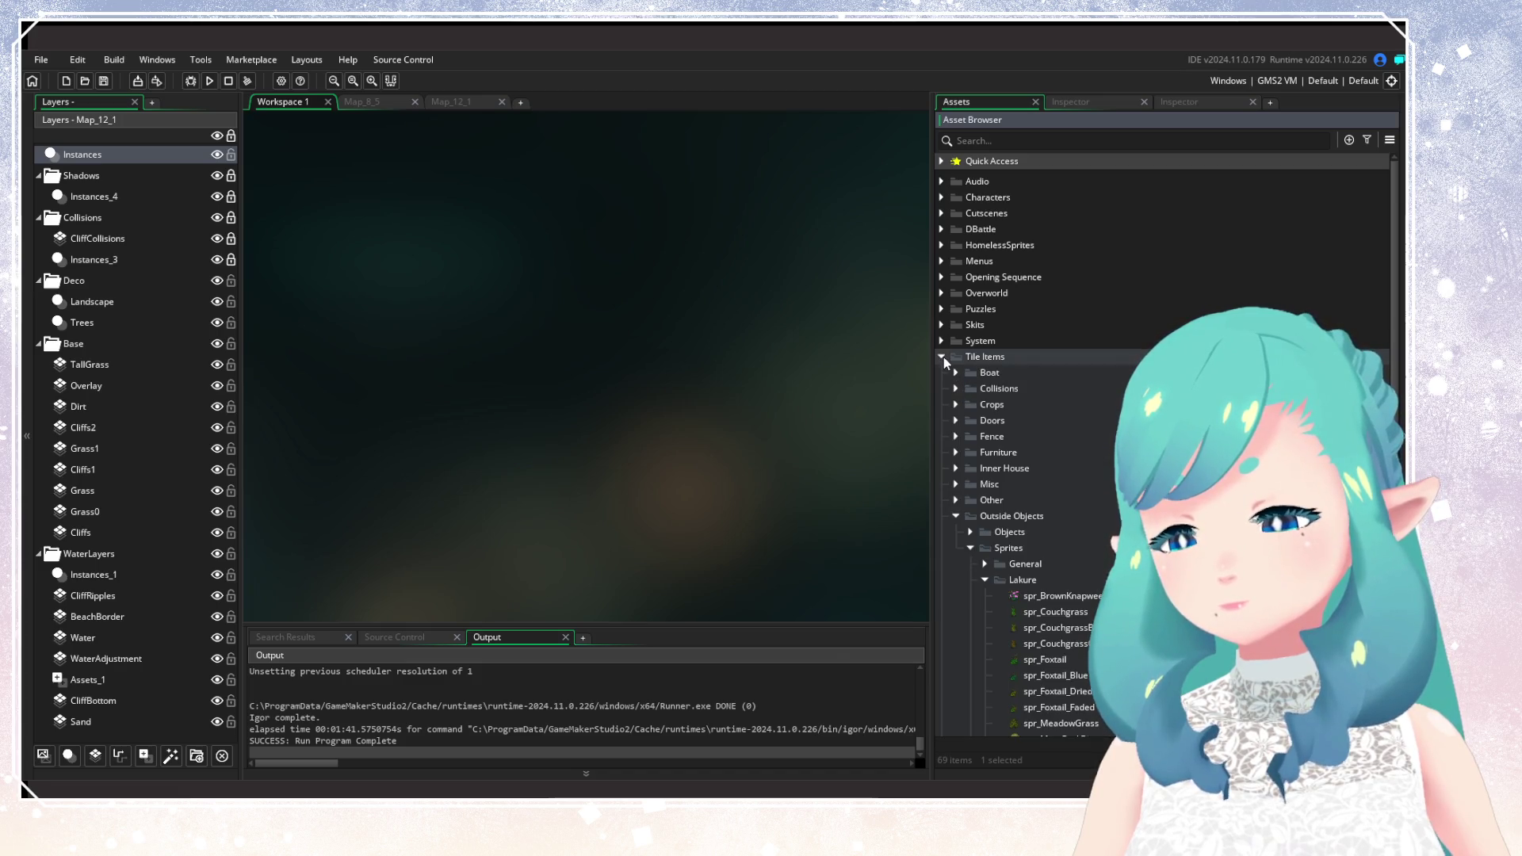
click(956, 516)
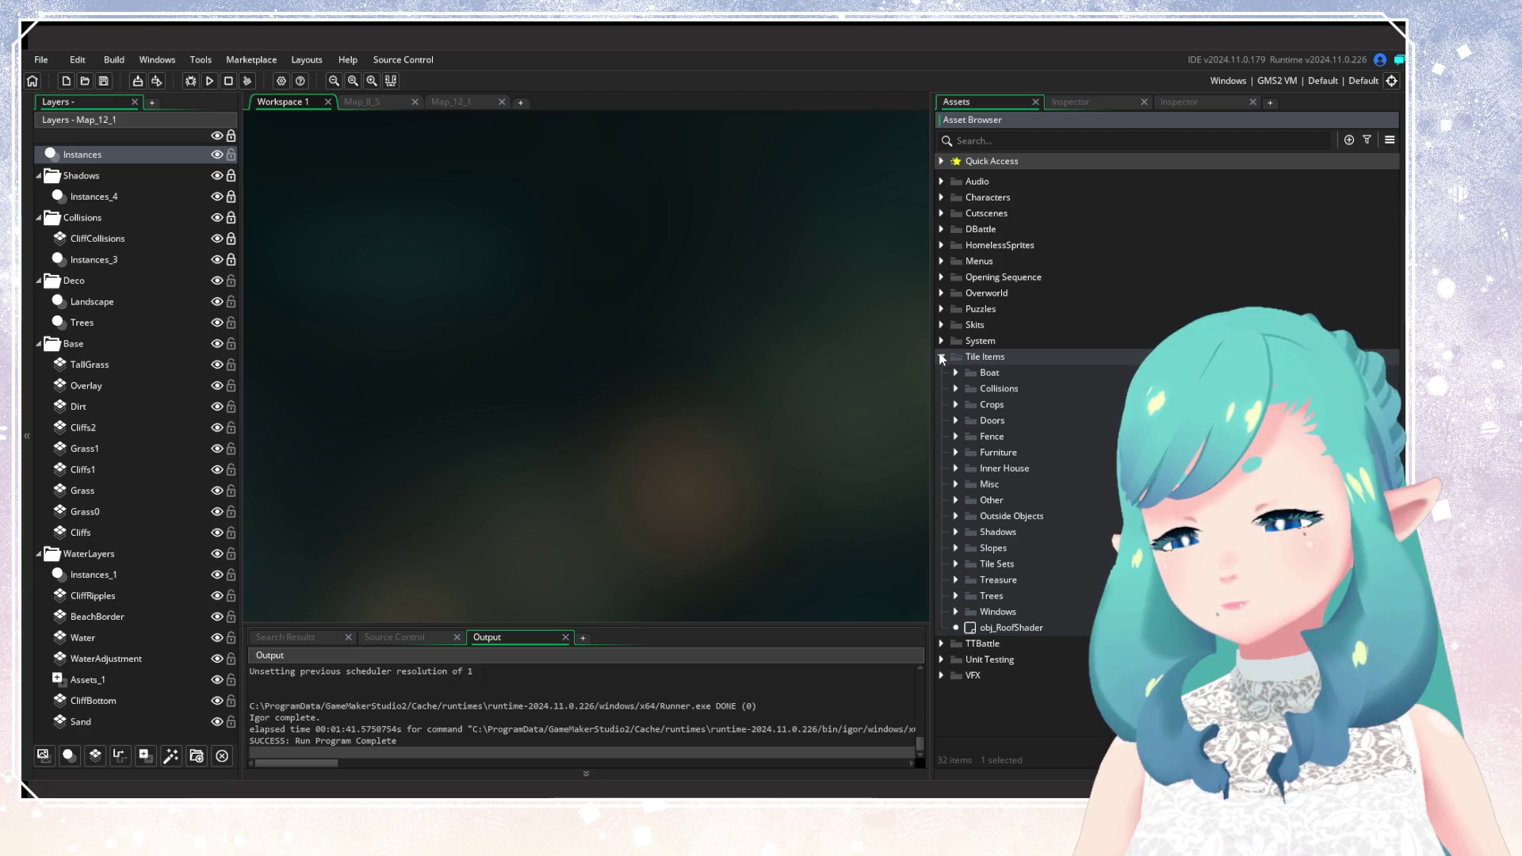
click(957, 372)
click(957, 372)
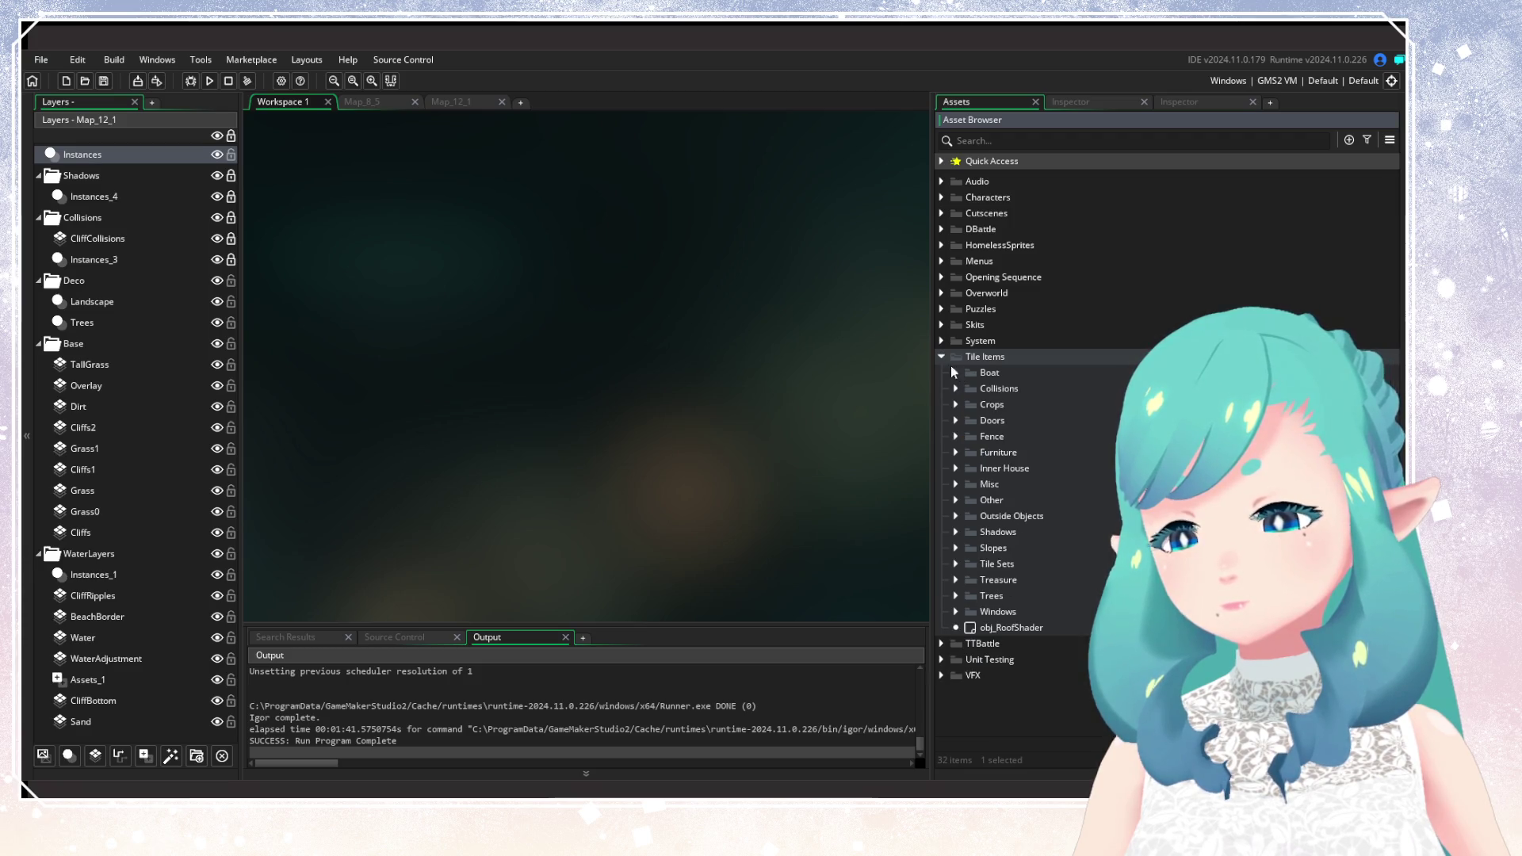
click(955, 485)
click(970, 500)
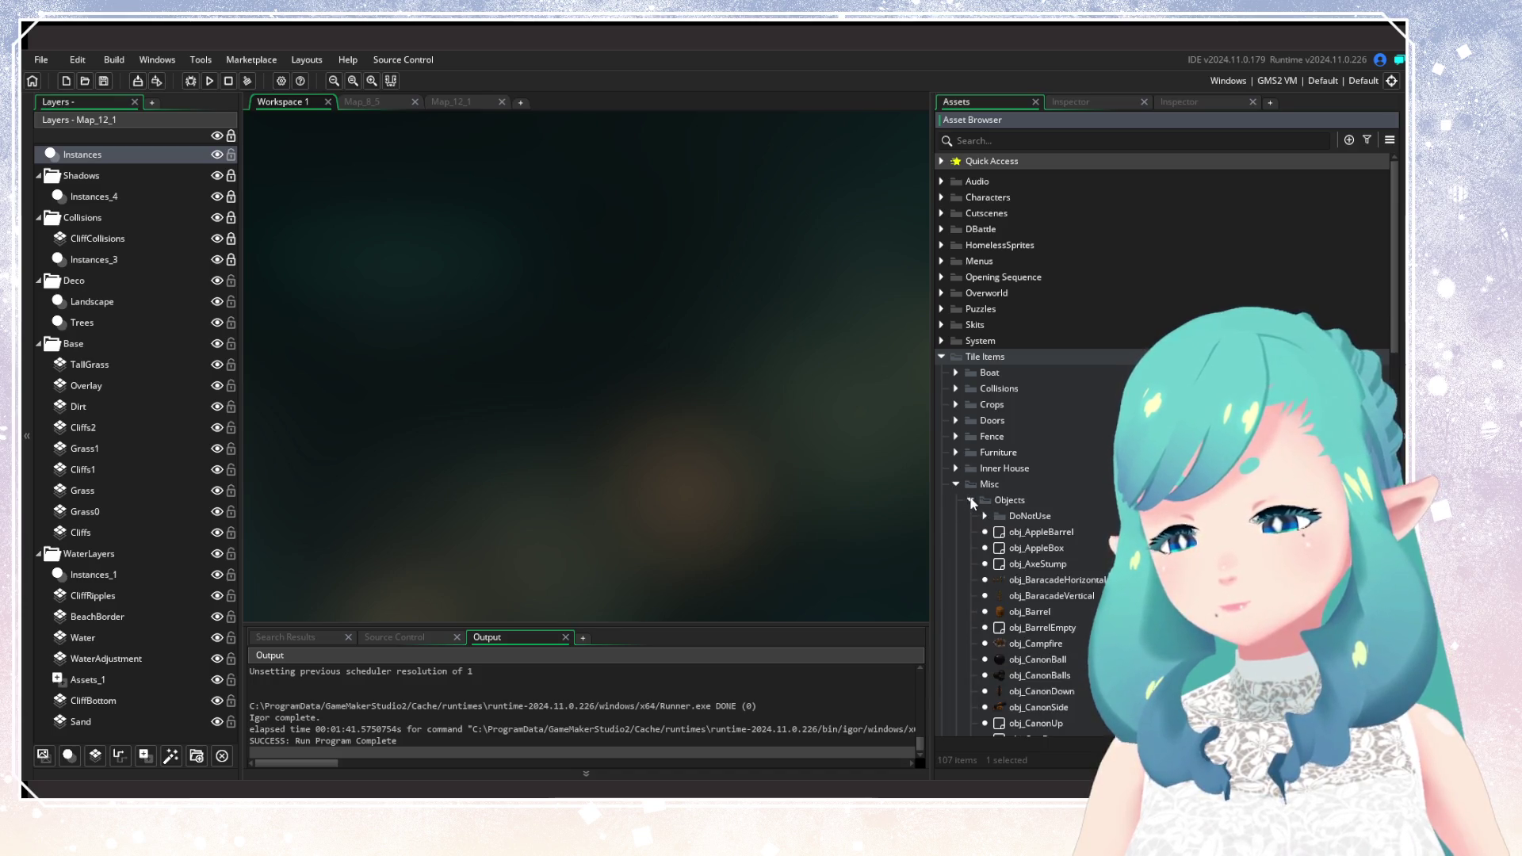
scroll(1016, 531, down, 2)
scroll(998, 520, up, 2)
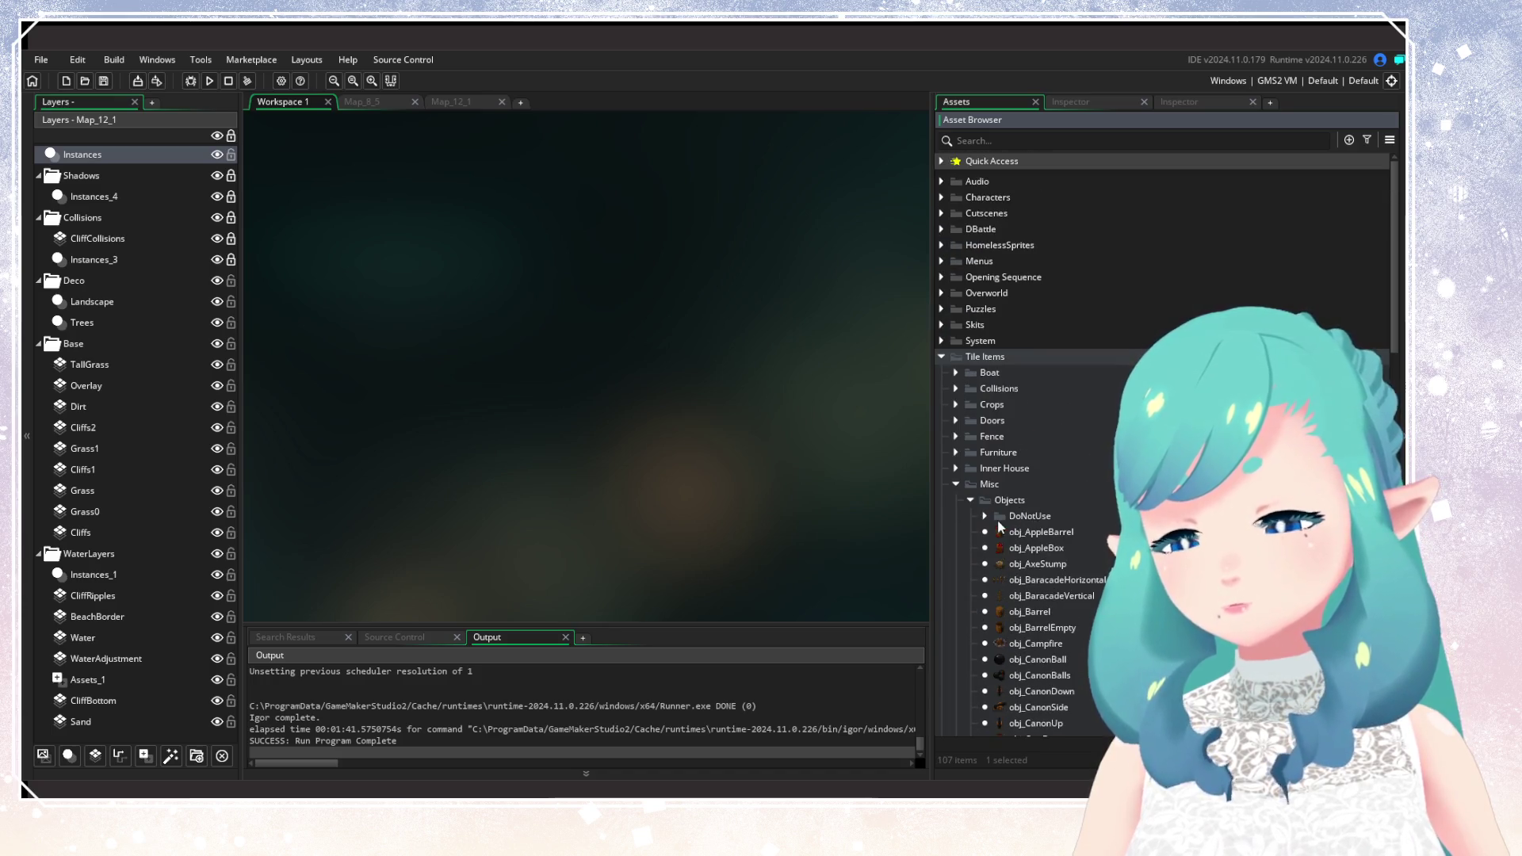
Open obj_AppleBarrel's parent obj_InteractableOverWorldObject and read its Create code's _is_non_collidable line.
double_click(1053, 532)
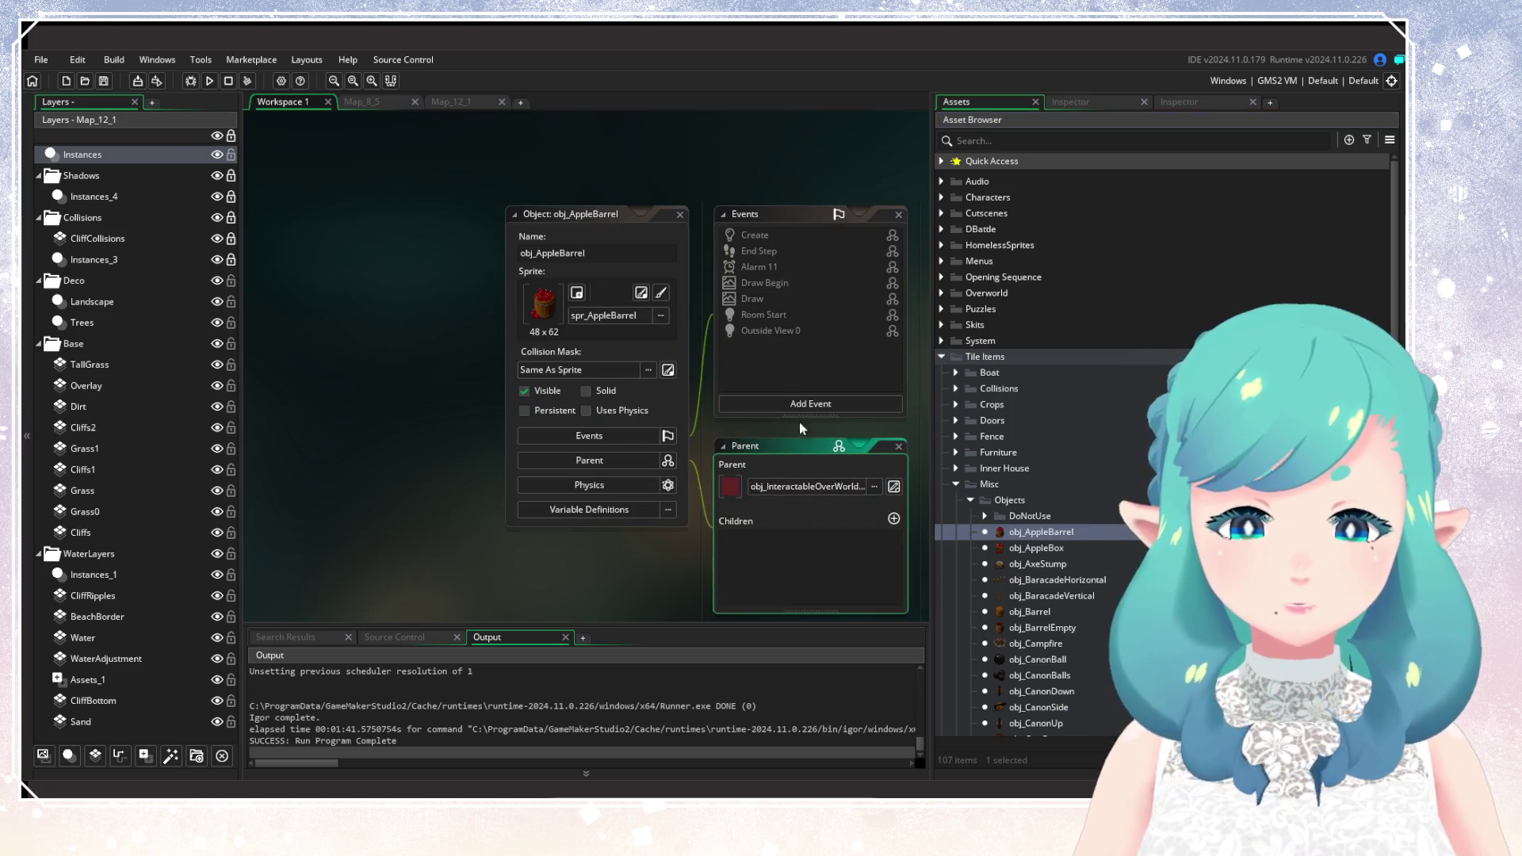
click(895, 487)
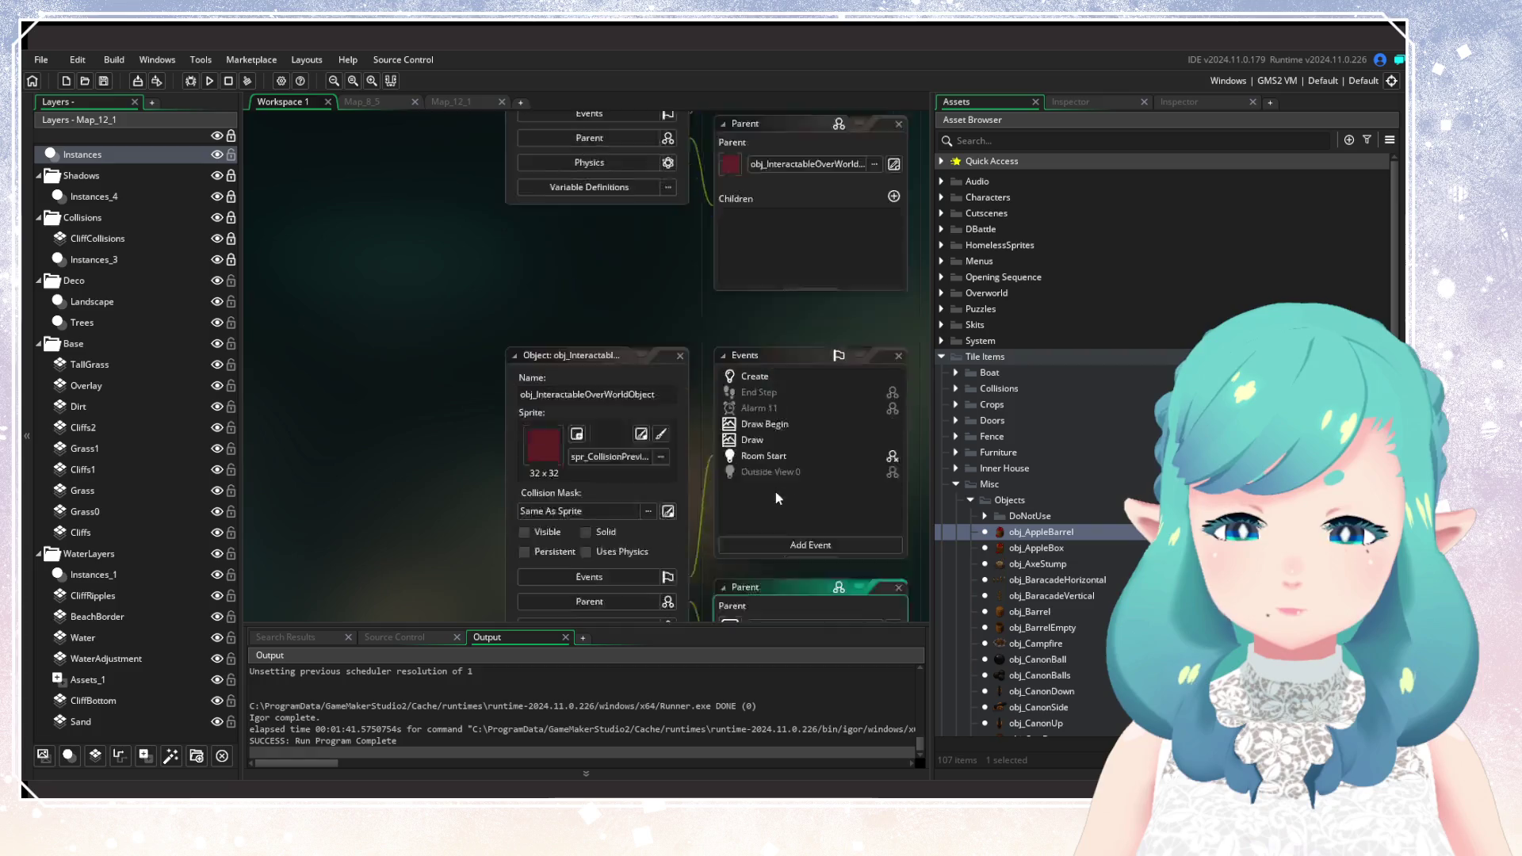
click(583, 194)
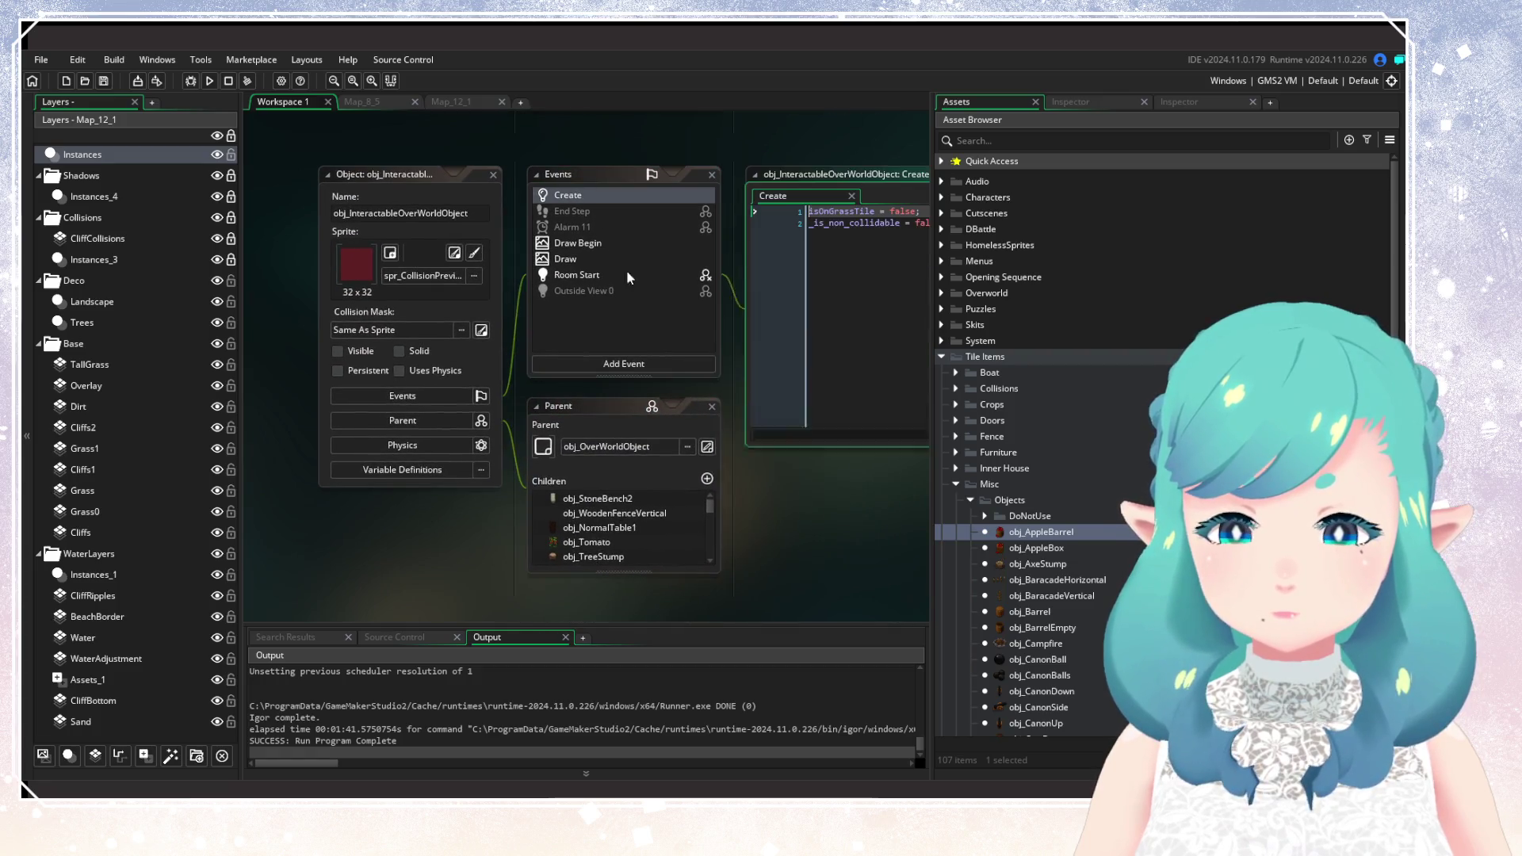
mouse_move(574, 333)
mouse_down()
mouse_move(854, 342)
mouse_move(787, 353)
mouse_up()
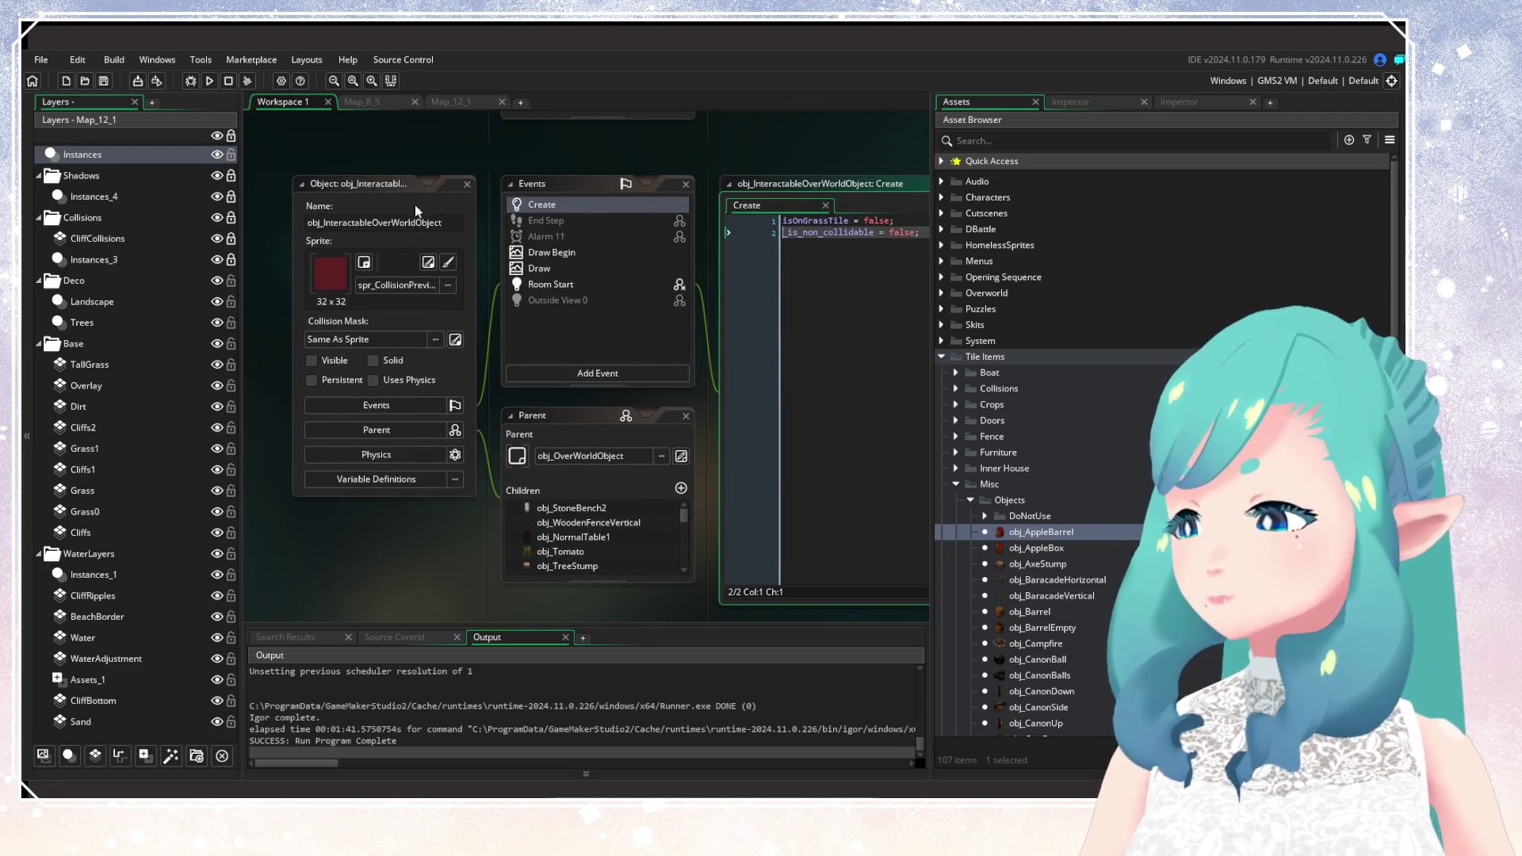
click(783, 335)
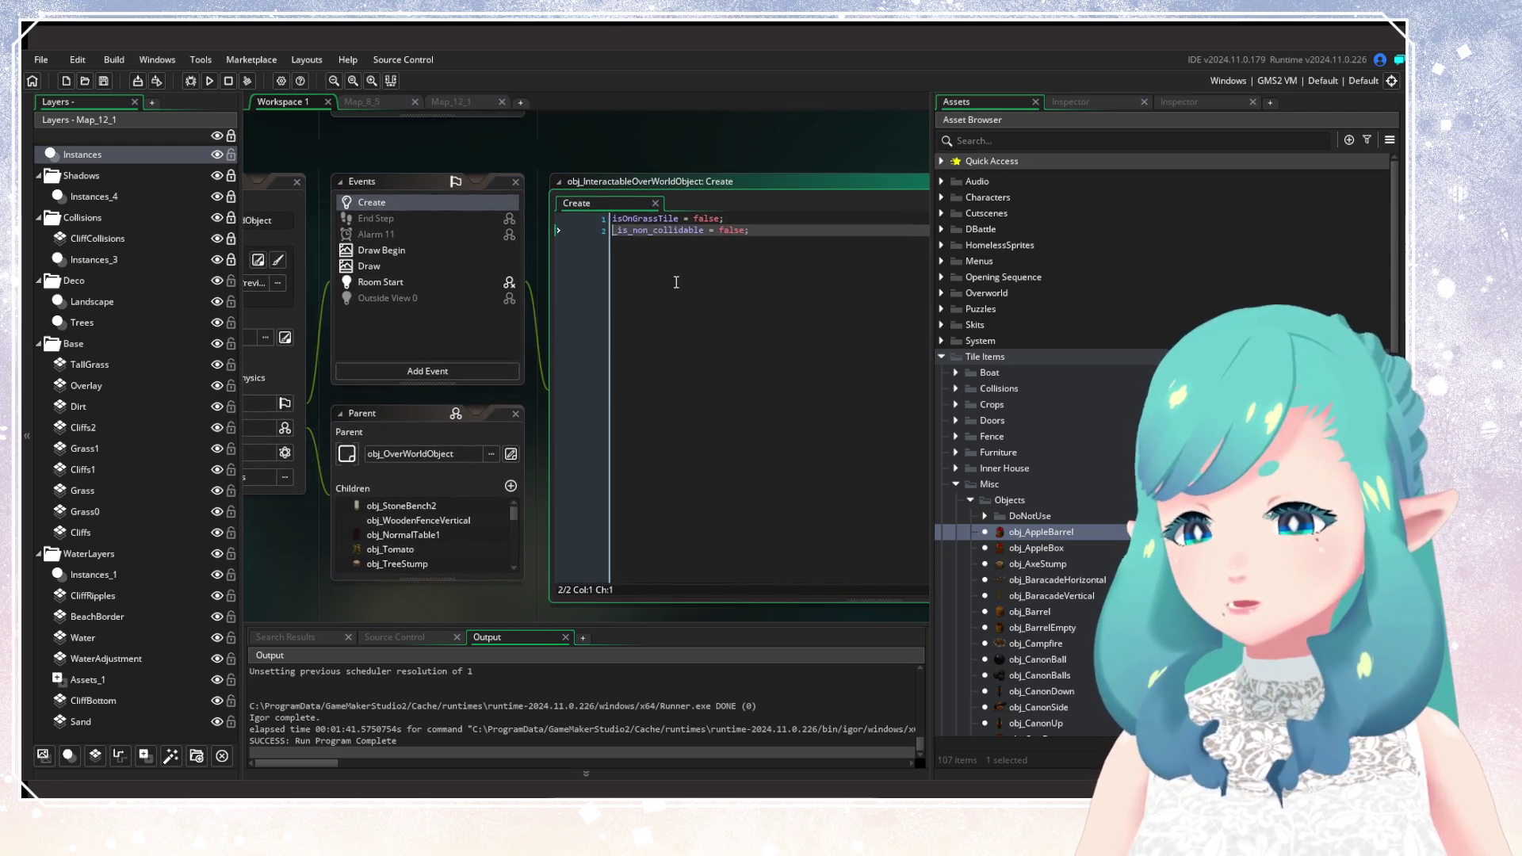
click(722, 230)
click(711, 230)
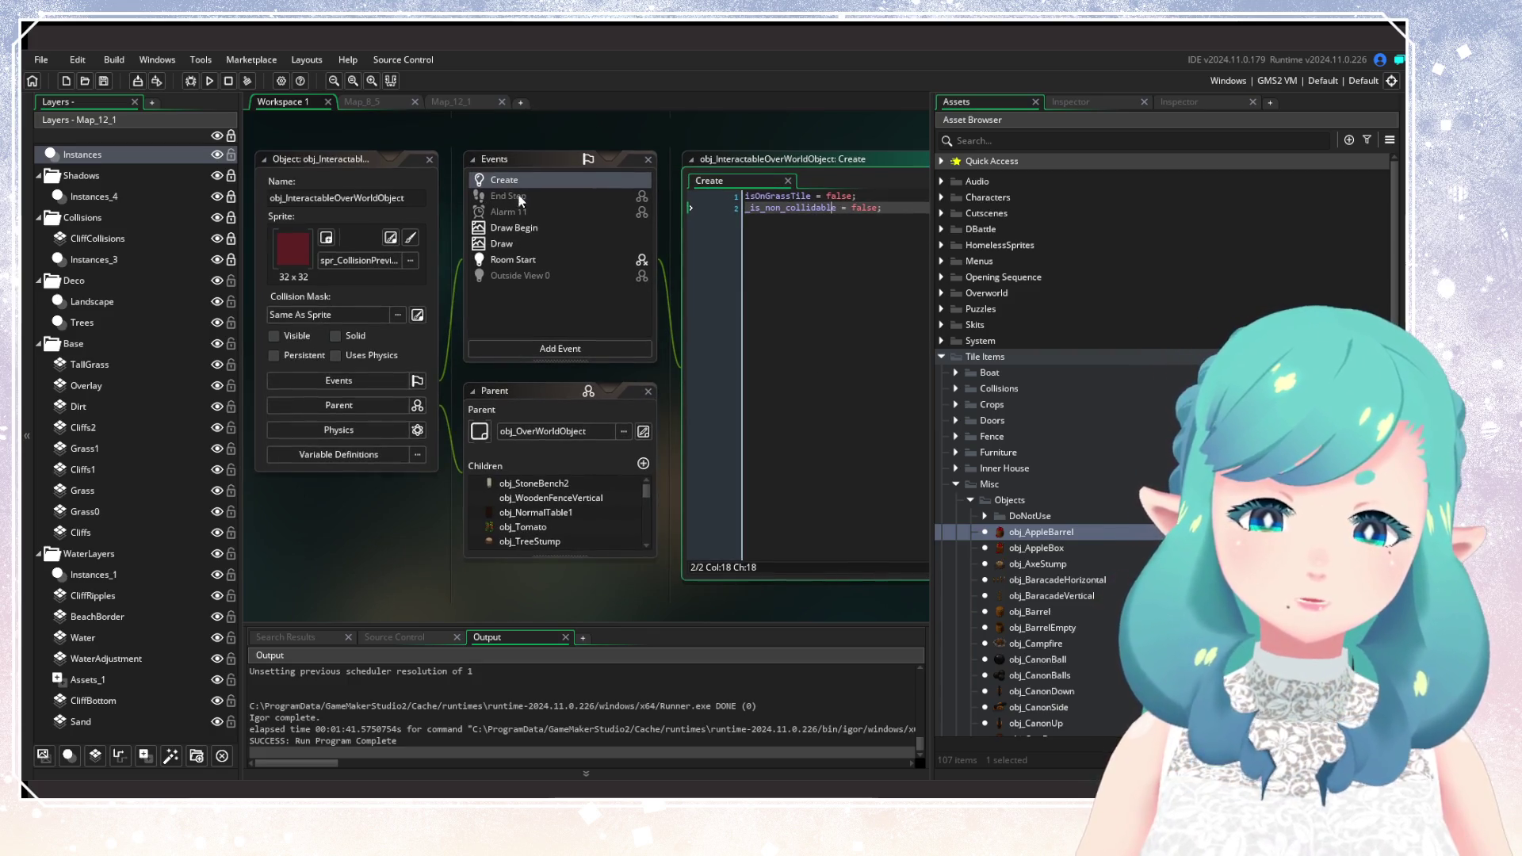
Read the Draw Begin scr_vfx_water_reflection call and the Draw event code.
click(528, 229)
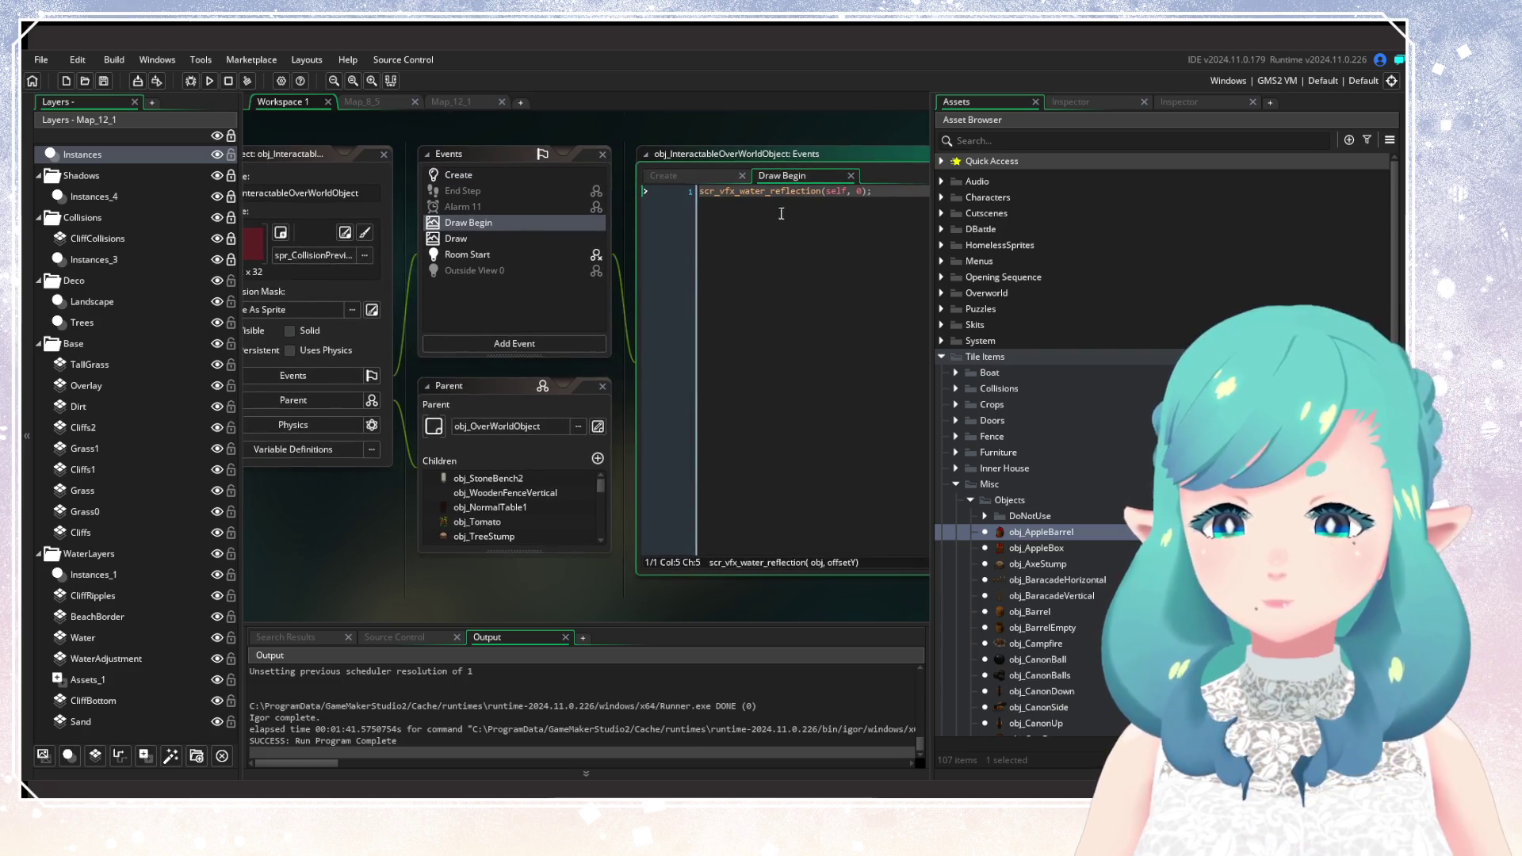
double_click(791, 194)
mouse_move(769, 191)
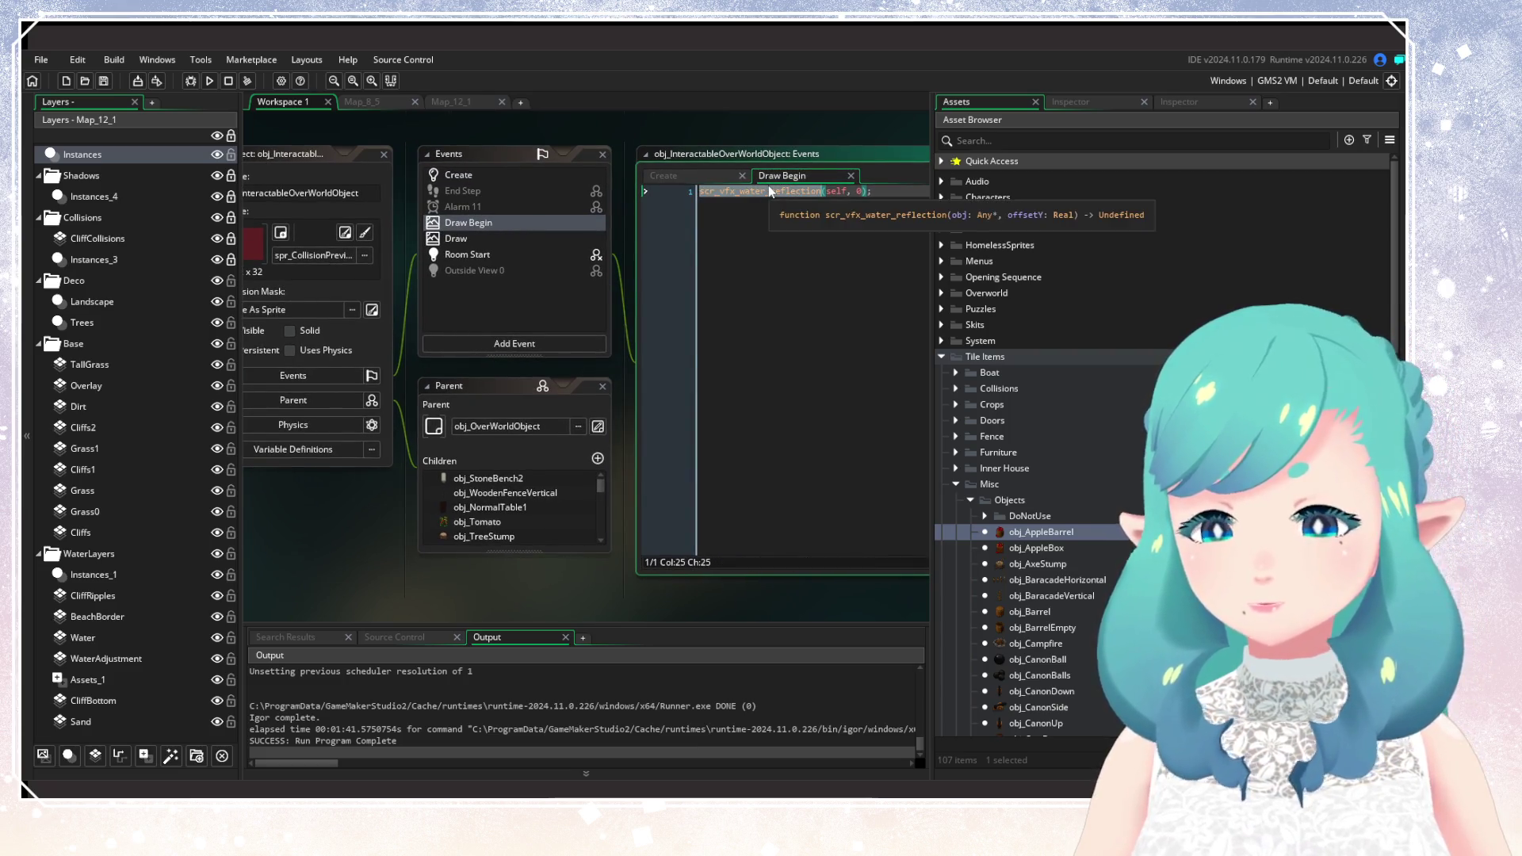
click(835, 191)
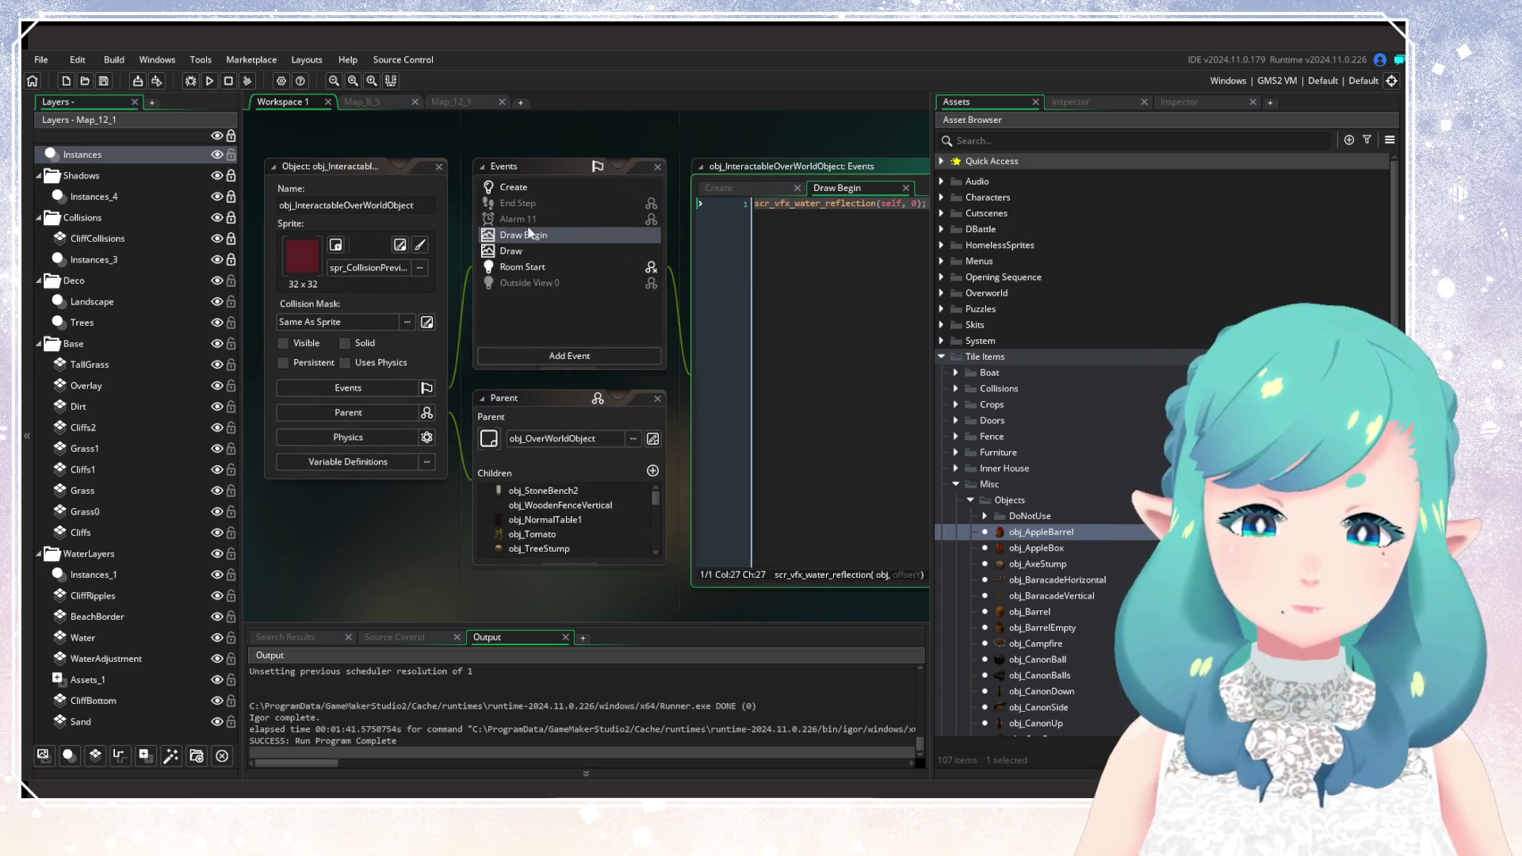
click(530, 253)
click(892, 326)
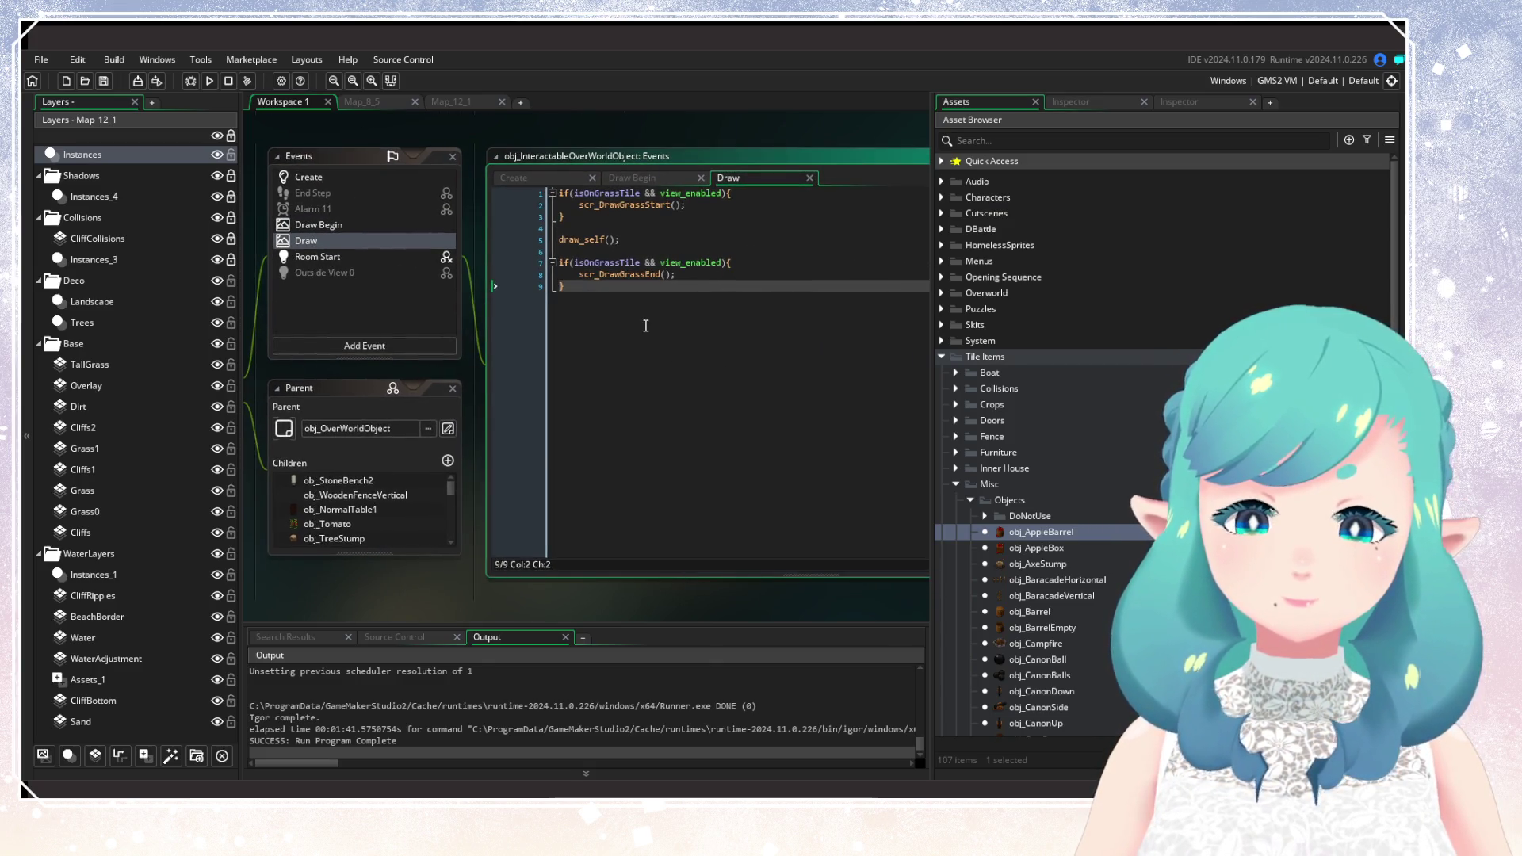
drag(647, 326, 915, 295)
Read the Room Start tall-grass check, then open parent obj_OverWorldObject.
click(590, 225)
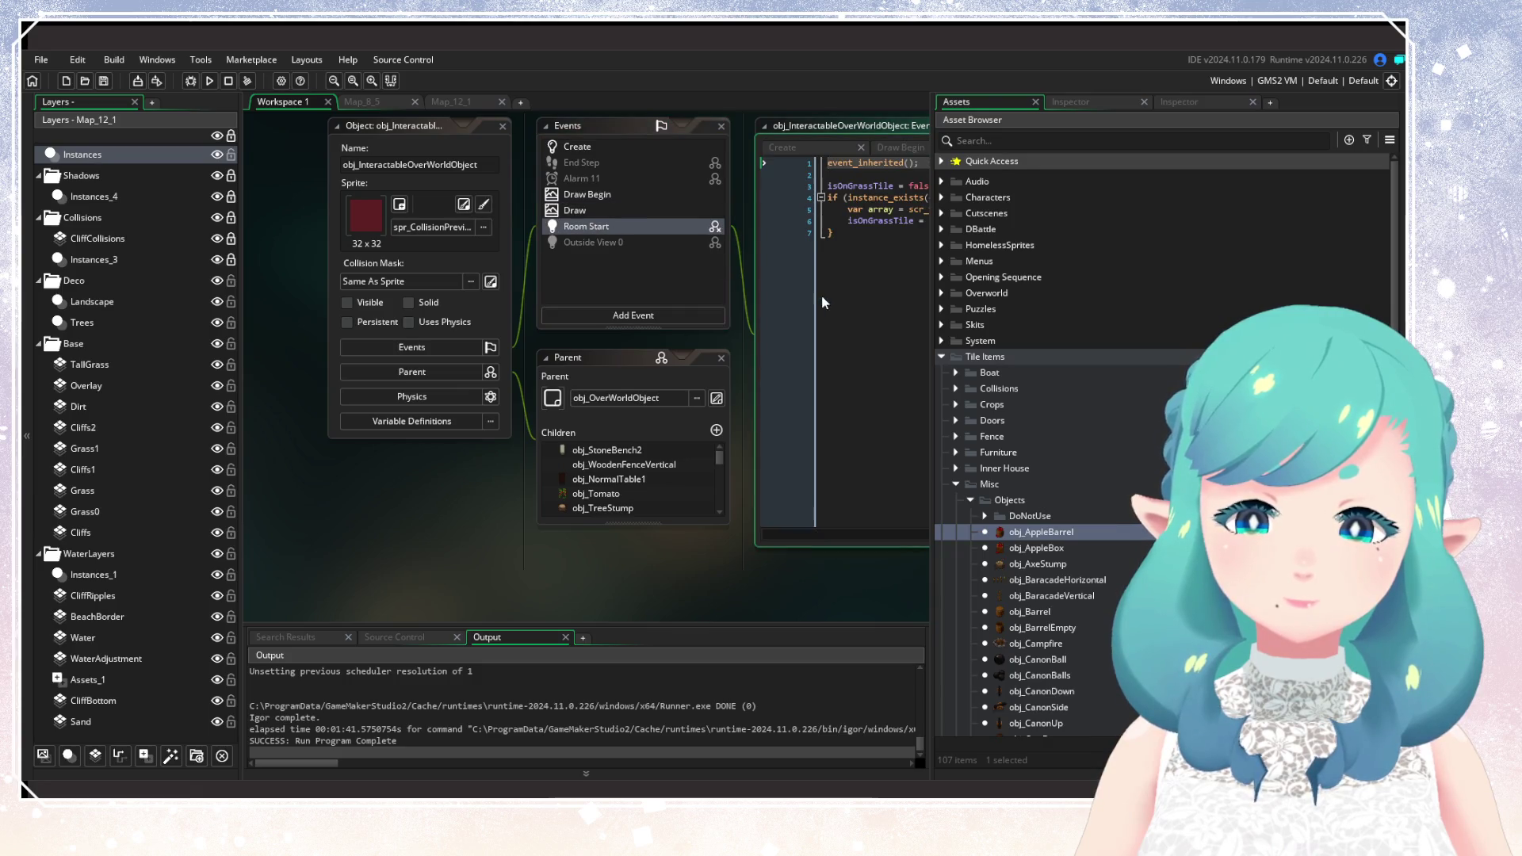
drag(821, 295, 527, 308)
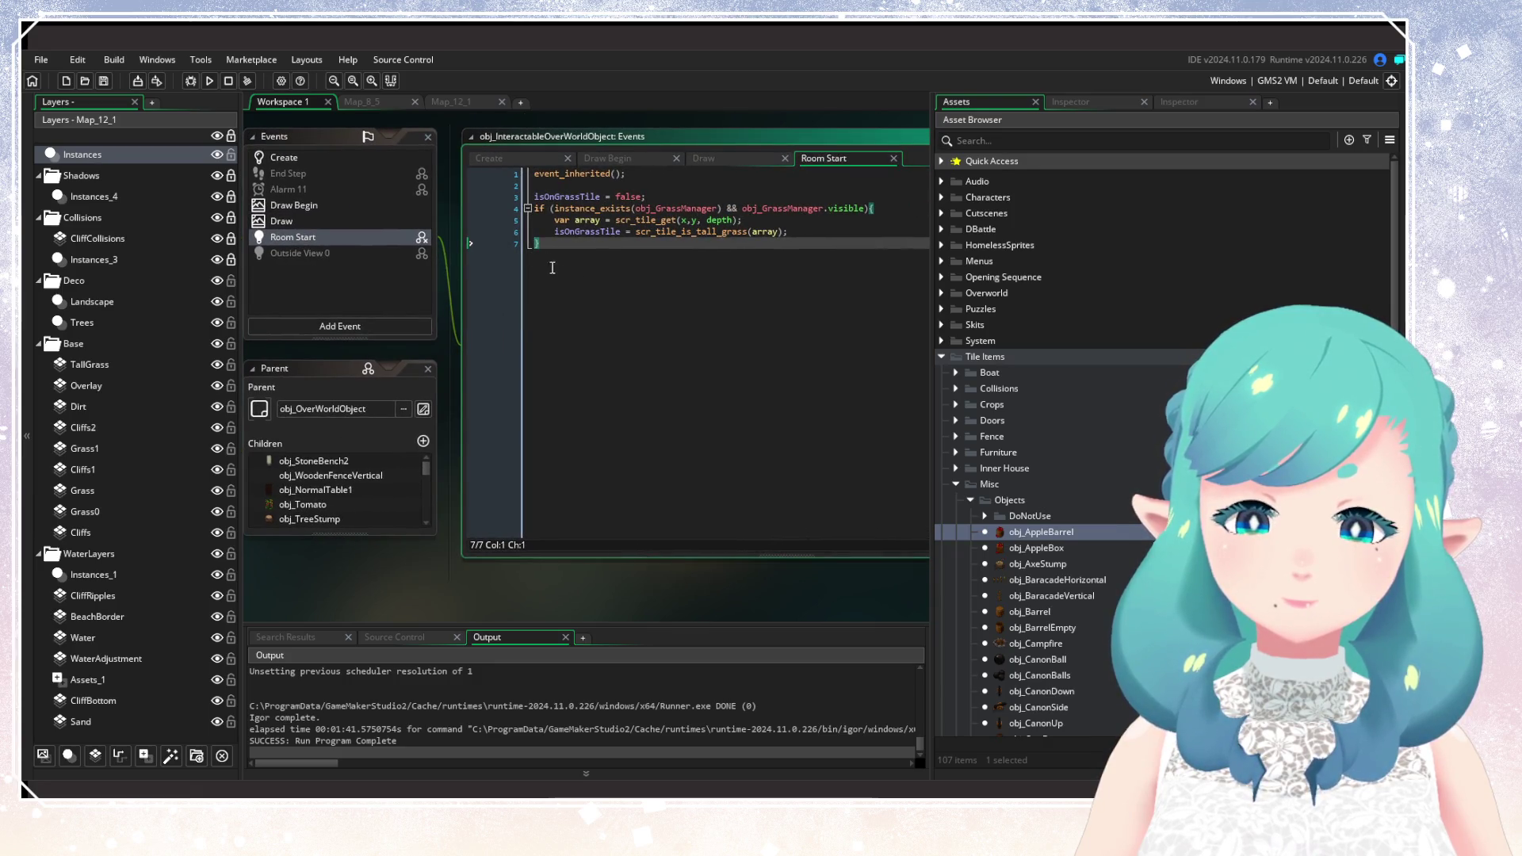
mouse_move(308, 209)
mouse_down()
mouse_move(640, 236)
mouse_move(497, 184)
mouse_move(665, 298)
mouse_up()
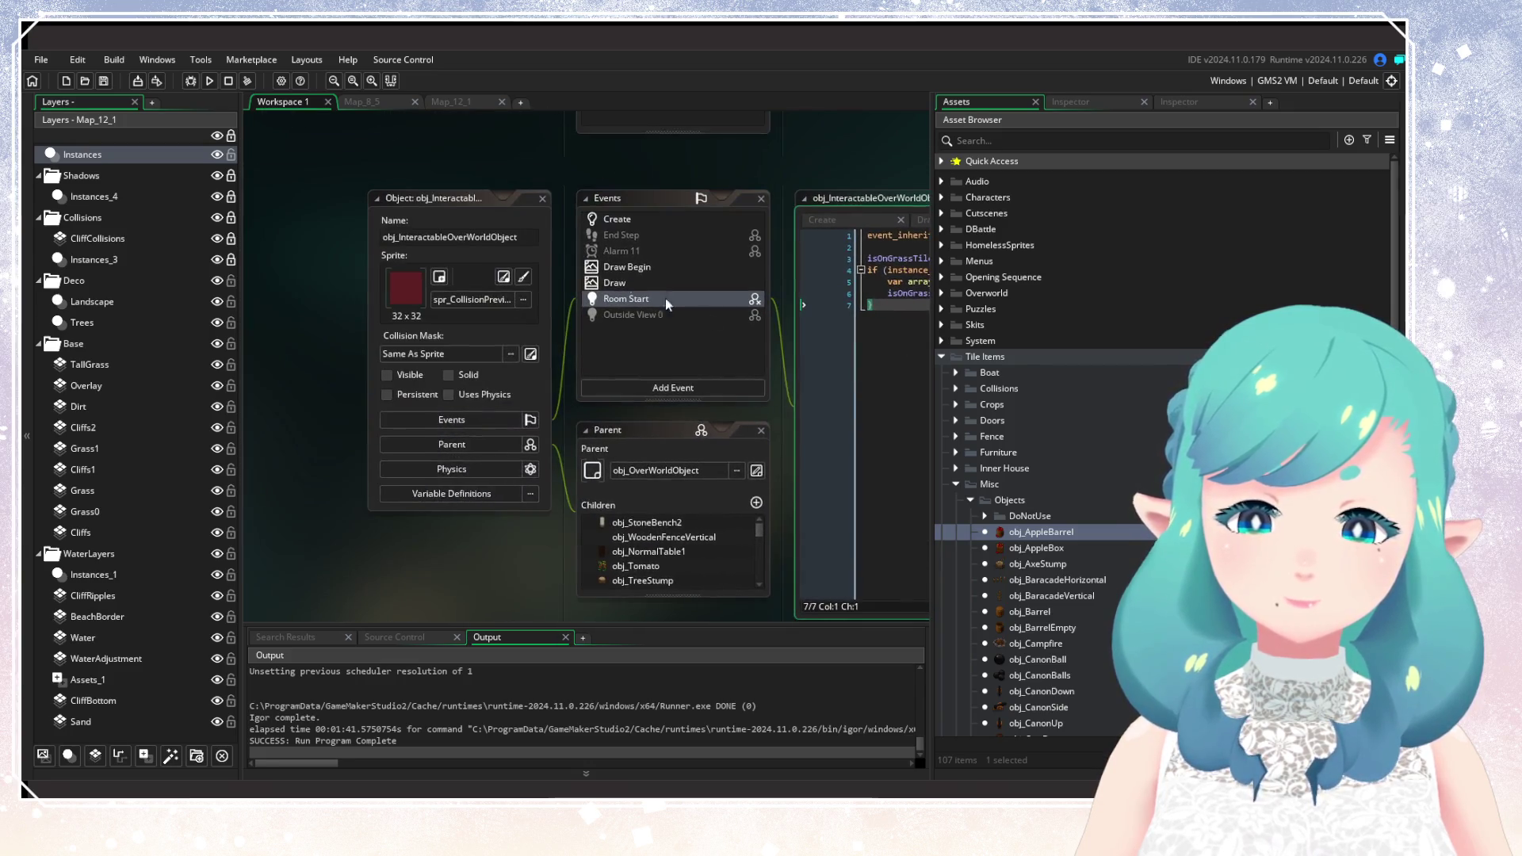
click(753, 472)
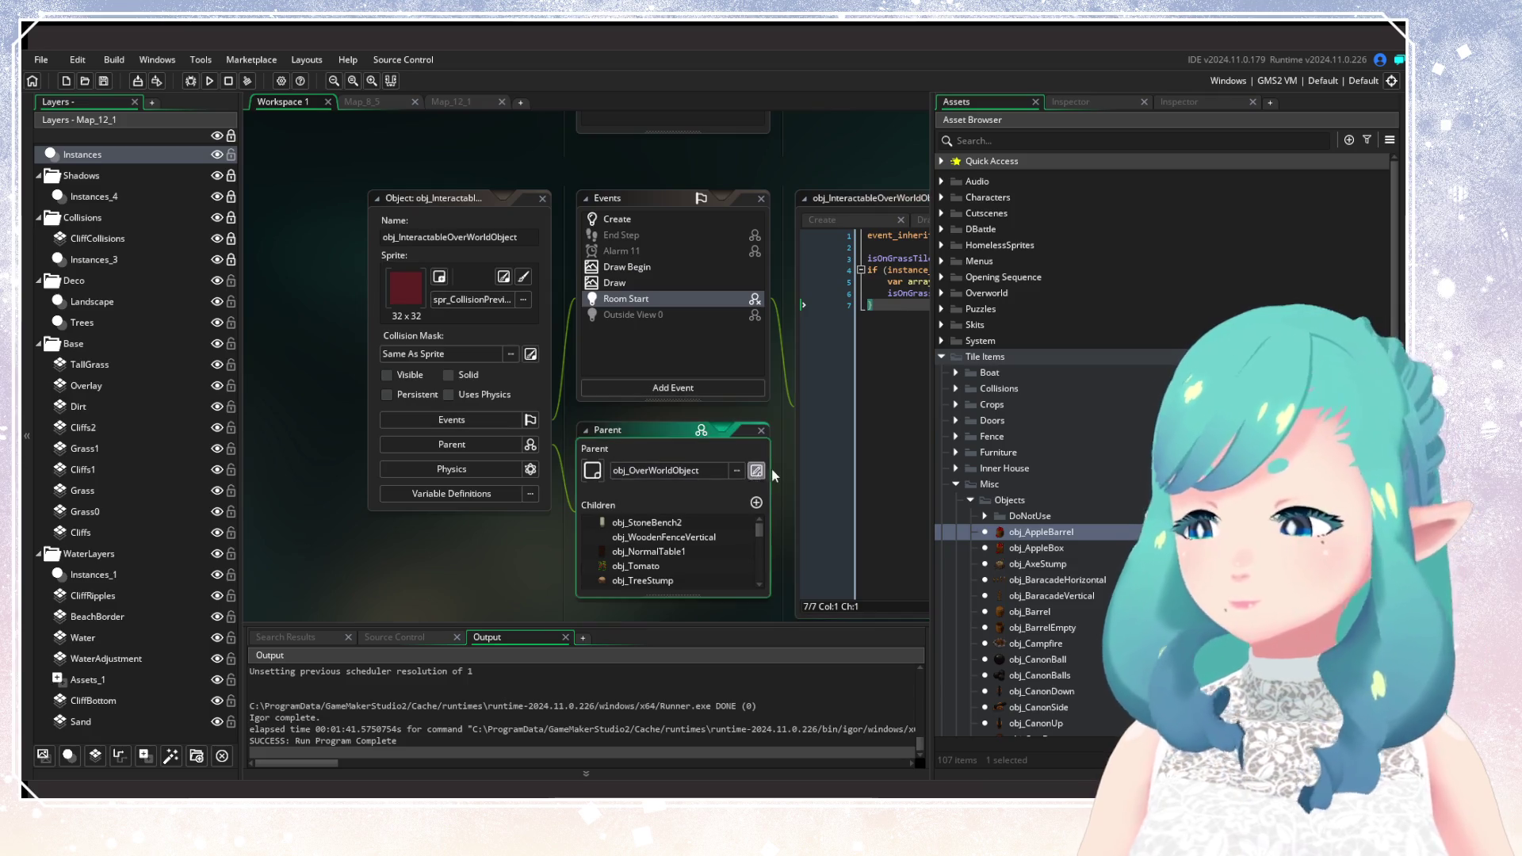
Read obj_OverWorldObject's seven-line End Step code, including y rounding, and its Alarm 11 event.
double_click(615, 191)
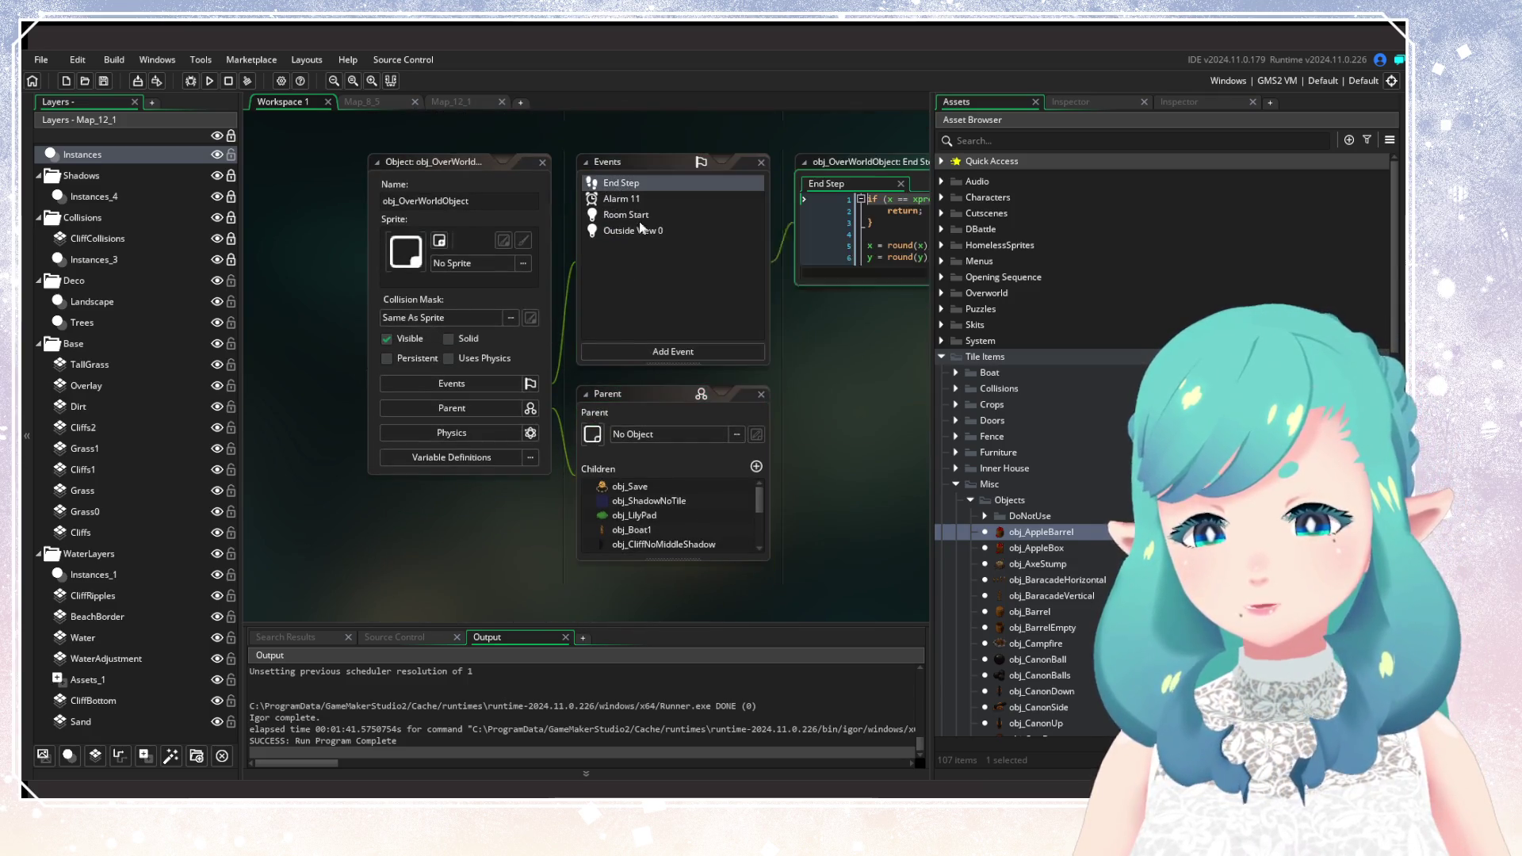
click(608, 253)
click(610, 217)
mouse_move(606, 267)
mouse_down()
mouse_move(603, 279)
mouse_move(409, 156)
mouse_up()
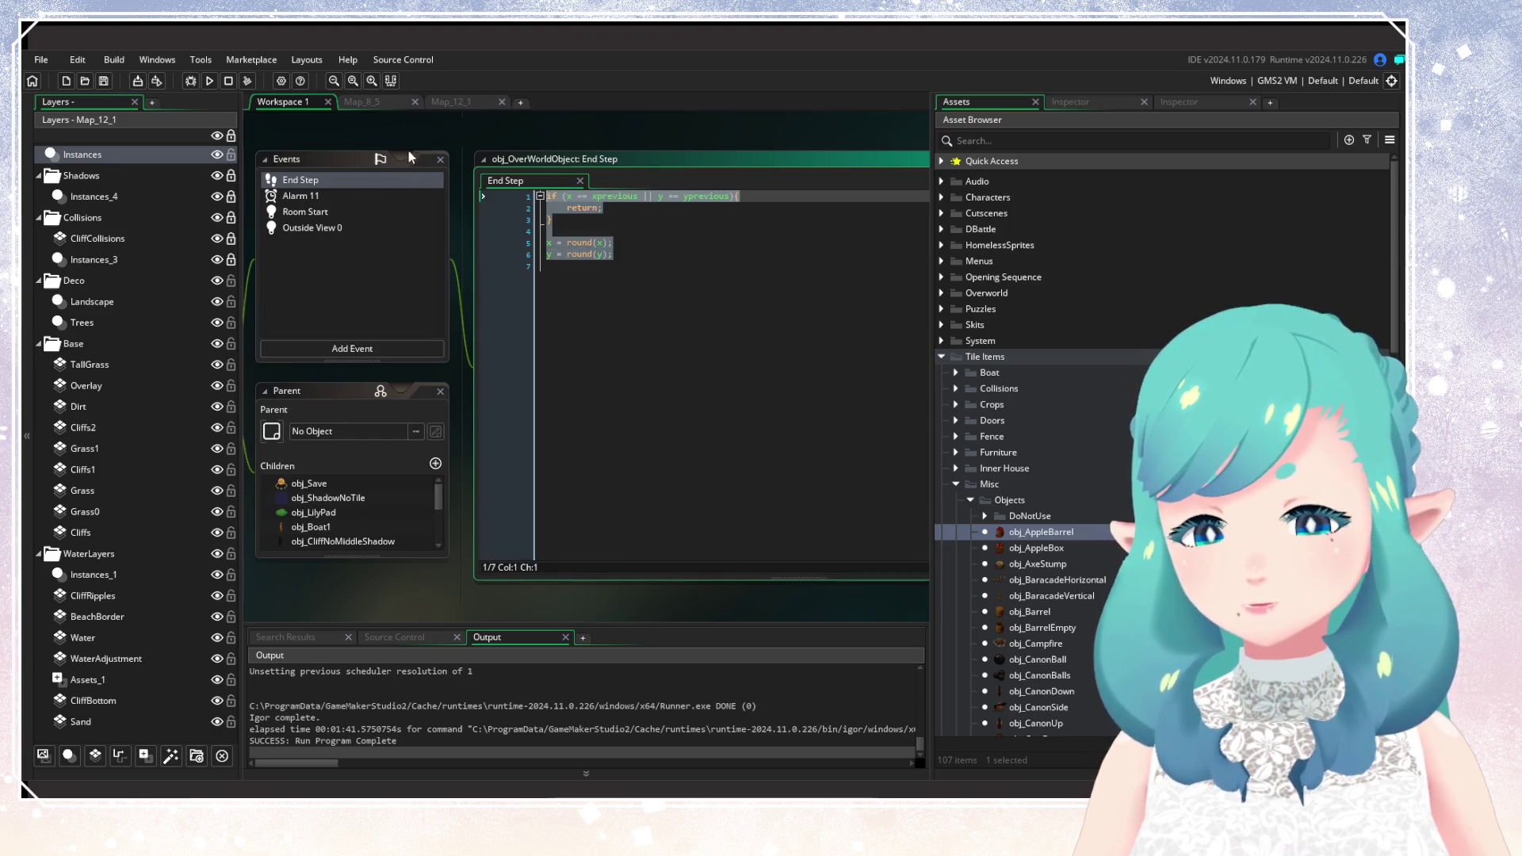
click(647, 301)
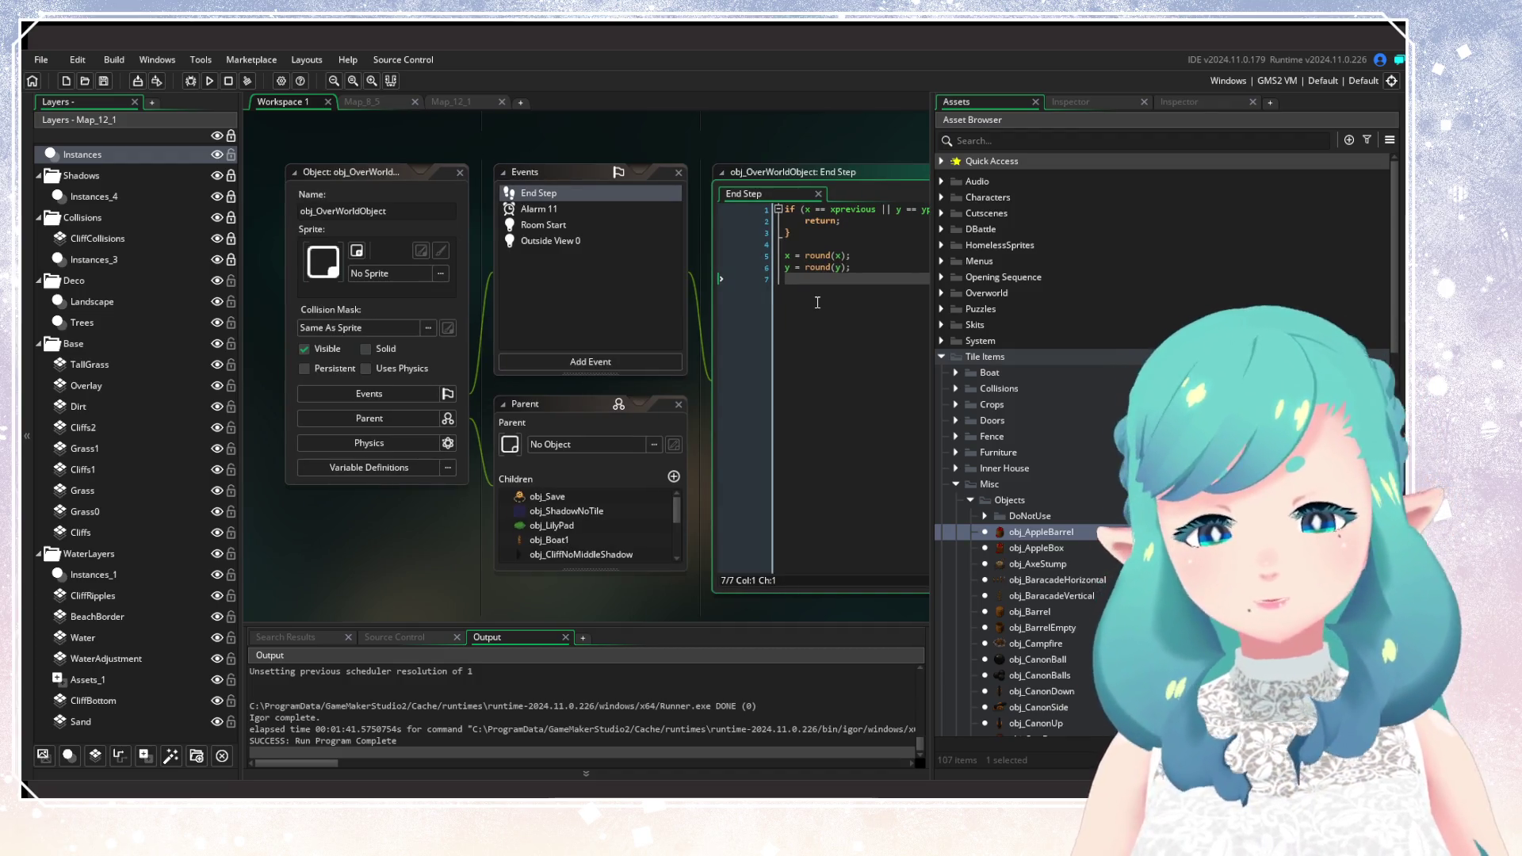
mouse_move(791, 304)
mouse_down()
mouse_move(674, 265)
mouse_move(571, 184)
mouse_up()
click(661, 338)
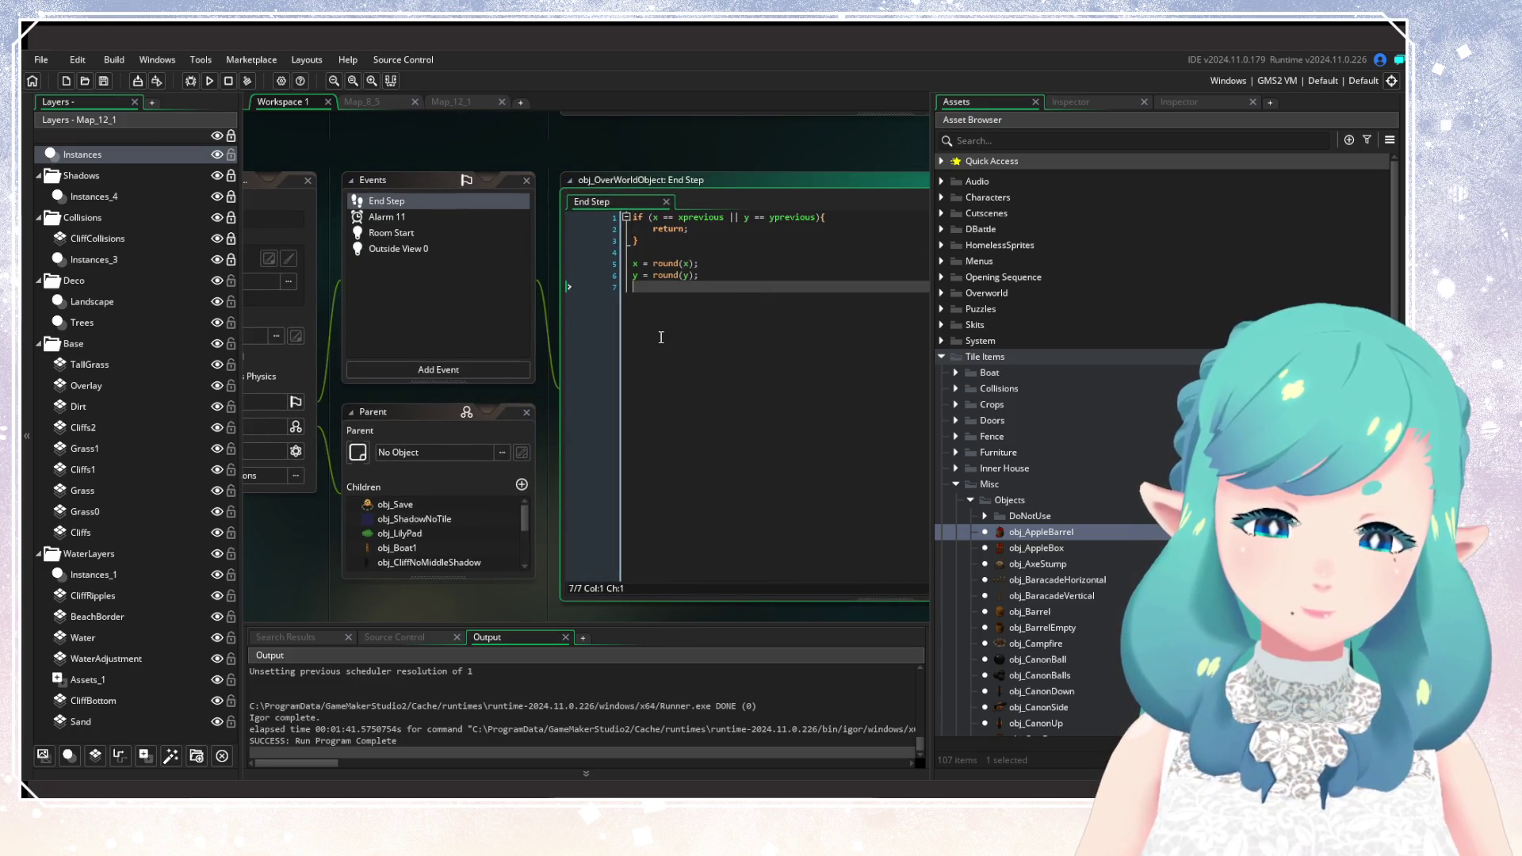
click(729, 263)
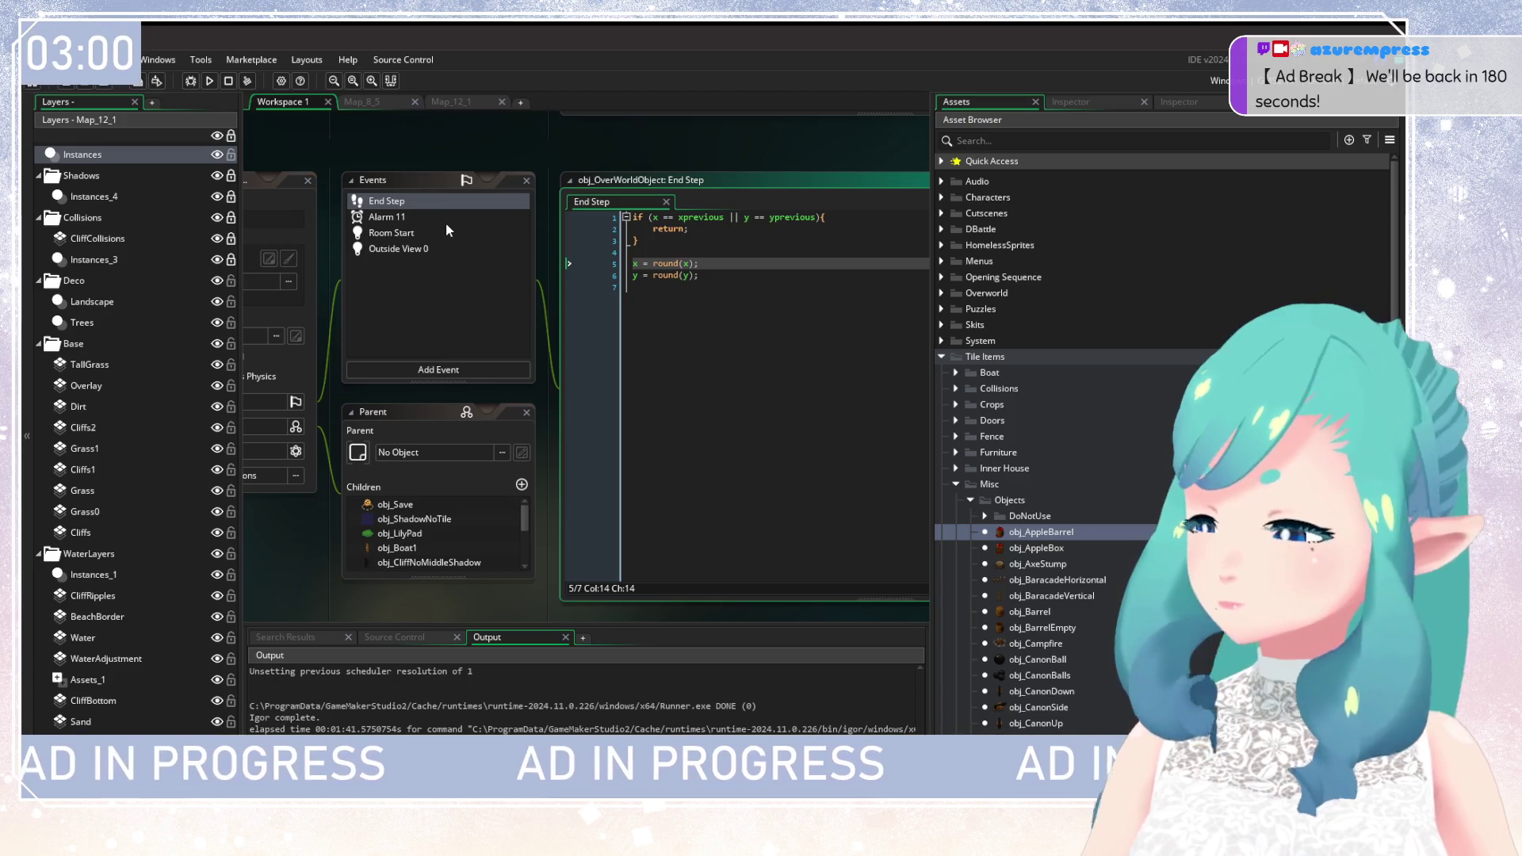
click(446, 223)
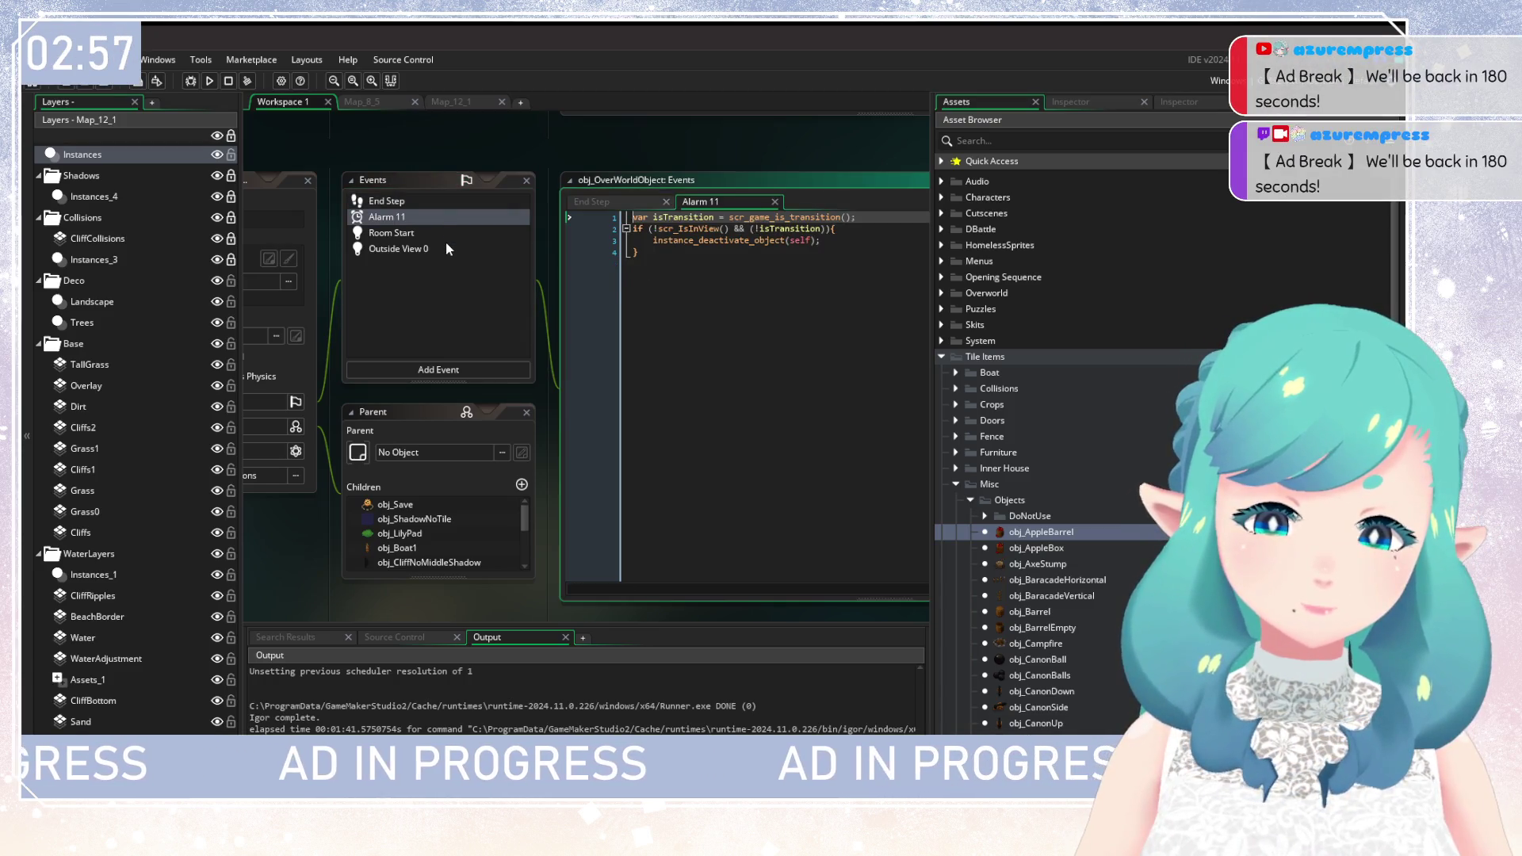
click(448, 248)
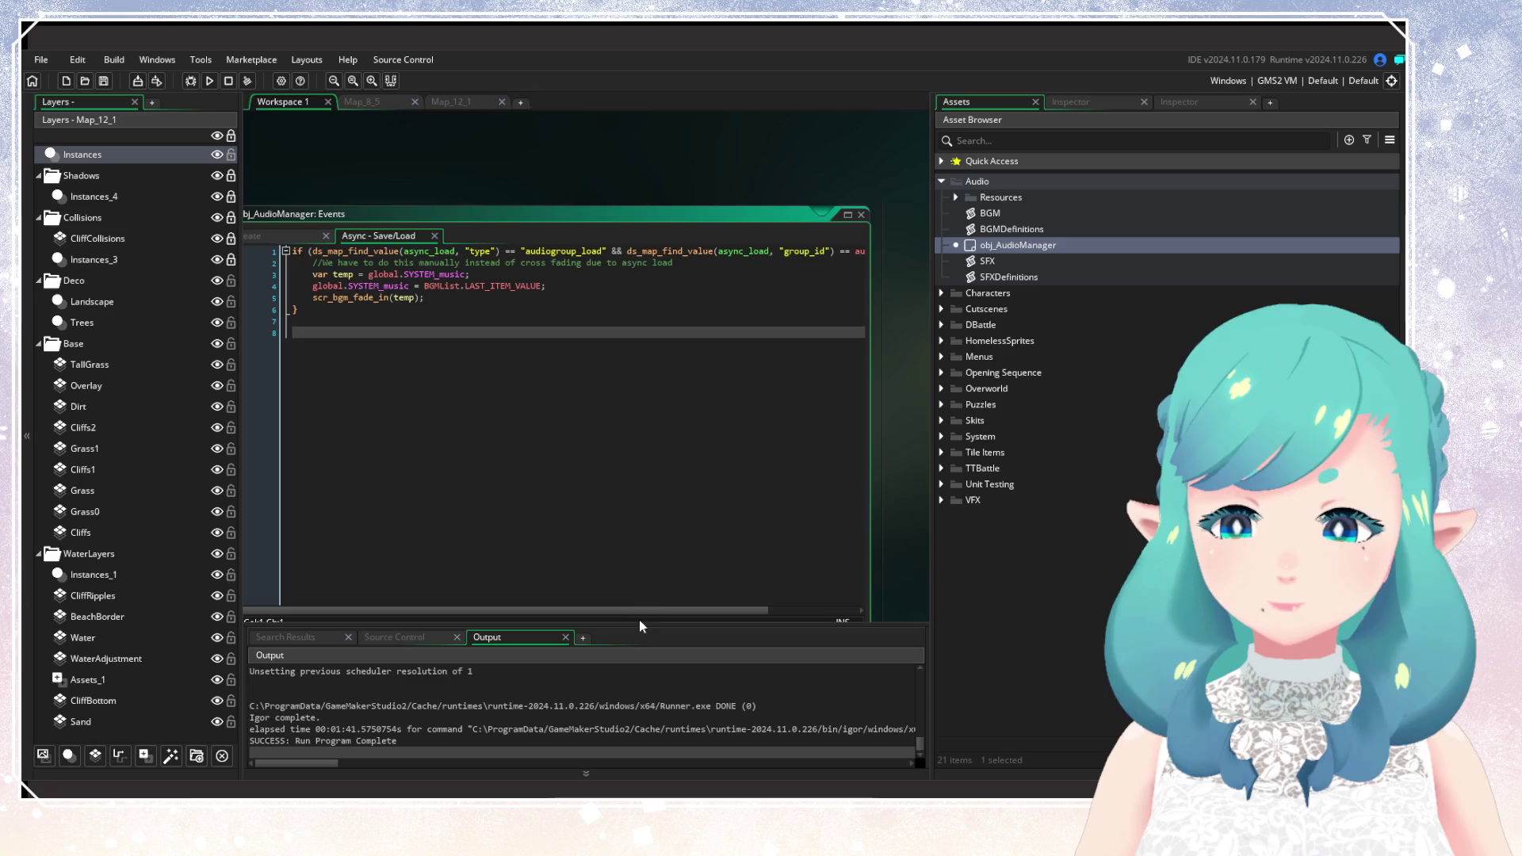
Bring obj_AudioManager's object and events windows into view and open its Alarm 0 event.
mouse_move(647, 616)
mouse_down()
mouse_move(853, 615)
mouse_move(434, 604)
mouse_up()
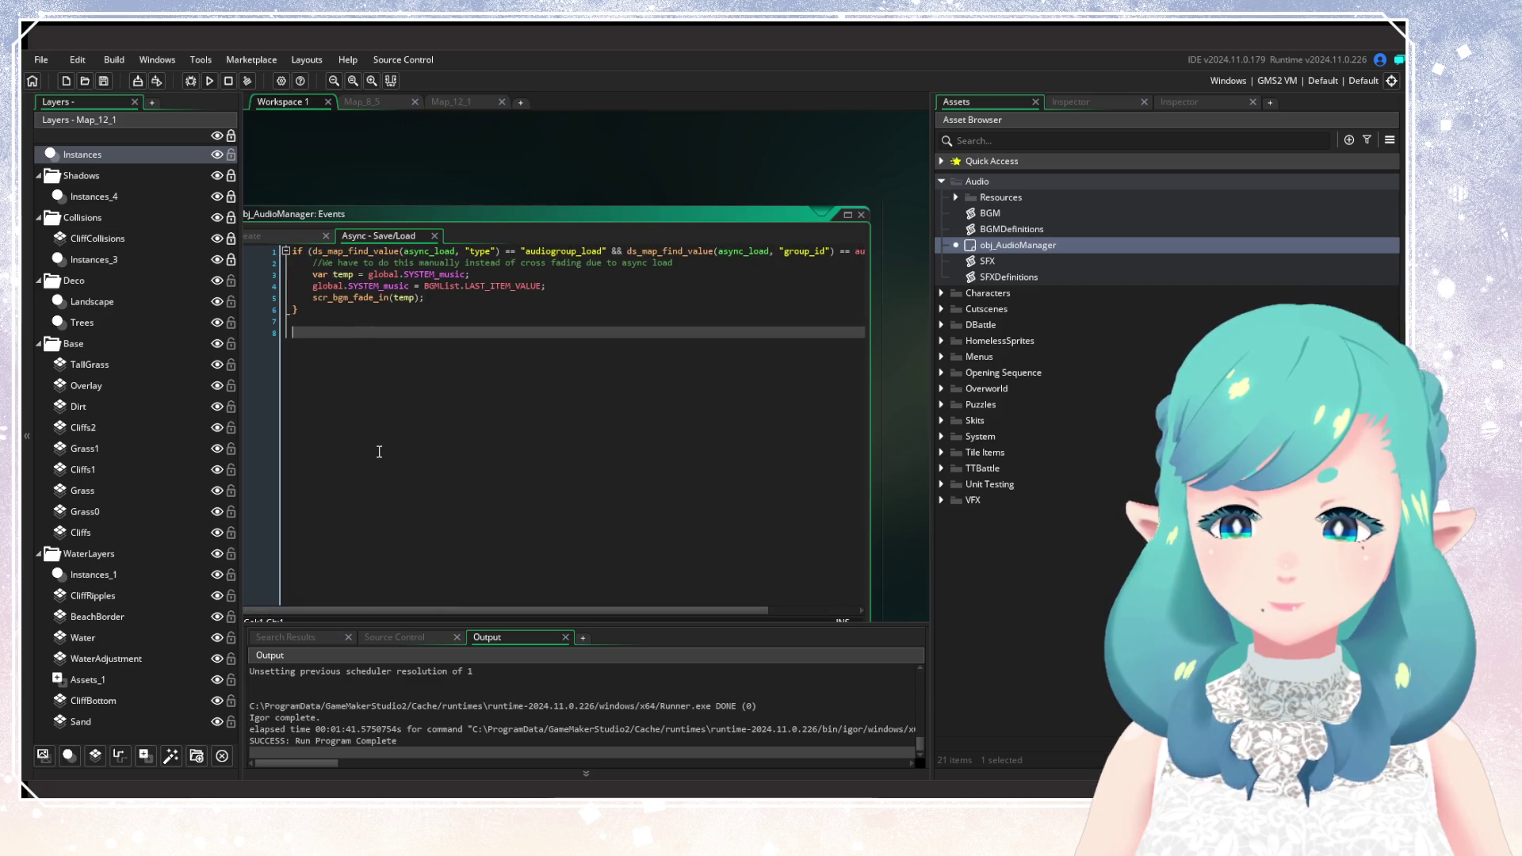
mouse_move(359, 441)
mouse_down()
mouse_move(689, 402)
mouse_move(839, 496)
mouse_up()
click(547, 323)
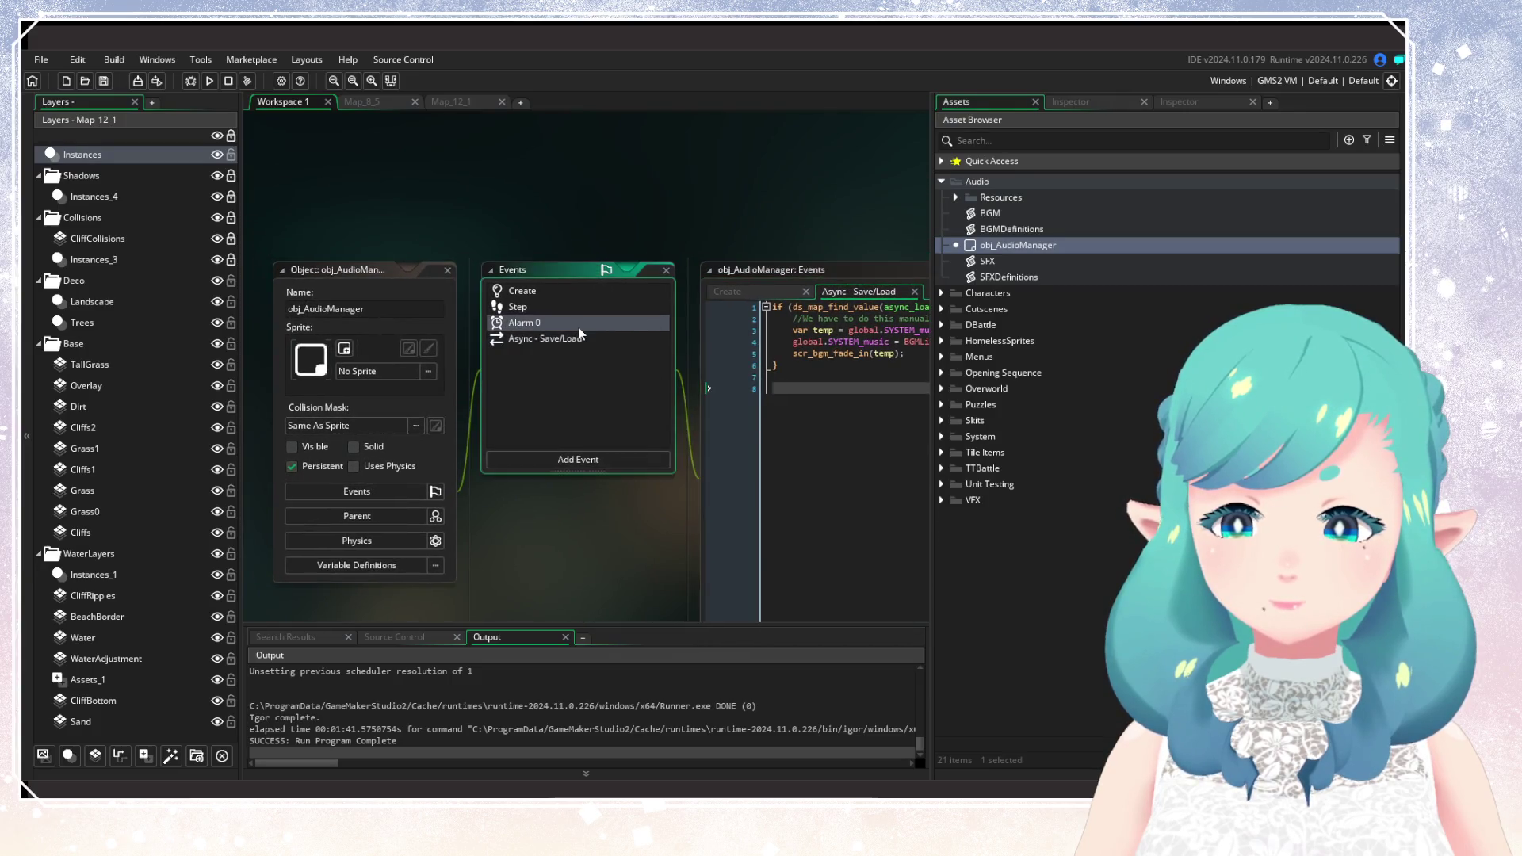